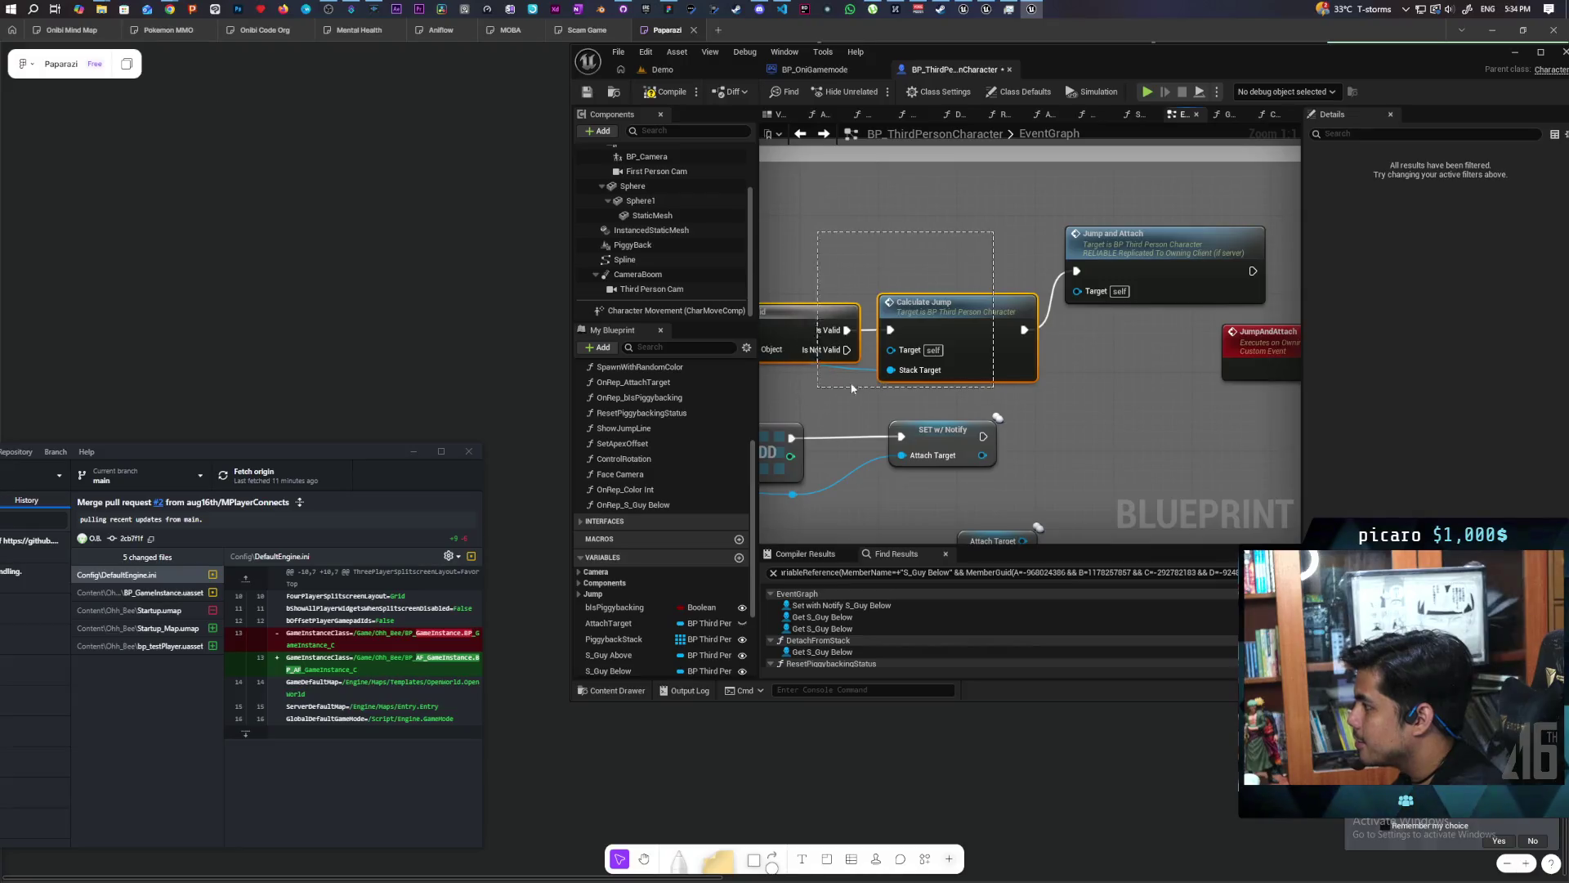
Reposition the JumpAndAttach event node beside the Jump and Attach call.
left_click(1006, 344)
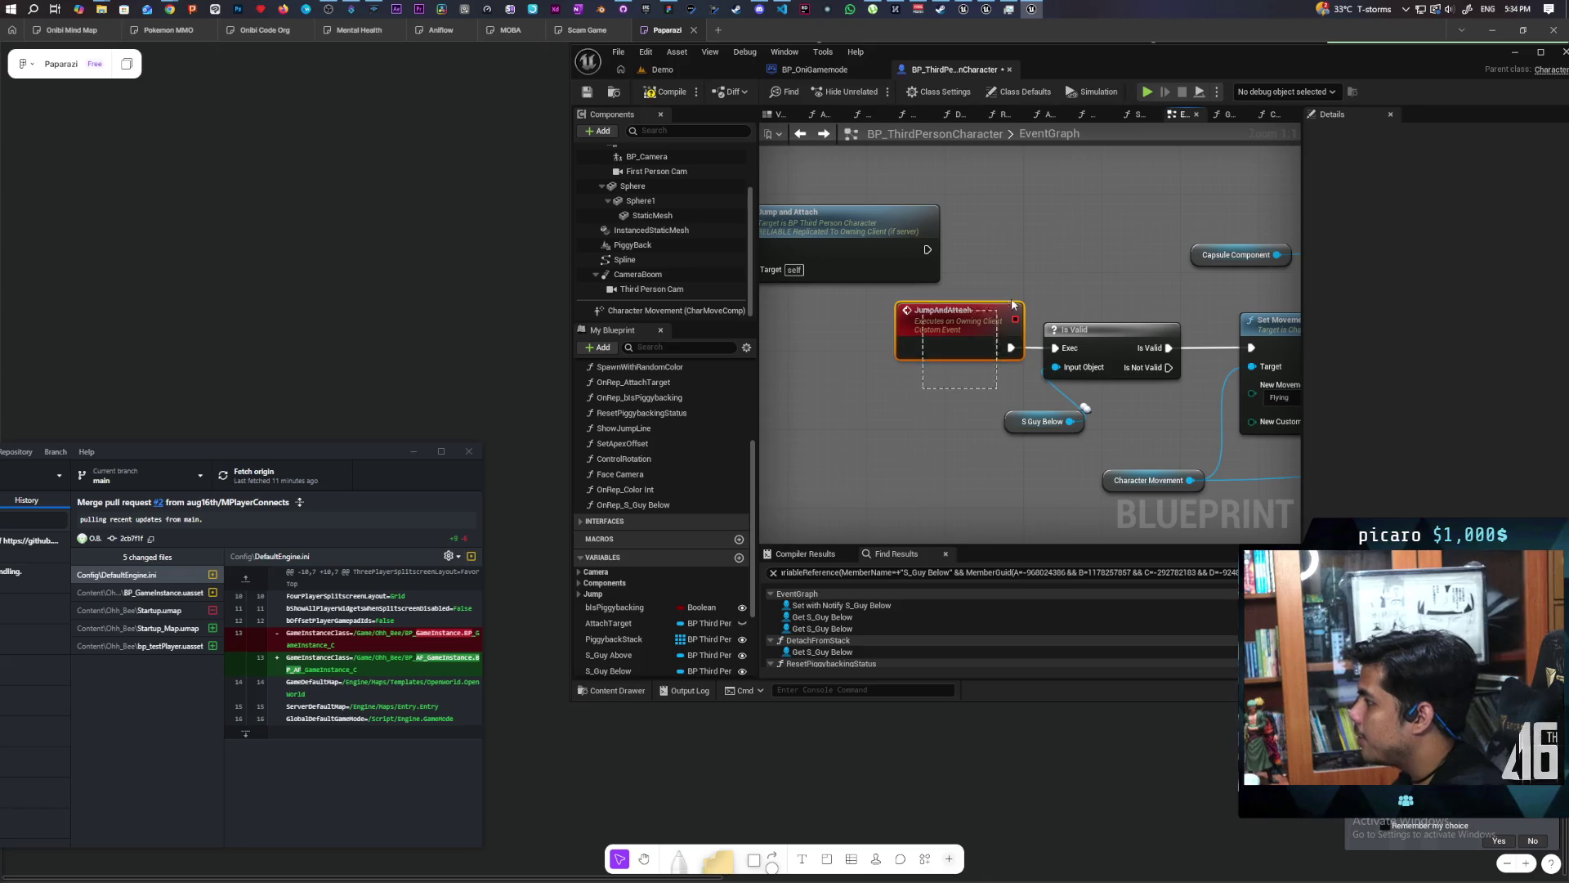
mouse_move(933, 389)
left_mouse_down()
mouse_move(894, 365)
mouse_move(1033, 296)
left_mouse_up()
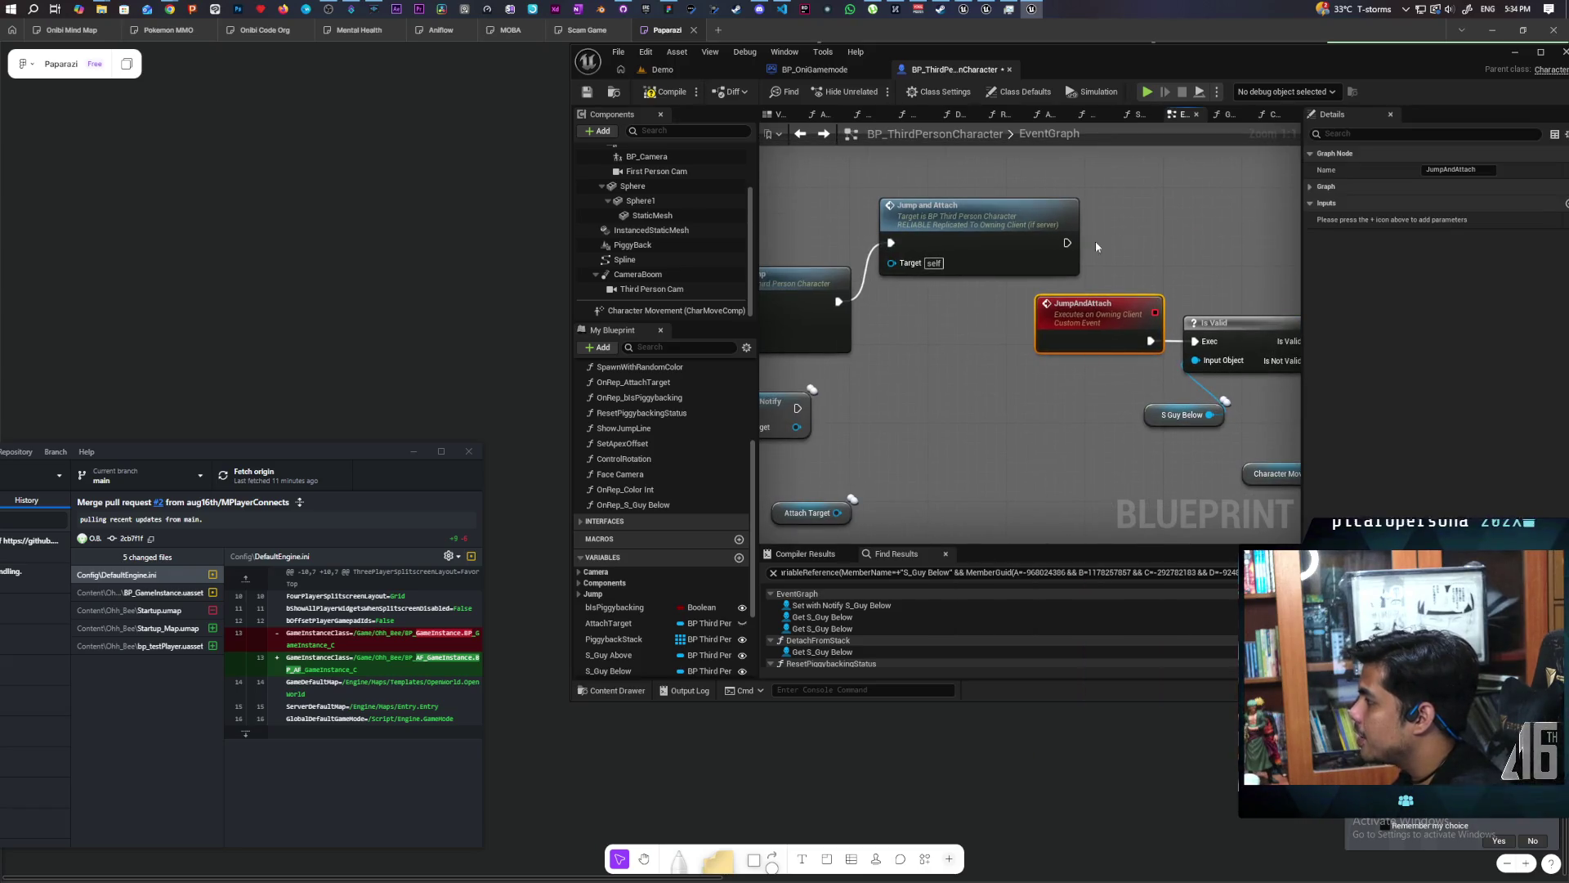
left_click_drag(1104, 390, 948, 387)
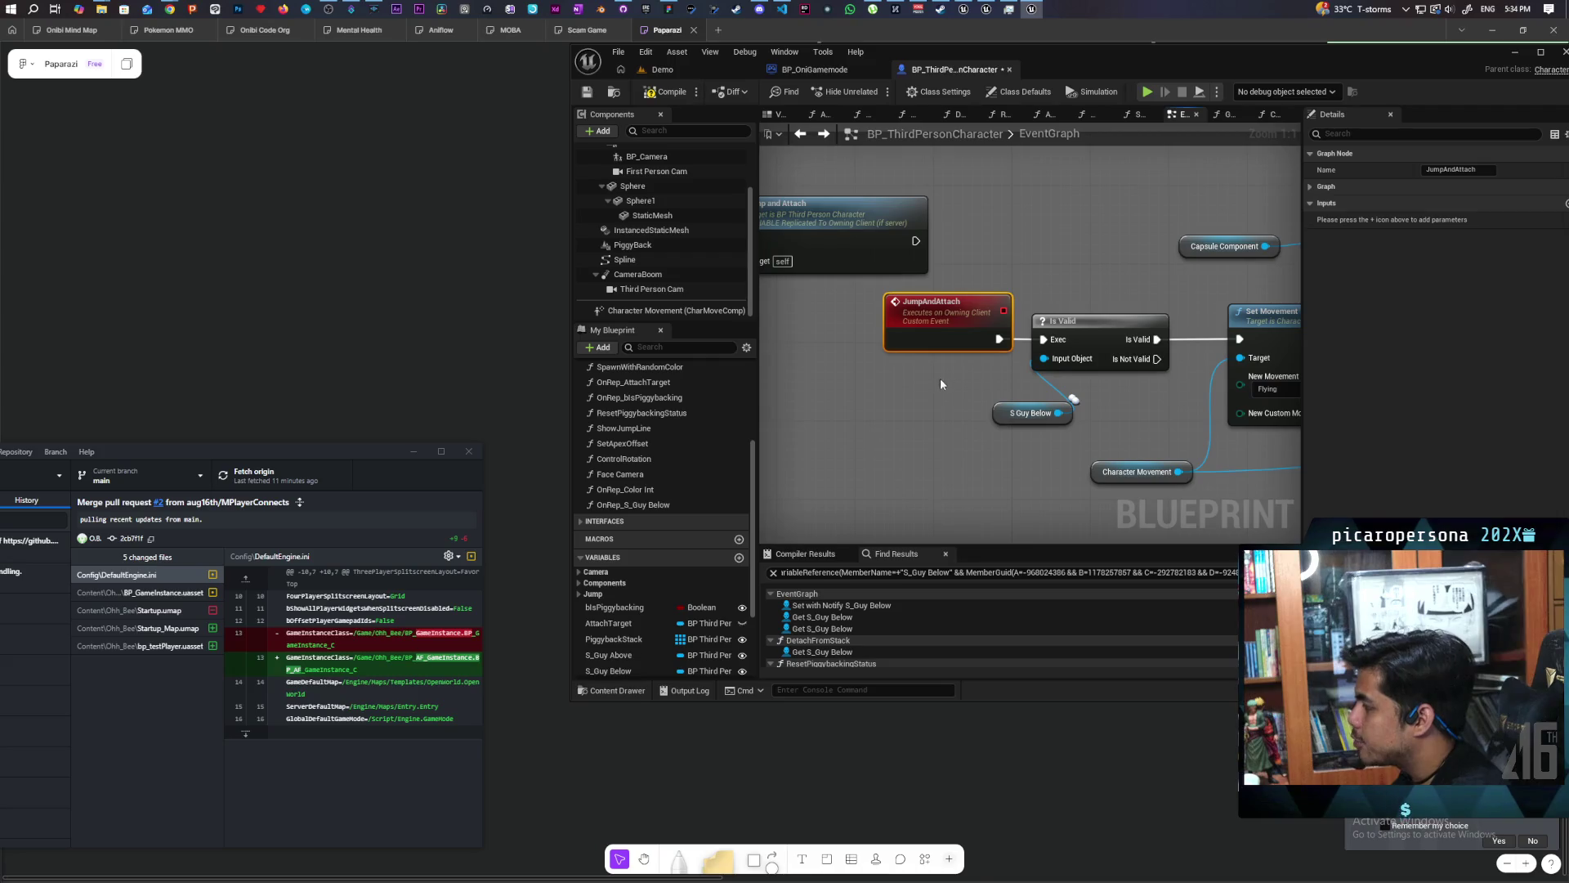
mouse_move(953, 378)
left_mouse_down()
mouse_move(1043, 326)
mouse_move(940, 356)
mouse_move(984, 369)
left_mouse_up()
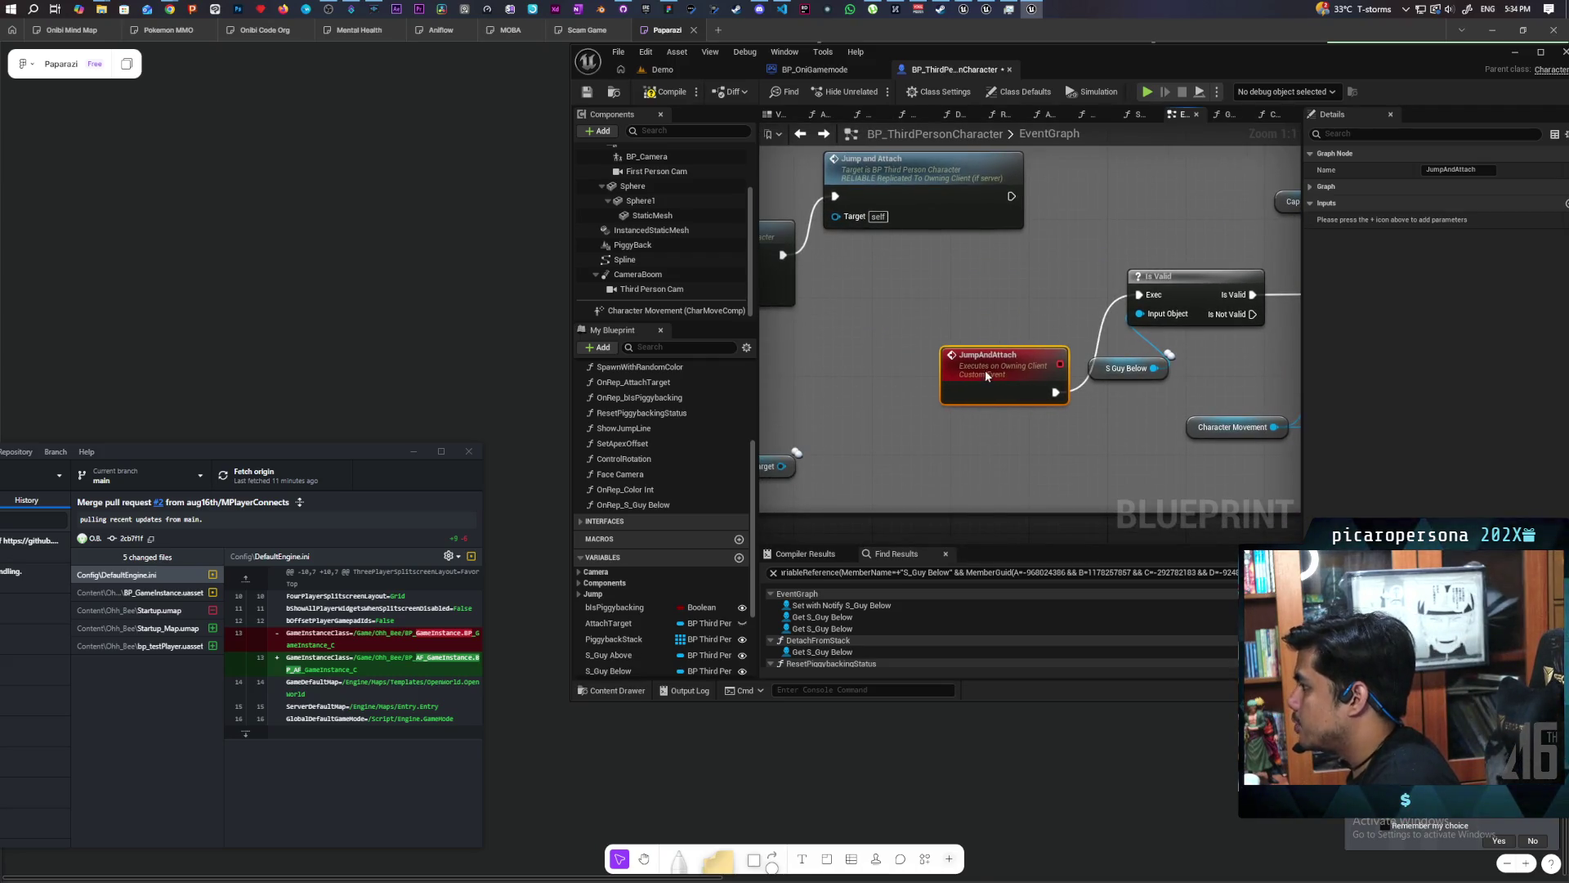
Wire Jump and Attach's exec output into Is Valid, then launch the Demo level with three clients.
left_click(945, 227)
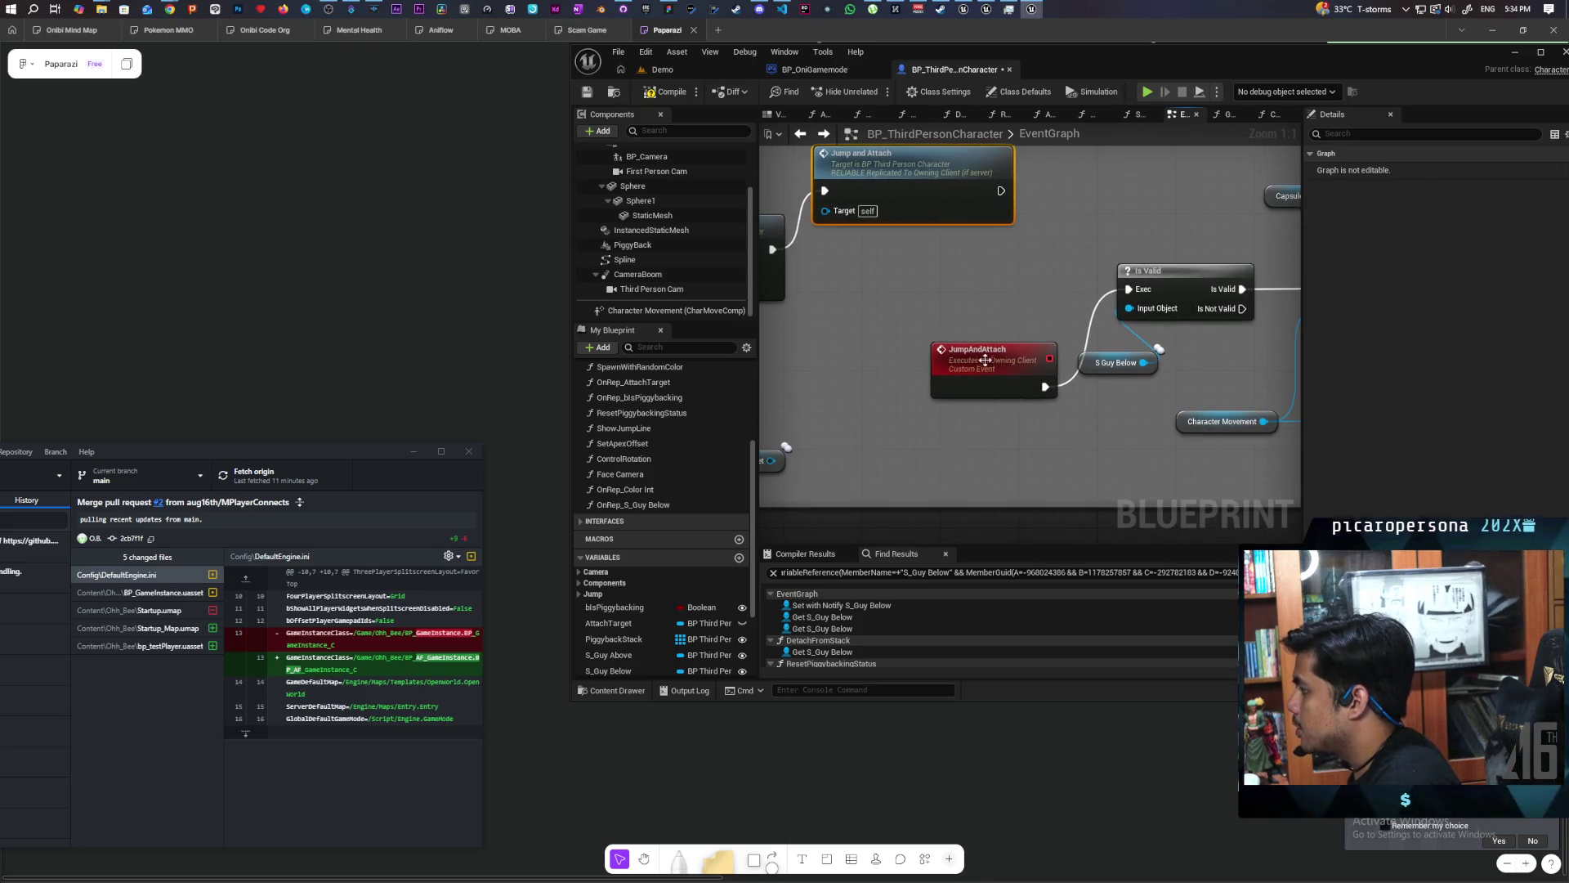
left_click(986, 356)
left_click_drag(927, 197, 1065, 303)
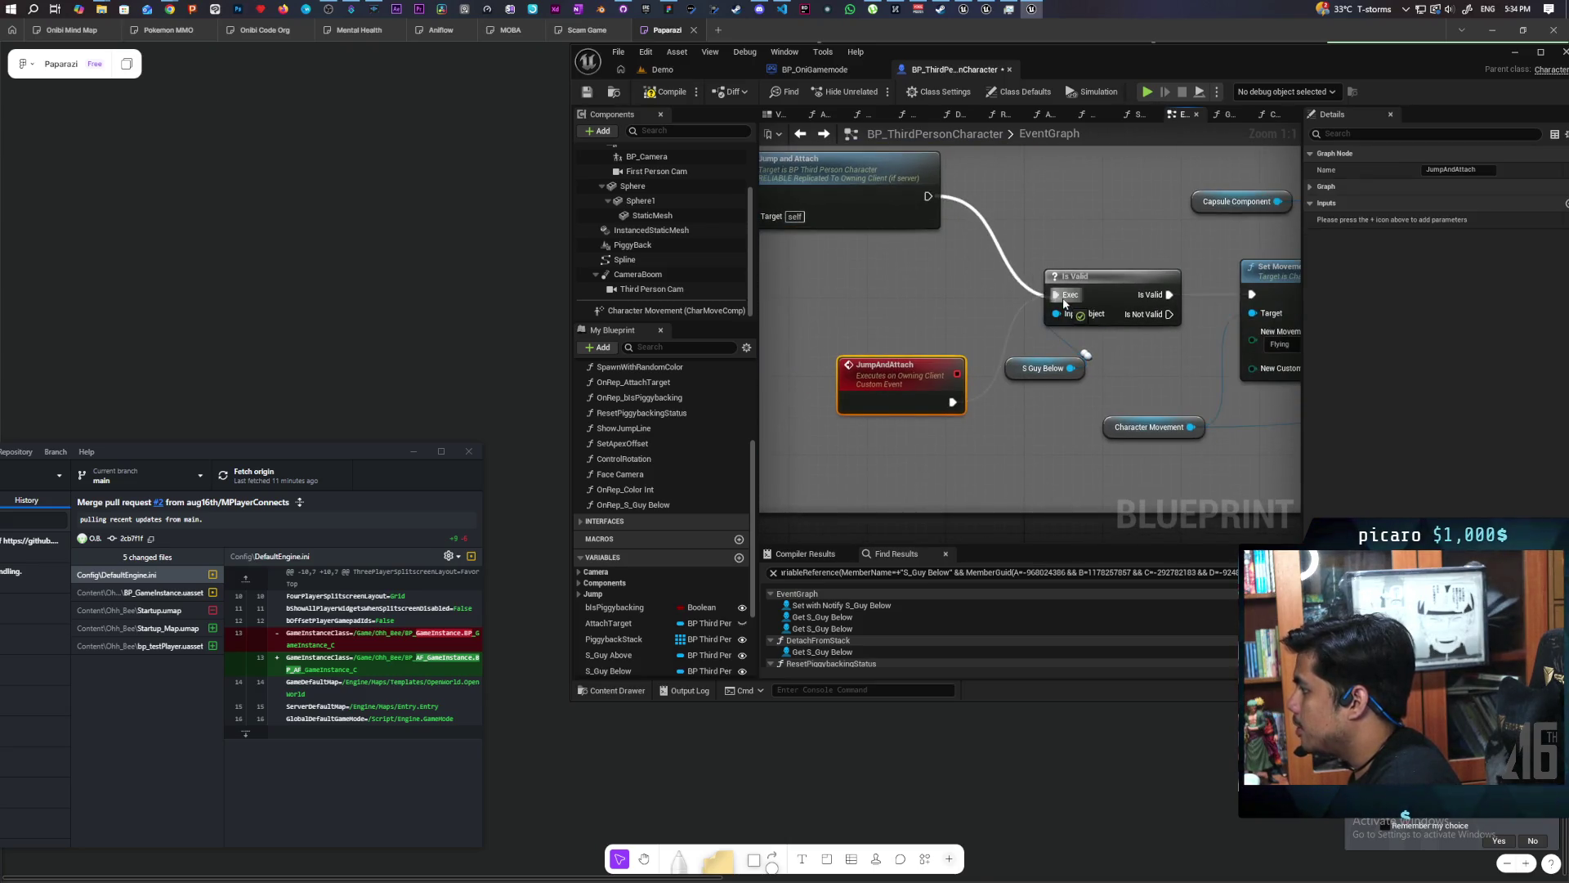
left_click(1063, 276)
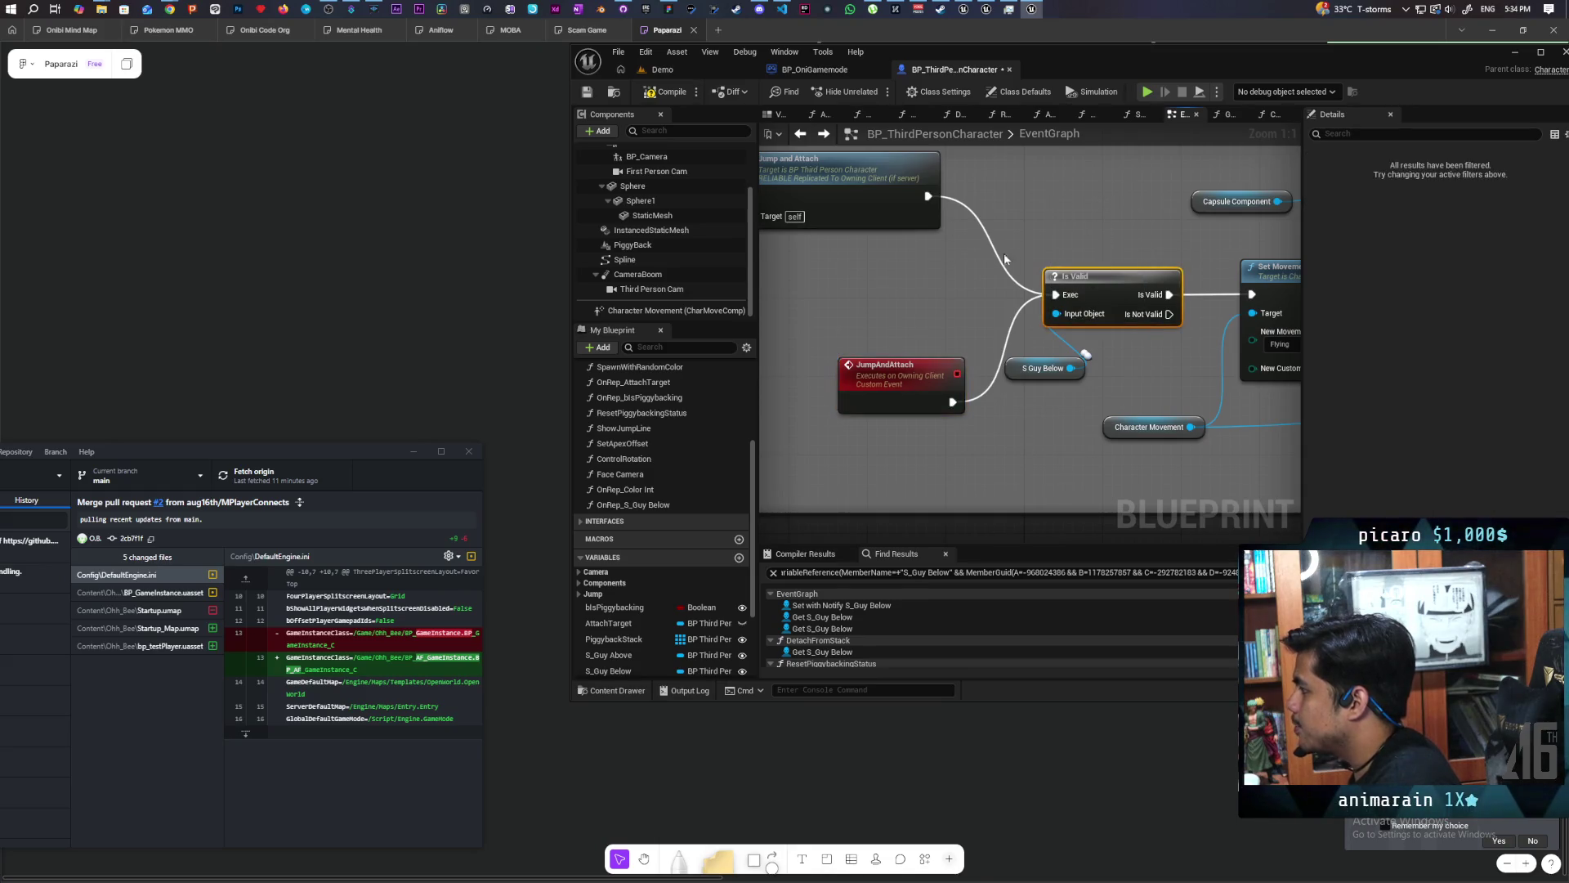
left_click_drag(1034, 221, 996, 227)
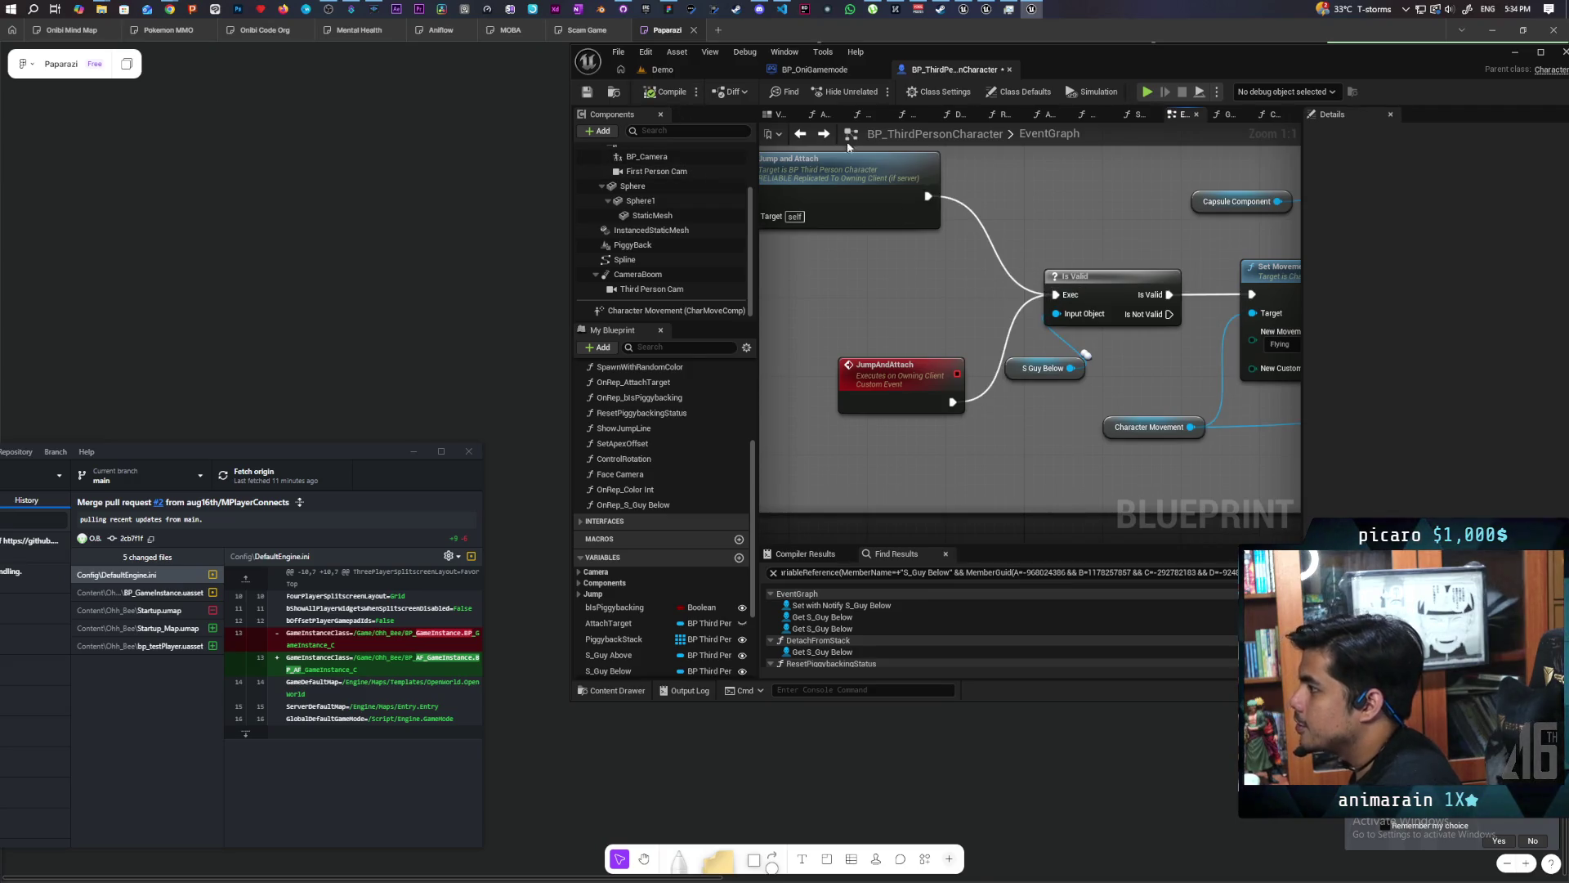
left_click(709, 70)
left_click(875, 90)
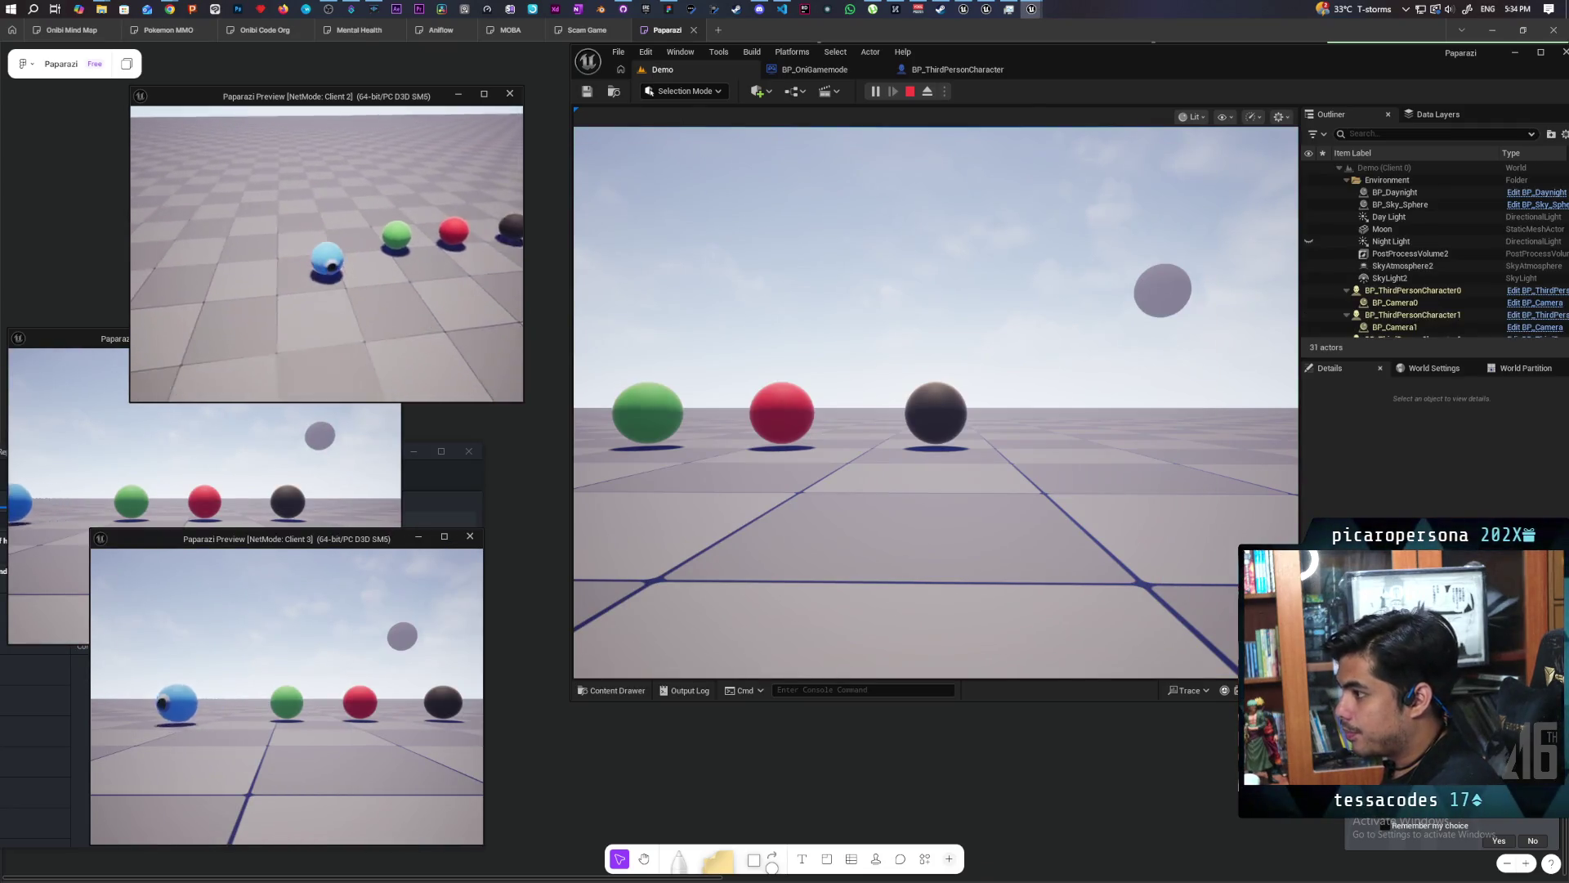
Roll the blue sphere onto the green sphere and jump to stack on top of it.
key("w")
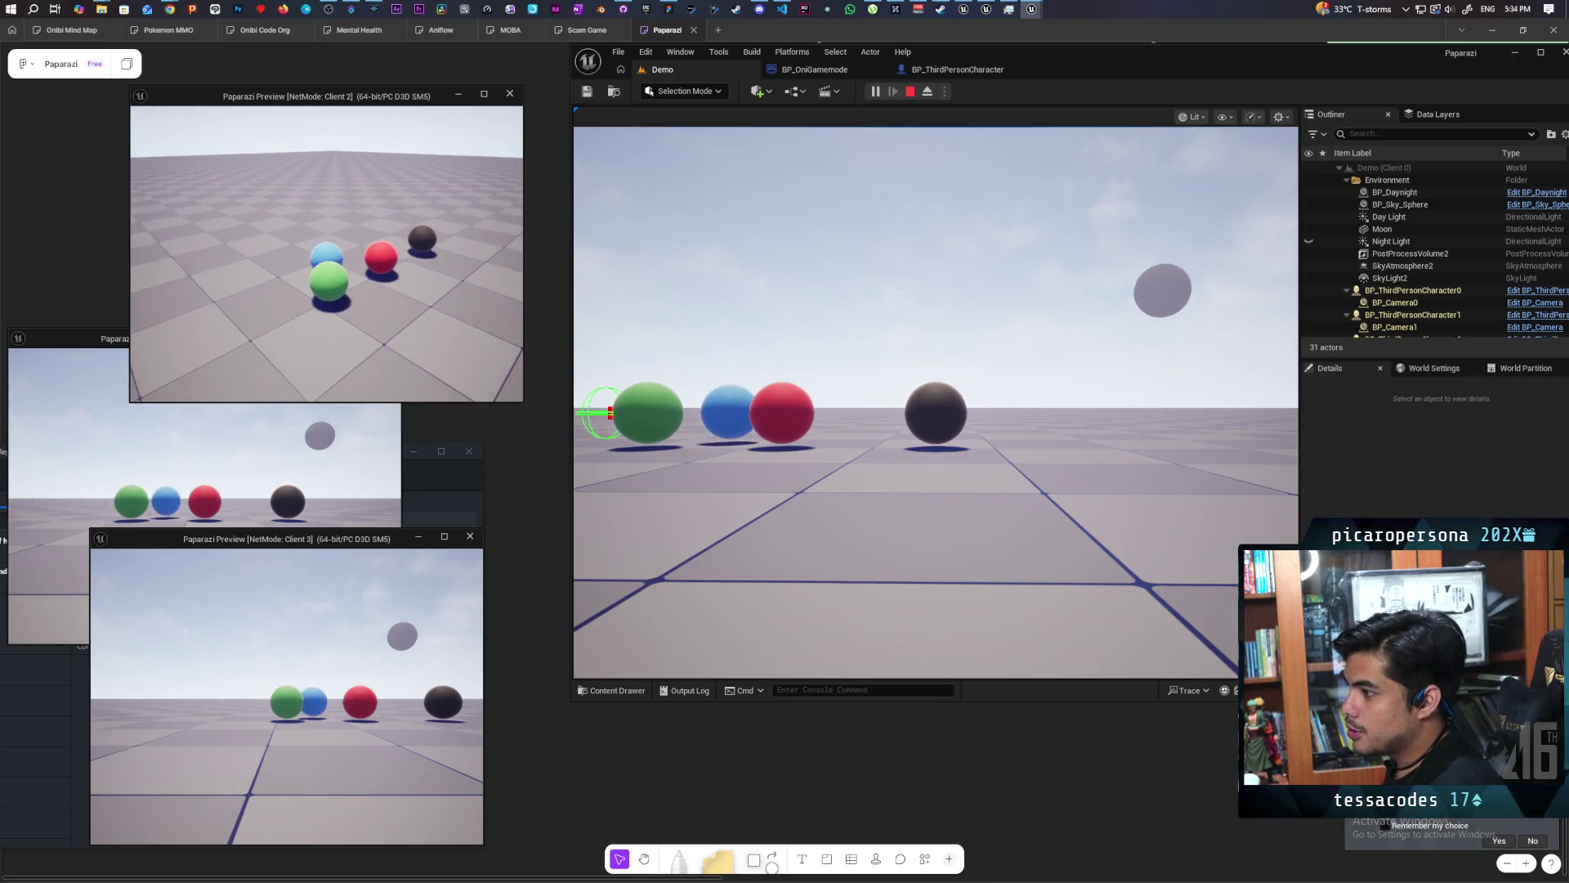
key("space")
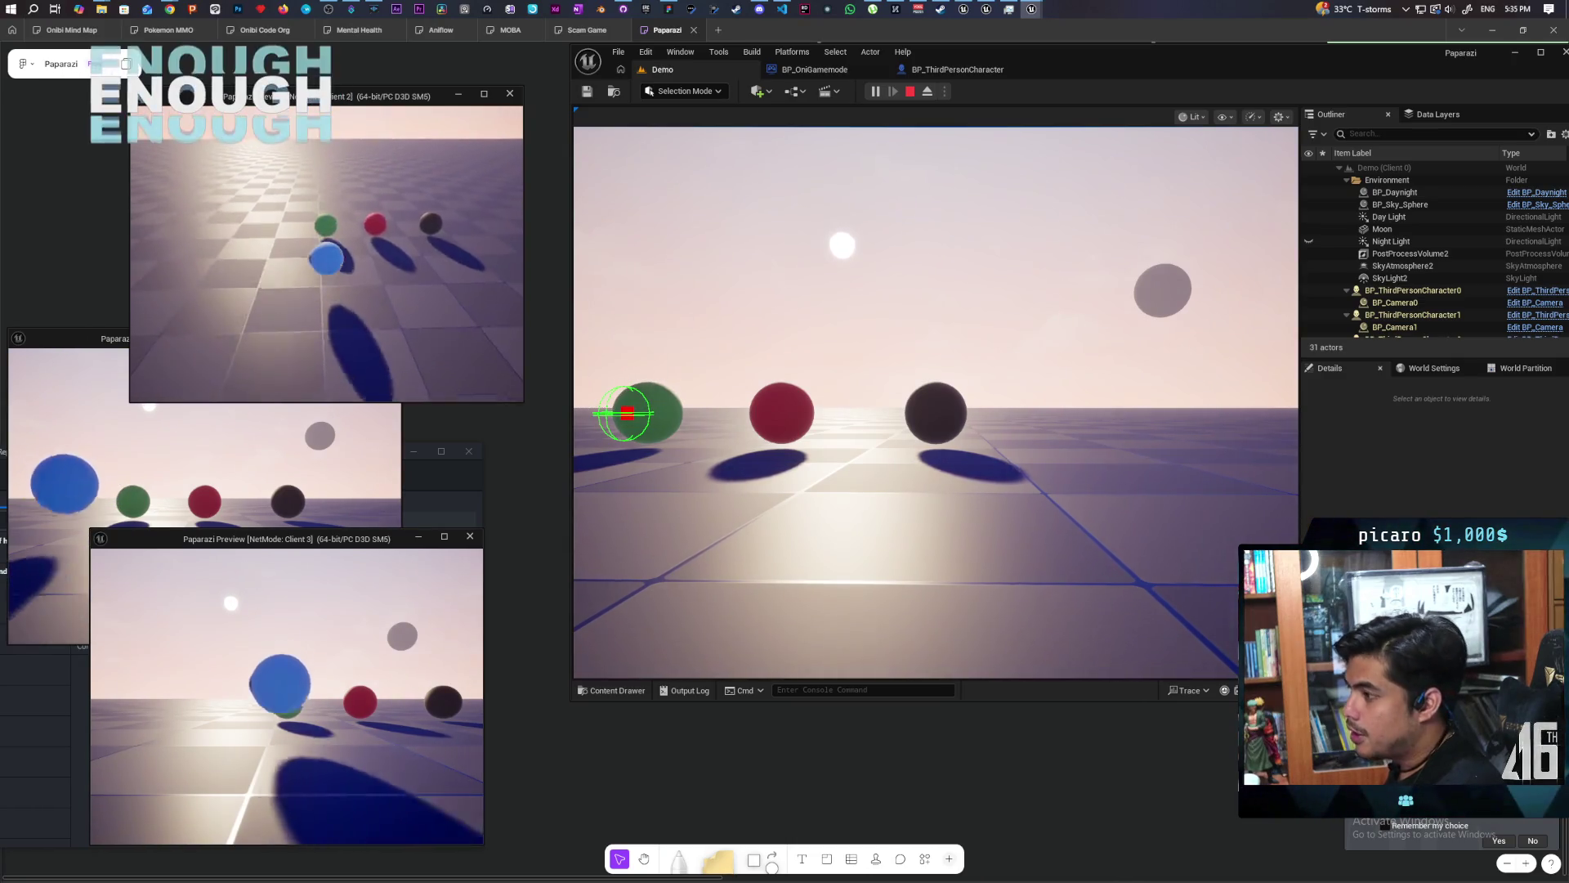
Stop the play session and bring up the BP_ThirdPersonCharacter event graph.
key("Escape")
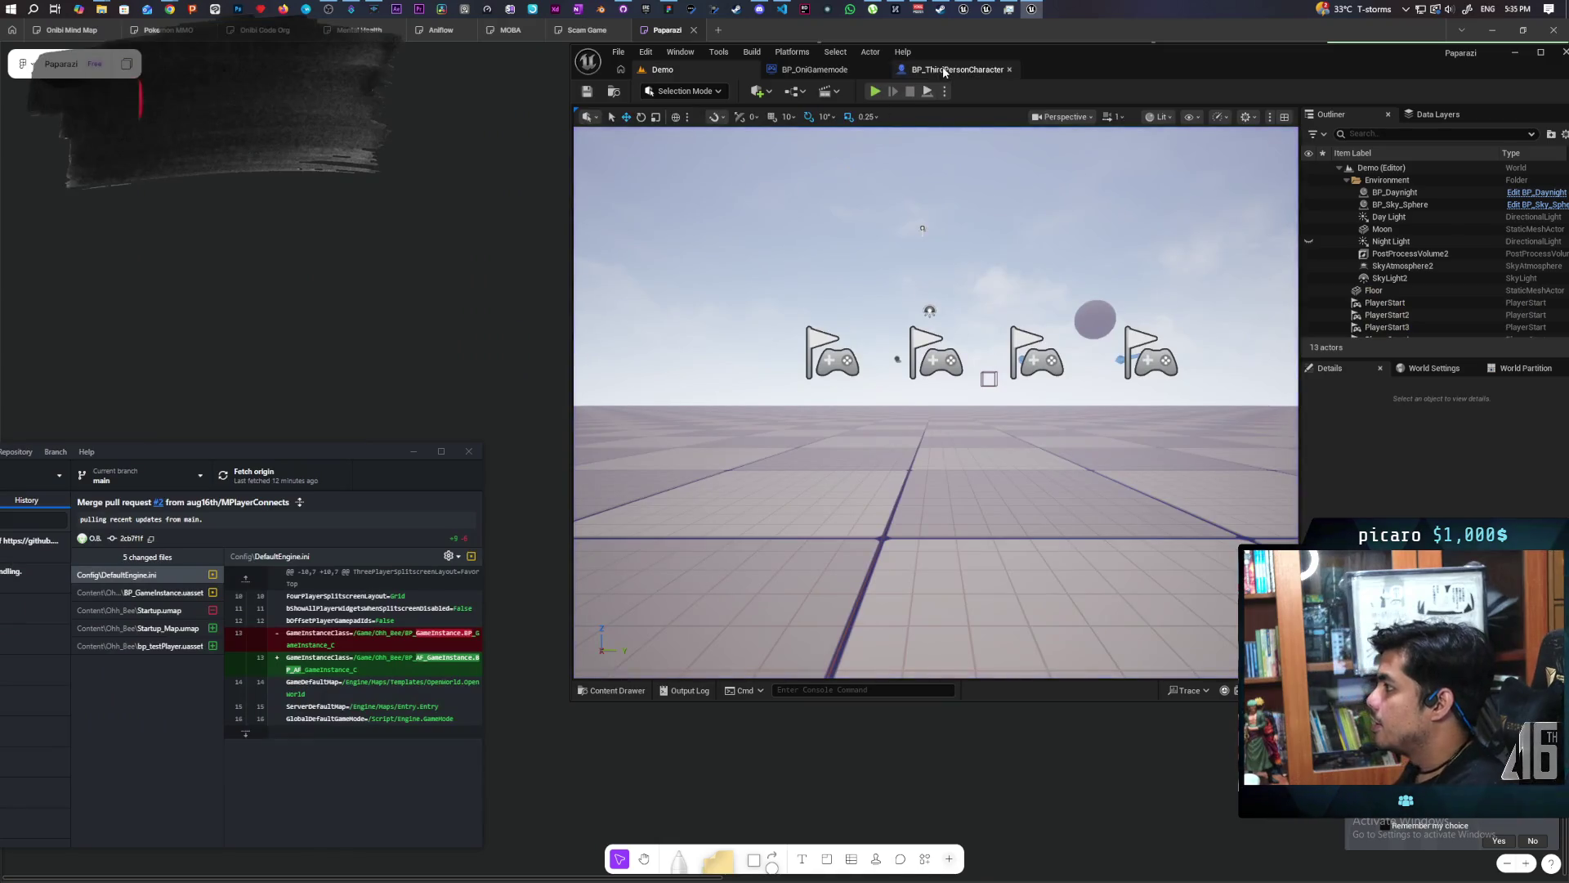
left_click(952, 69)
scroll(949, 292, "down", 2)
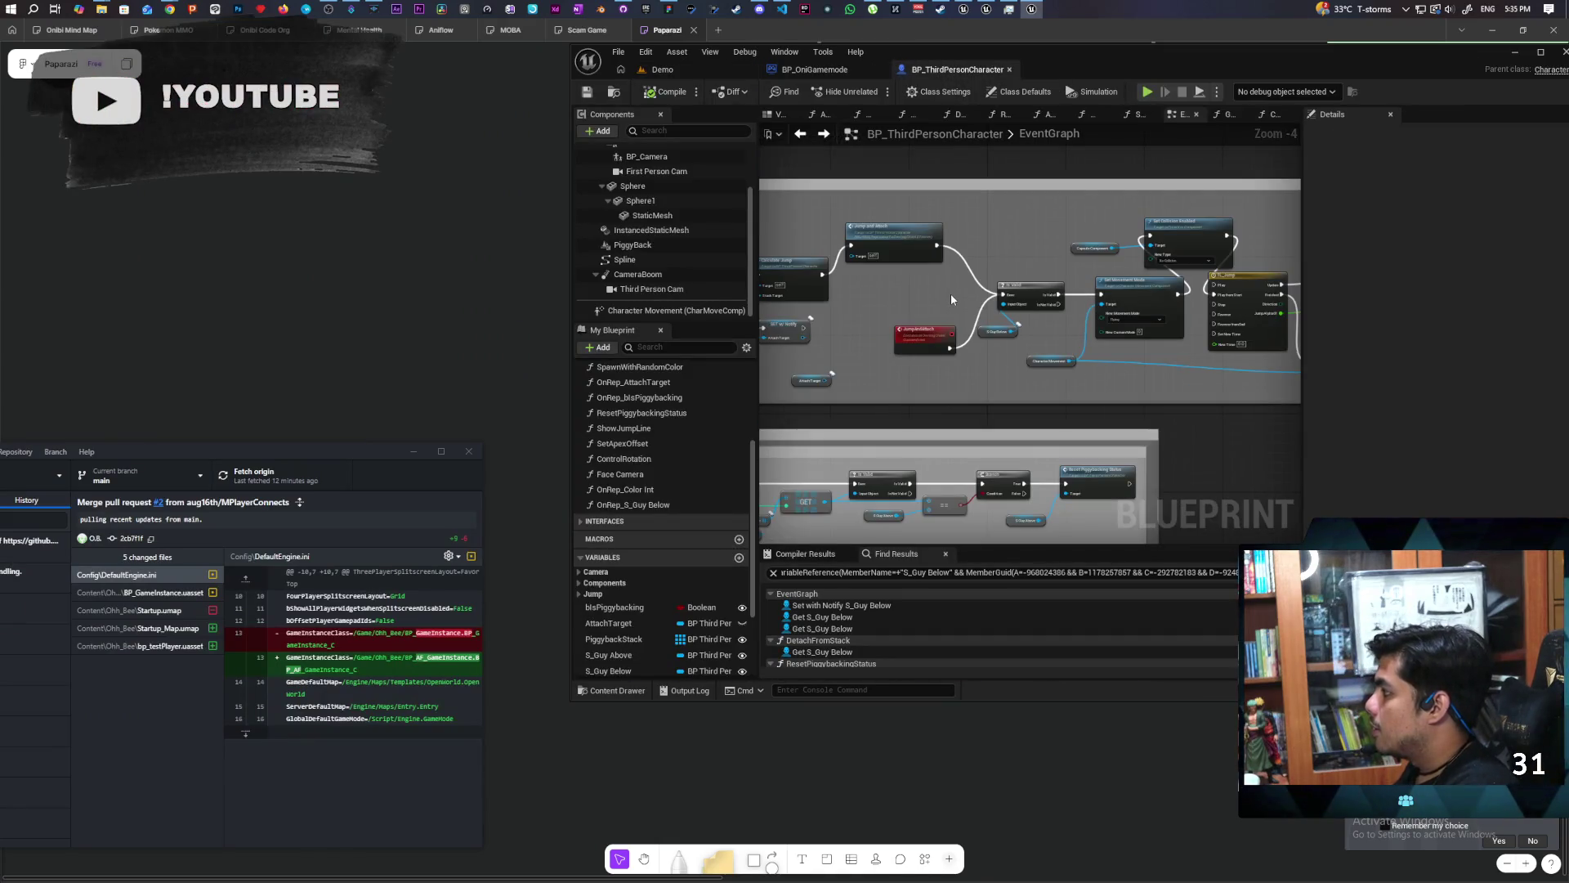
scroll(950, 293, "down", 3)
left_click_drag(954, 303, 807, 307)
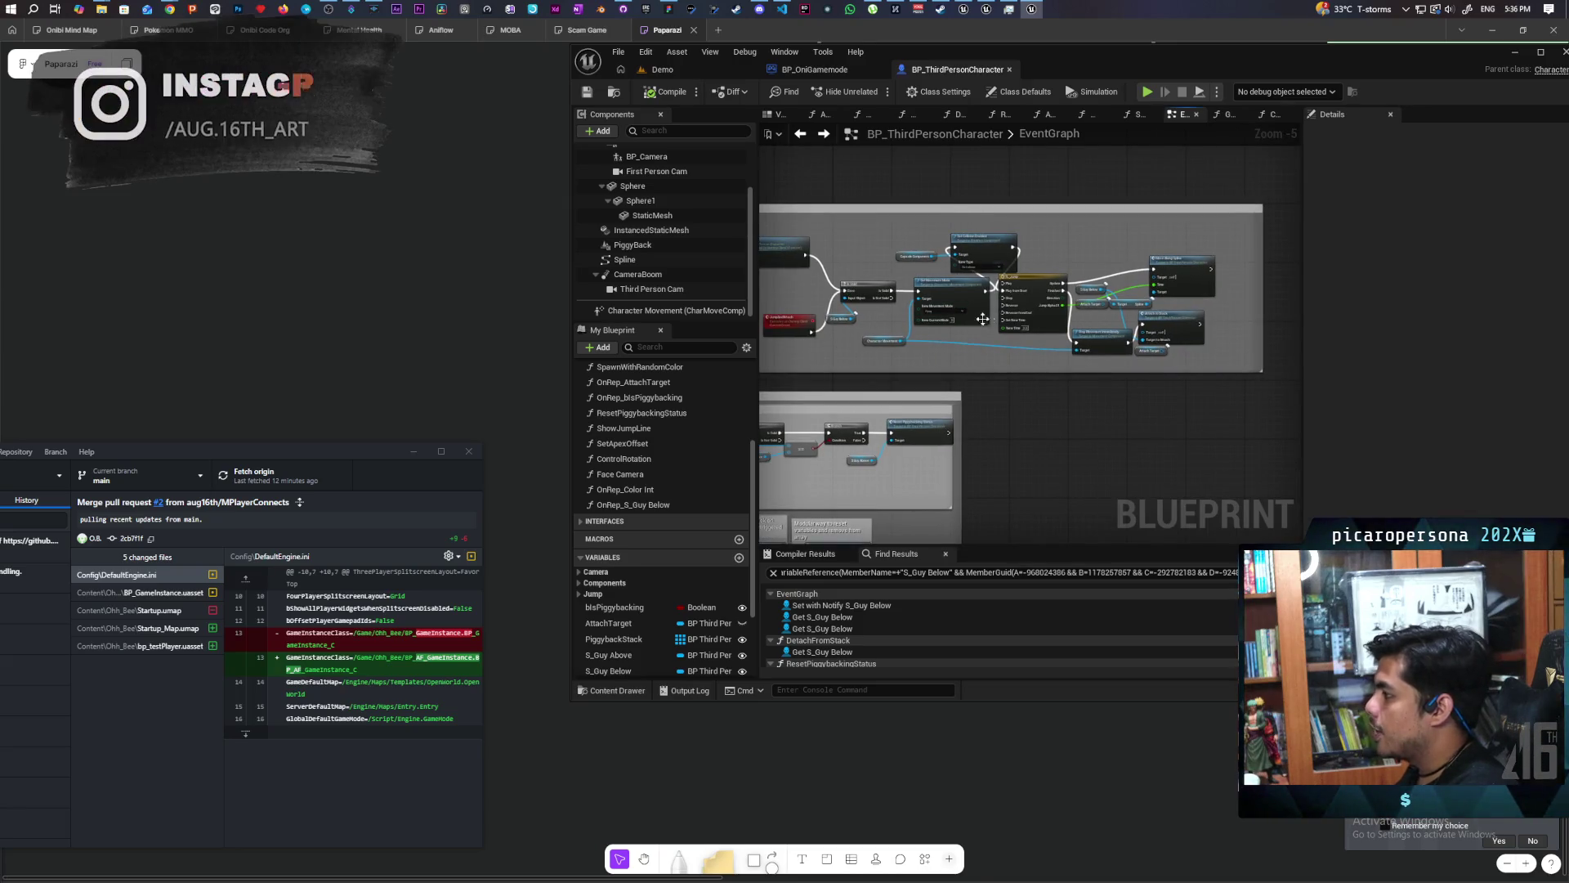
scroll(990, 317, "up", 3)
Inspect the Attach to Stack, Set Movement Mode, TL_Jump, Jump and Attach and Is Valid nodes.
left_click_drag(995, 243, 792, 243)
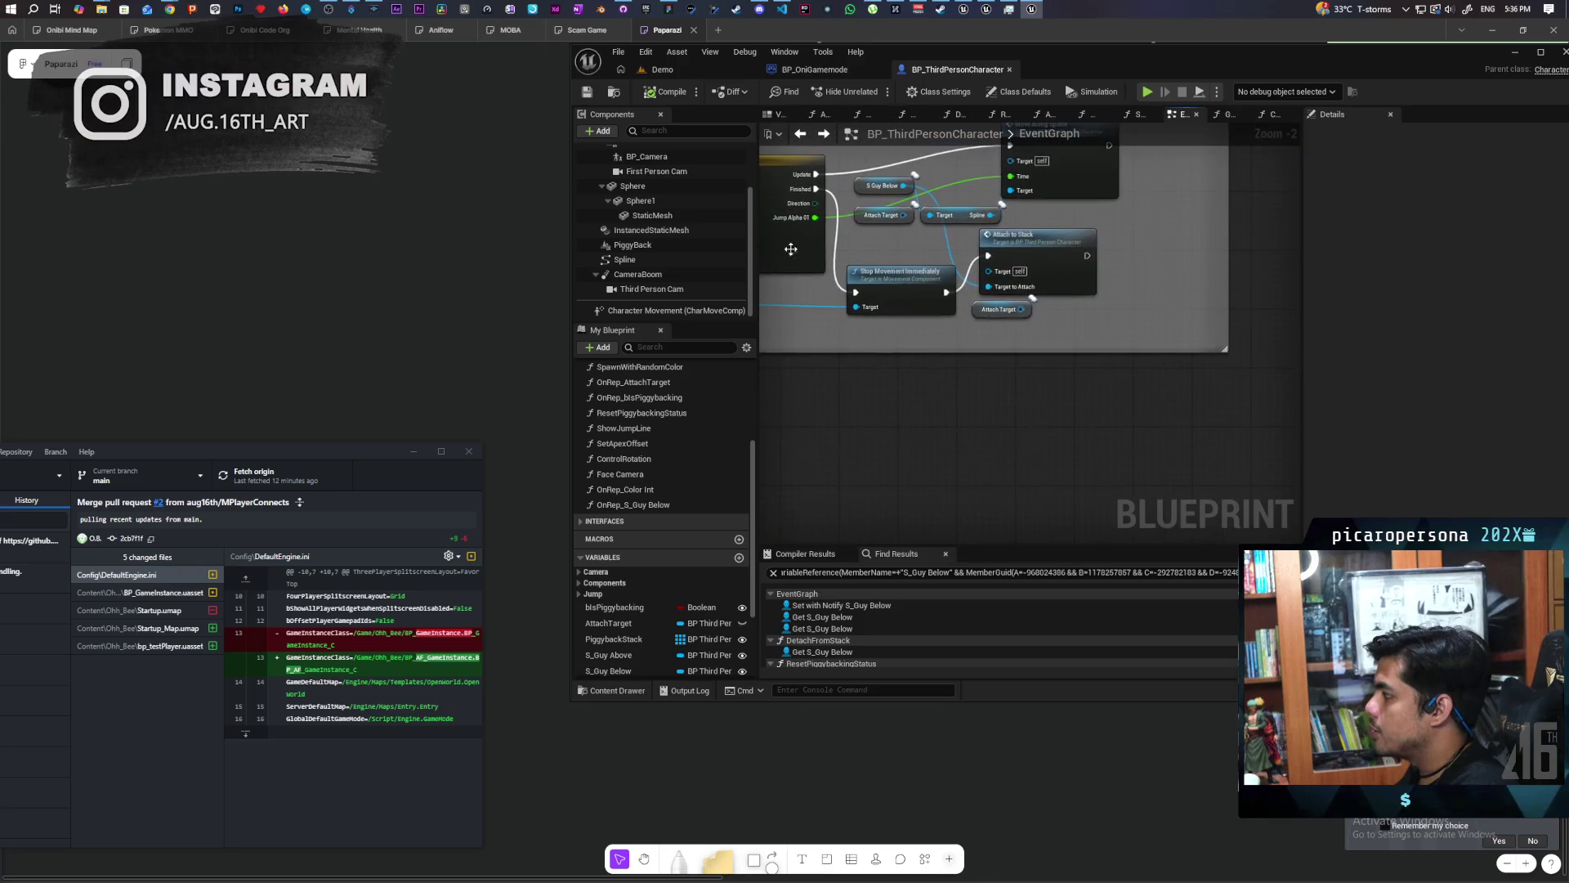
left_click(1055, 263)
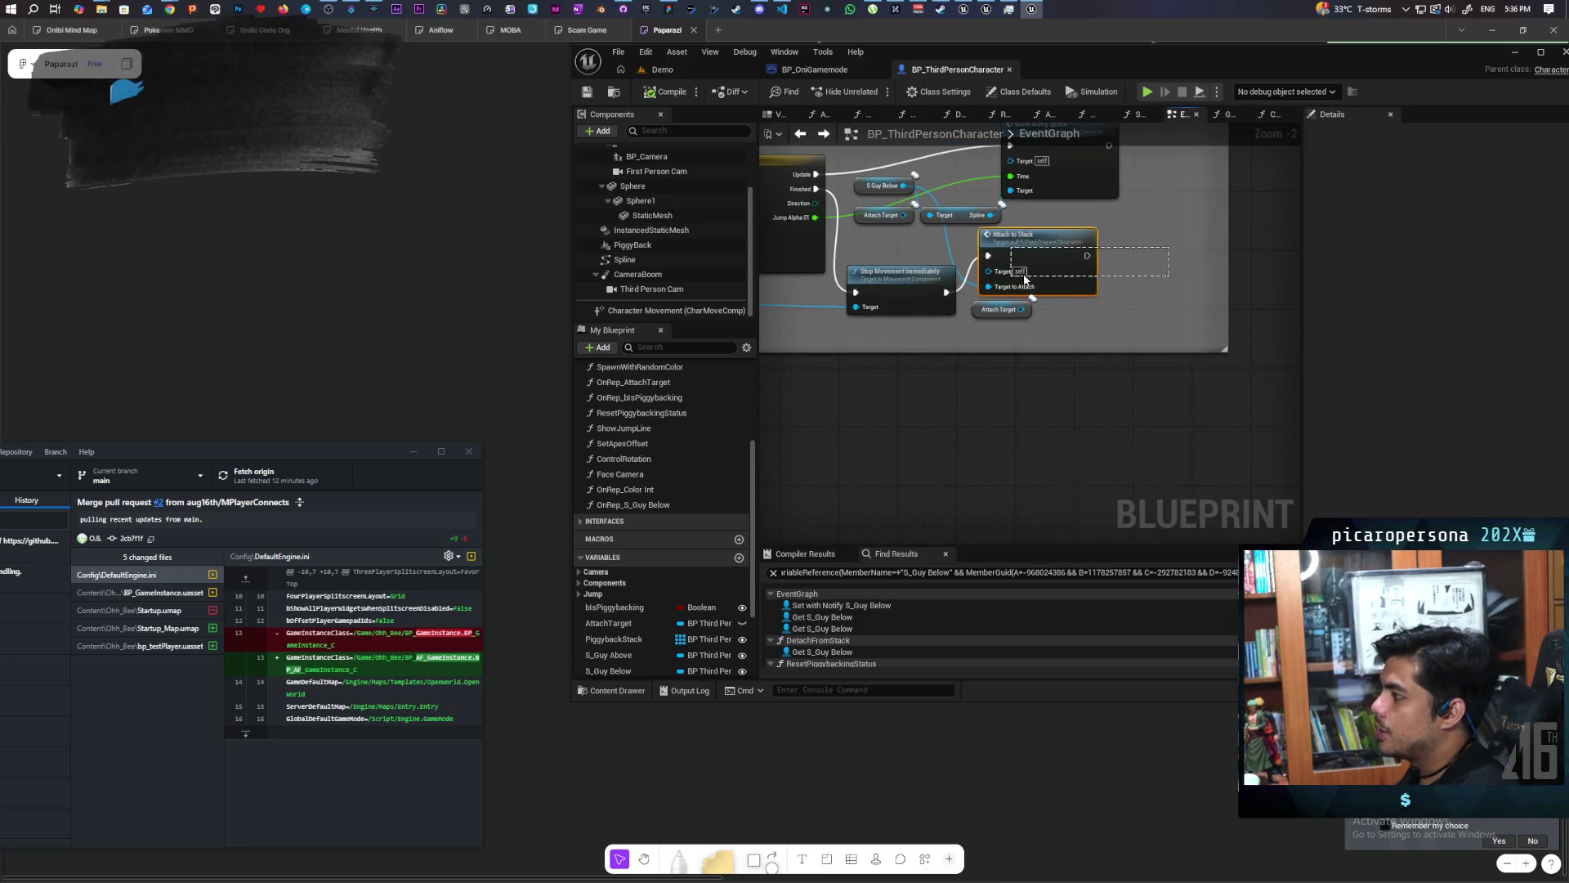
left_click_drag(785, 269, 1177, 381)
left_click_drag(891, 396, 903, 380)
left_click_drag(1041, 362, 979, 426)
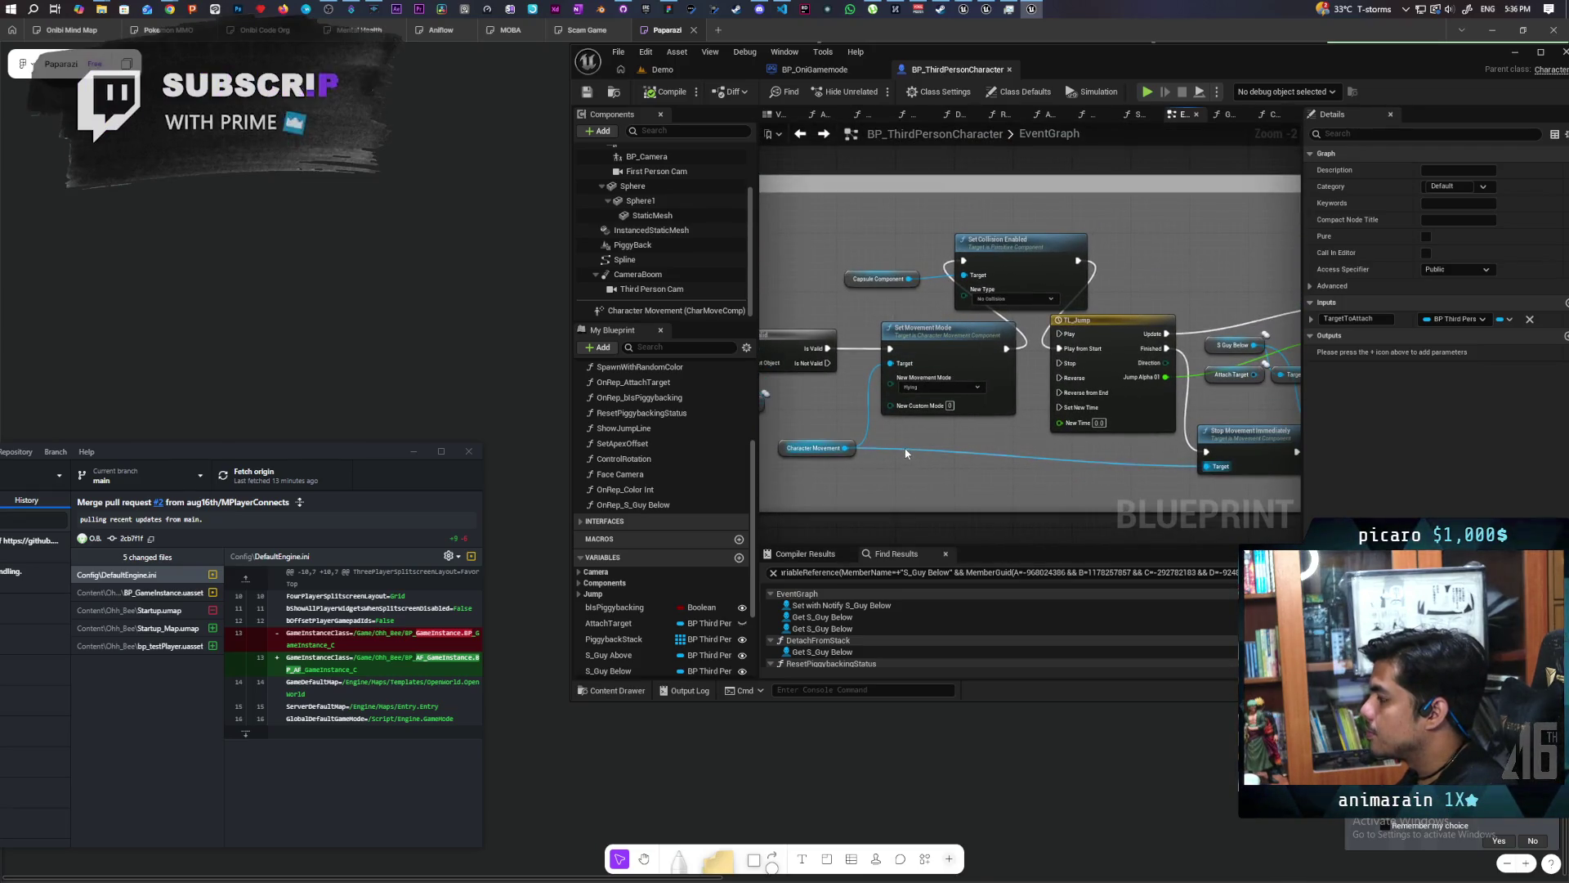
left_click_drag(960, 353, 940, 355)
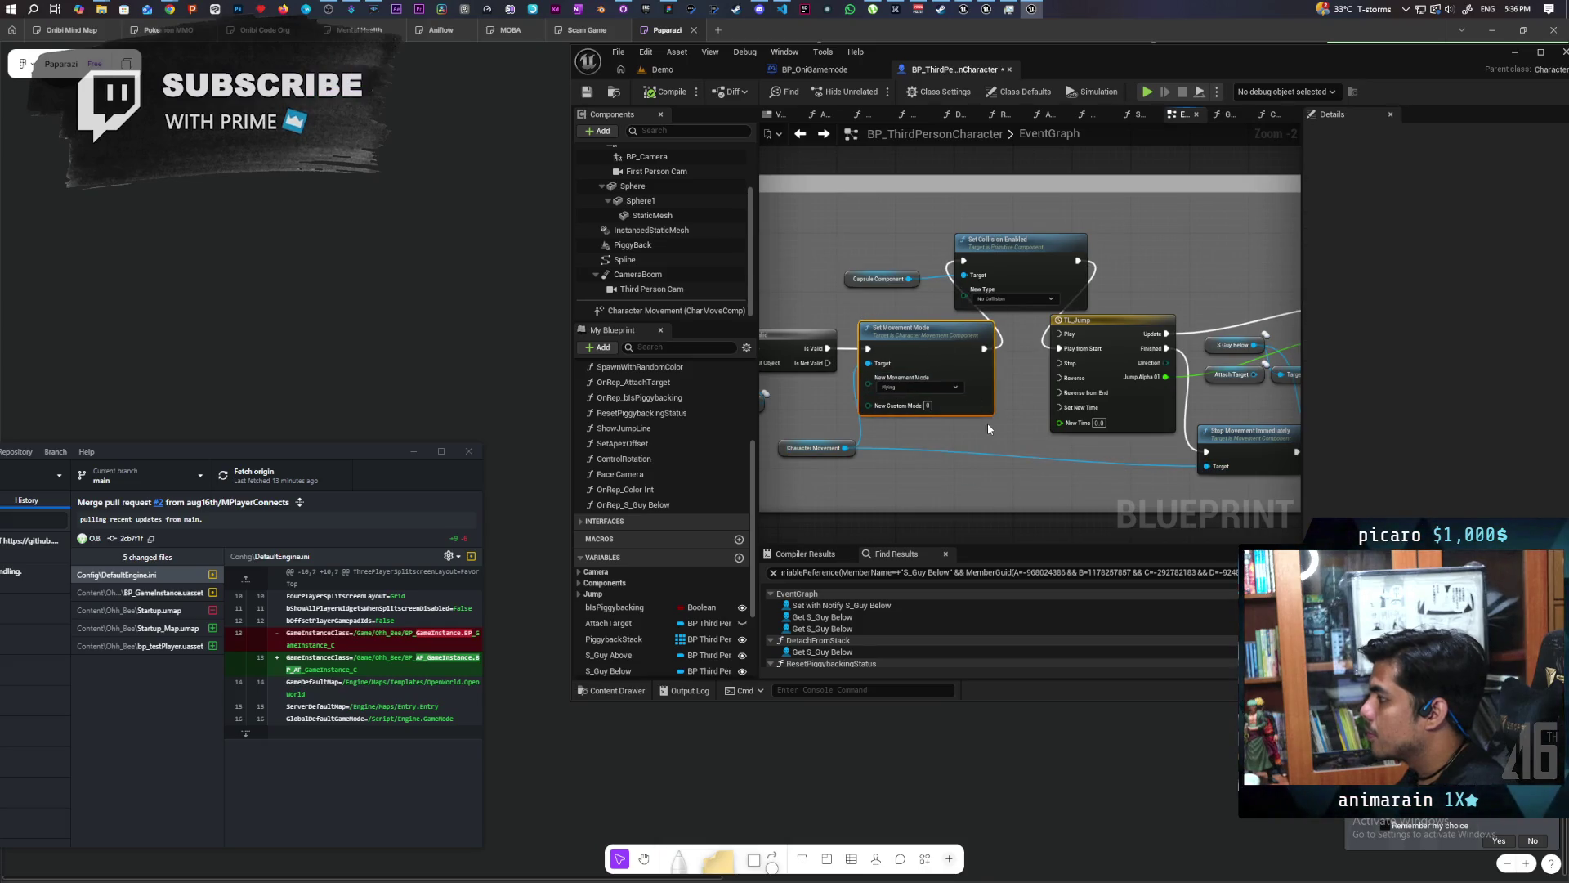
scroll(862, 268, "down", 1)
left_click_drag(862, 268, 1043, 272)
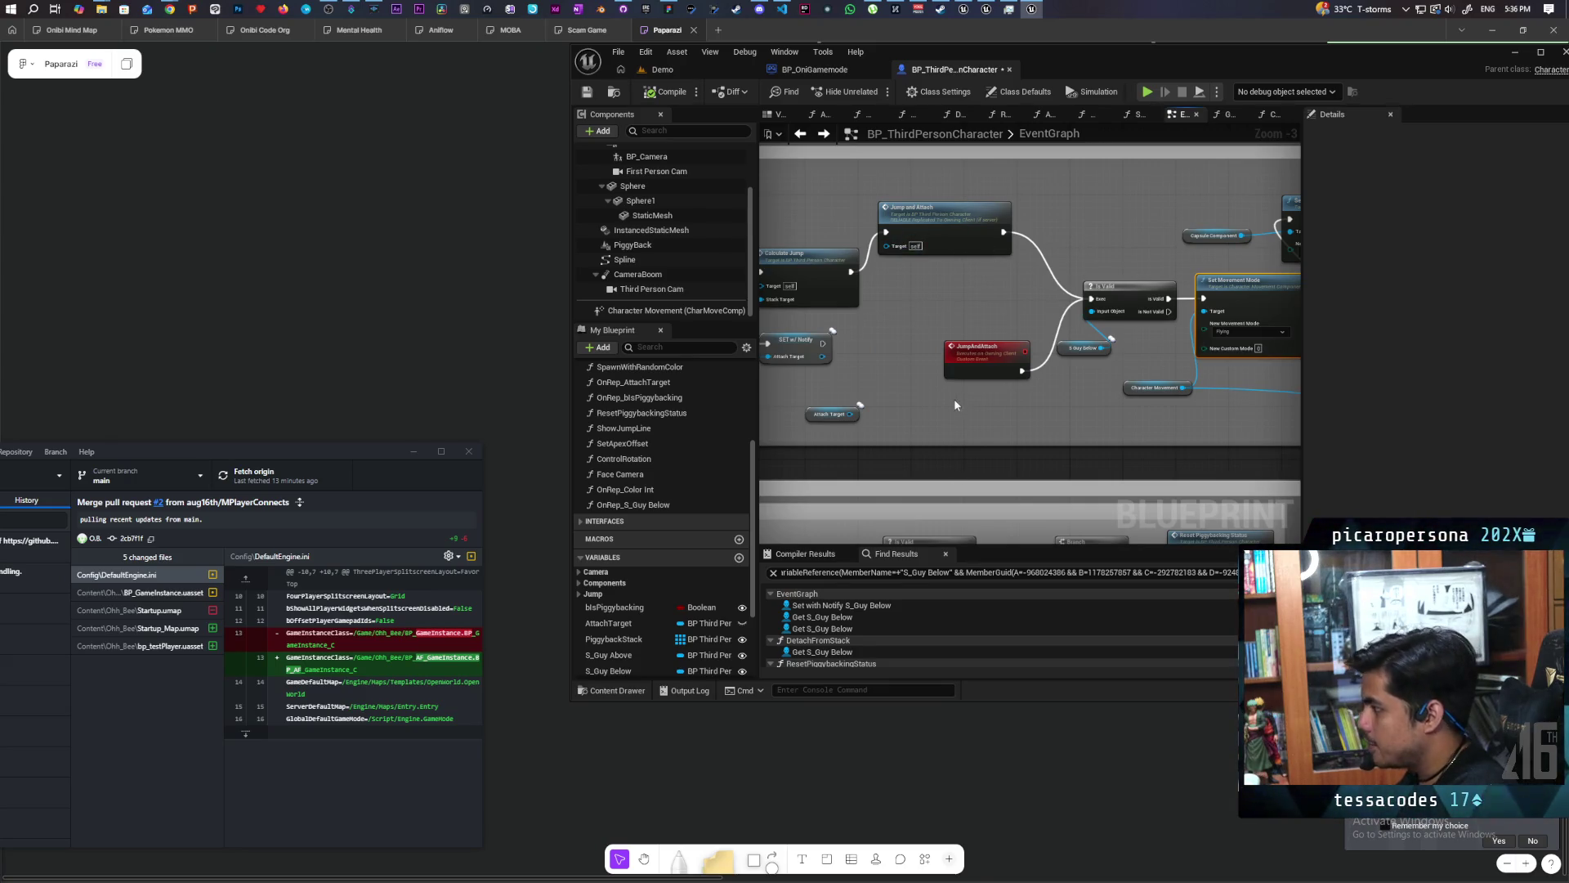
Place JumpAndAttach beside Is Valid, make it Run on Server and Reliable, and return to Demo.
left_click_drag(998, 295, 994, 300)
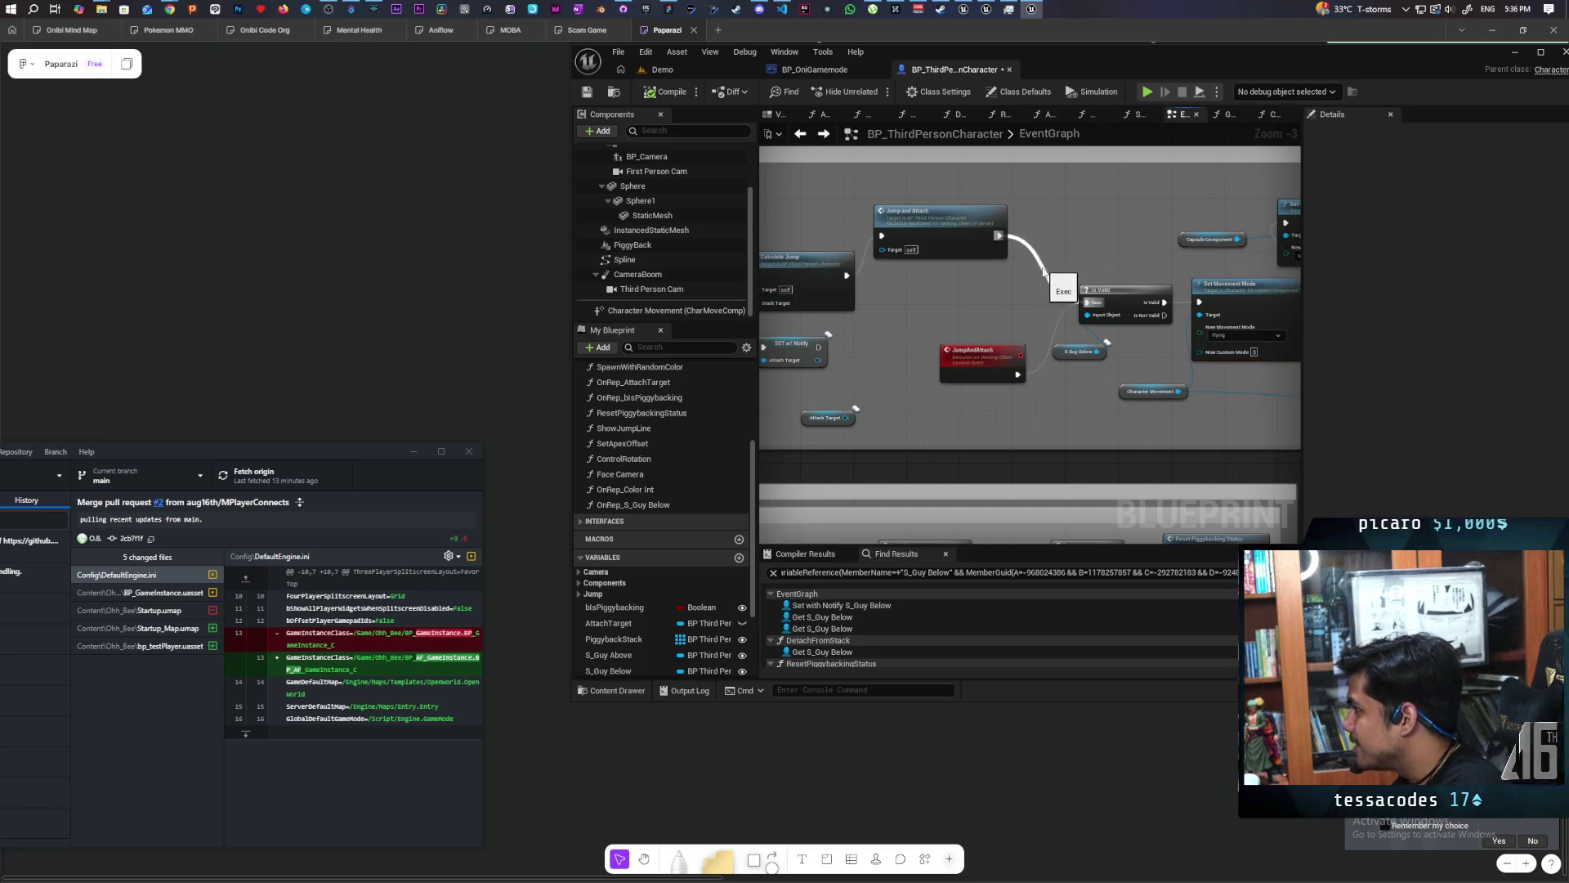
left_click_drag(1004, 359, 1004, 286)
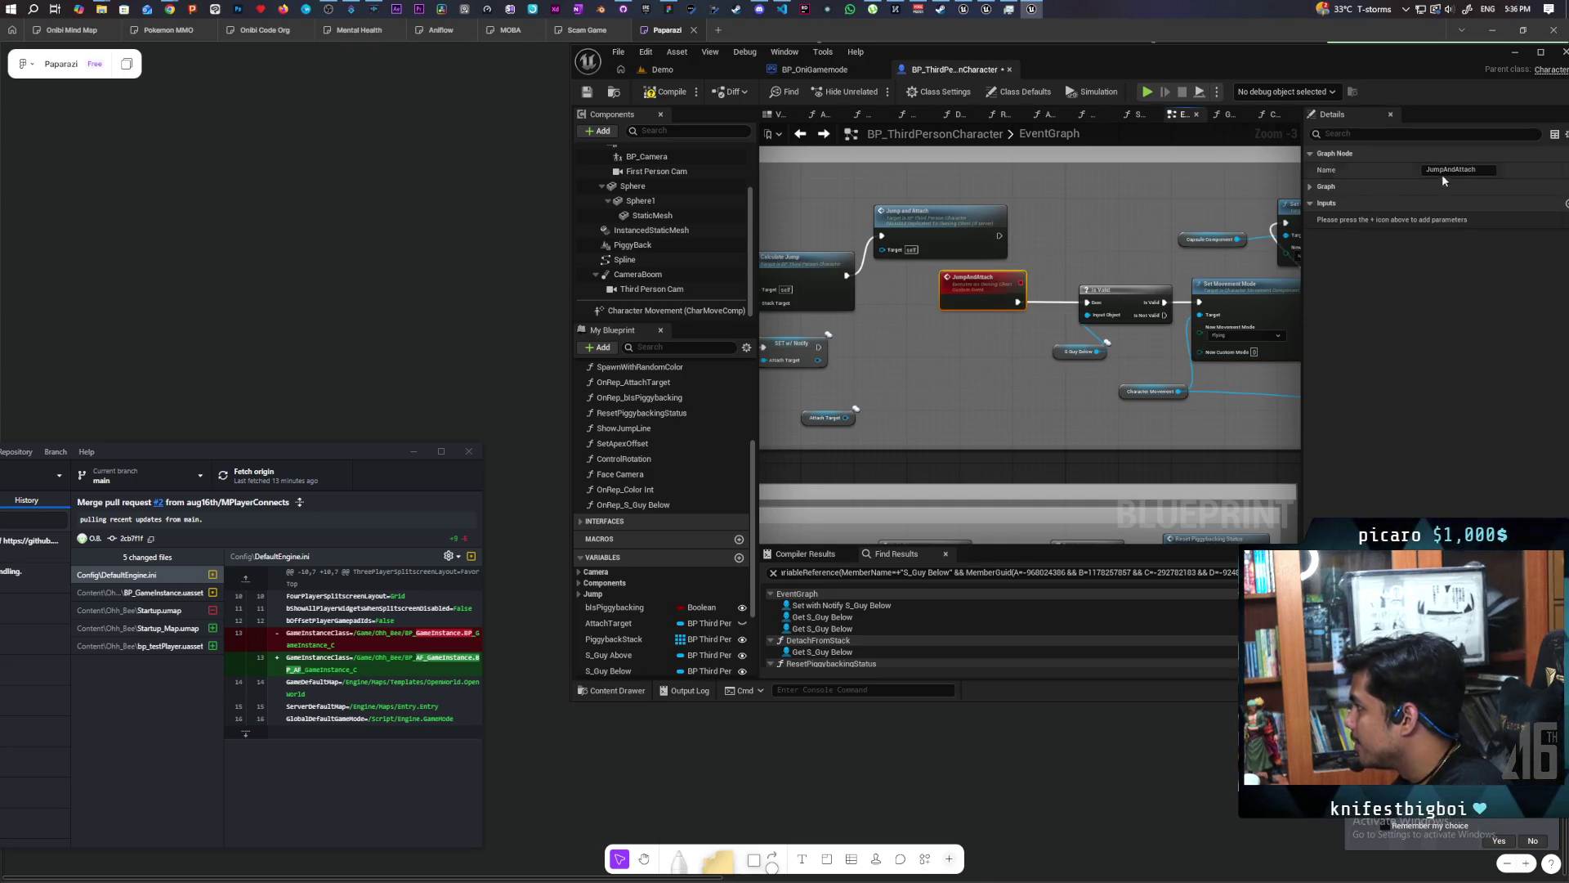
left_click(1317, 187)
left_click(1461, 219)
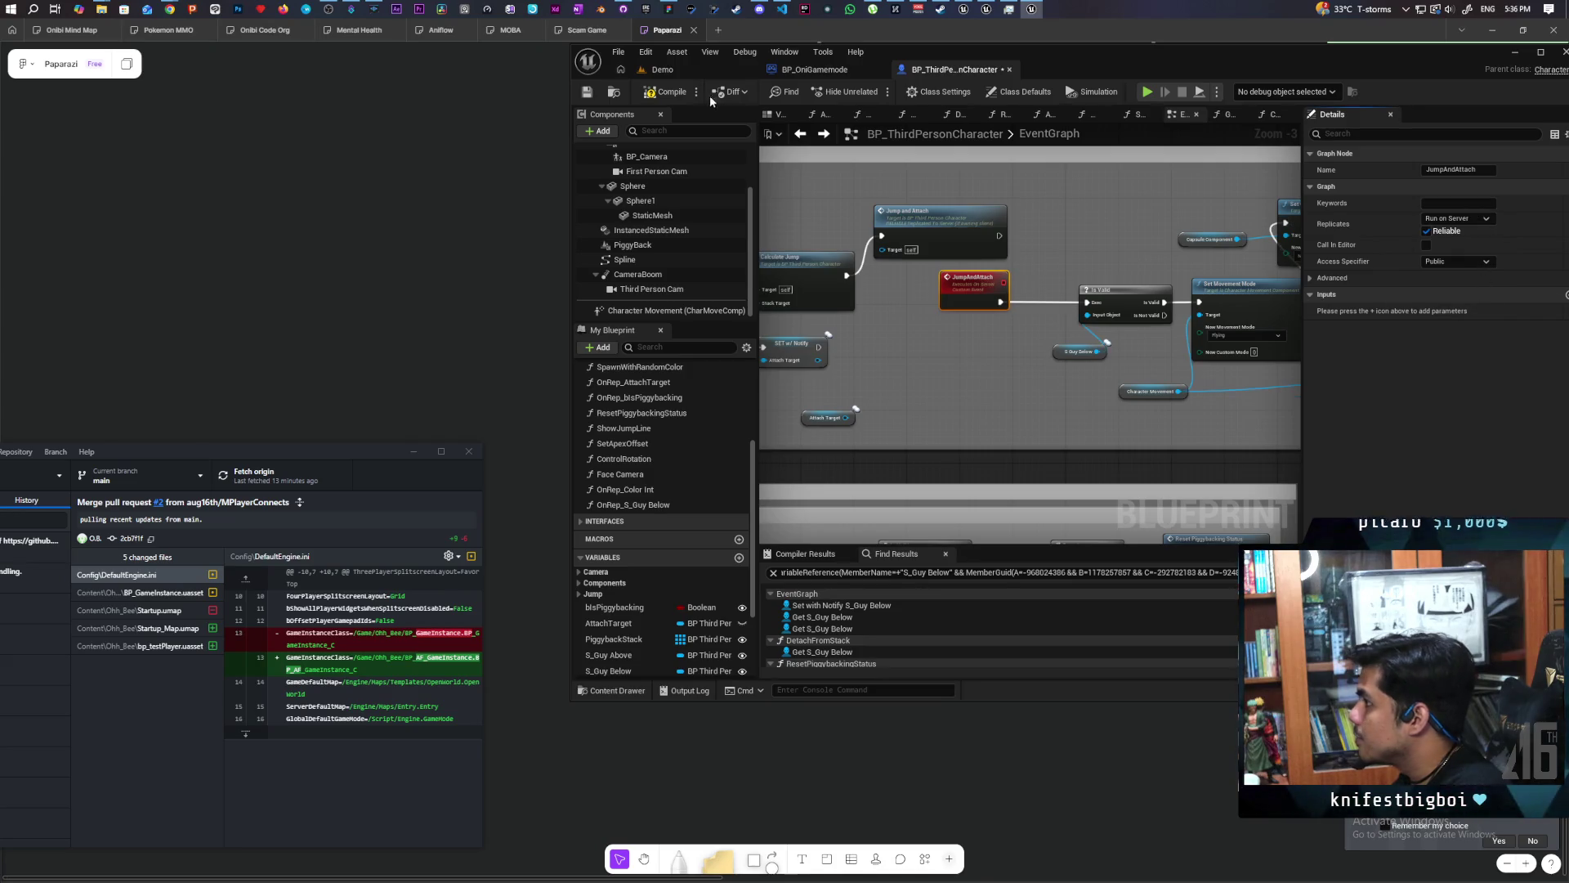
left_click(698, 68)
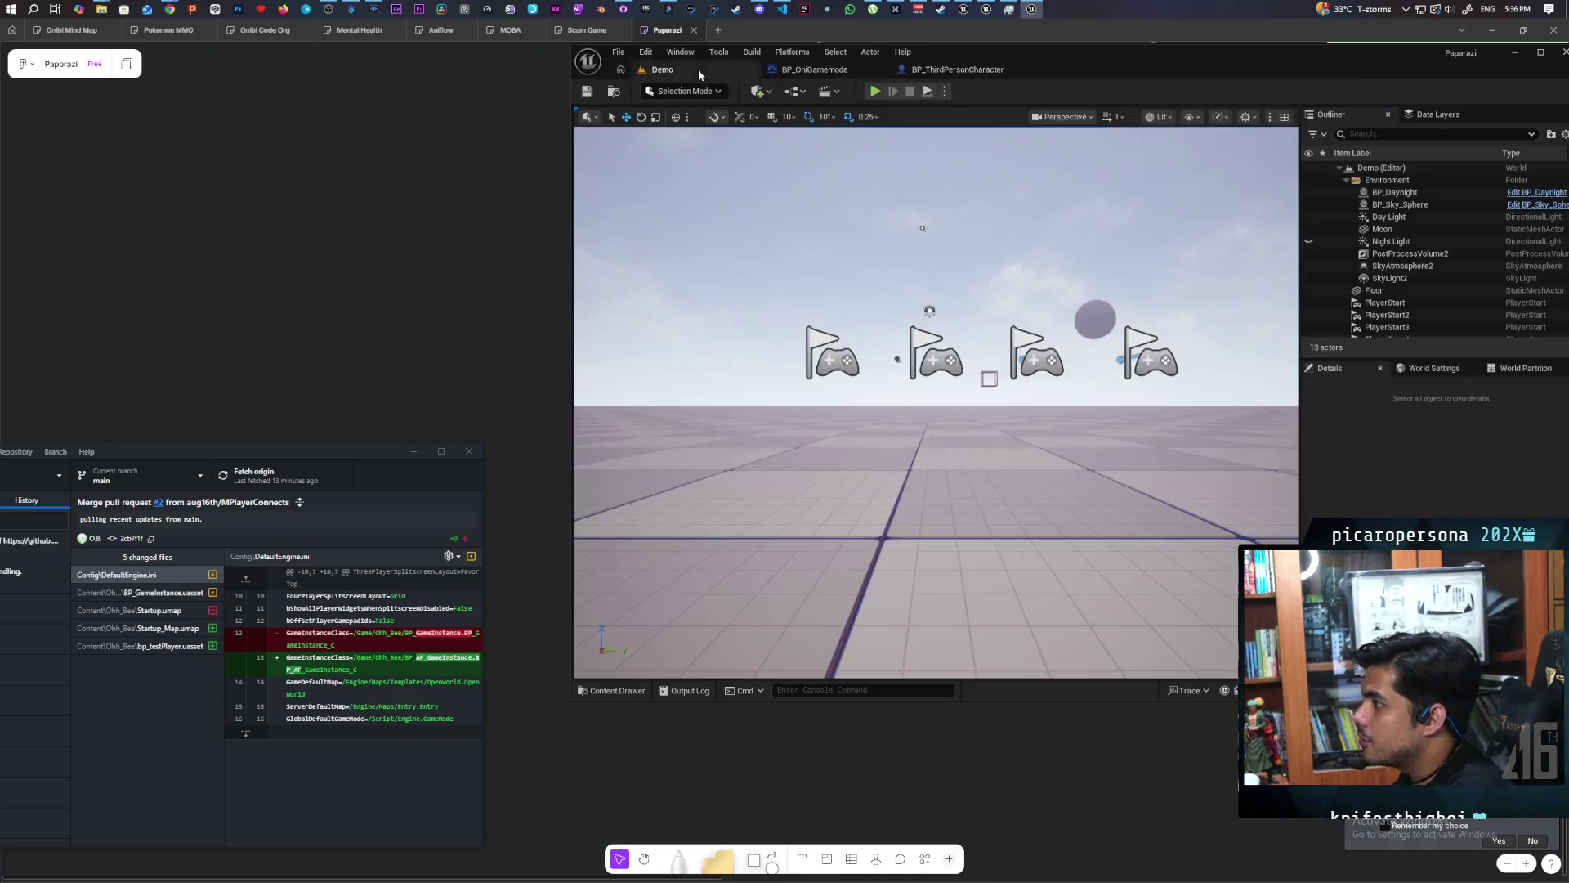
Start the three-client session and roll the blue sphere back, forward, to the black sphere and back.
left_click(875, 90)
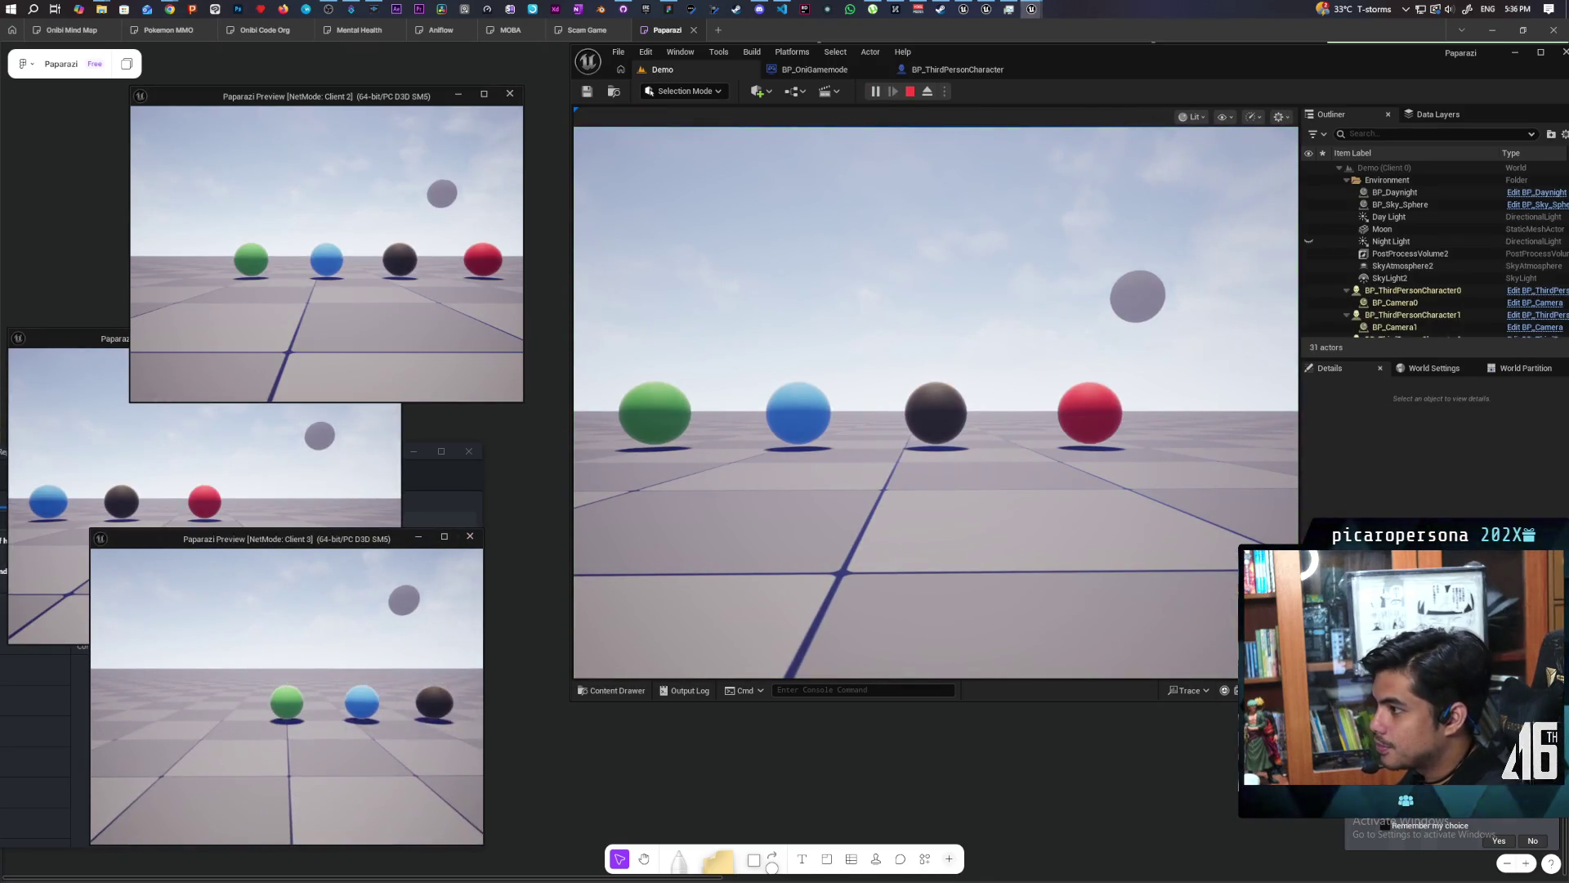
key("s")
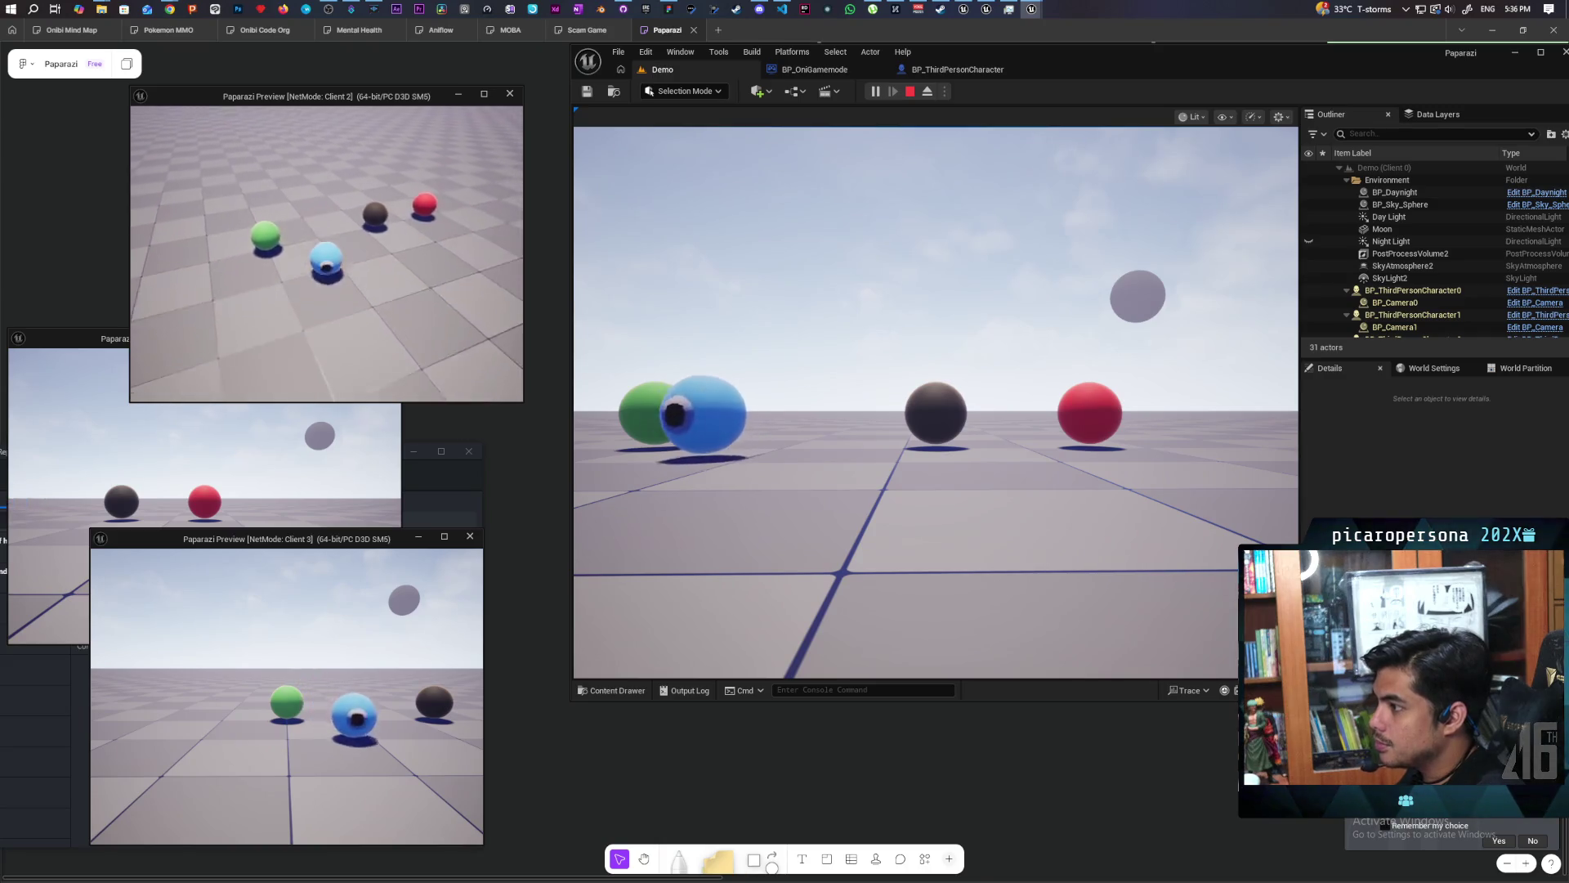
key("w")
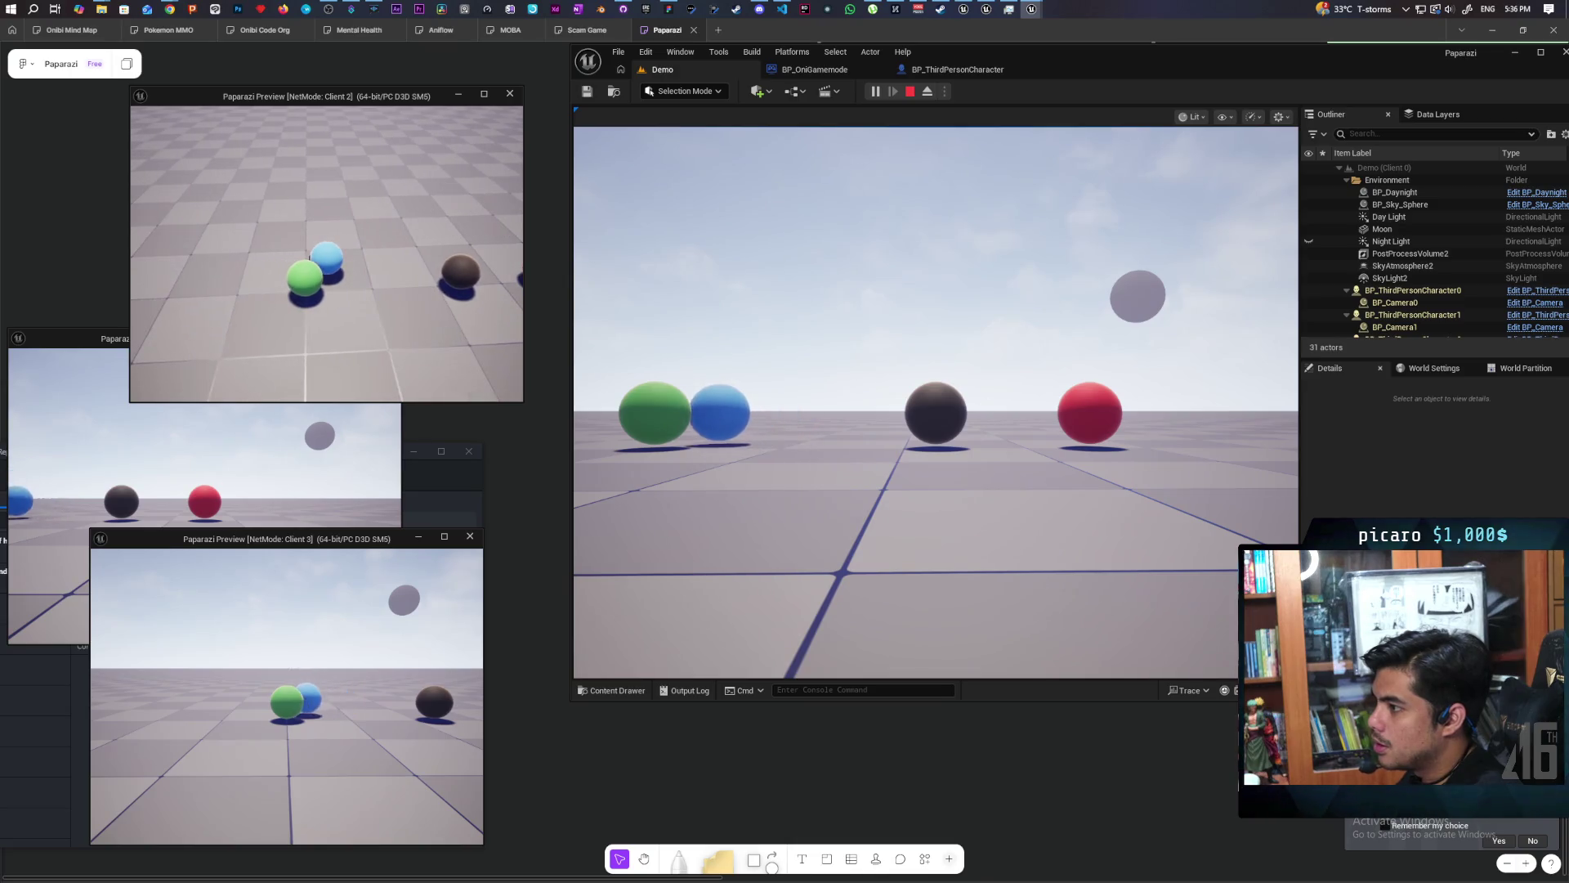
key("d")
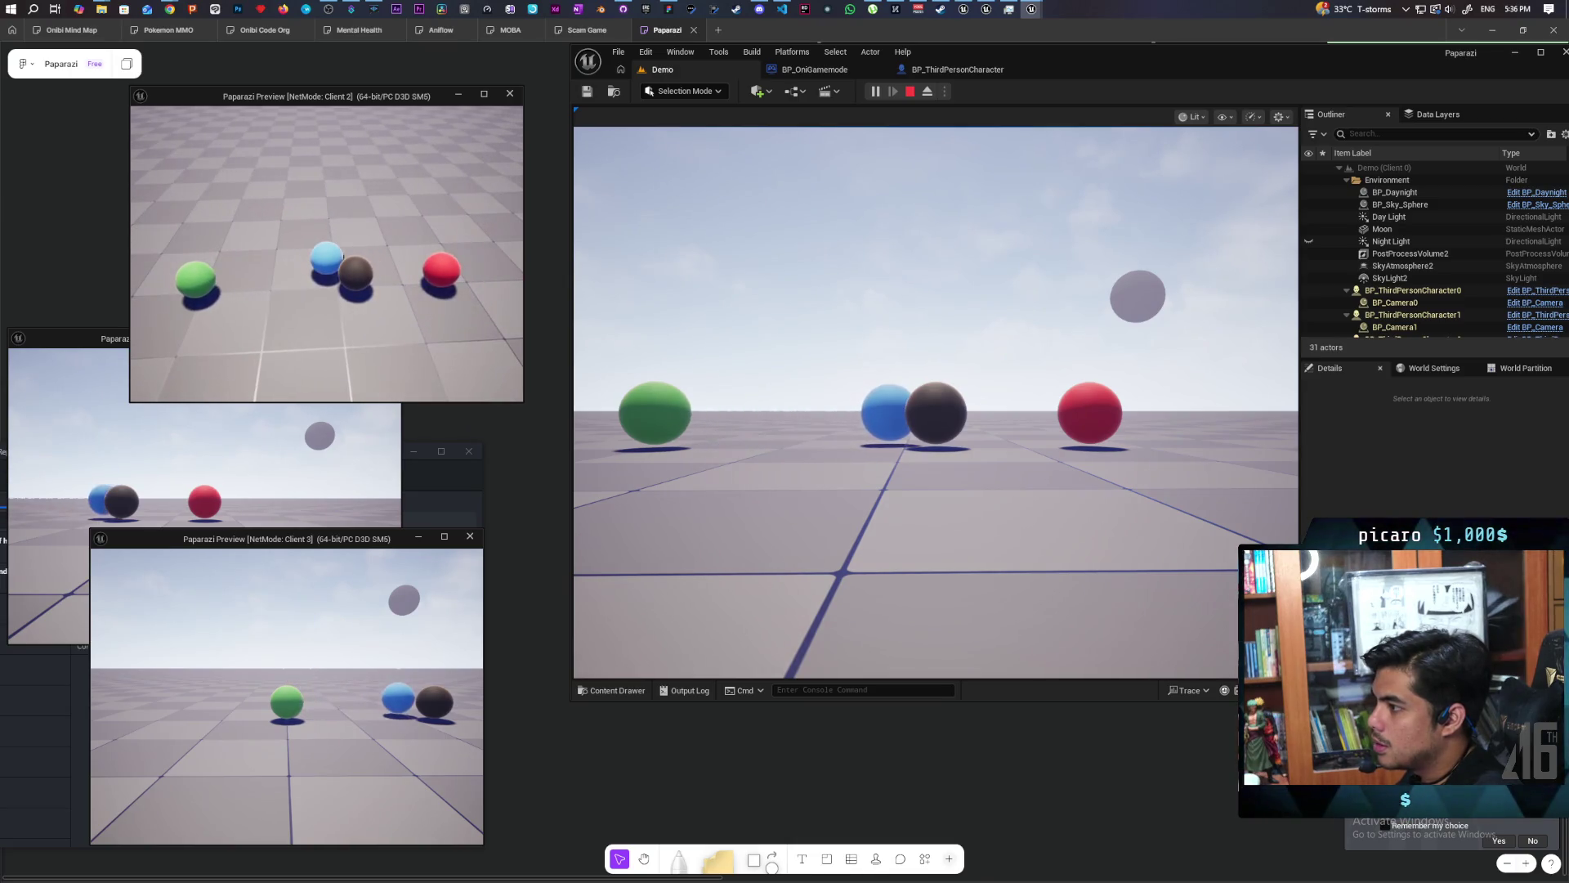
key("a")
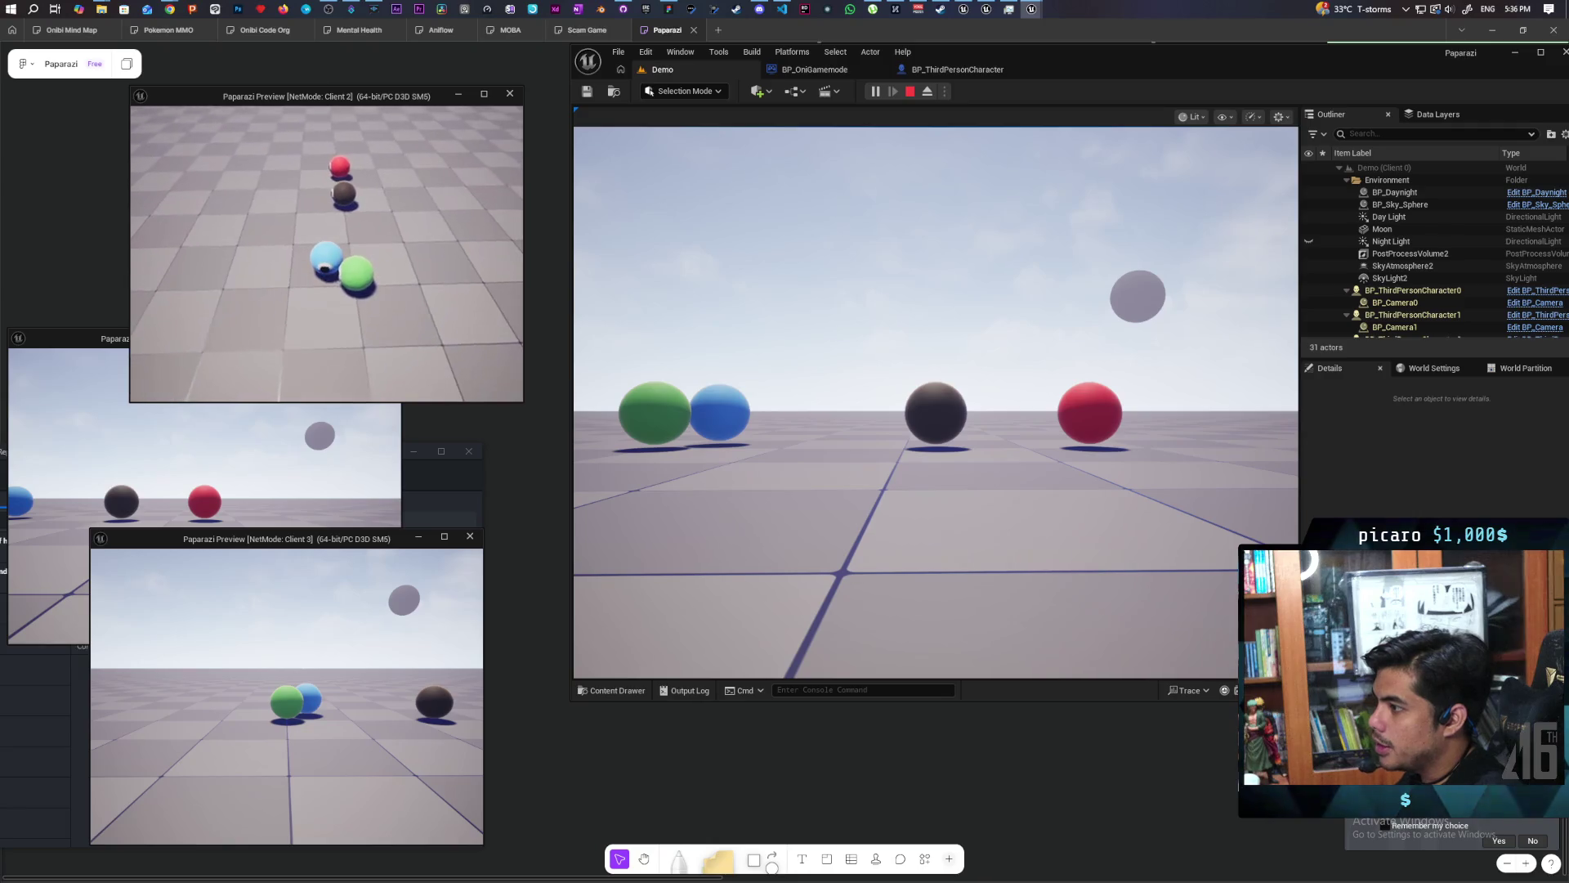
Roll the blue sphere repeatedly between the black and green spheres while watching every client window.
key("d")
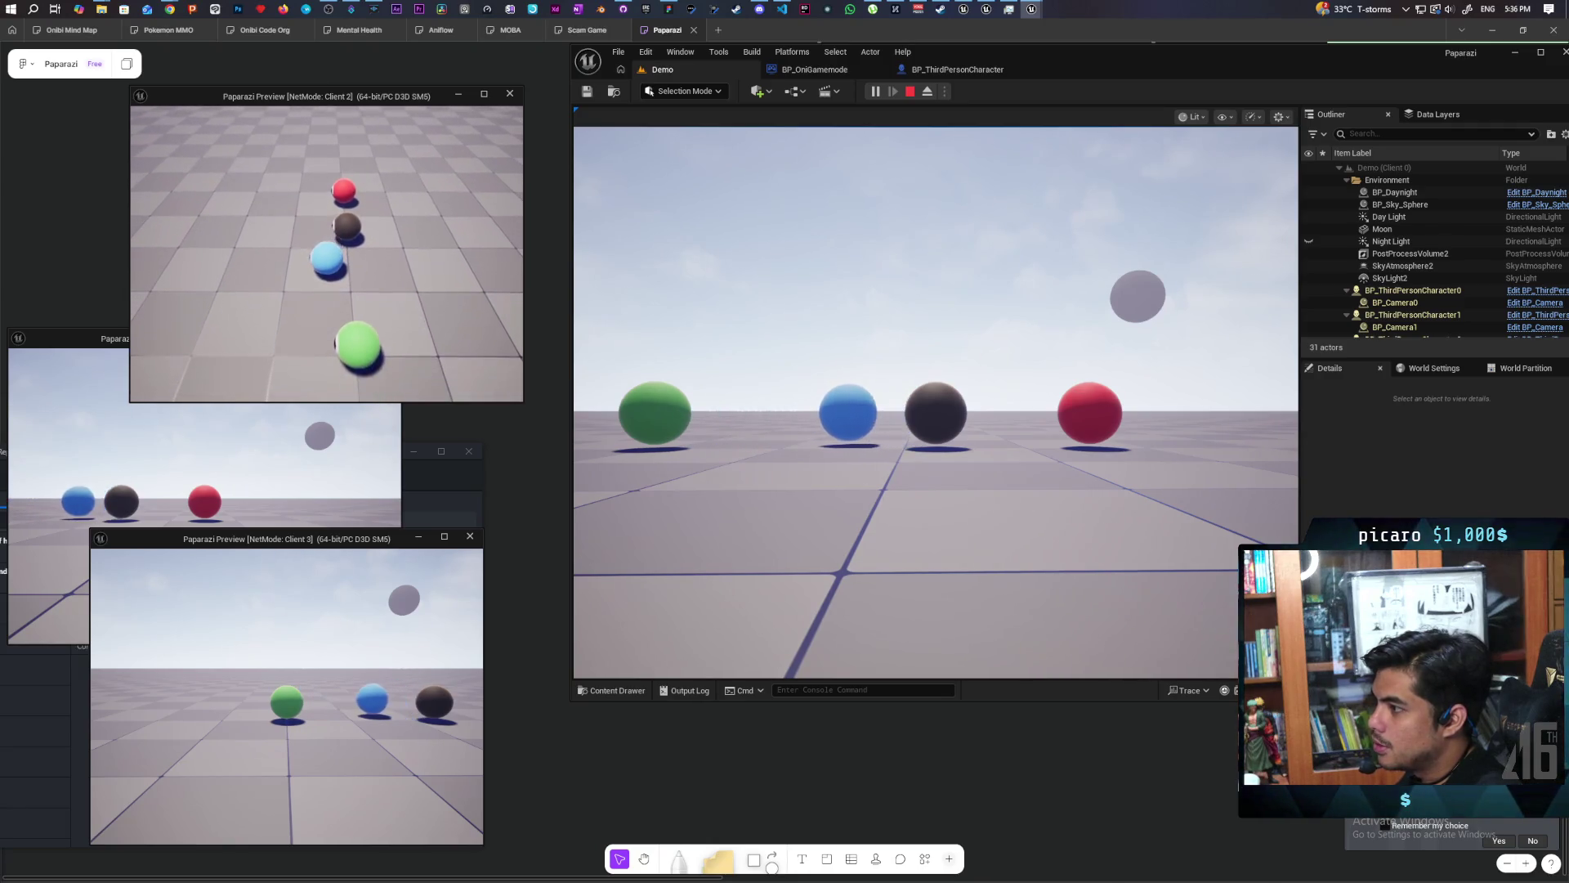
key("a")
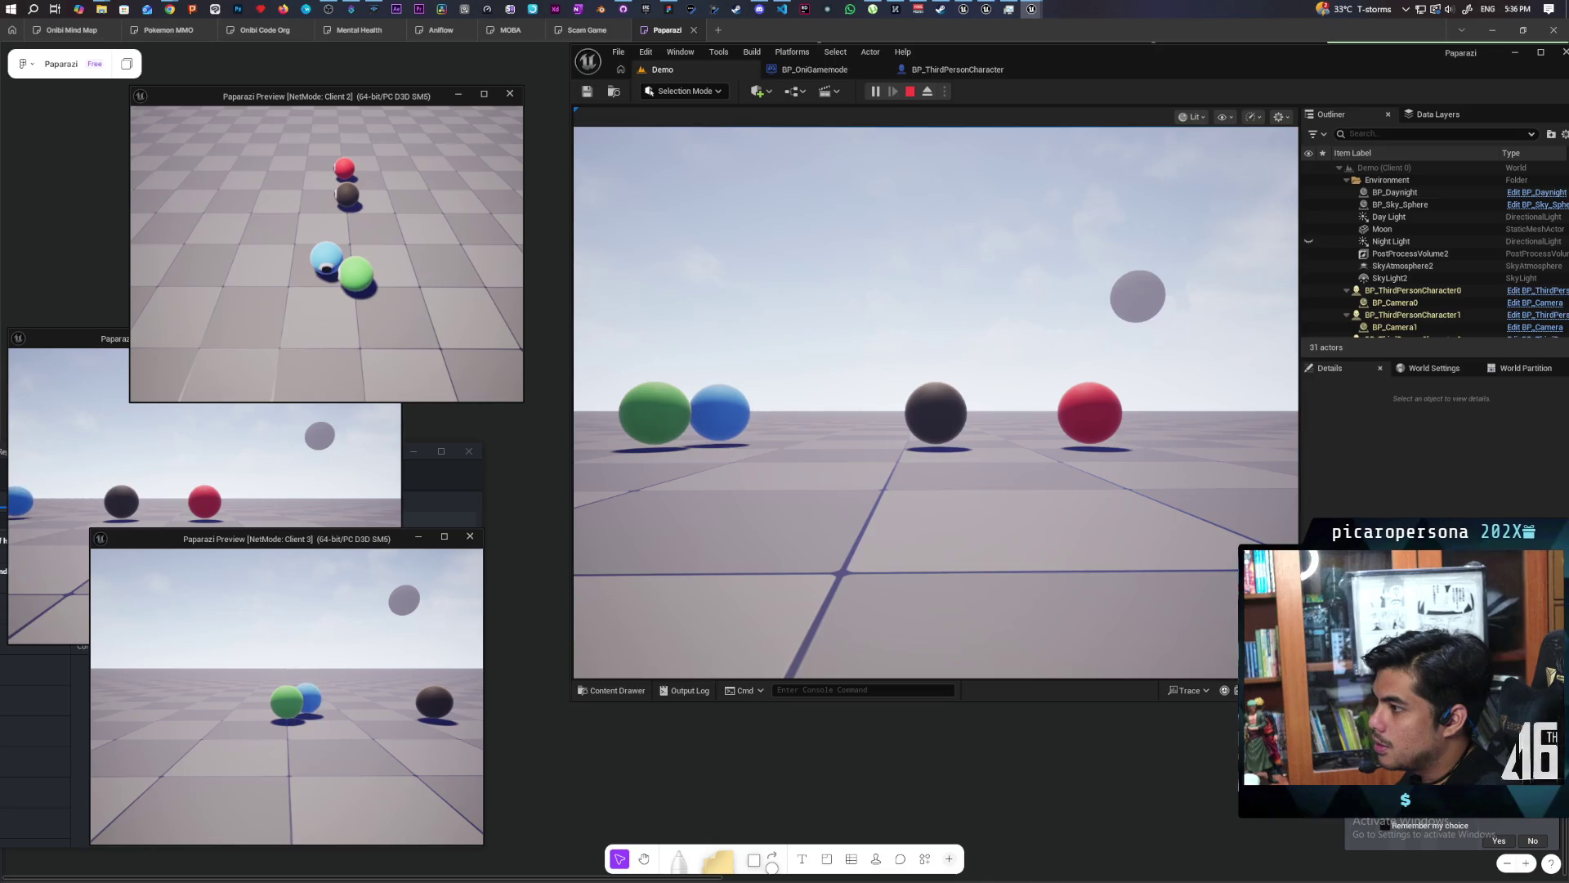
key("d")
key("a")
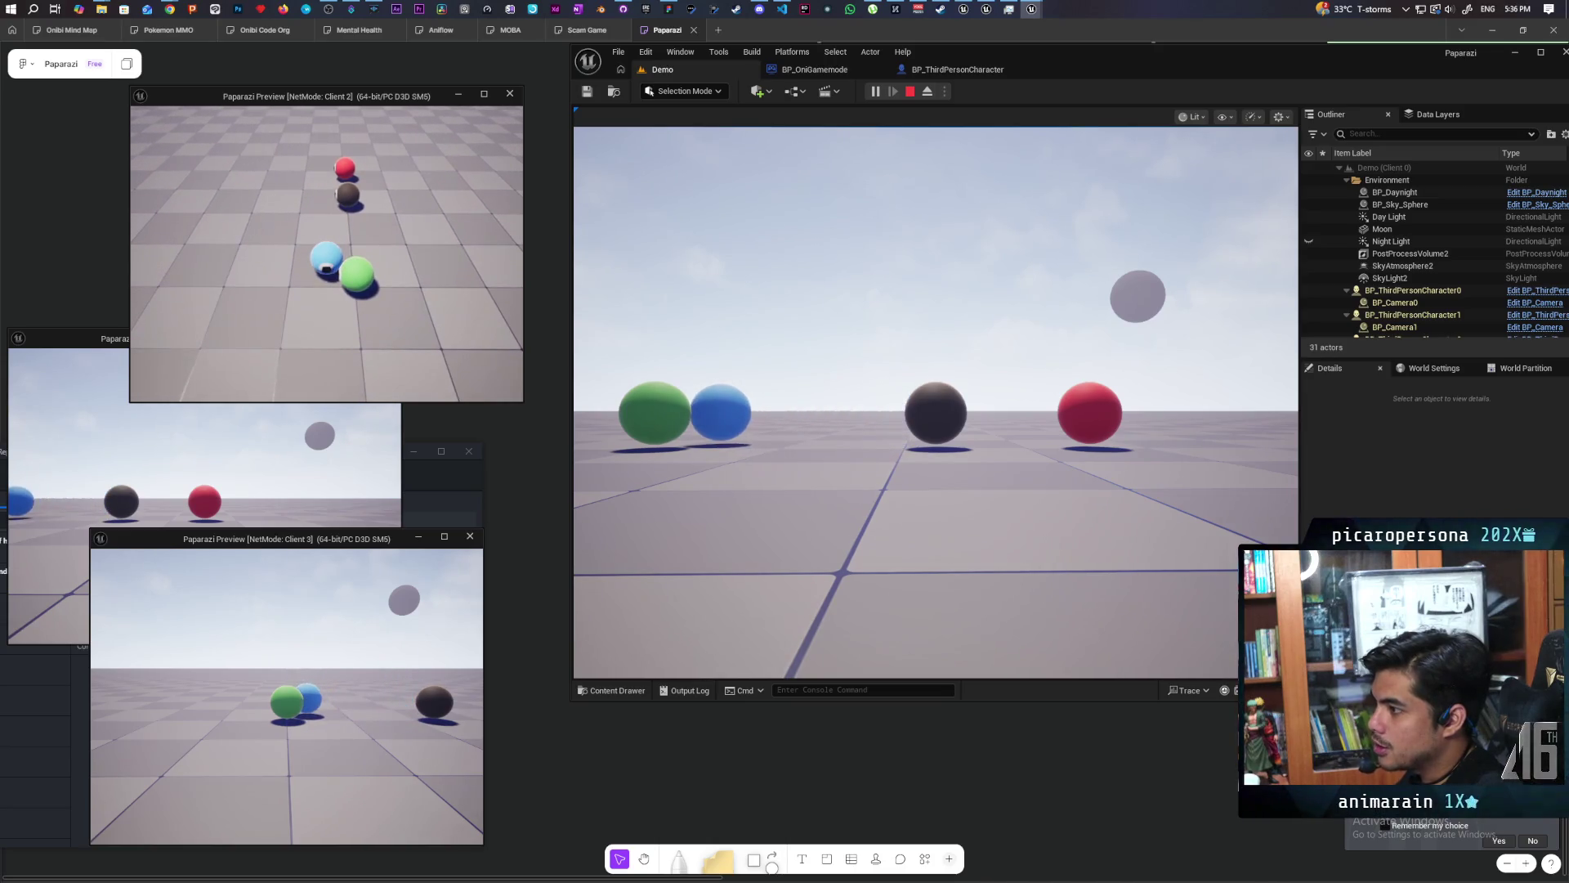
key("d")
key("a")
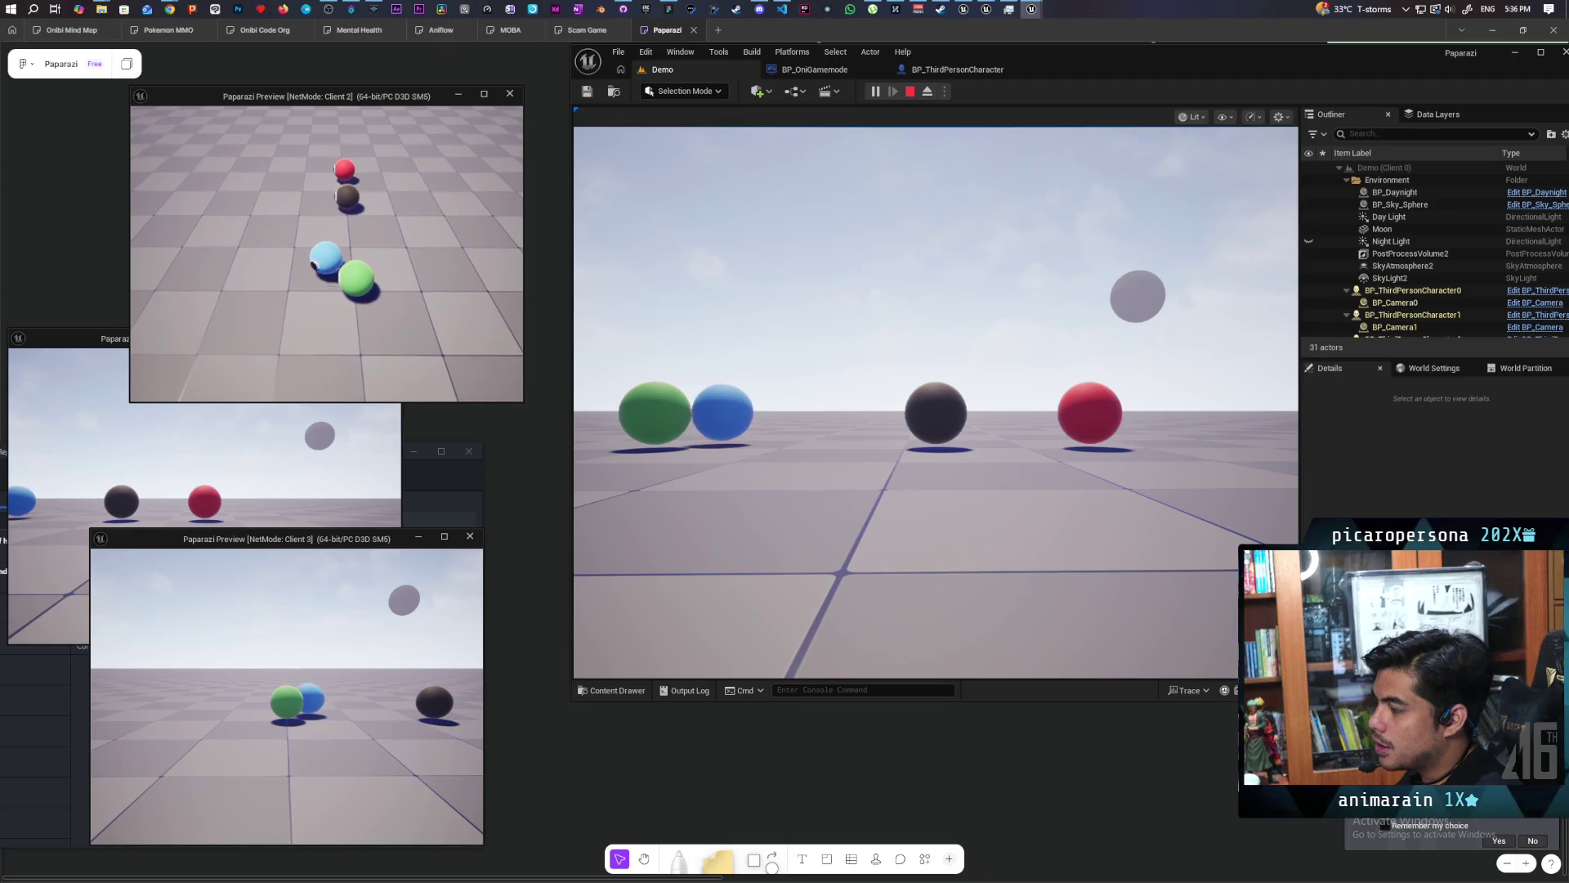
key("d")
key("a")
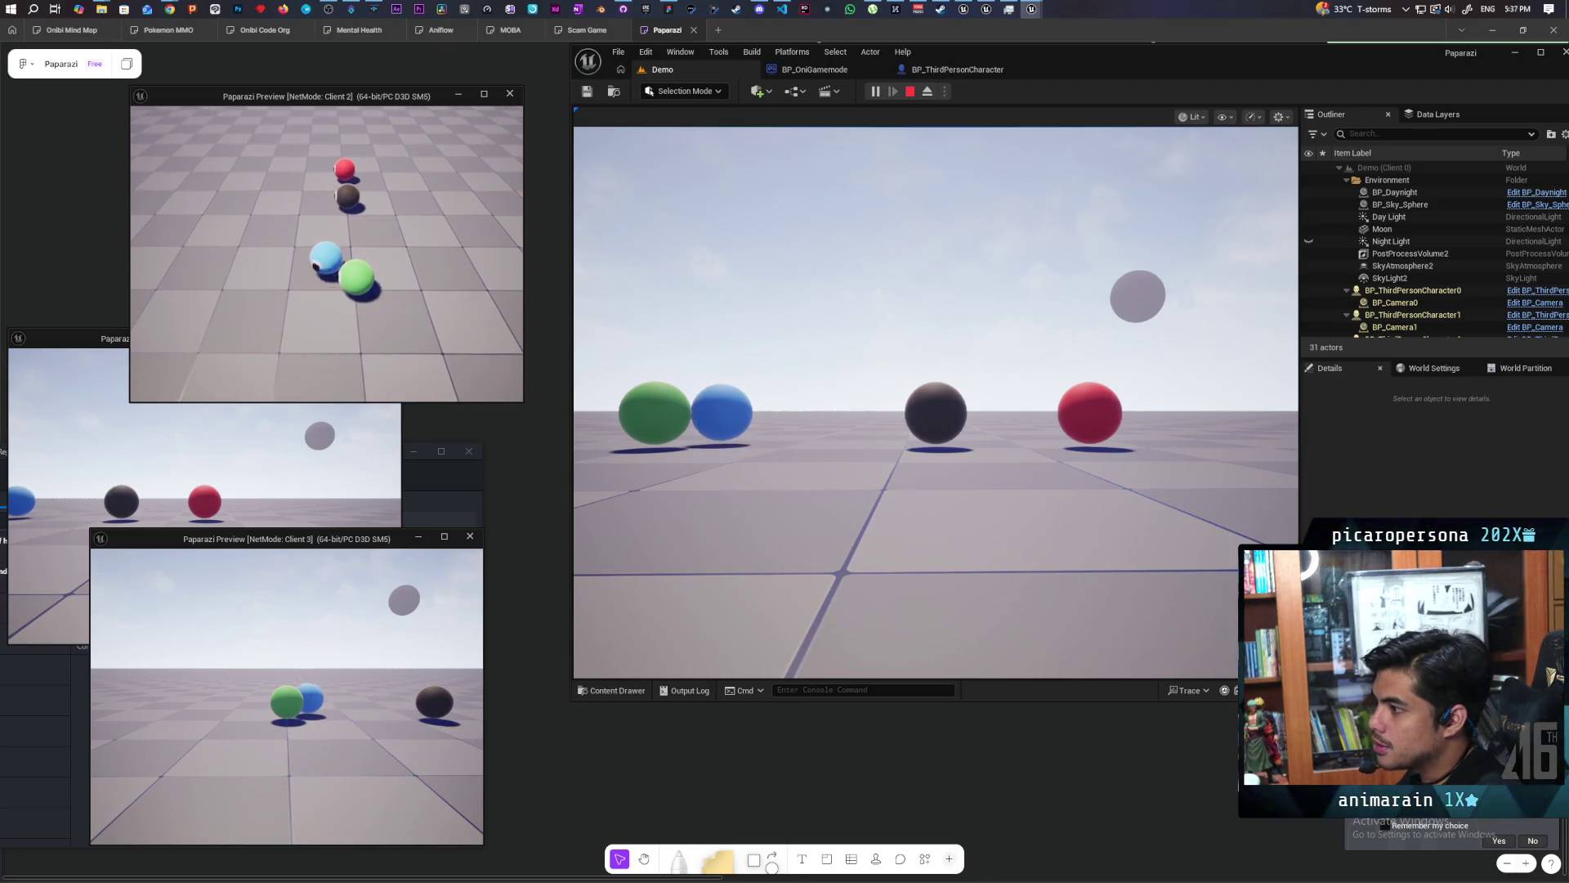
key("d")
key("a")
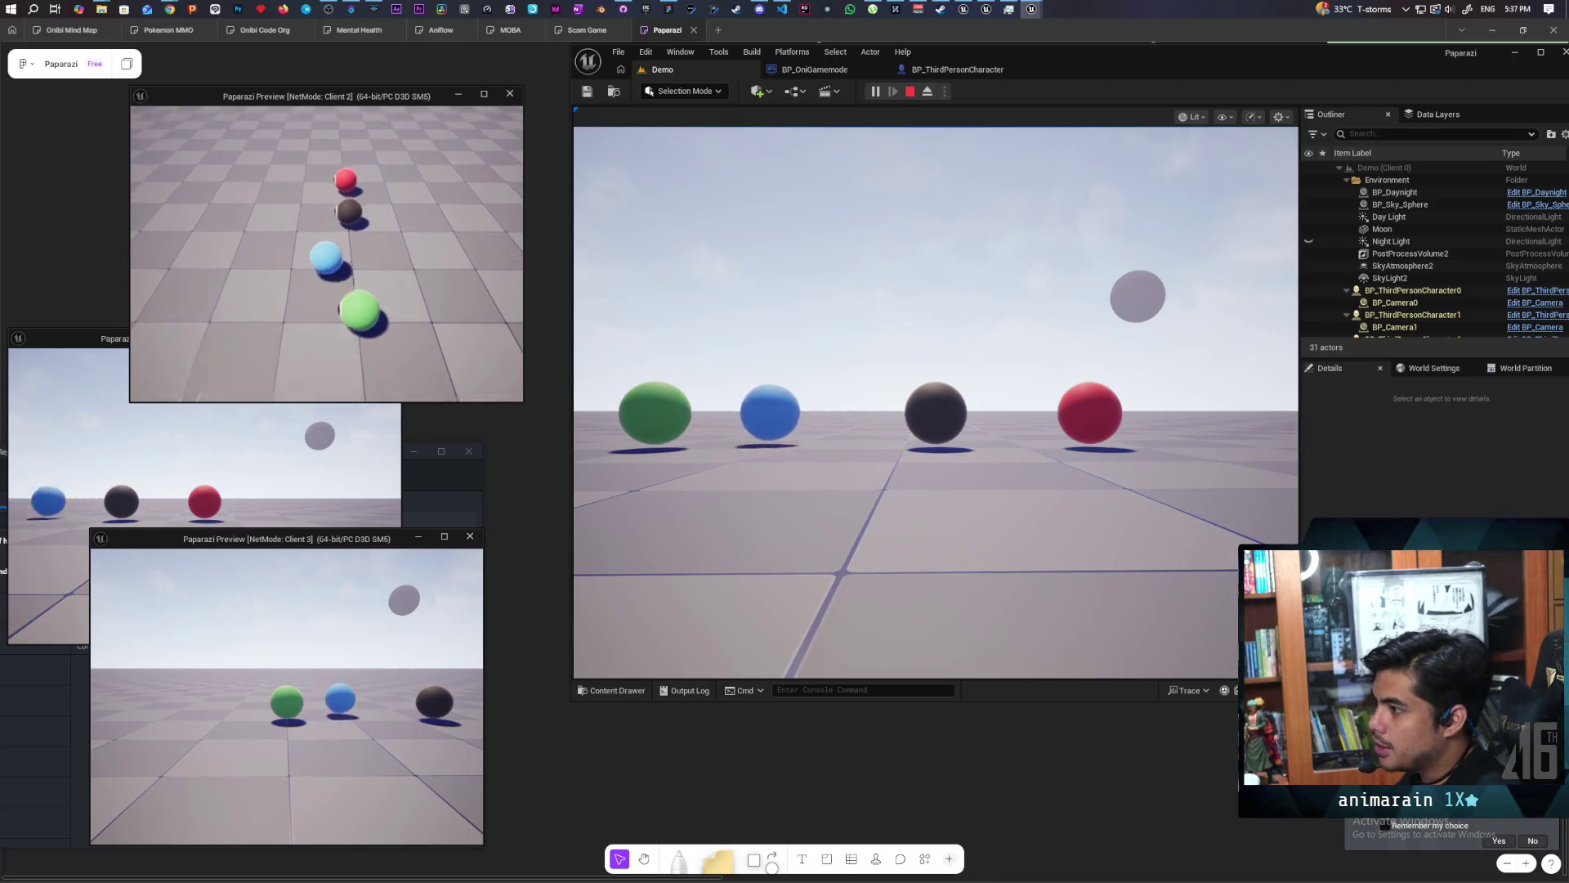
key("d")
key("a")
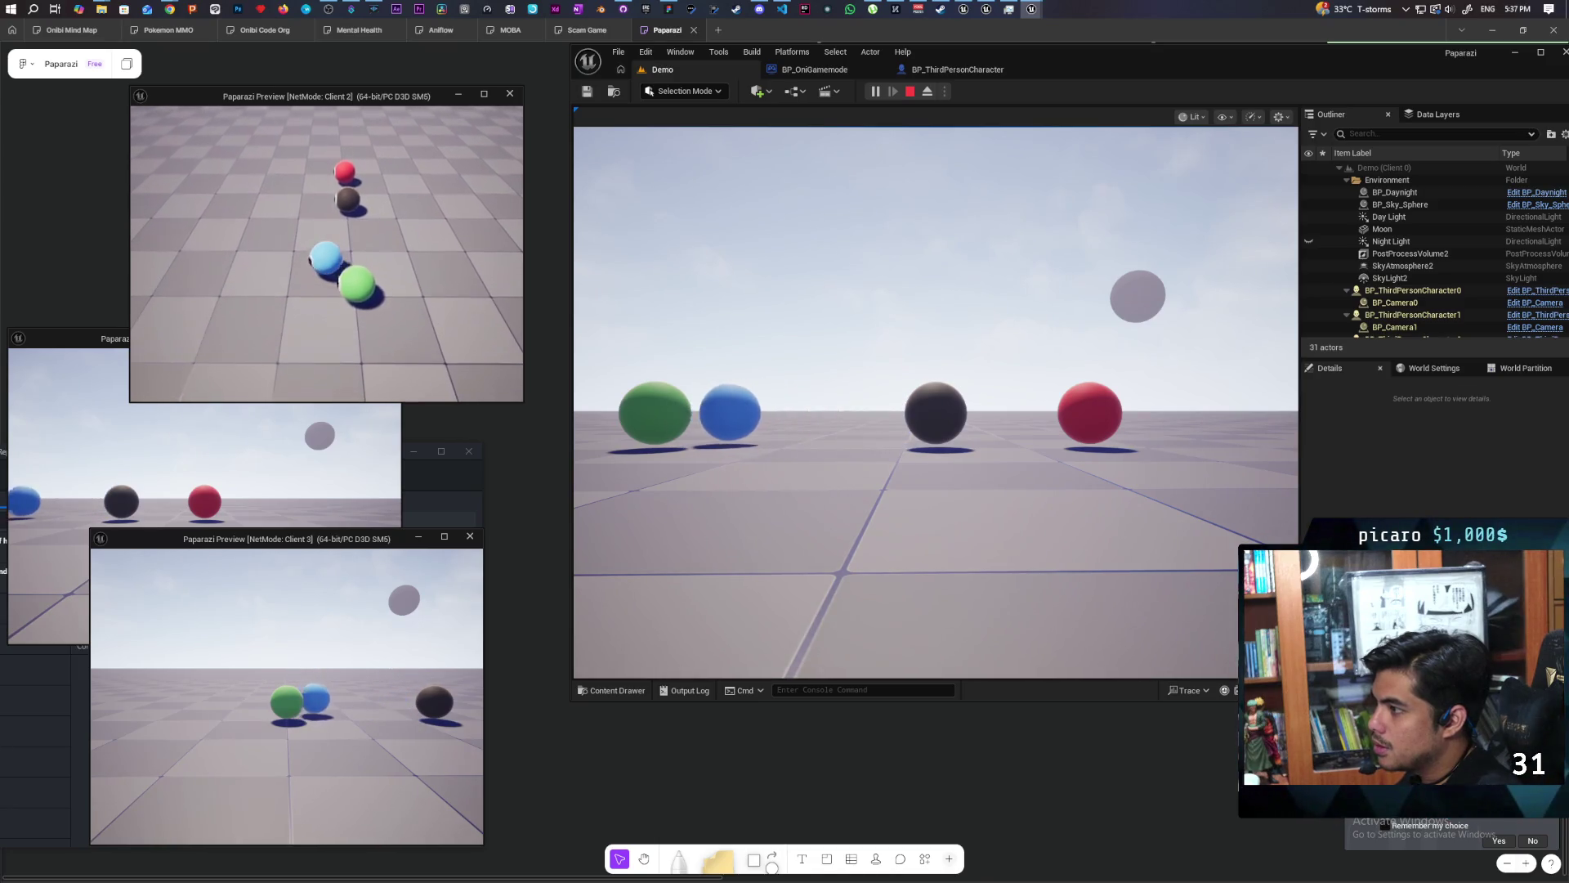
key("d")
key("a")
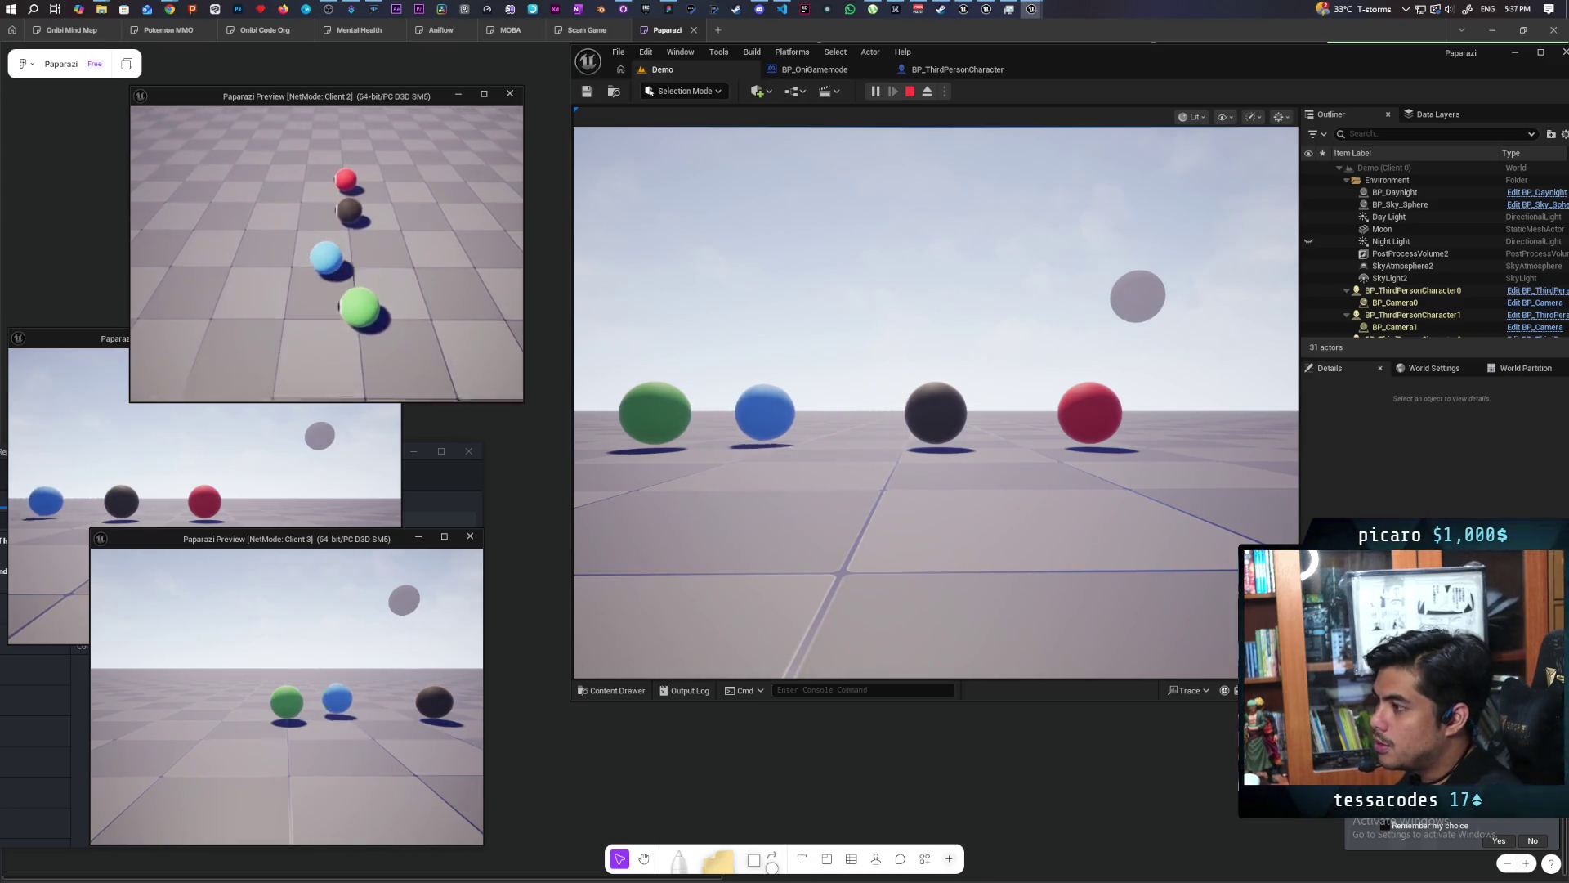
key("d")
key("a")
key("d")
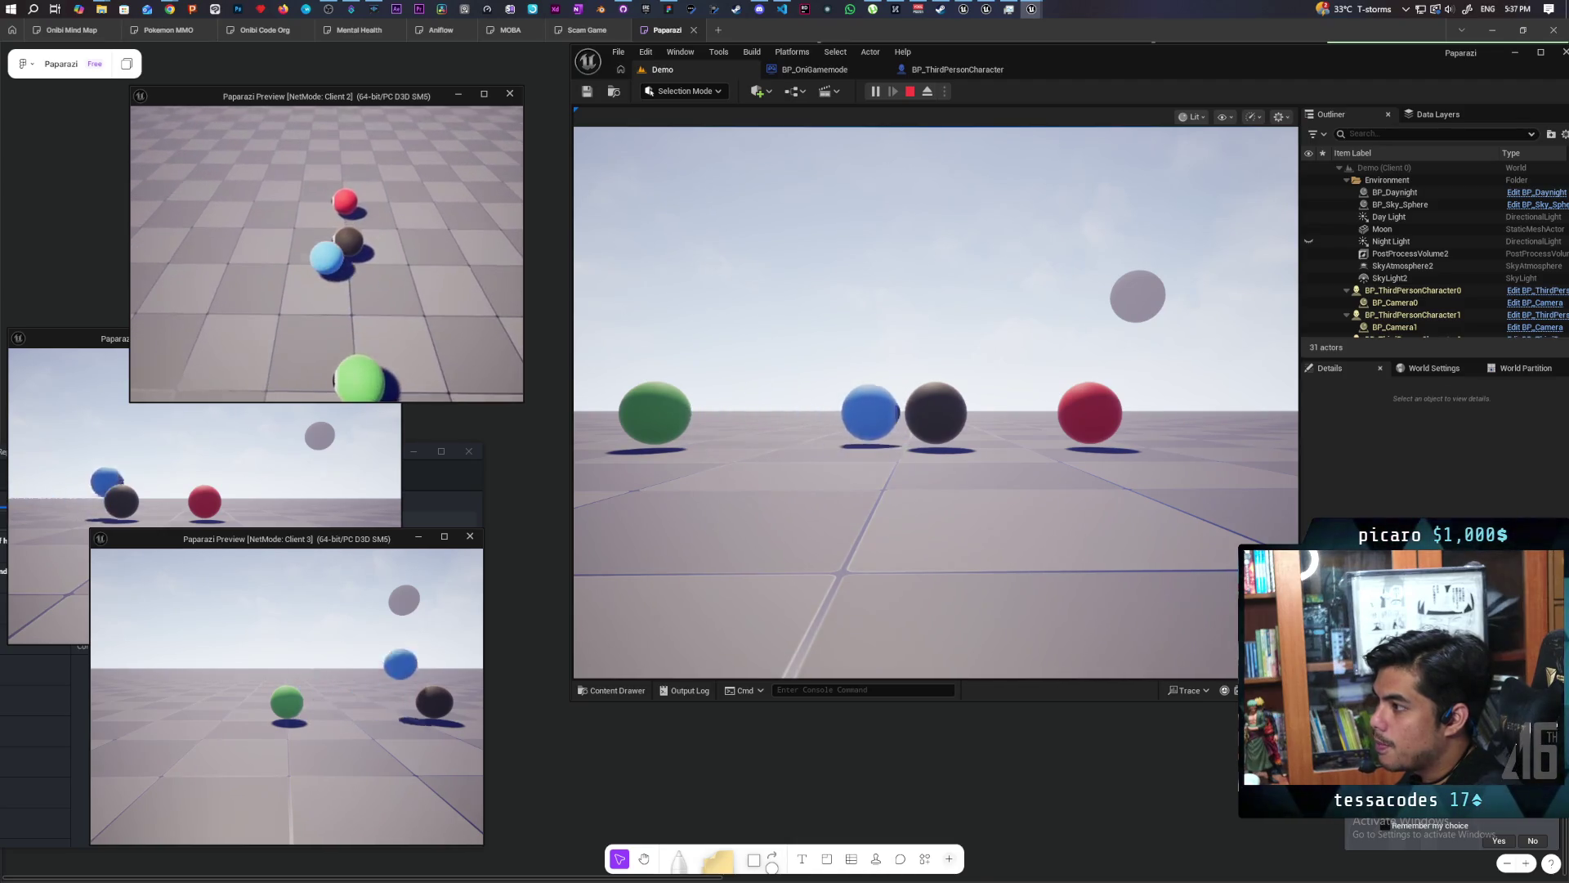
key("a")
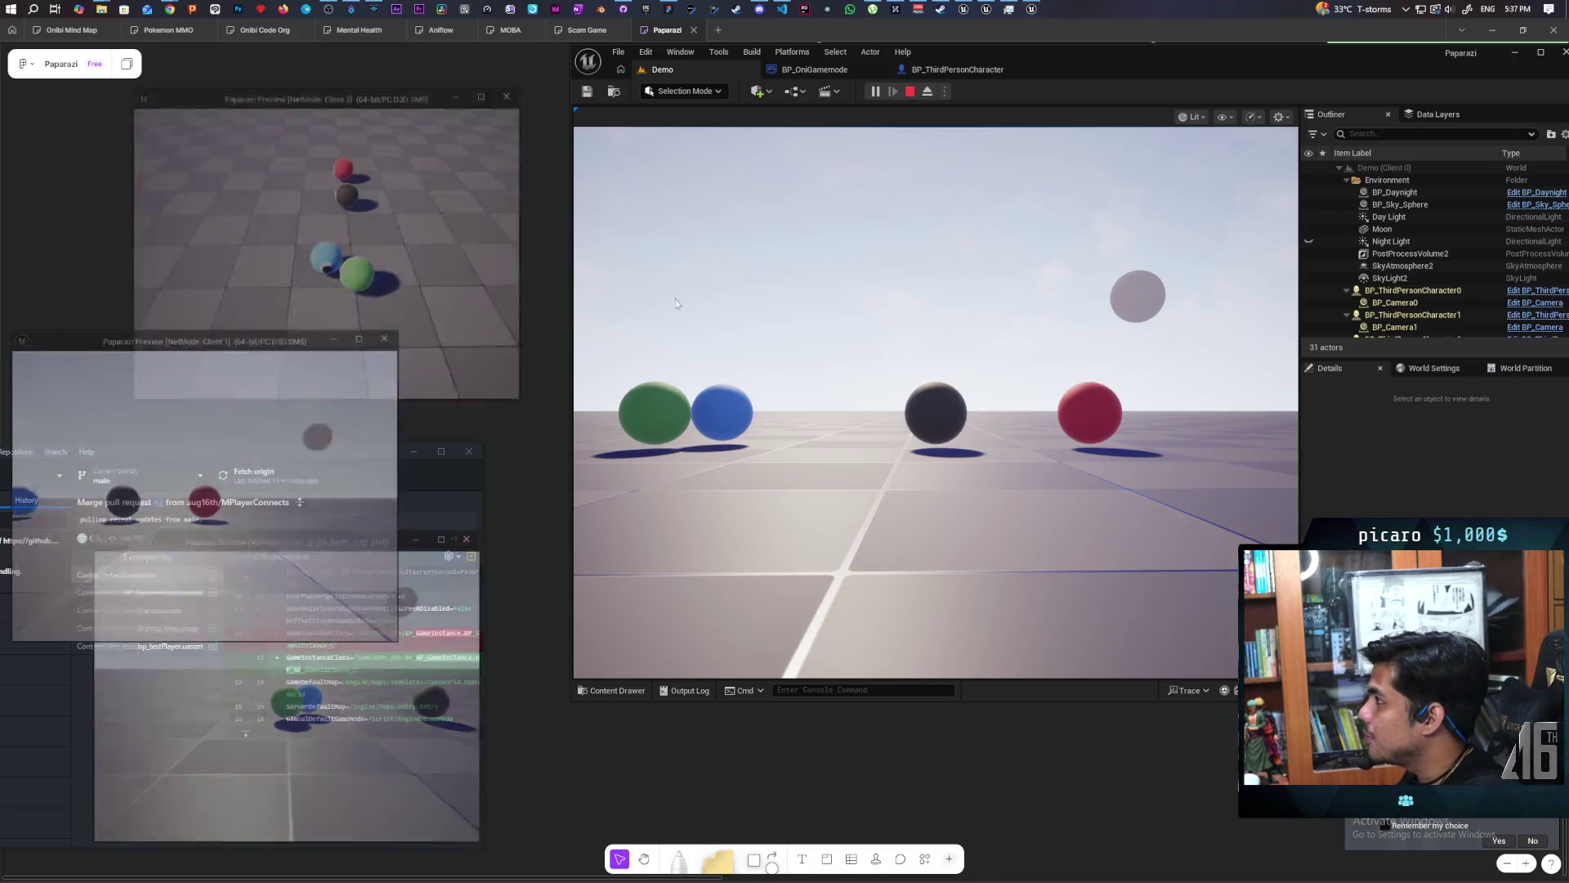
Stop play, return to the BP_ThirdPersonCharacter event graph, and zoom it out.
key("Escape")
left_click(953, 72)
scroll(875, 337, "down", 6)
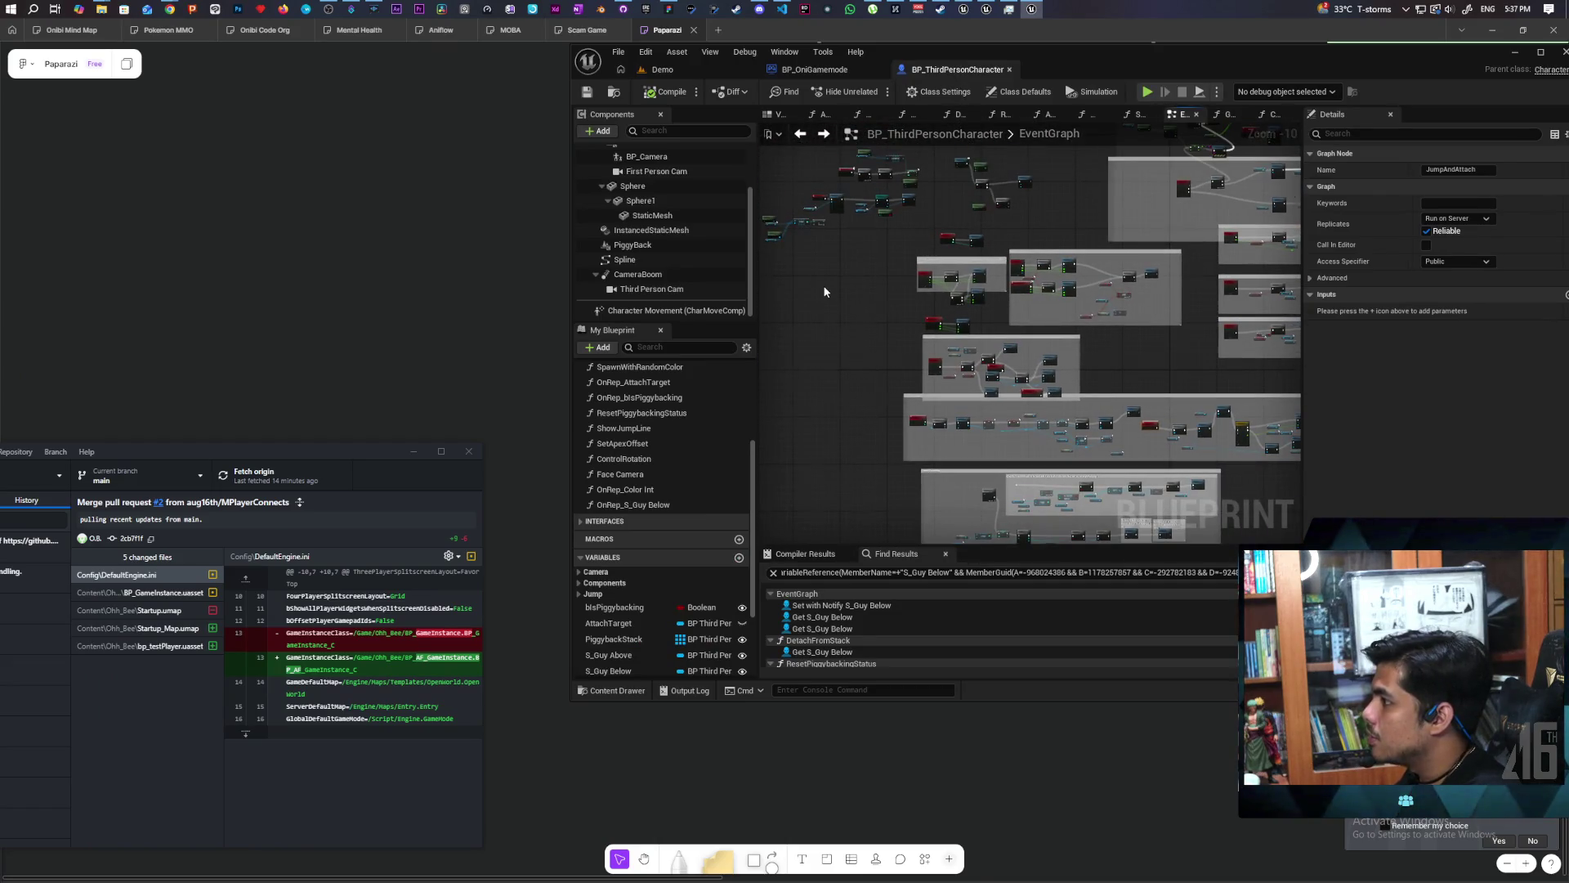
scroll(824, 291, "down", 2)
scroll(660, 195, "up", 3)
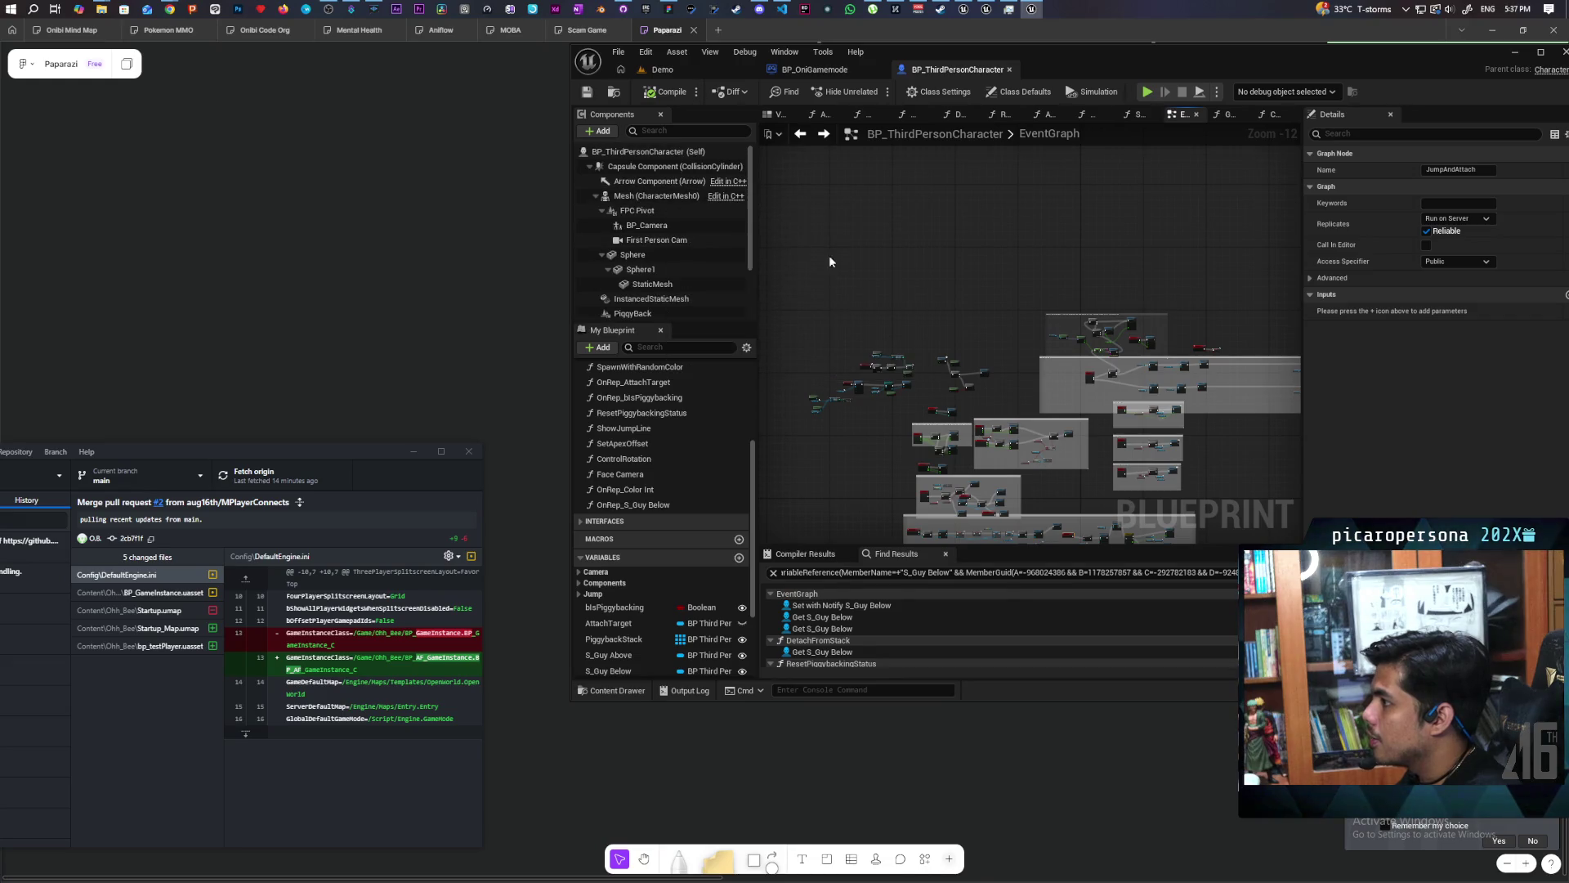
scroll(883, 253, "up", 4)
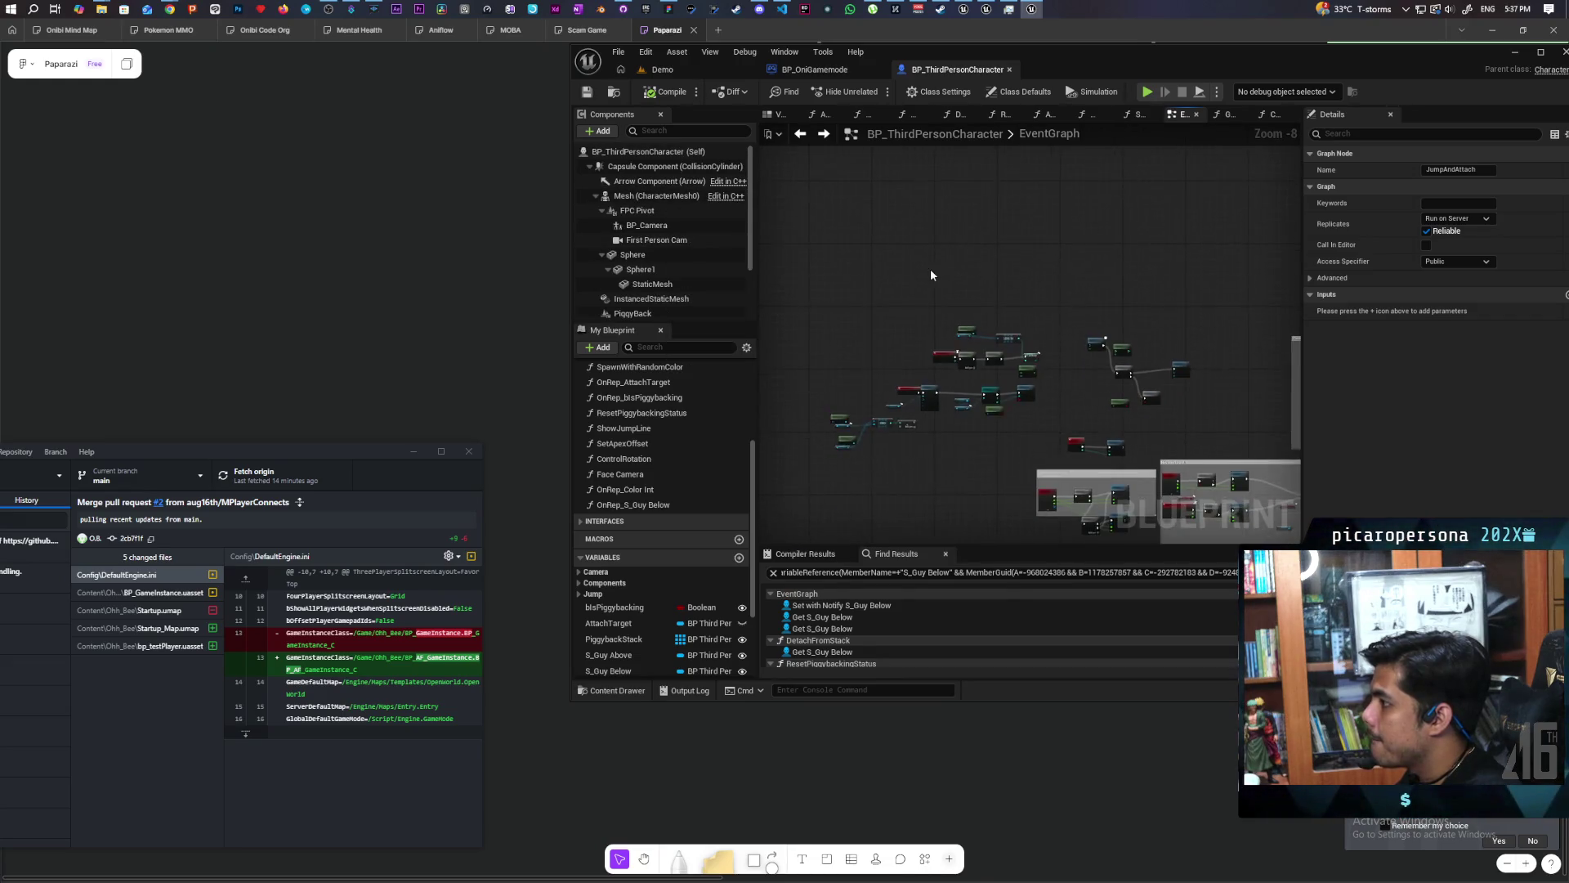
Add an On Component Hit event for the Capsule Component.
right_click(660, 167)
mouse_move(756, 210)
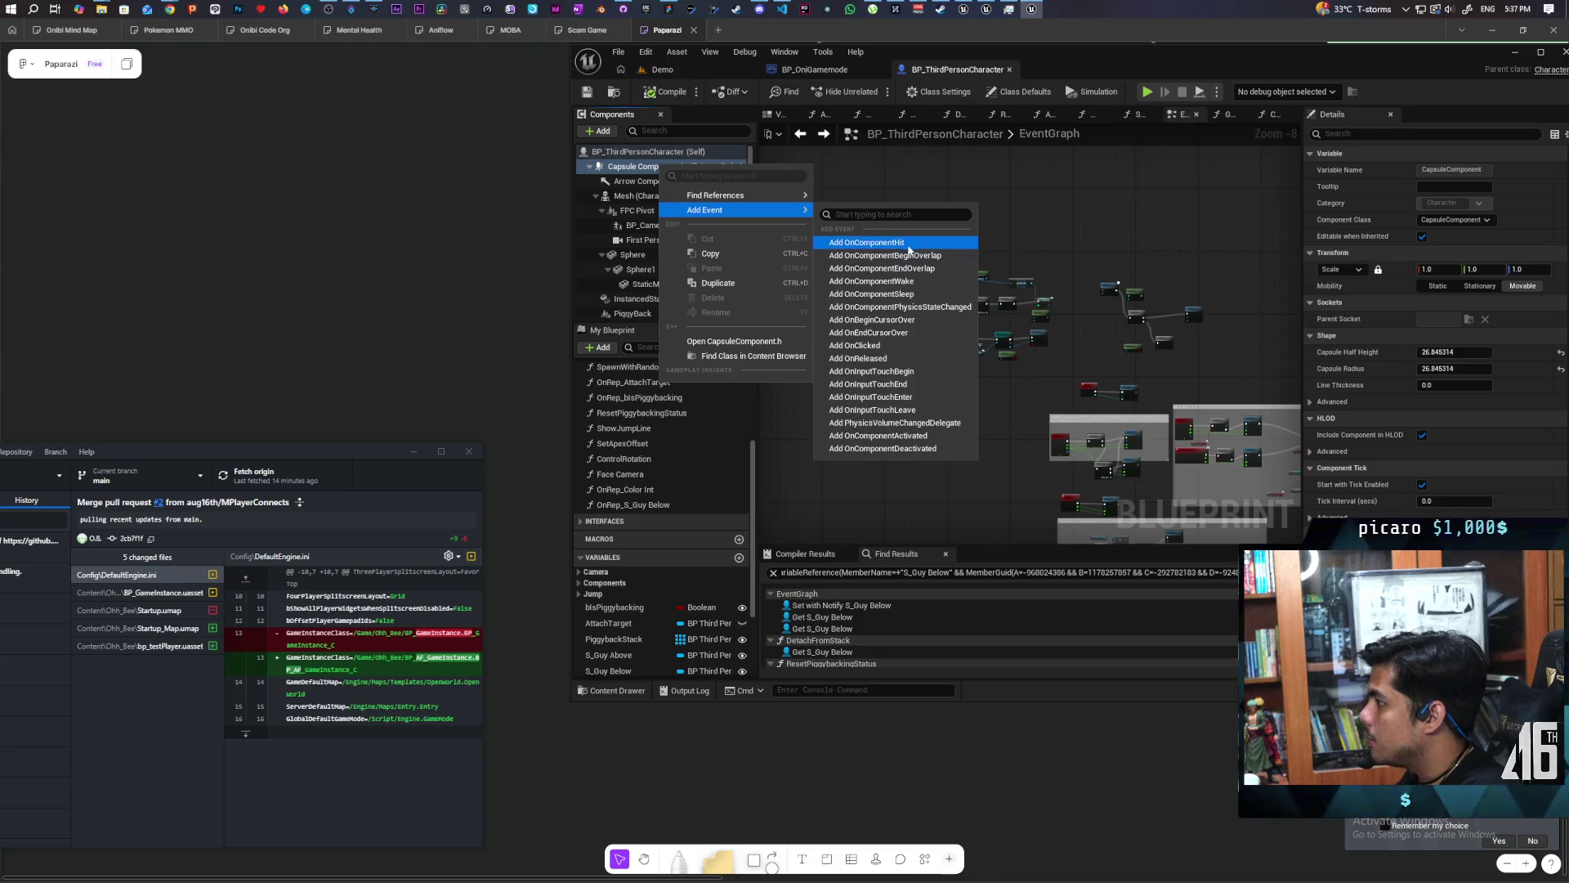
left_click(866, 242)
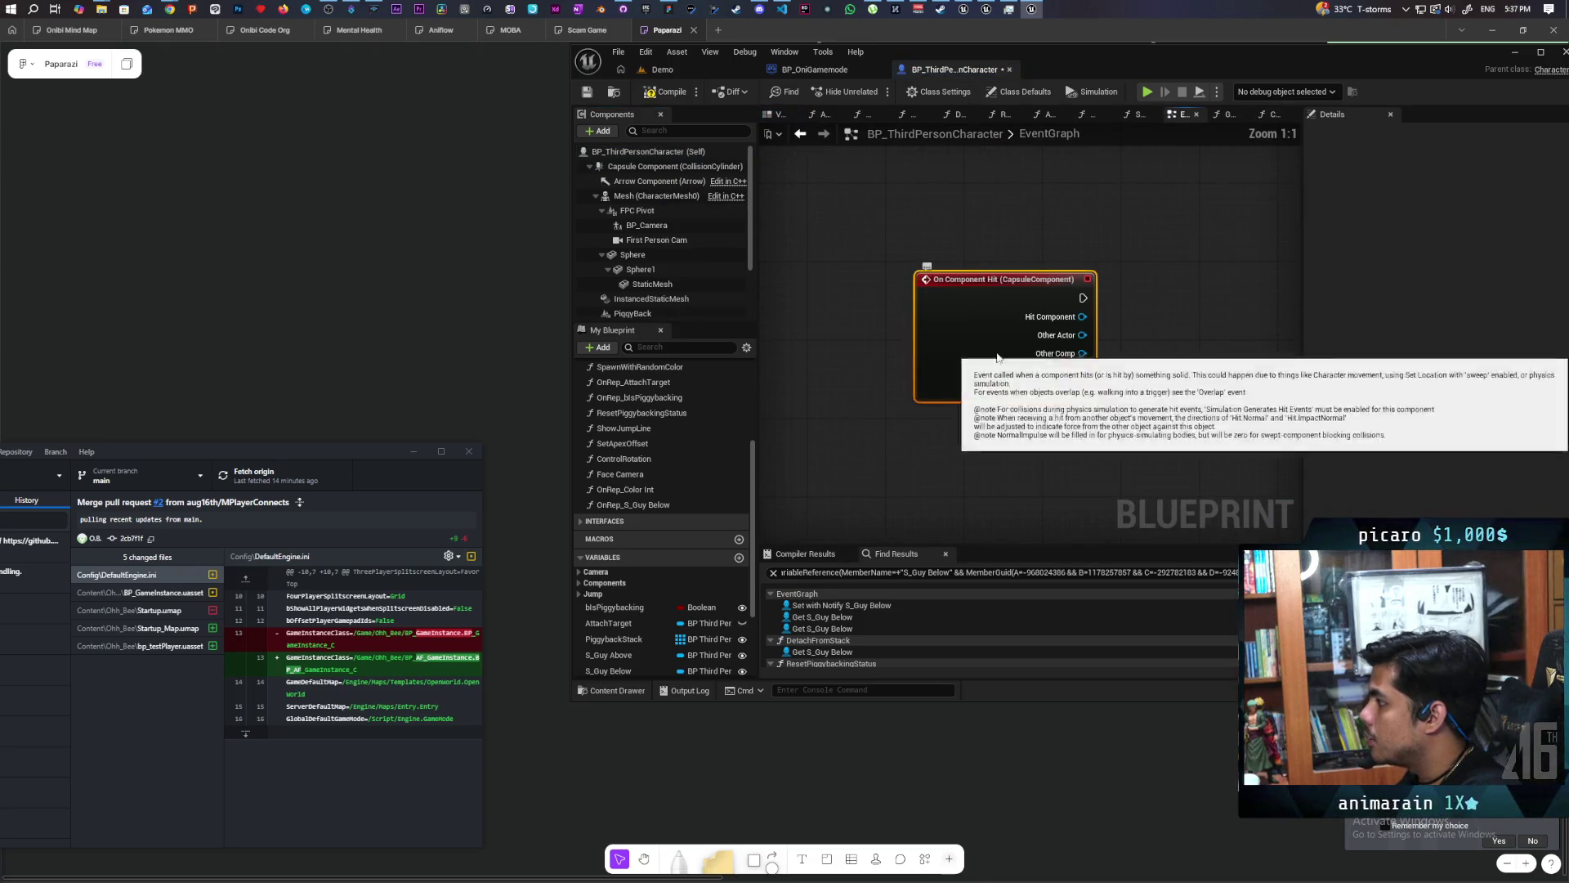
Enable Simulation Generates Hit Events on the capsule, then paste in a Print String node.
left_click(667, 166)
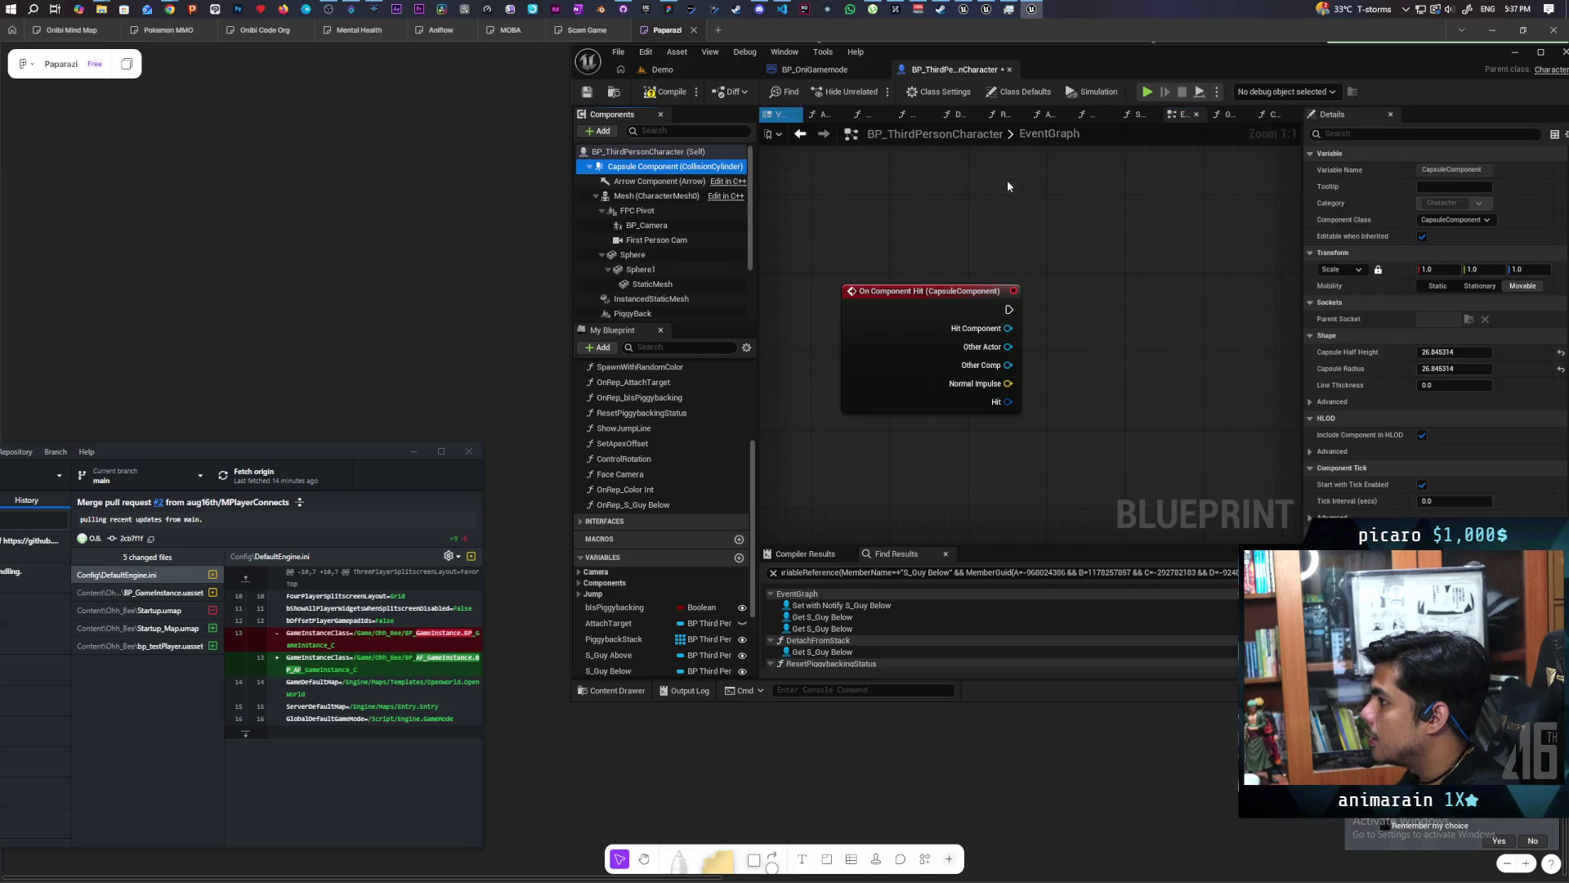
left_click(1376, 134)
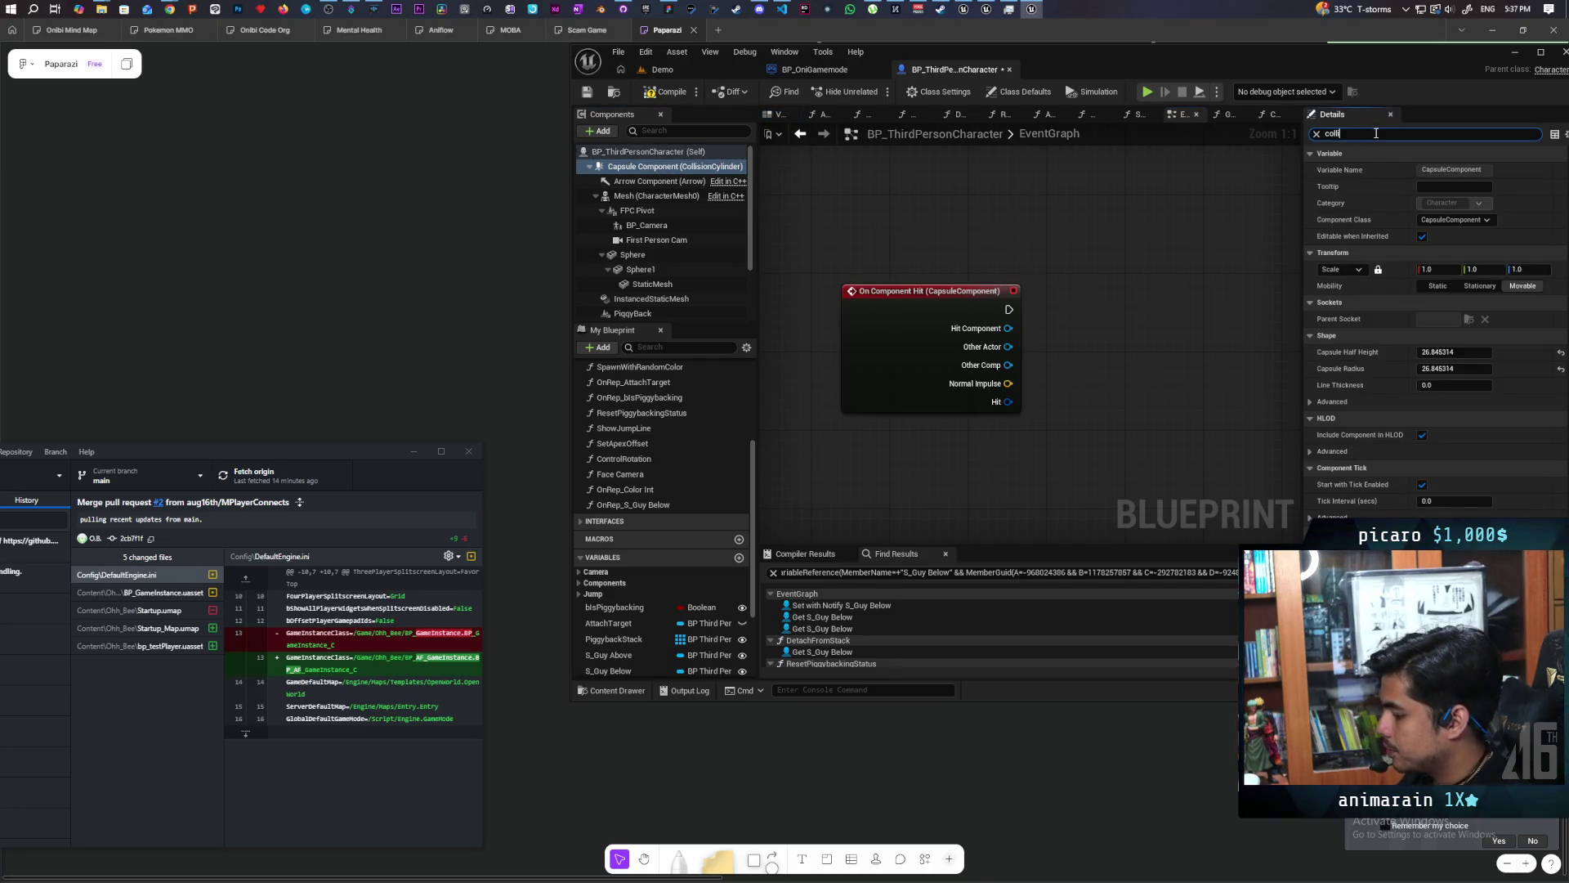
type("si")
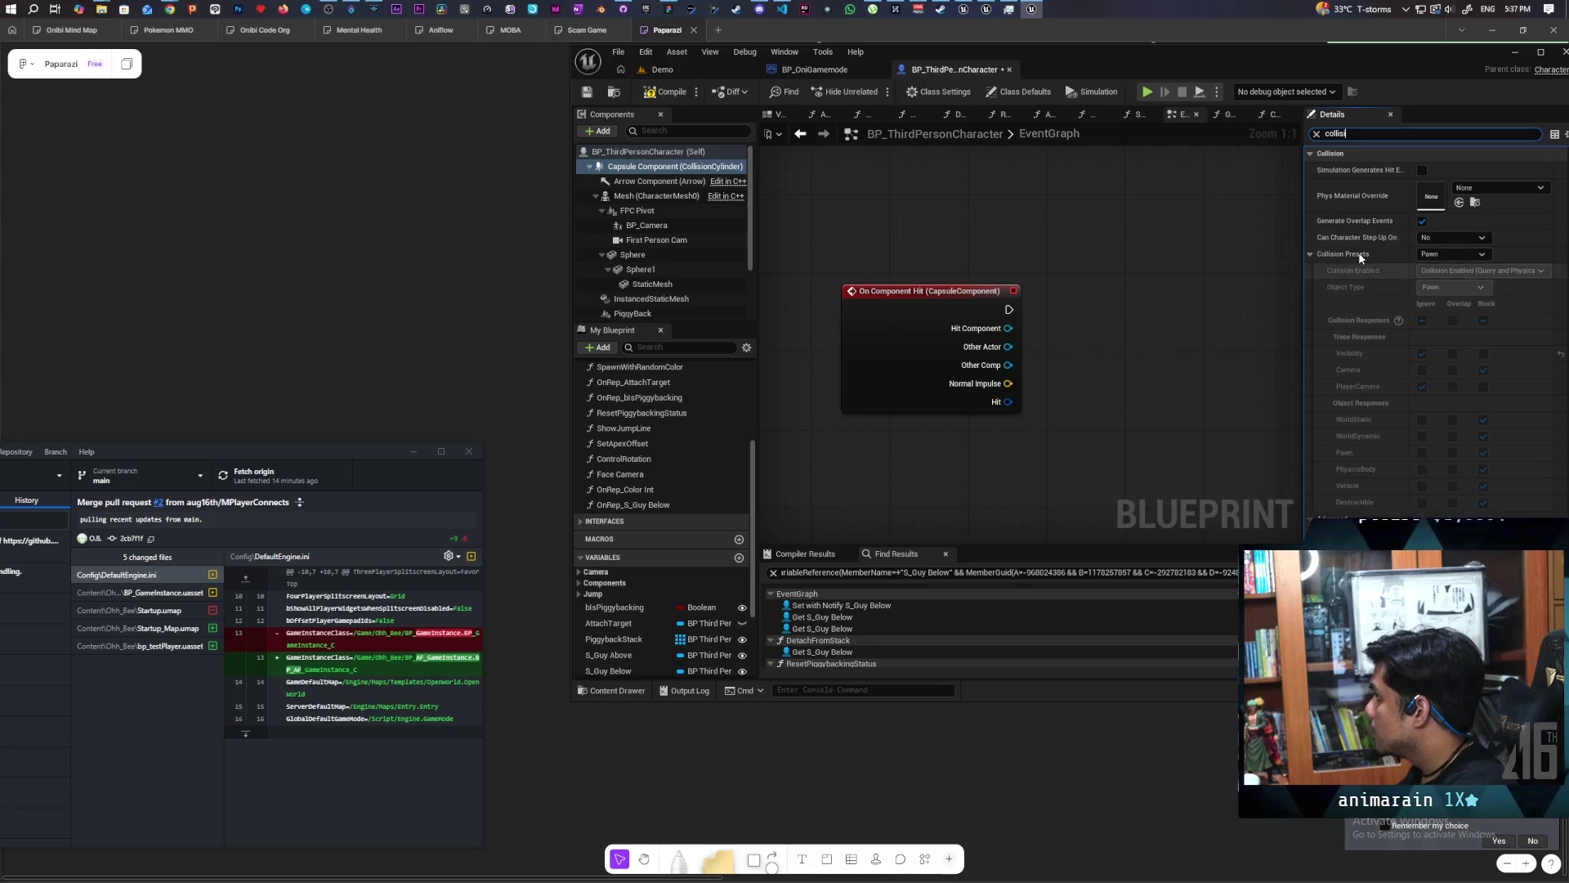
left_click(1422, 169)
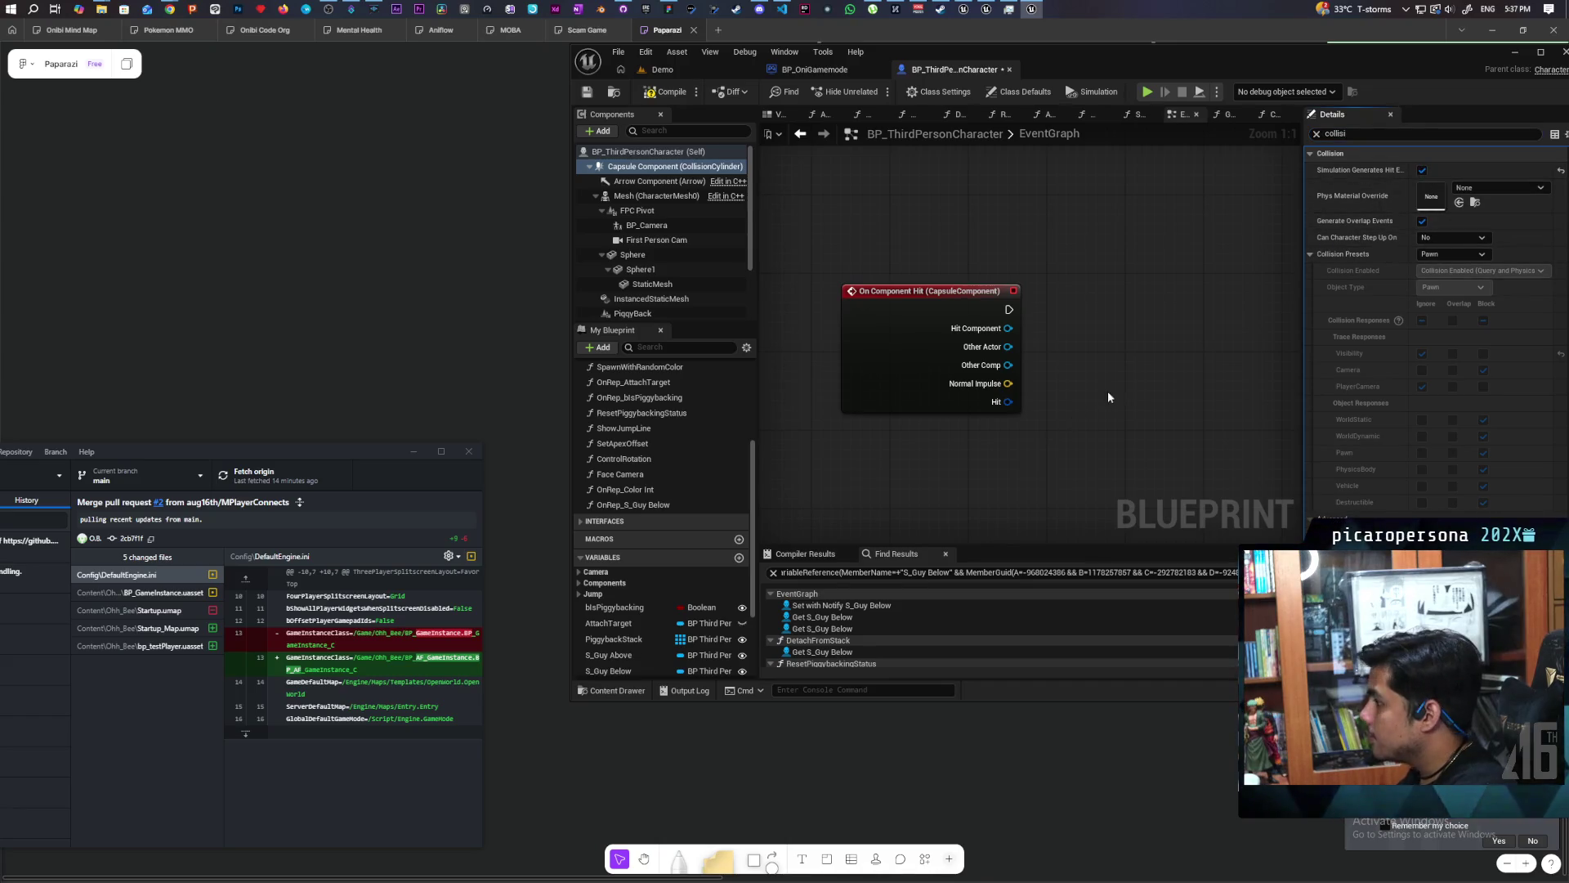
key("ctrl+v")
Print the hit event's Other Actor display name via Print String, then return to Demo.
left_click_drag(968, 326, 1035, 292)
mouse_move(958, 367)
left_mouse_down()
mouse_move(1035, 311)
mouse_move(1160, 271)
left_mouse_up()
left_click_drag(996, 303, 1097, 417)
left_click_drag(962, 366, 1140, 313)
left_click_drag(1034, 302, 1035, 263)
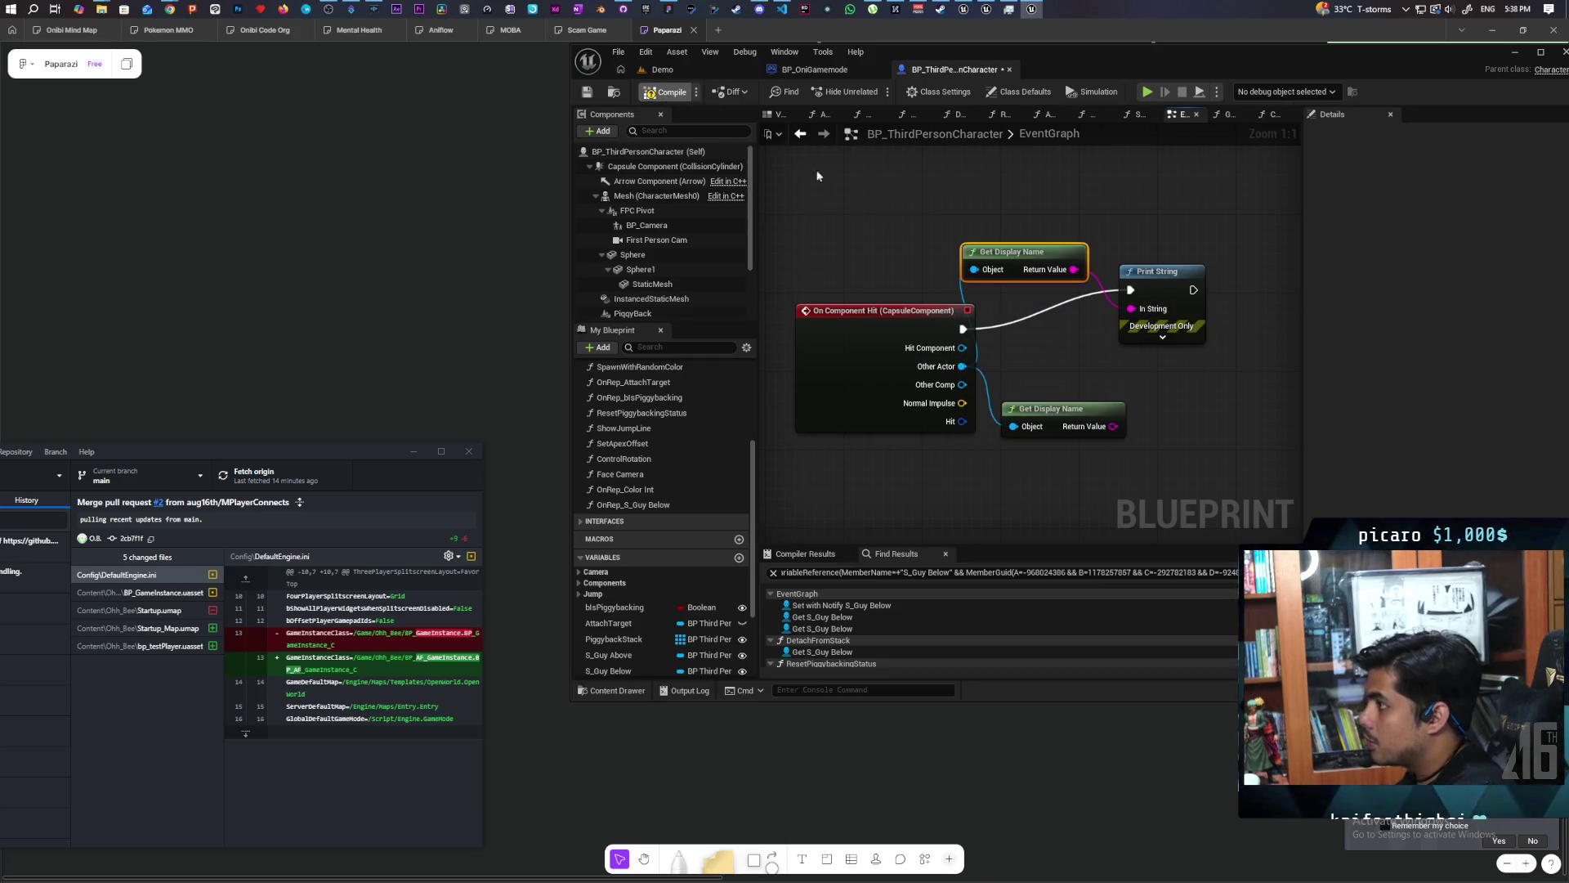
left_click(710, 69)
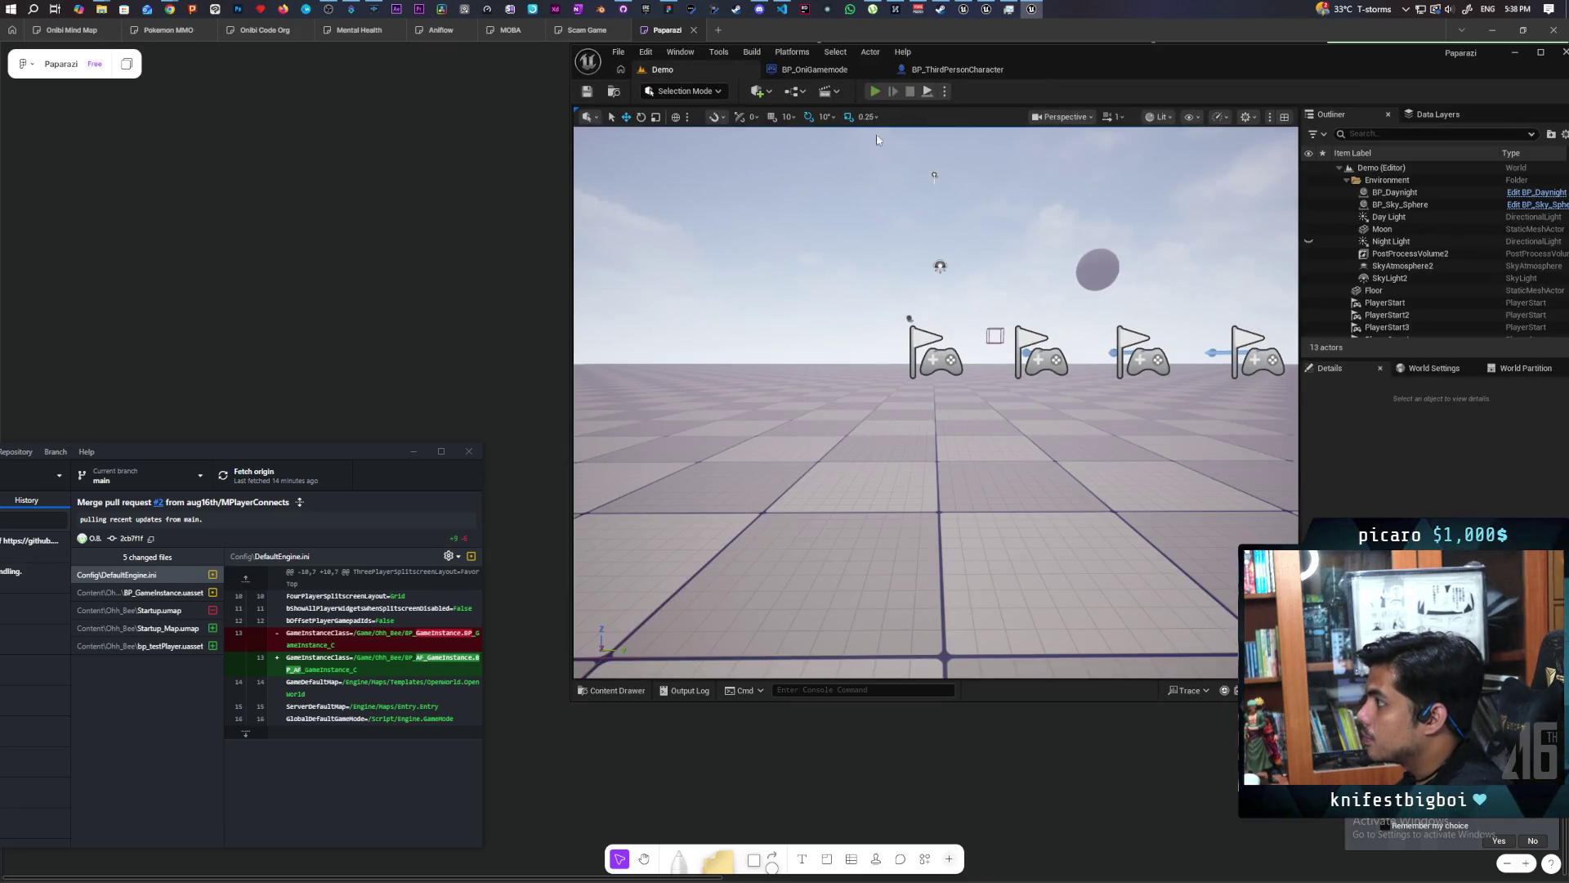
Play the multiplayer session to watch the BP_Camera hit messages, then stop and reopen the blueprint.
left_click(875, 91)
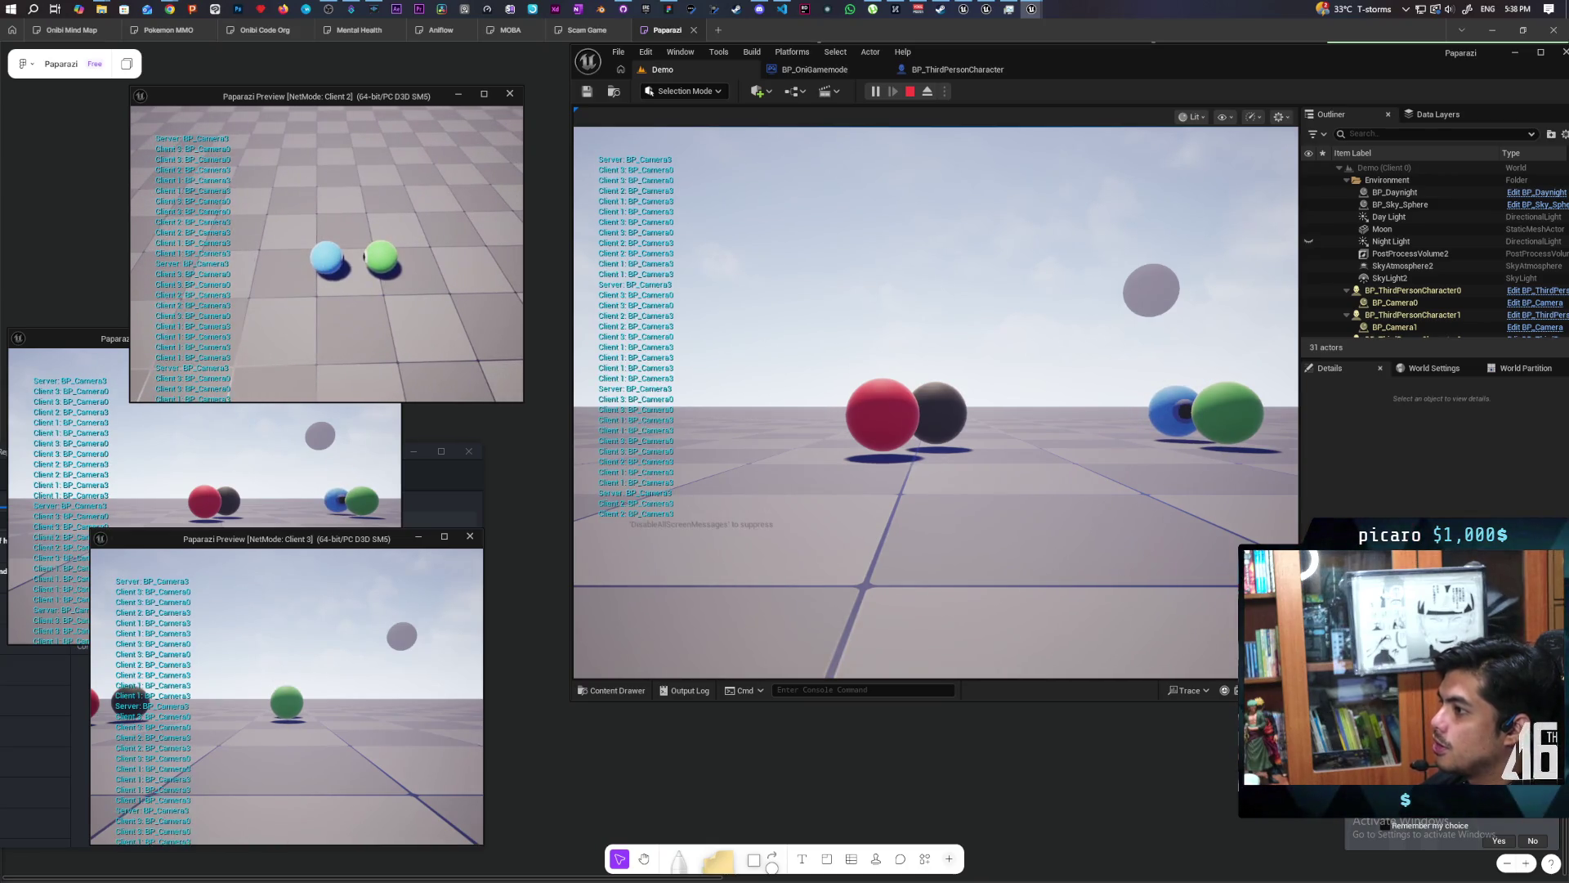
key("Escape")
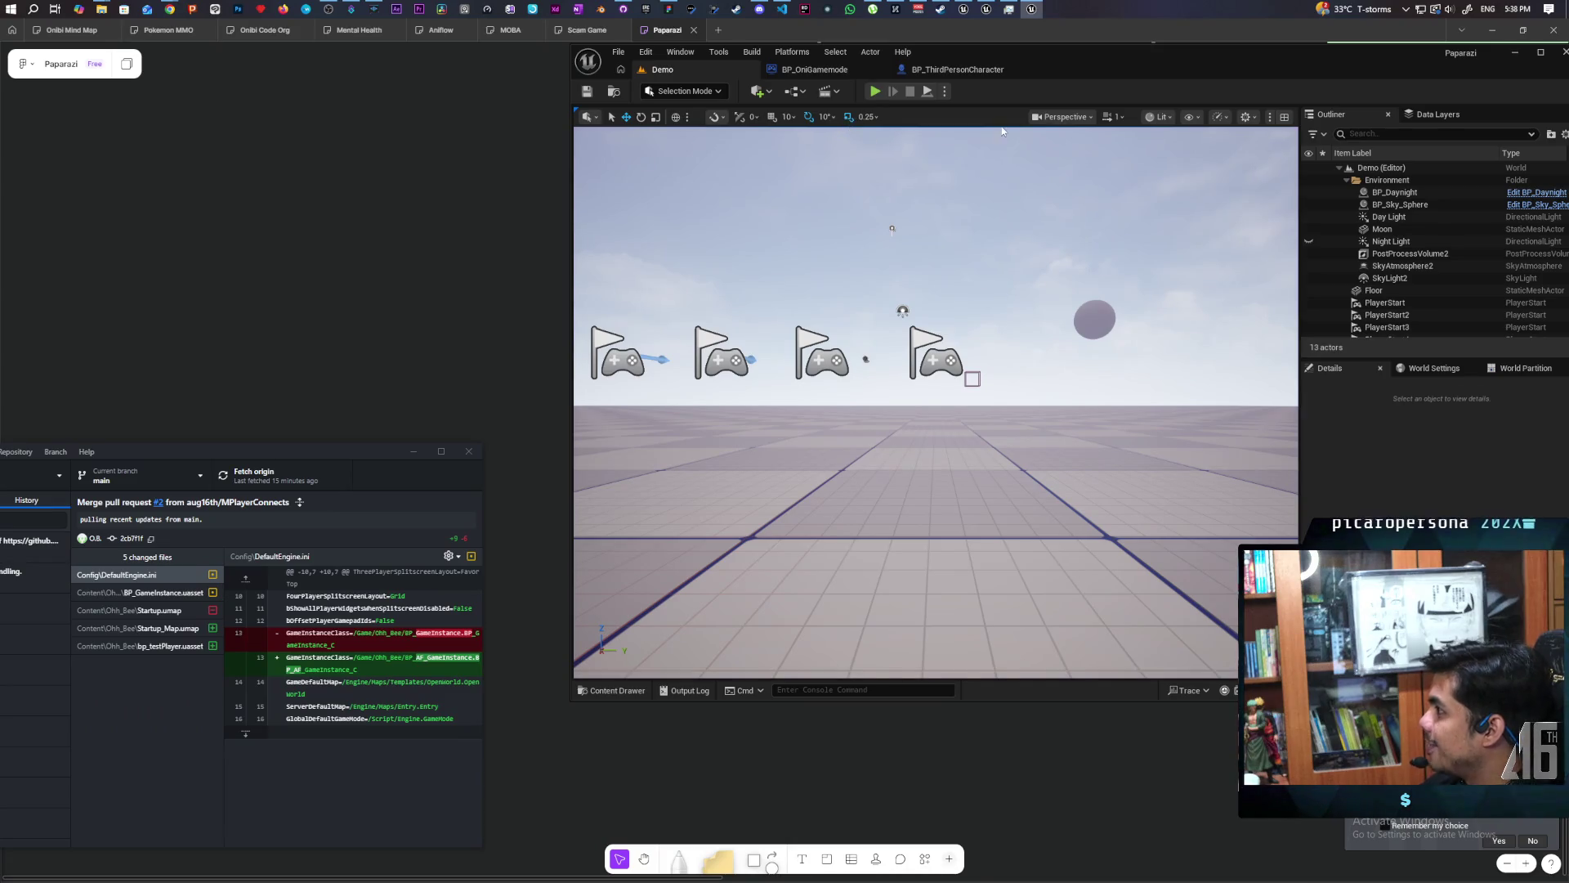
left_click(960, 74)
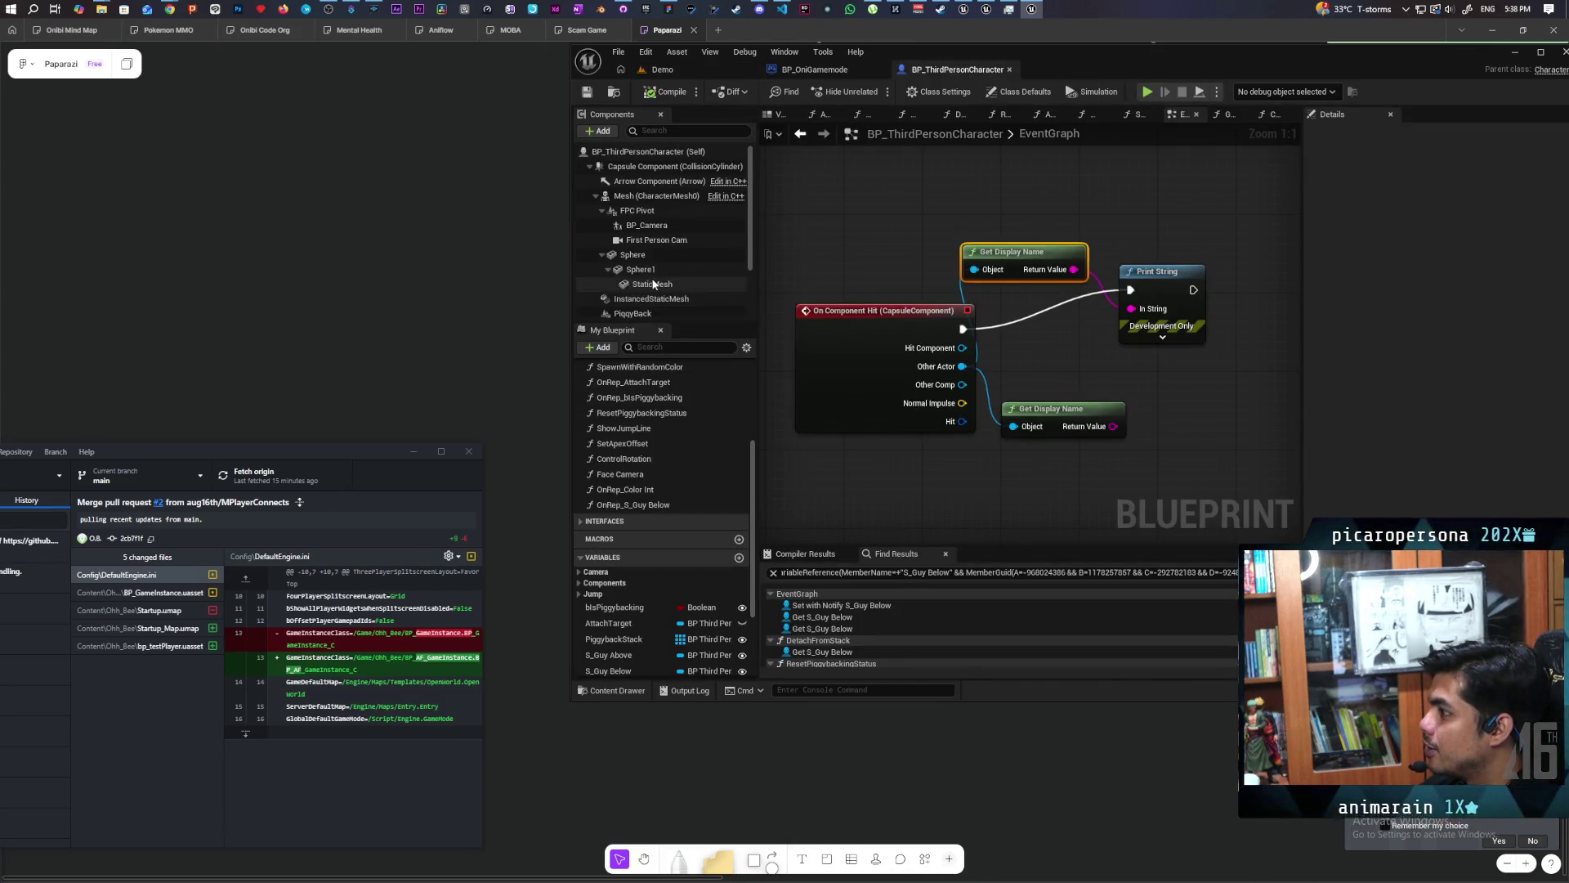
Select the BP_Camera component and review its Collision overlap update setting, leaving it unchanged.
scroll(654, 282, "down", 2)
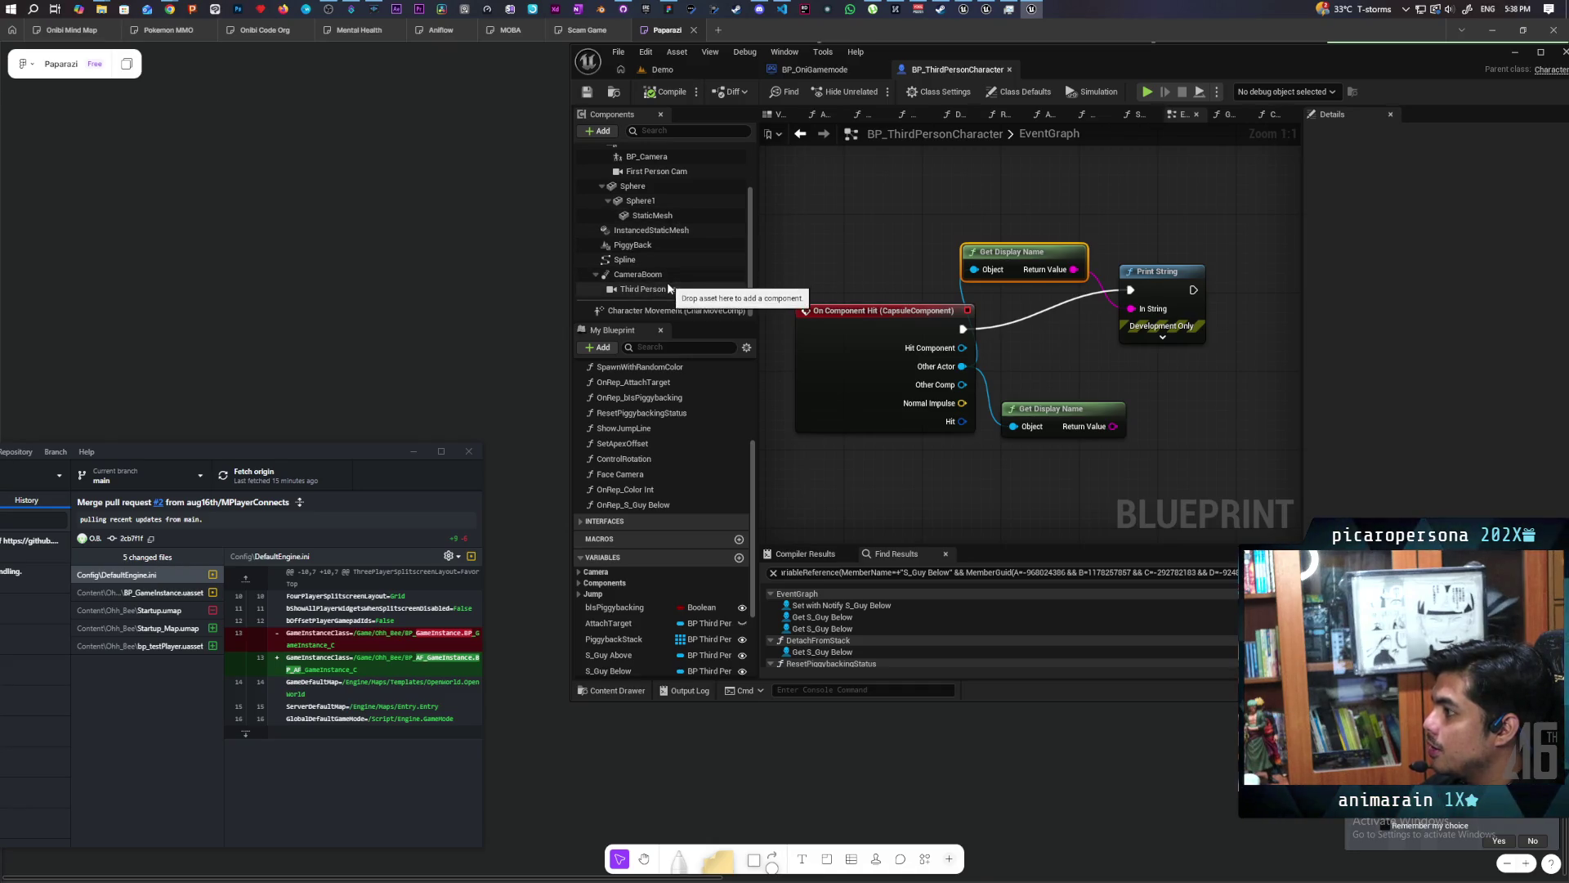
scroll(655, 258, "up", 2)
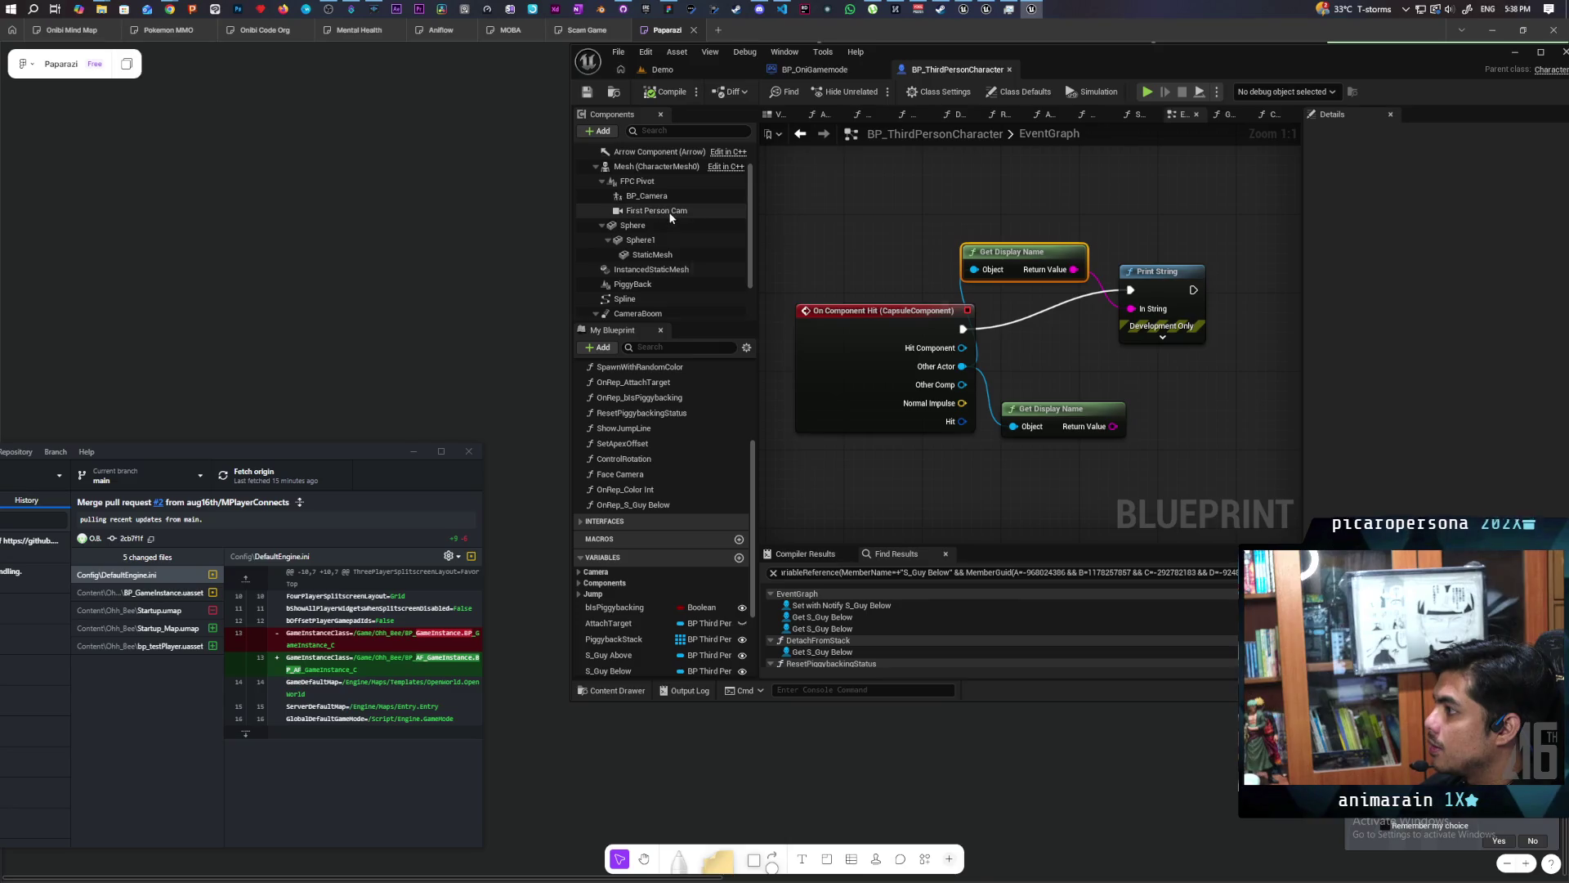
left_click(646, 196)
left_click_drag(1100, 71, 781, 141)
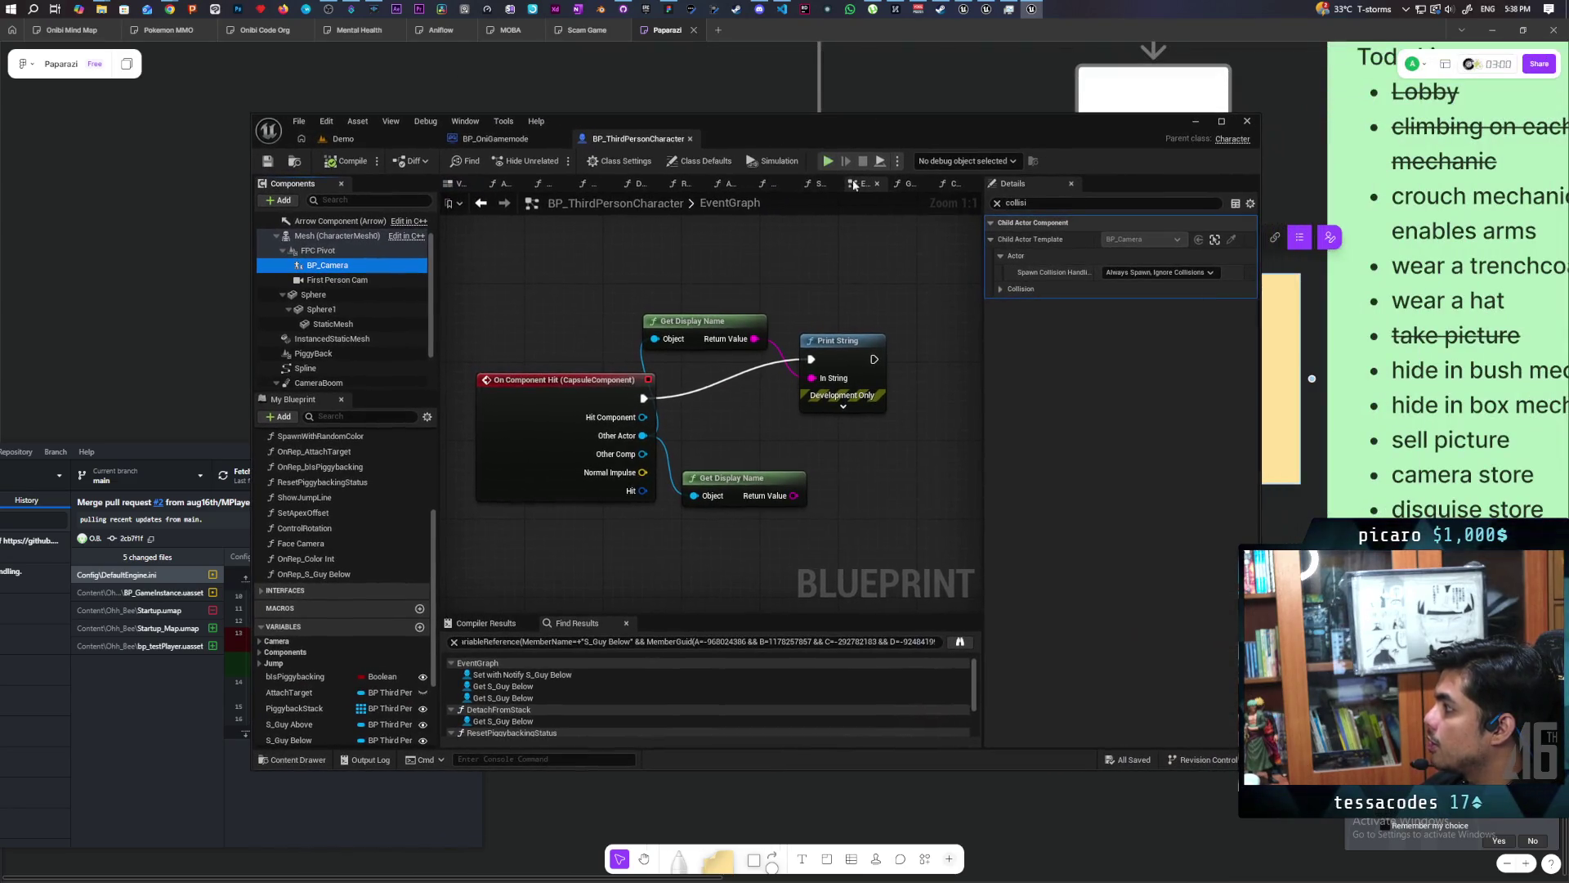
left_click(1001, 289)
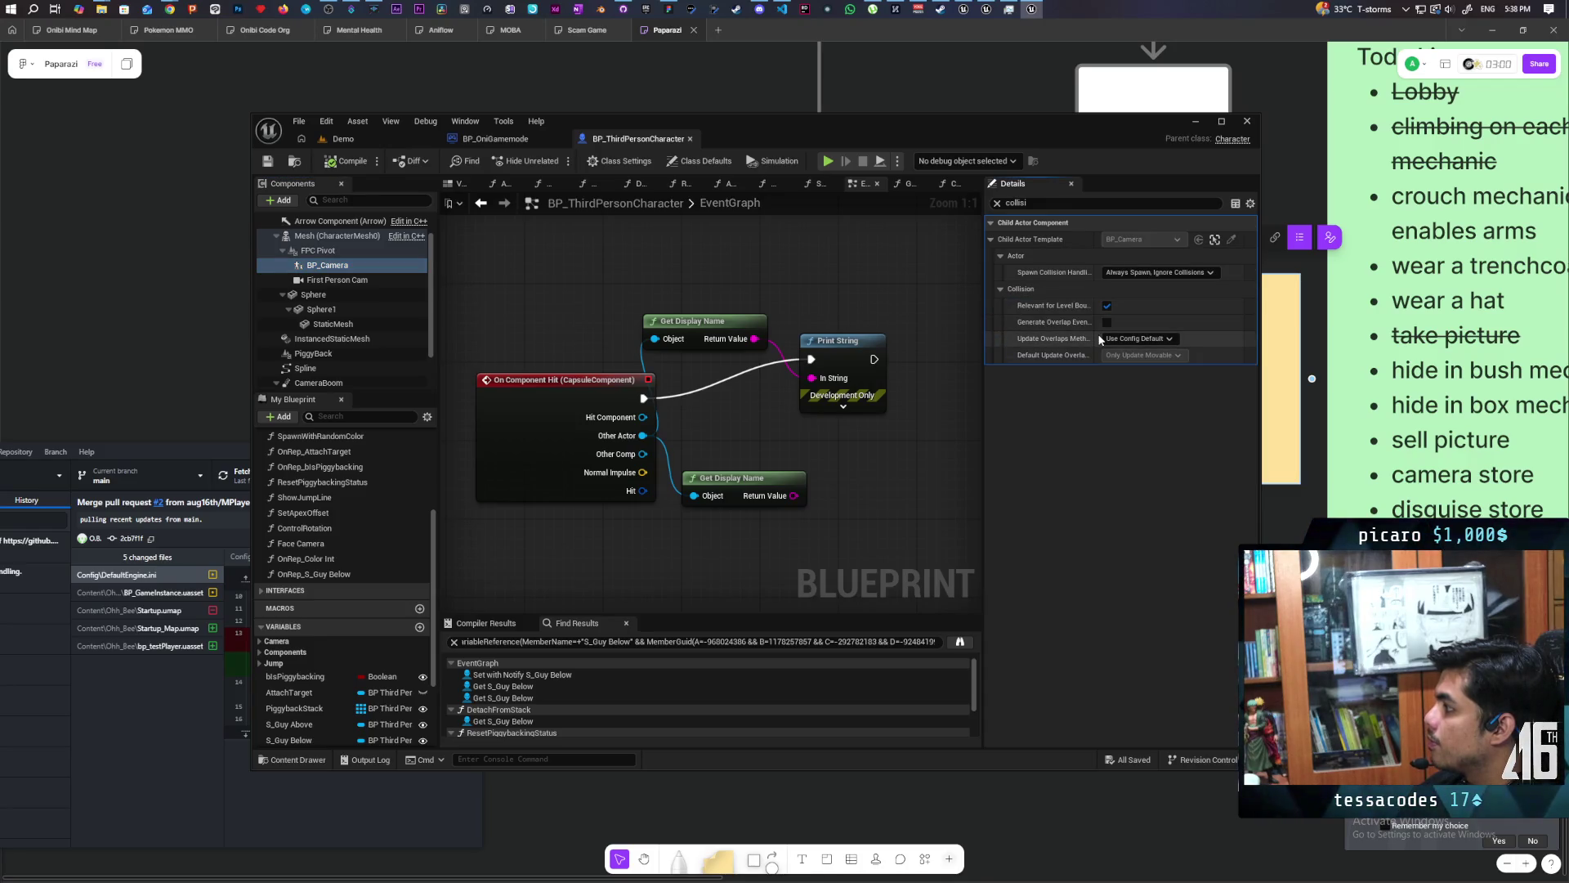
left_click(1138, 339)
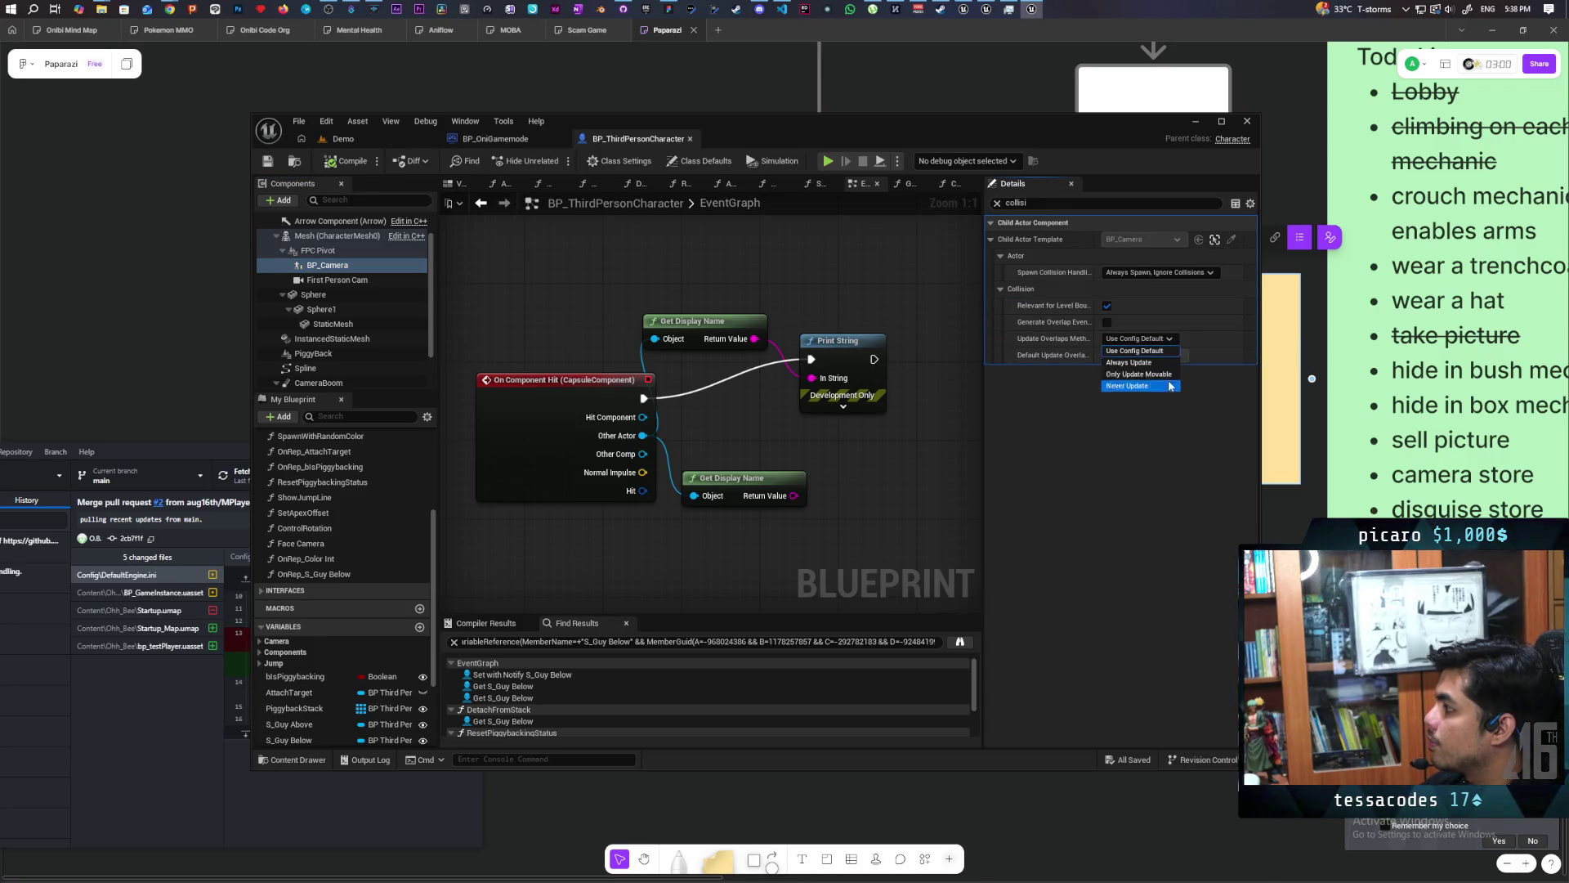
left_click(1120, 433)
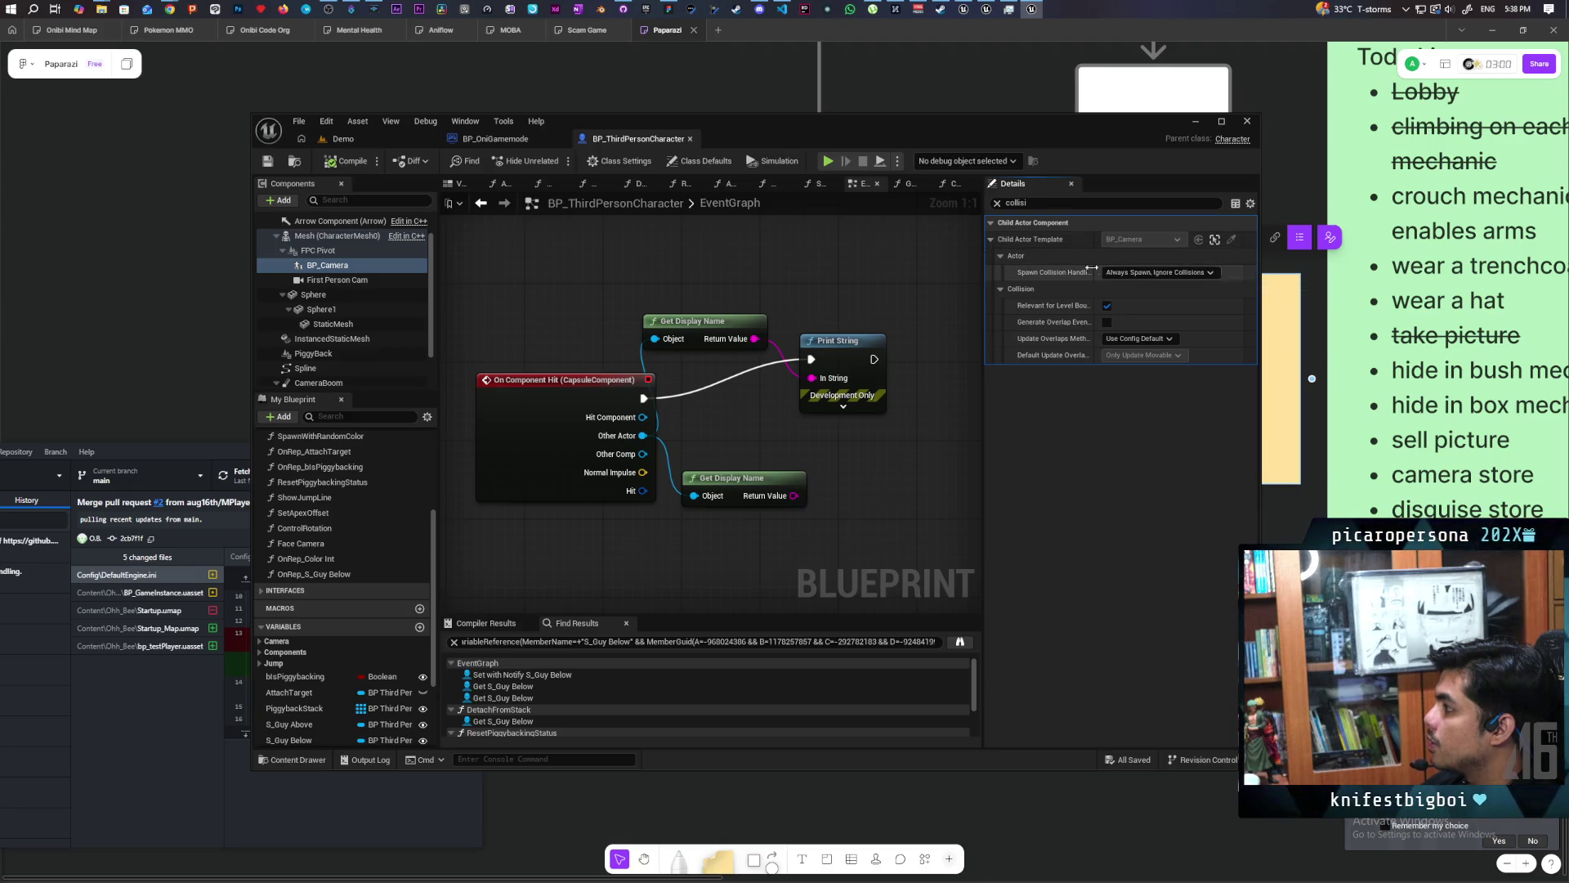
Clear the property filter and browse to the BP_Camera asset in the Content Browser.
left_click(997, 204)
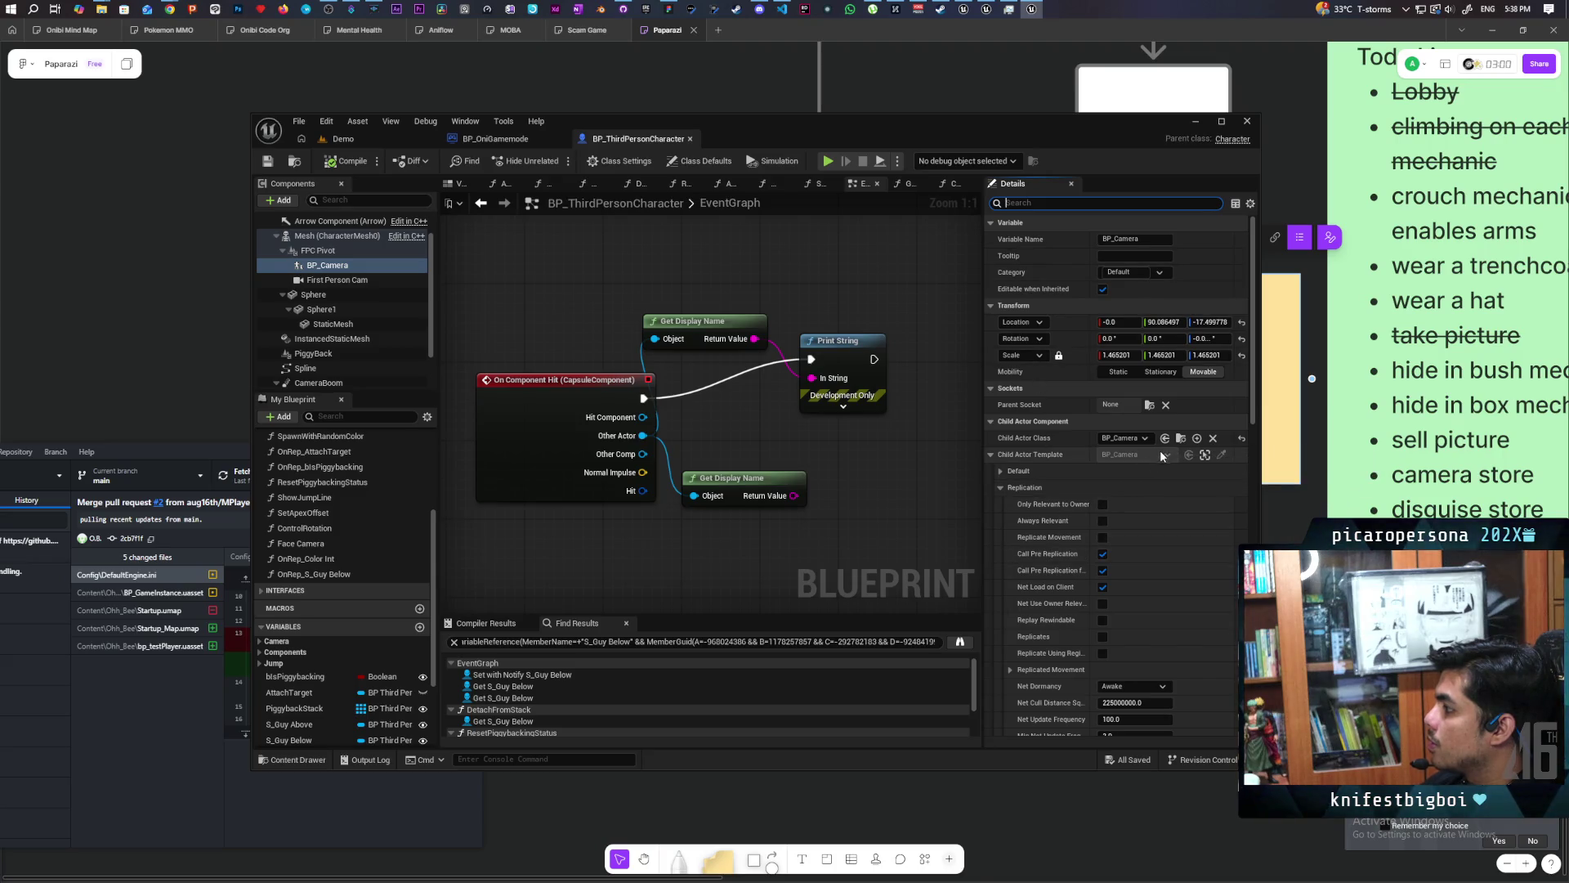
left_click(1001, 471)
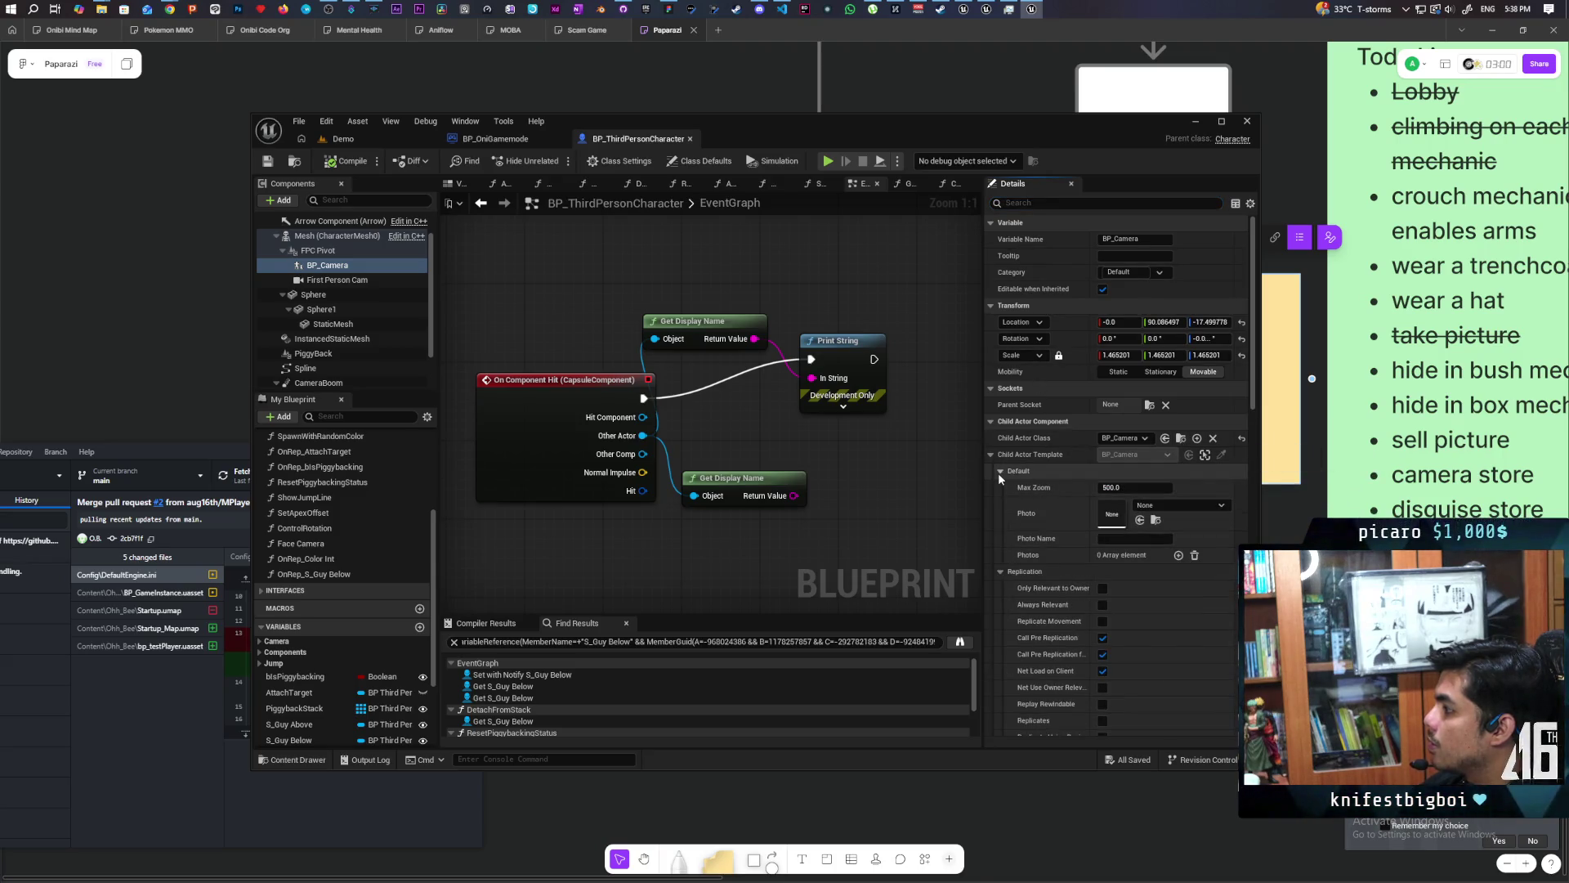
left_click(998, 472)
left_click(1182, 438)
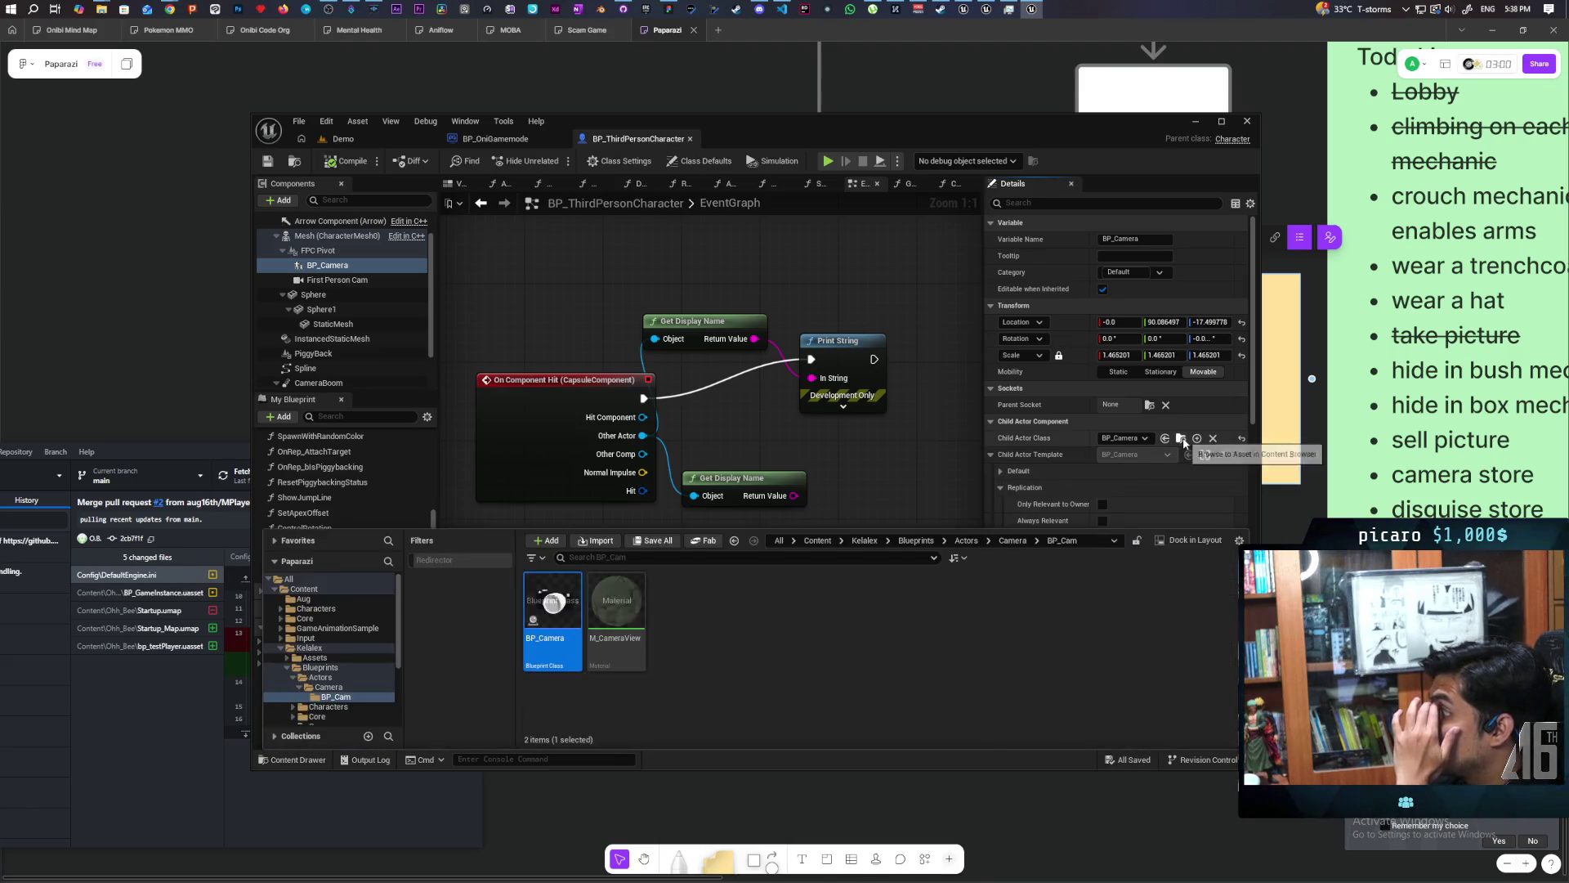
Open BP_Camera, filter properties for collision, and set the Screen component's preset to NoCollision.
double_click(555, 606)
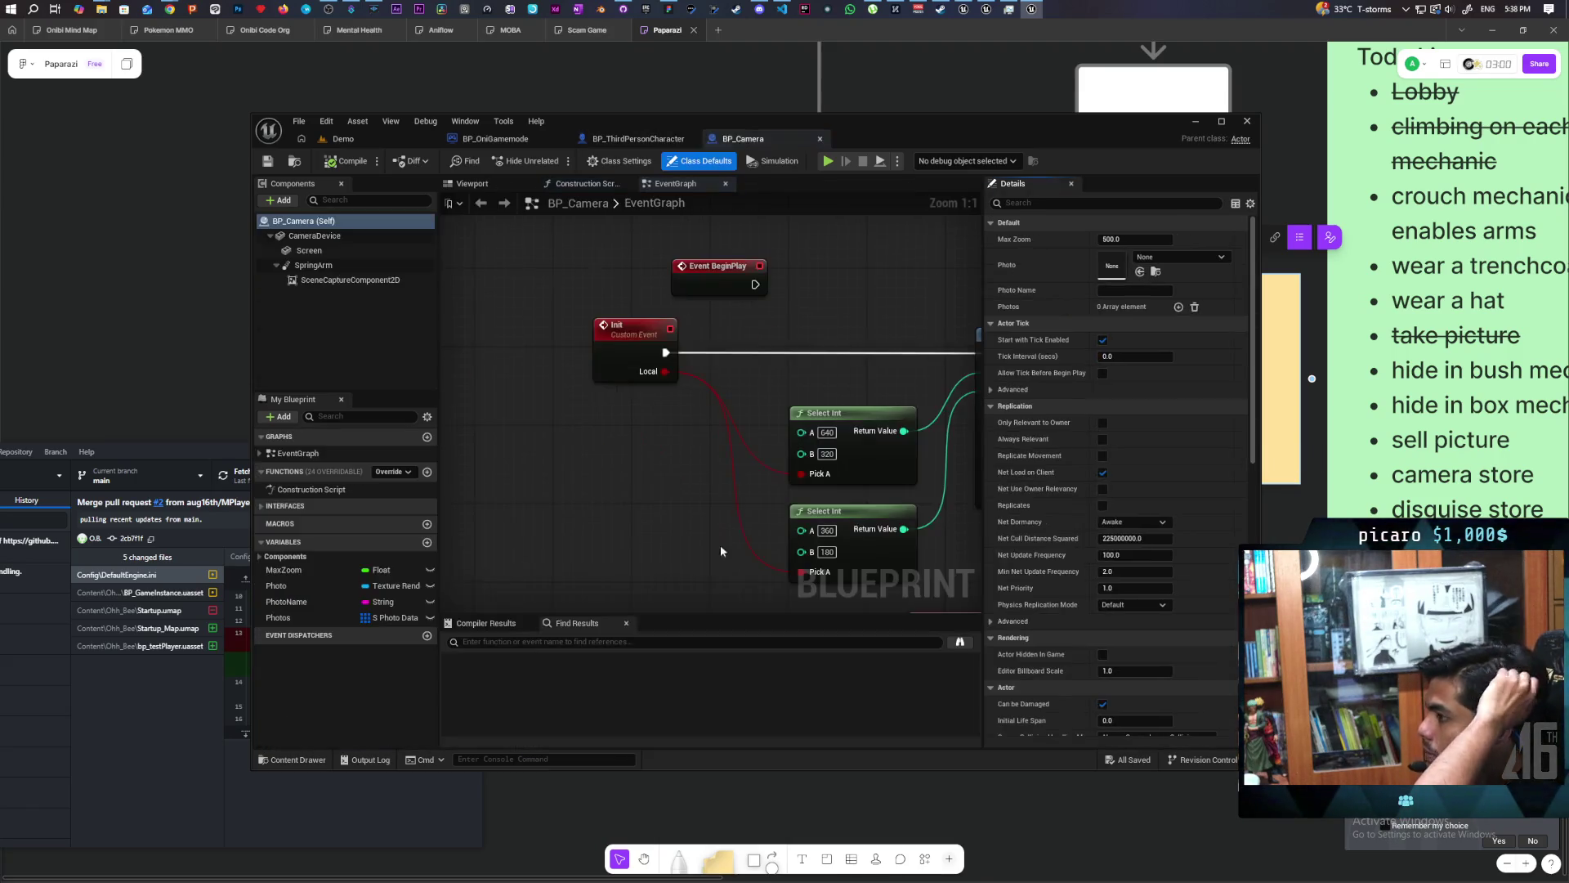
left_click(315, 235)
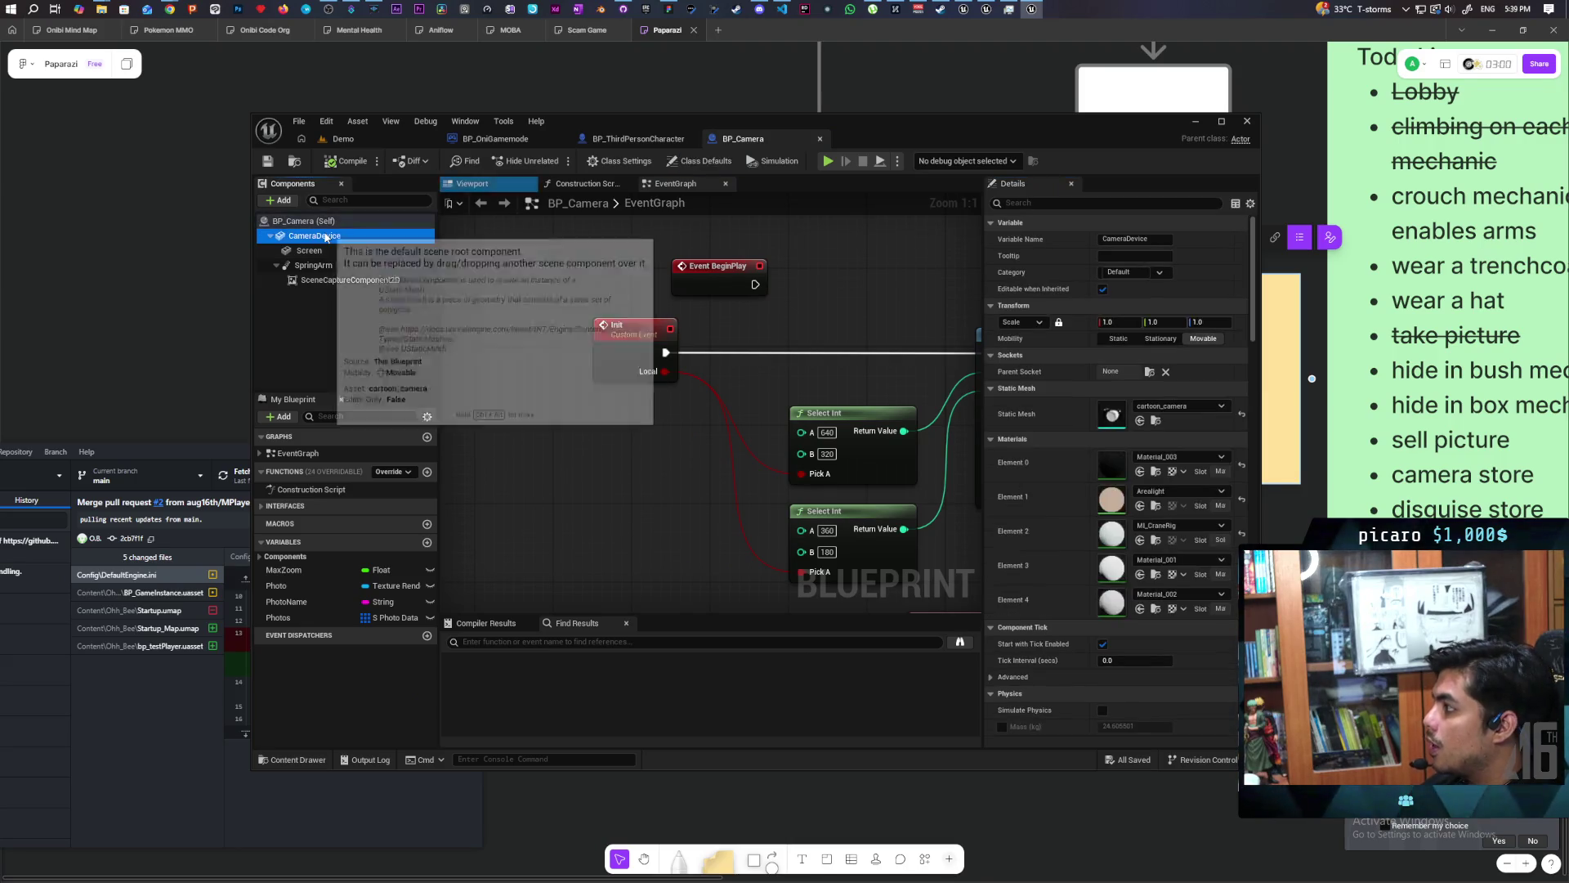
left_click(1029, 204)
type("ollisi")
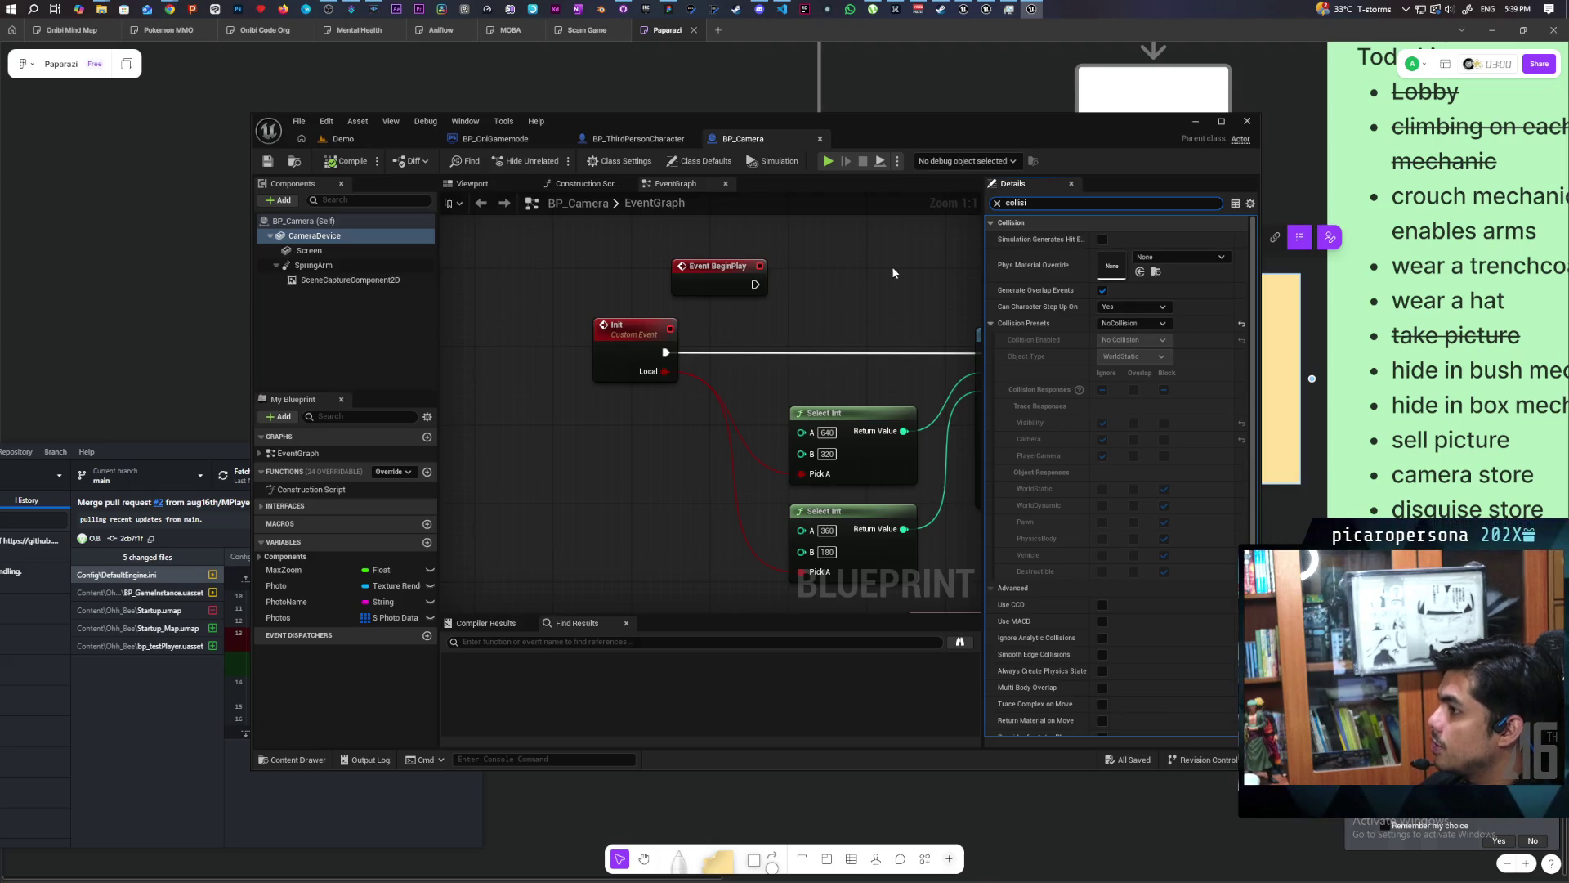
left_click(347, 253)
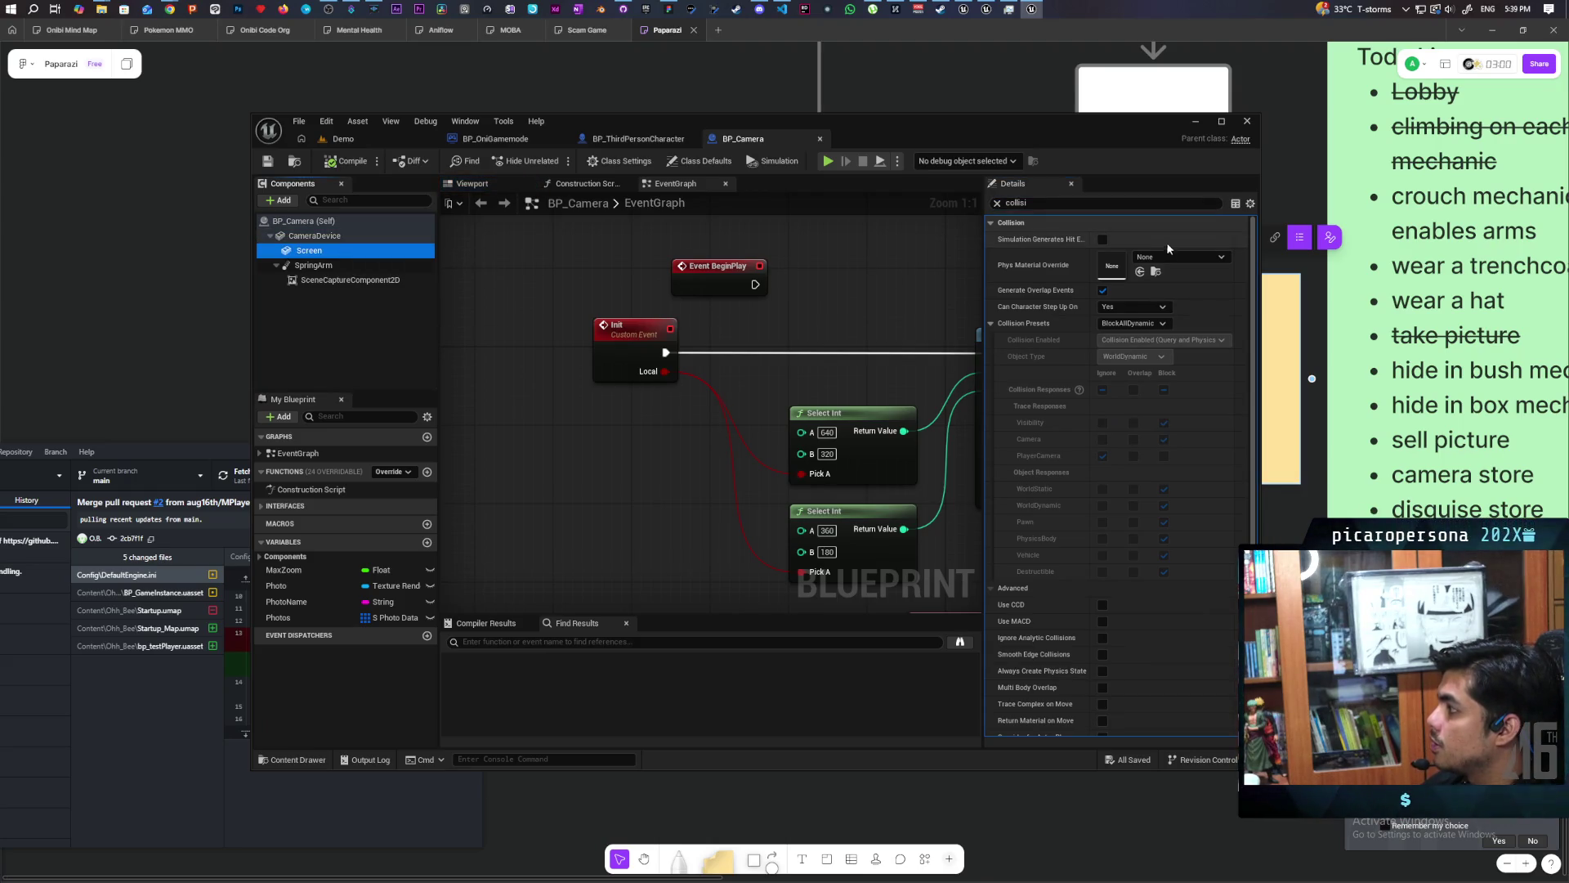
left_click(1124, 325)
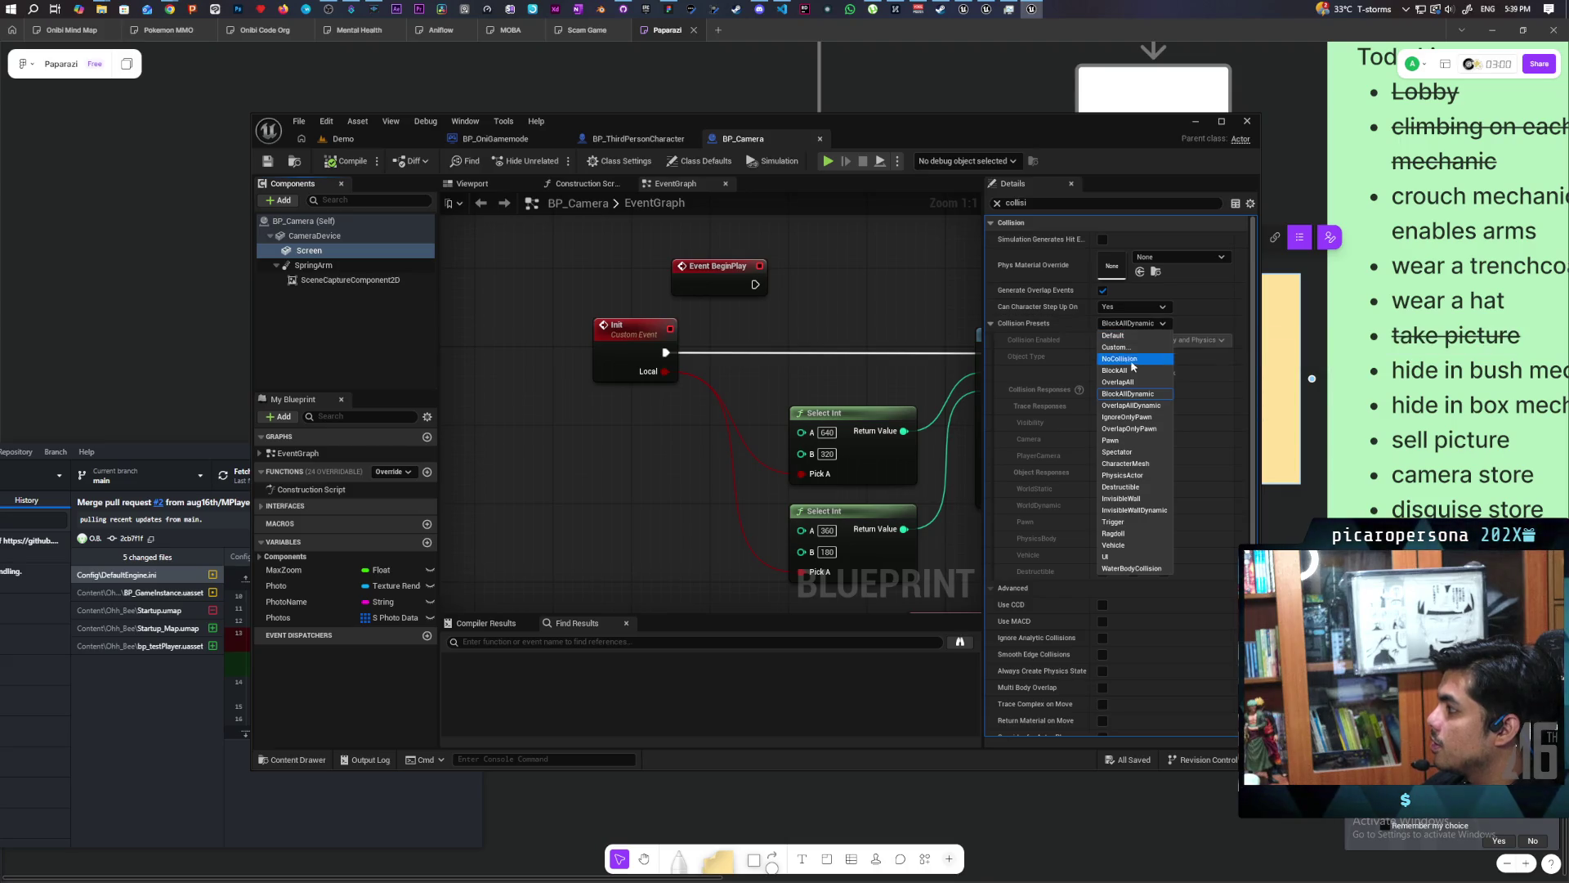
left_click(1128, 359)
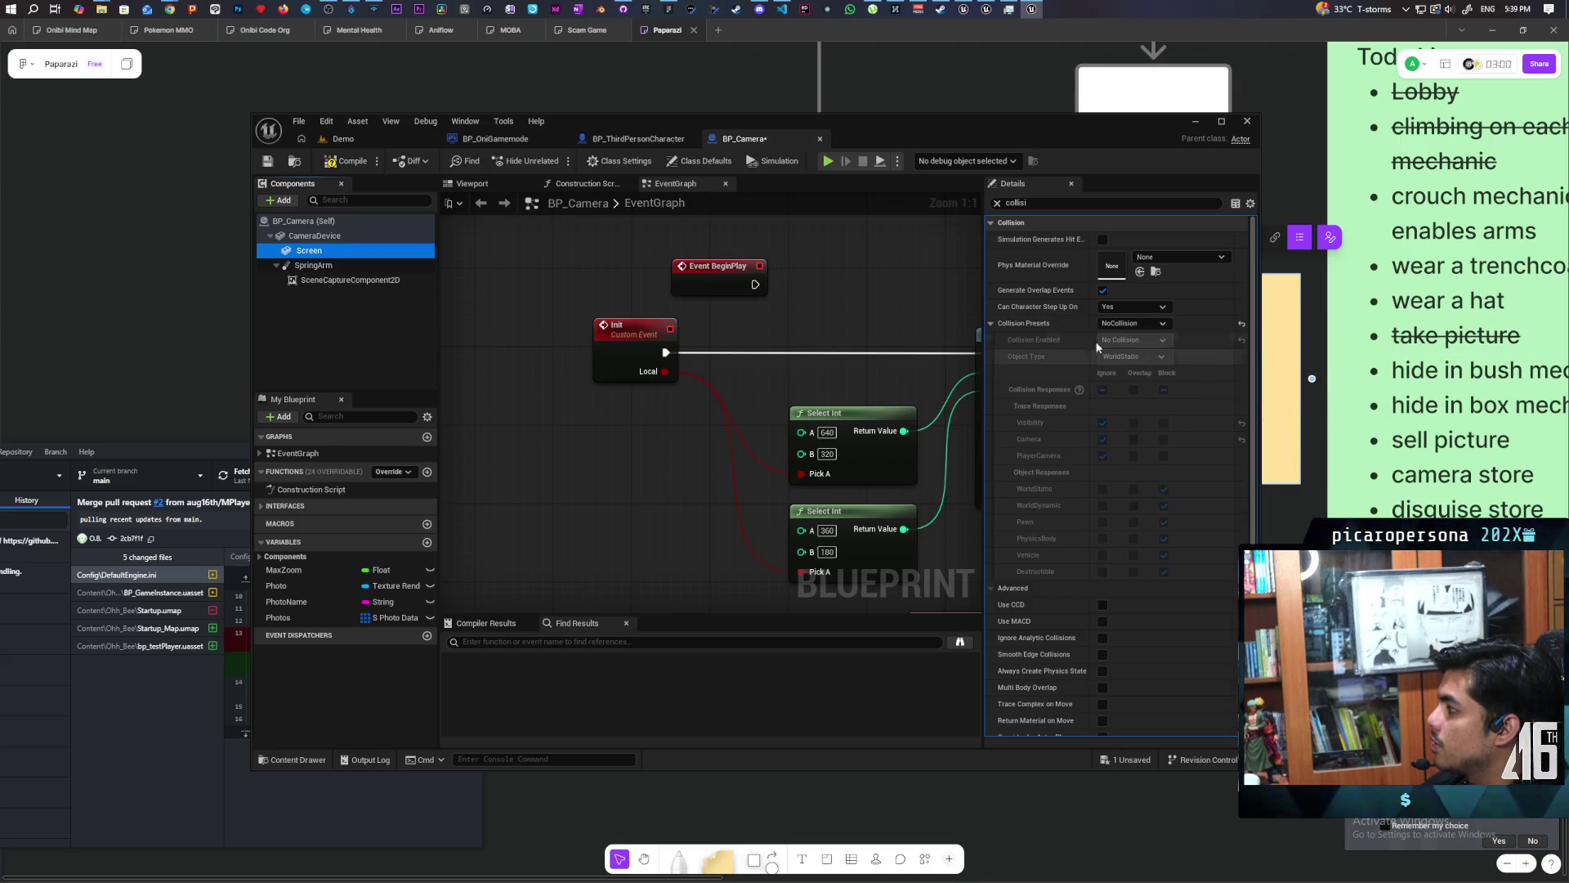
Review the camera components, compile BP_Camera, and start a multiplayer play test from the Demo level.
left_click(314, 265)
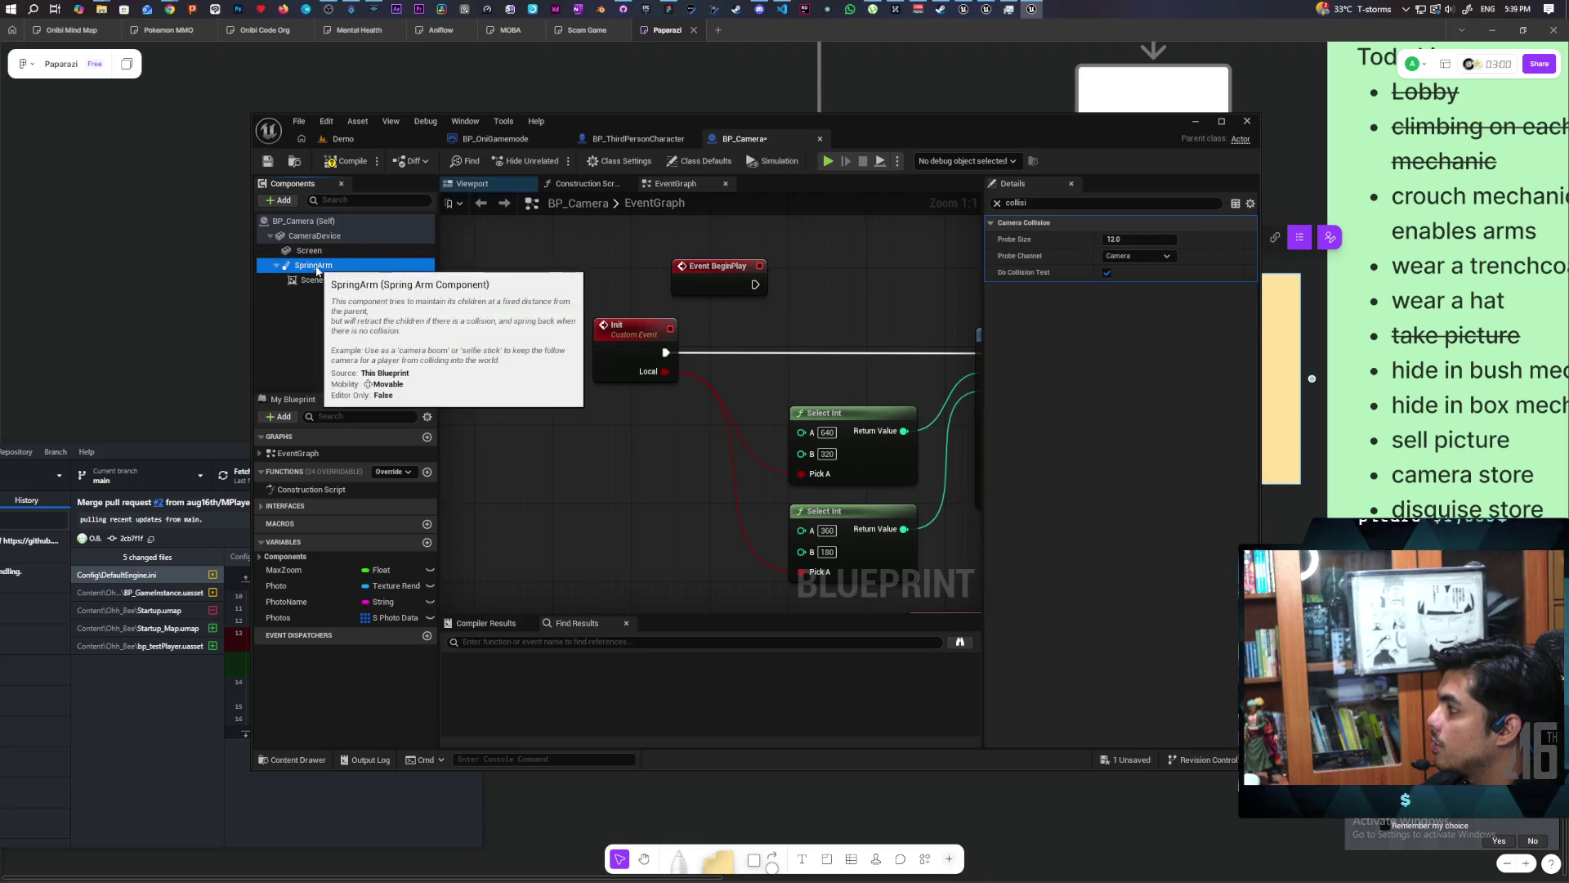
left_click(335, 281)
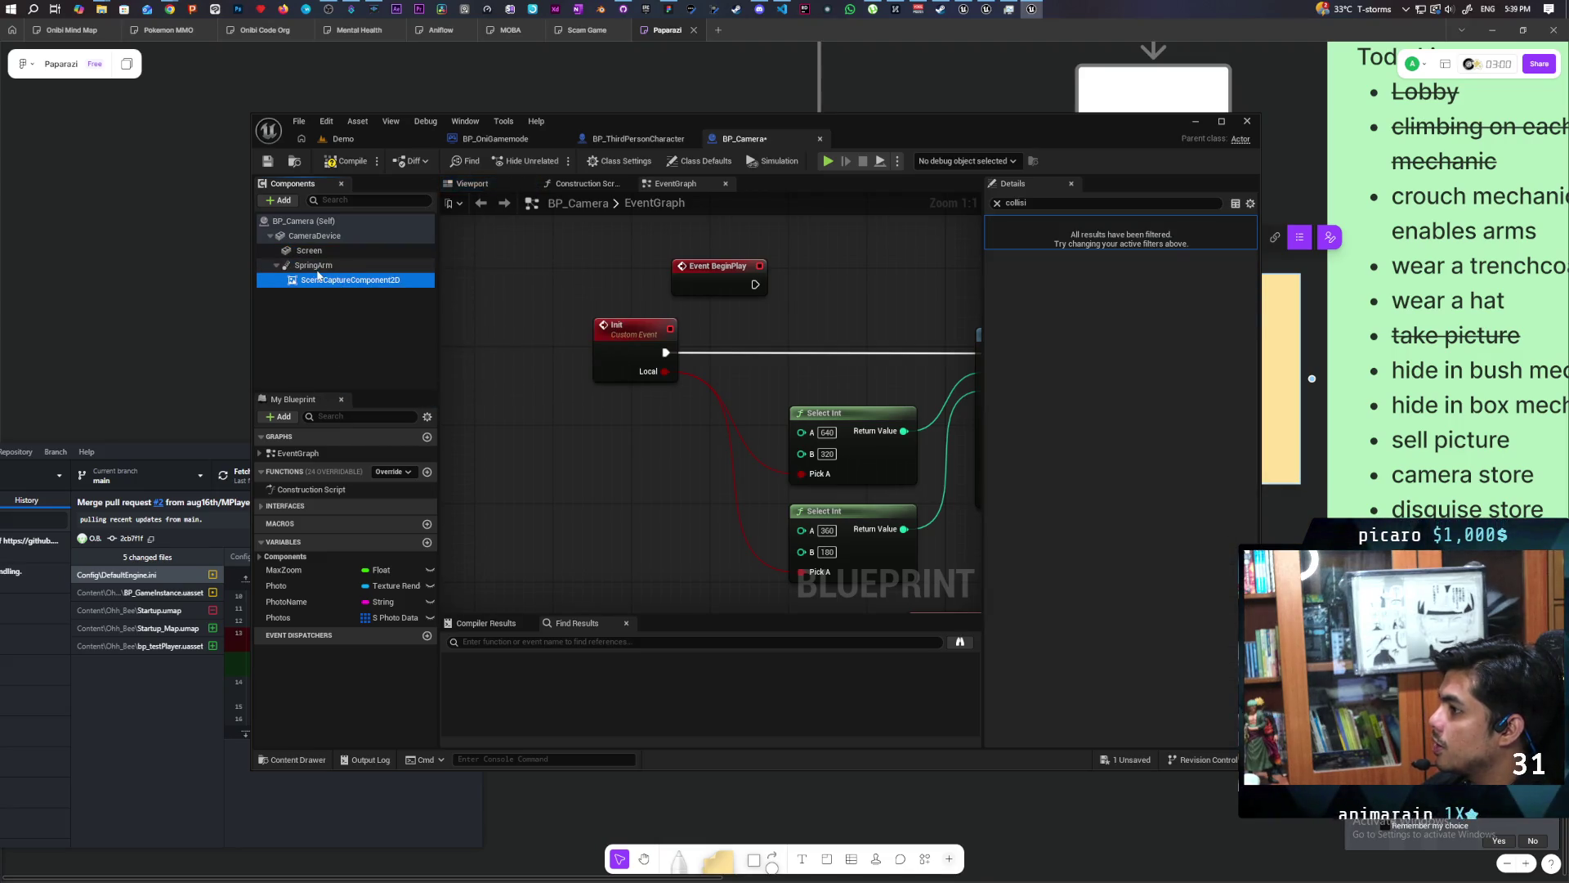
left_click(315, 264)
left_click(307, 254)
left_click(343, 162)
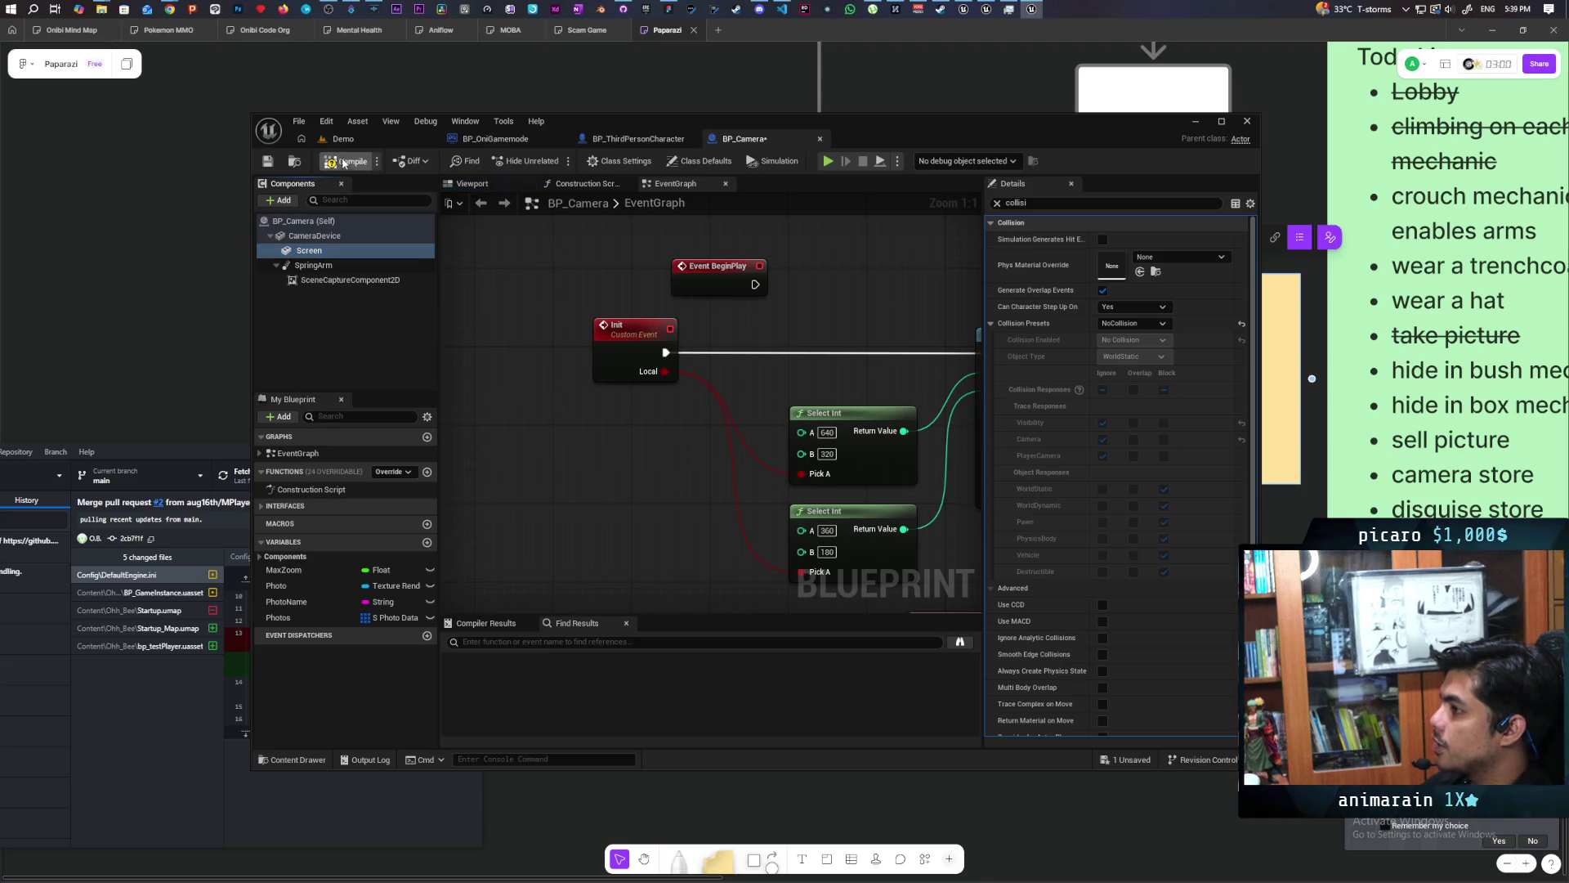
left_click(397, 142)
left_click_drag(619, 127, 980, 112)
left_click(917, 146)
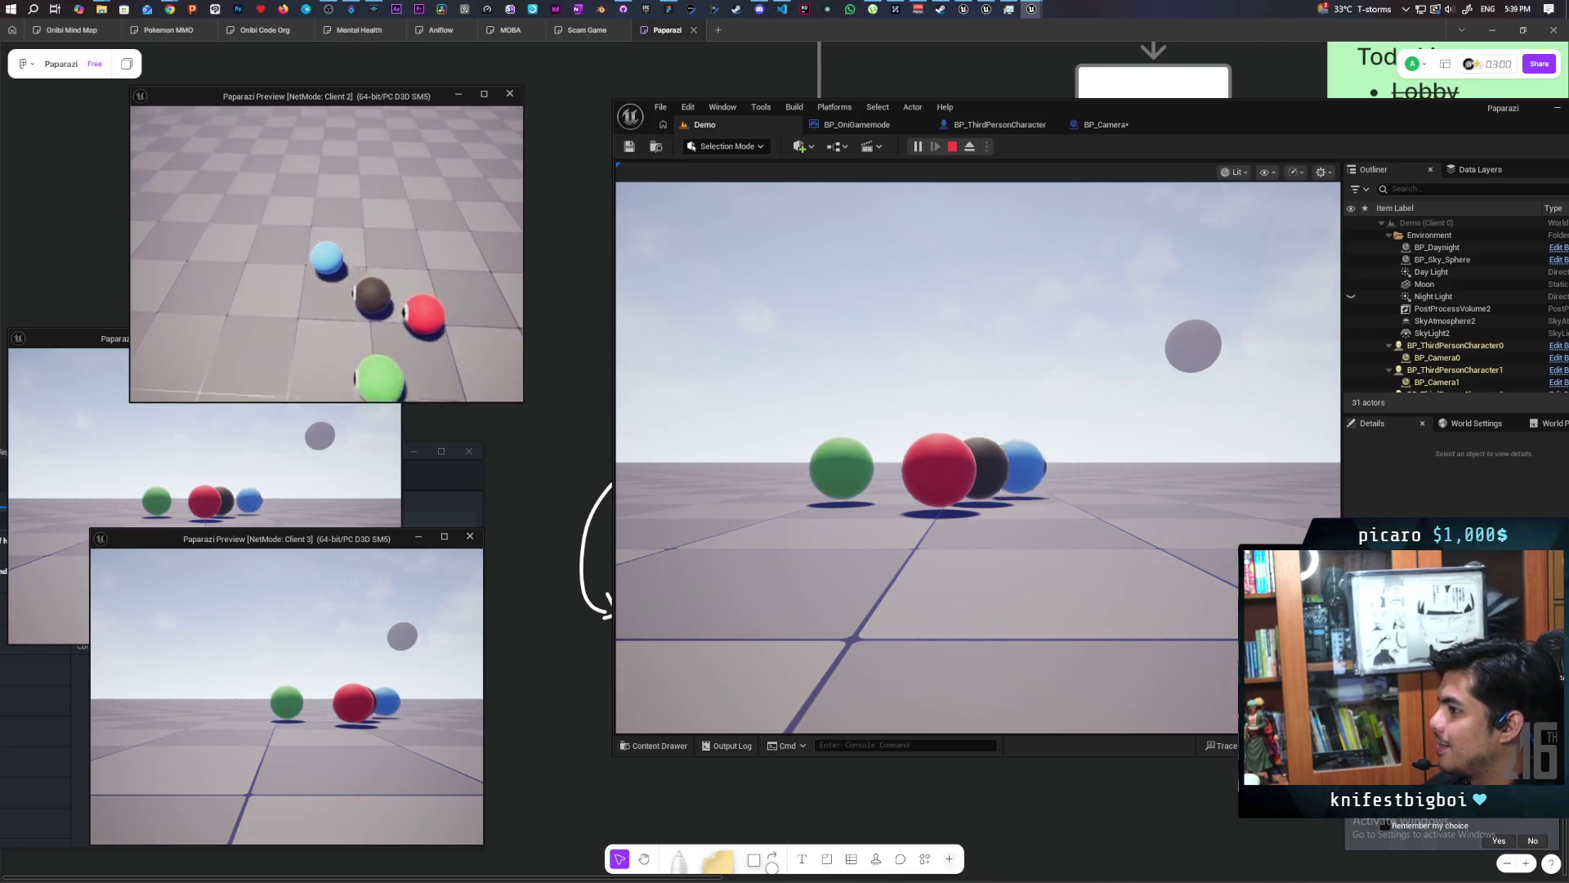
End the sphere play test with Esc and bring up the BP_OniGamemode blueprint.
key("Escape")
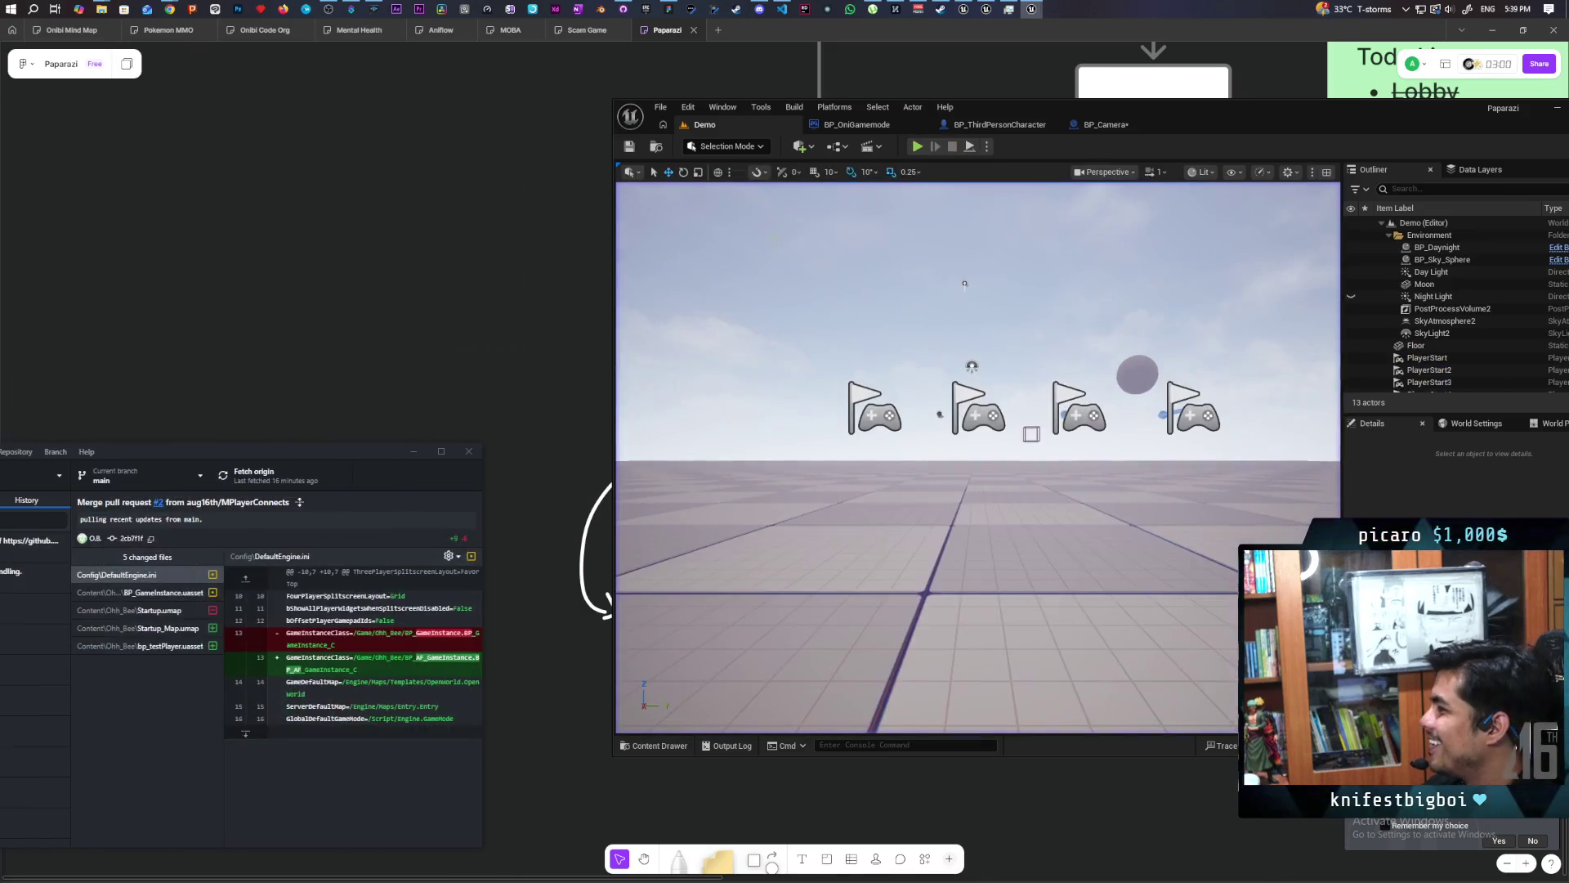
left_click(857, 124)
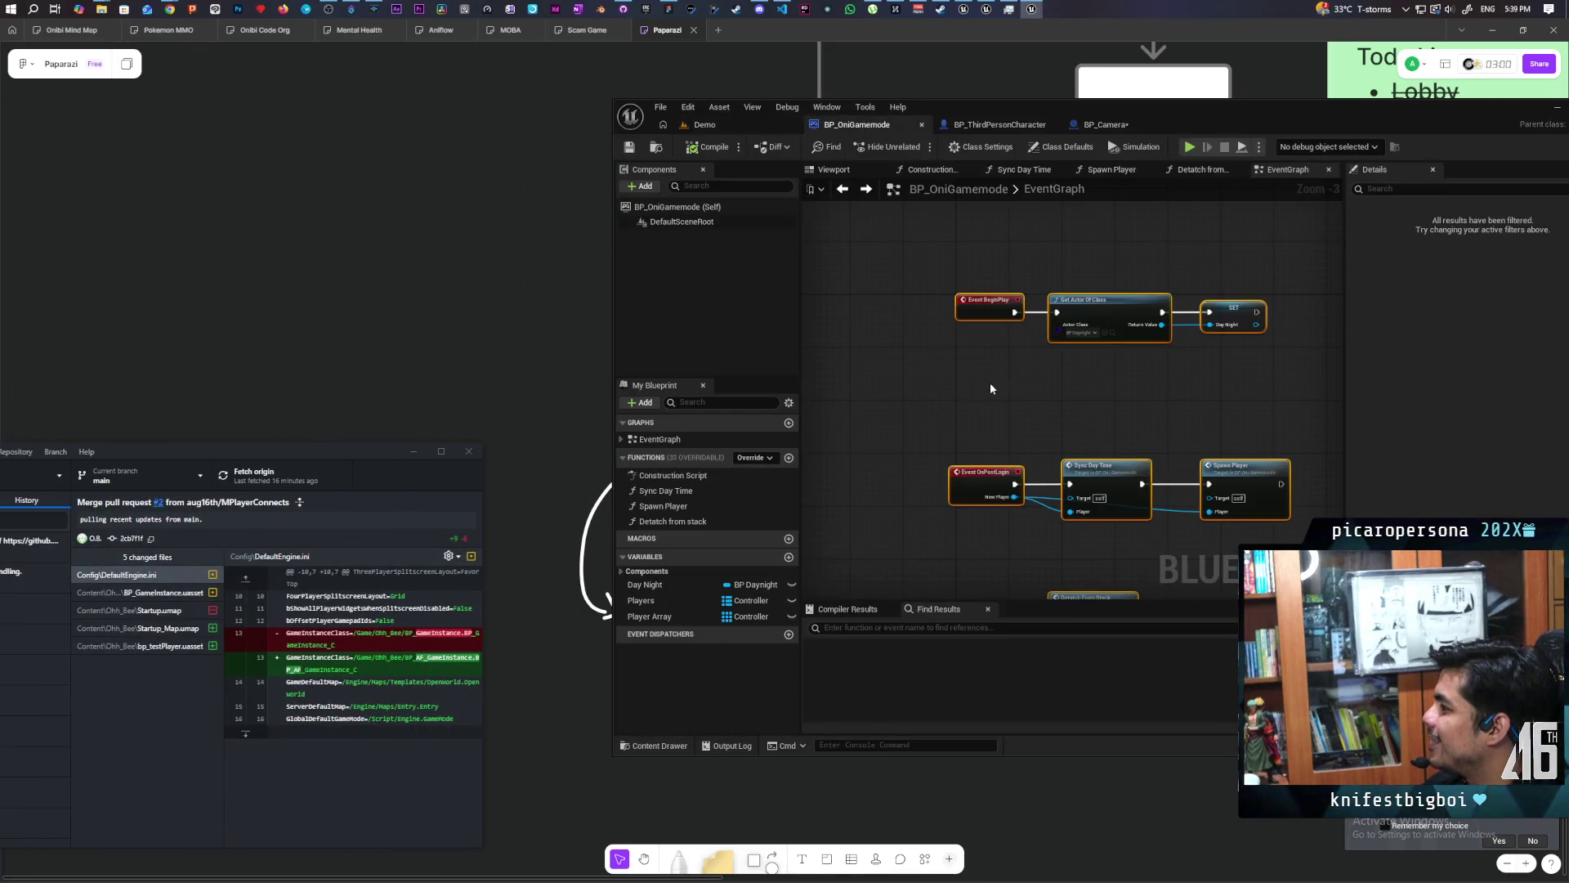
Delete the four On Component Hit debug nodes and check the Capsule Component's collision properties.
left_click(981, 125)
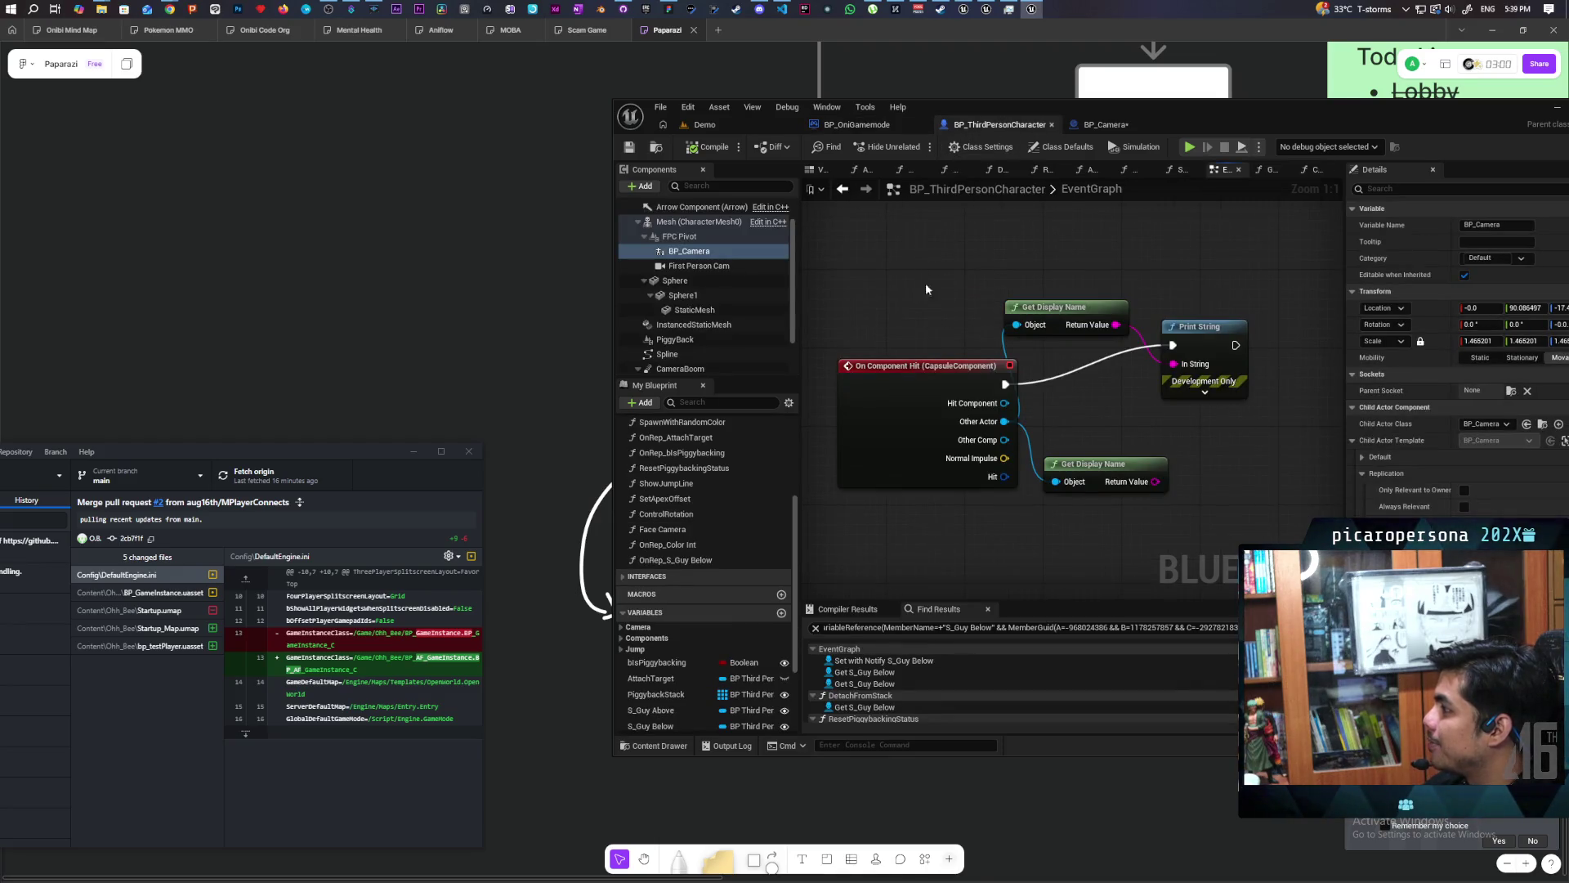
left_click_drag(920, 268, 1253, 478)
key("Delete")
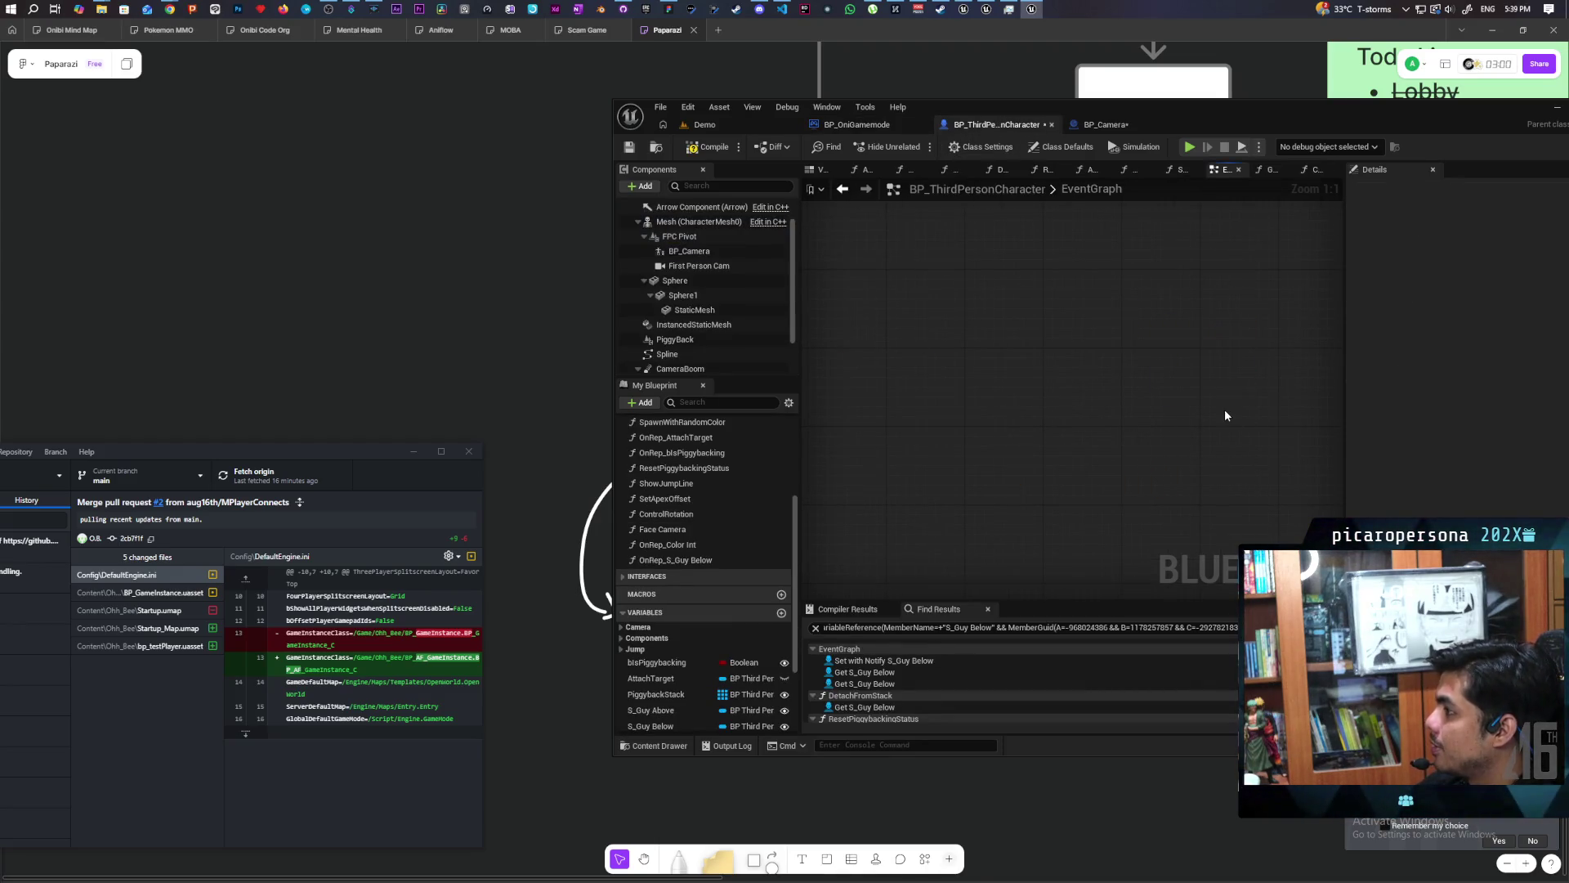
scroll(661, 259, "up", 1)
left_click(672, 222)
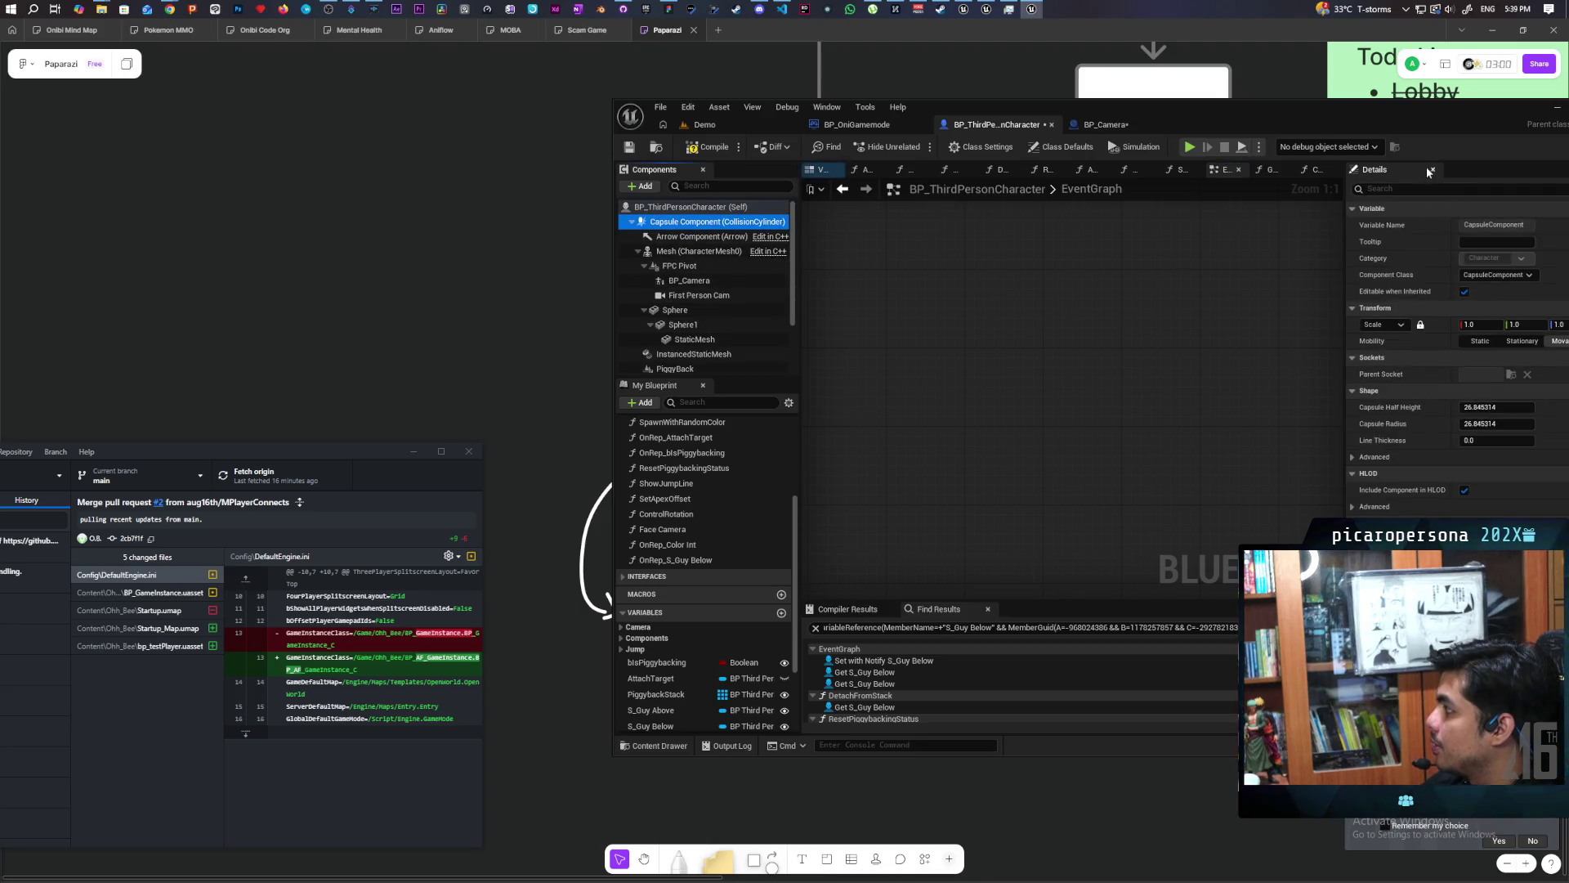
left_click(1398, 187)
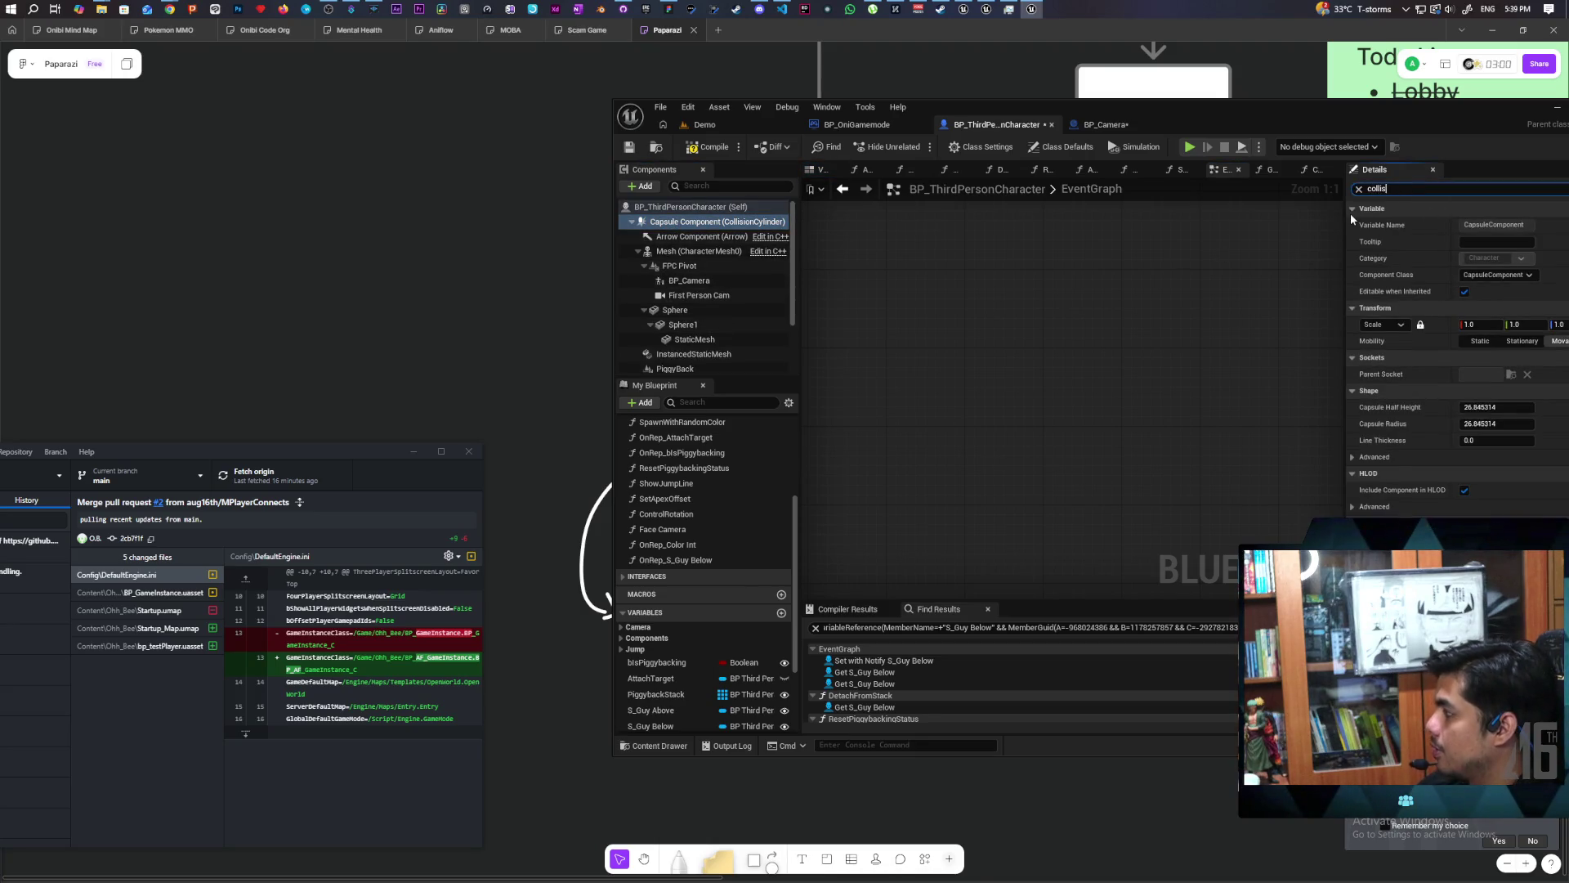
type("lis")
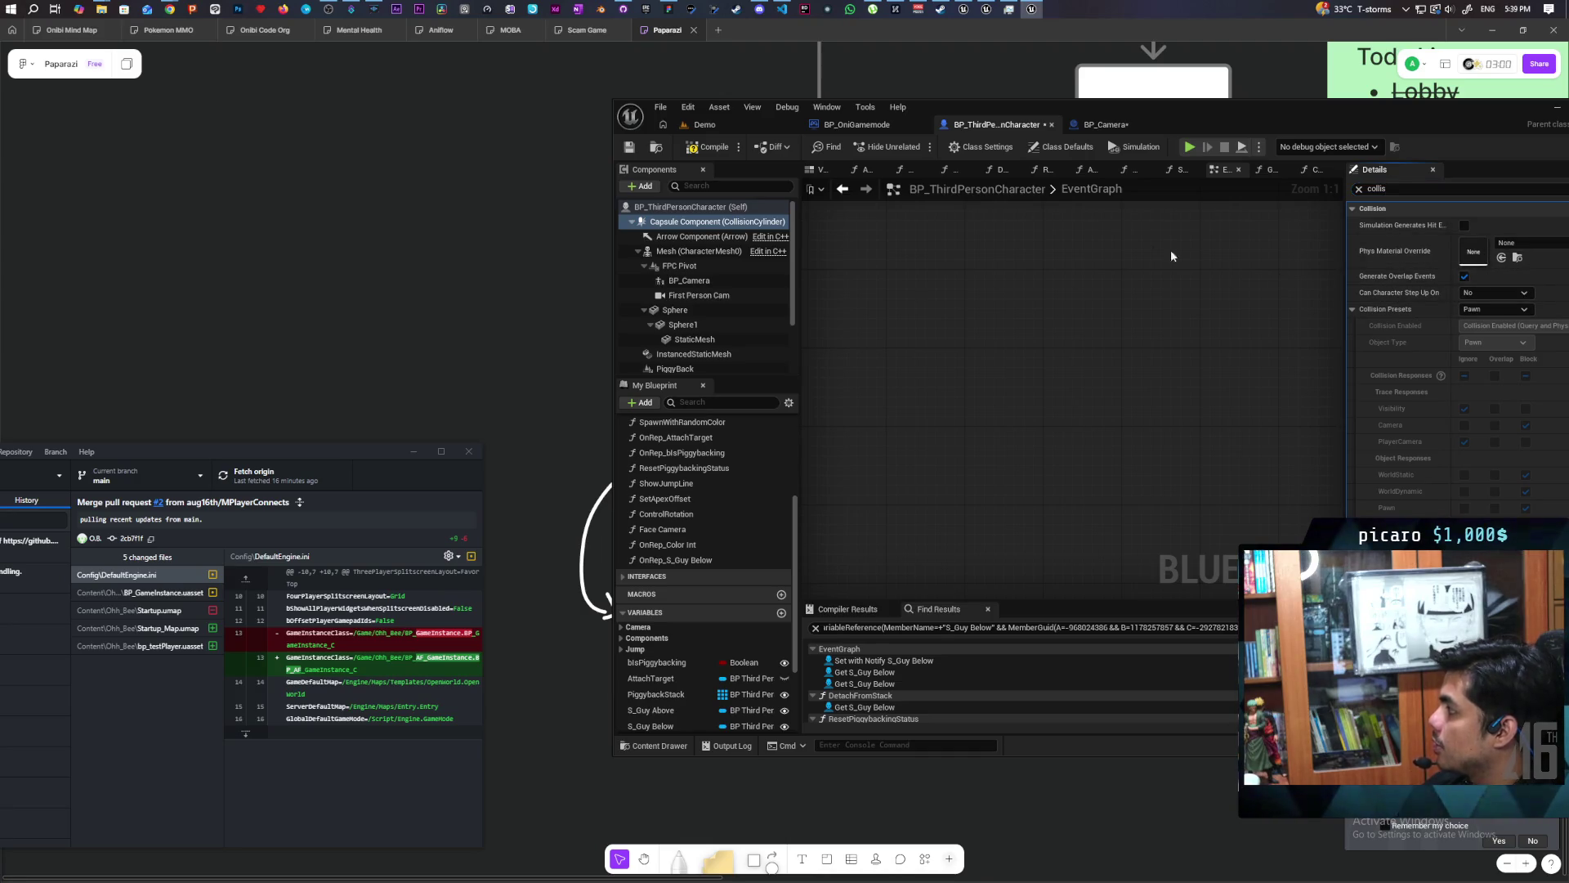
Compile and save BP_ThirdPersonCharacter, then clear the capsule's property search.
left_click(708, 150)
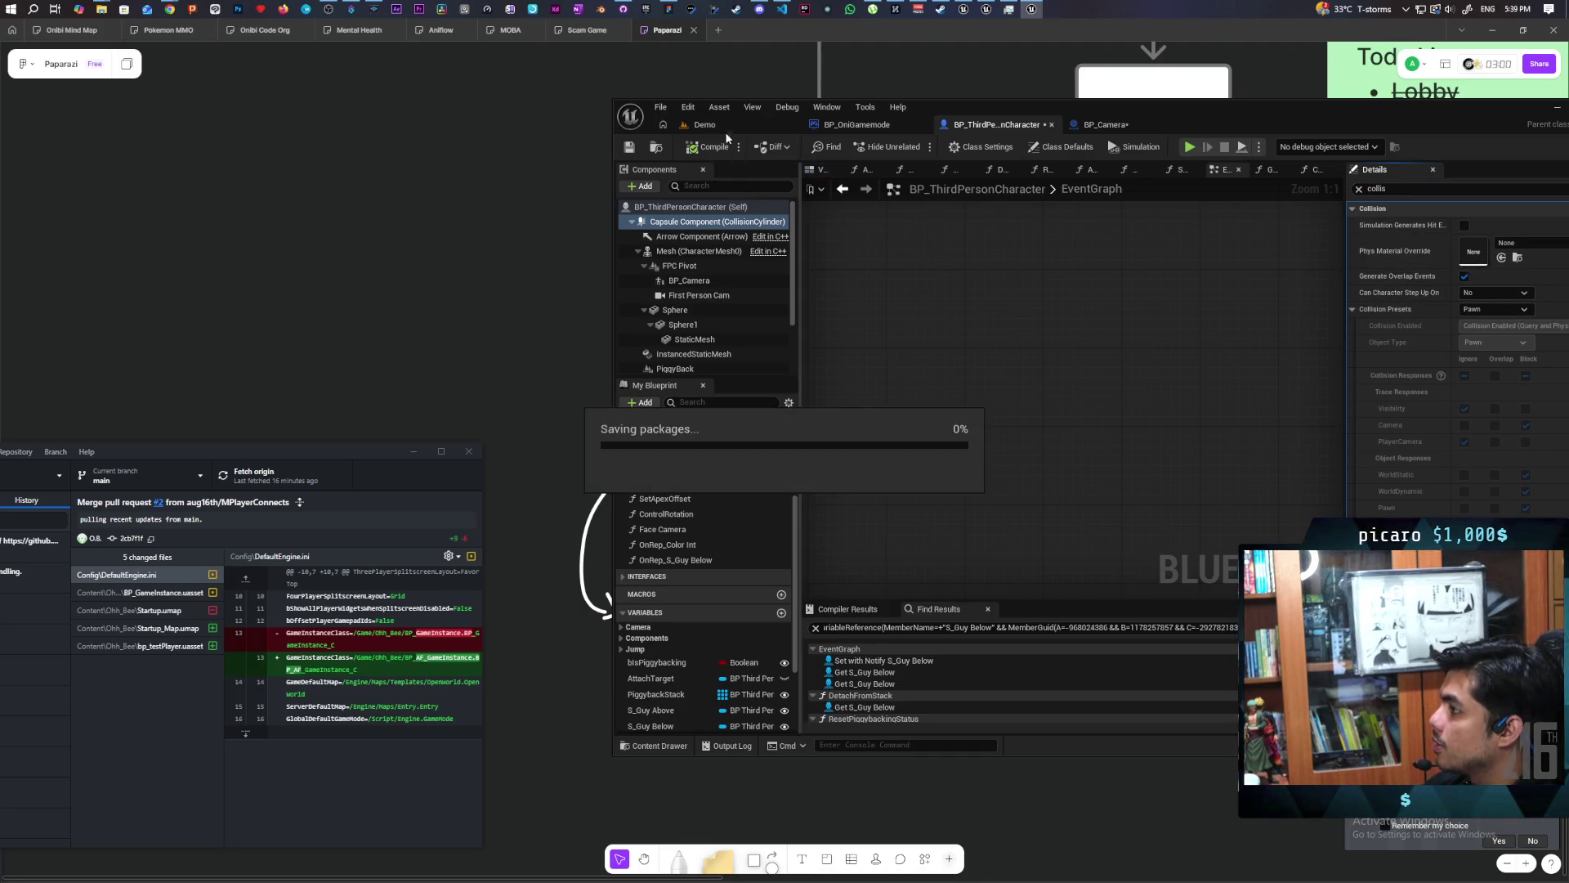
left_click(722, 124)
mouse_move(1268, 121)
left_mouse_down()
mouse_move(1081, 118)
mouse_move(1095, 91)
left_mouse_up()
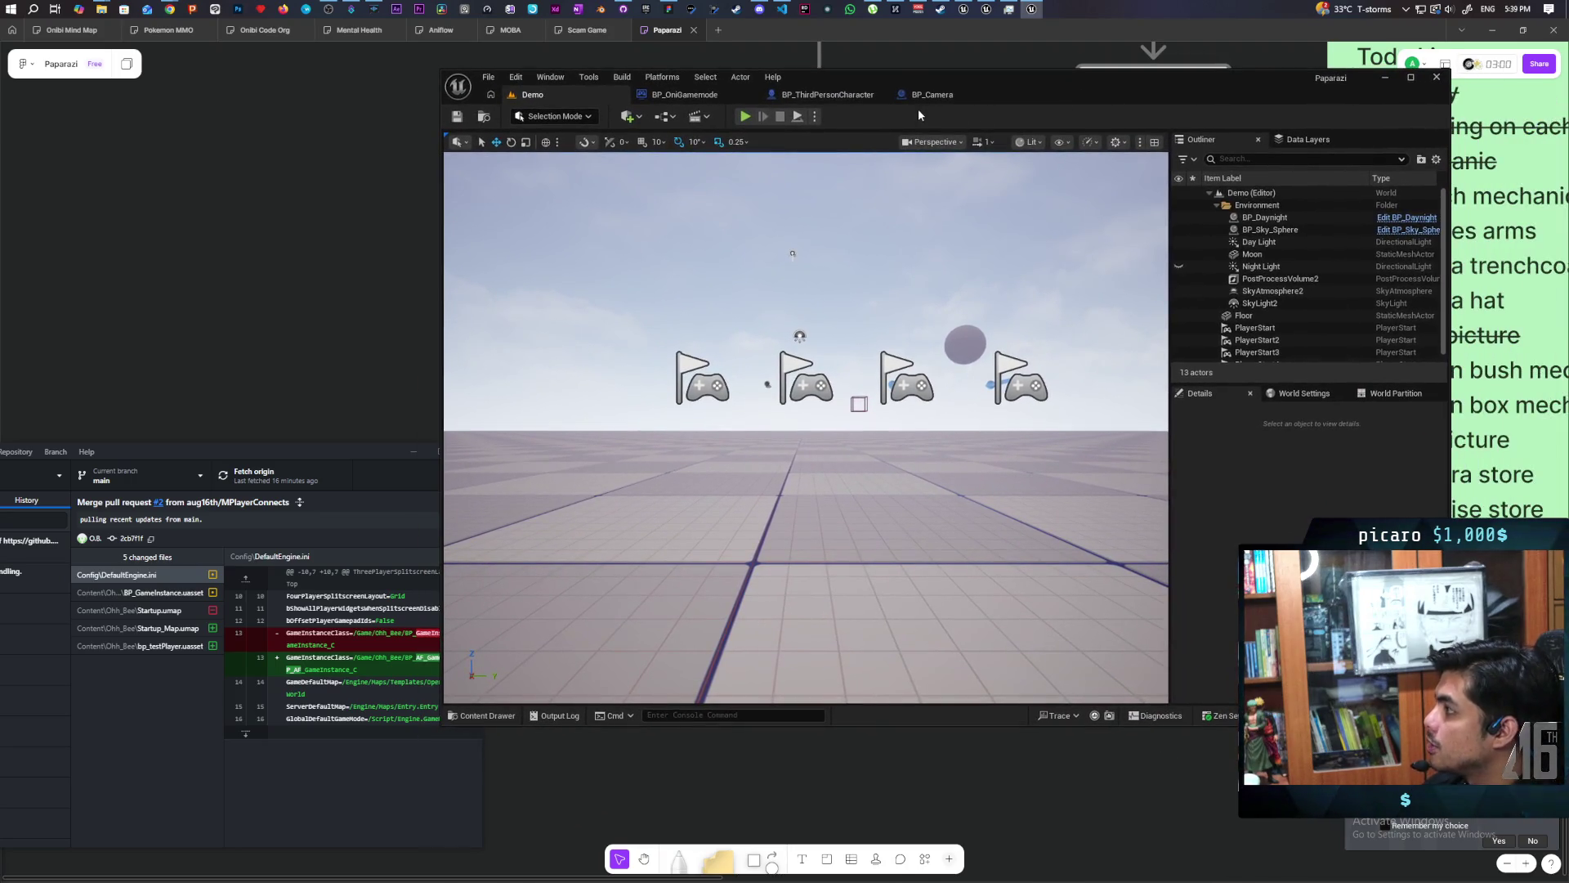
left_click(837, 95)
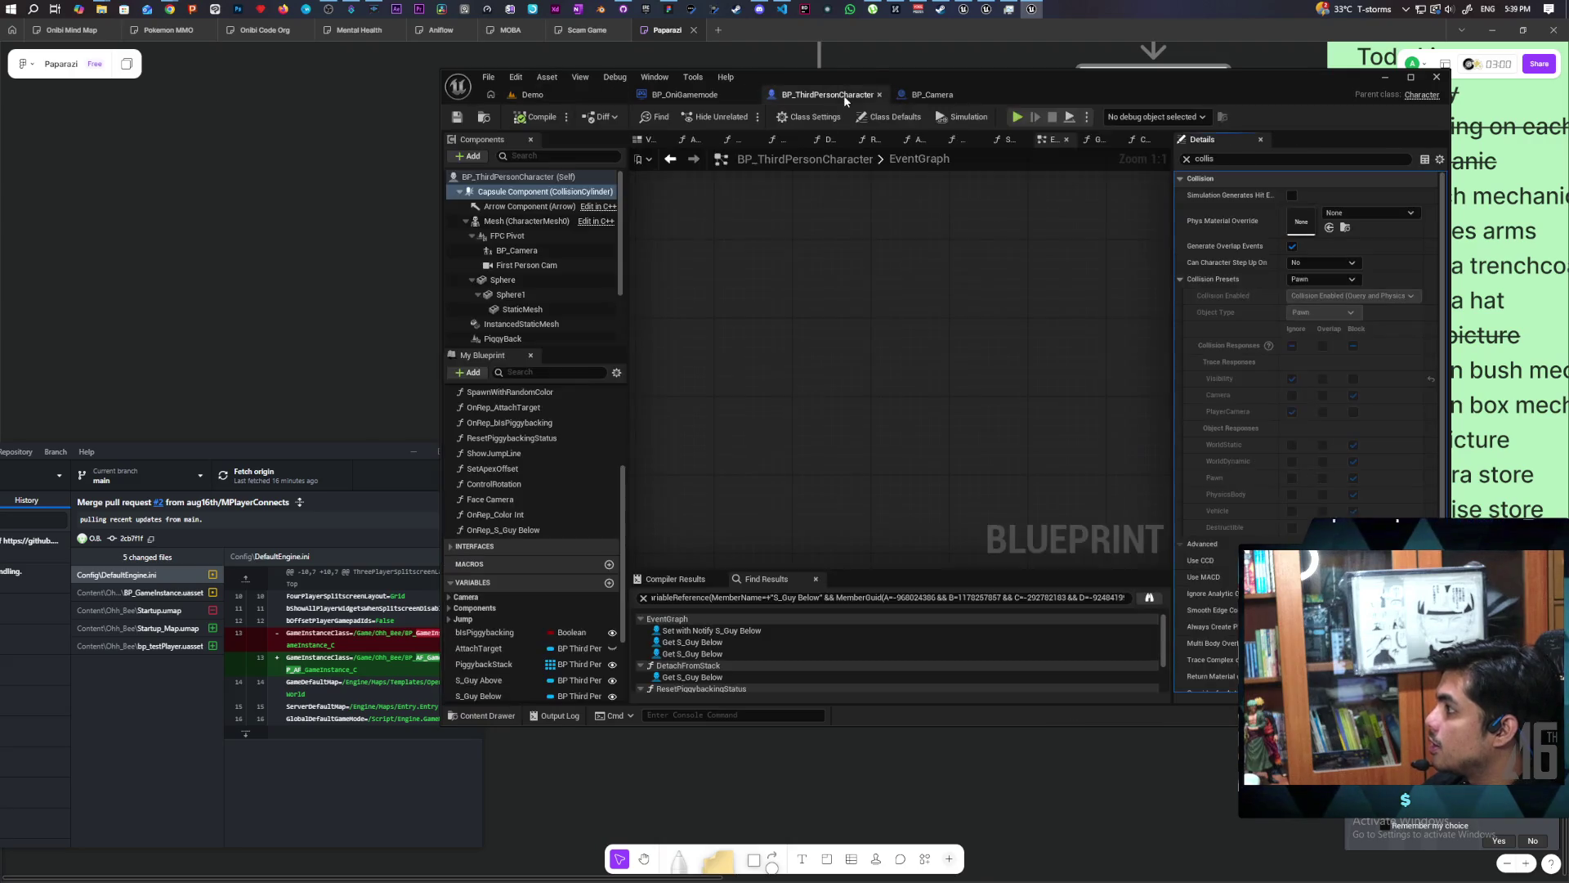
left_click(1187, 159)
Arrange Calculate Jump, Jump and Attach, and the JumpAndAttach event around the Is Valid node.
scroll(983, 257, "down", 12)
mouse_move(987, 267)
left_mouse_down()
mouse_move(836, 410)
mouse_move(825, 455)
left_mouse_up()
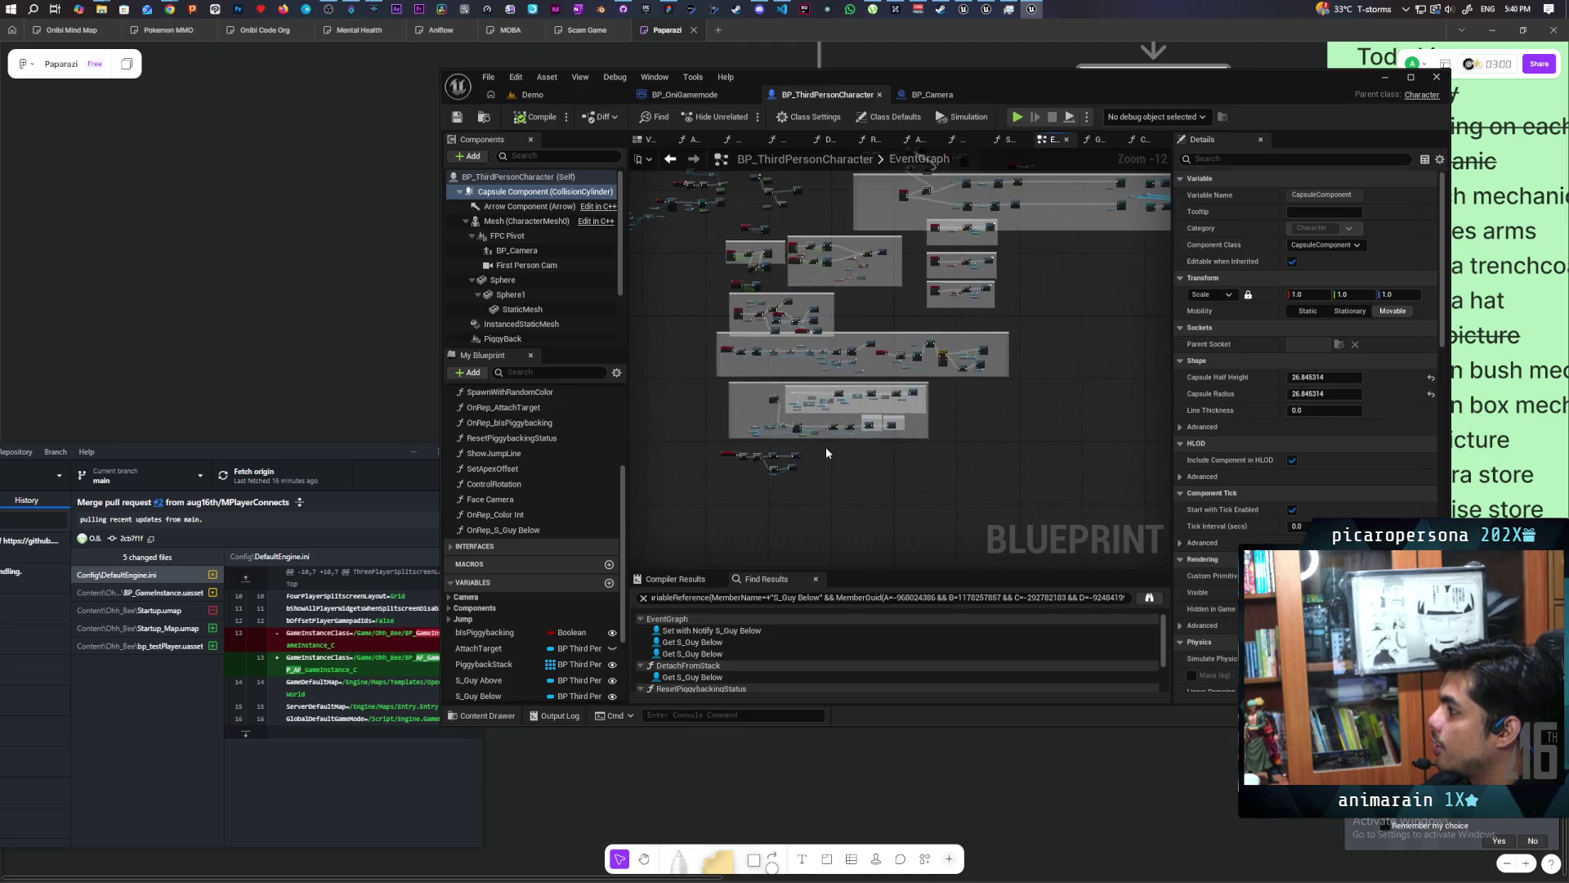
scroll(872, 317, "up", 3)
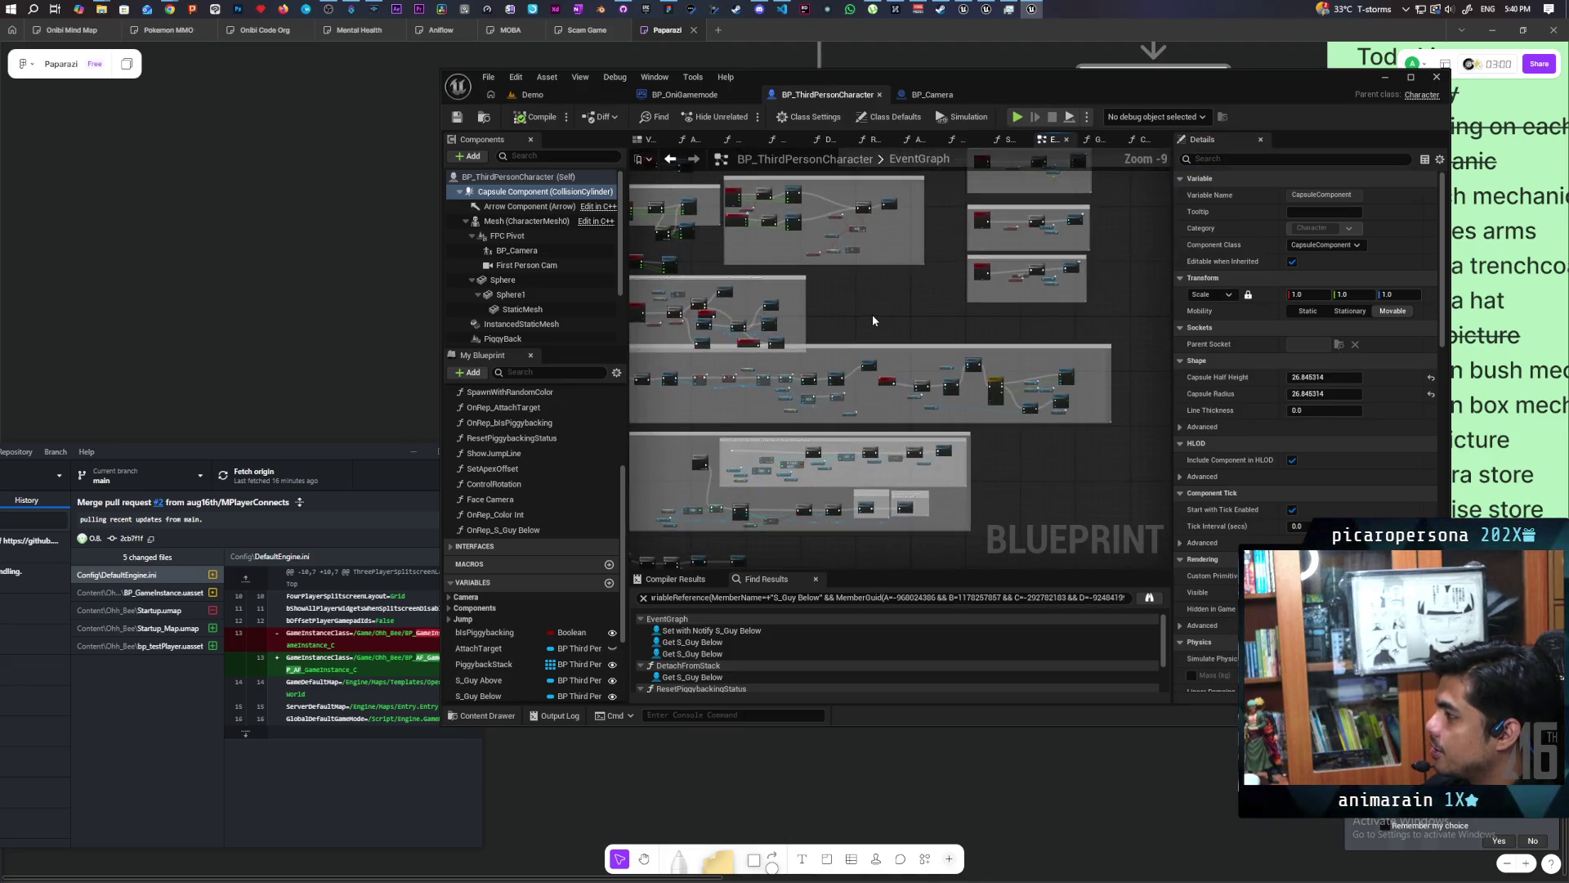
scroll(924, 328, "up", 7)
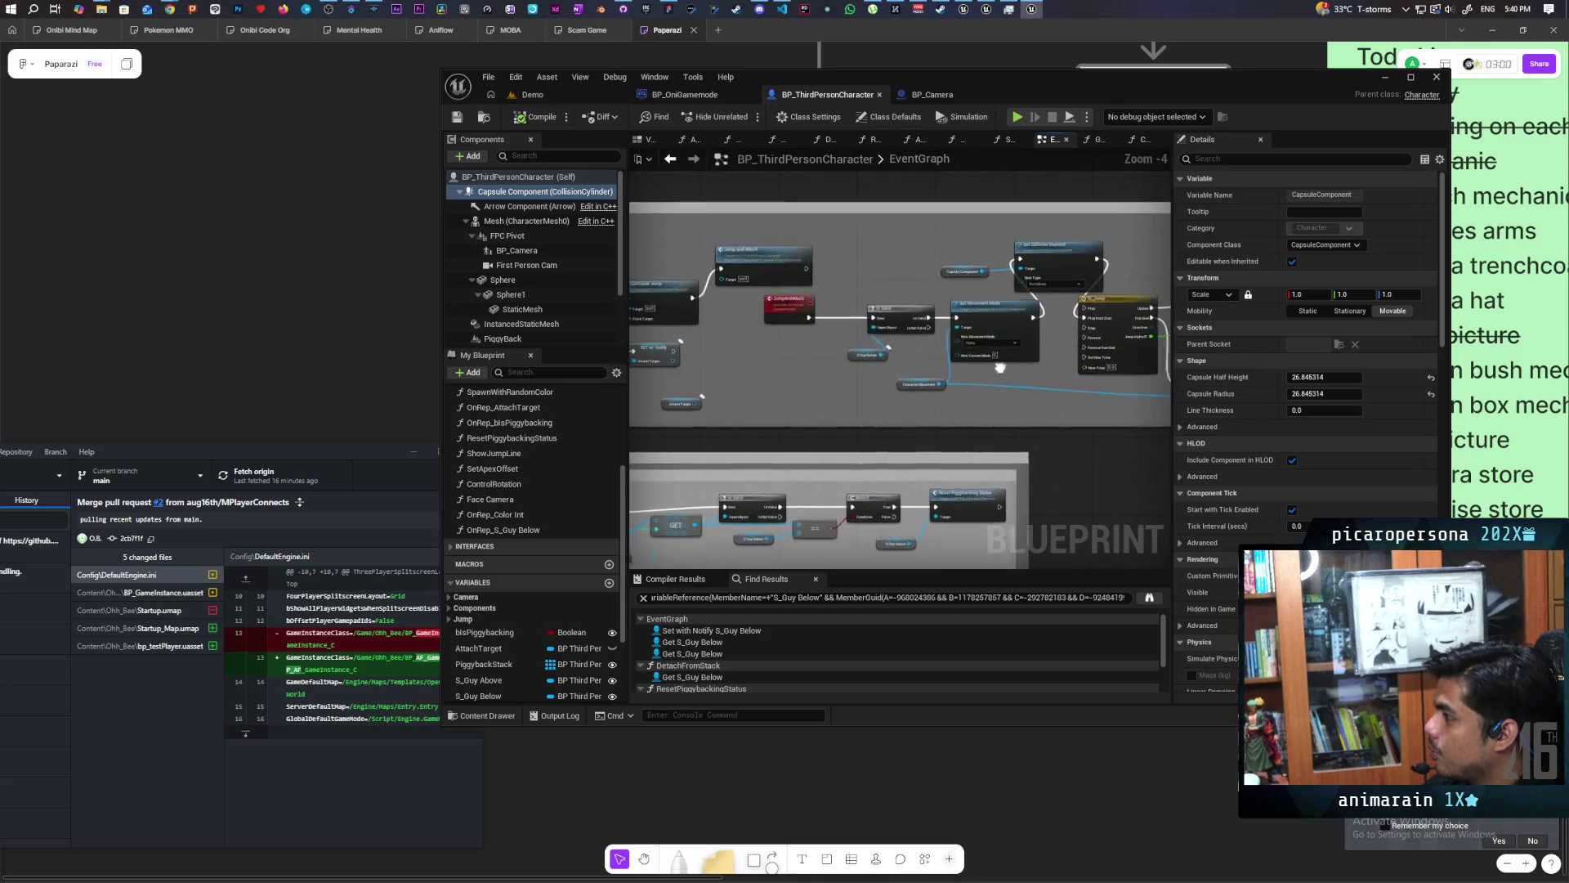
left_click_drag(870, 366, 1022, 378)
left_click(903, 278)
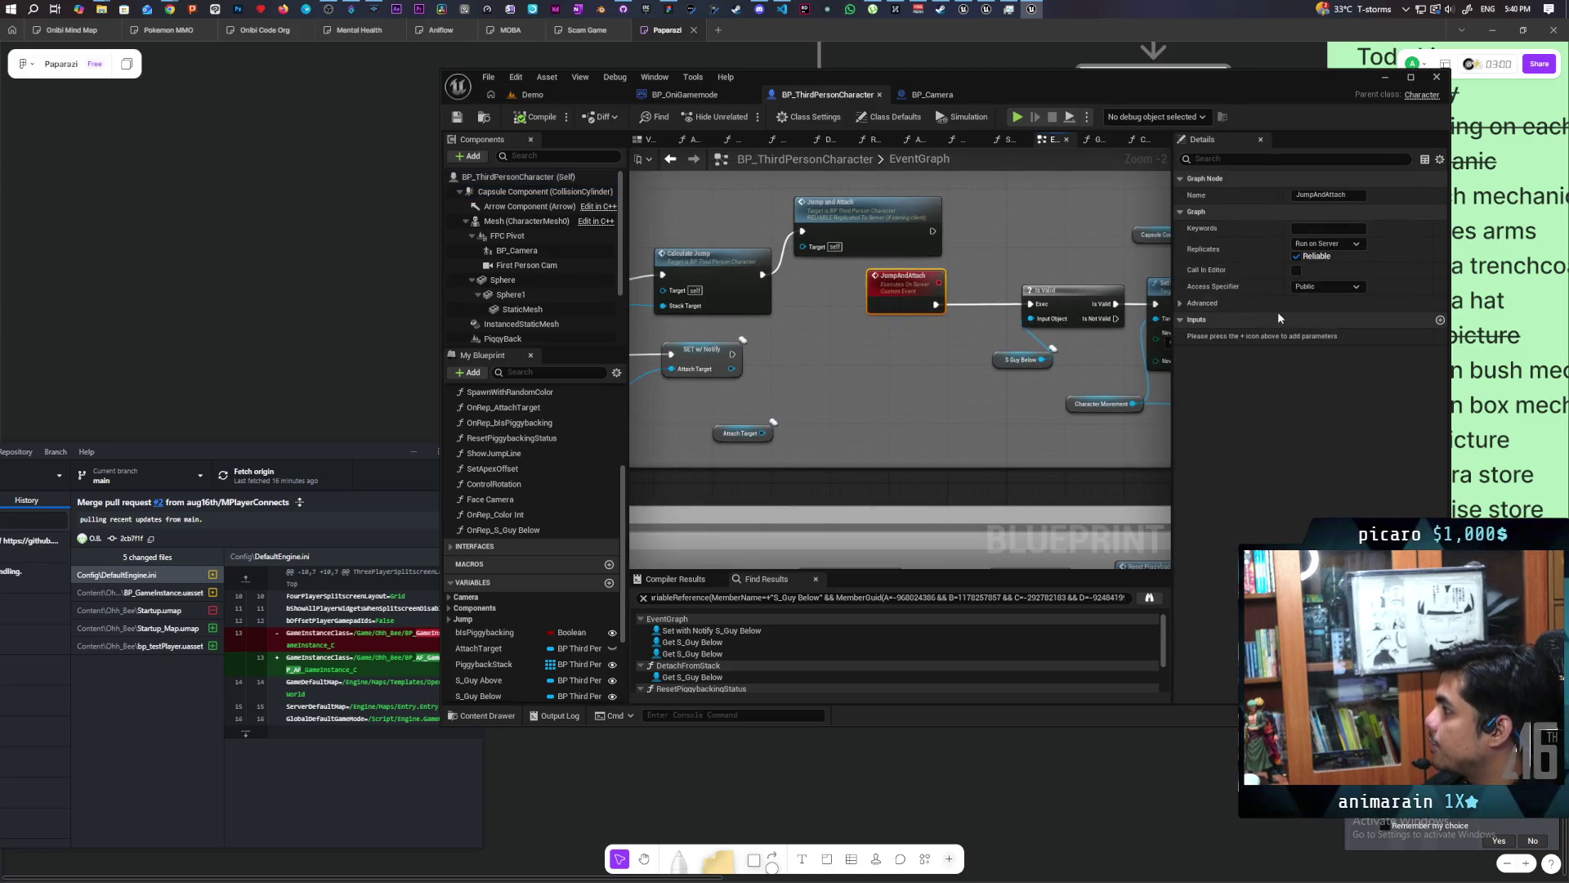
left_click_drag(896, 293, 963, 293)
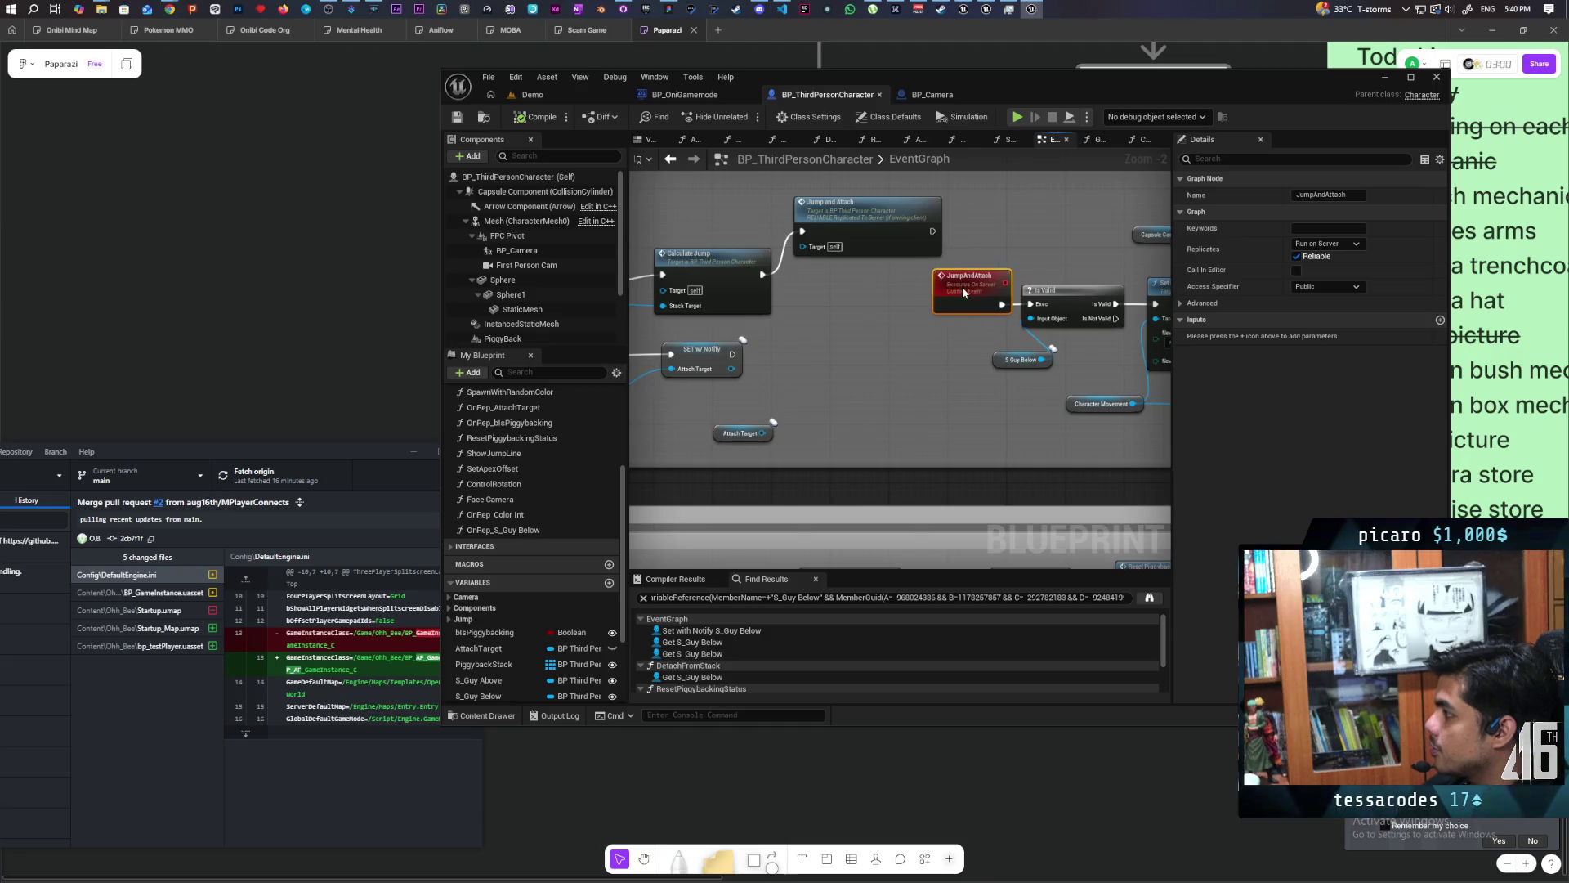
mouse_move(870, 237)
left_mouse_down()
mouse_move(822, 401)
mouse_move(946, 357)
mouse_move(767, 363)
mouse_move(936, 350)
mouse_move(908, 358)
left_mouse_up()
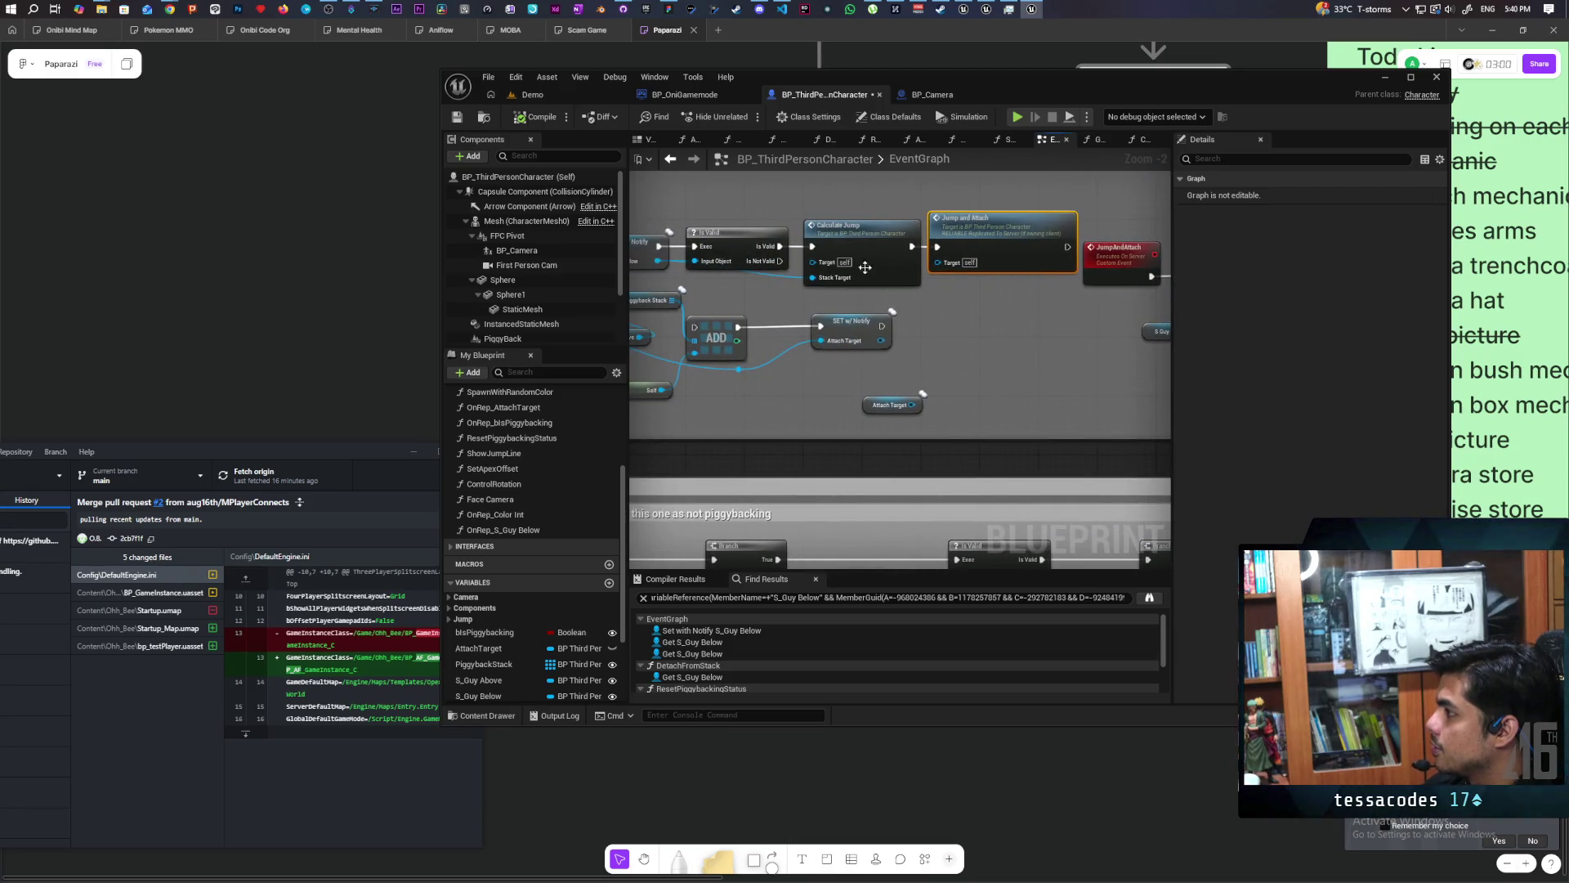
mouse_move(862, 271)
left_mouse_down()
mouse_move(954, 316)
mouse_move(870, 233)
mouse_move(875, 257)
mouse_move(729, 283)
mouse_move(914, 194)
left_mouse_up()
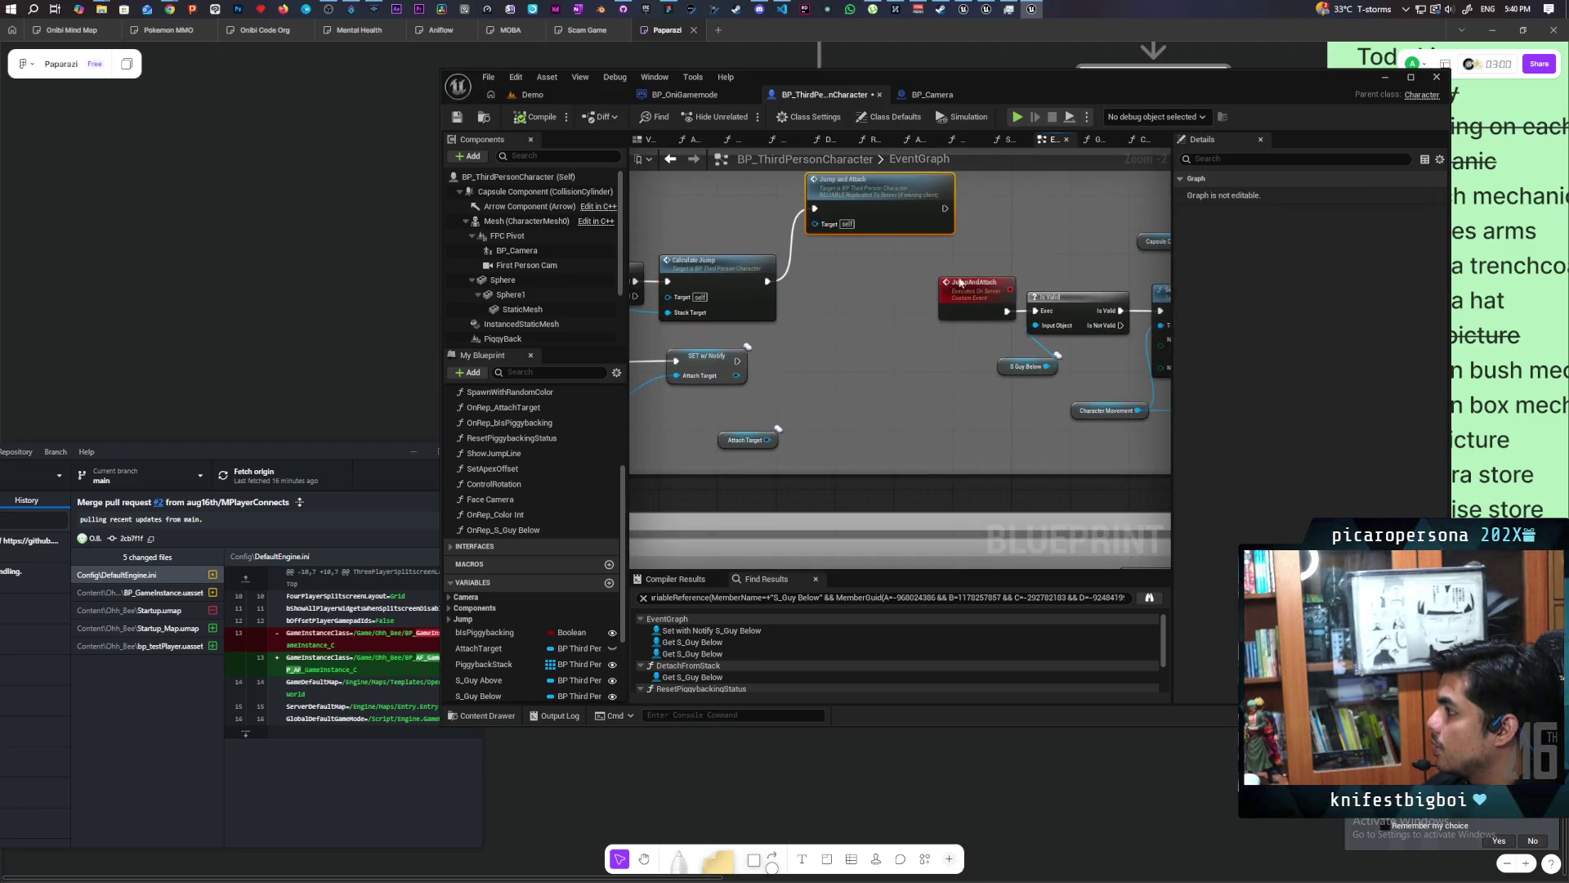
left_click_drag(958, 279, 974, 197)
Wire Calculate Jump directly into Is Valid, disconnect JumpAndAttach, and tidy the nodes.
left_click_drag(766, 281, 1035, 310)
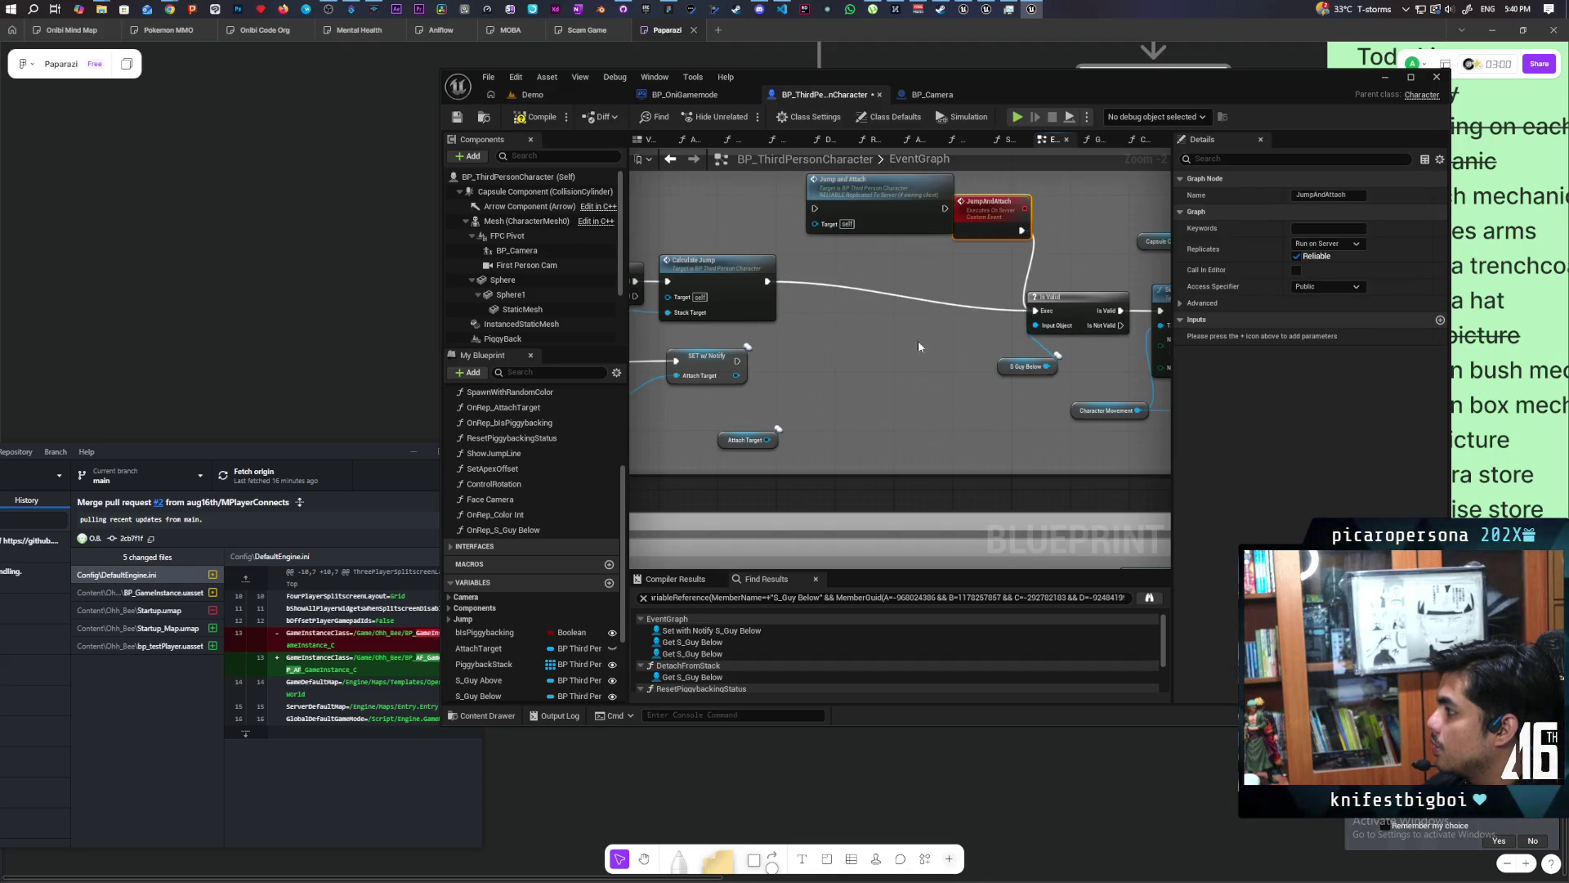
left_click(1028, 271, "alt")
left_click_drag(994, 227, 1000, 220)
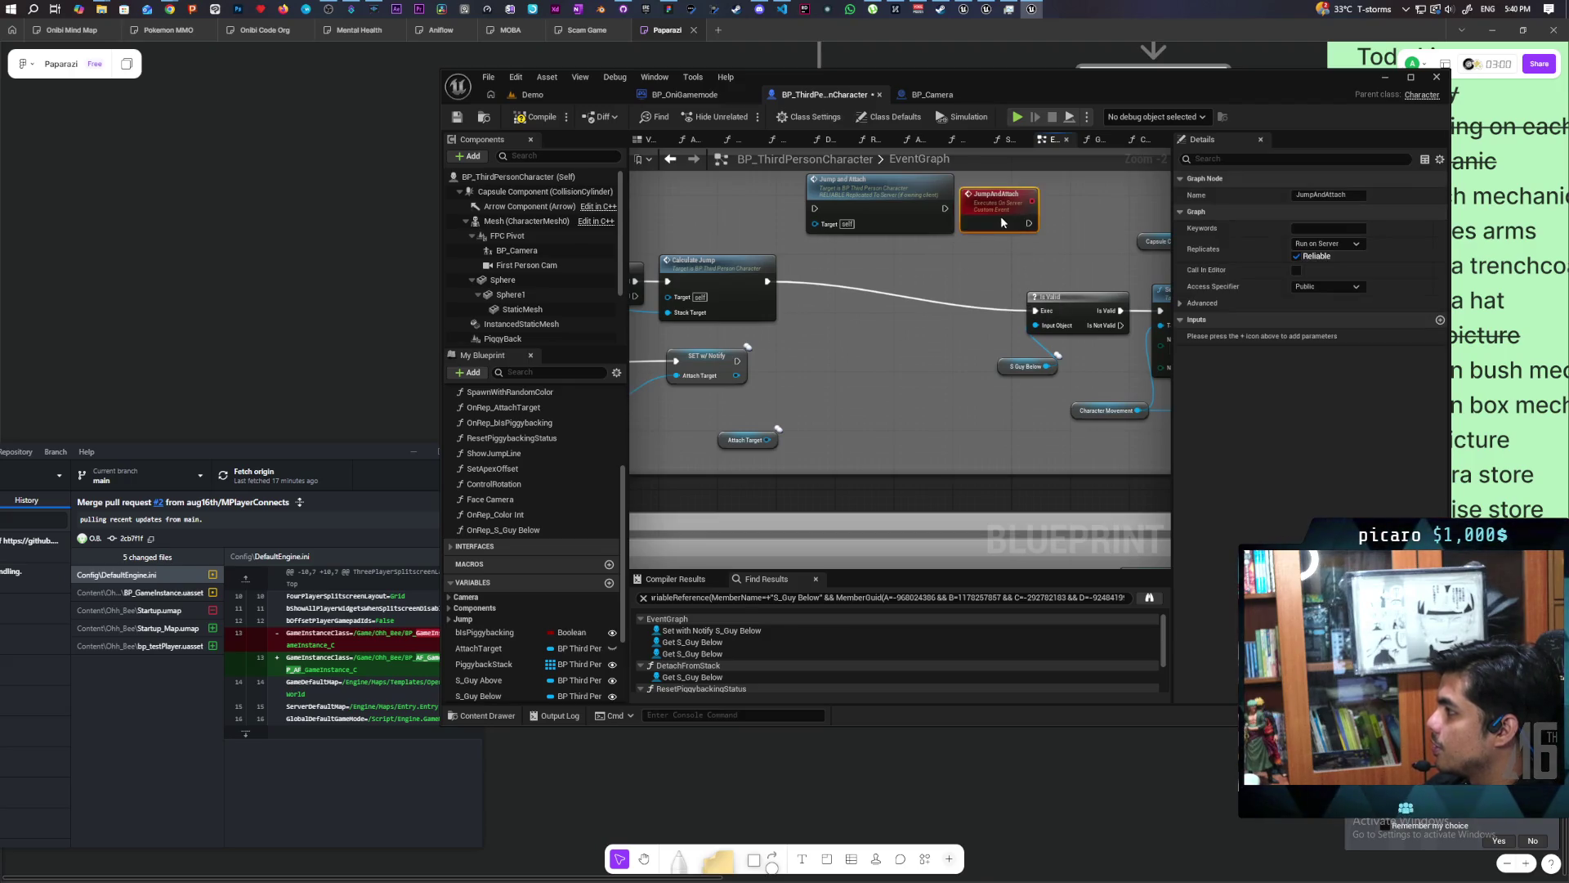
left_click_drag(905, 225, 891, 217)
mouse_move(737, 300)
left_mouse_down()
mouse_move(832, 307)
mouse_move(791, 297)
left_mouse_up()
left_click_drag(1015, 344, 843, 345)
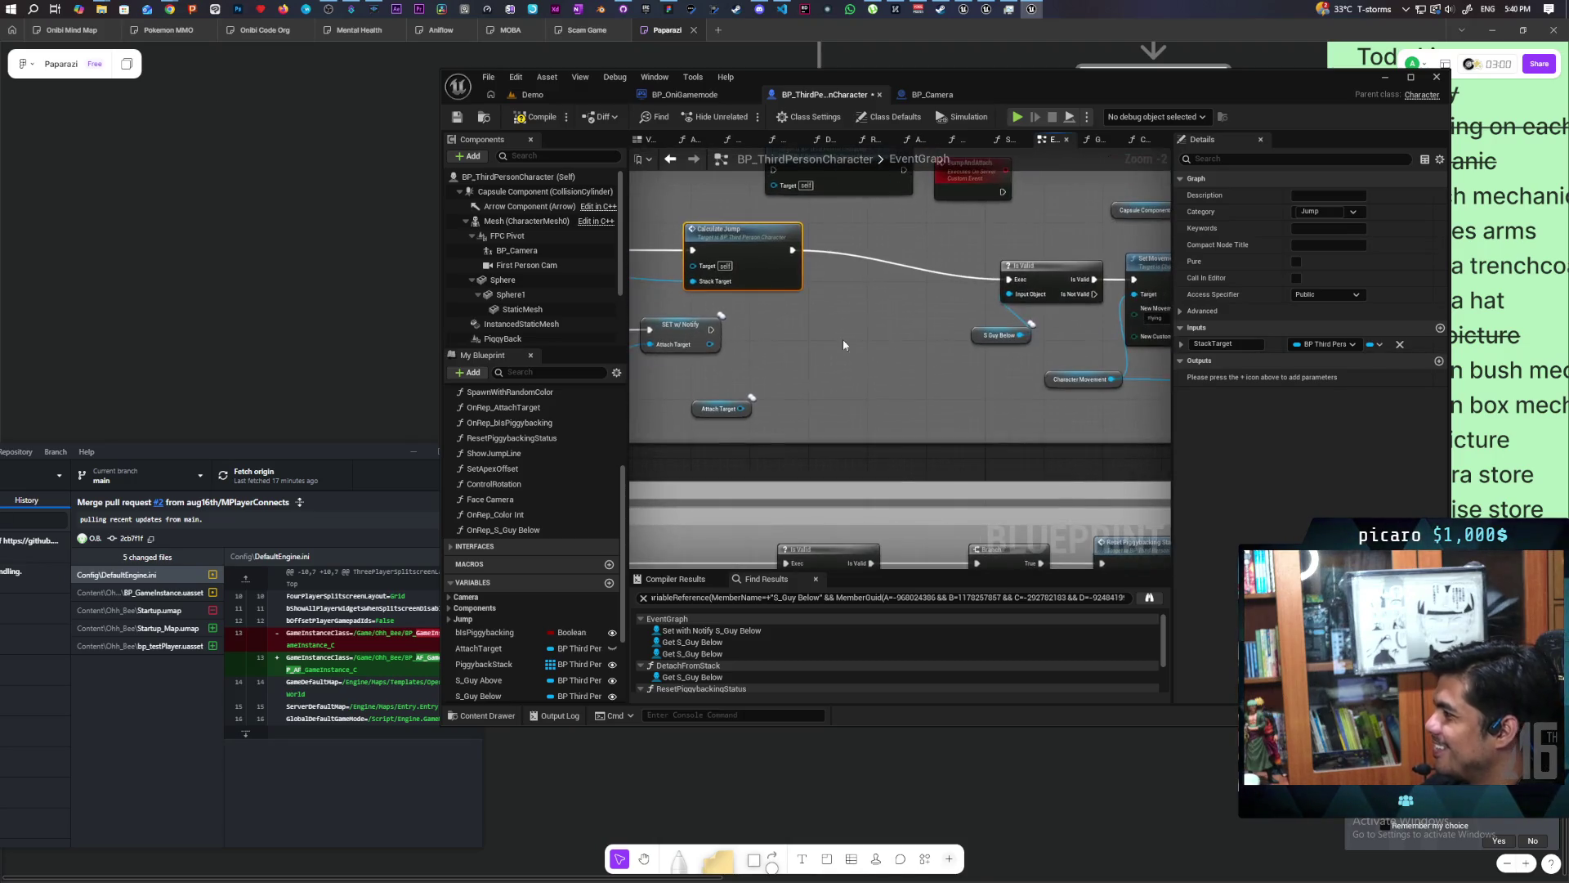
mouse_move(994, 378)
left_mouse_down()
mouse_move(932, 270)
mouse_move(687, 287)
left_mouse_up()
left_click(915, 245)
mouse_move(1012, 301)
left_mouse_down()
mouse_move(859, 318)
mouse_move(894, 373)
left_mouse_up()
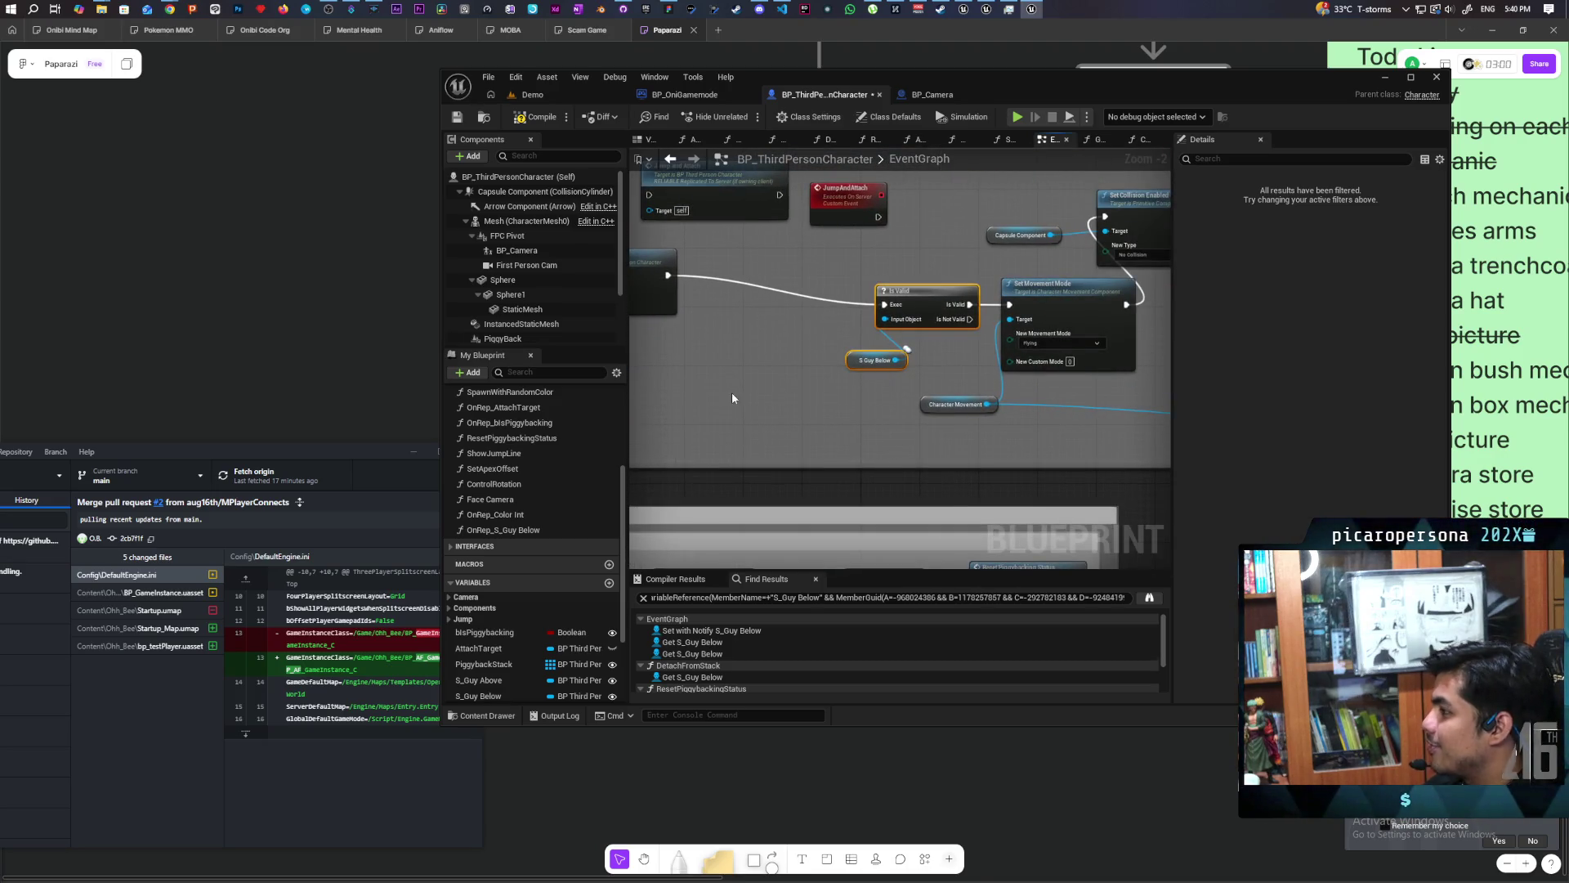
key("Delete")
left_click_drag(668, 278, 1011, 301)
left_click_drag(907, 319, 1048, 427)
left_click_drag(1033, 307, 772, 278)
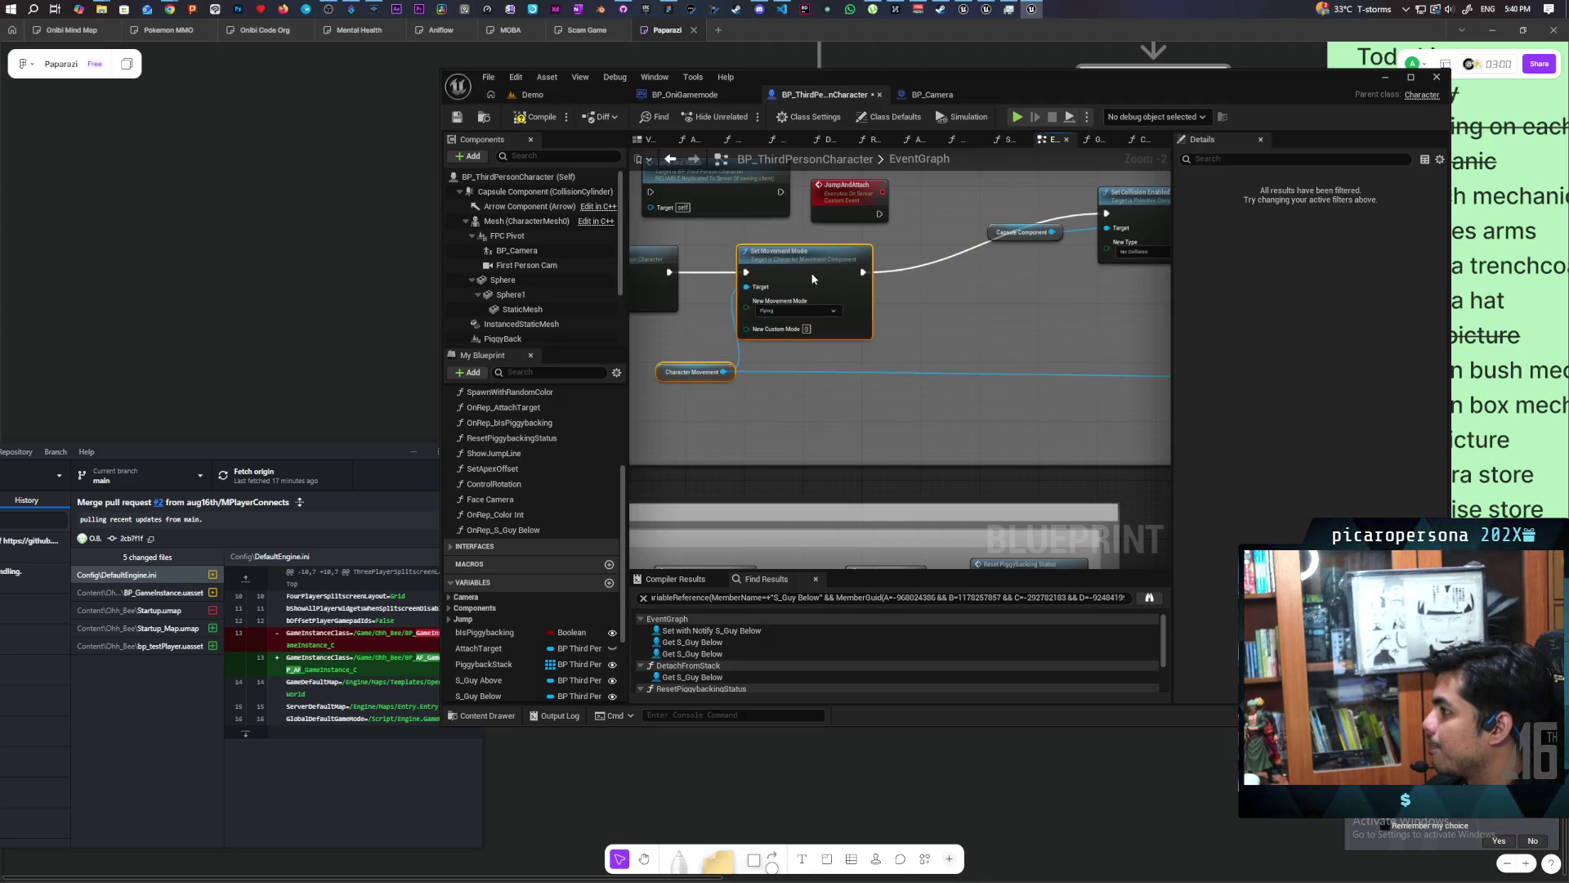
left_click_drag(959, 330, 796, 367)
left_click(859, 269)
left_click(1005, 258, "ctrl")
left_click_drag(1005, 259, 895, 318)
left_click(734, 347)
left_click_drag(745, 333, 797, 373)
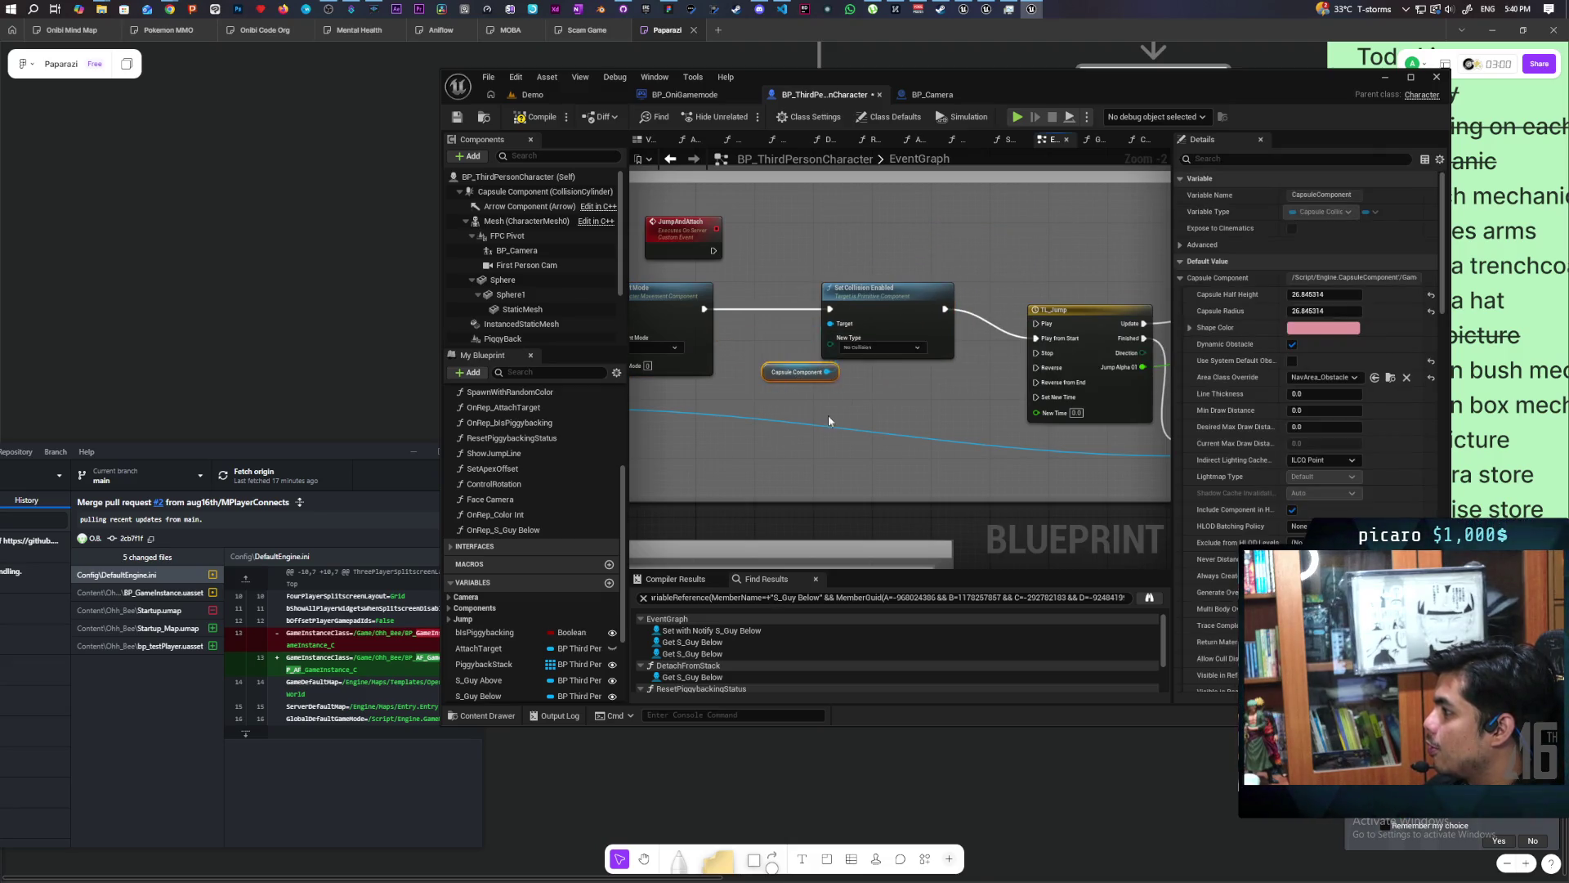
left_click_drag(1102, 327, 862, 251)
left_click(860, 248)
scroll(859, 247, "down", 3)
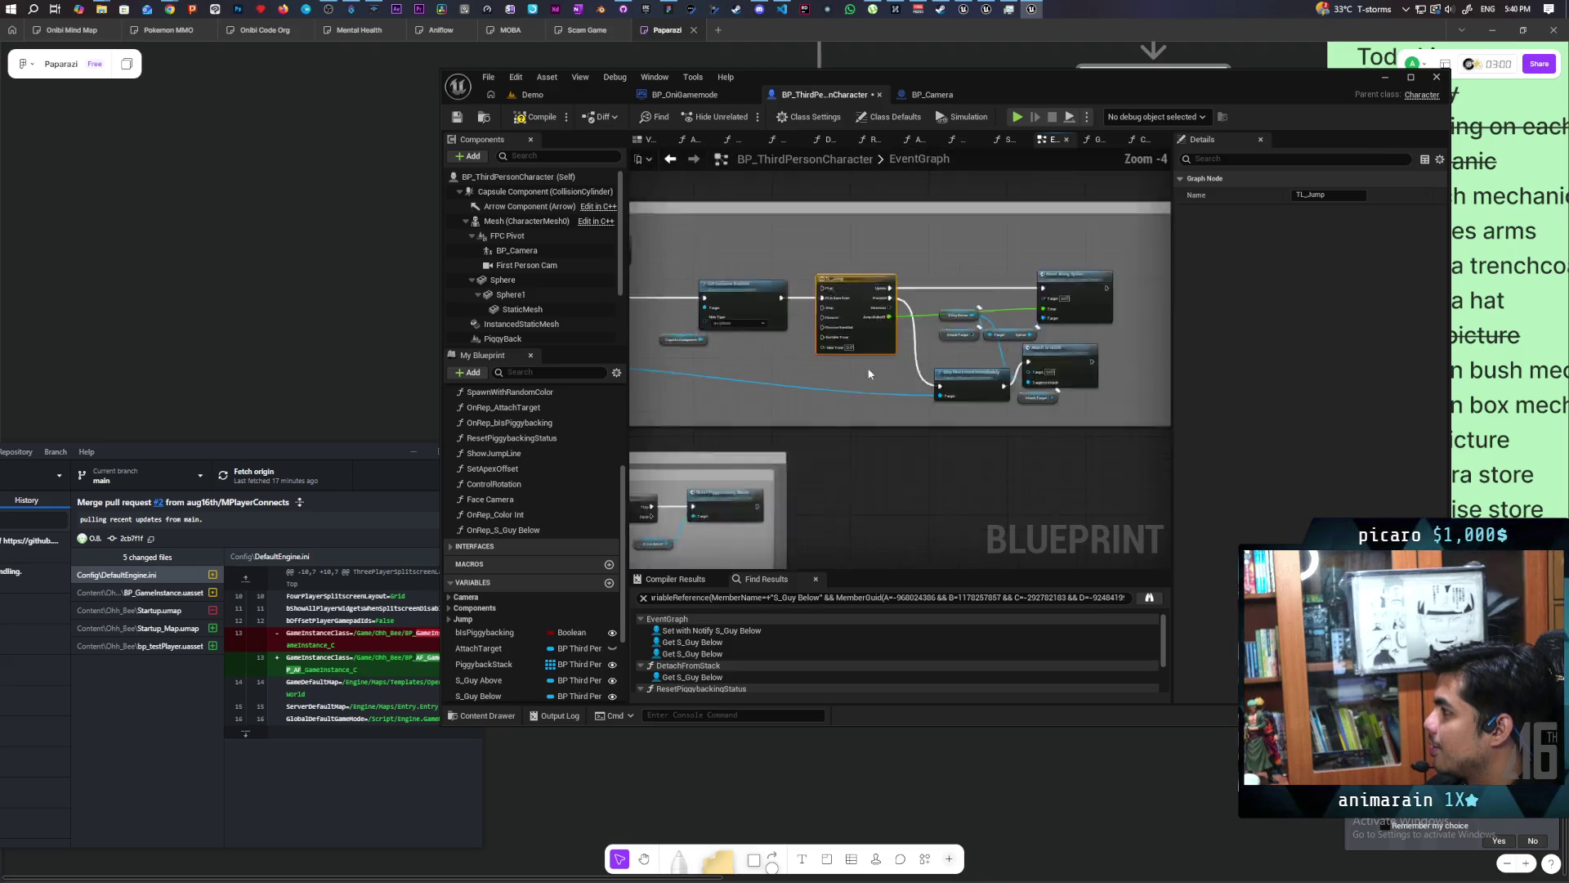
left_click_drag(853, 266, 1062, 262)
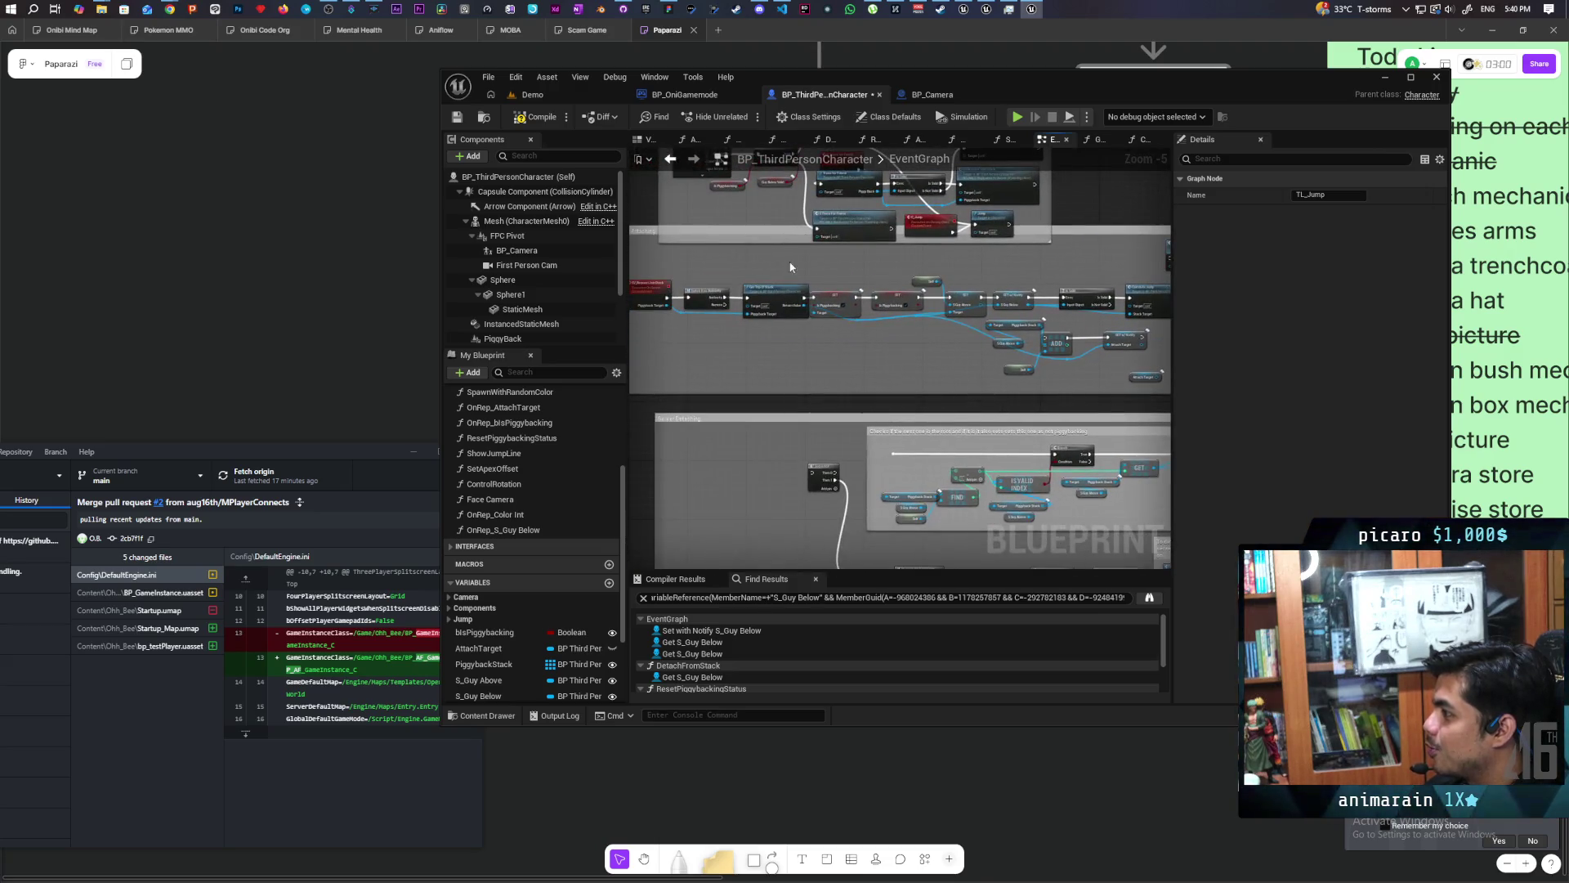
key("ctrl+s")
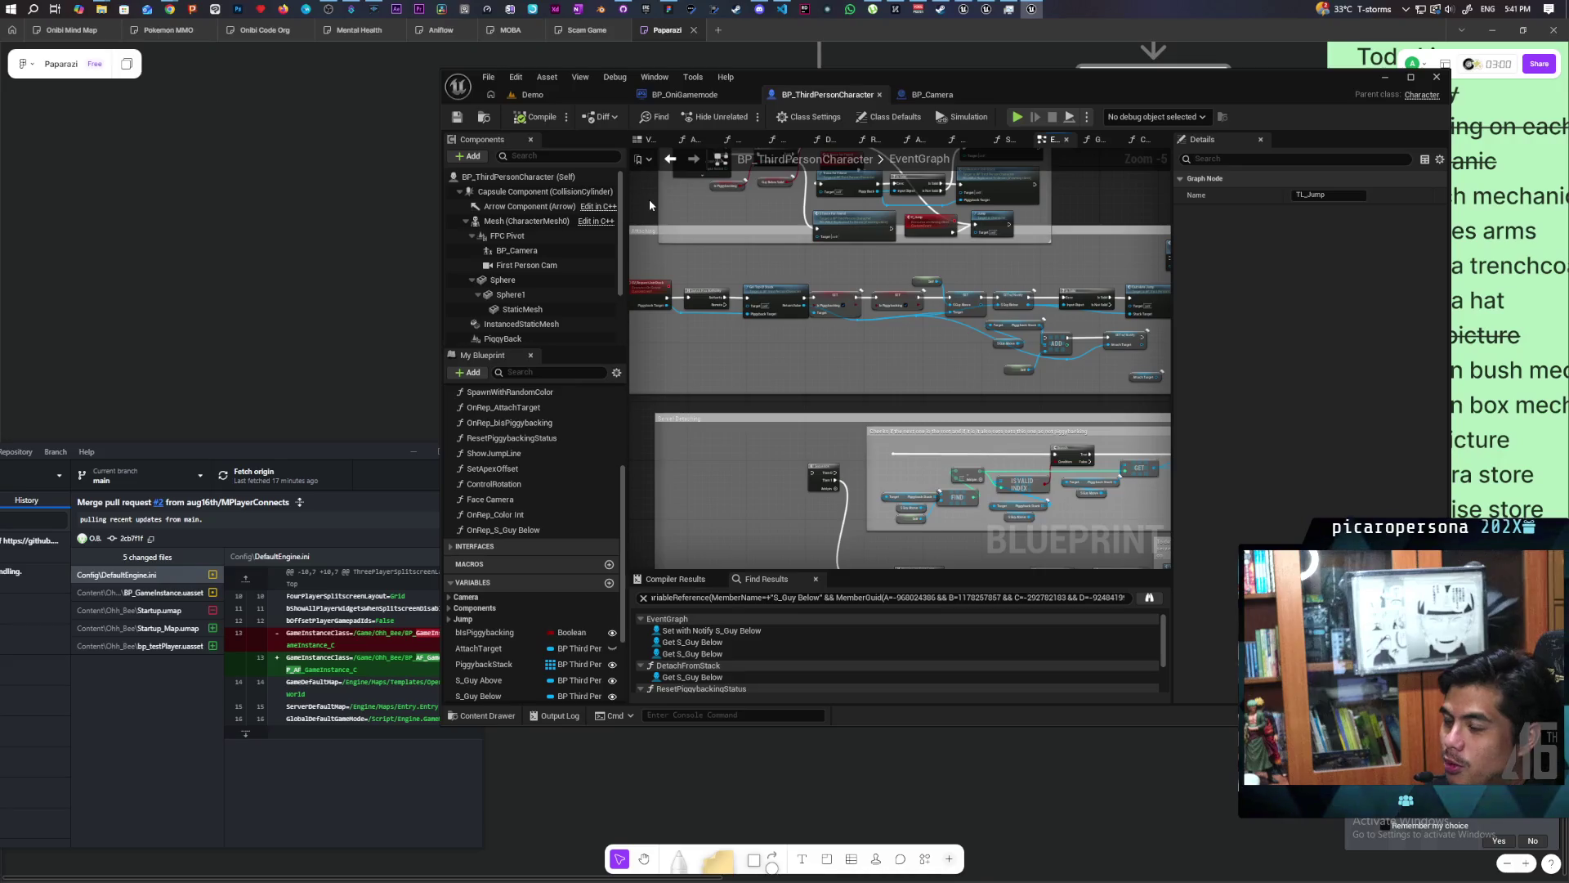
Return to the Demo level's viewport.
left_click(557, 100)
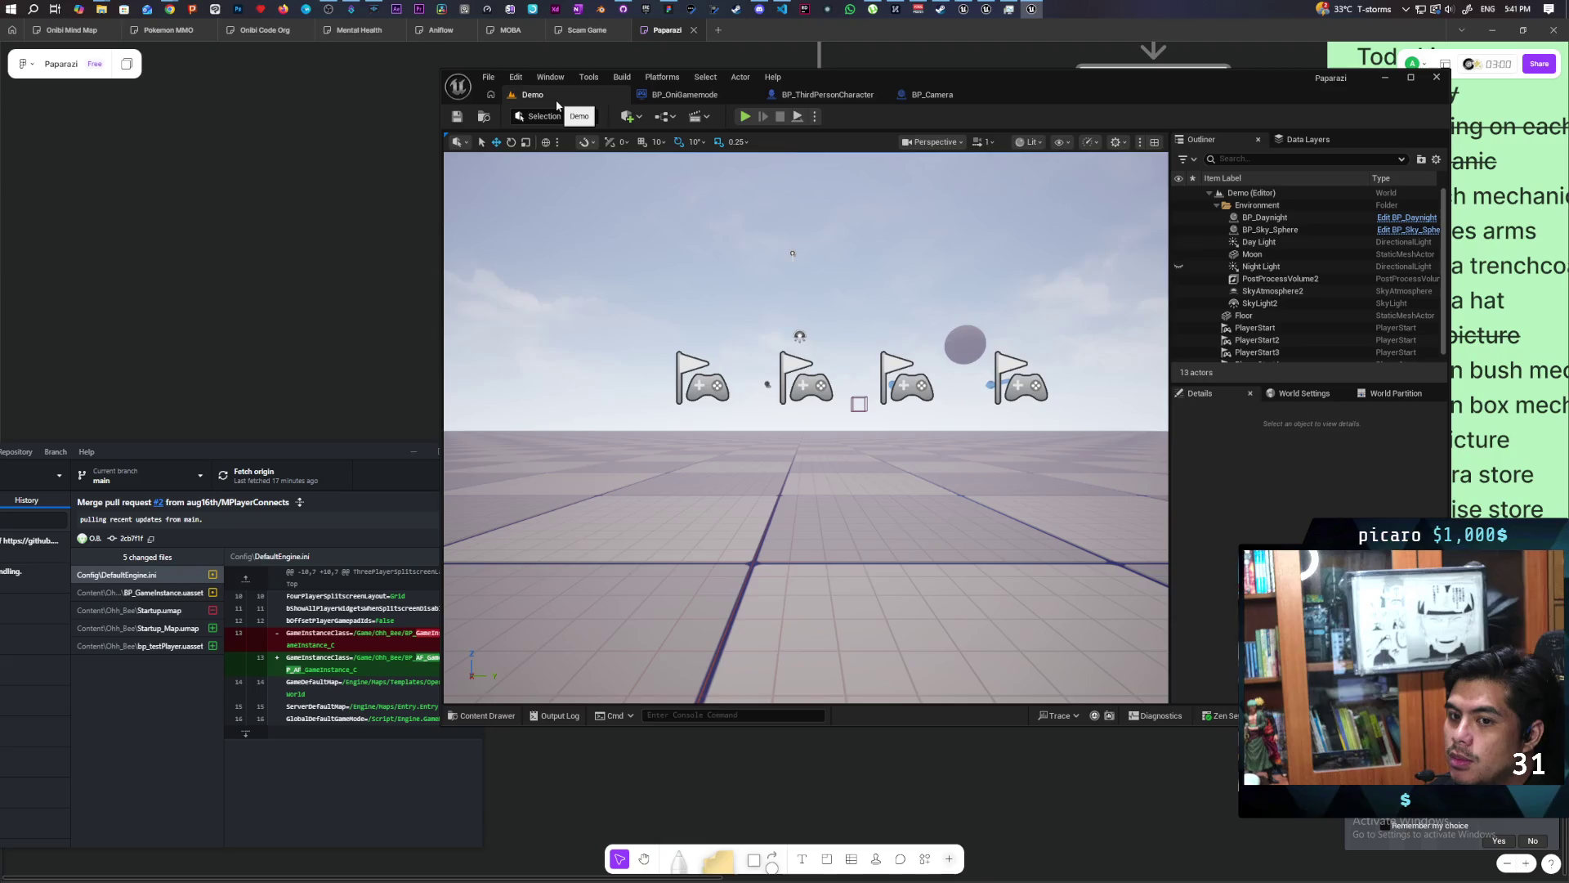
Move the editor window aside and roll the blue sphere left in the three-client session.
left_click_drag(1008, 95, 1382, 85)
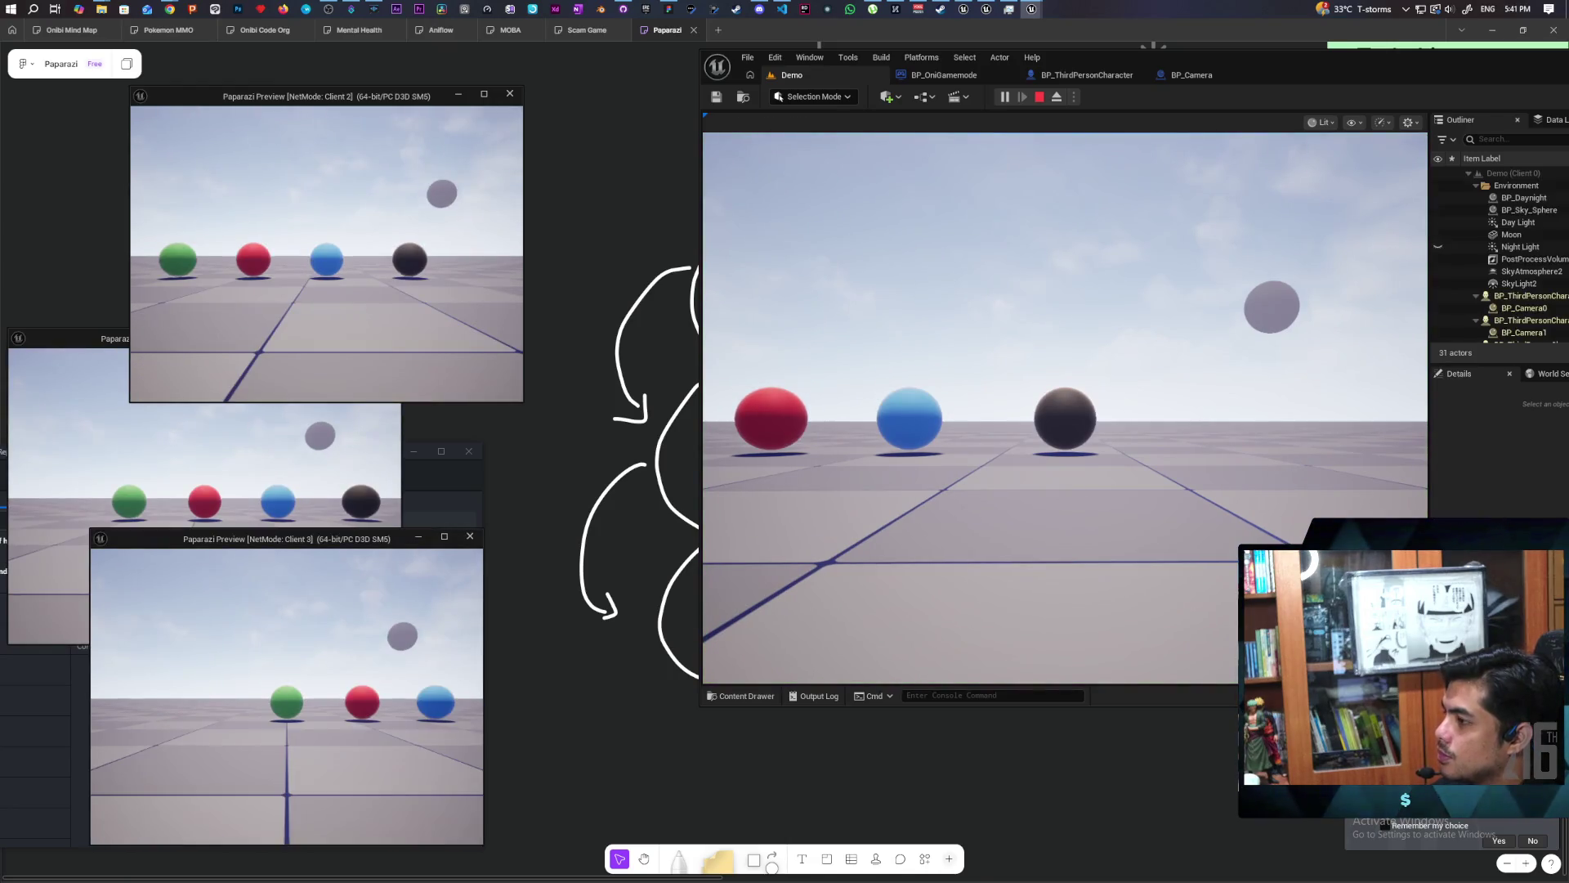
key("a")
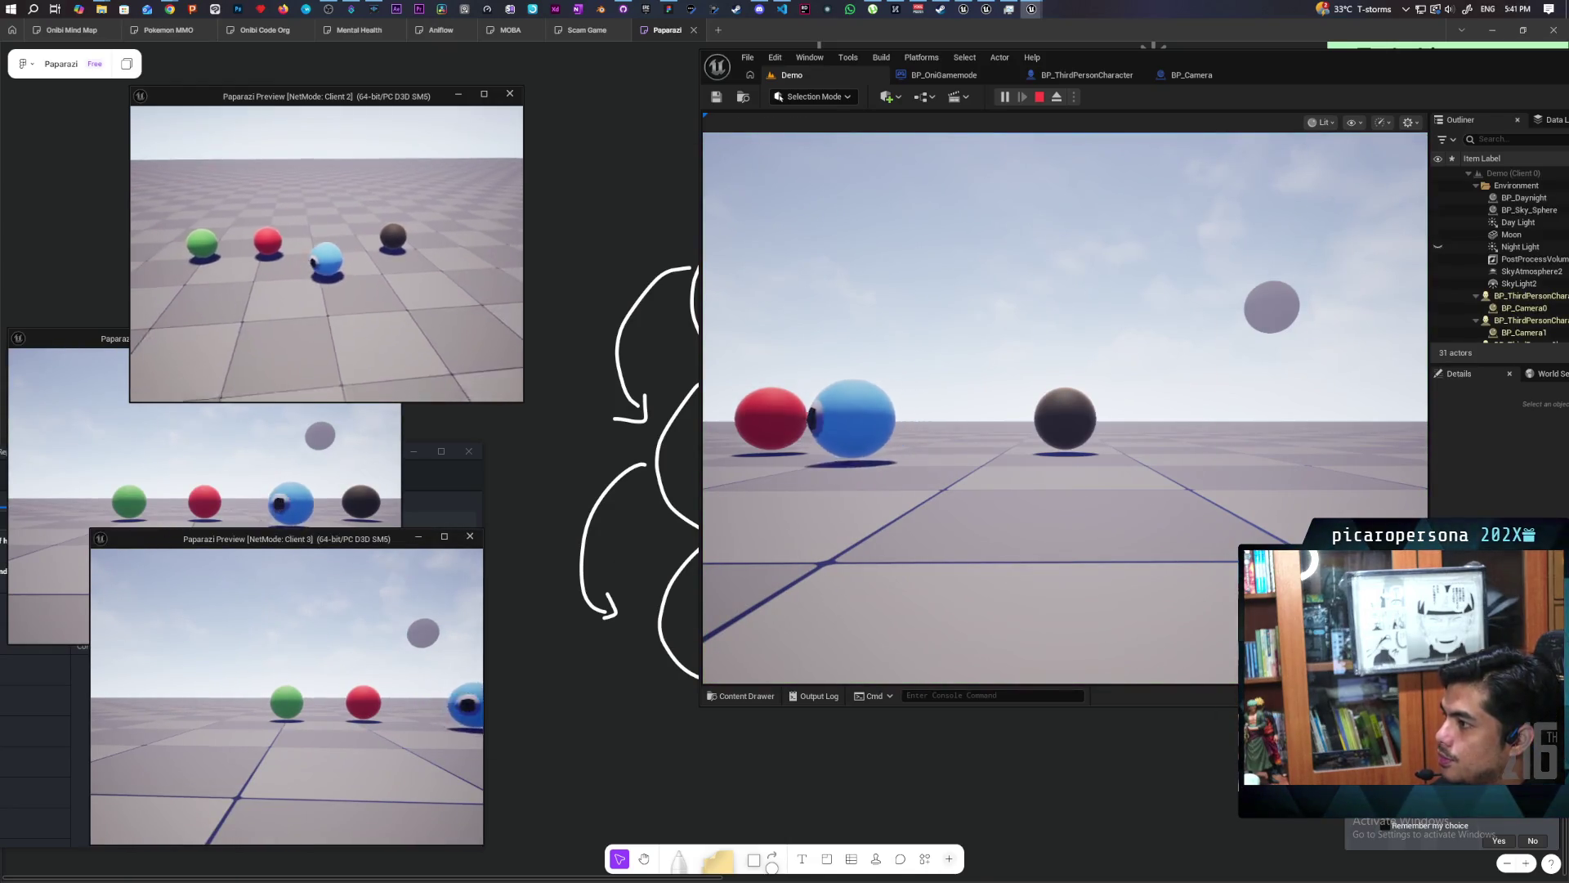
key("a")
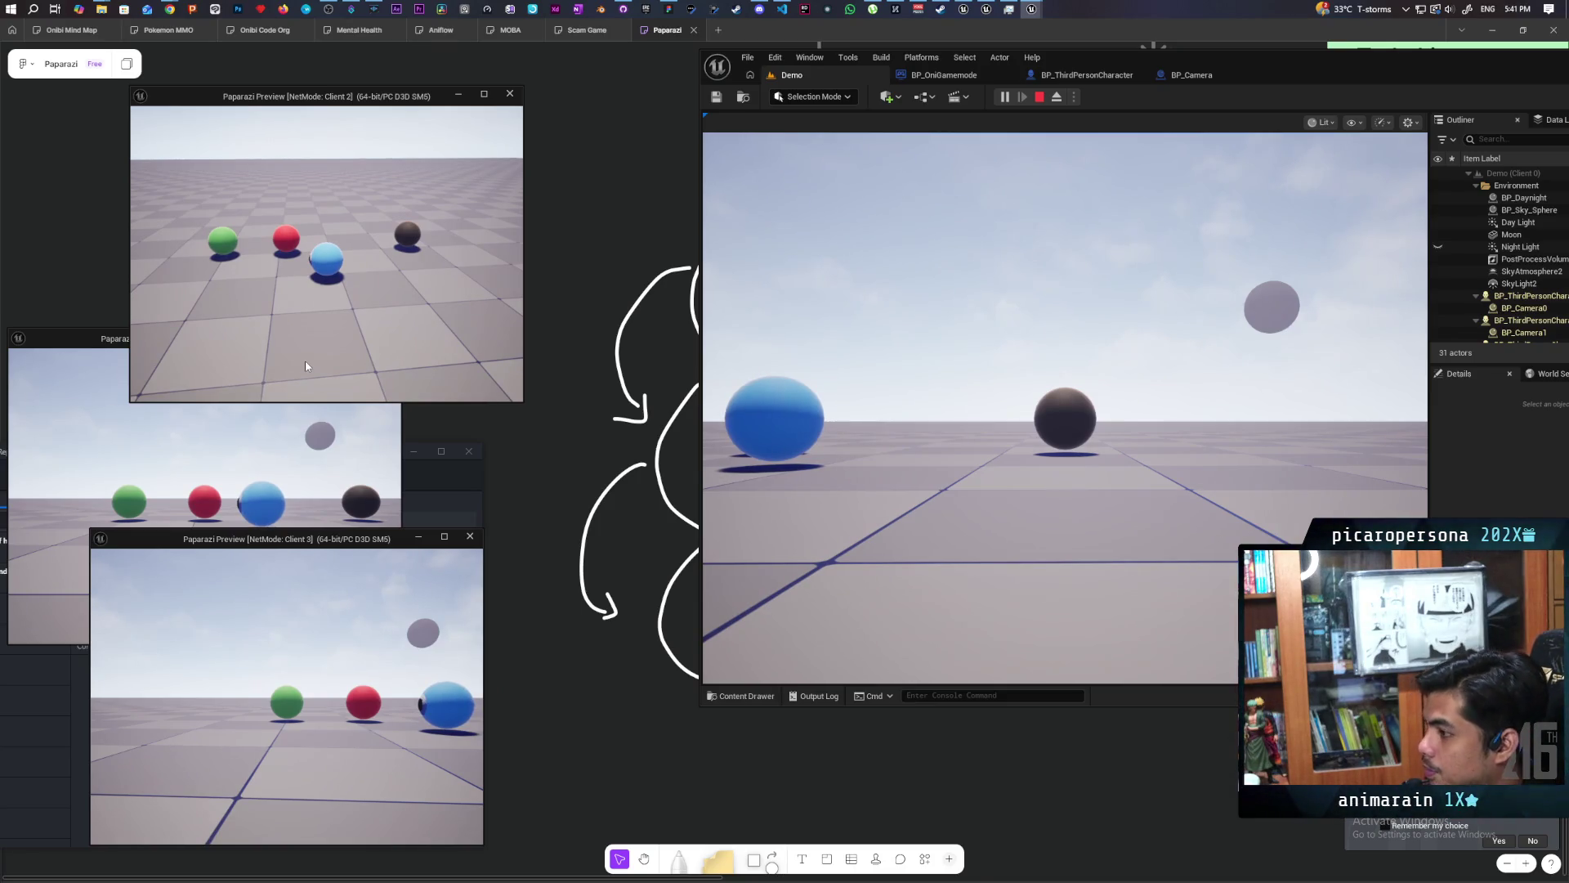
Run p.NetShowCorrections 1 in Client 2's console.
key("grave")
type("p")
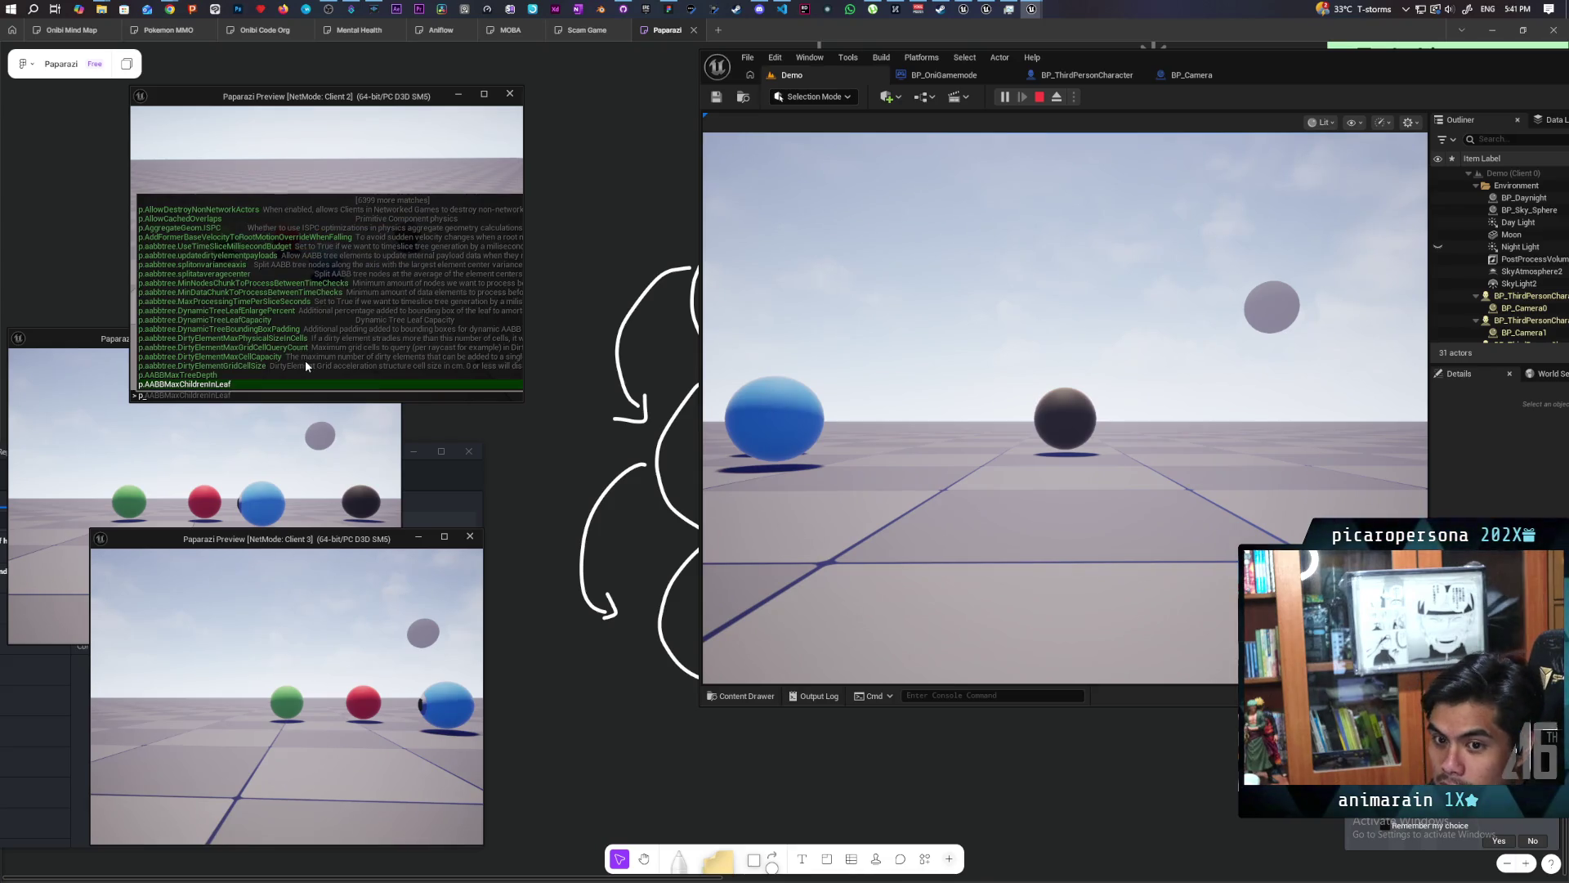
type(".net")
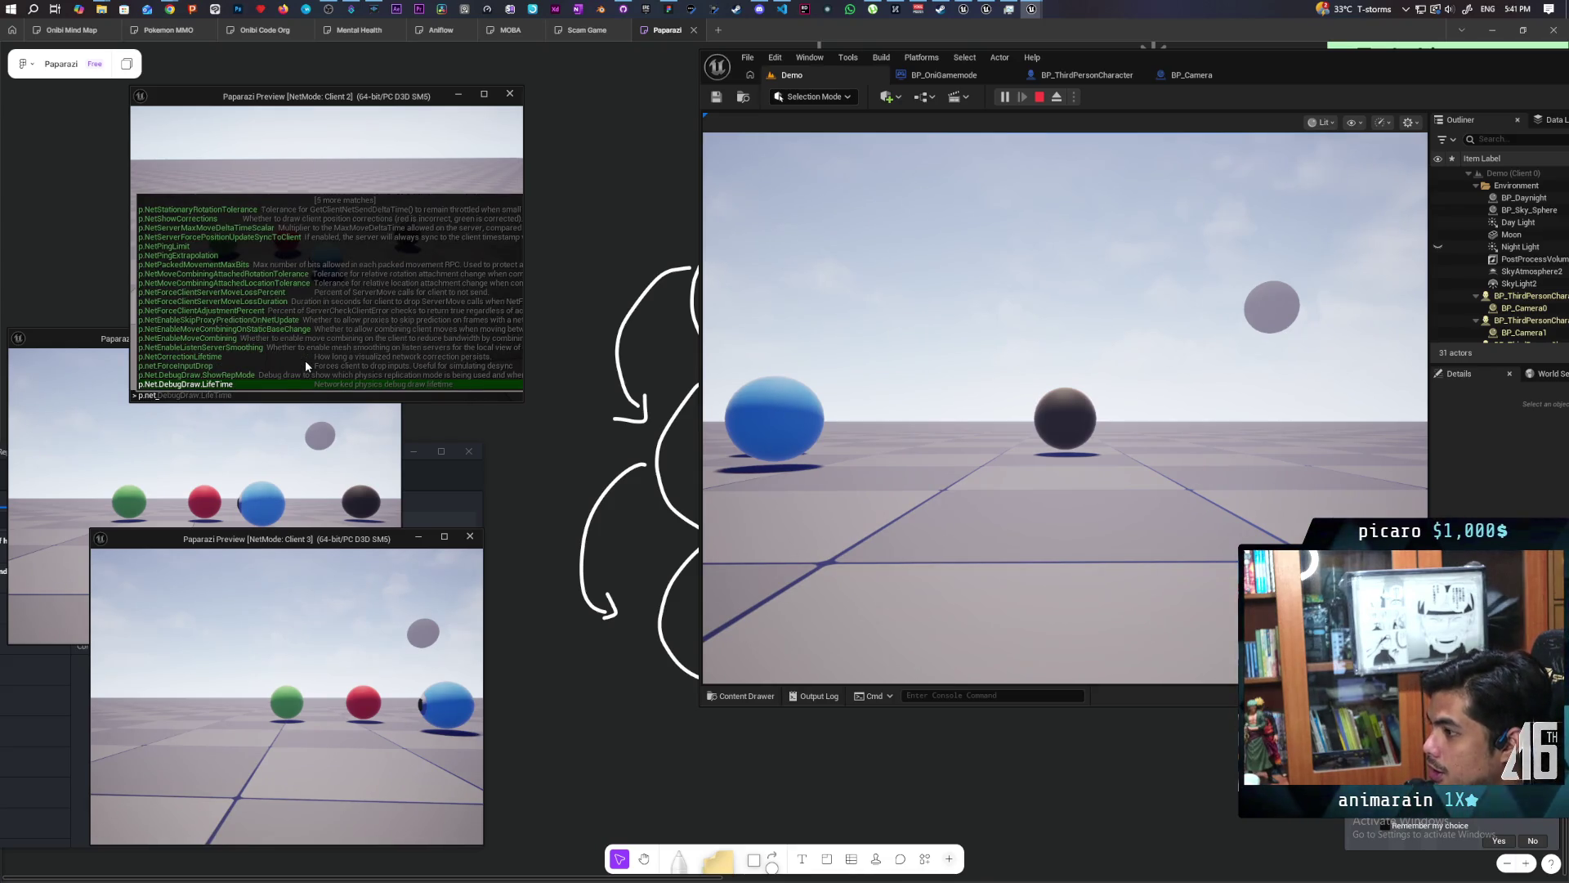
type("show")
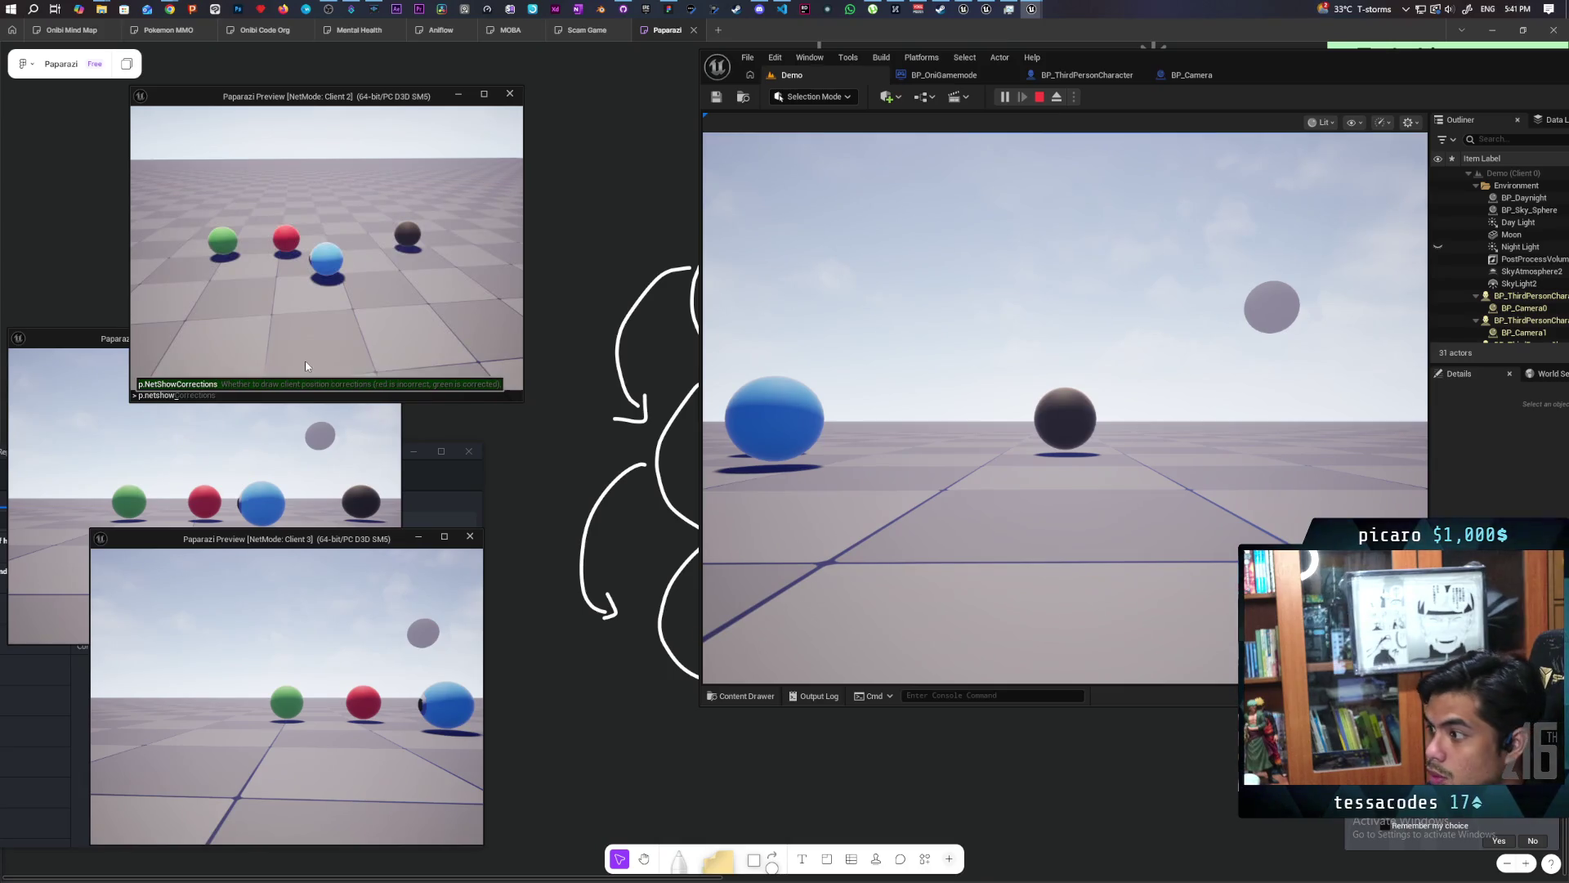
key("Tab")
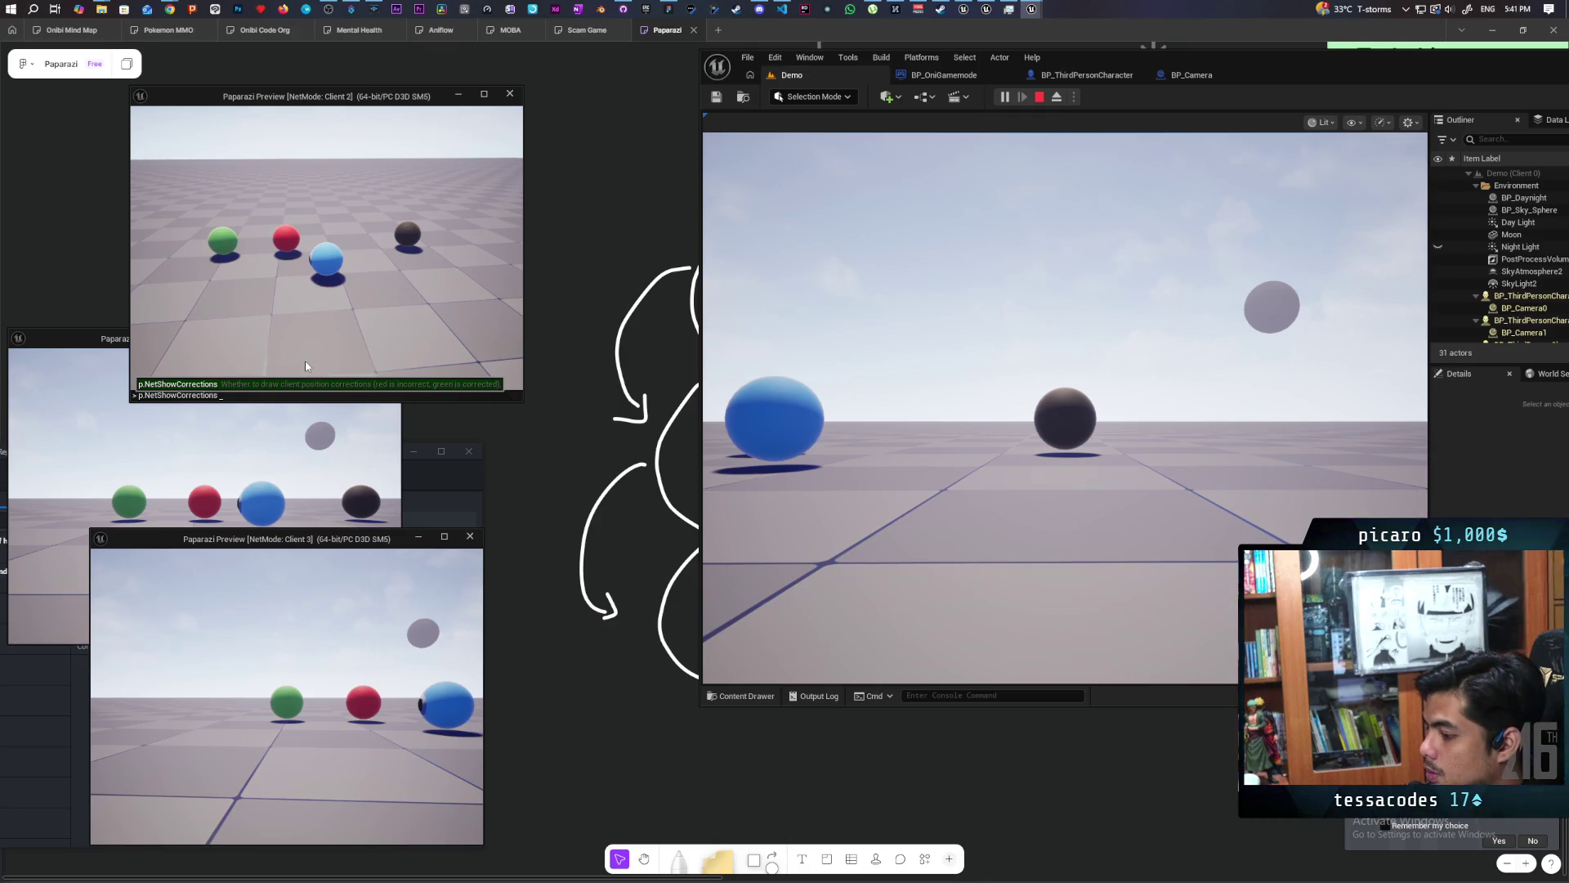
type("1")
key("Return")
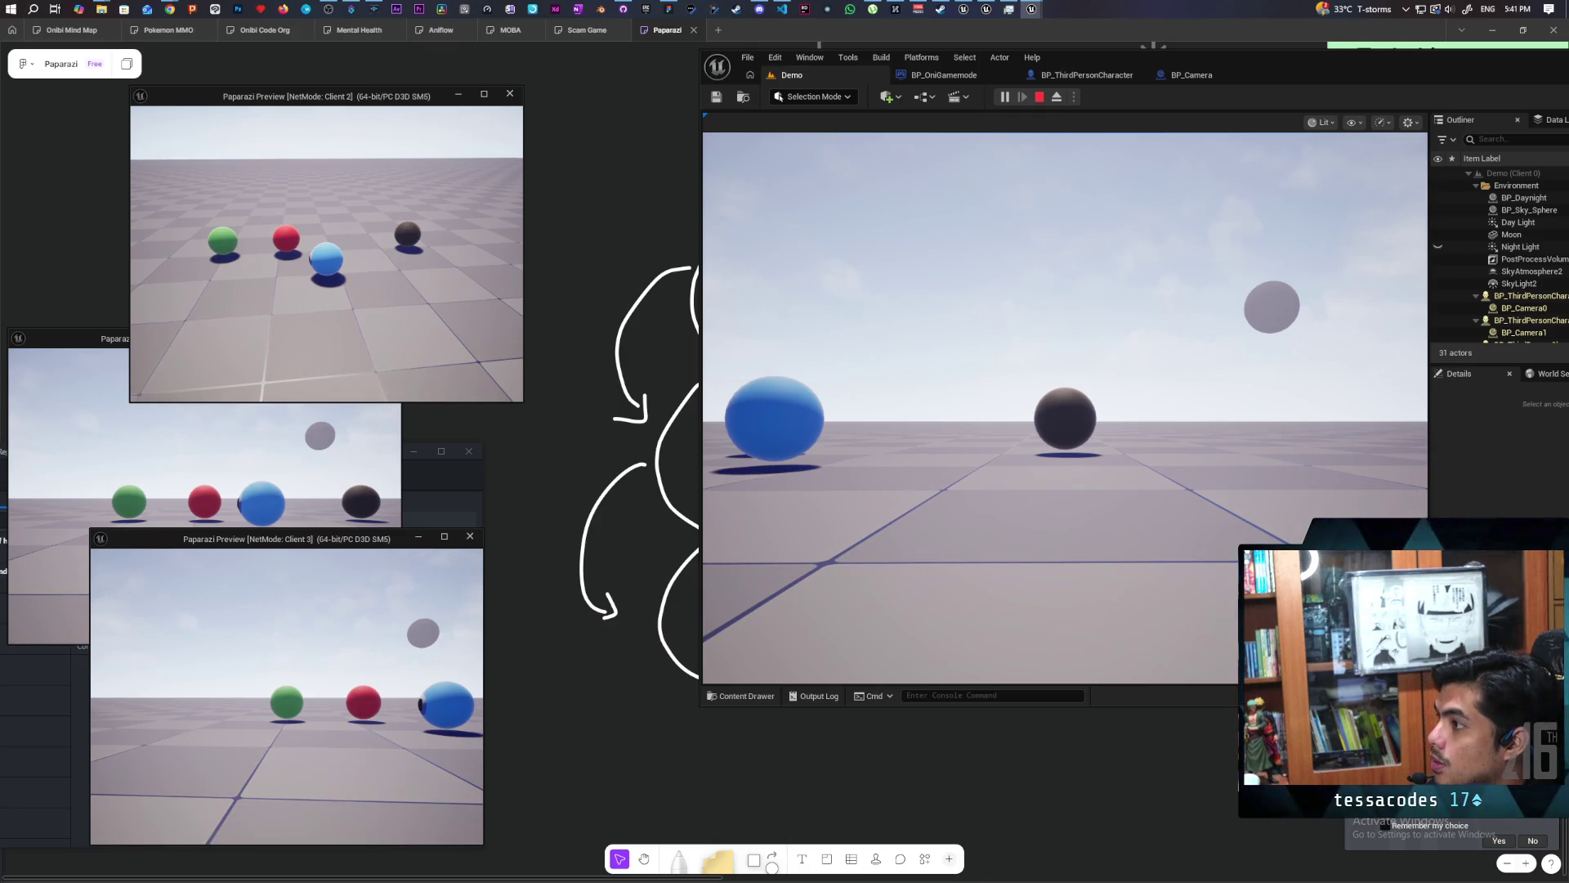
Jump the blue sphere onto the red sphere, then on and off the green and red spheres.
key("w")
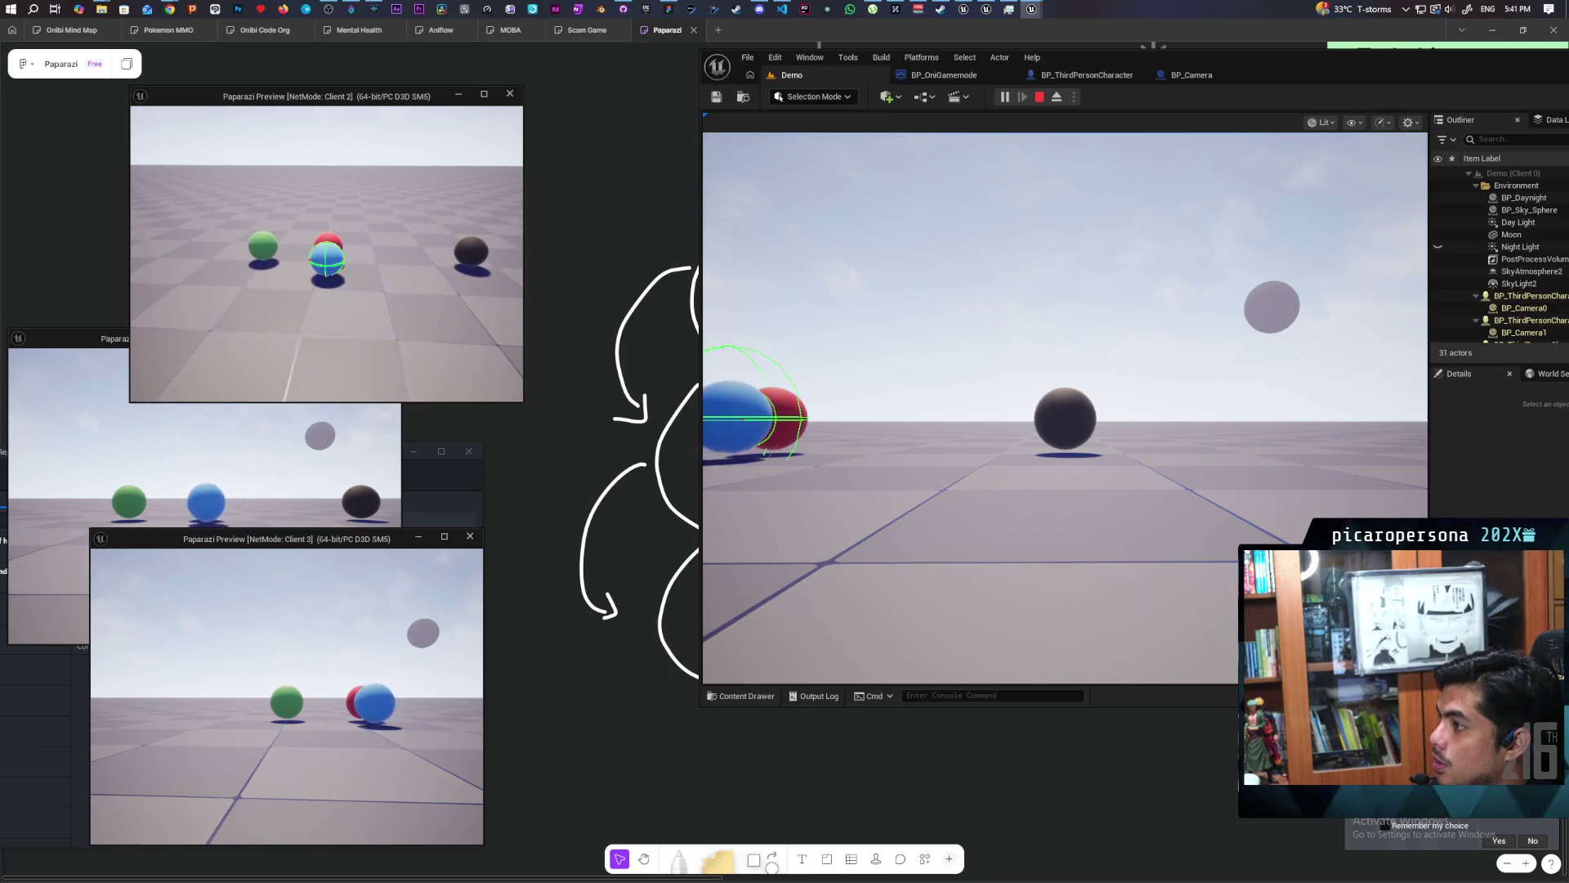
key("w")
key("w")
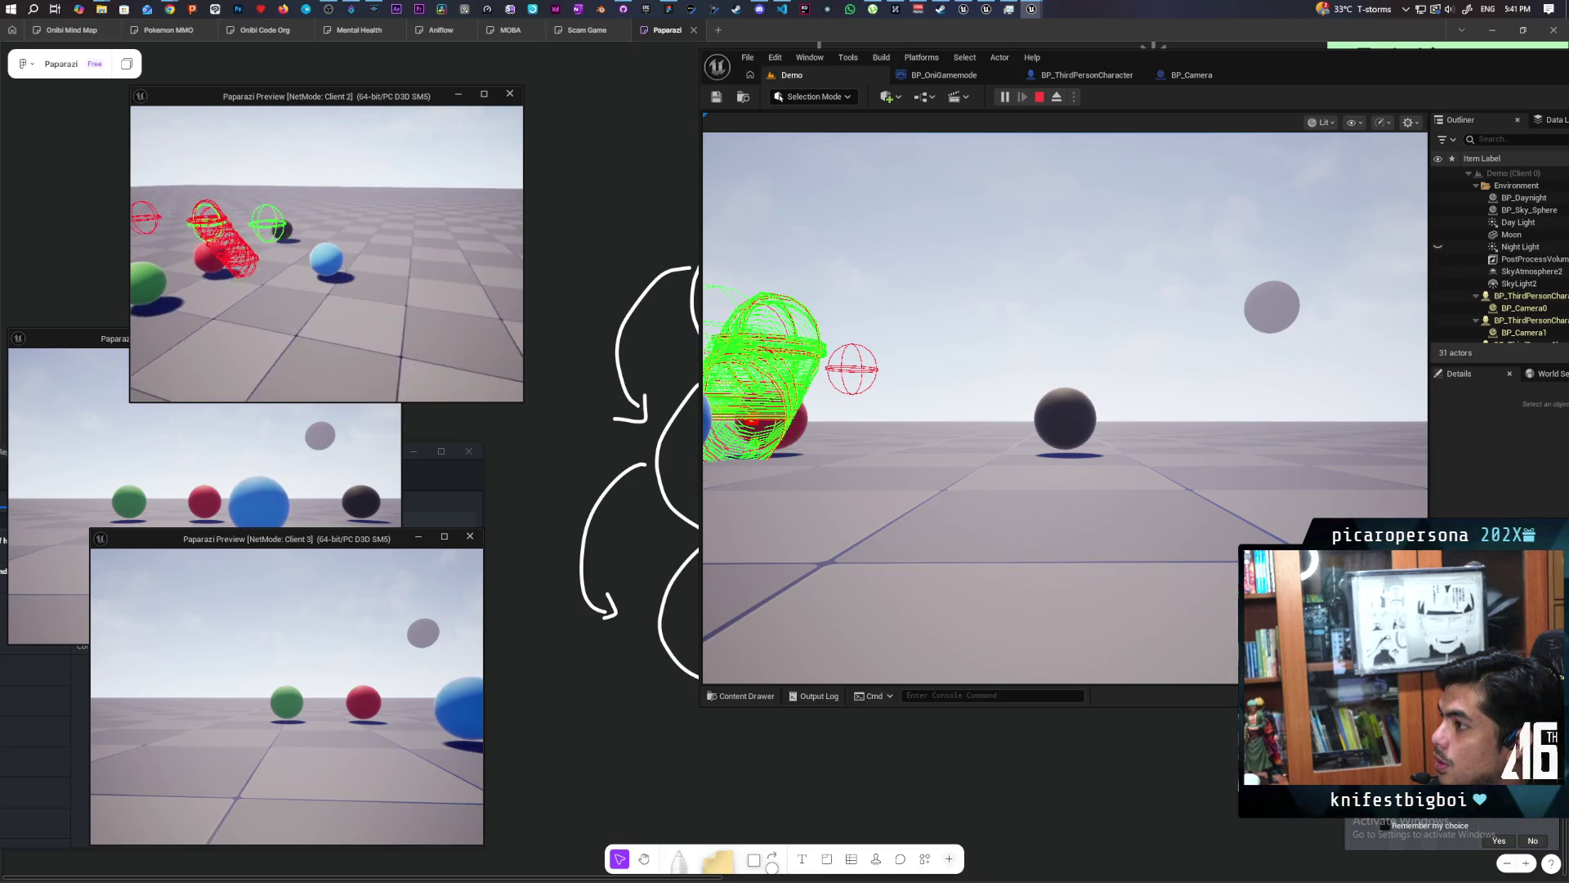
key("w")
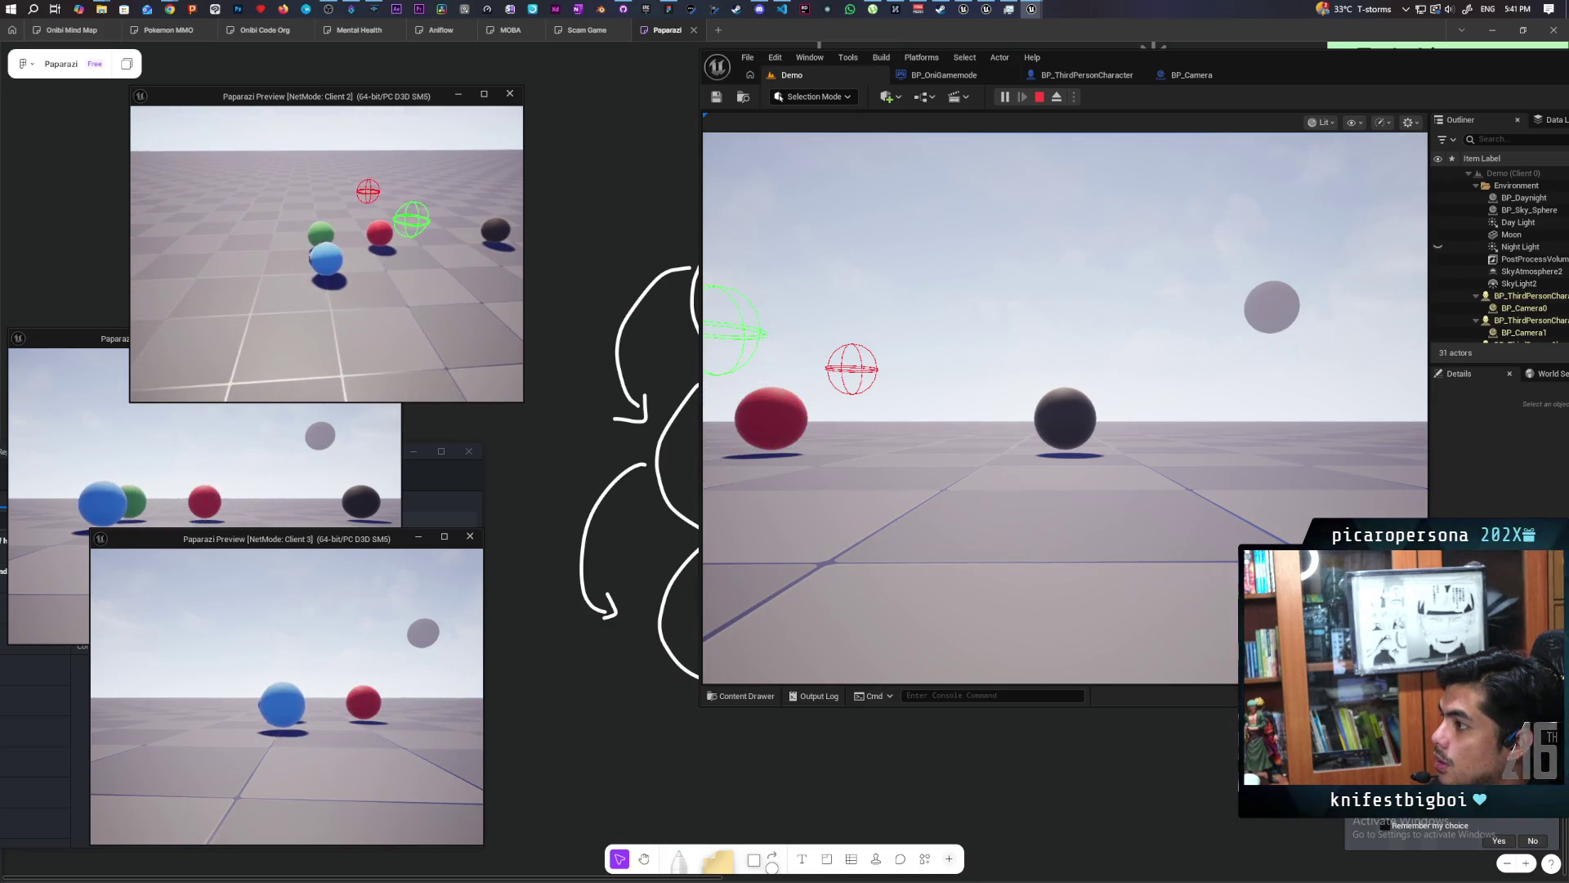
key("w")
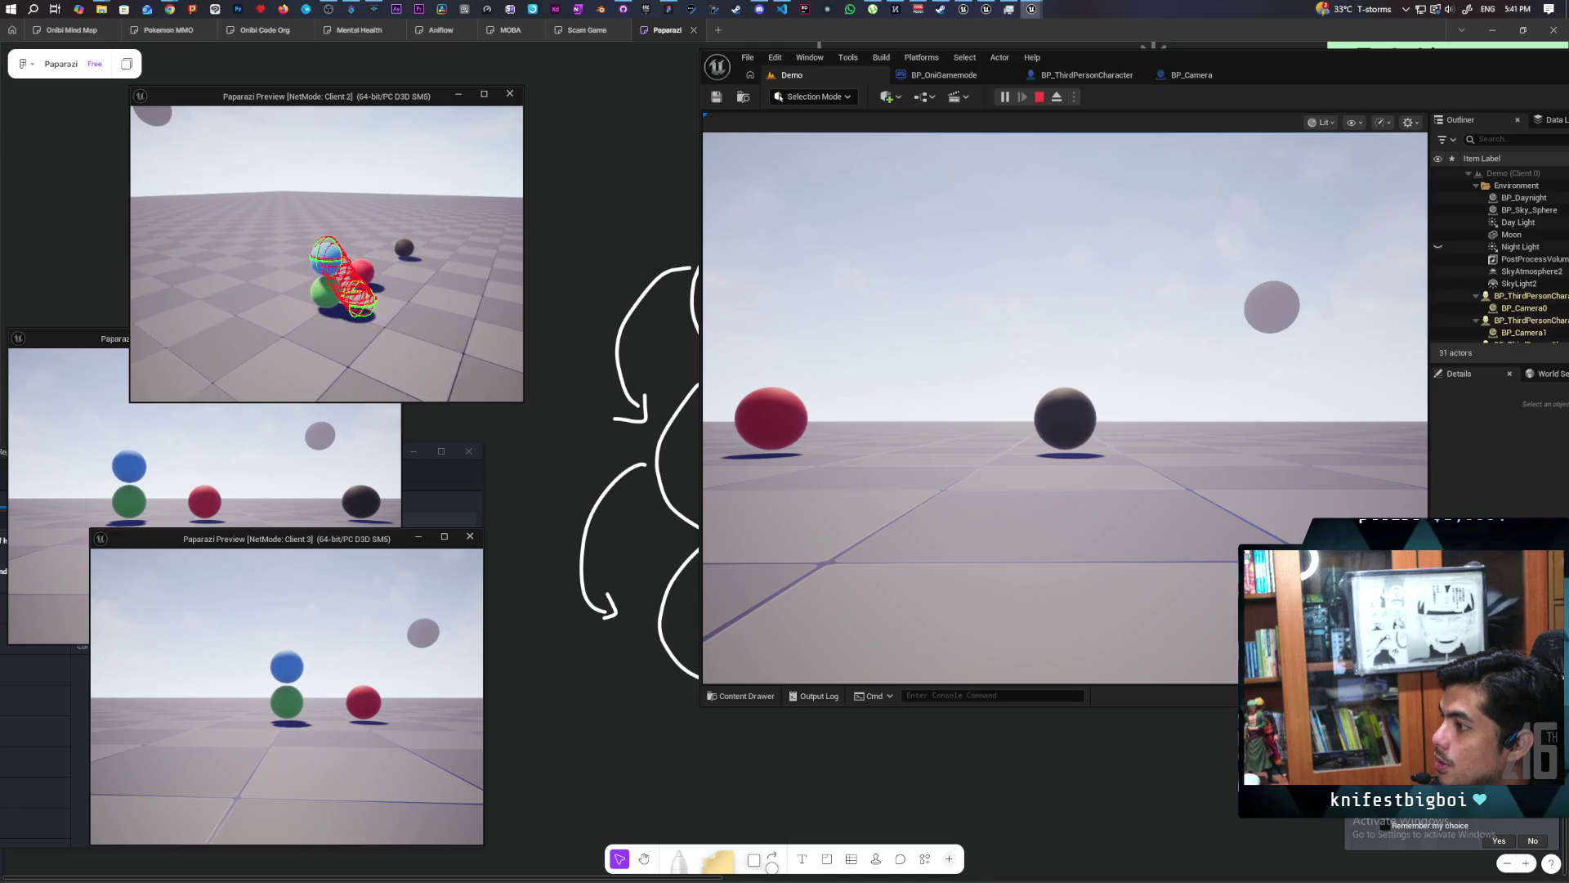
key("s")
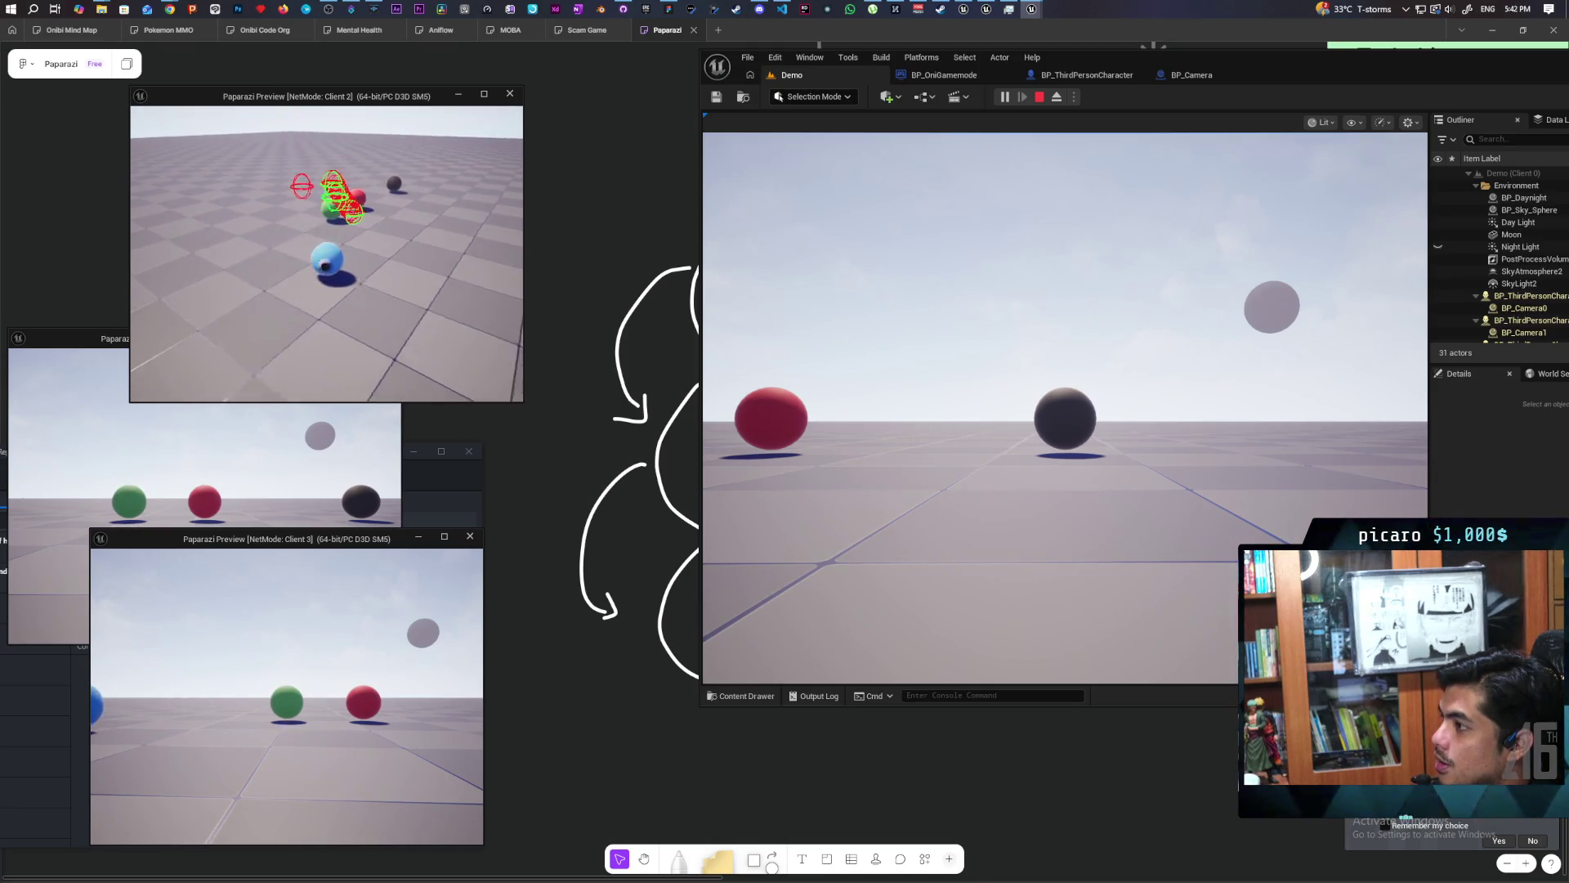
key("w")
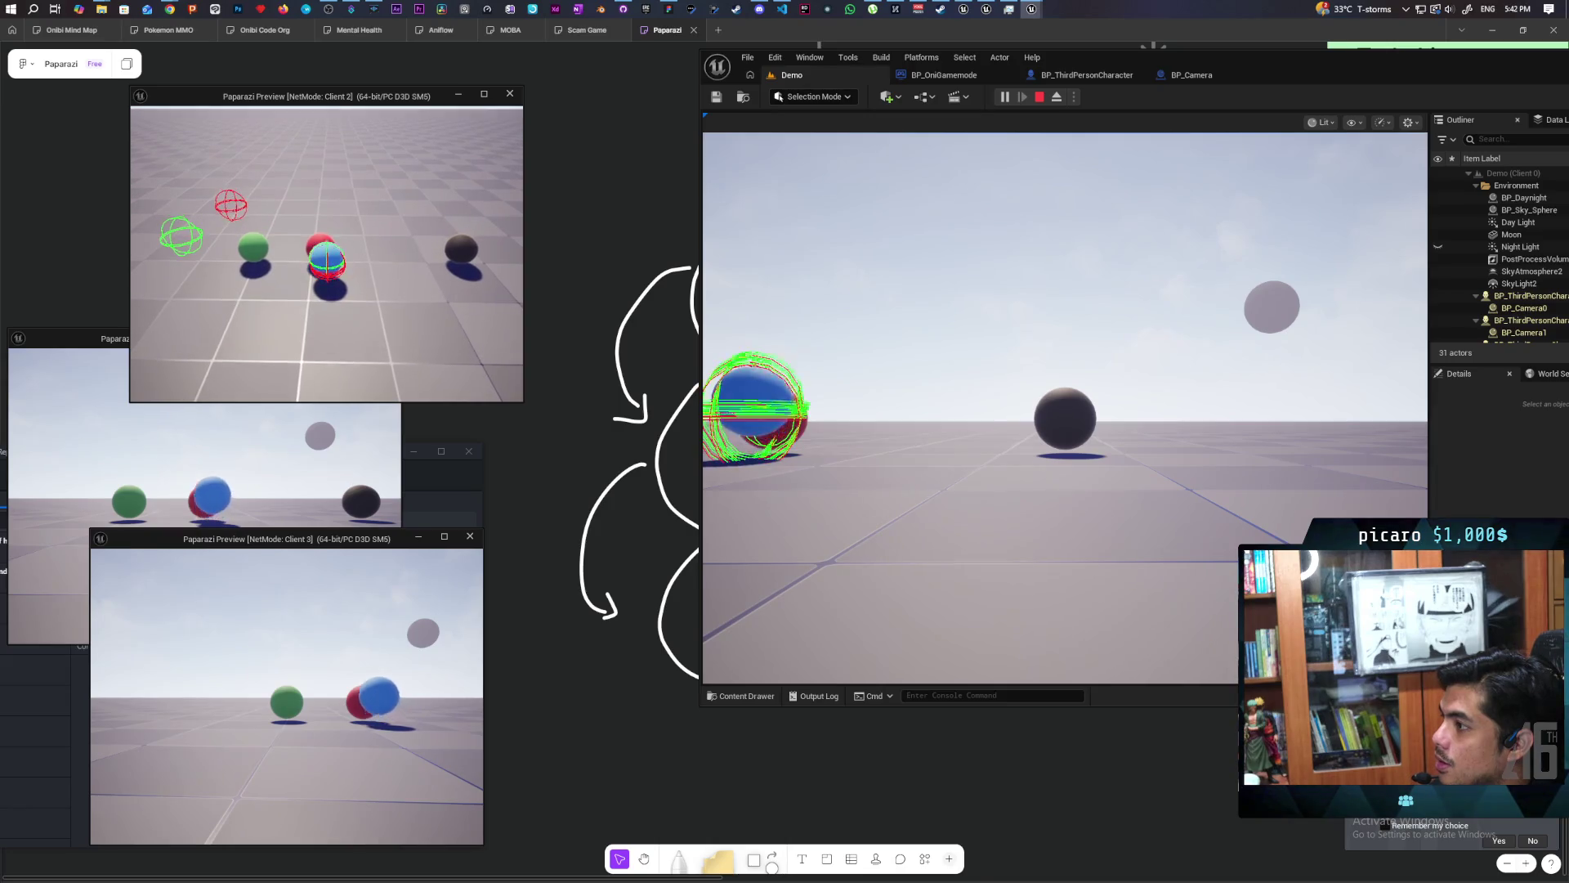
key("w")
key("w")
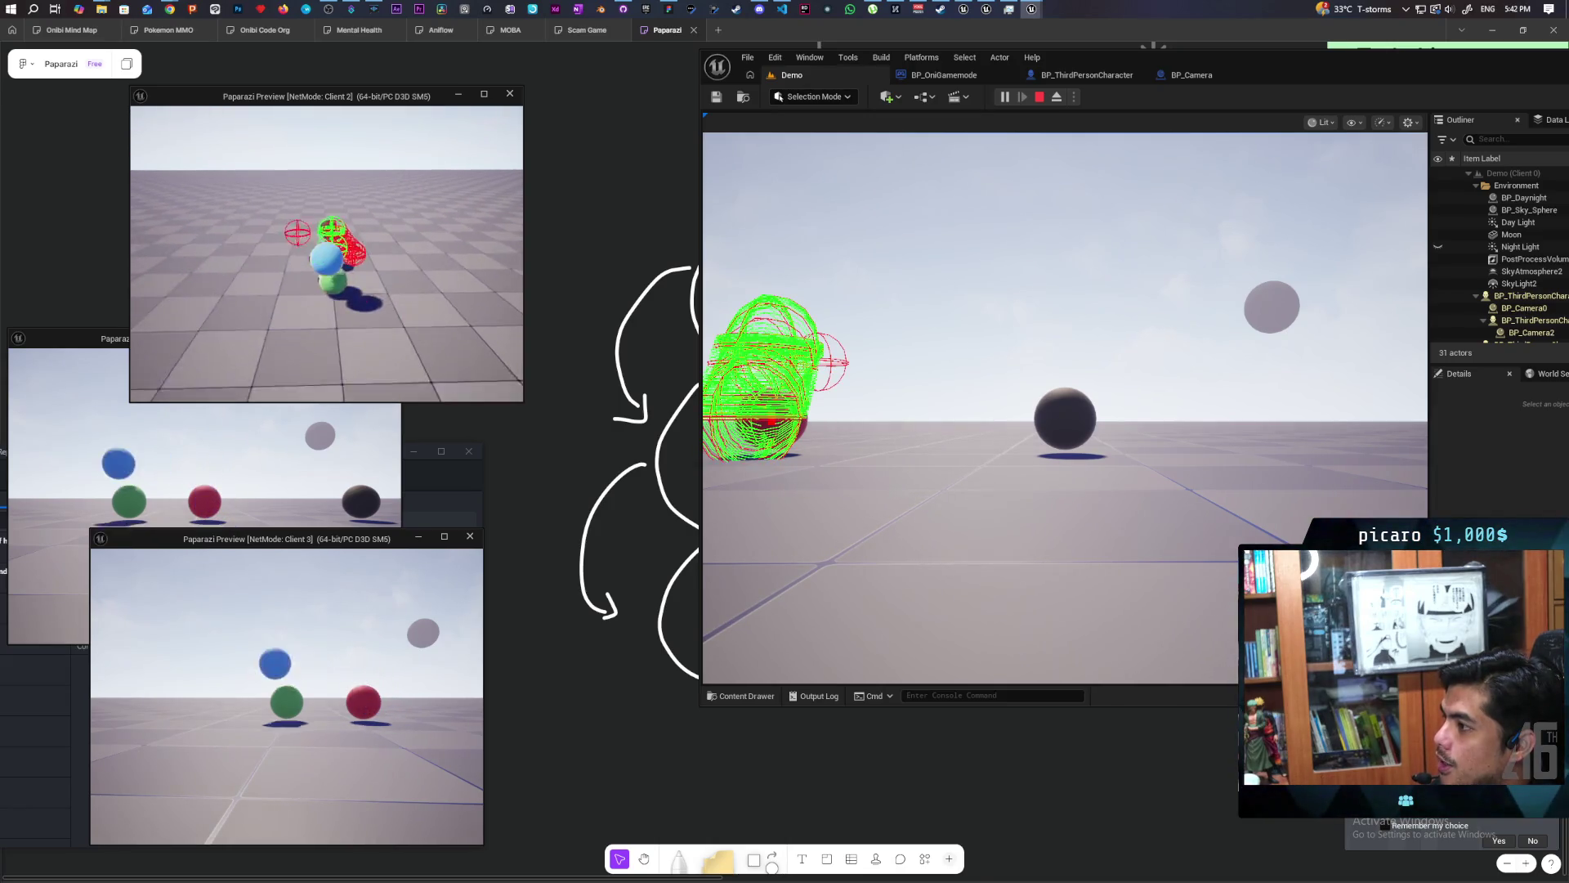
Jump the blue sphere onto the black sphere, then onto the red one, and stop play.
key("w")
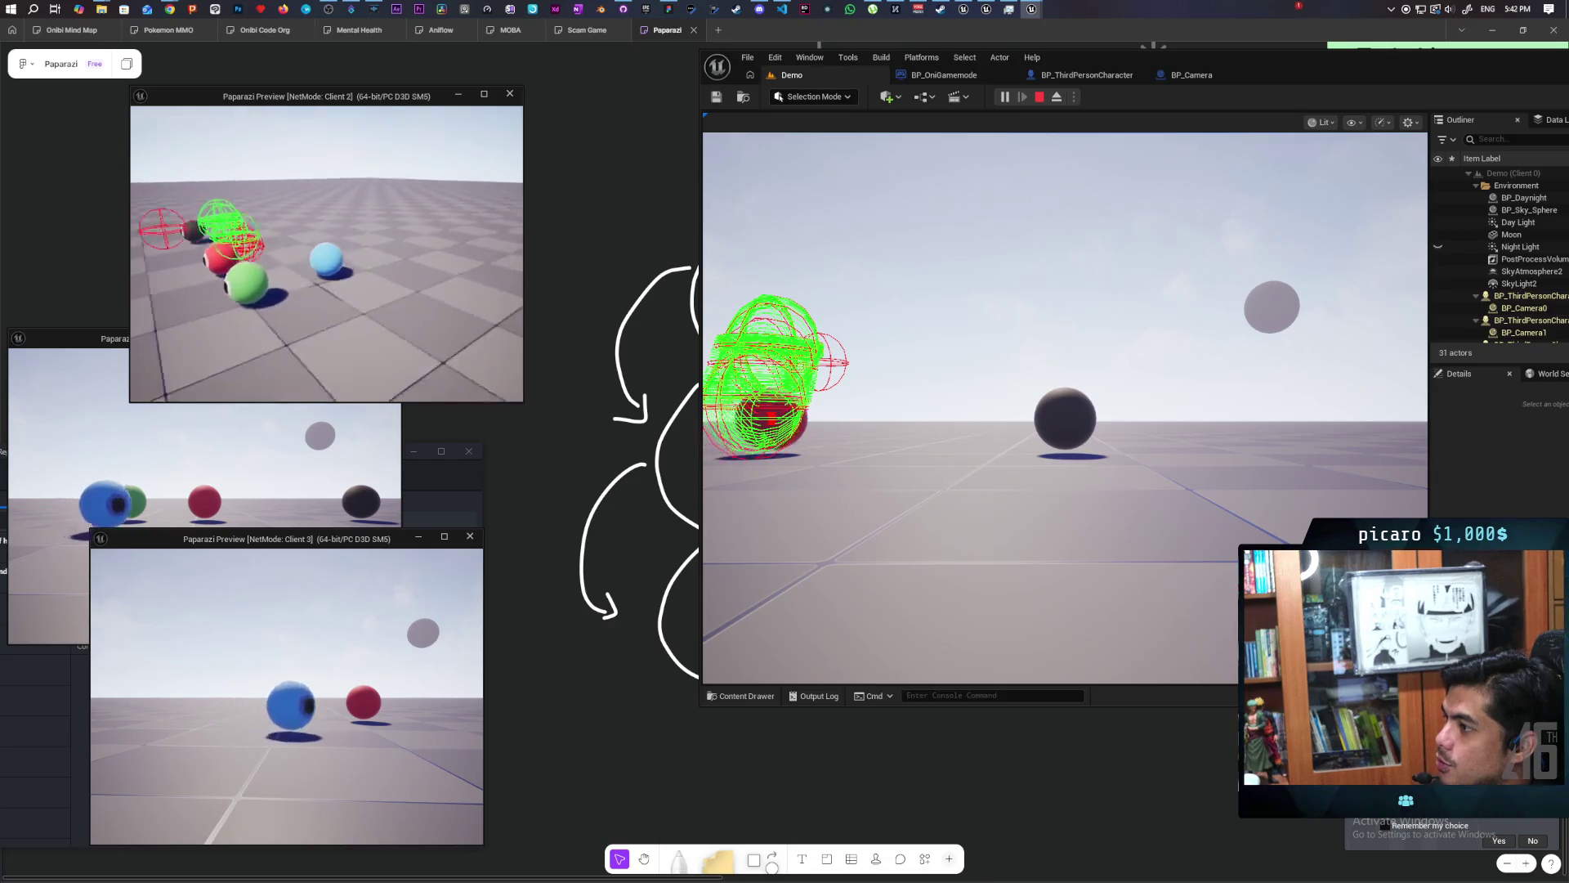
key("w")
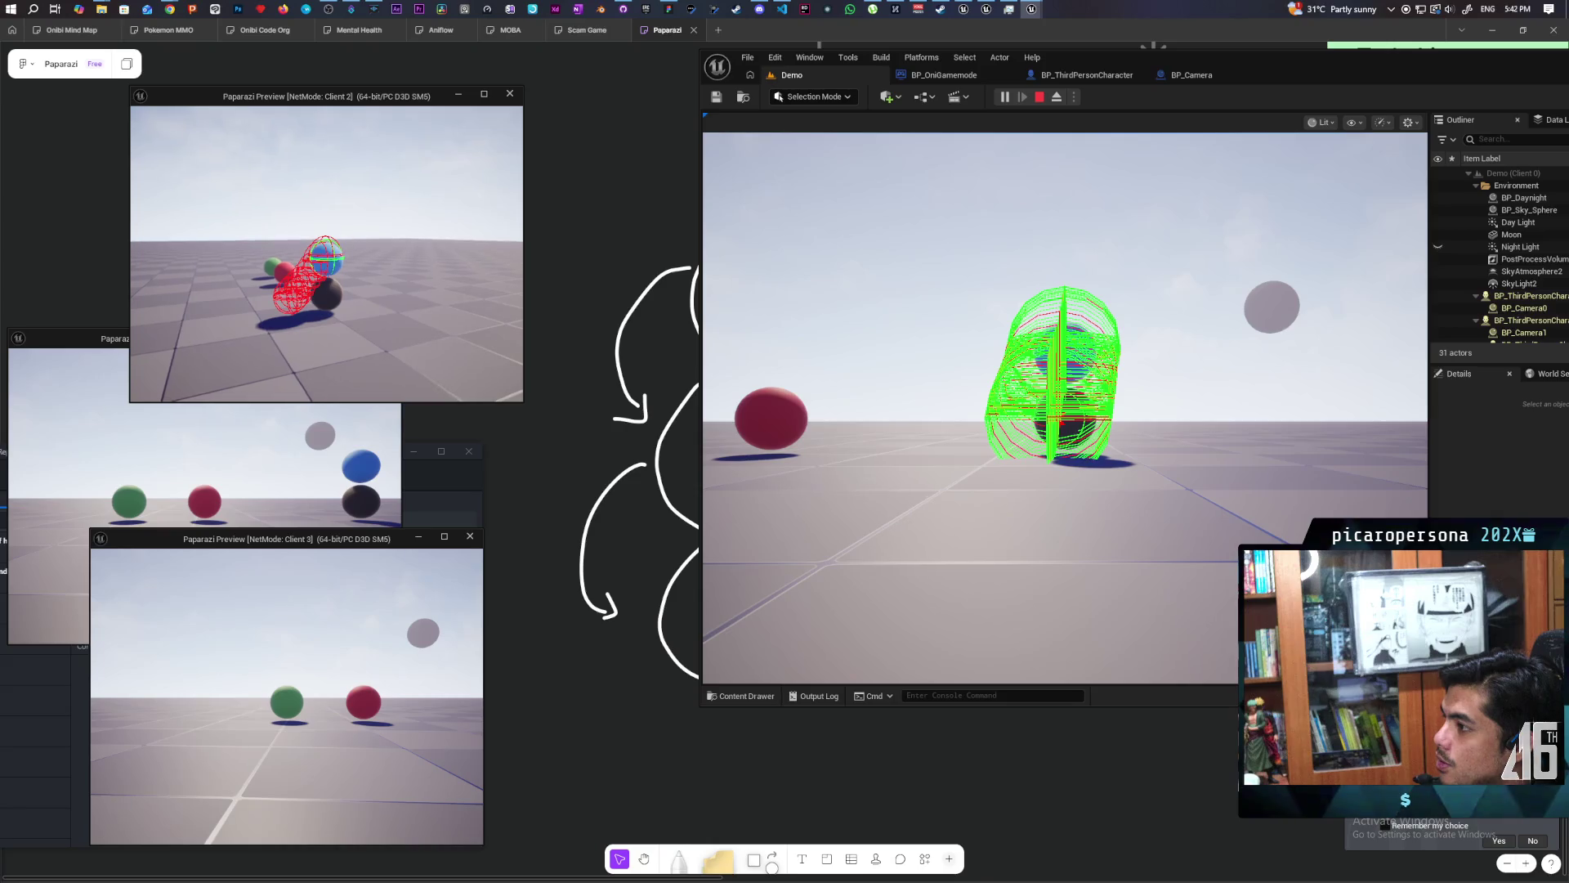
key("w")
key("w")
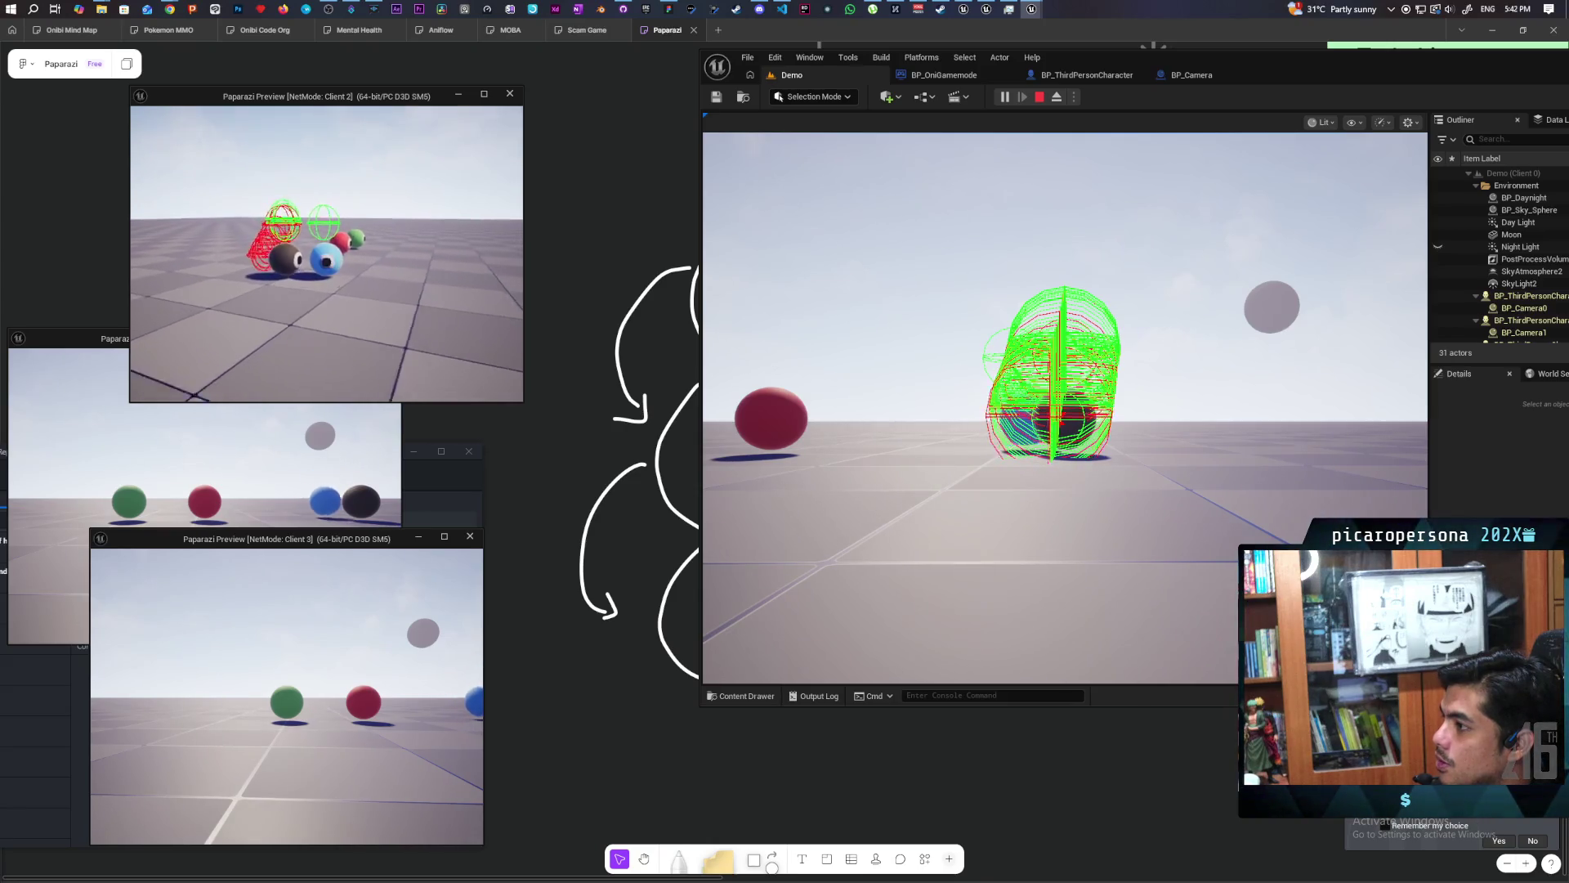
key("w")
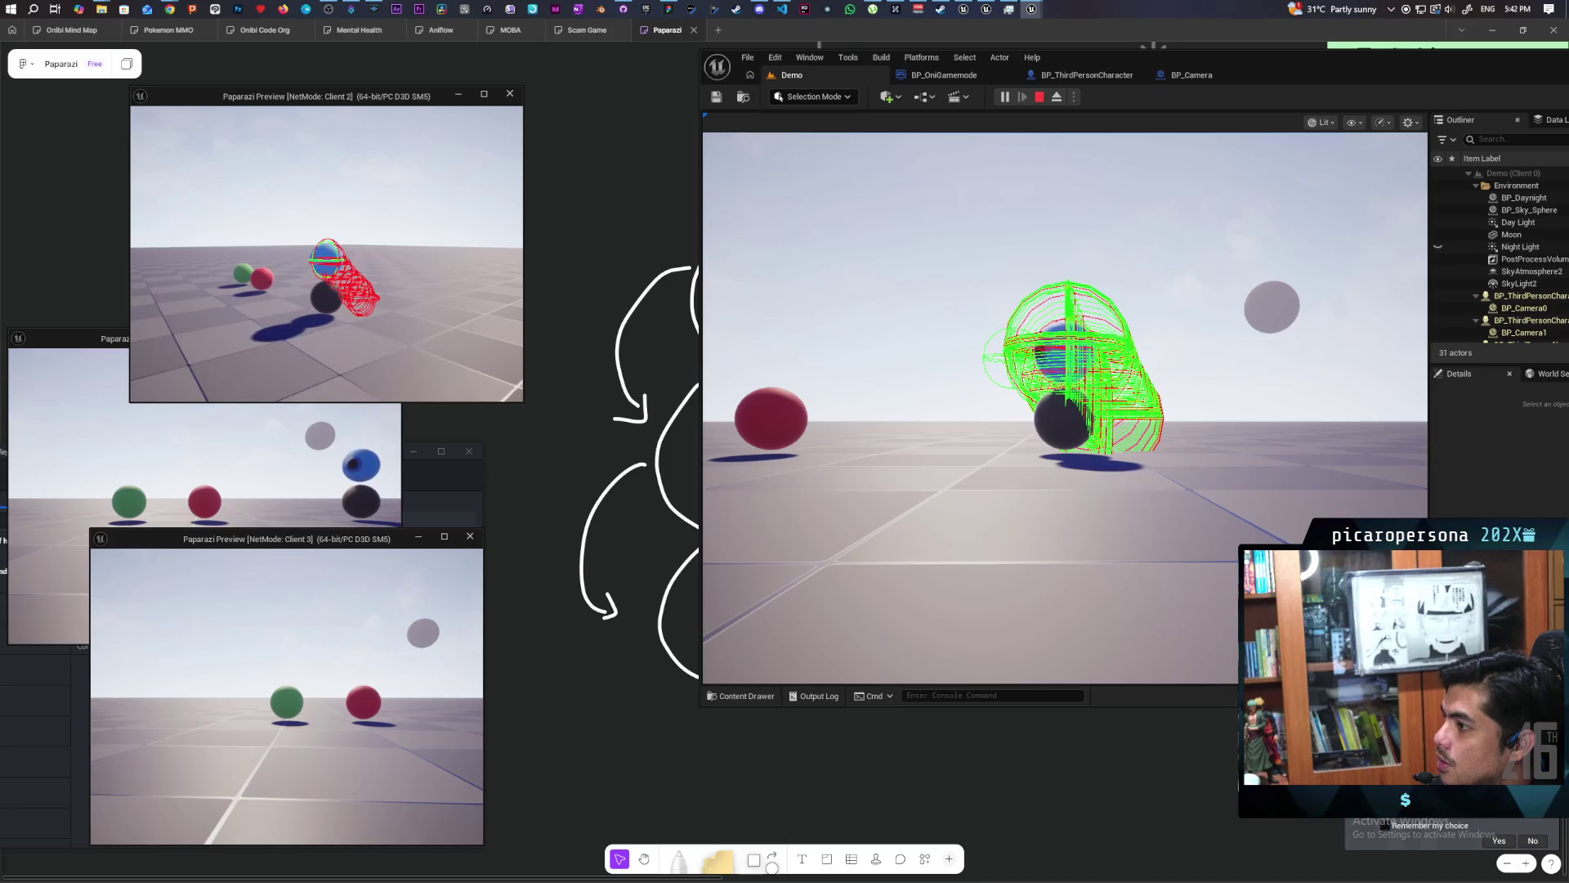
key("w")
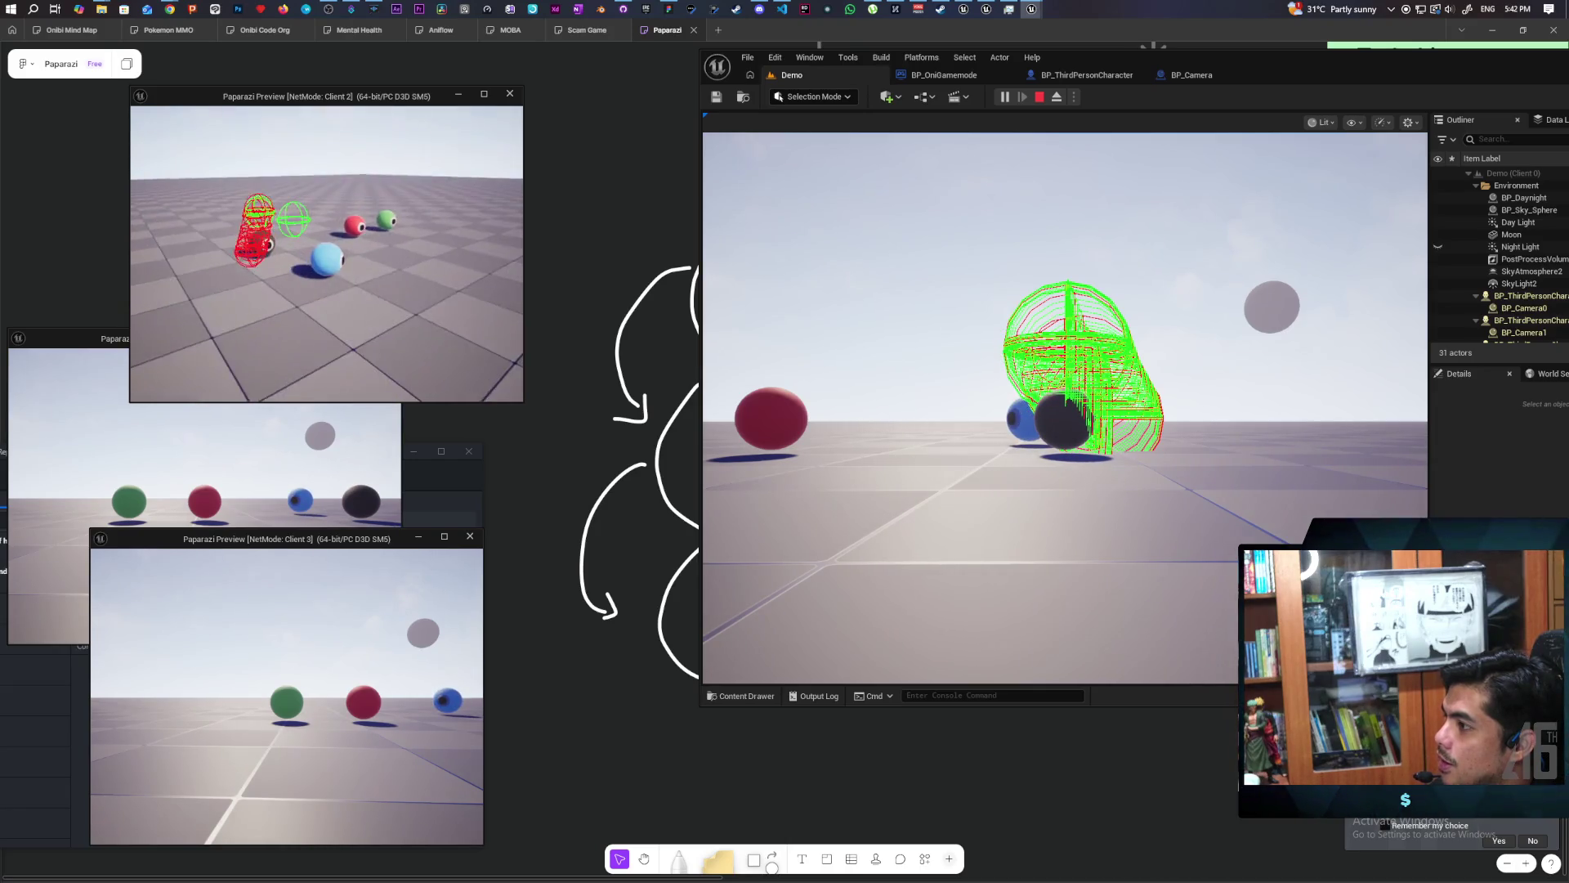
key("w")
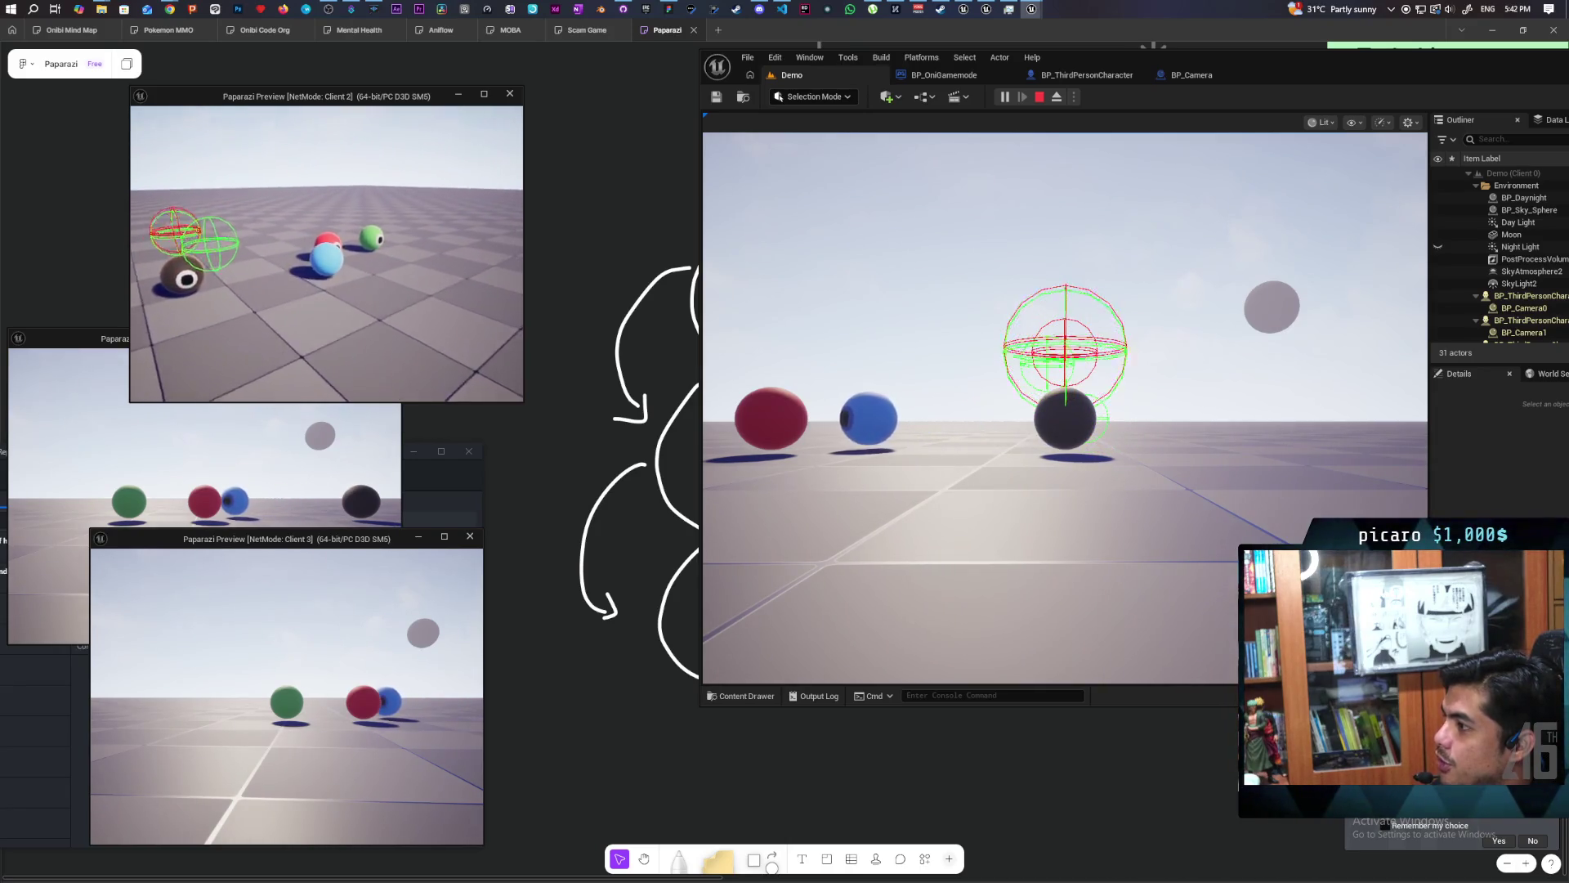
key("space")
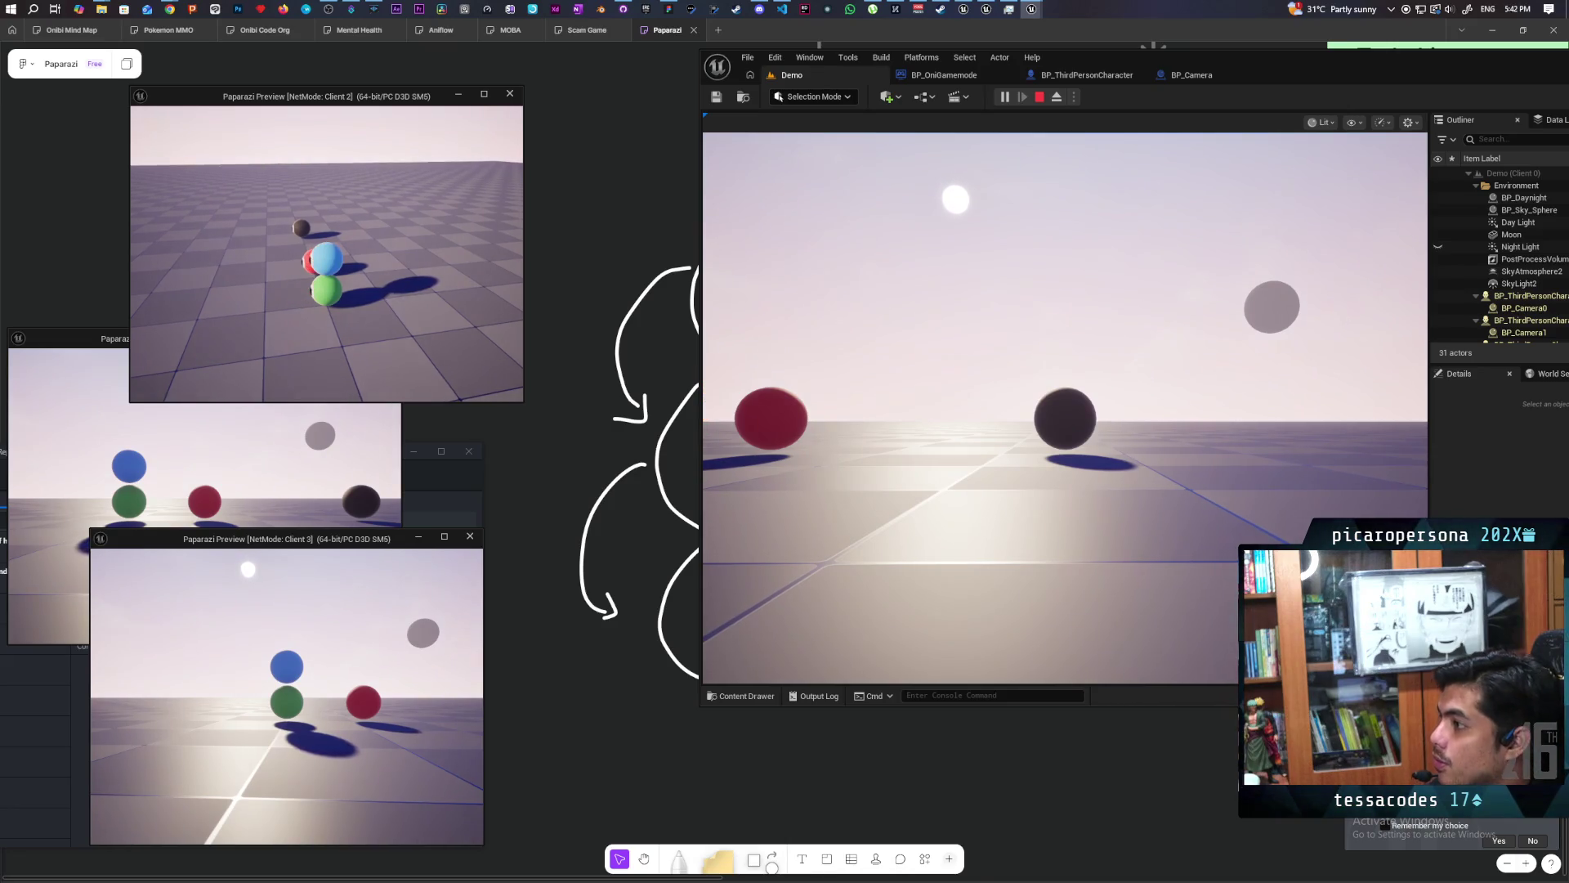
key("Escape")
Shift the Set Movement Mode and Jump and Attach nodes to make room around JumpAndAttach.
left_click(1052, 75)
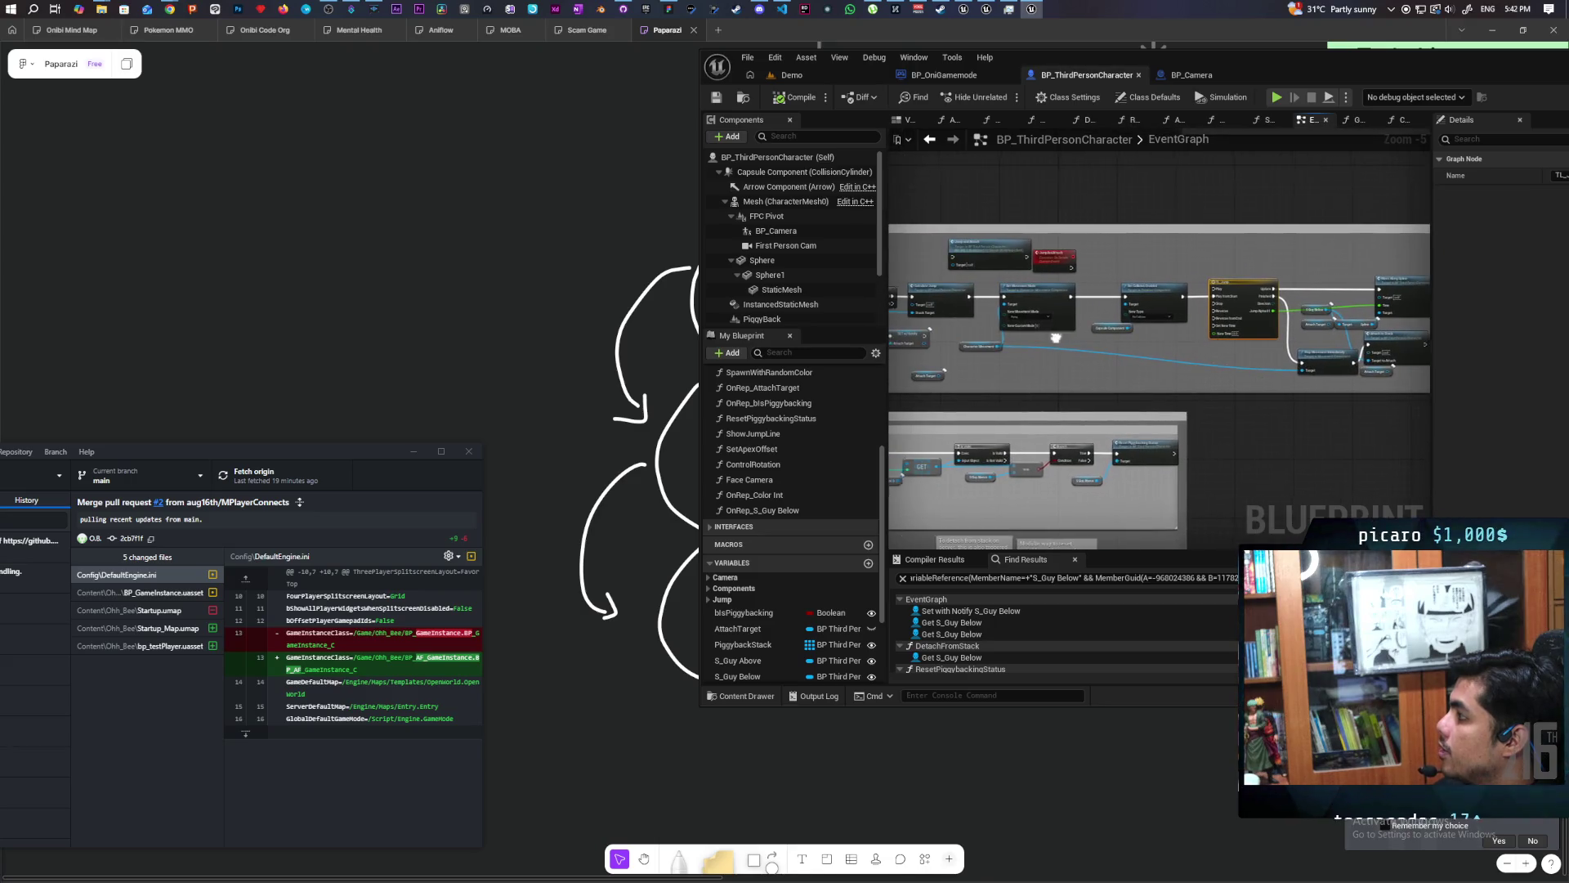
scroll(1312, 411, "up", 5)
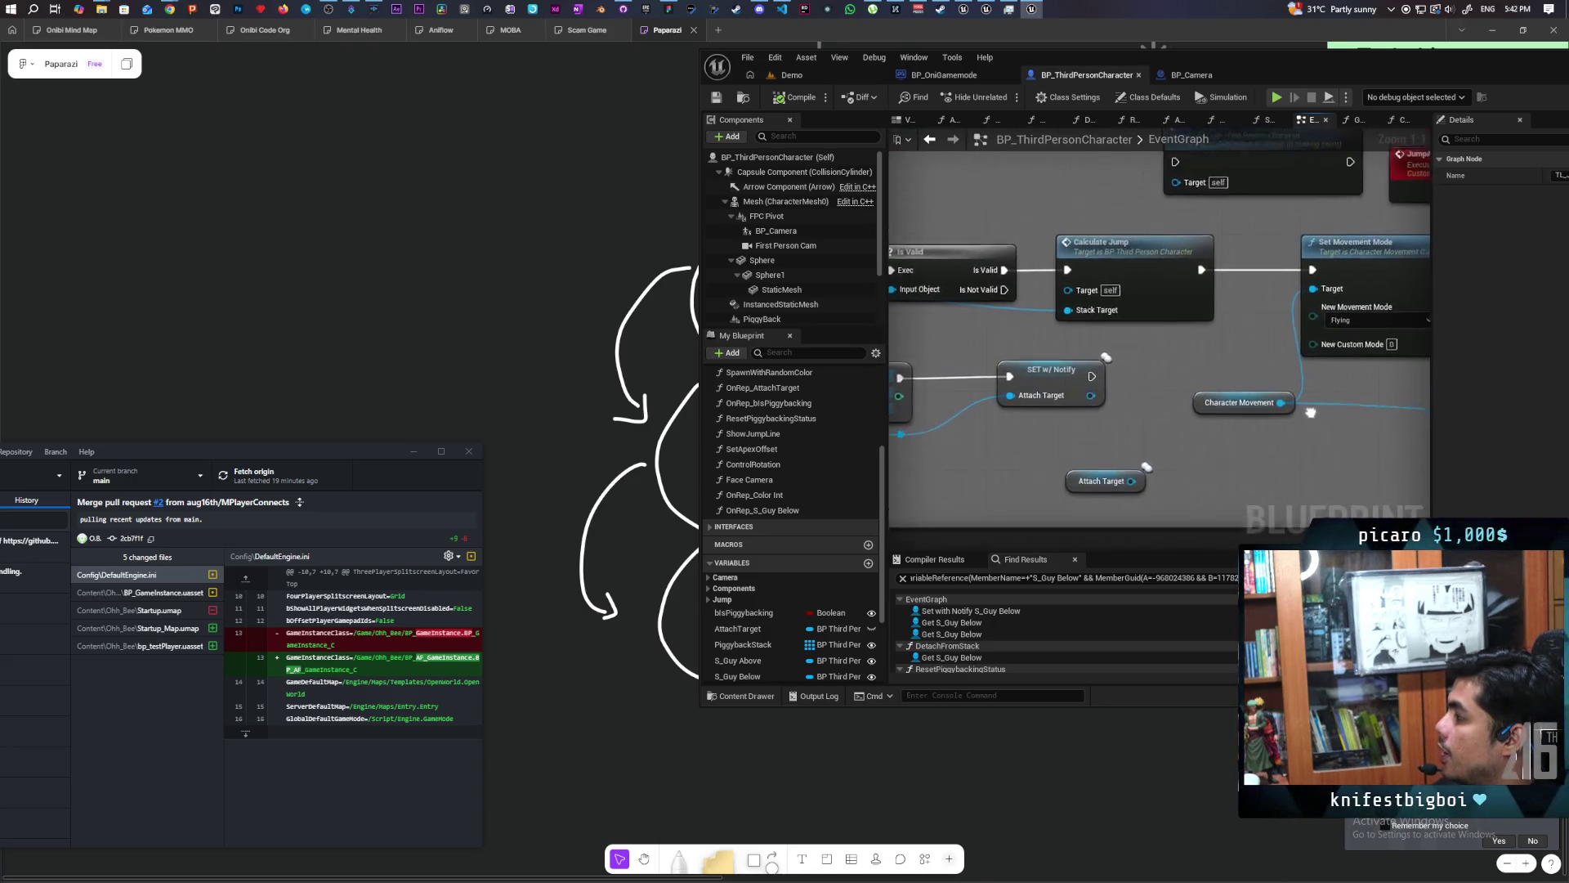
left_click(1133, 353)
left_click_drag(1133, 353, 1224, 353)
mouse_move(1065, 315)
left_mouse_down()
mouse_move(1069, 292)
mouse_move(1087, 299)
mouse_move(1075, 303)
left_mouse_up()
left_click(1226, 315)
left_click_drag(1318, 253, 1145, 247)
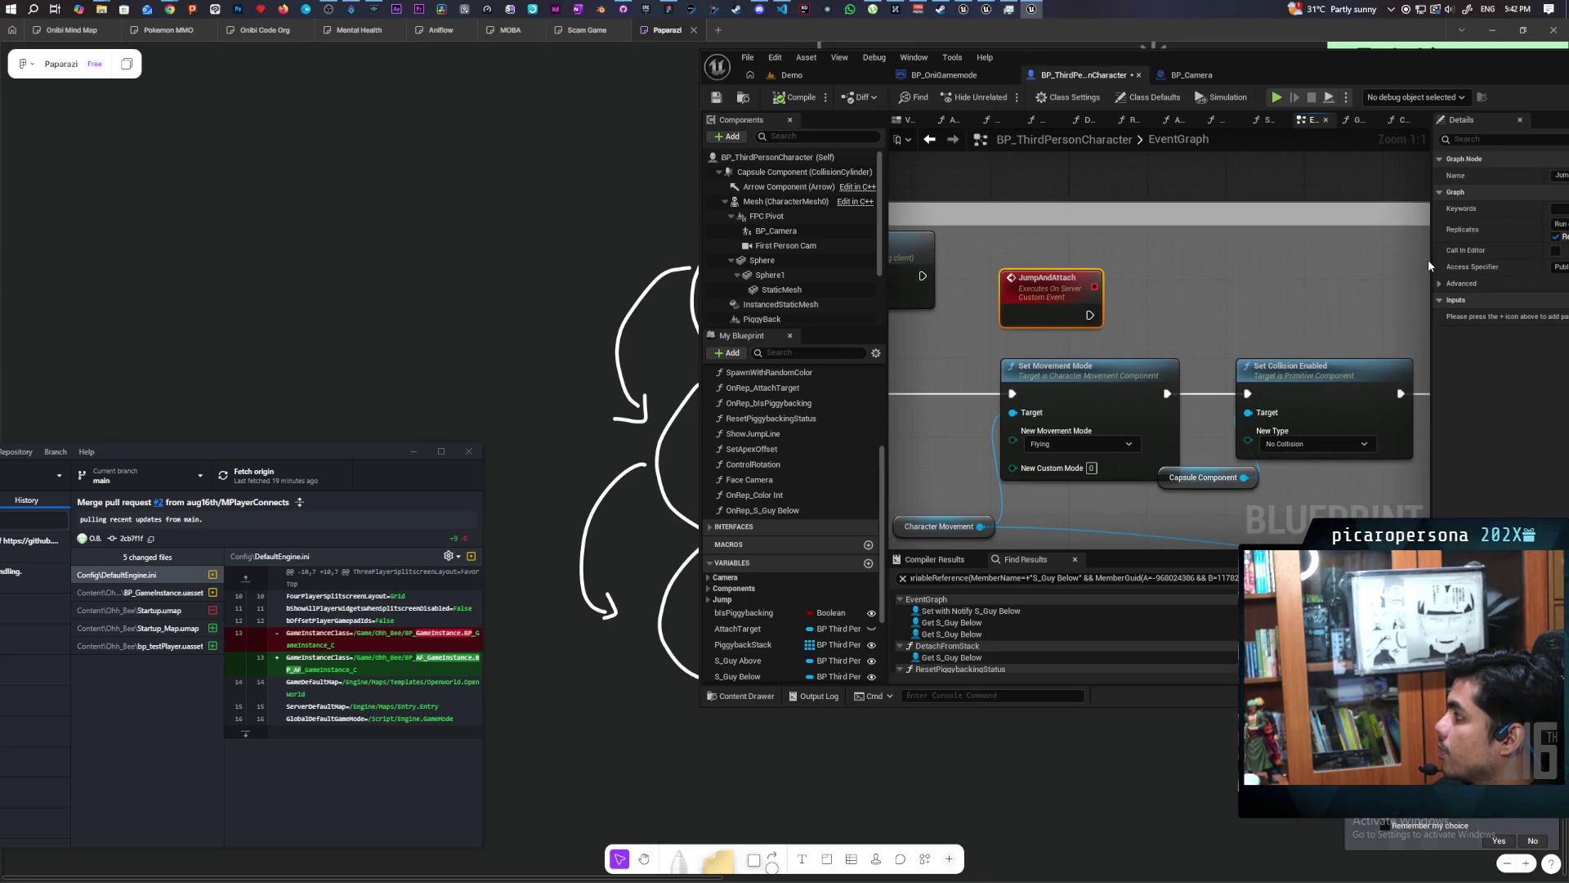
left_click_drag(1430, 258, 1287, 266)
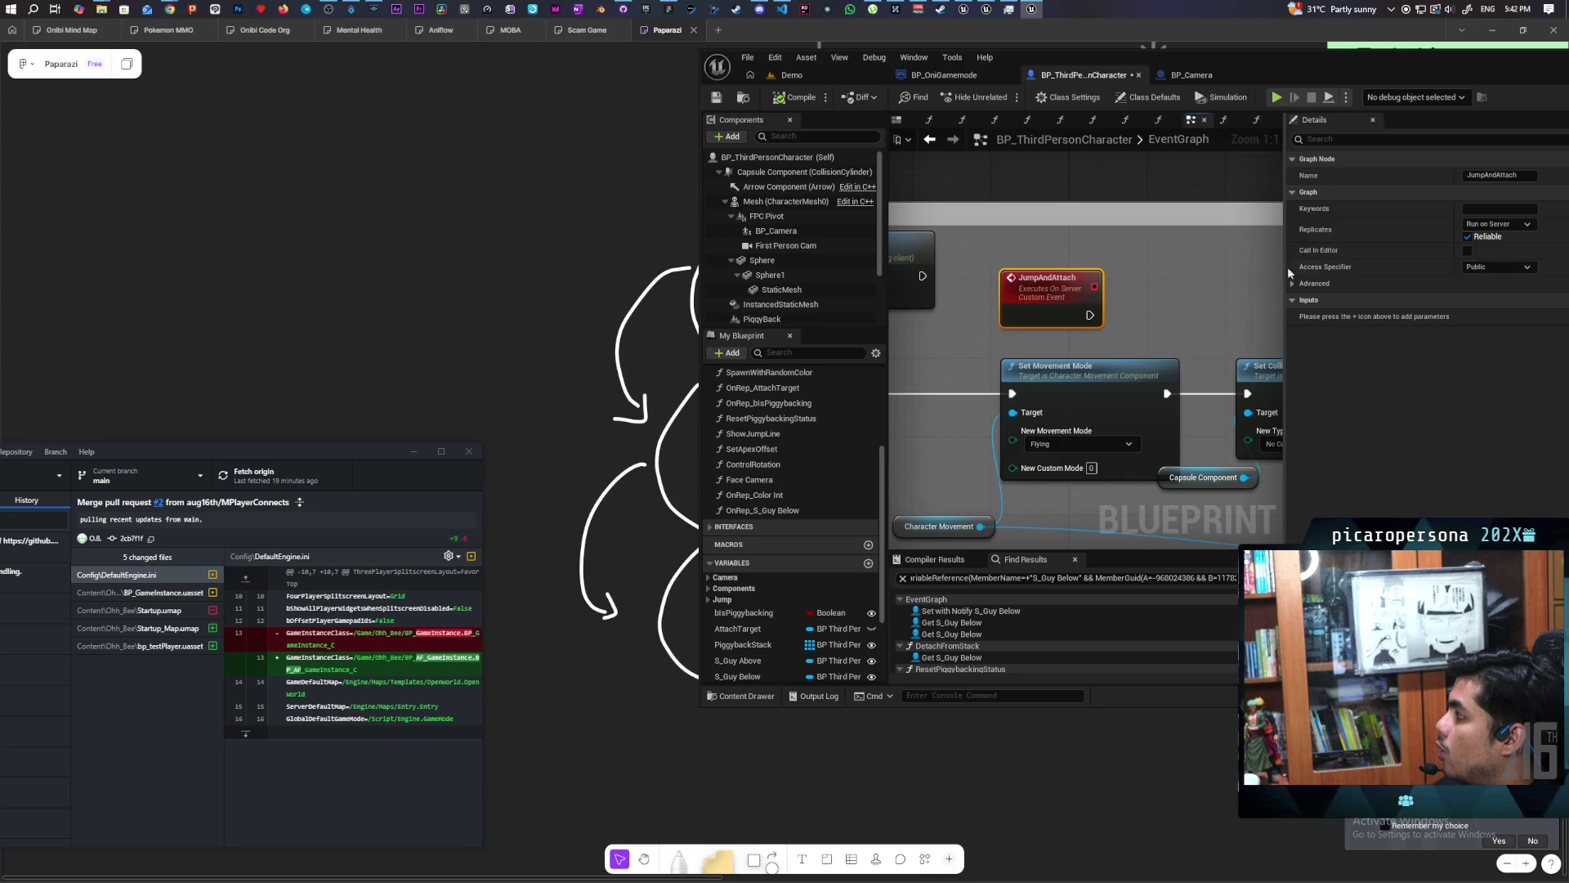
Set JumpAndAttach to Run on owning Client and wire Jump → Jump and Attach → Set Movement Mode.
left_click(1509, 225)
left_click(1536, 288)
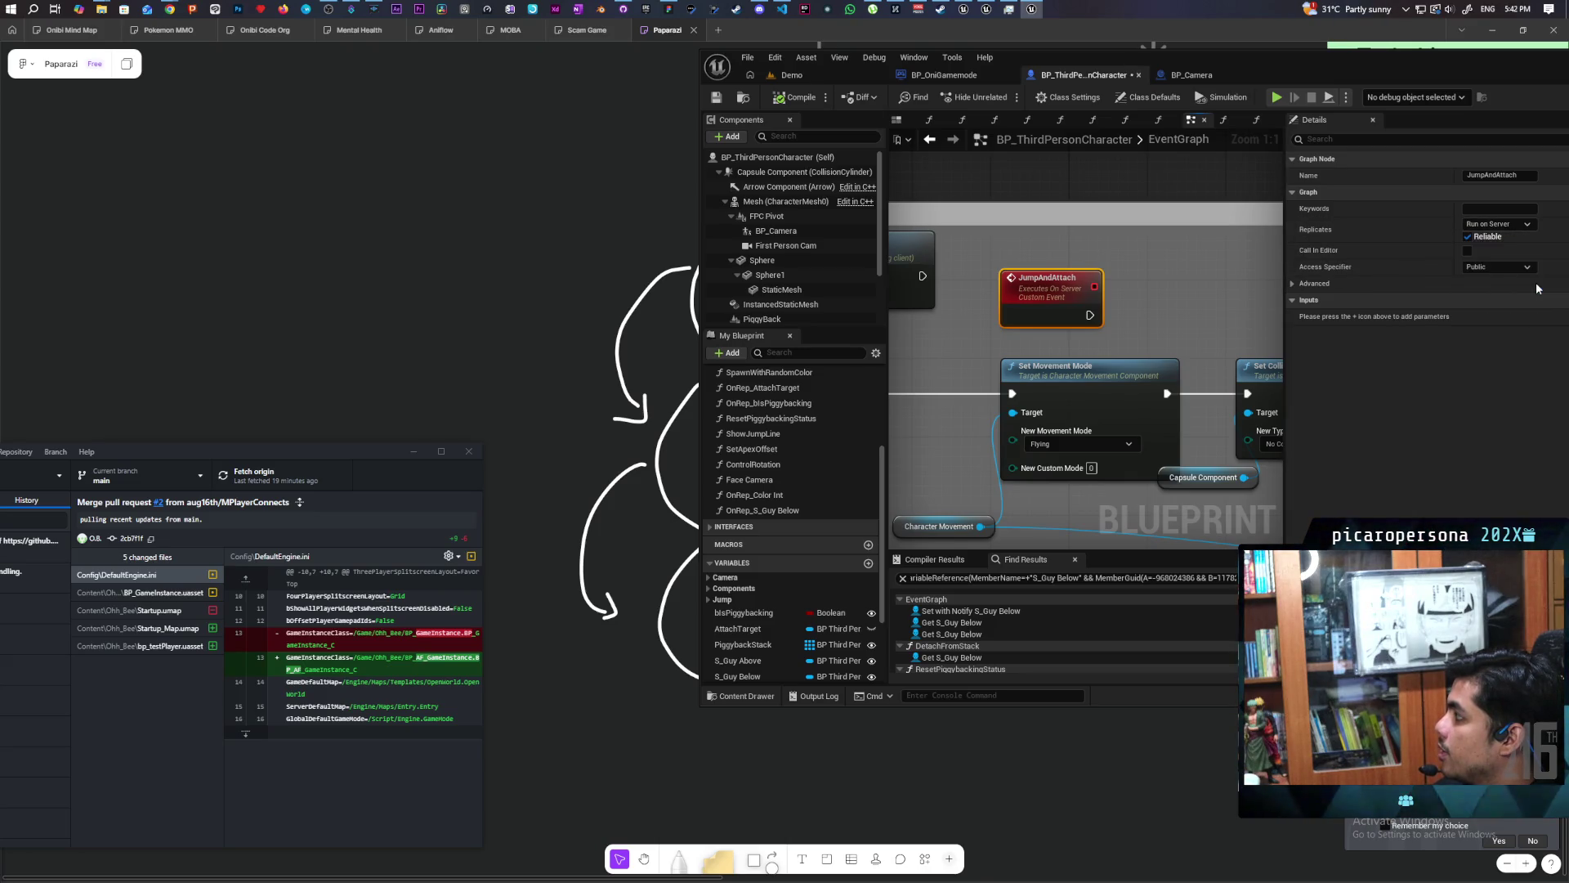
left_click_drag(1024, 299, 1189, 232)
left_click_drag(980, 337, 917, 222)
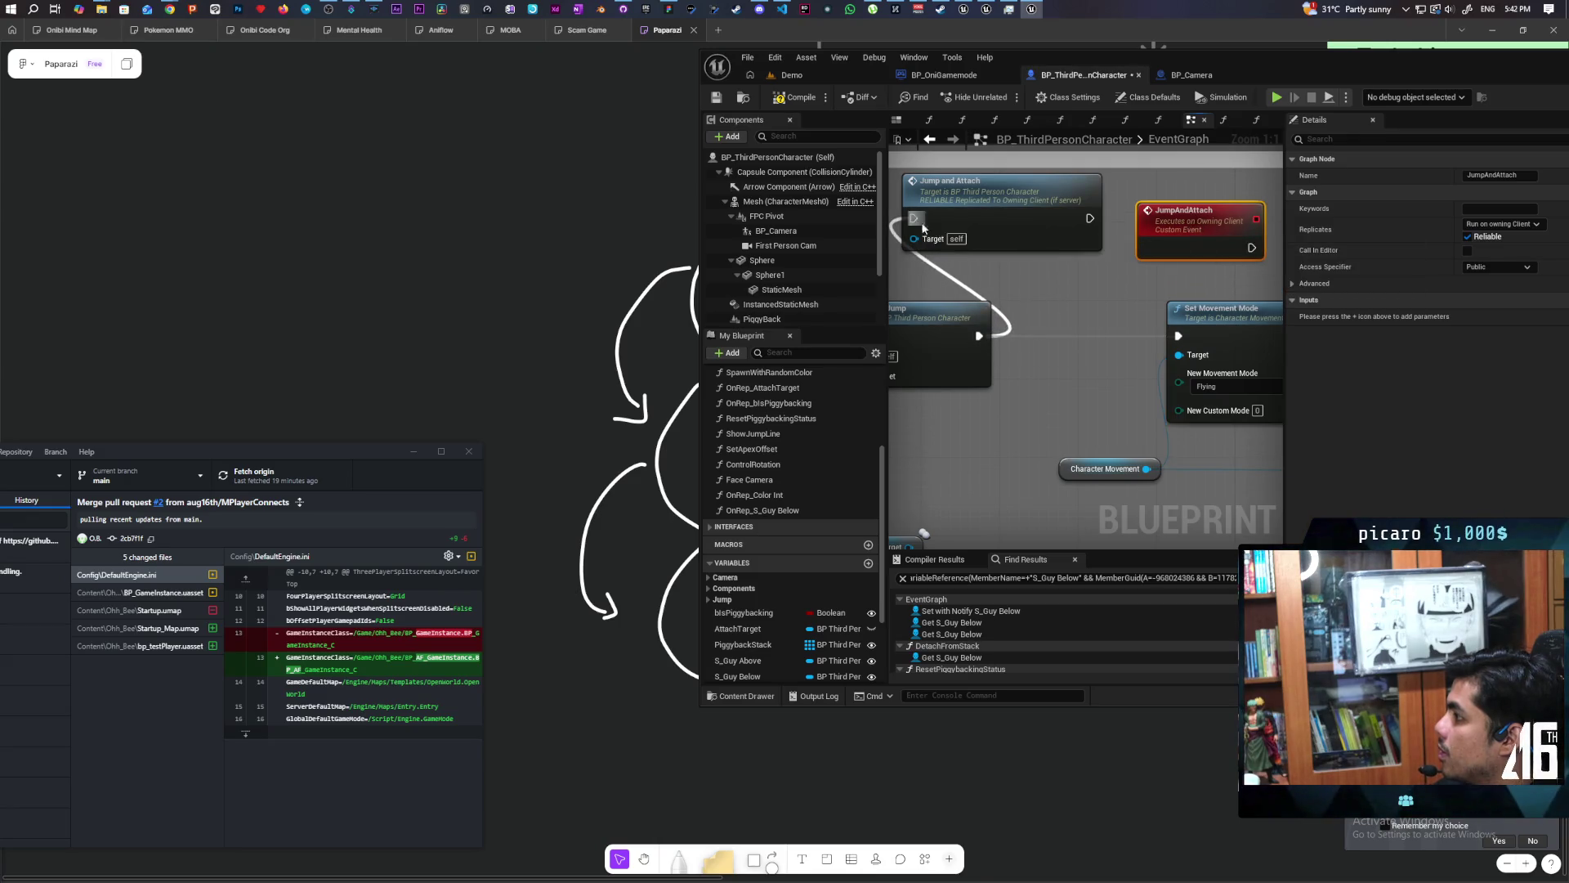
left_click_drag(1251, 246, 1184, 335)
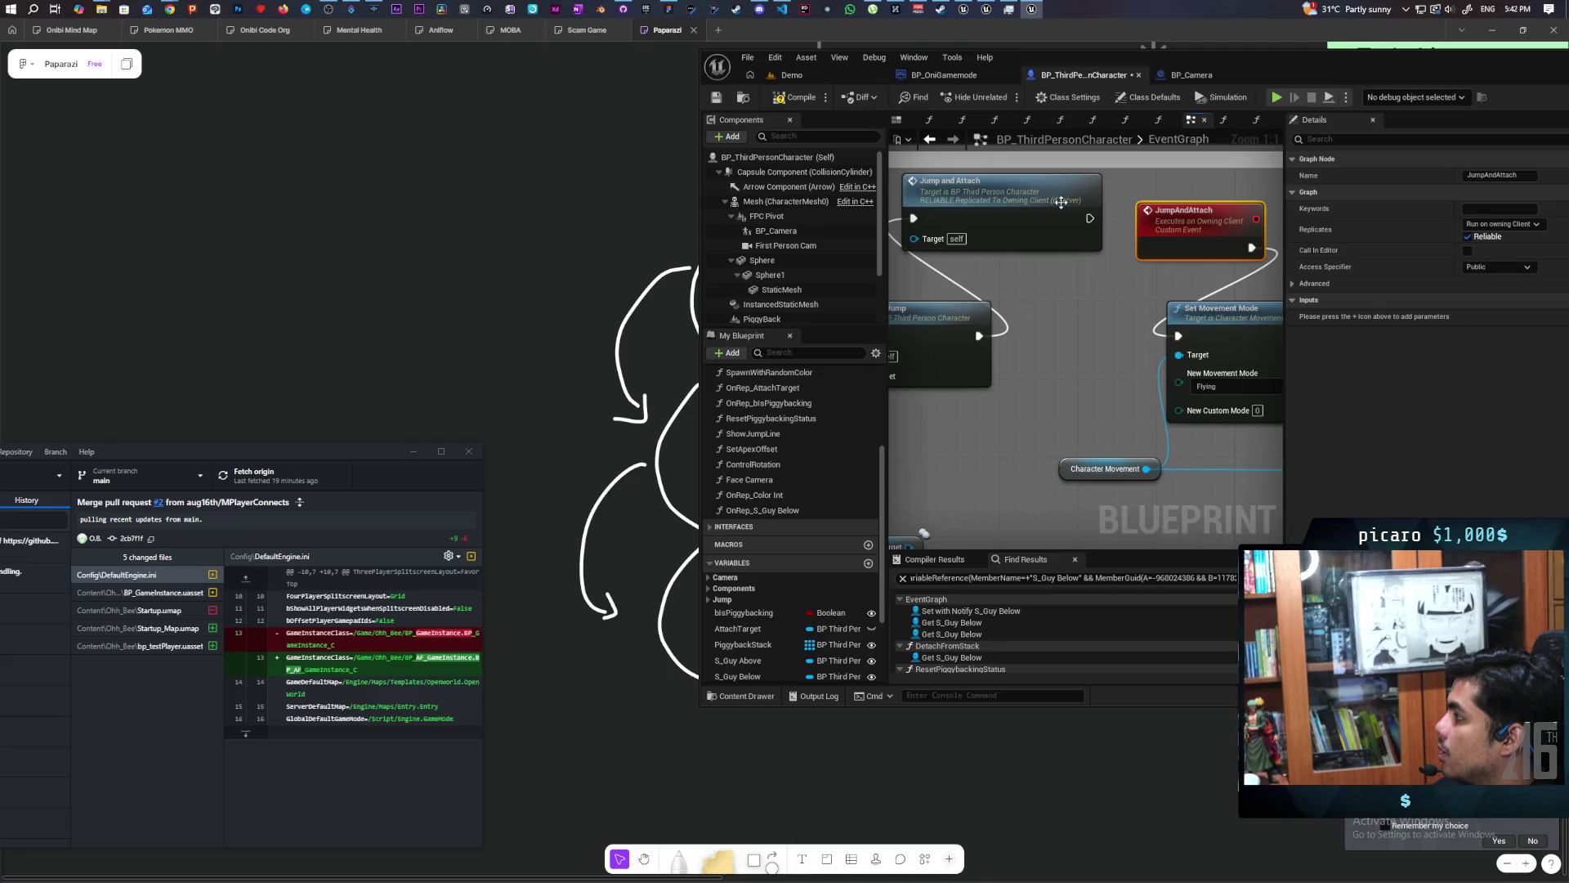
left_click(826, 72)
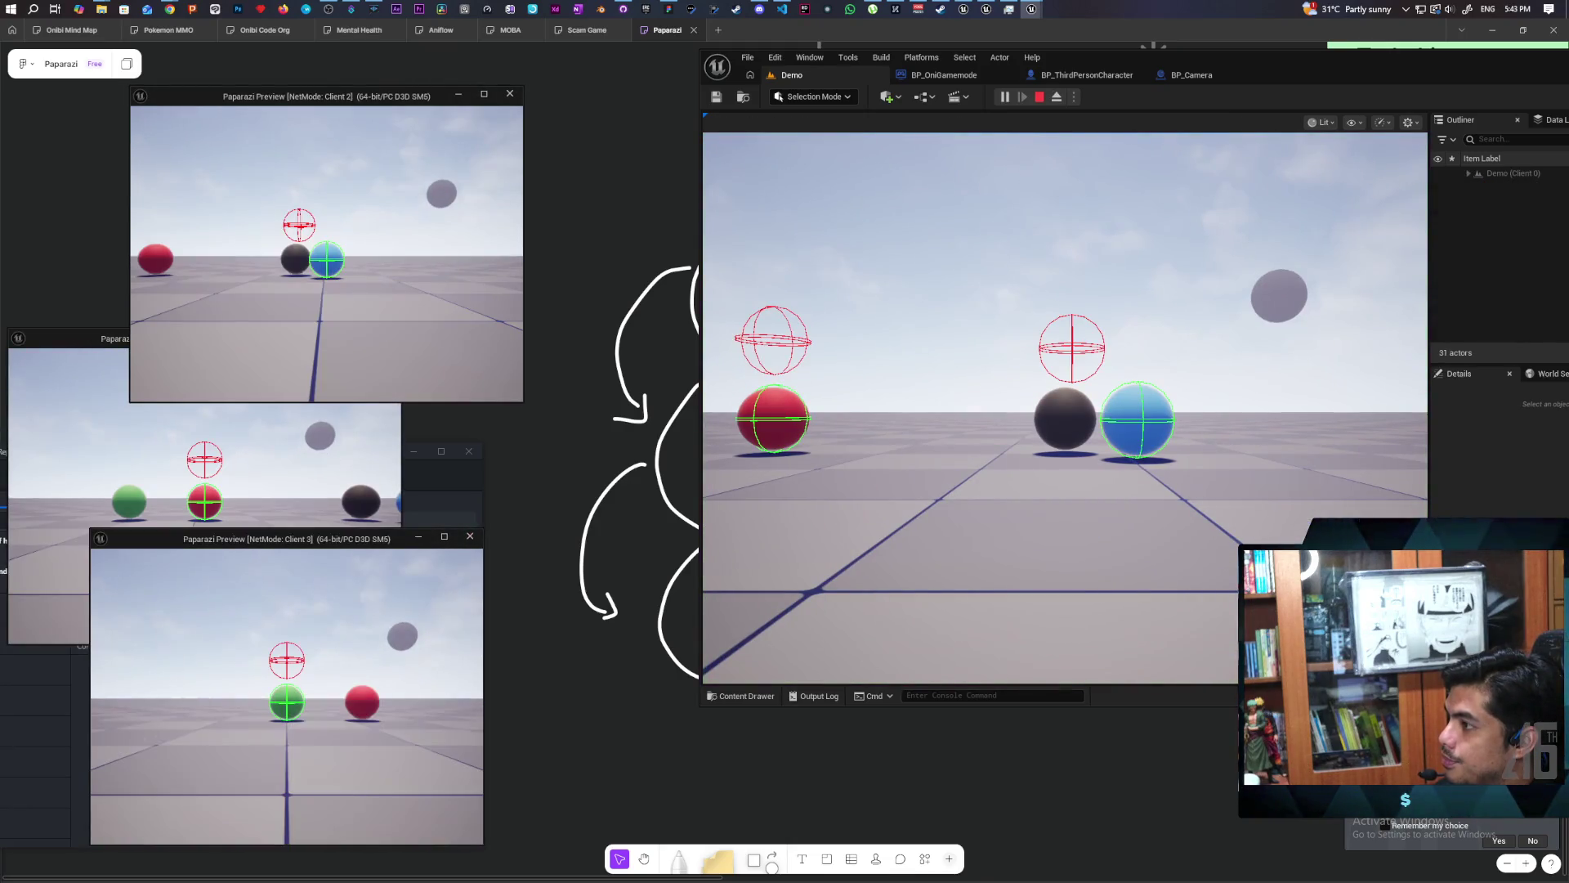
Roll Client 2's blue sphere against the red and green spheres, then stop the test.
key("w")
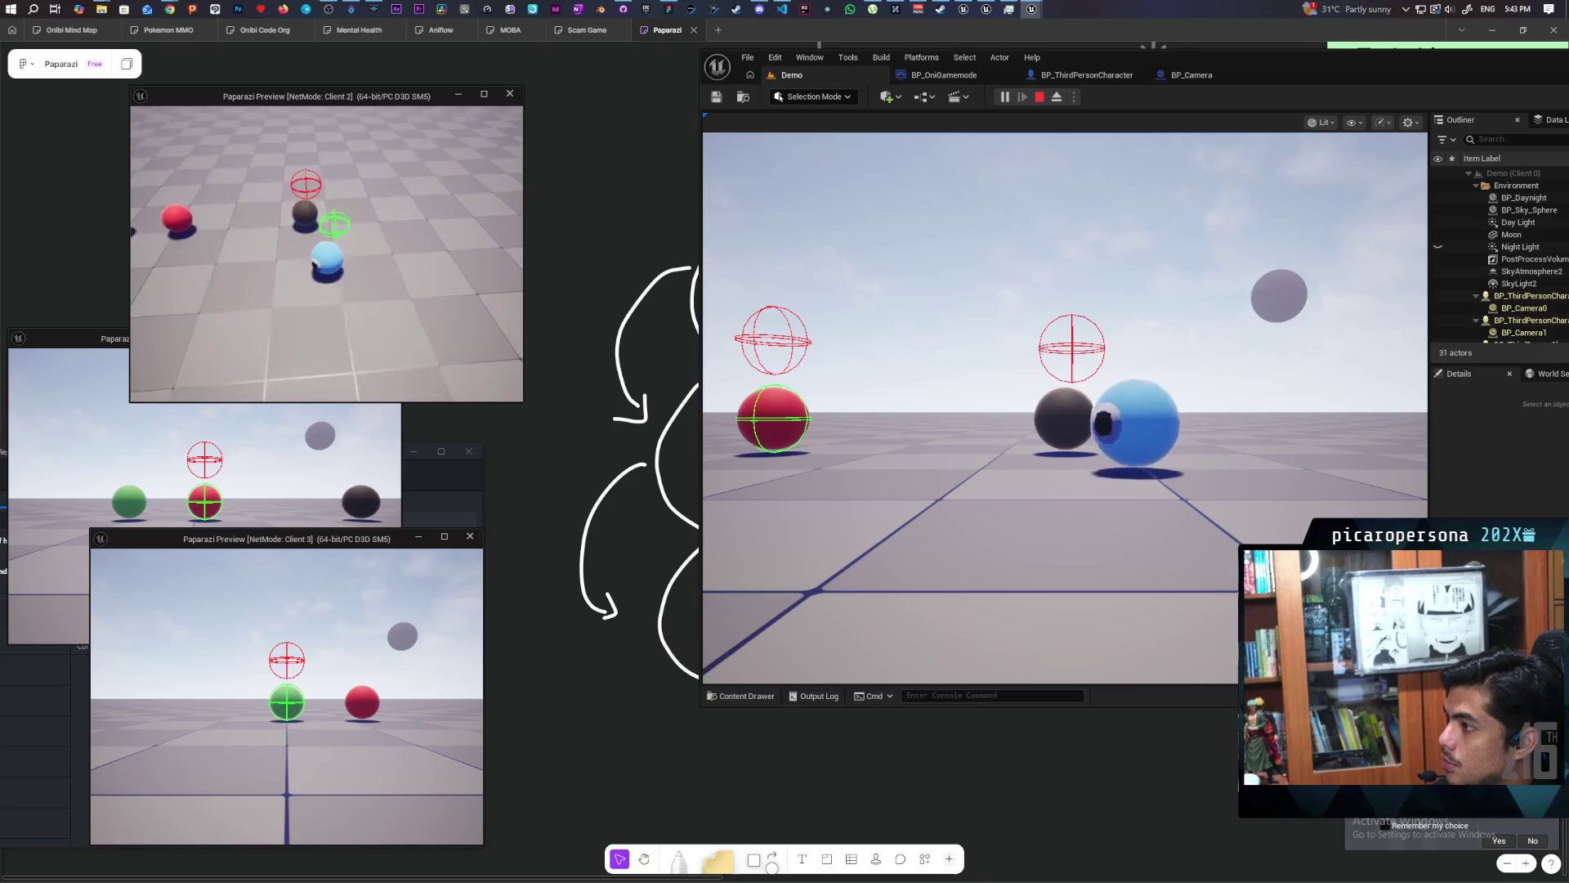
key("w")
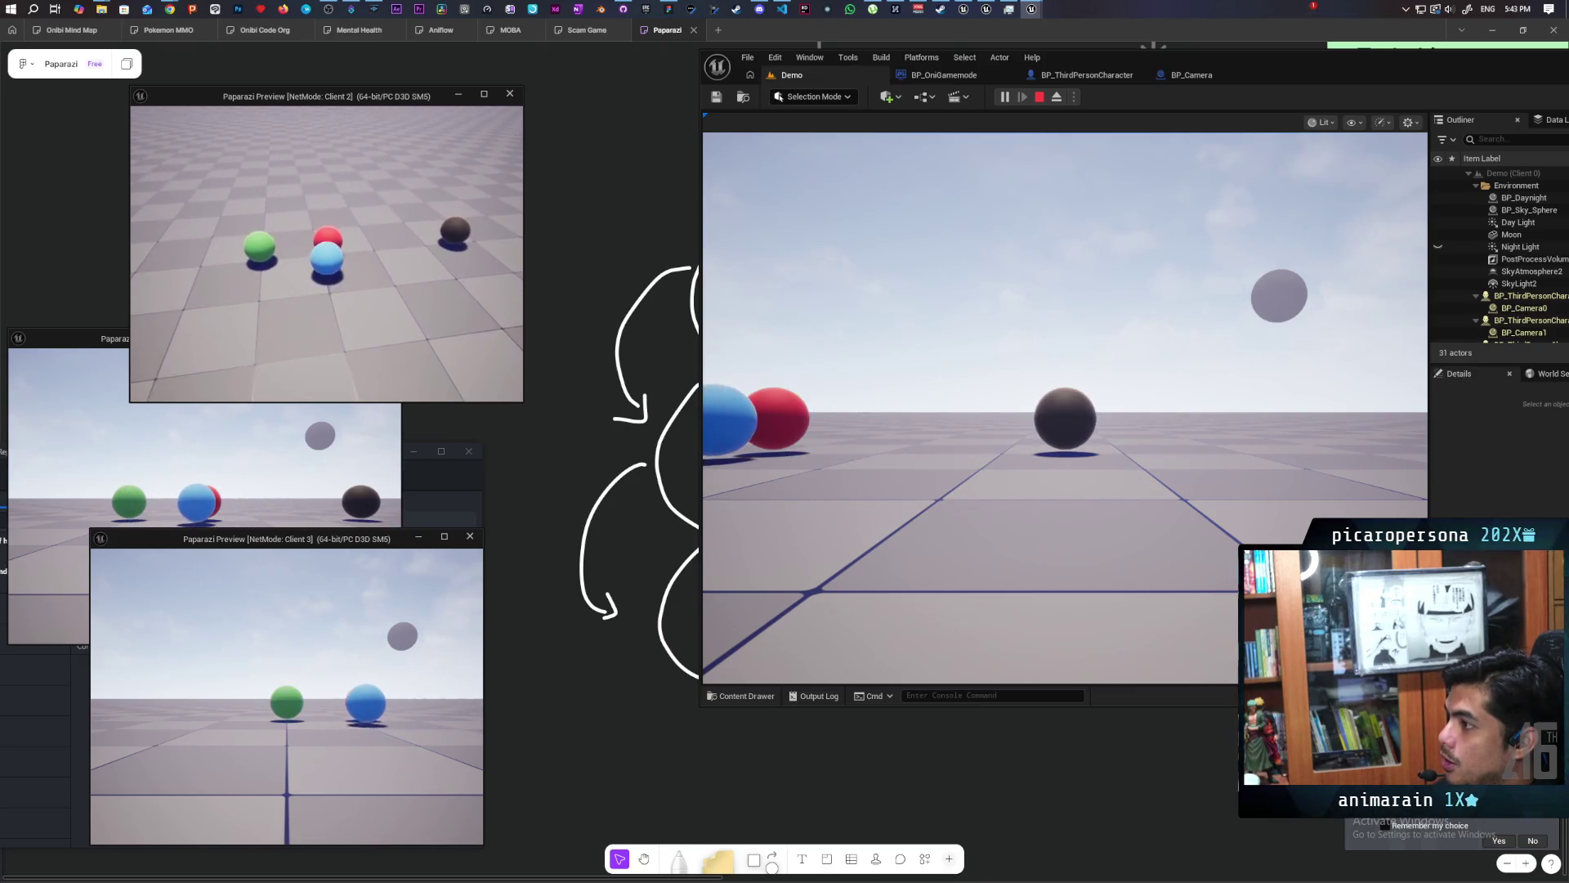
key("w")
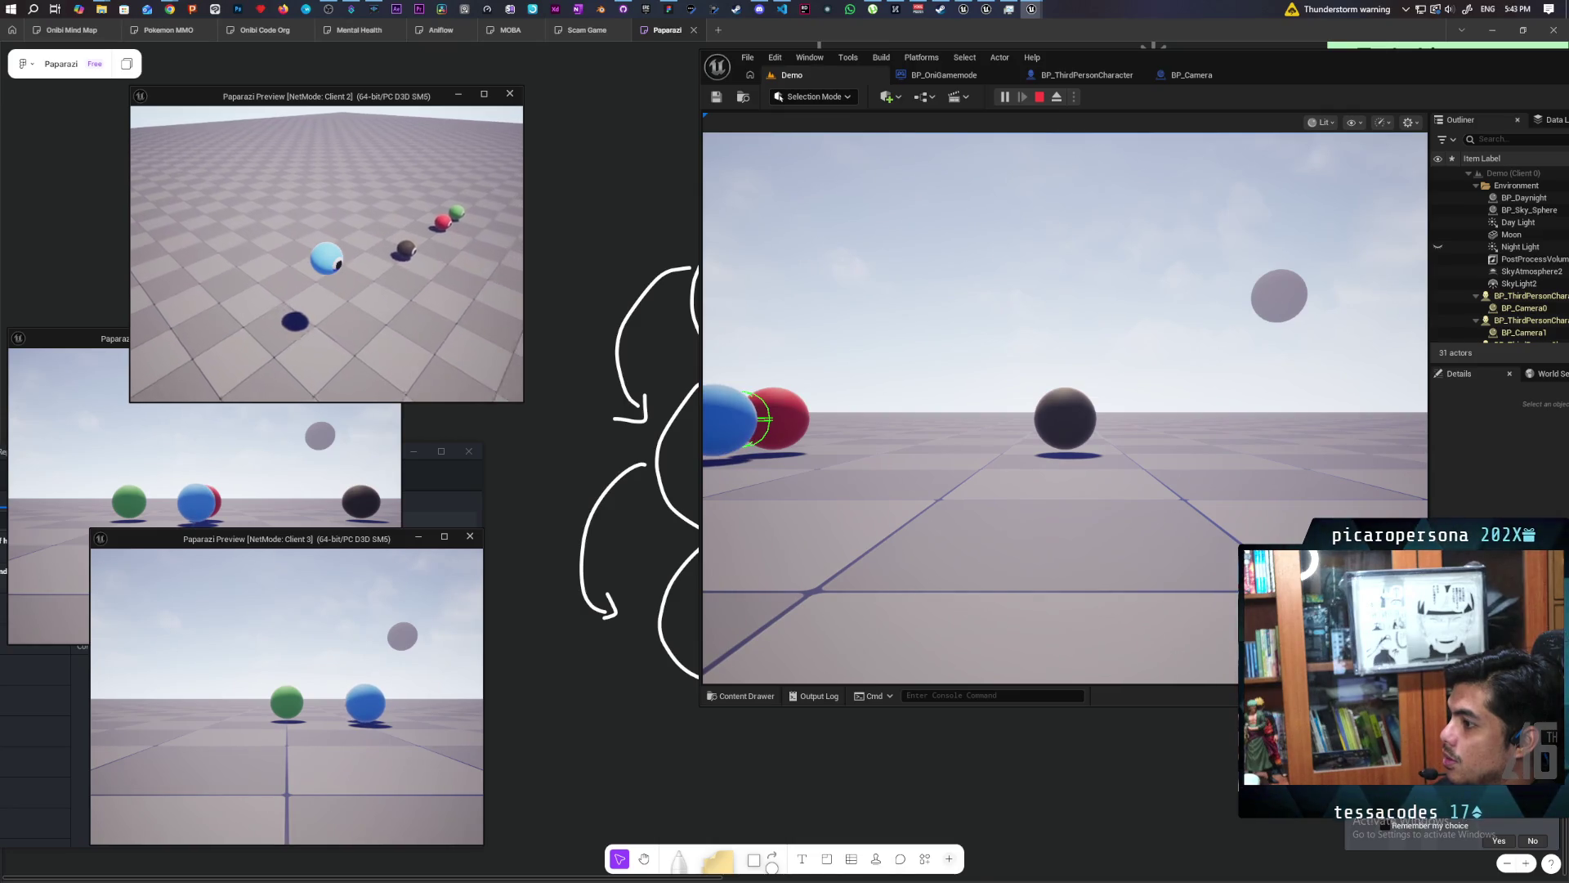
key("Escape")
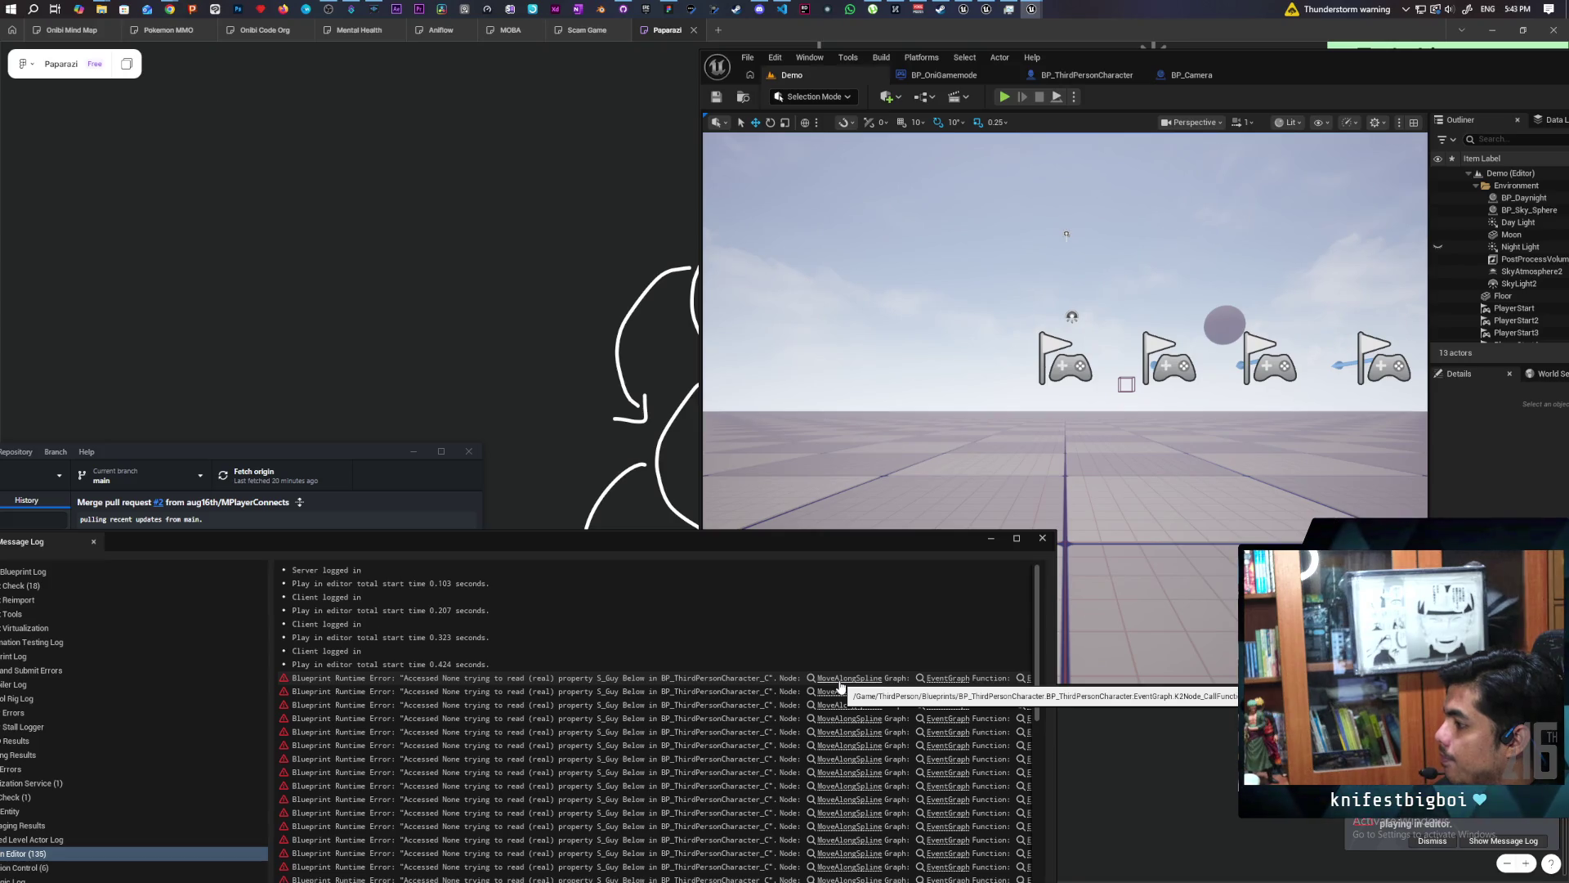
Jump from the Message Log to the Move Along Spline node causing the S_Guy Below error.
left_click(840, 684)
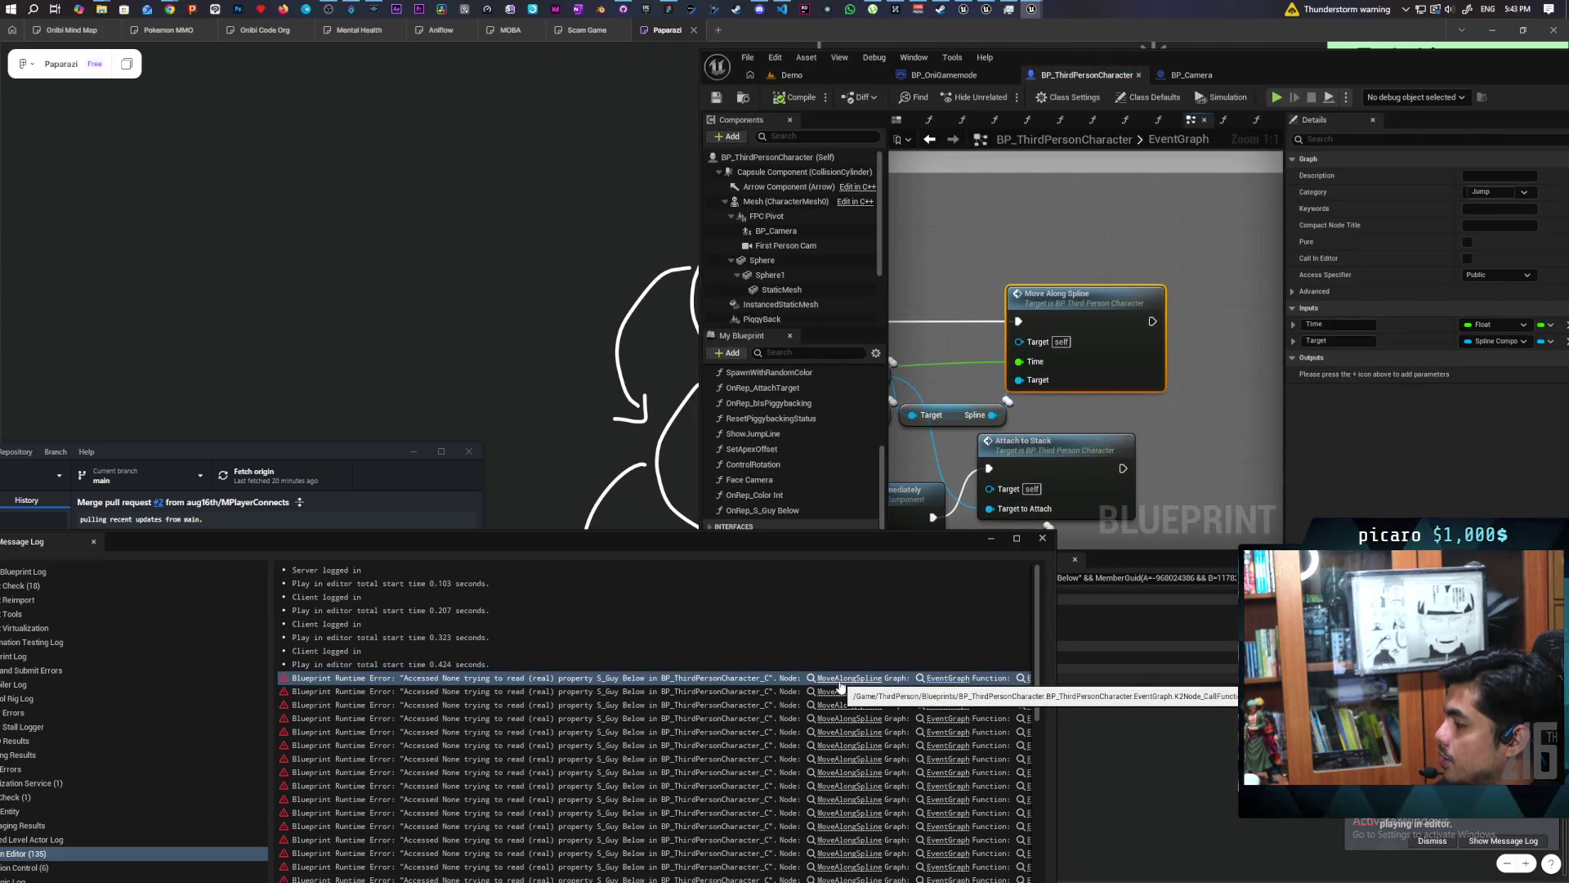
left_click(1042, 538)
mouse_move(1019, 412)
left_mouse_down()
mouse_move(1240, 367)
mouse_move(1172, 382)
mouse_move(1079, 327)
mouse_move(1022, 315)
left_mouse_up()
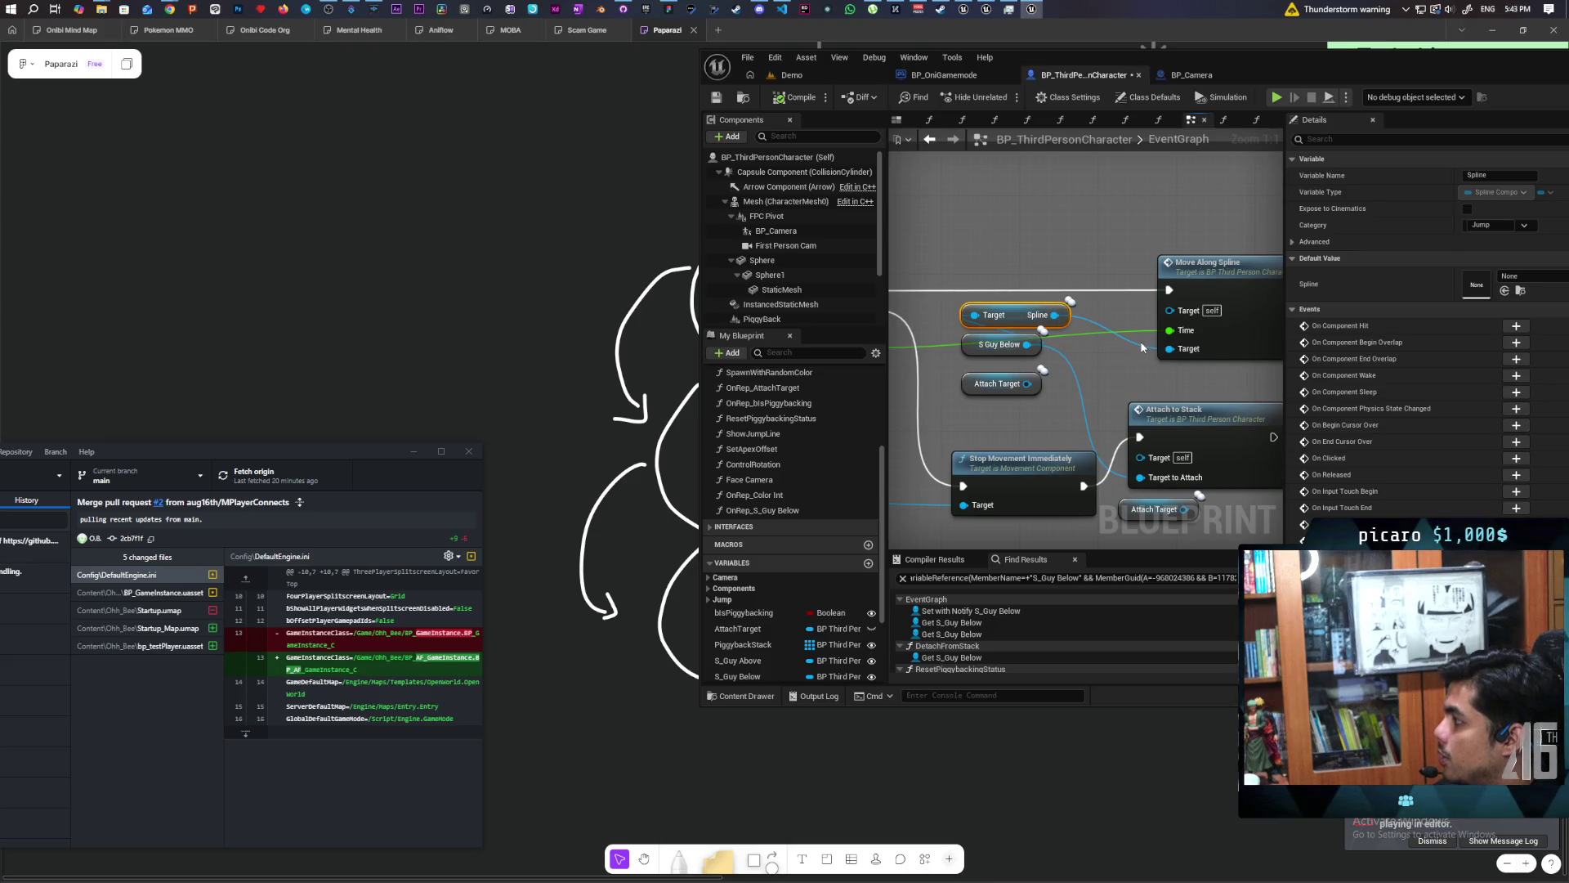
Disconnect the Spline wire from Move Along Spline, compile, and reposition the S_Guy Below getter.
left_click(1138, 343, "alt")
key("F7")
scroll(957, 228, "down", 2)
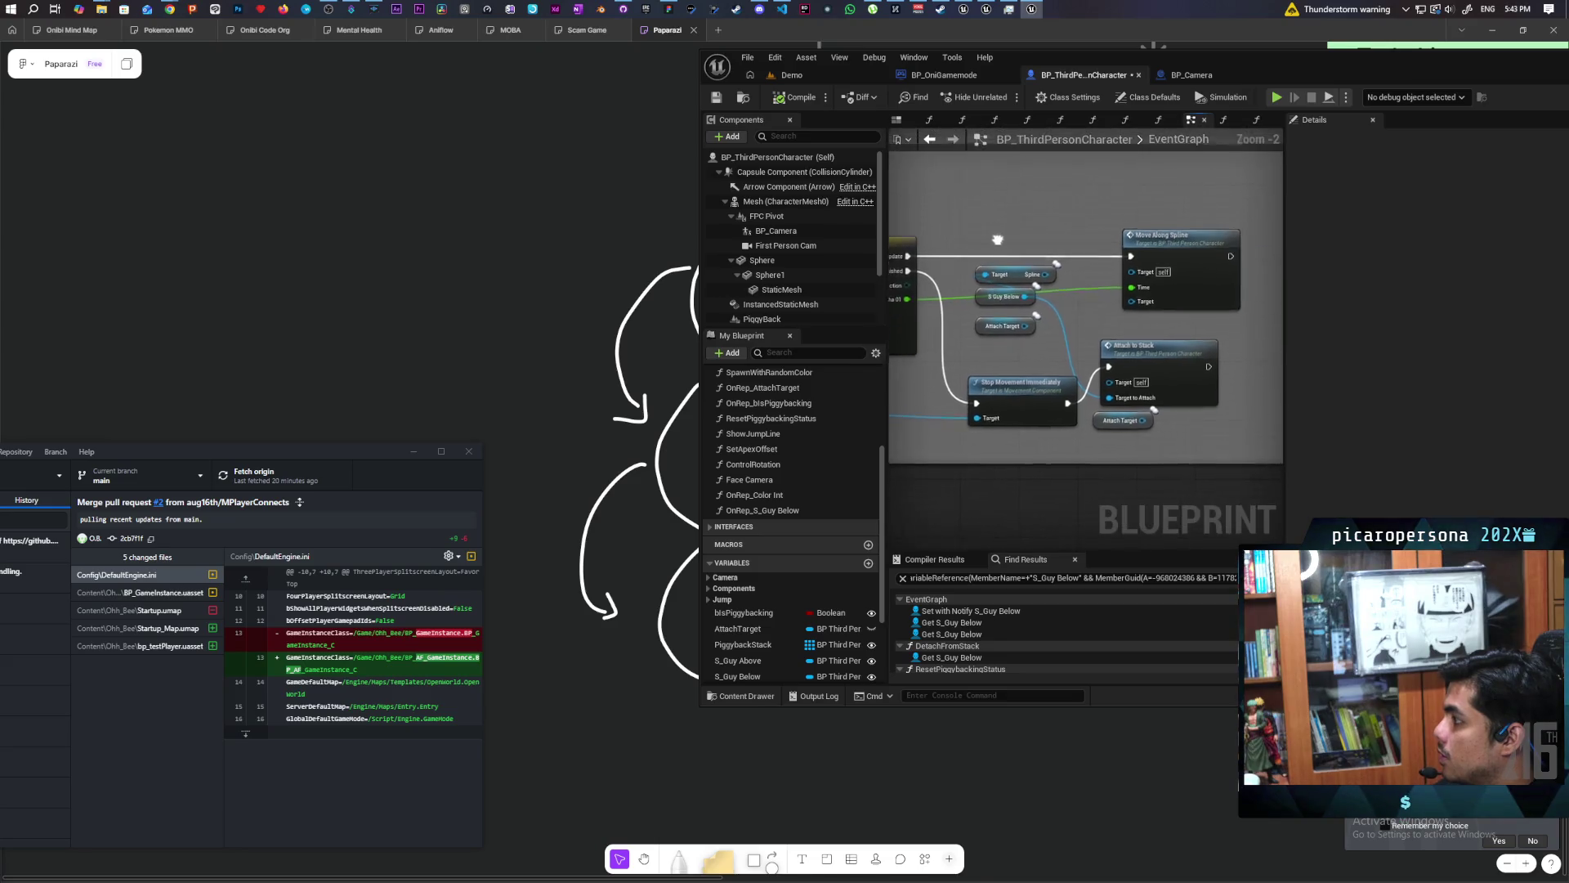
left_click_drag(1011, 296, 983, 318)
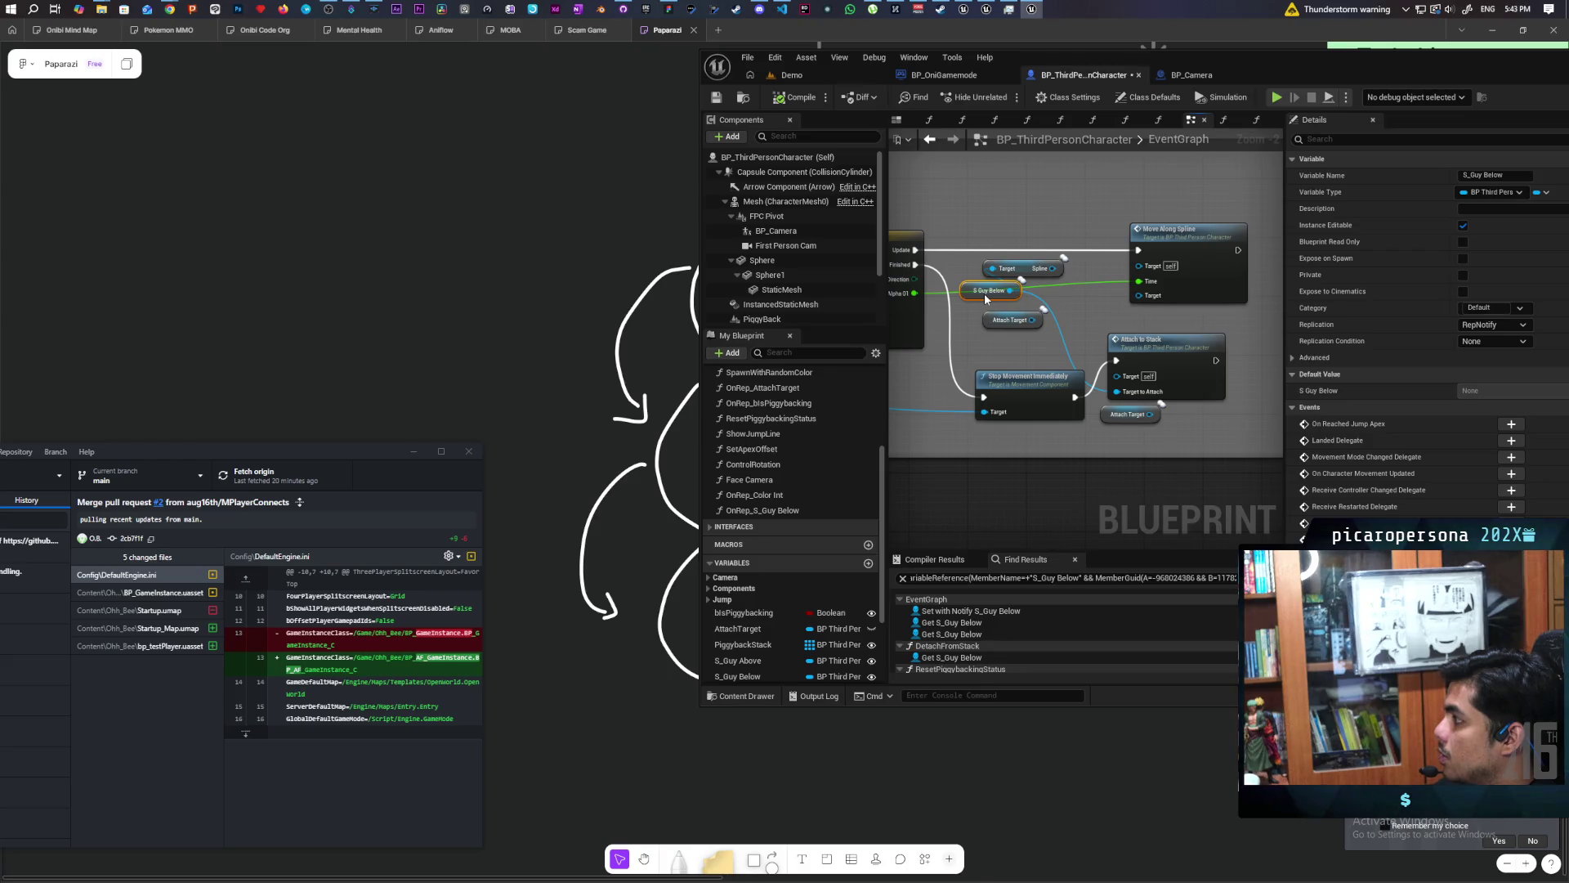
left_click_drag(985, 299, 1017, 306)
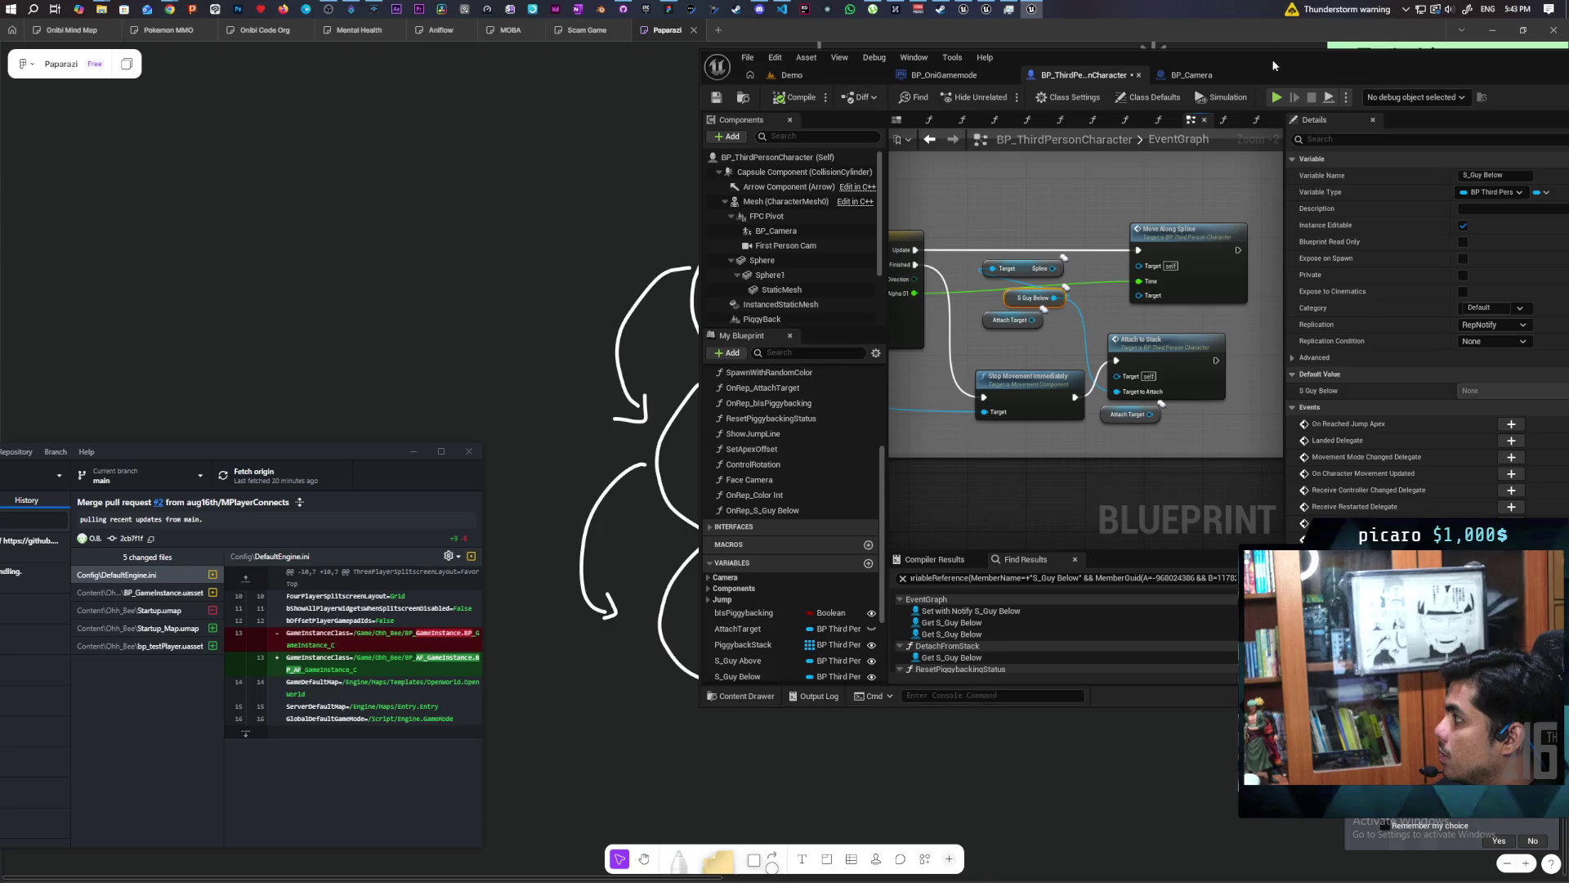
Maximize the Unreal Editor window to fill the whole screen.
double_click(1322, 71)
scroll(747, 448, "down", 5)
scroll(759, 413, "up", 4)
scroll(759, 414, "down", 3)
scroll(639, 326, "up", 3)
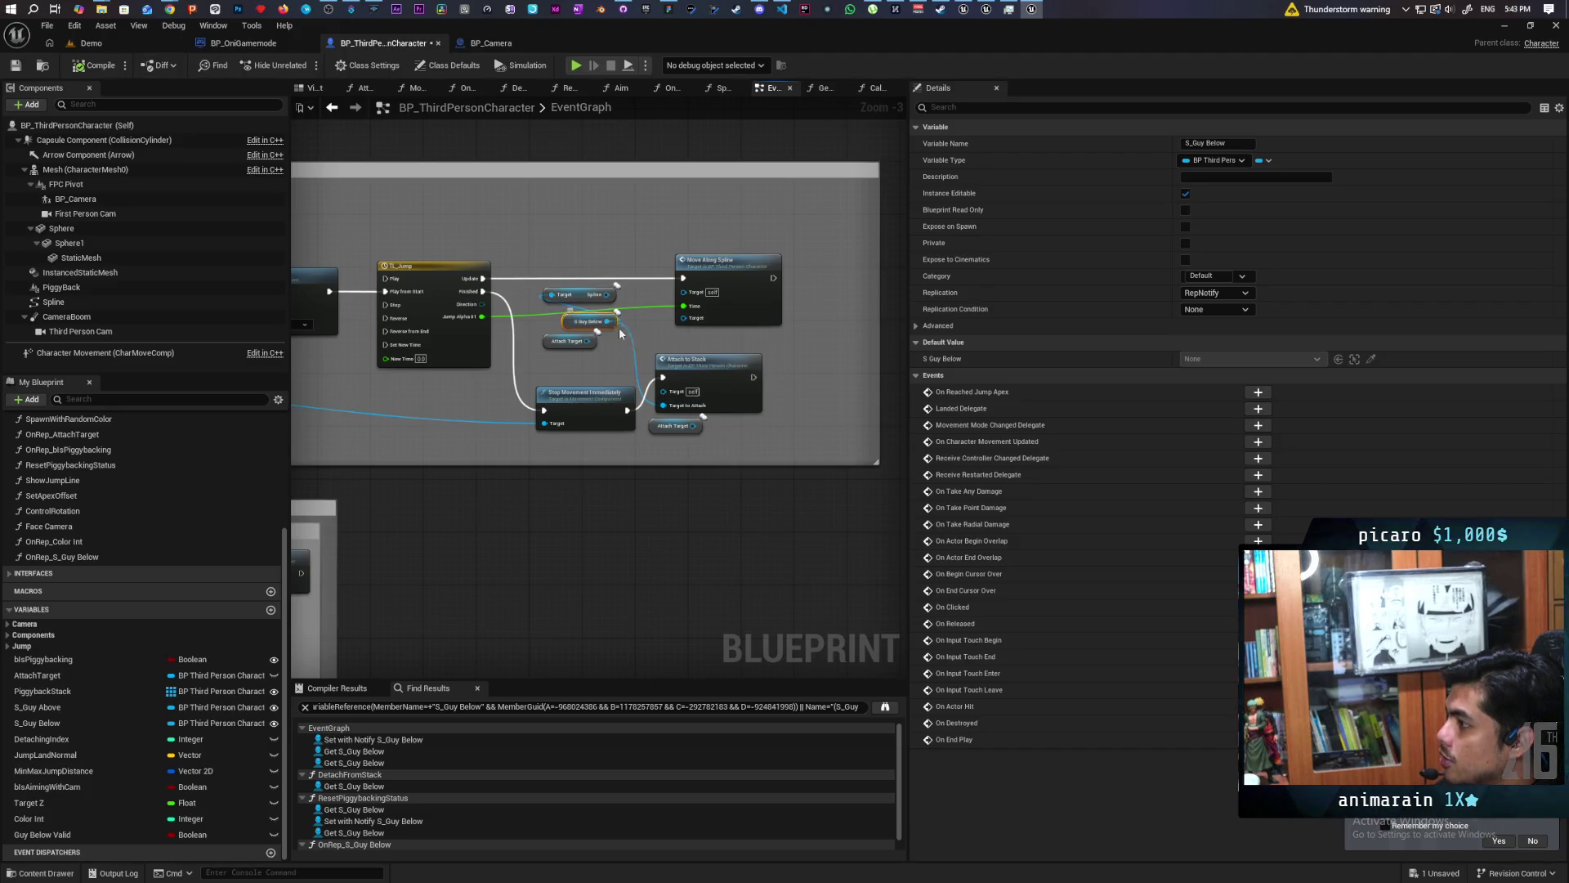
Inspect the Move Along Spline function graph and its Spline getter, then return to EventGraph.
scroll(654, 372, "up", 3)
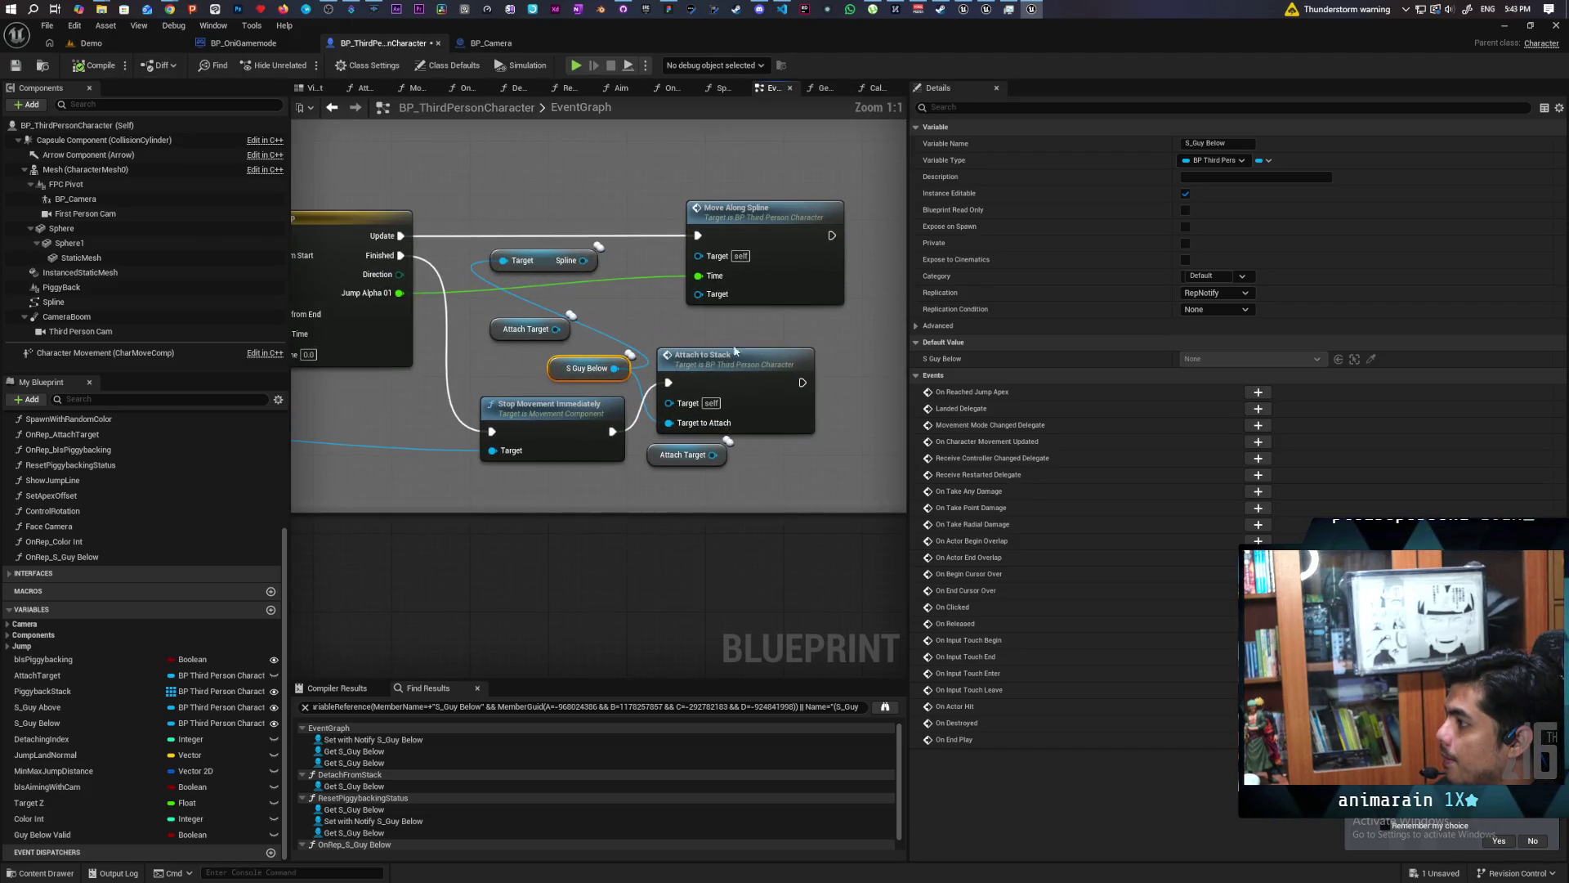
left_click(740, 356)
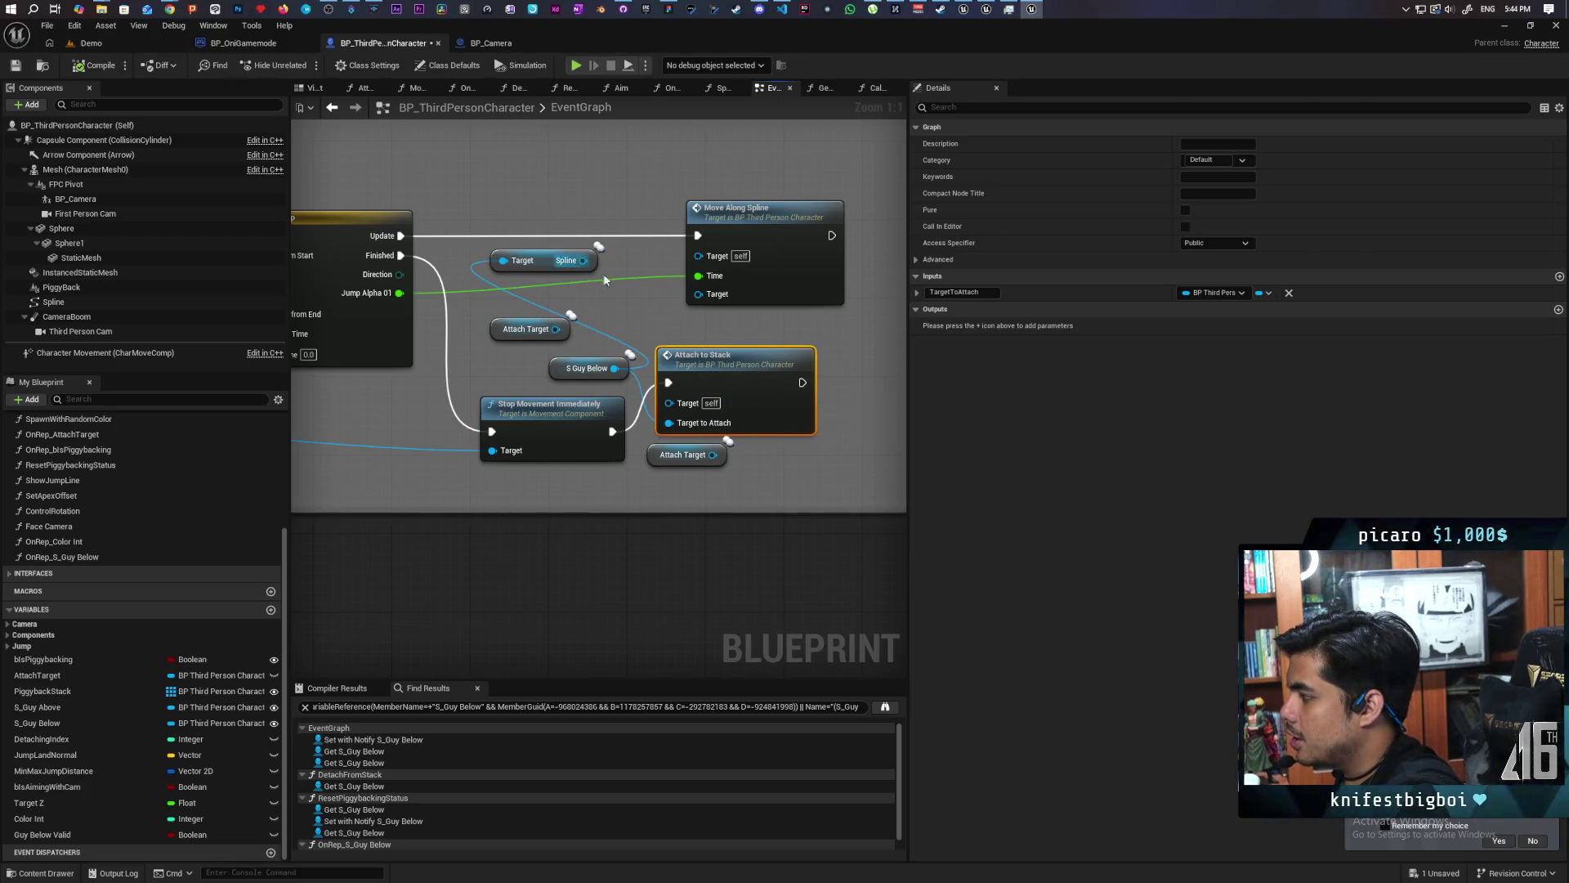
double_click(715, 279)
mouse_move(431, 389)
left_mouse_down()
mouse_move(491, 497)
mouse_move(498, 470)
left_mouse_up()
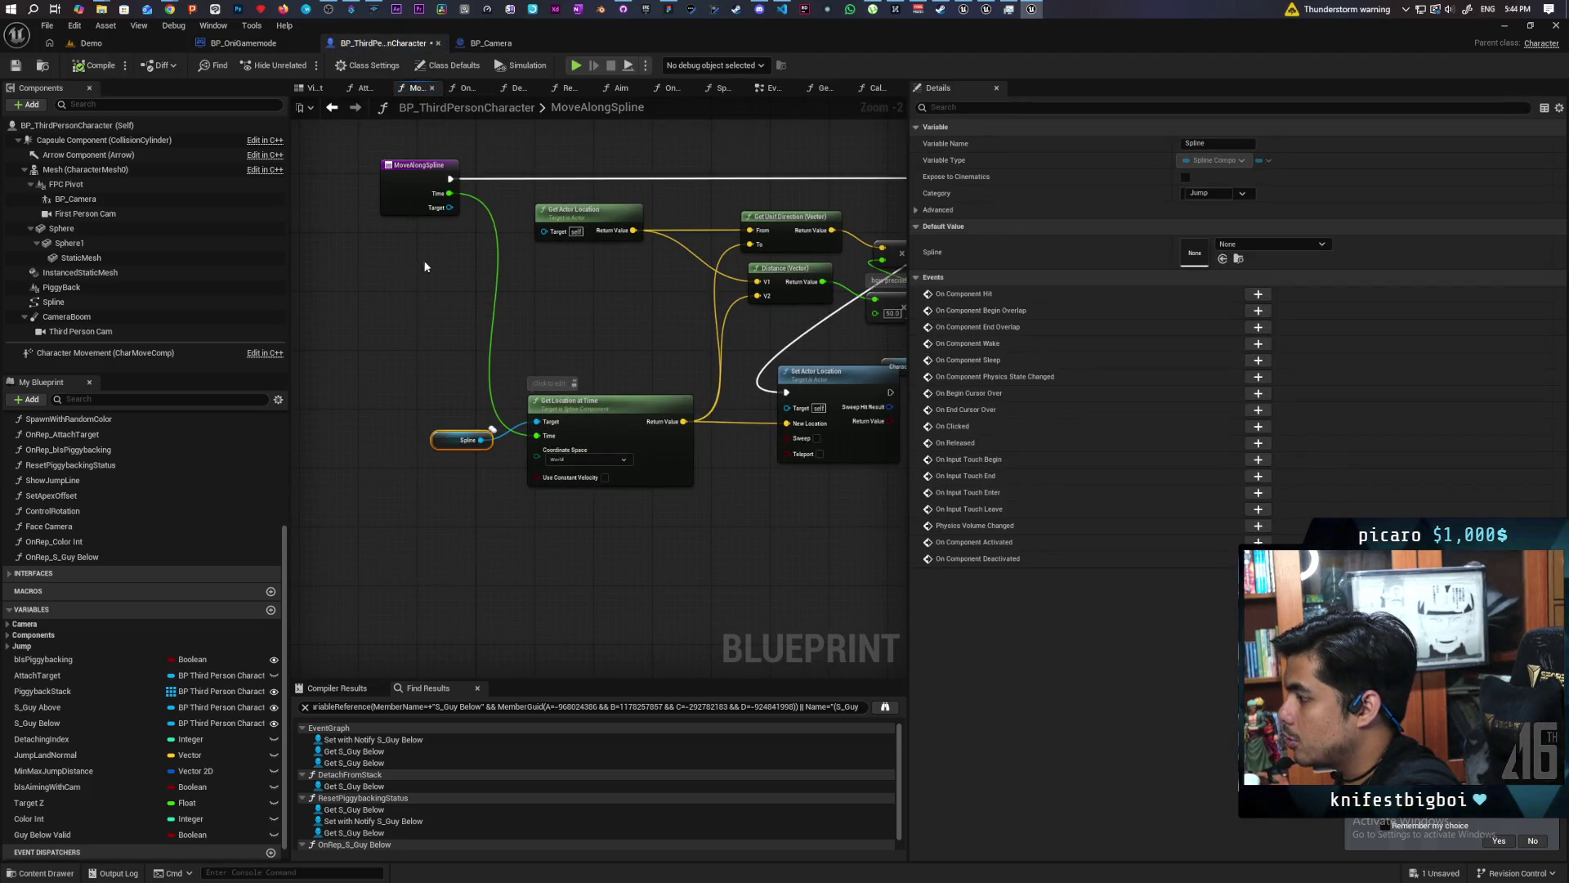
left_click(332, 107)
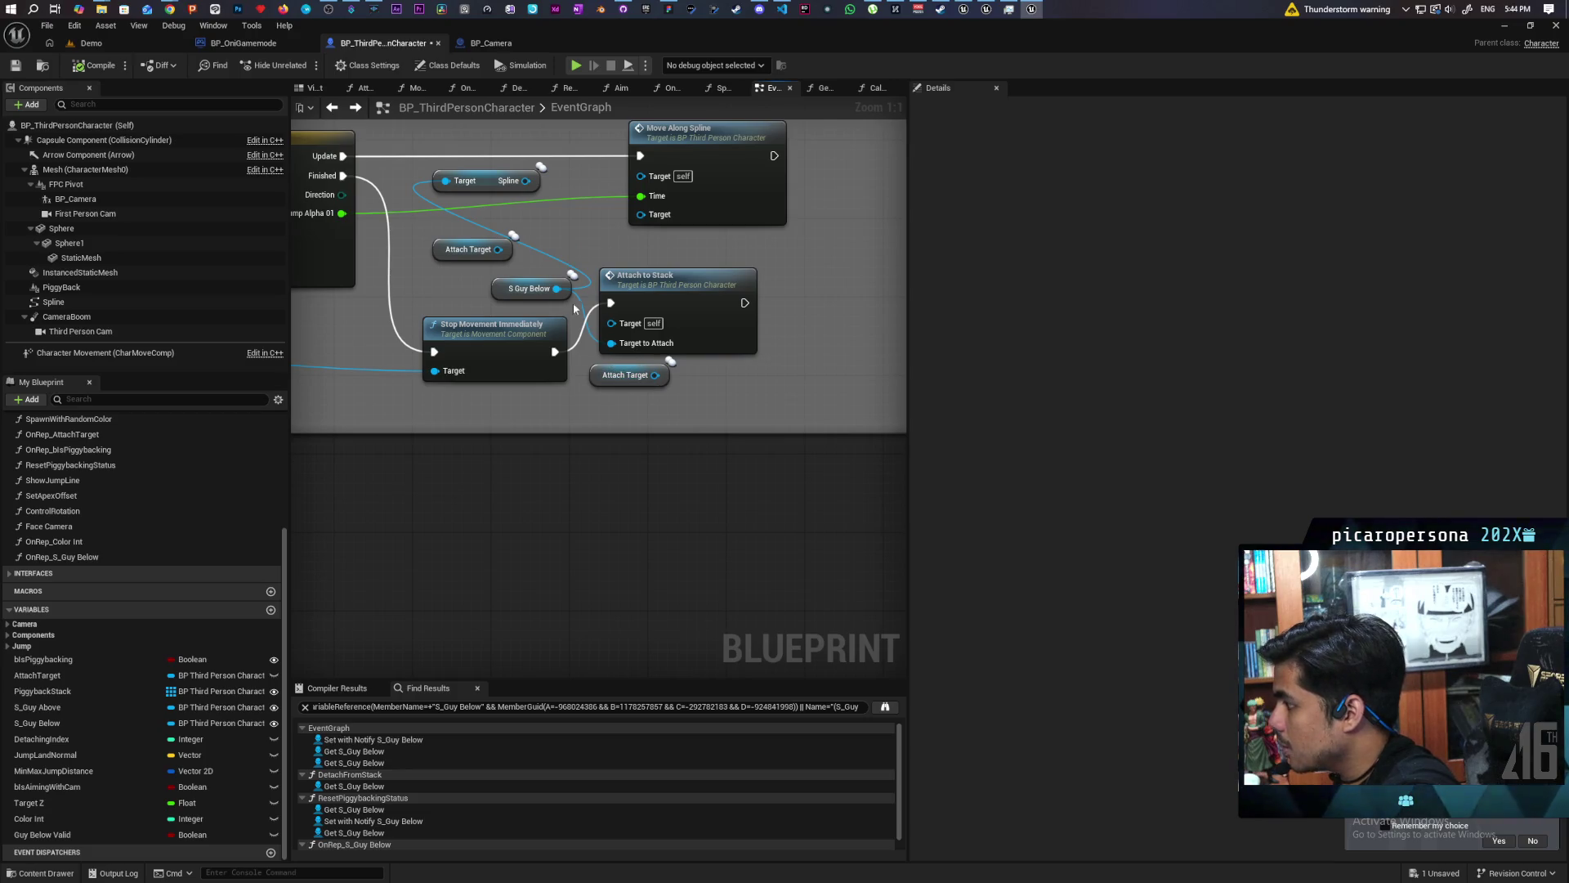
Move Attach to Stack to the right and place the Attach Target getter below it.
left_click_drag(680, 306, 732, 306)
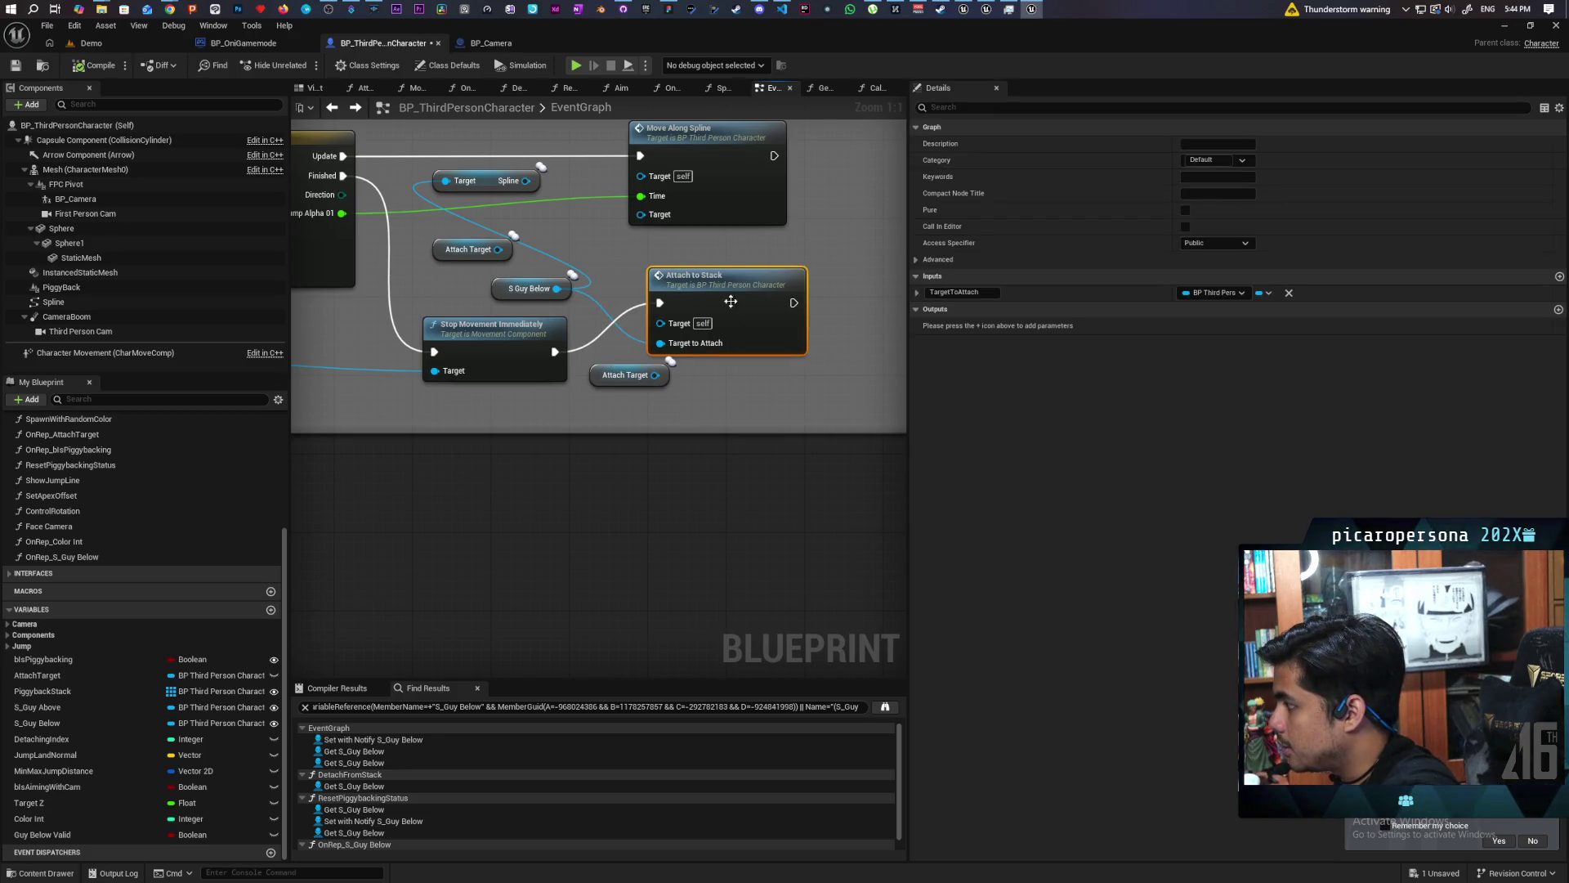
left_click_drag(590, 380, 737, 402)
mouse_move(720, 291)
left_mouse_down()
mouse_move(769, 291)
mouse_move(723, 297)
left_mouse_up()
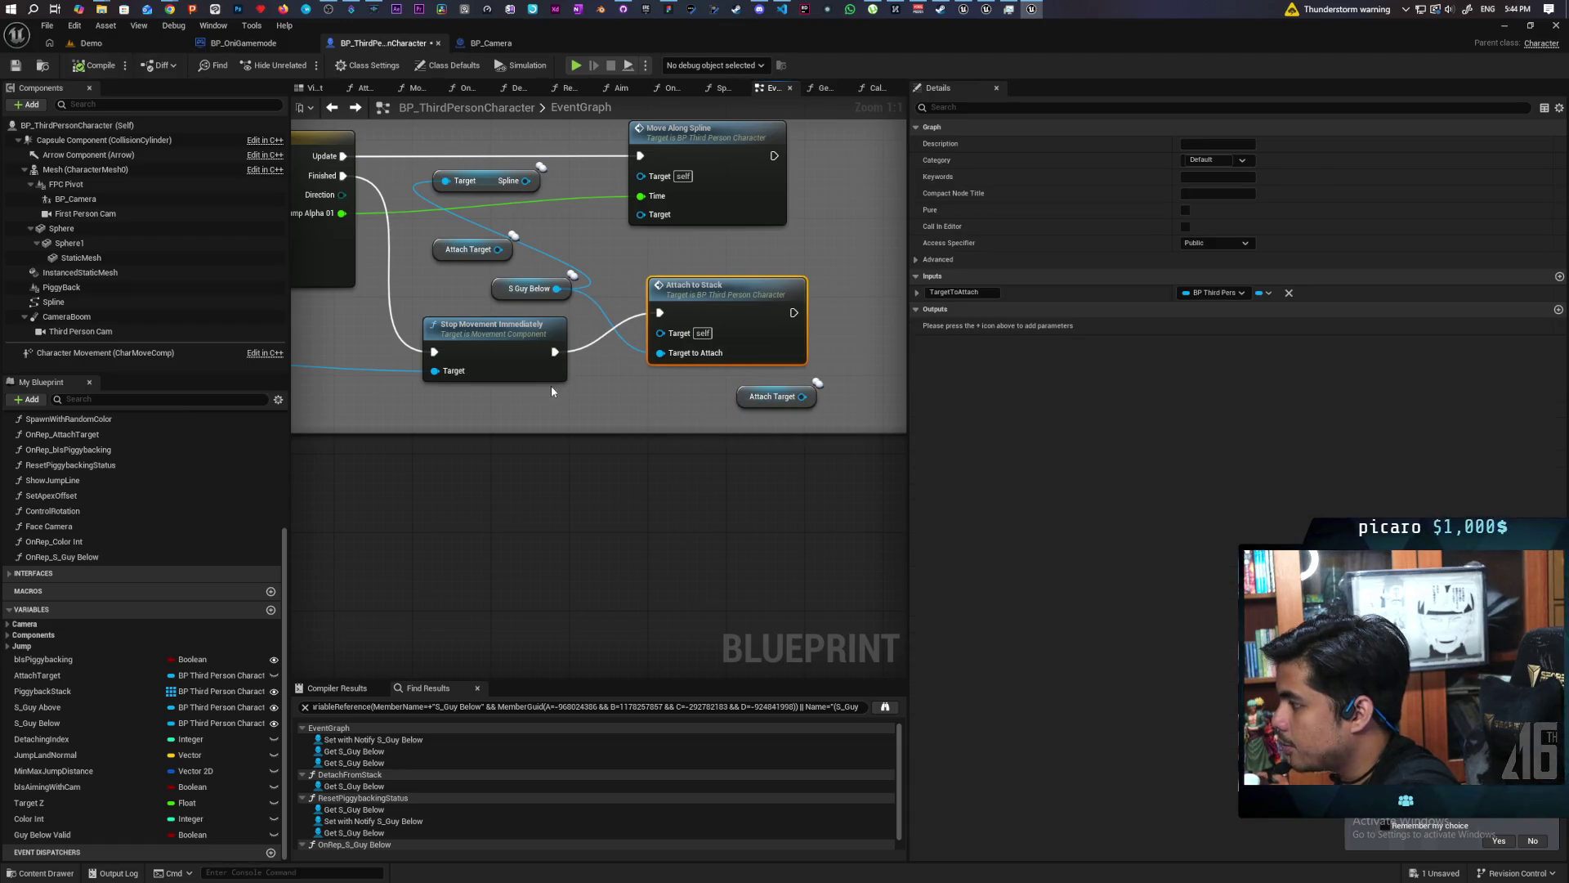
scroll(584, 391, "down", 2)
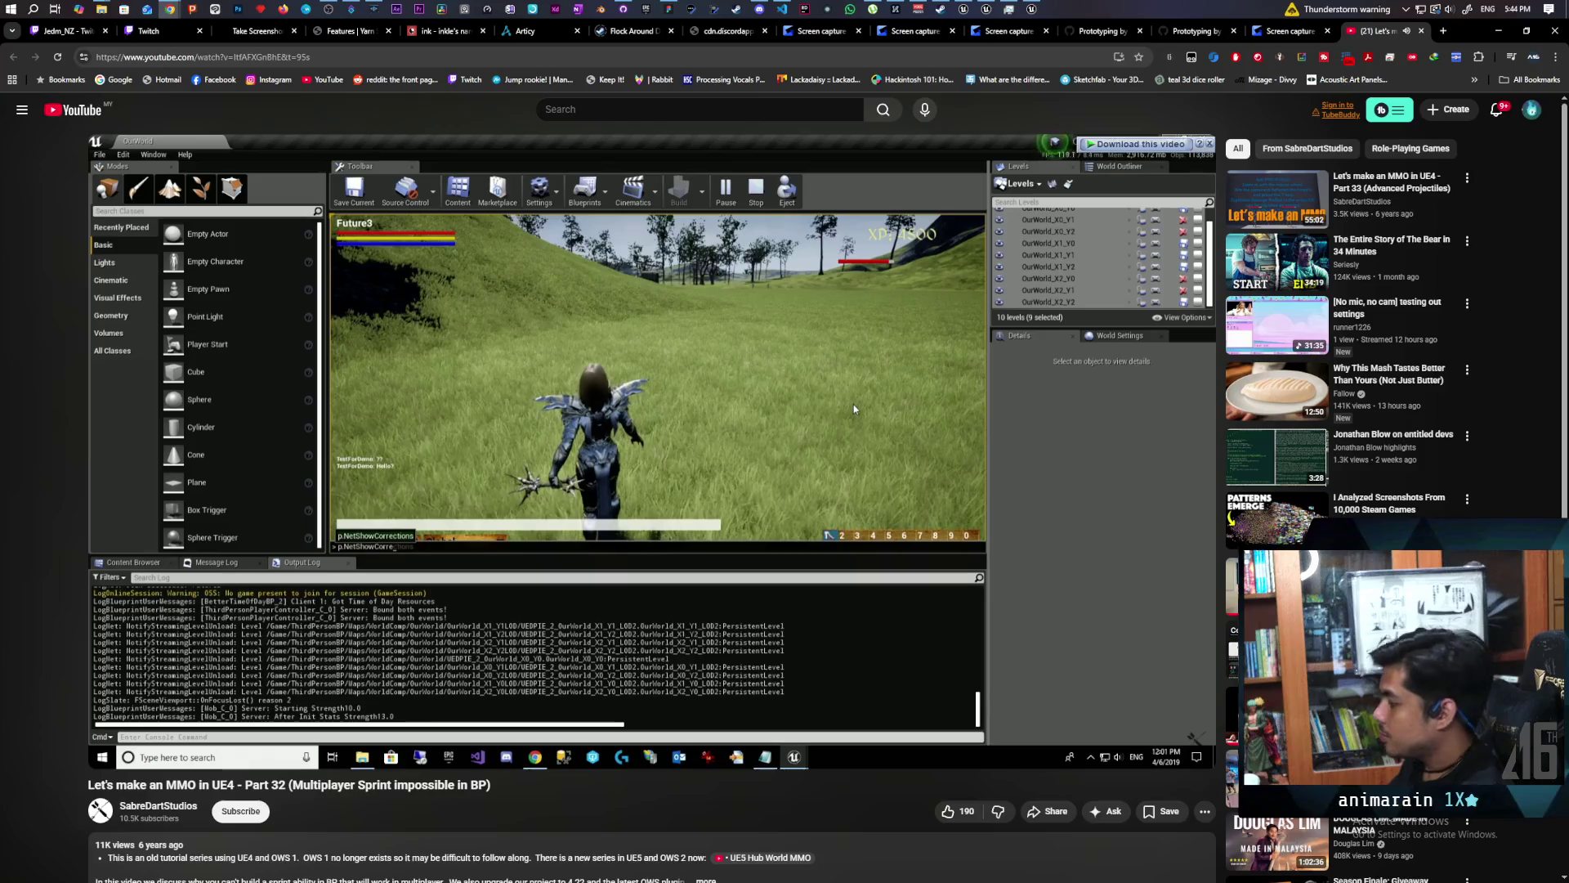
Watch the Part 32 tutorial and pause it on the grassland gameplay test.
mouse_move(689, 421)
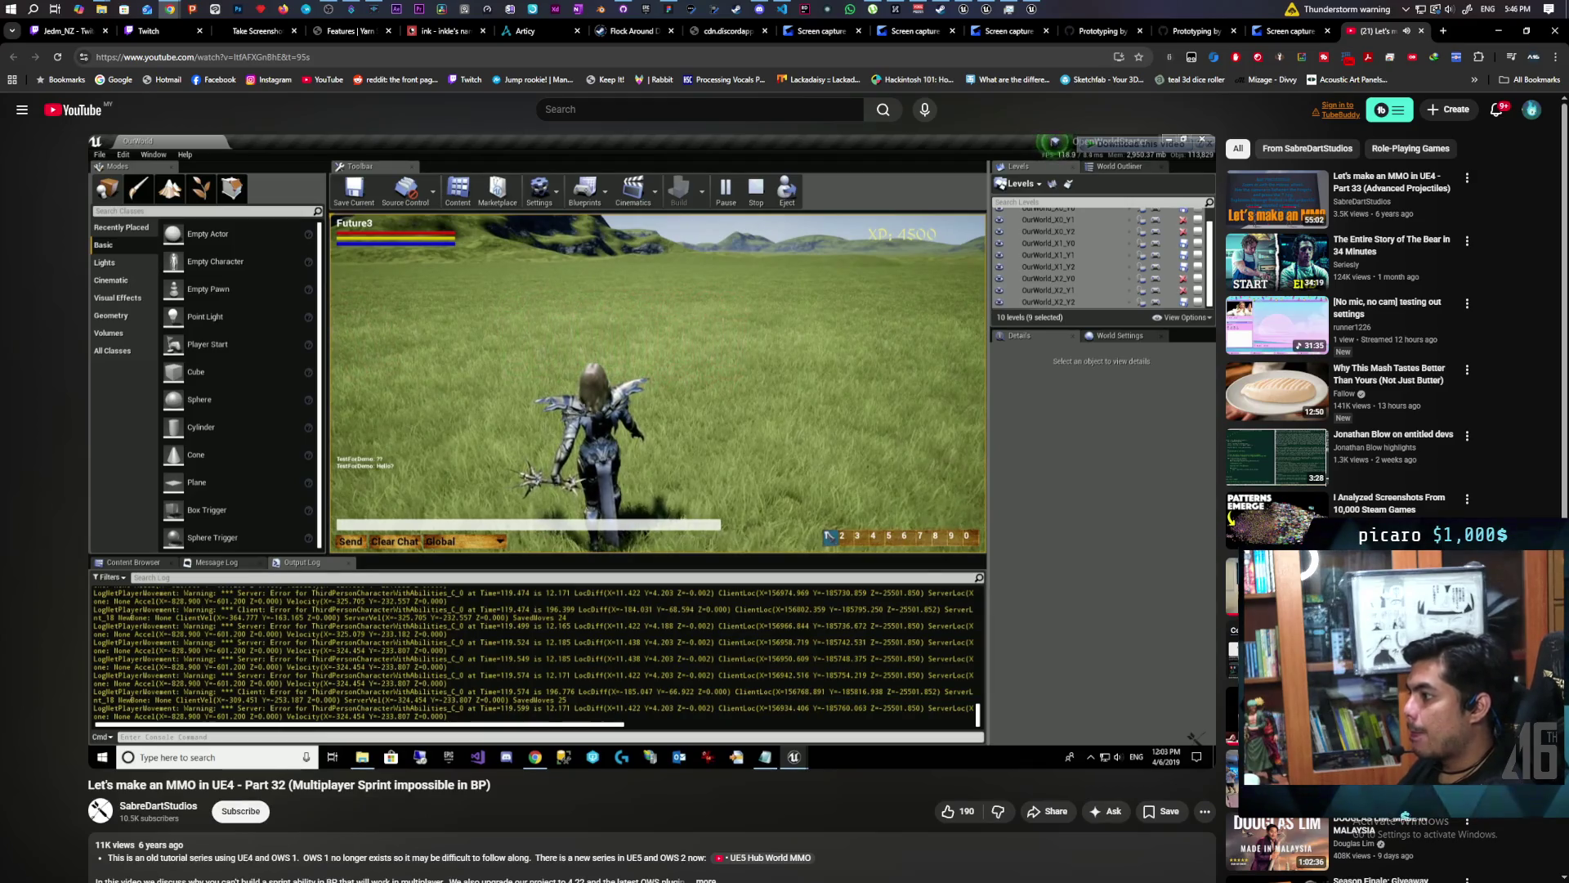
left_click(845, 444)
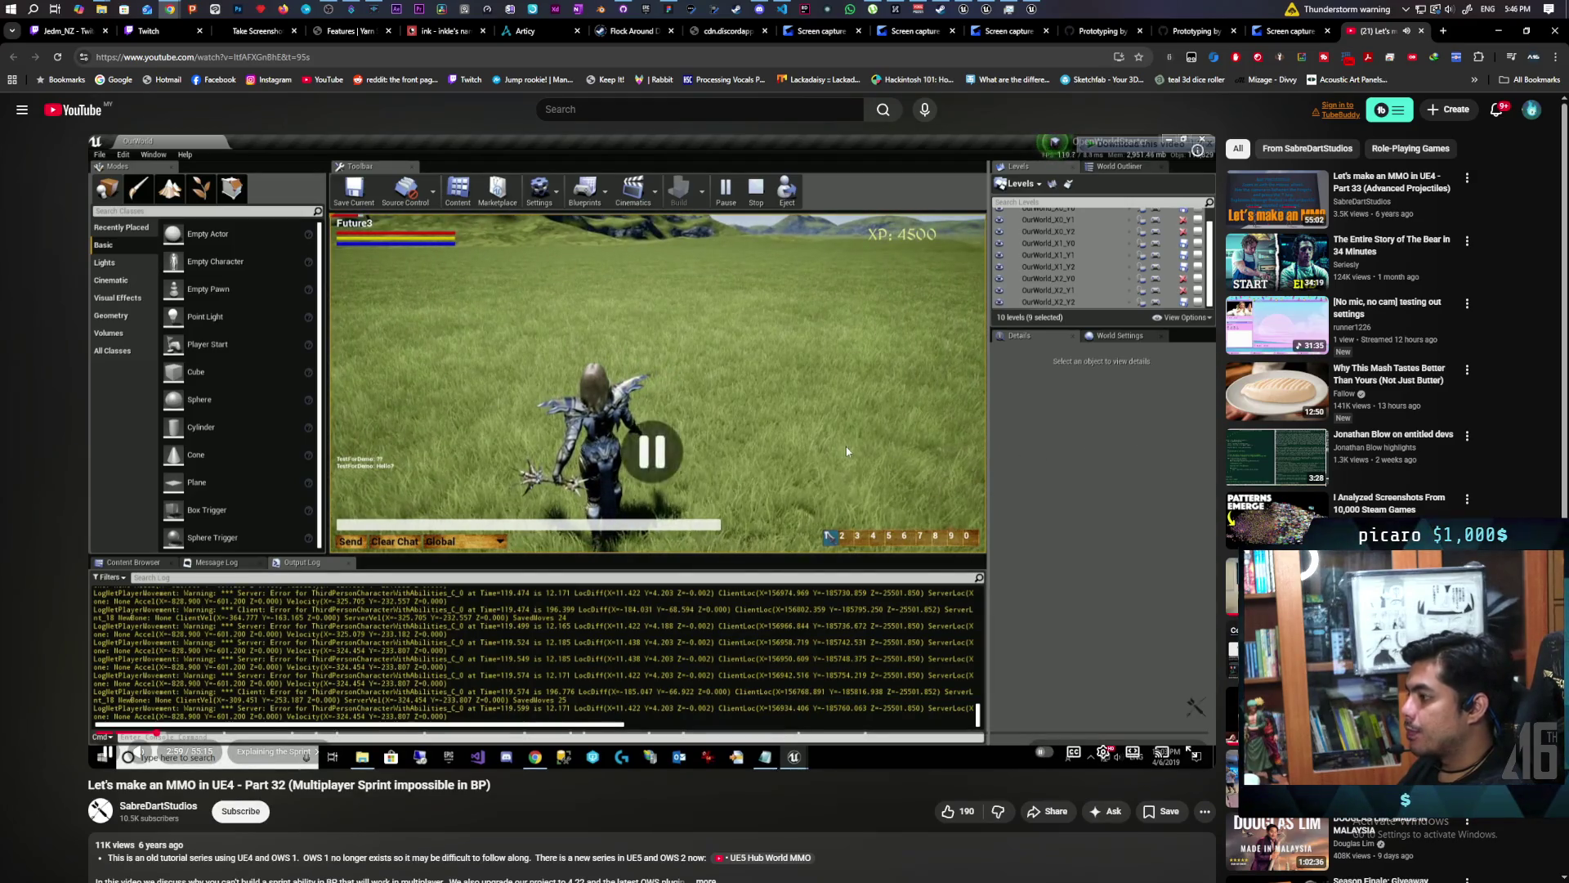
Back in the blueprint, bring the TL_Jump area of the jump graph into view.
left_click(1498, 31)
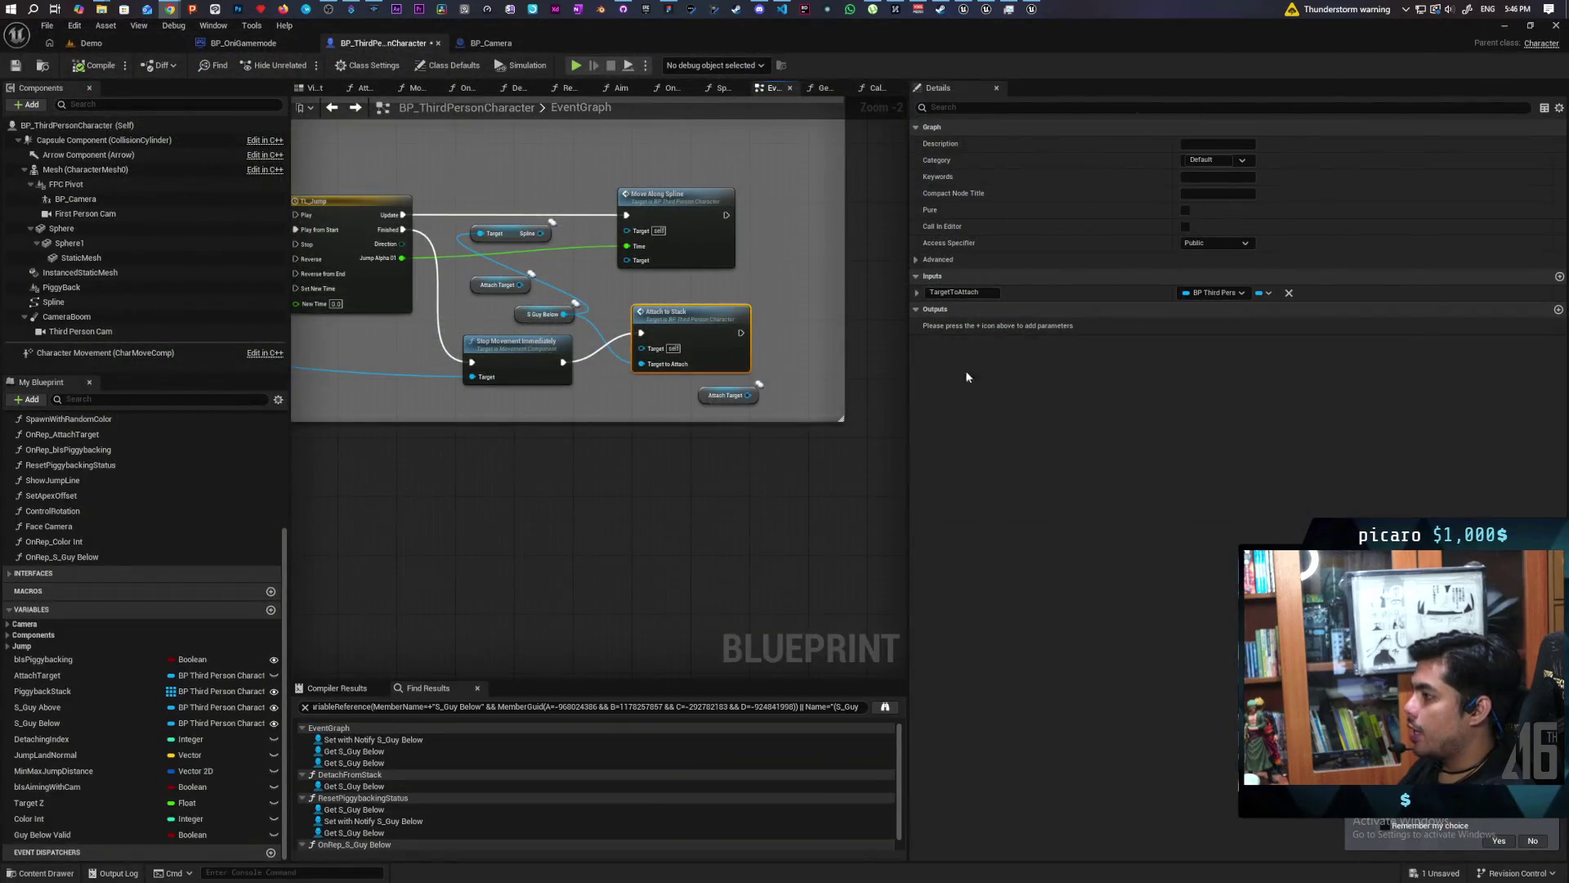
scroll(531, 482, "up", 1)
scroll(555, 492, "down", 4)
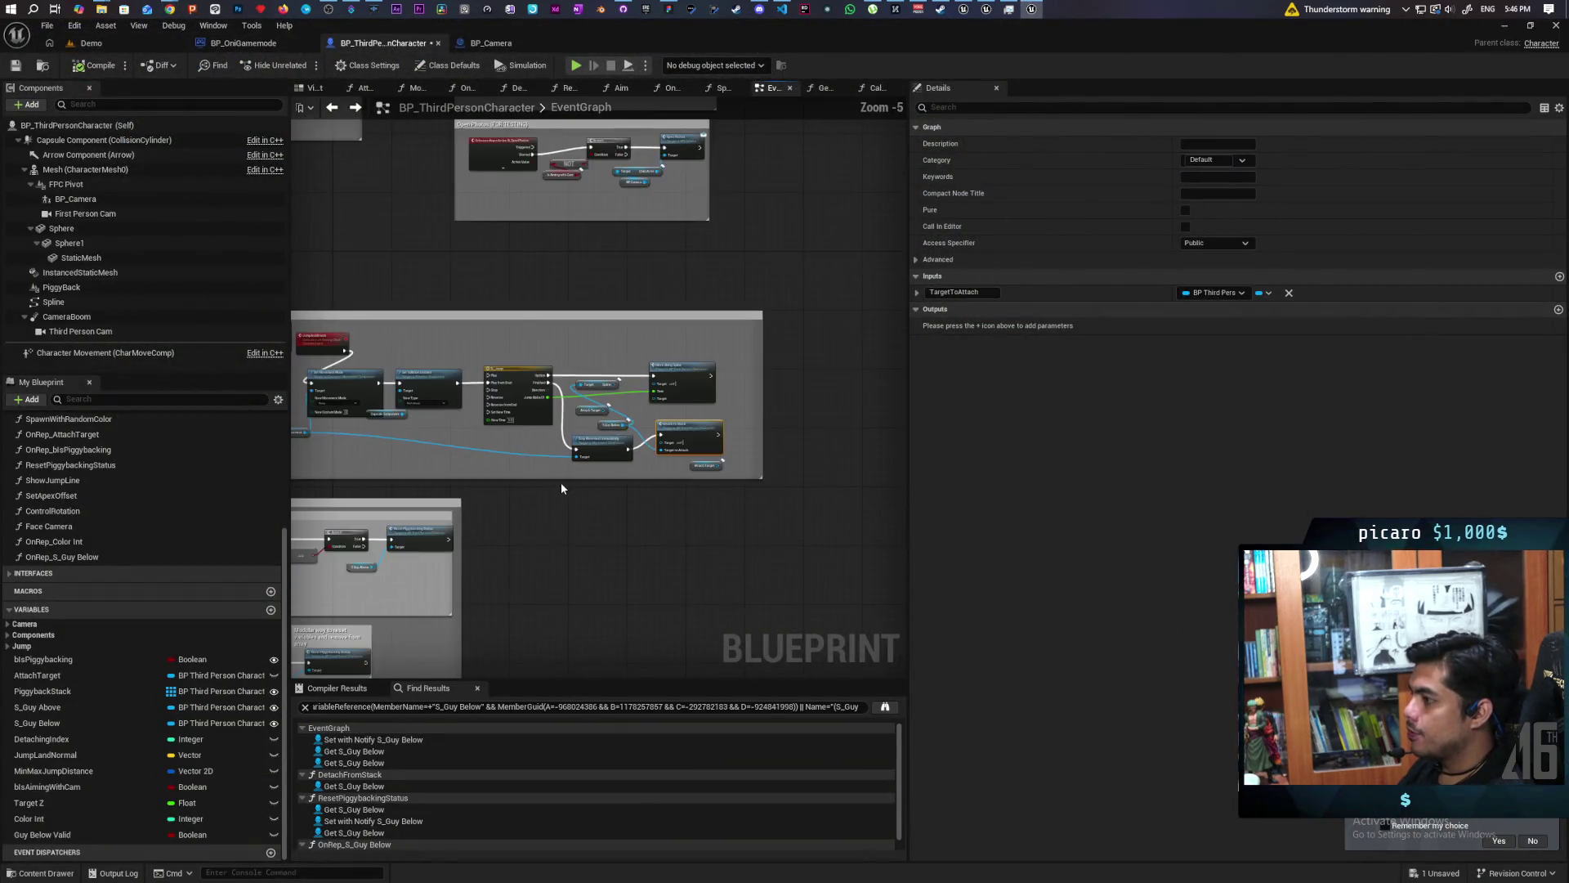
scroll(561, 488, "up", 2)
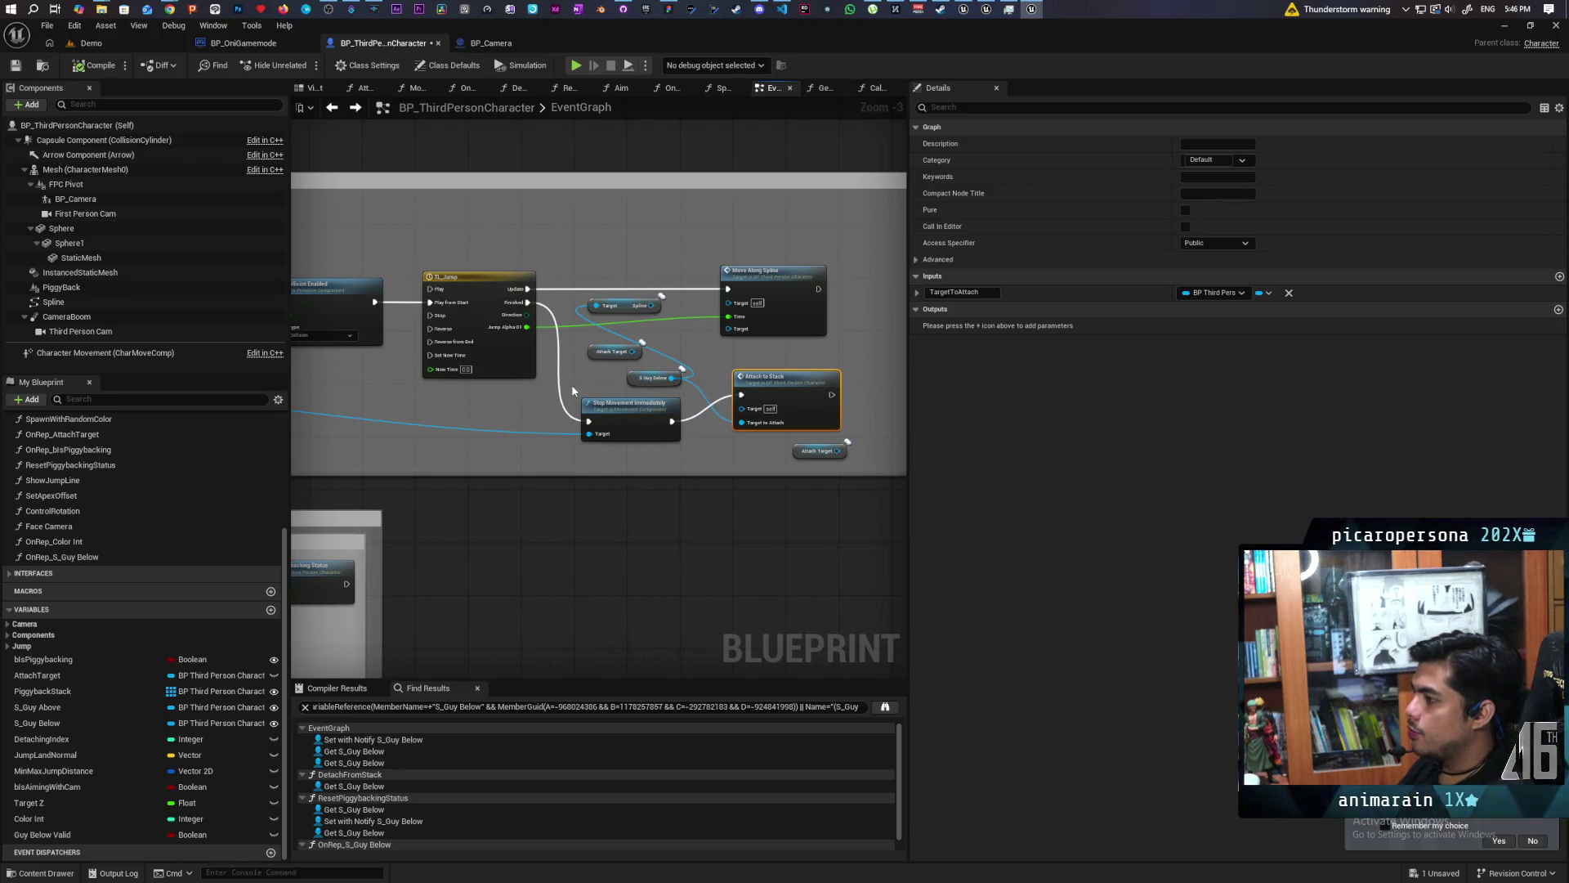
scroll(564, 498, "down", 1)
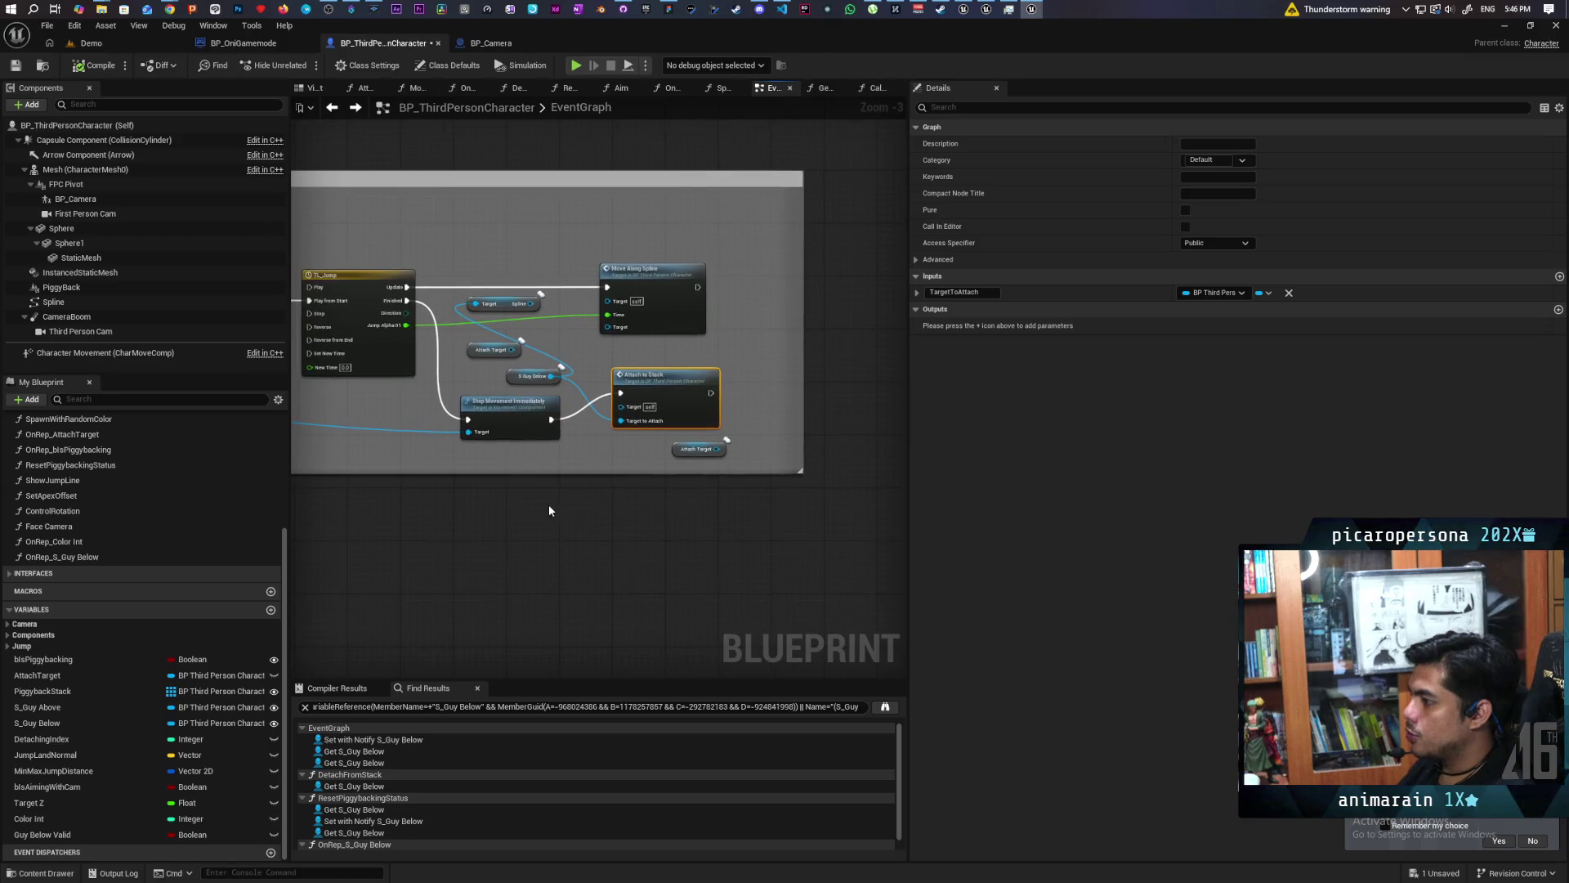
scroll(546, 504, "up", 2)
scroll(539, 507, "down", 2)
left_click_drag(527, 515, 620, 505)
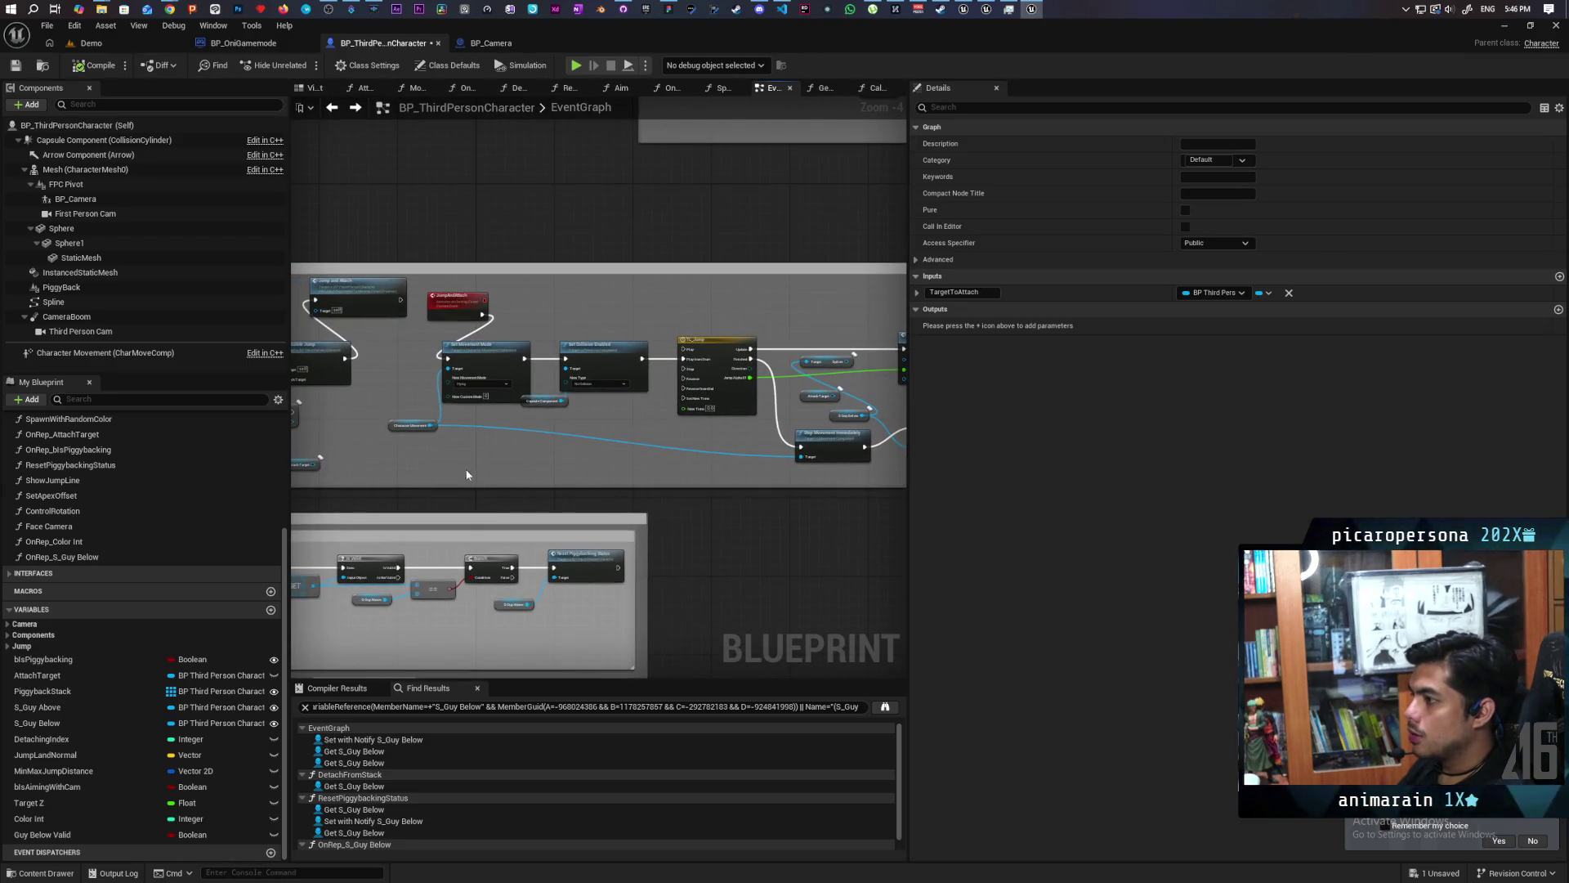
scroll(482, 474, "up", 3)
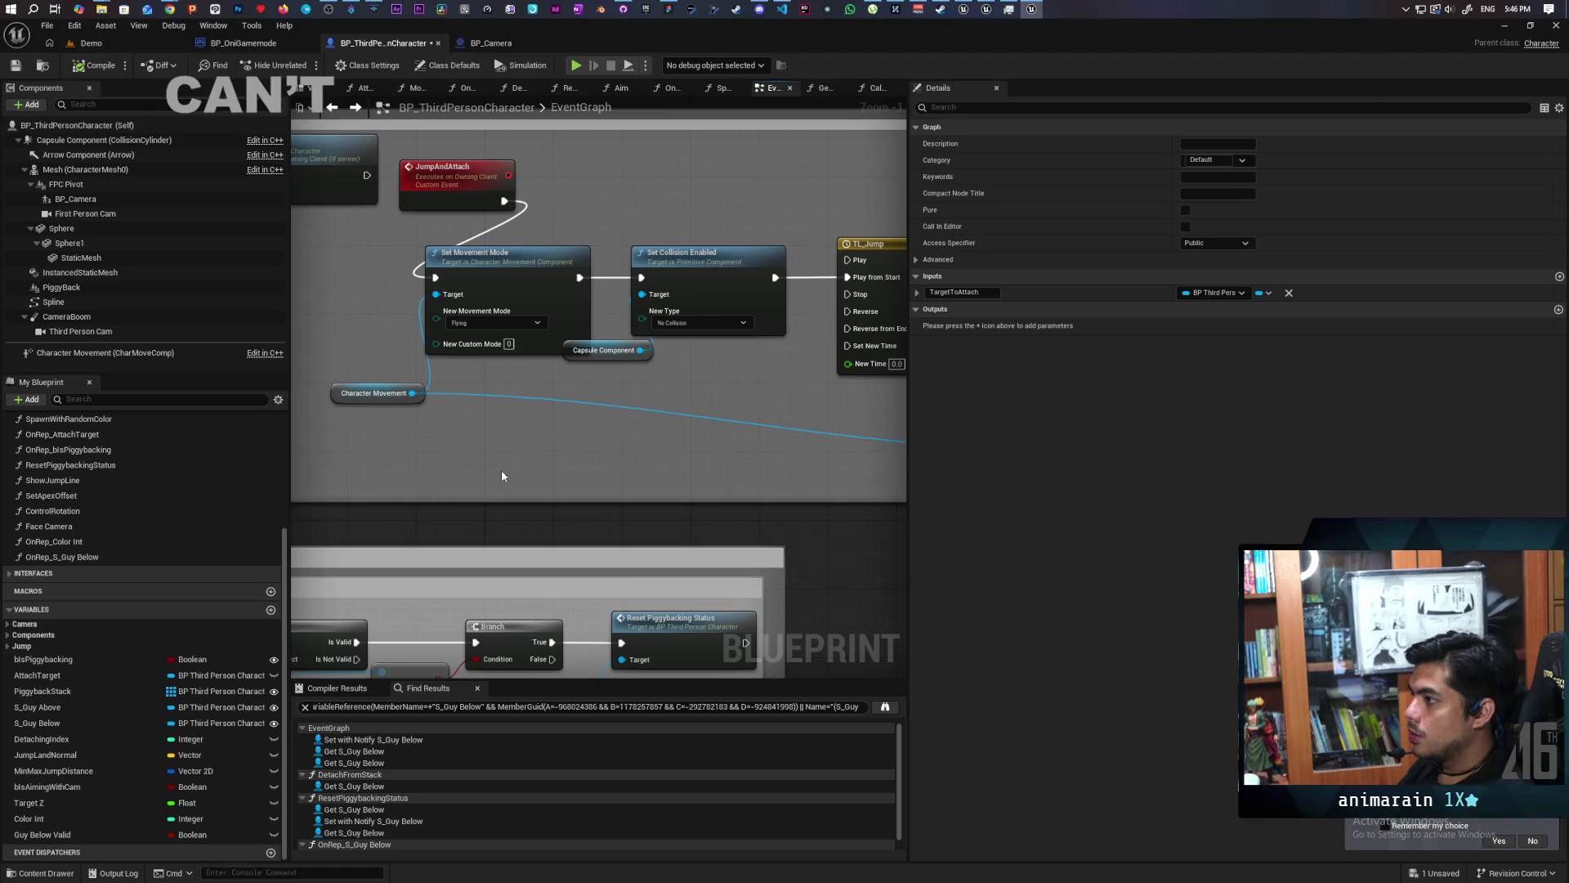
scroll(502, 476, "down", 2)
mouse_move(610, 487)
left_mouse_down()
mouse_move(509, 484)
mouse_move(613, 480)
mouse_move(514, 455)
left_mouse_up()
scroll(661, 434, "up", 3)
Nudge Stop Movement Immediately, move S_Guy Below beside Attach to Stack, and delete the Target/Spline and Attach Target getters.
left_click(597, 358)
mouse_move(597, 357)
left_mouse_down()
mouse_move(556, 365)
mouse_move(590, 371)
left_mouse_up()
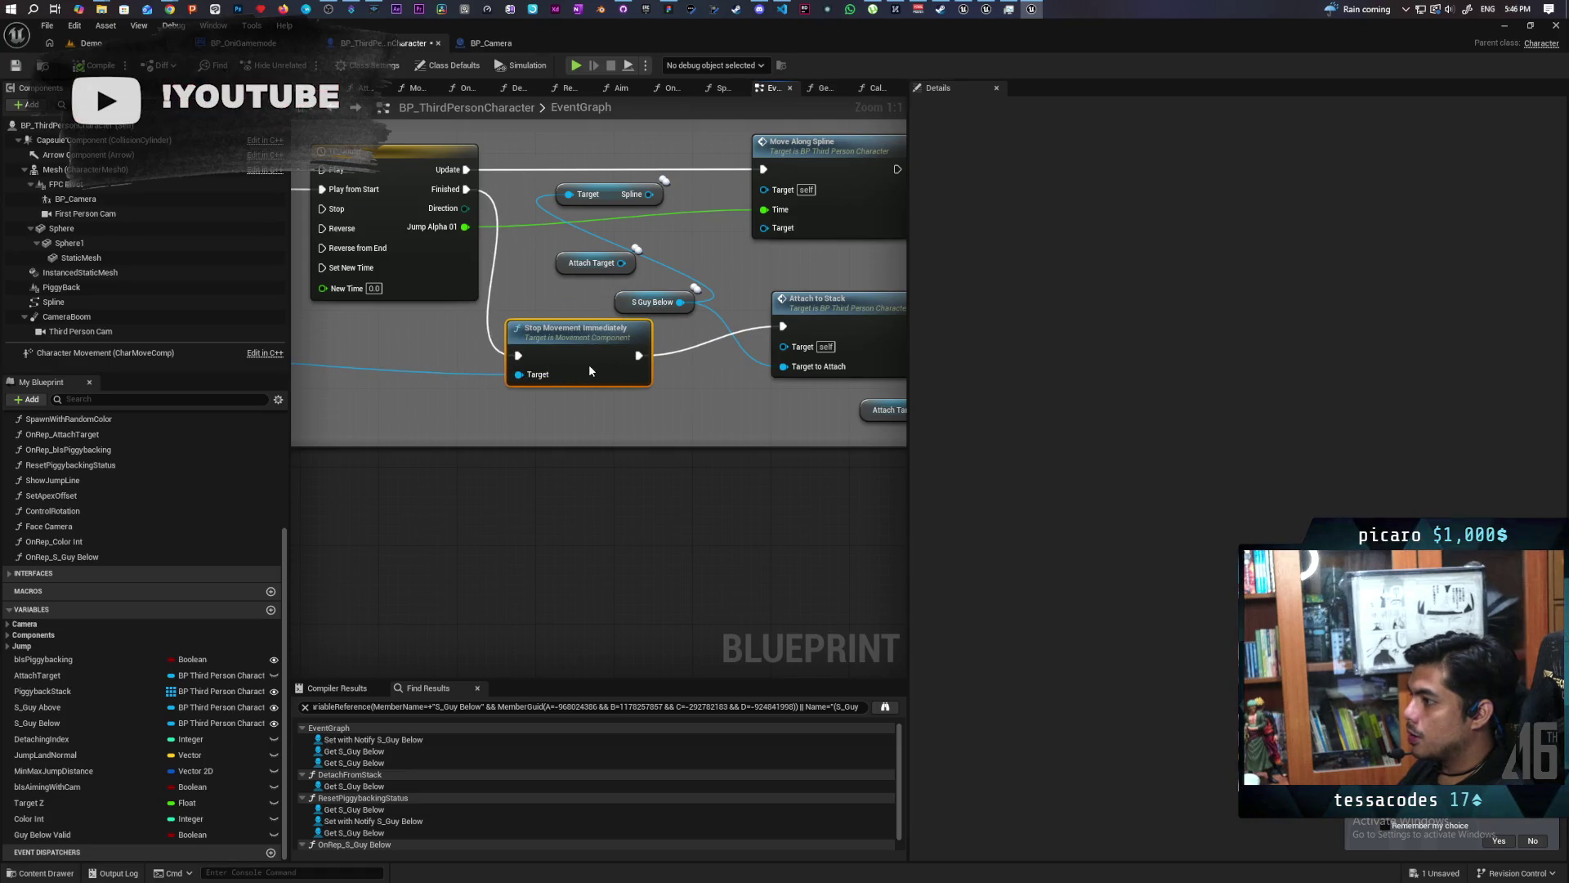
mouse_move(615, 299)
left_mouse_down()
mouse_move(643, 357)
mouse_move(664, 352)
left_mouse_up()
mouse_move(572, 319)
left_mouse_down()
mouse_move(681, 359)
mouse_move(631, 418)
mouse_move(701, 385)
left_mouse_up()
left_click_drag(583, 222, 582, 222)
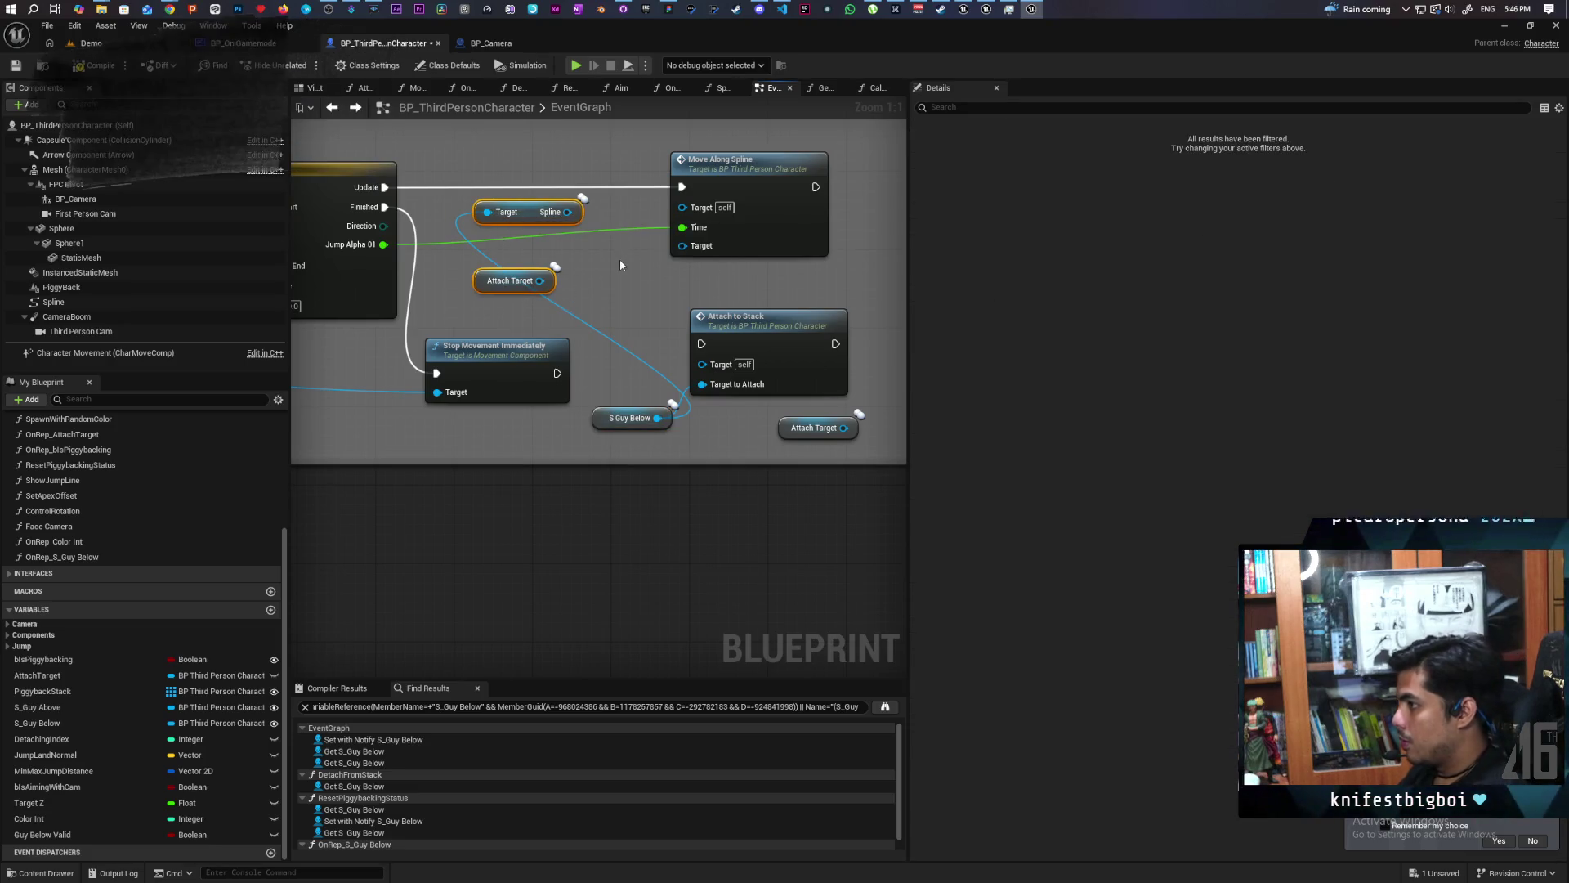
key("Delete")
Rearrange Attach to Stack, Attach Target and the S_Guy Below getter neatly along the jump sequence.
left_click_drag(629, 270, 521, 235)
left_click_drag(668, 292, 696, 310)
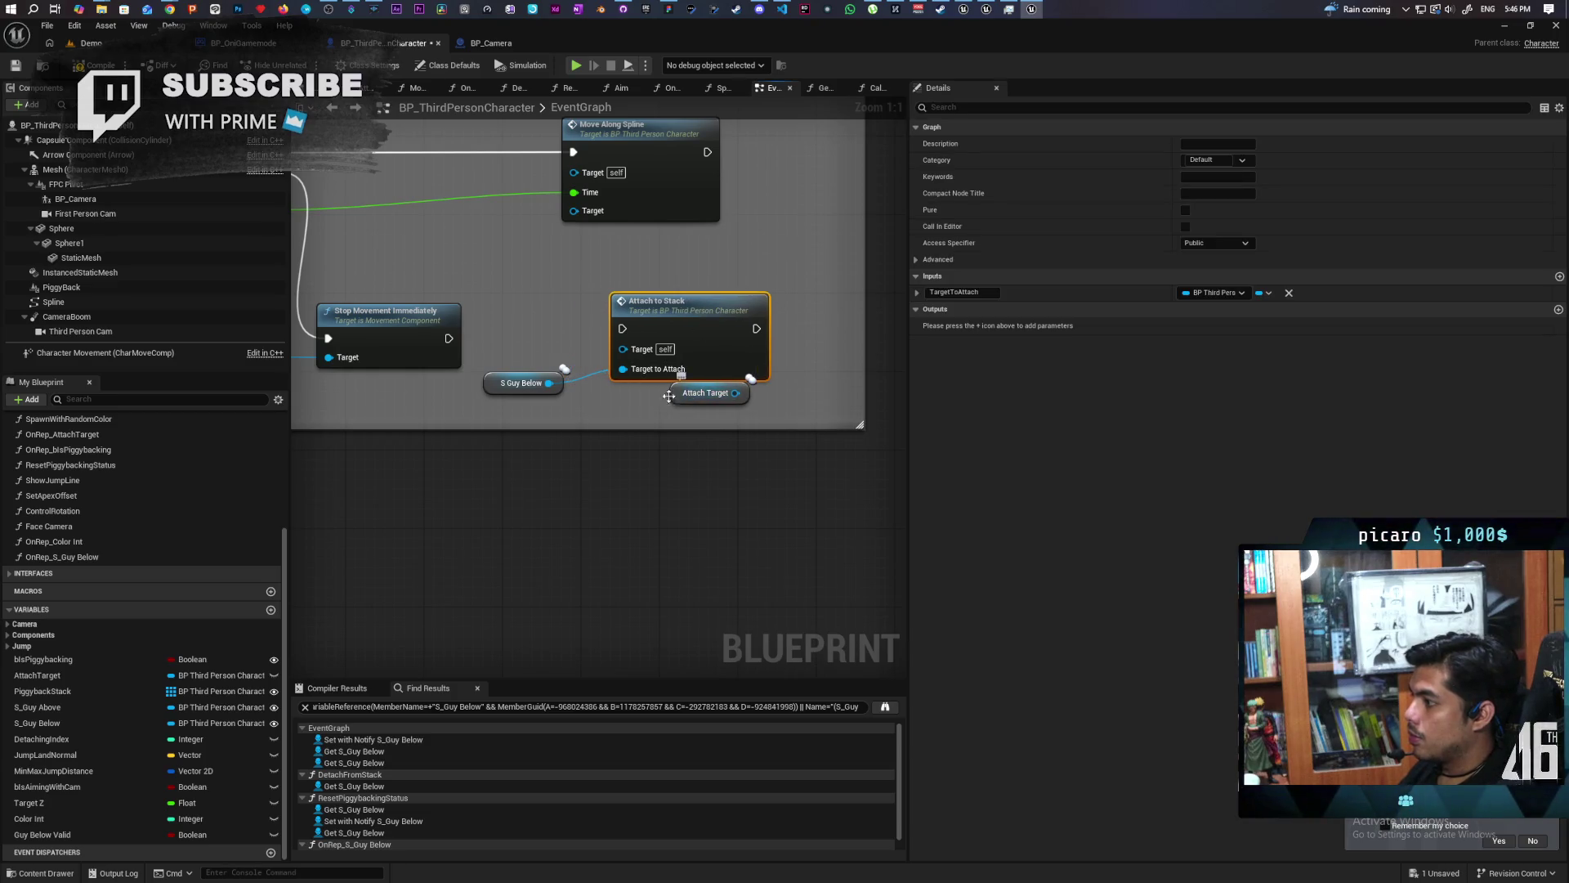
left_click_drag(675, 398, 743, 232)
left_click_drag(490, 270, 631, 253)
left_click_drag(630, 374, 648, 394)
left_click_drag(791, 305, 771, 312)
scroll(599, 382, "down", 4)
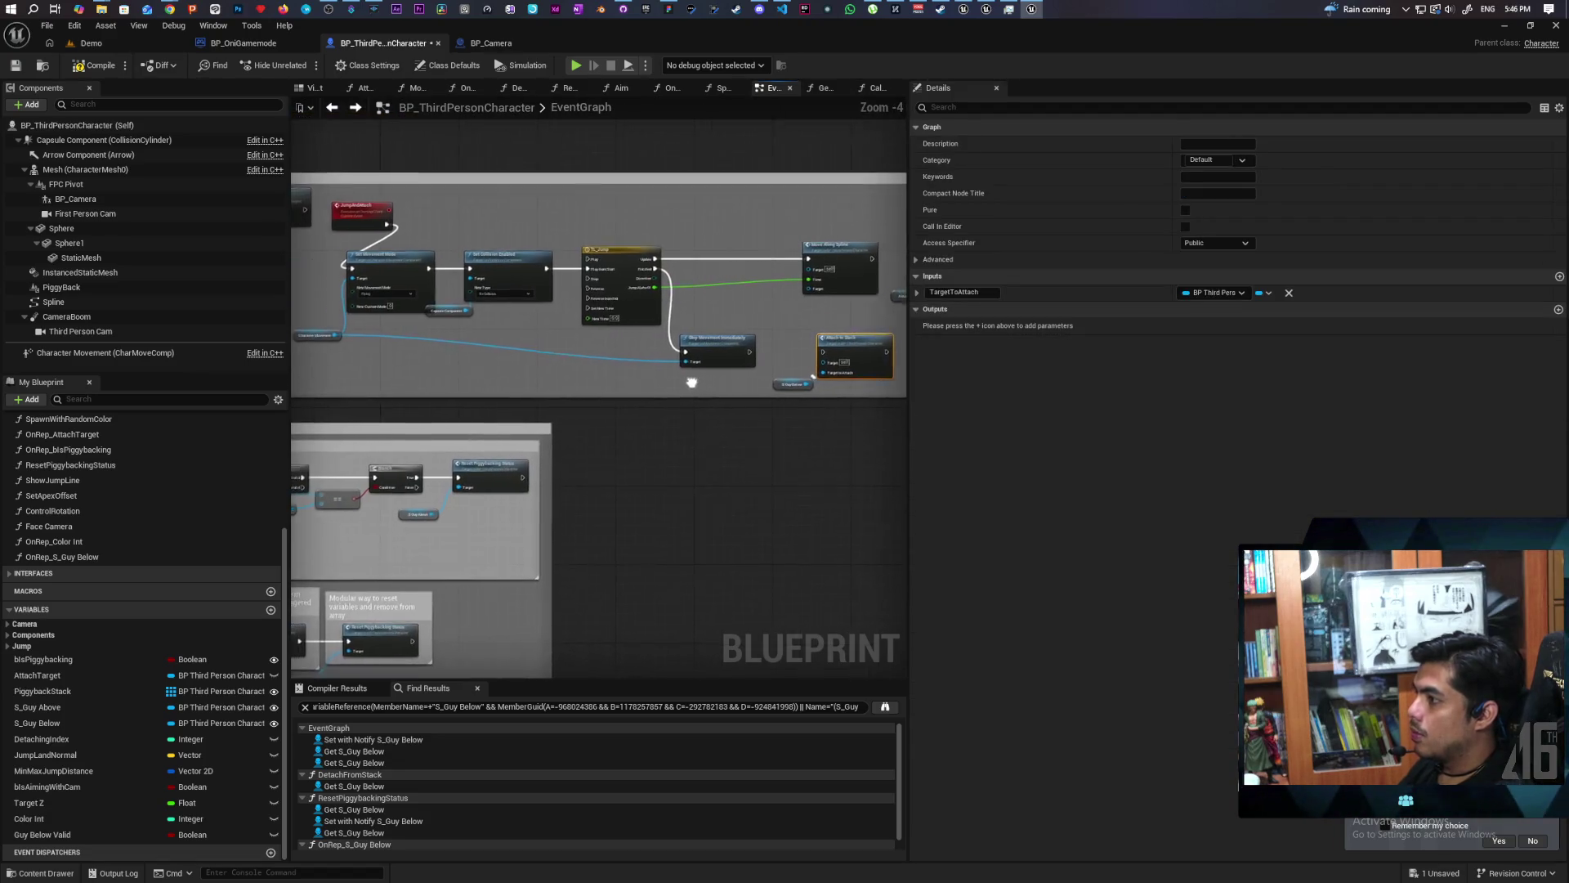
mouse_move(579, 370)
left_mouse_down()
mouse_move(685, 376)
mouse_move(482, 364)
left_mouse_up()
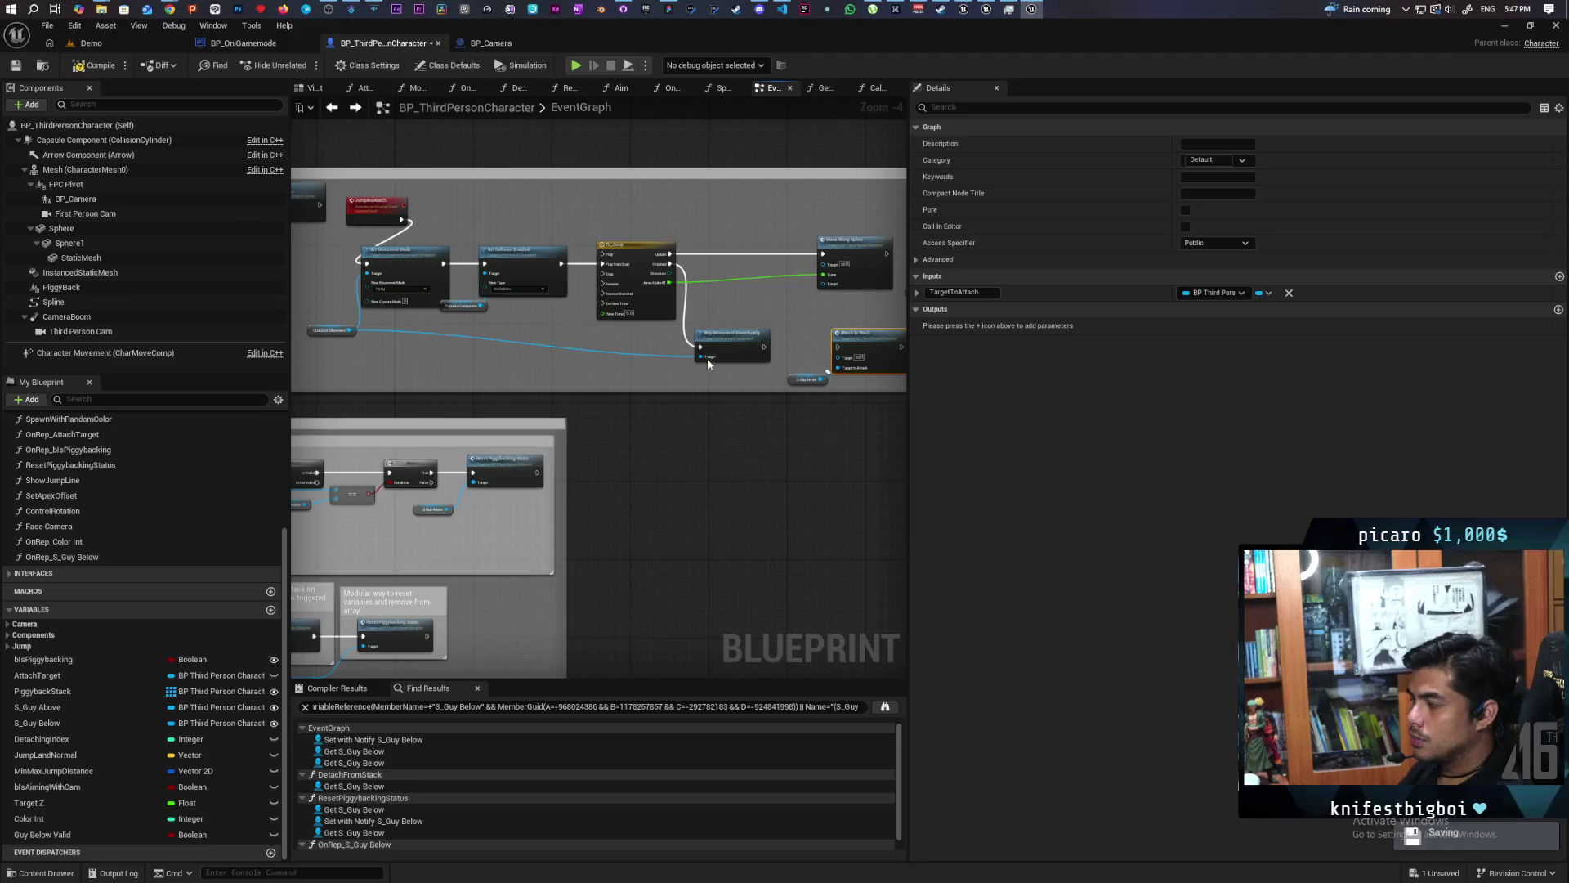
Peek at the Move Along Spline function's entry node, then go back to EventGraph.
scroll(654, 359, "up", 5)
double_click(679, 321)
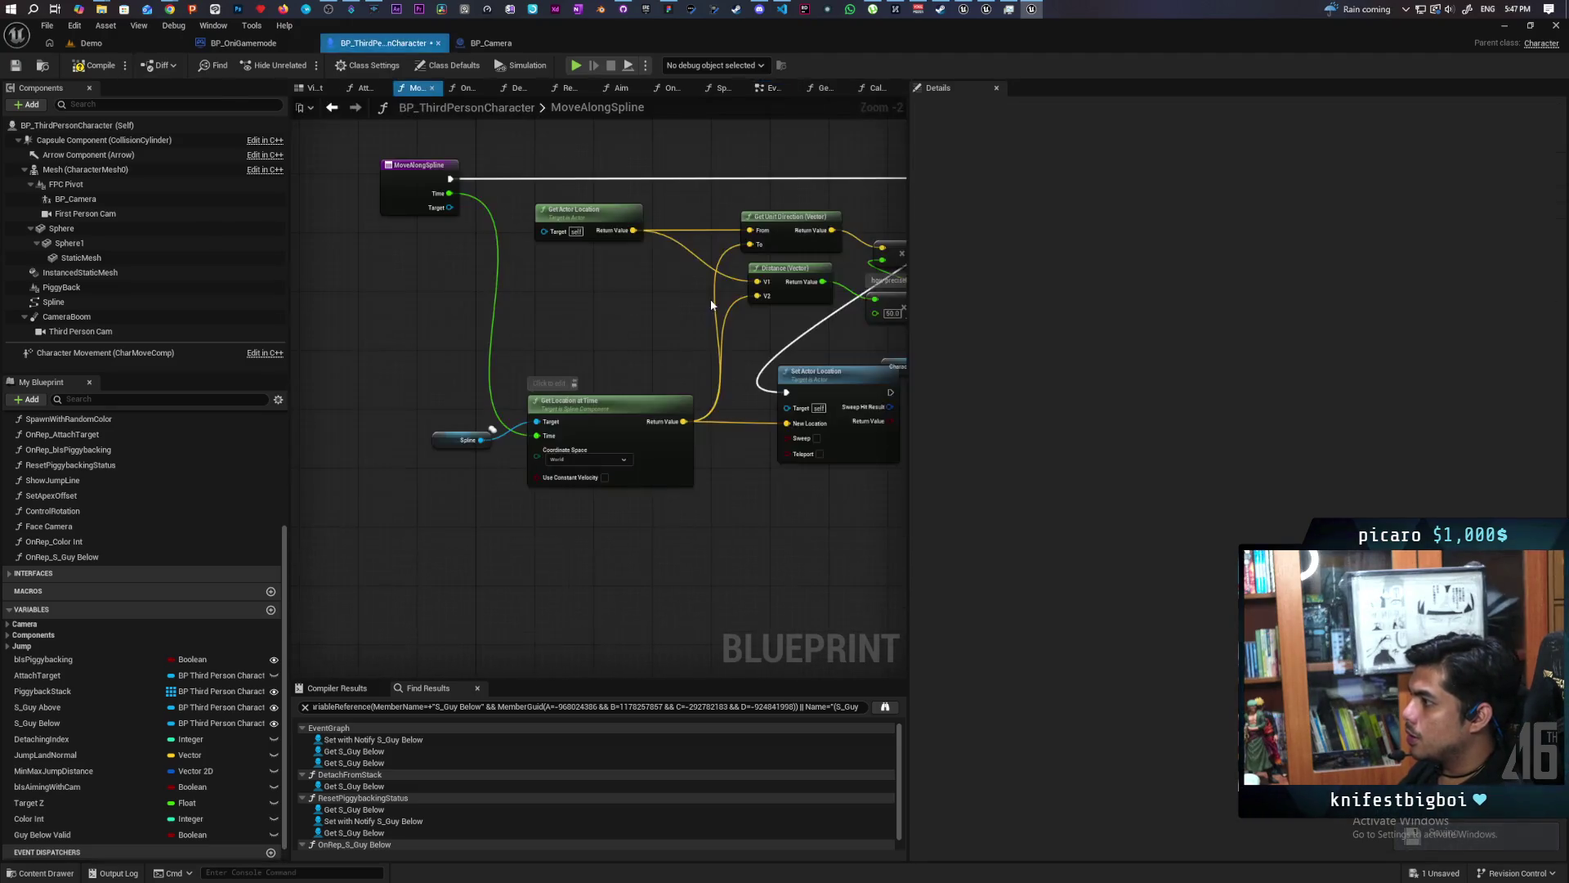
scroll(700, 454, "down", 3)
left_click_drag(467, 447, 472, 120)
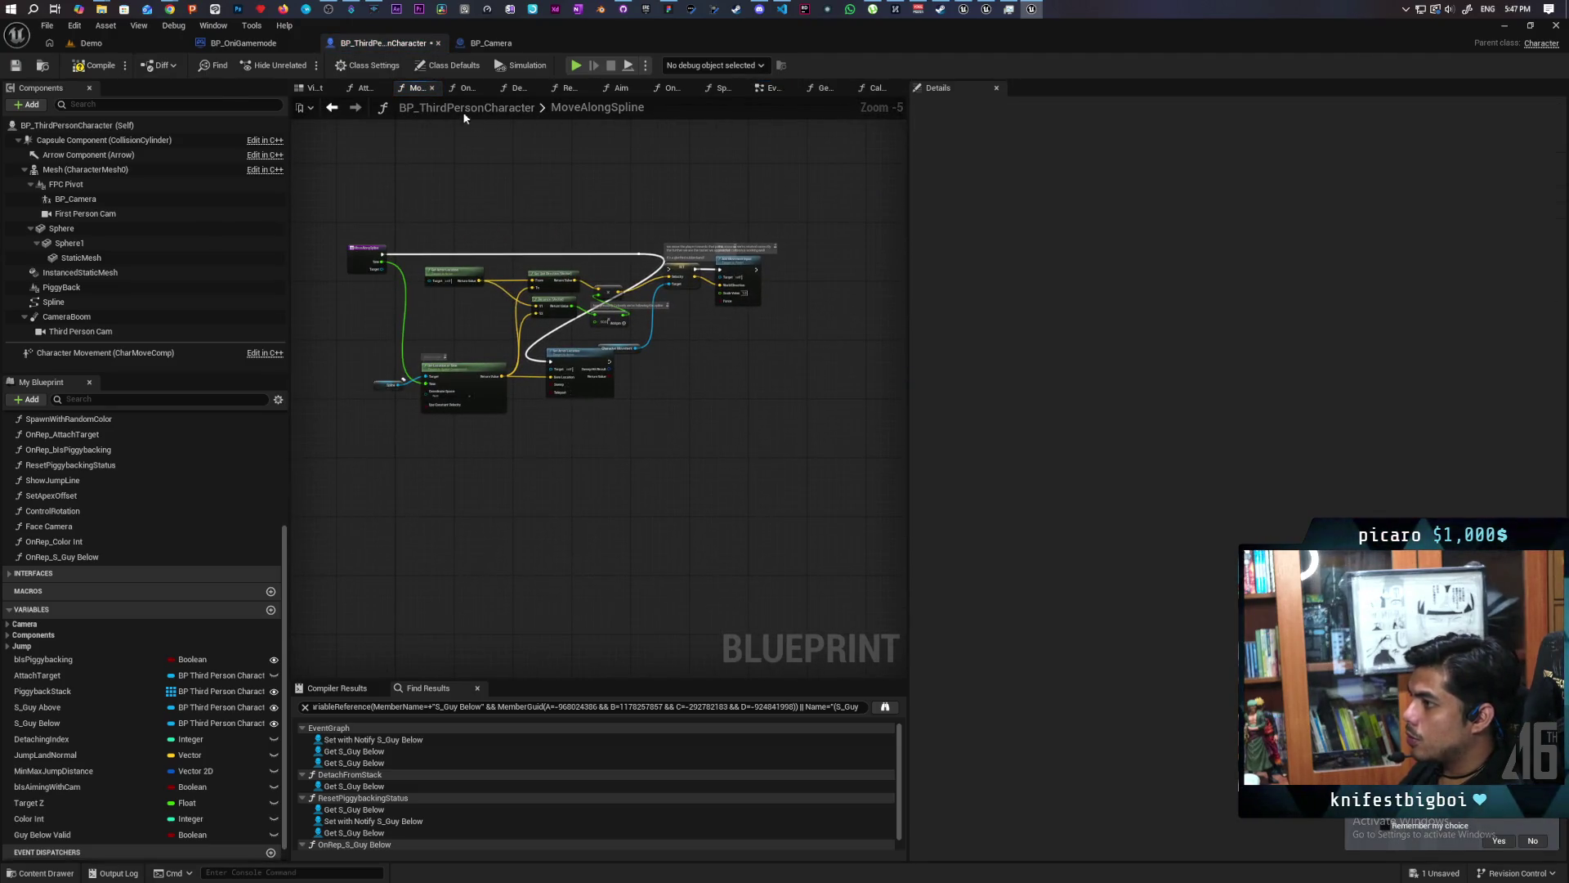
left_click(333, 108)
Open AttachToStack, review its Stop Lag and Ignore Input sections, then return to EventGraph.
double_click(736, 434)
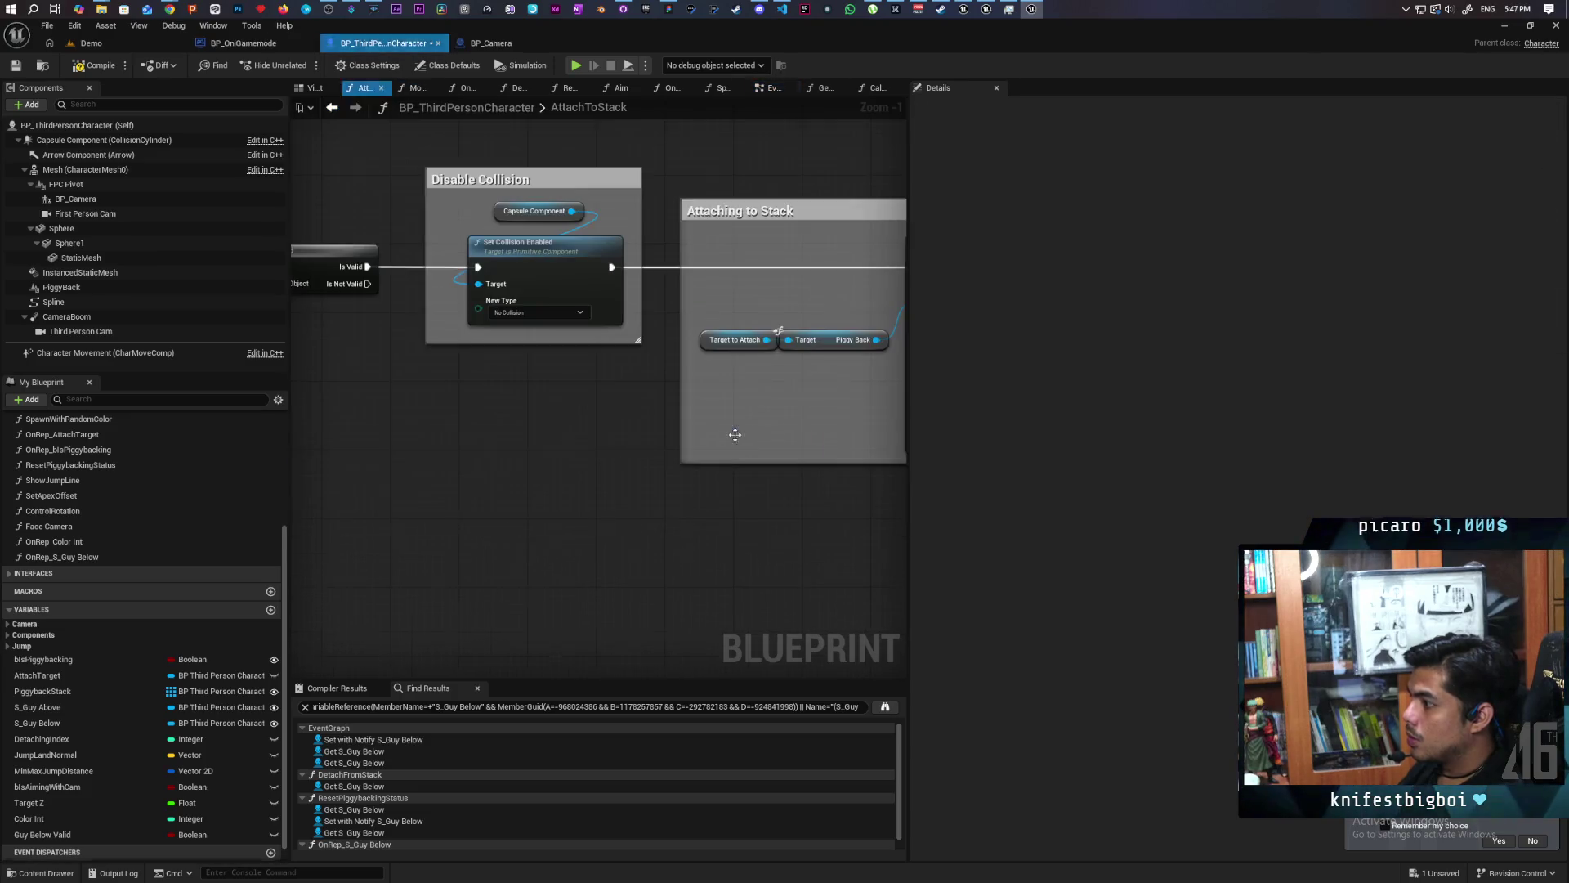
scroll(660, 468, "down", 2)
scroll(661, 467, "up", 3)
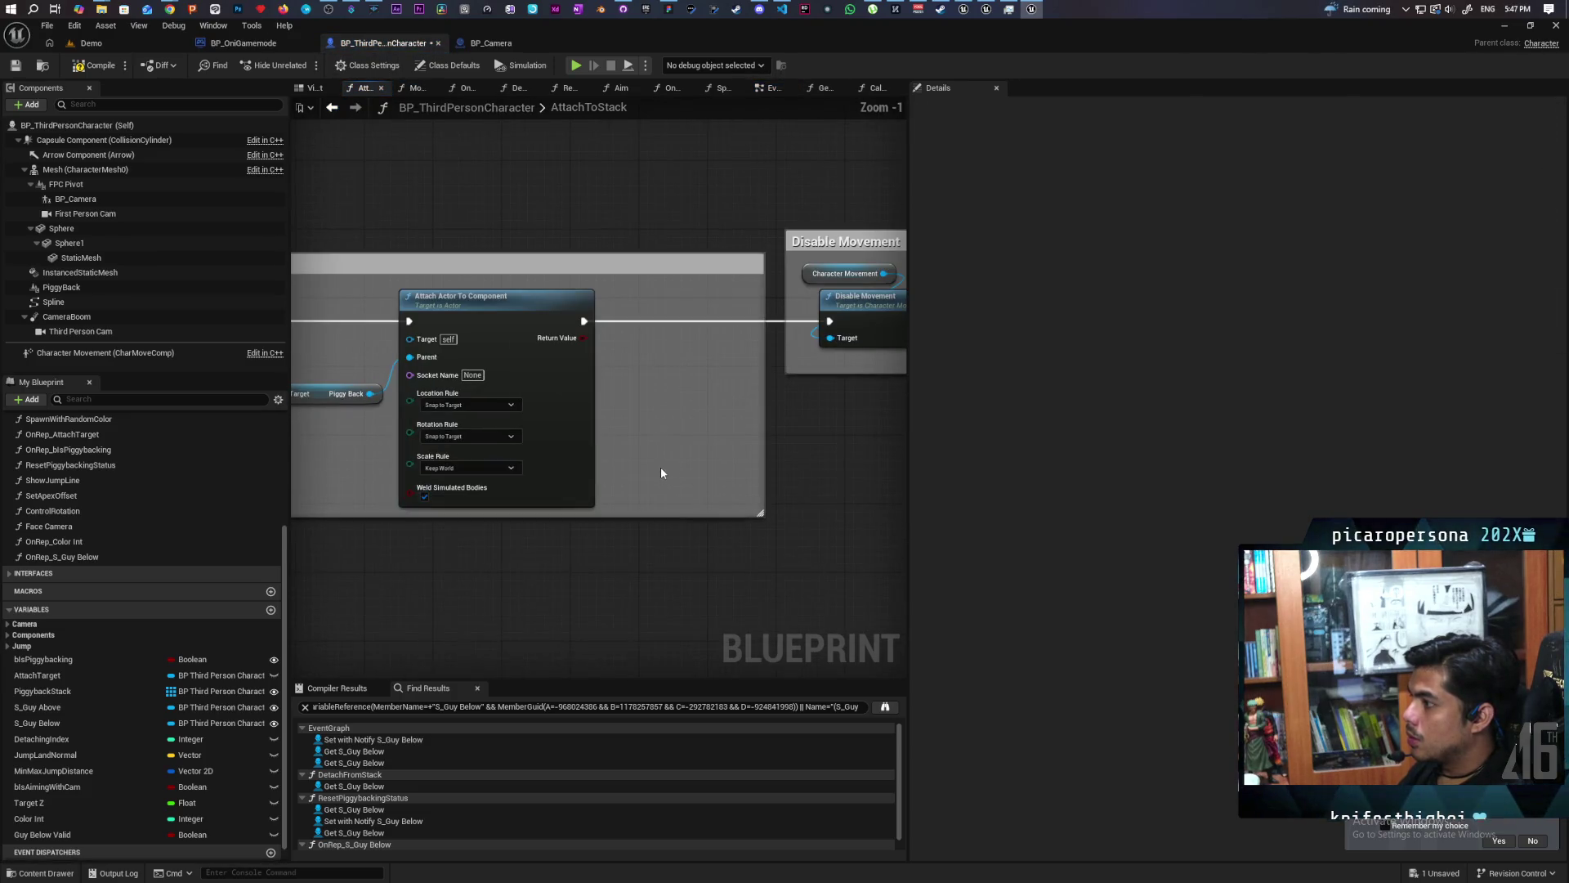
scroll(659, 471, "down", 1)
scroll(659, 471, "up", 2)
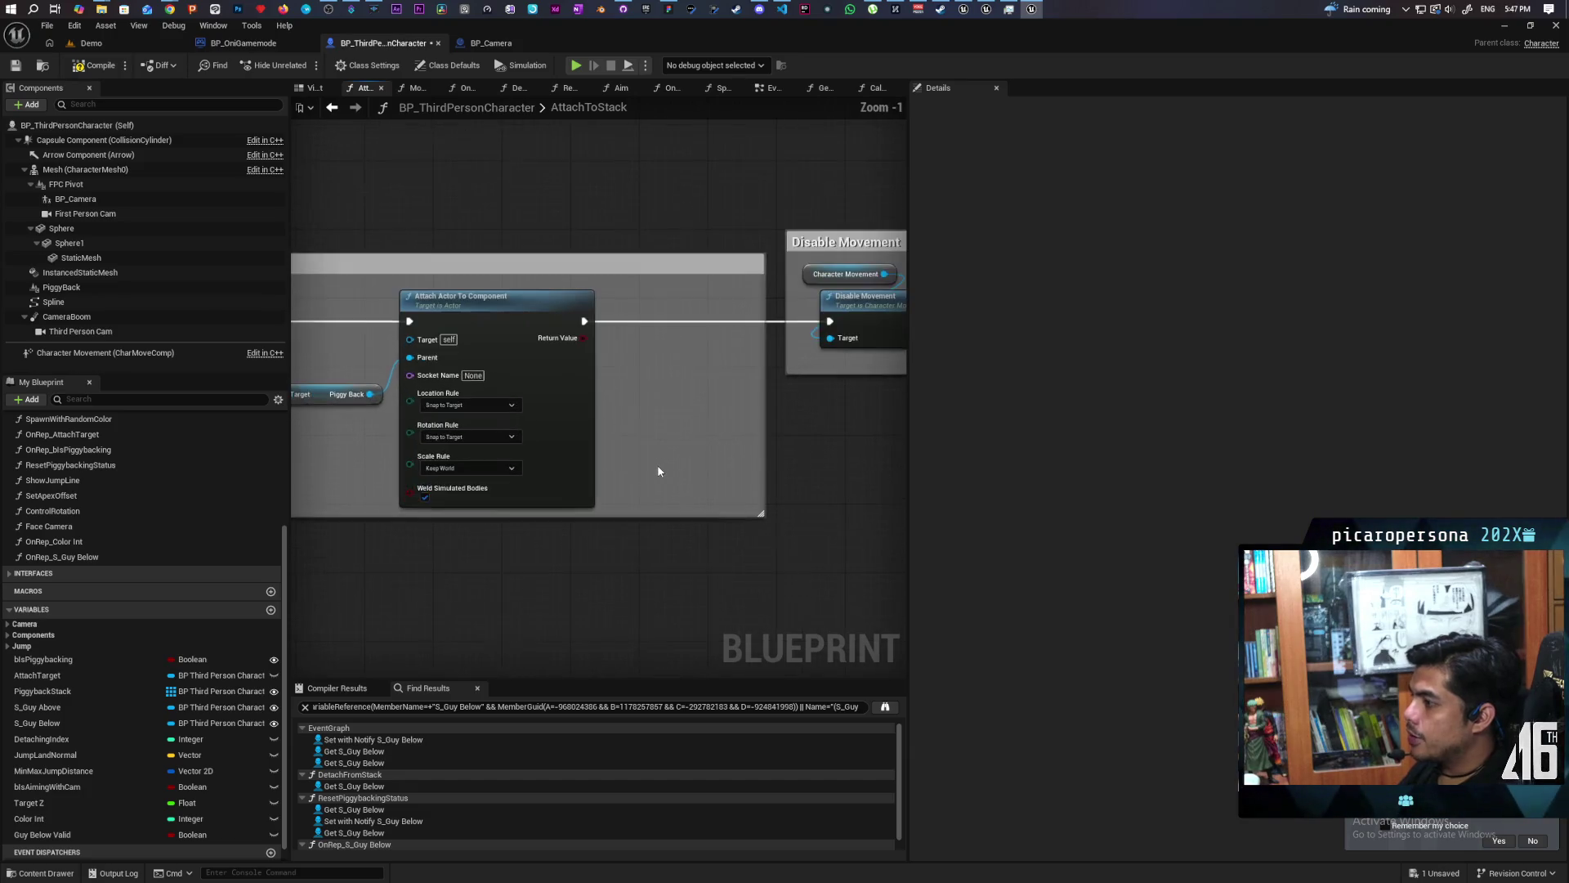
left_click_drag(659, 472, 423, 491)
left_click_drag(553, 209, 571, 499)
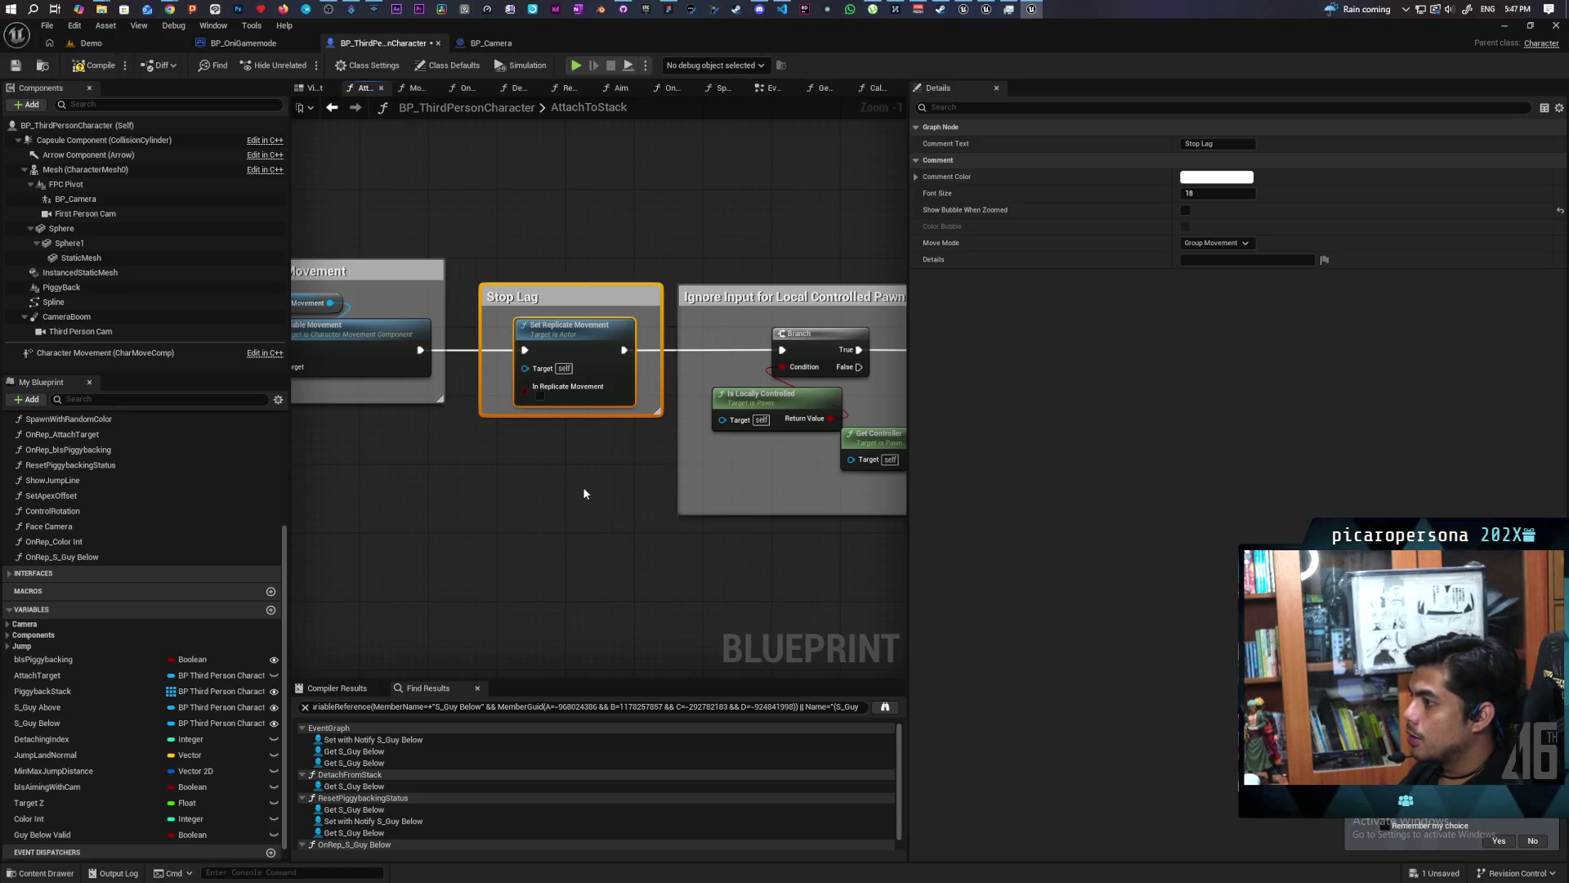
left_click_drag(603, 532, 328, 545)
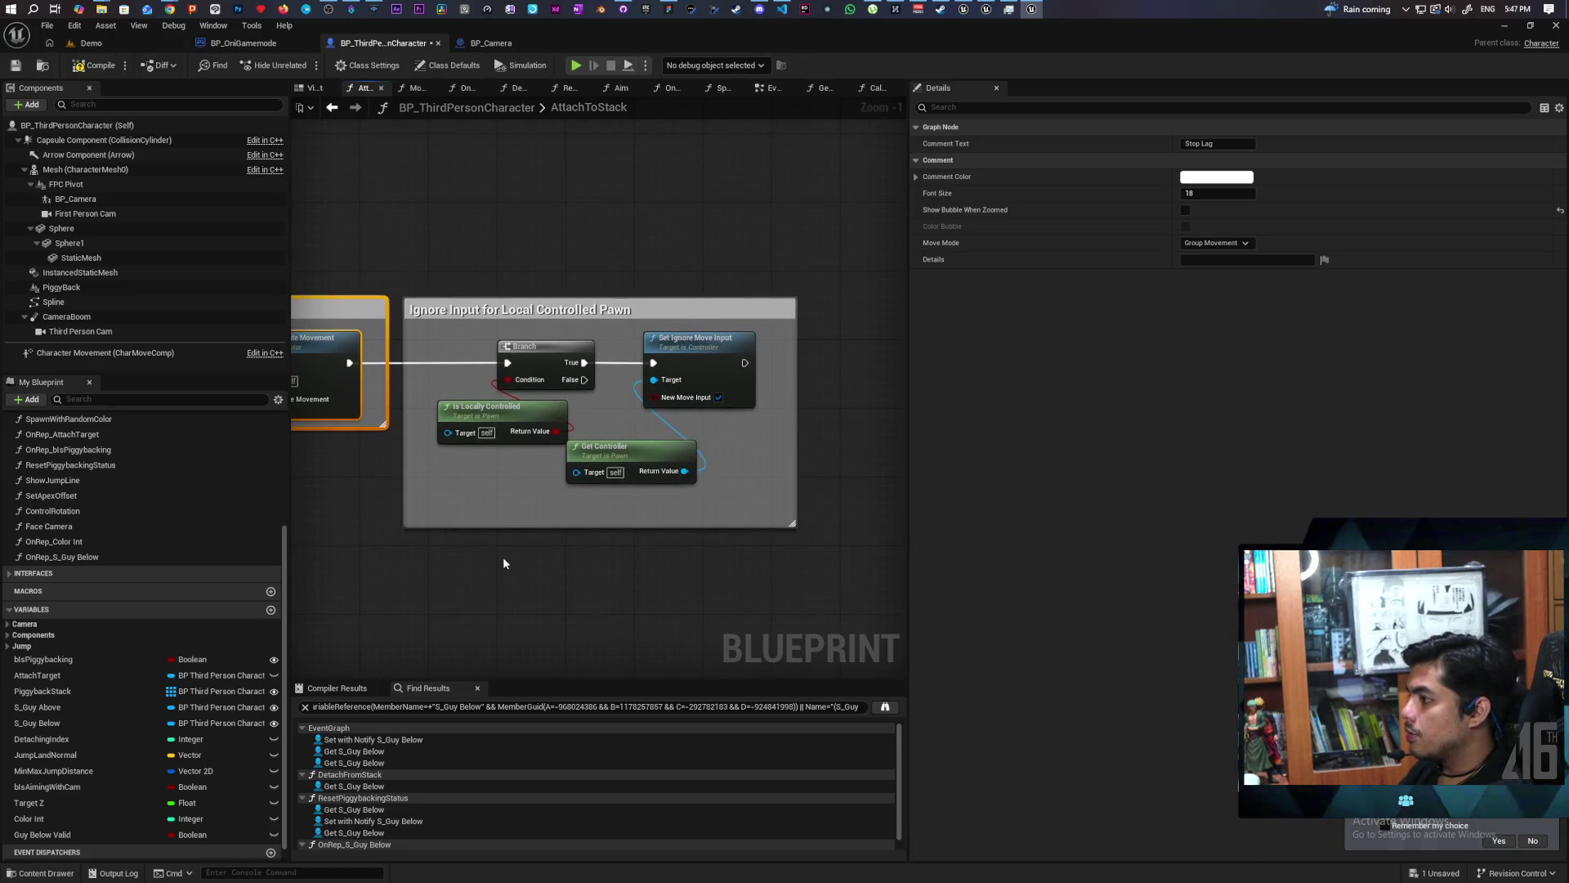
left_click_drag(460, 562, 555, 553)
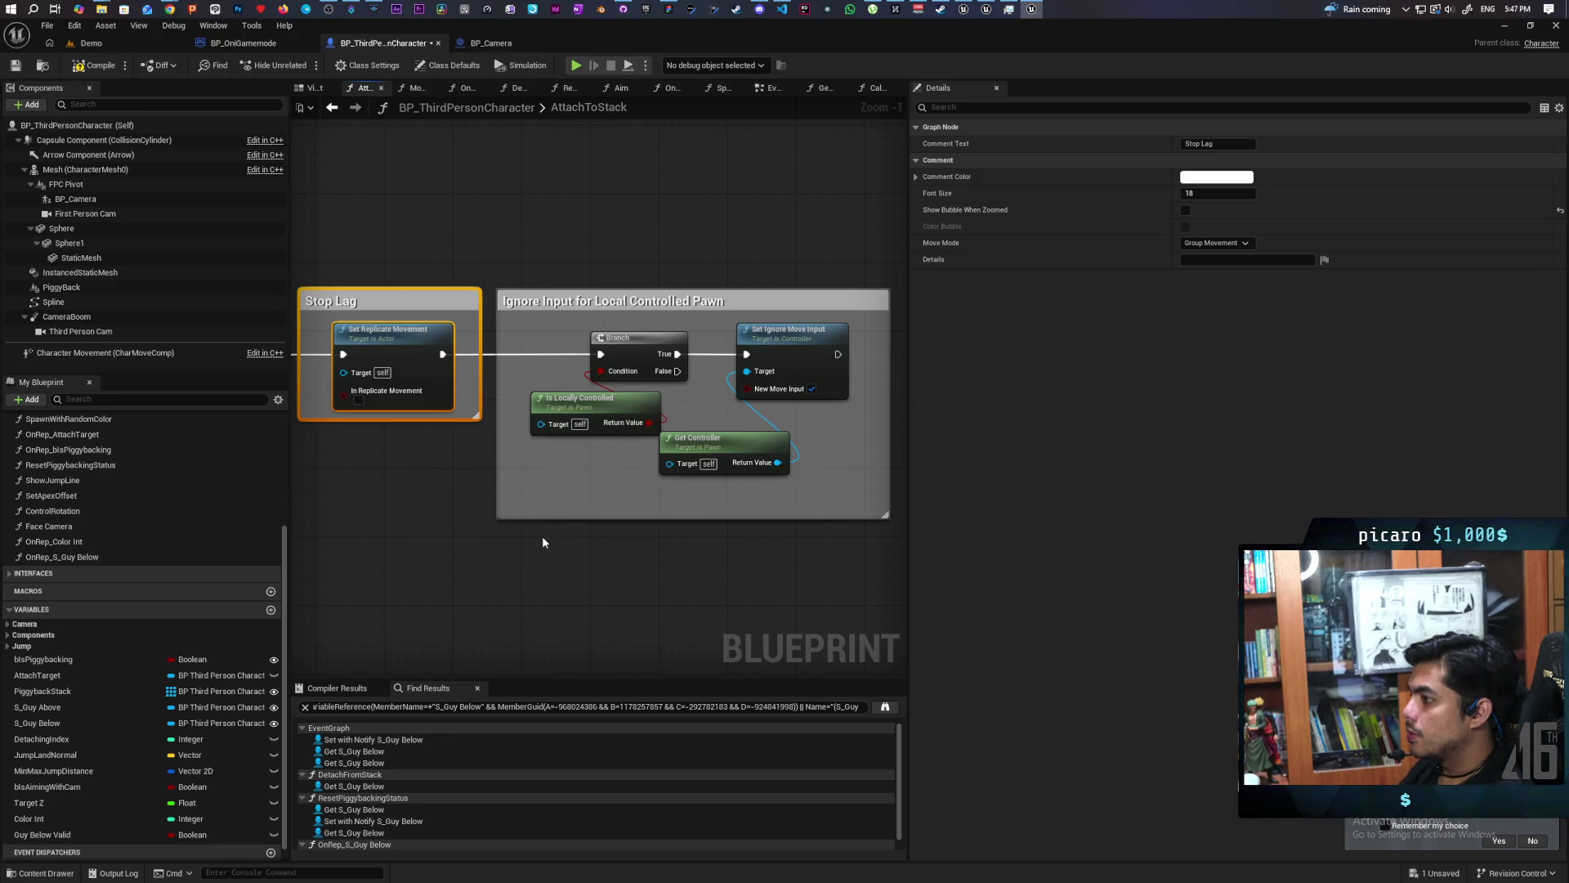
left_click_drag(541, 532, 619, 526)
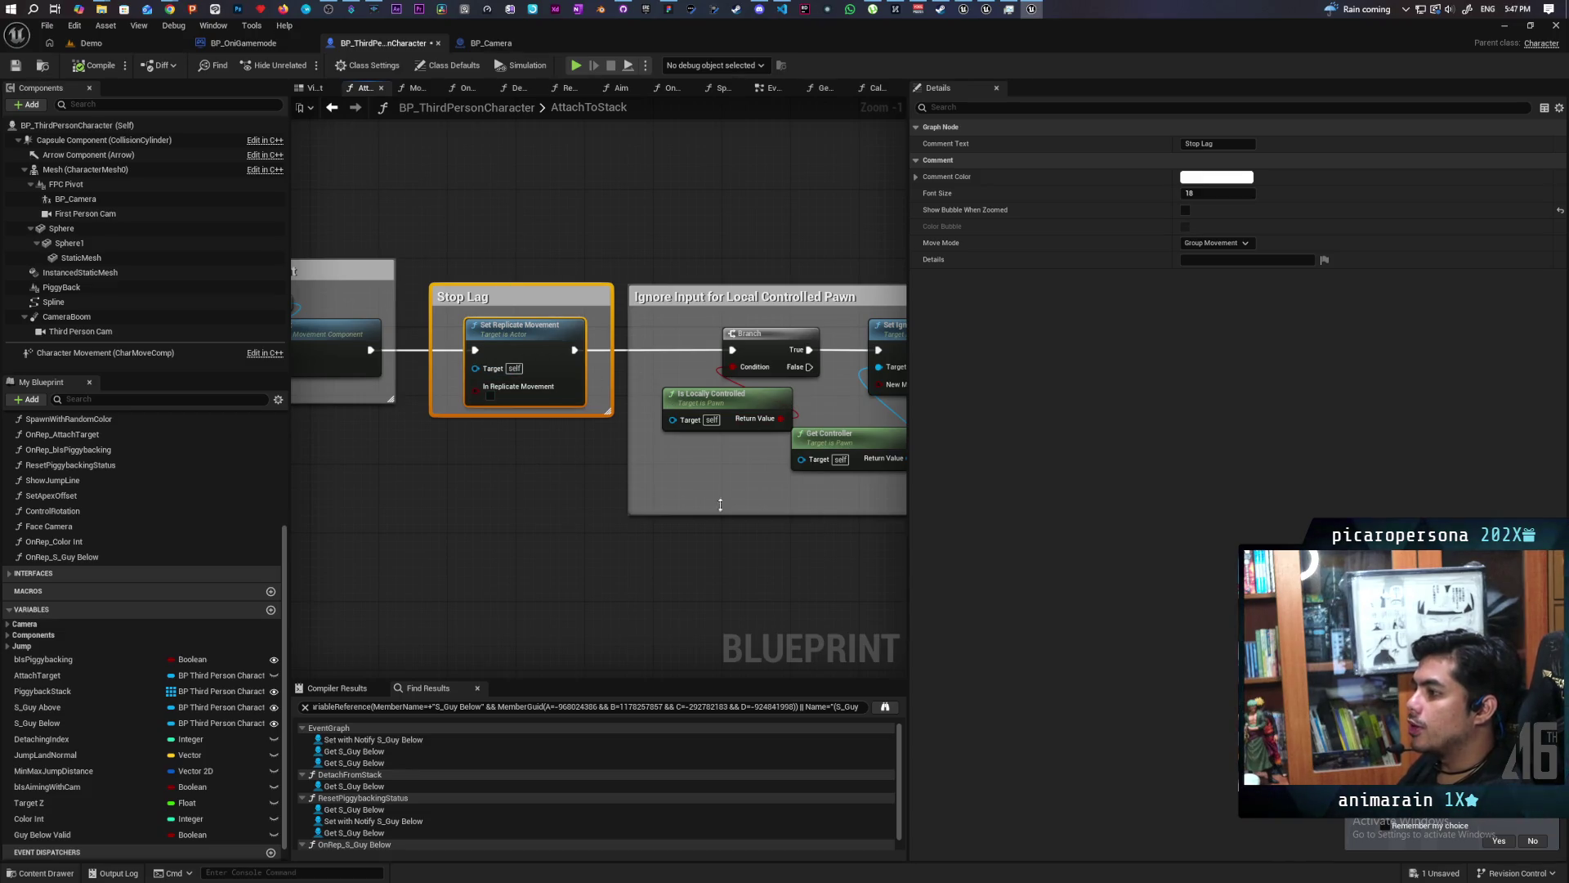
scroll(551, 430, "down", 5)
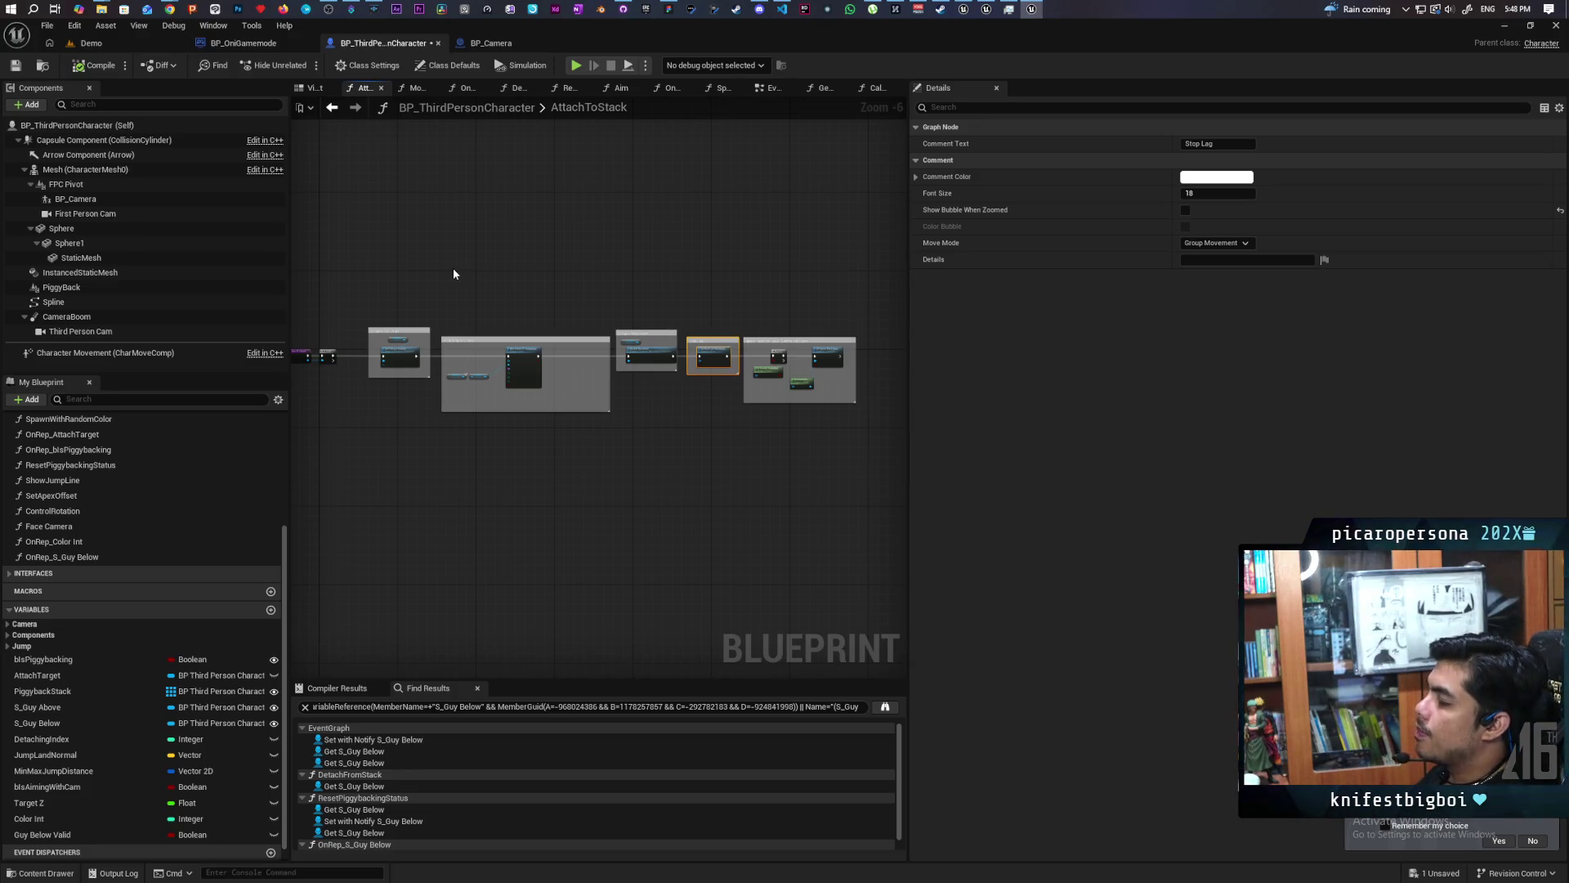
left_click(332, 107)
left_click_drag(578, 411, 612, 339)
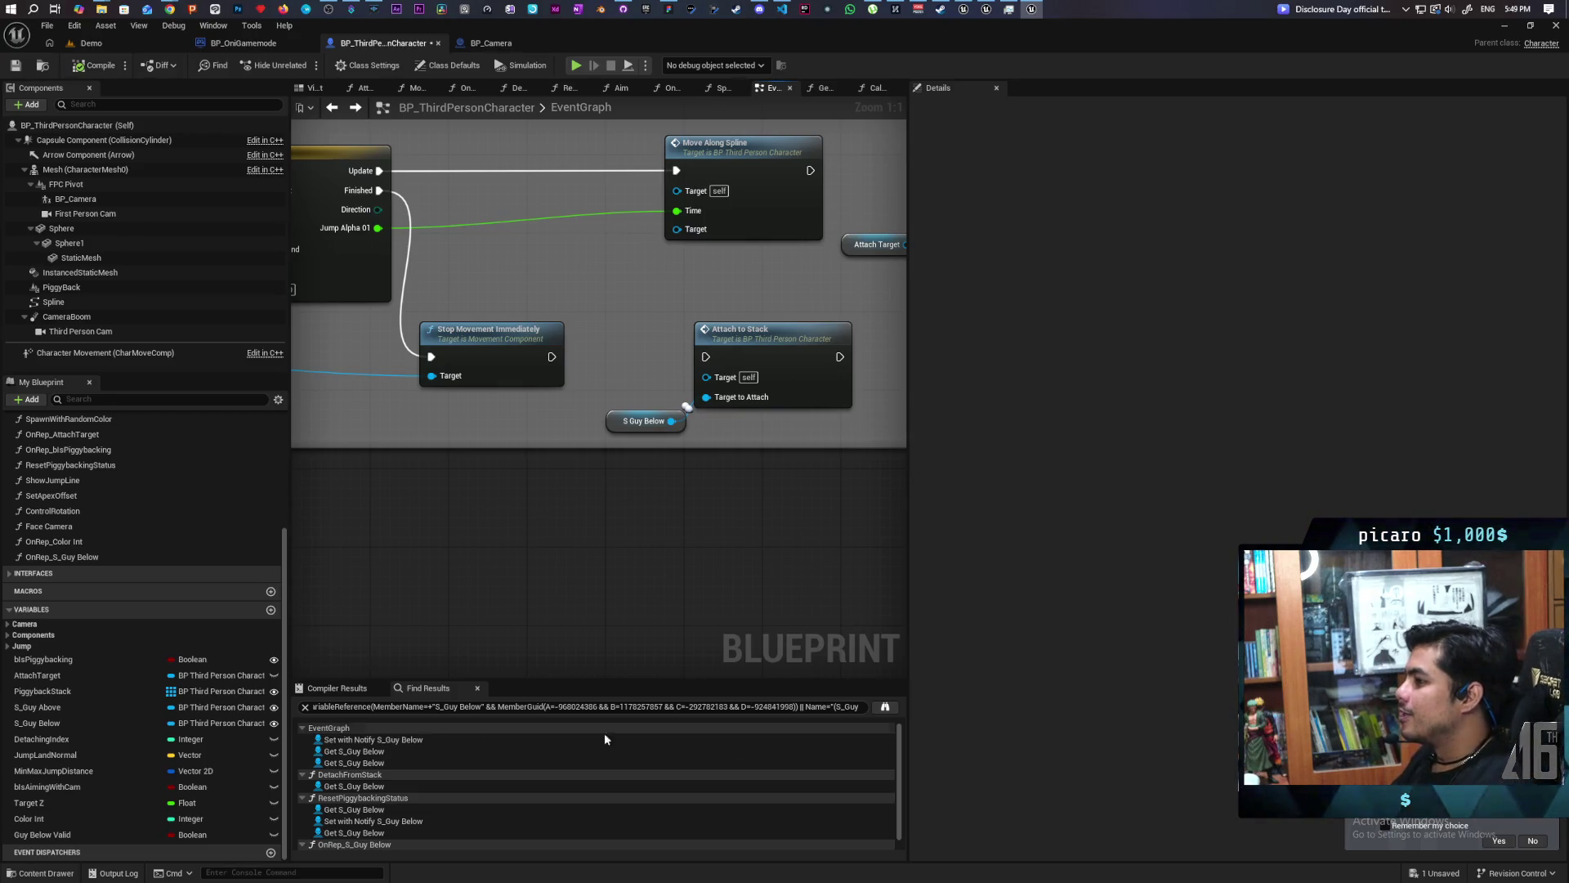
mouse_move(551, 462)
left_mouse_down()
mouse_move(600, 578)
mouse_move(678, 533)
mouse_move(546, 536)
left_mouse_up()
scroll(556, 531, "down", 2)
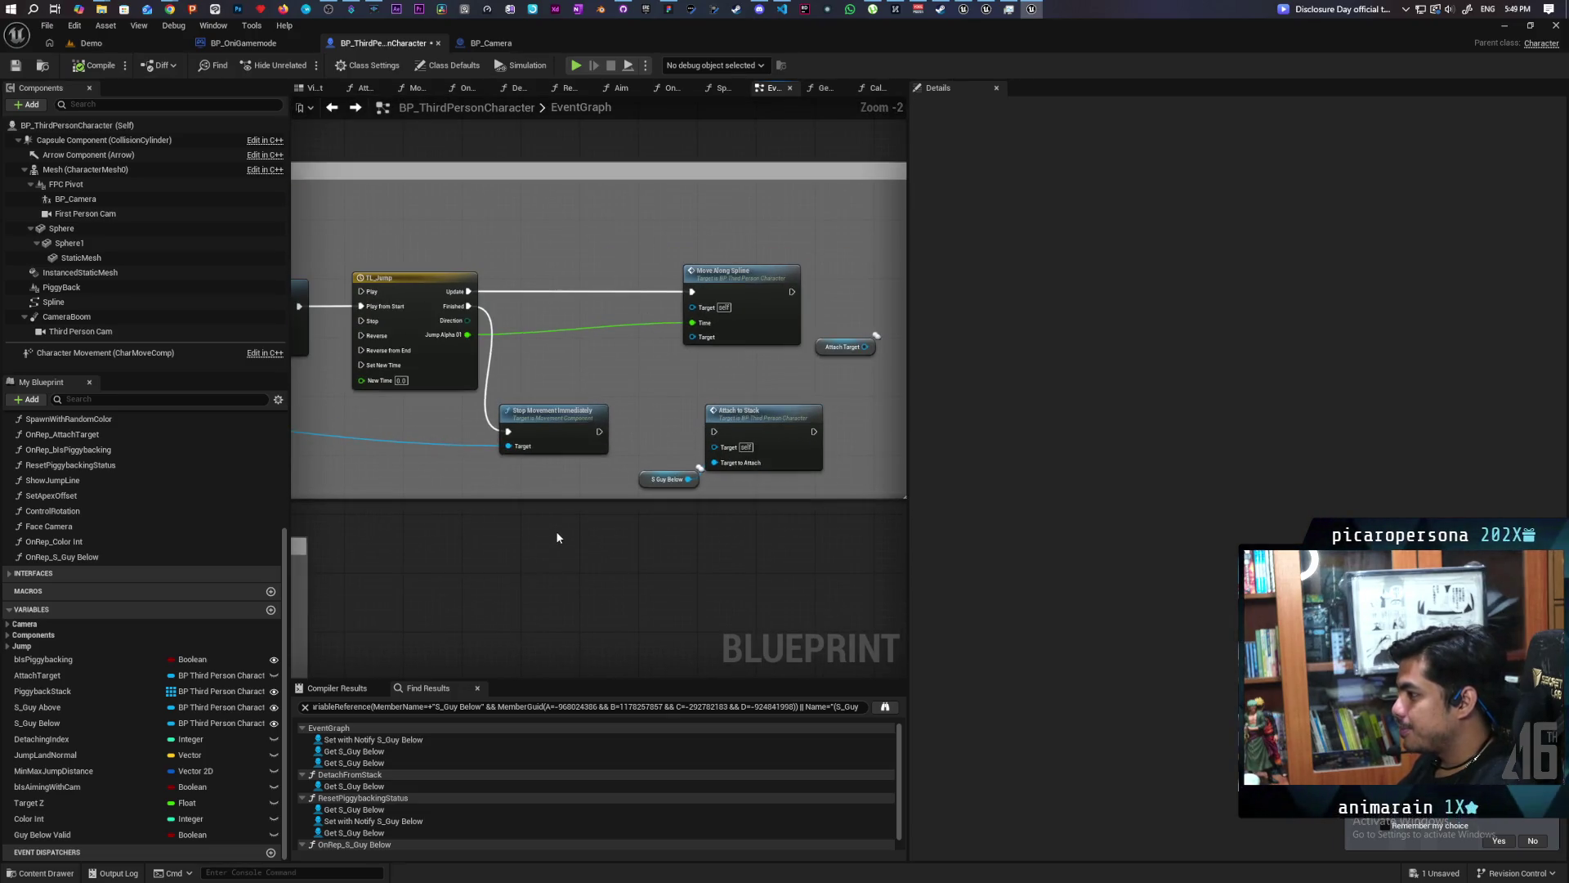
mouse_move(562, 534)
left_mouse_down()
mouse_move(730, 495)
mouse_move(561, 505)
mouse_move(799, 442)
mouse_move(841, 488)
mouse_move(836, 505)
mouse_move(682, 514)
mouse_move(809, 512)
mouse_move(827, 482)
left_mouse_up()
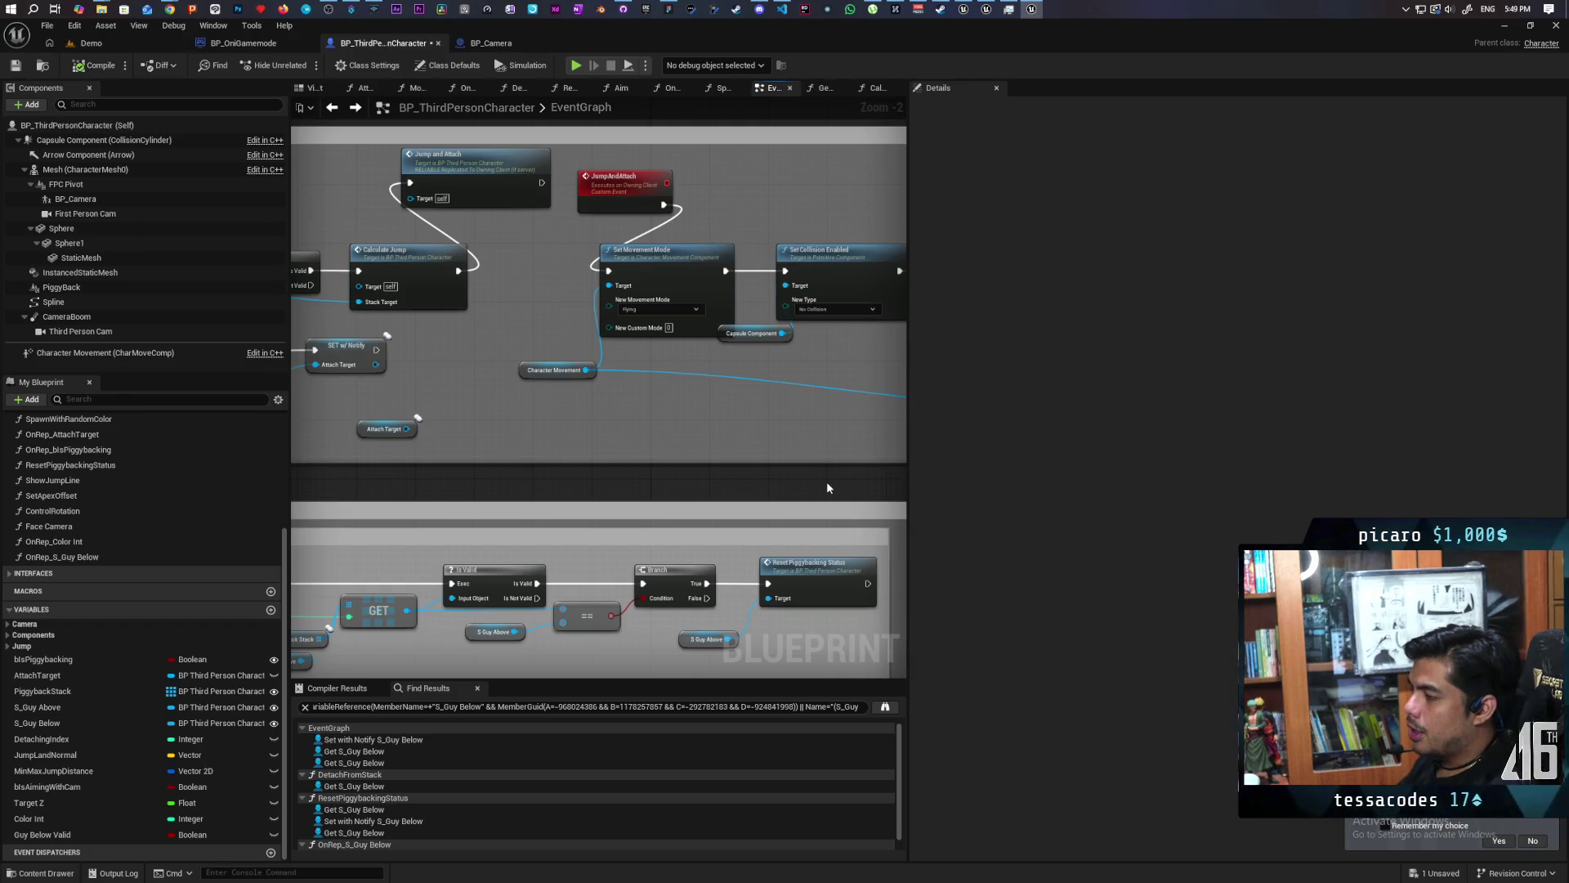
mouse_move(535, 377)
left_mouse_down()
mouse_move(396, 382)
mouse_move(462, 389)
mouse_move(409, 408)
left_mouse_up()
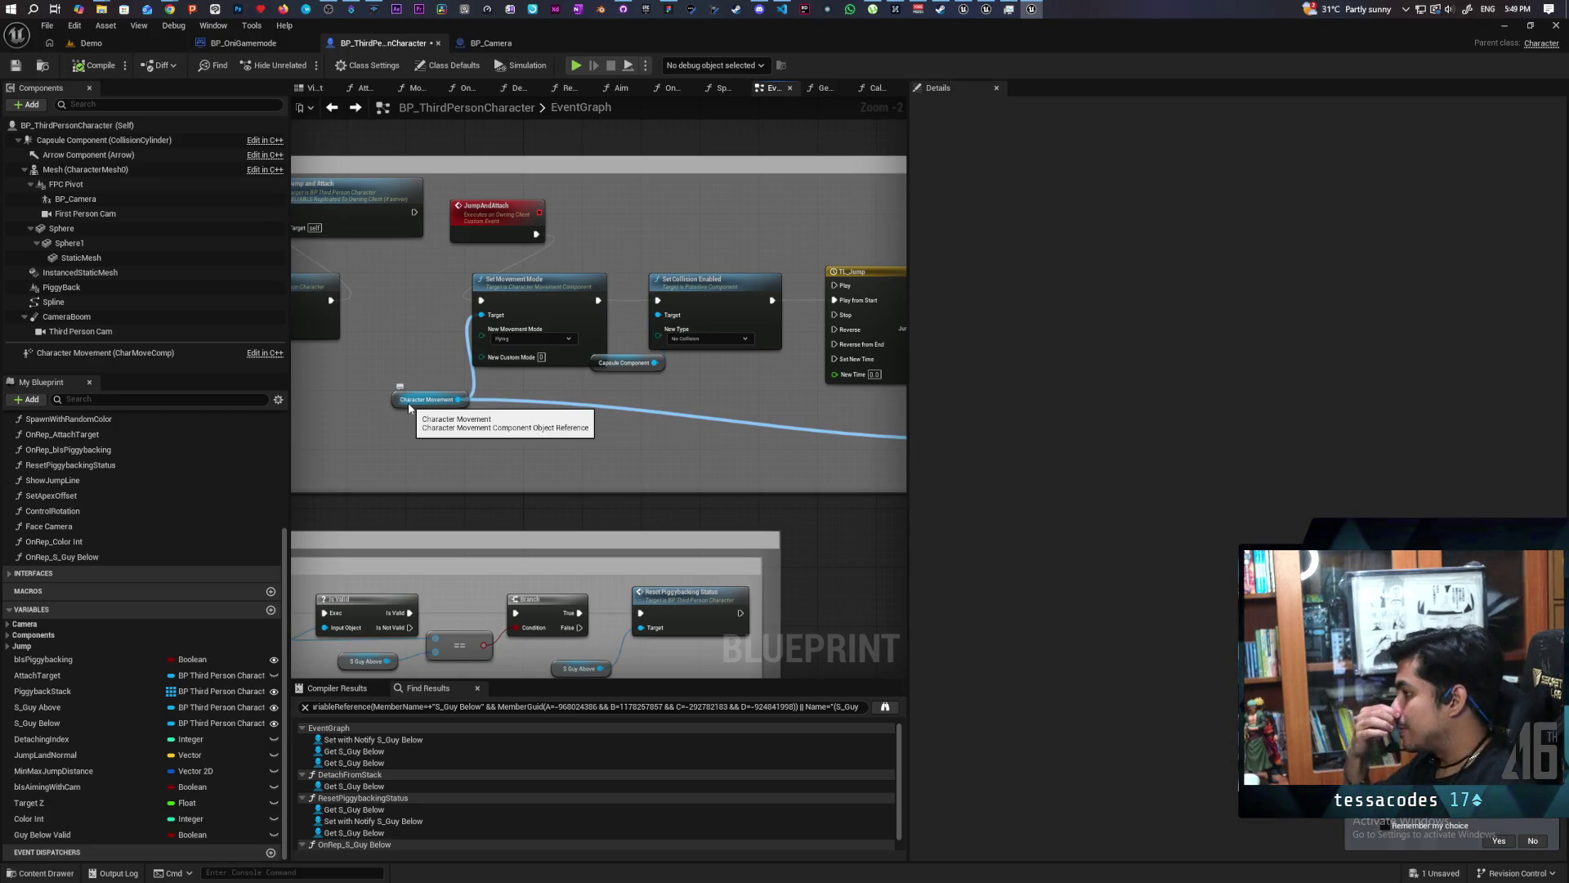
scroll(522, 371, "down", 3)
scroll(522, 371, "down", 1)
scroll(532, 375, "up", 2)
left_click_drag(792, 270, 817, 380)
left_click_drag(398, 352, 466, 256)
left_click_drag(628, 413, 412, 404)
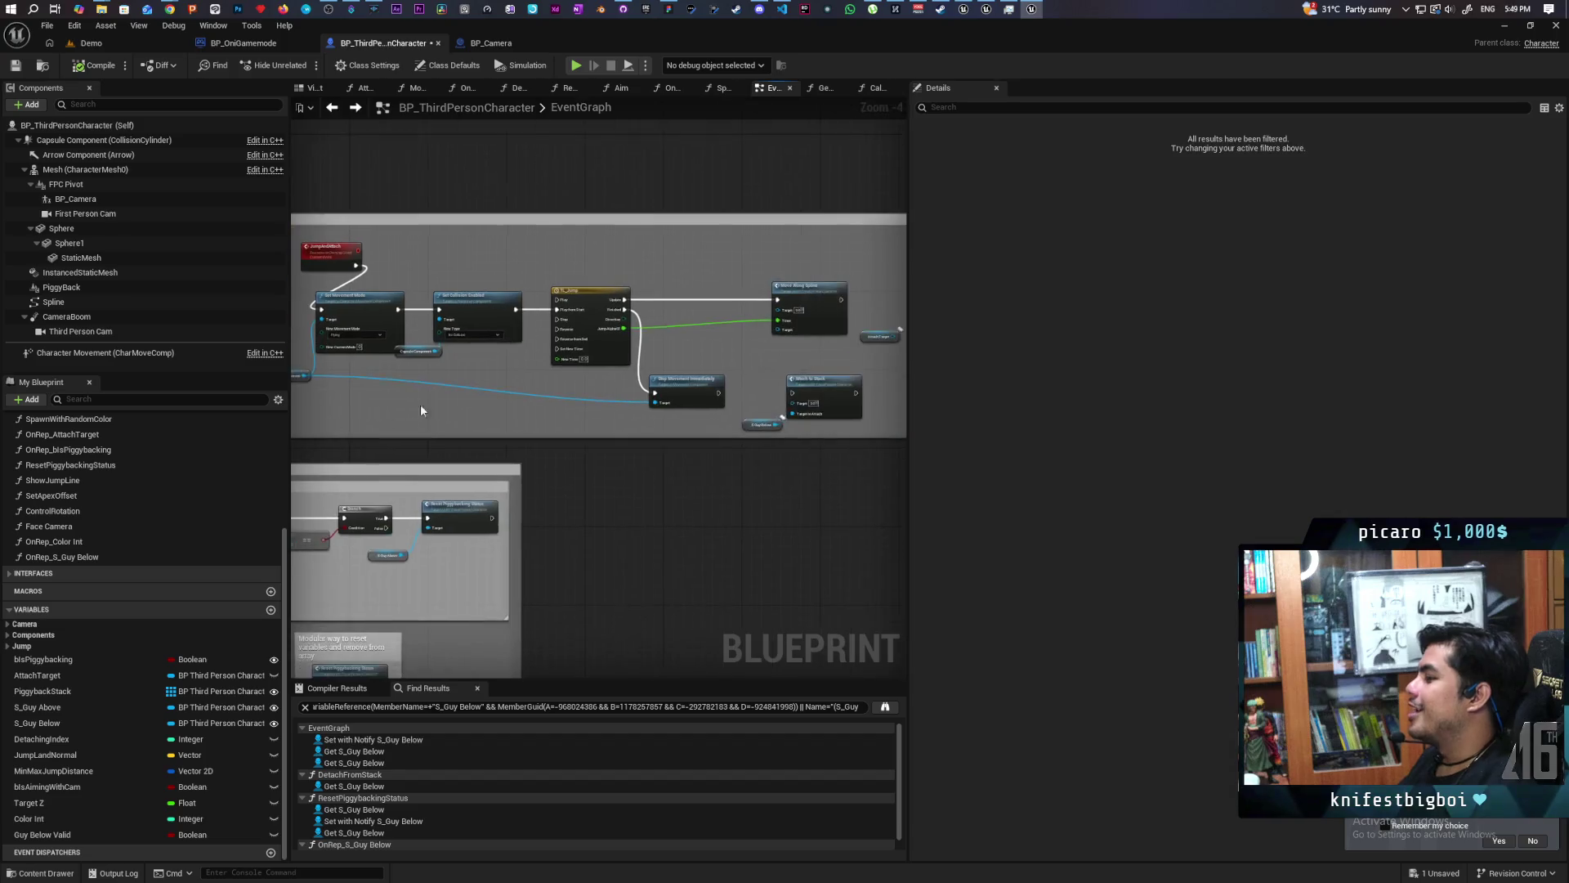
Paste a new Timeline node near Jump and Attach in the EventGraph.
scroll(434, 401, "down", 1)
scroll(627, 455, "up", 2)
left_click(776, 400)
left_click_drag(775, 434, 621, 450)
left_click_drag(761, 312, 731, 475)
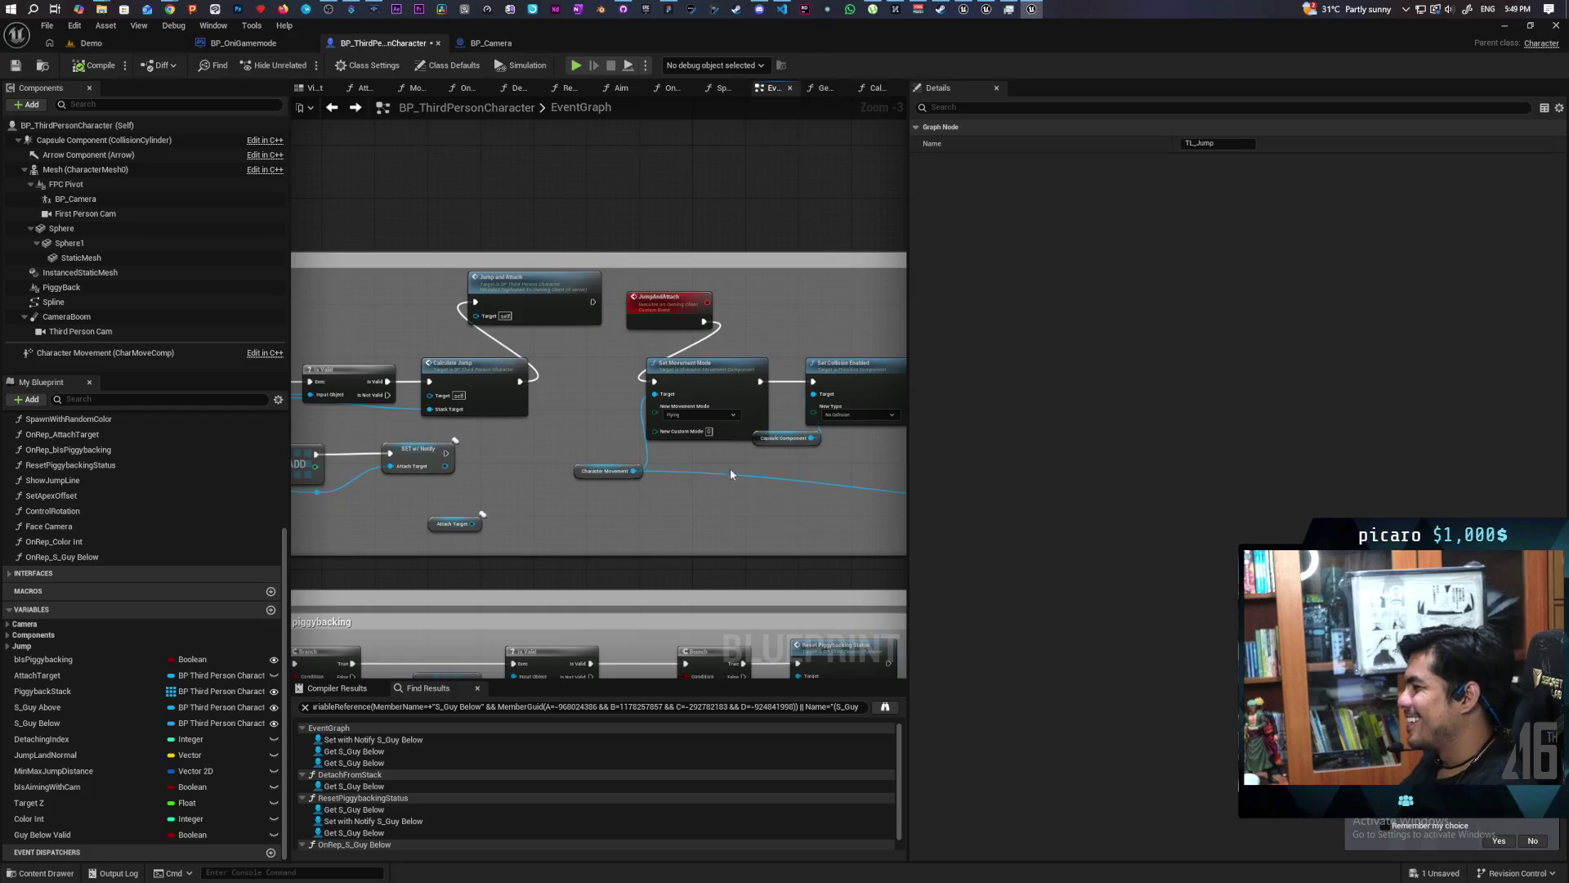
key("ctrl+v")
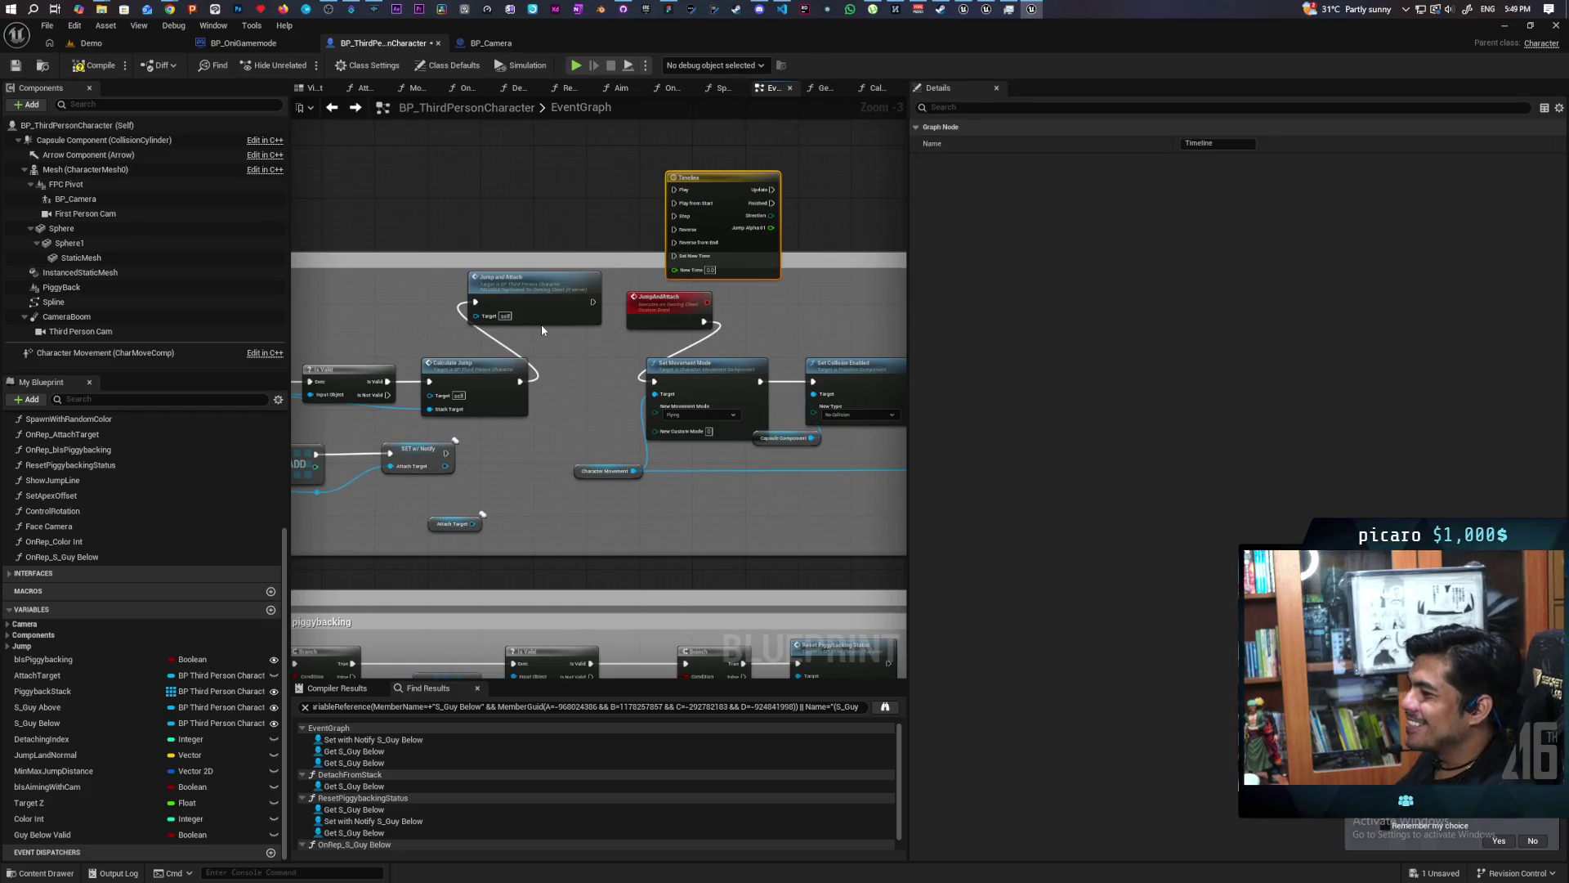
Lay out Jump and Attach, the new Timeline, then Attach to Stack with S_Guy Below after it.
mouse_move(538, 305)
left_mouse_down()
mouse_move(473, 291)
mouse_move(478, 211)
mouse_move(674, 202)
mouse_move(624, 195)
mouse_move(626, 217)
mouse_move(300, 183)
left_mouse_up()
mouse_move(777, 429)
left_mouse_down()
mouse_move(704, 443)
mouse_move(891, 271)
left_mouse_up()
left_click(704, 443)
mouse_move(982, 198)
left_mouse_down()
mouse_move(700, 179)
mouse_move(699, 154)
left_mouse_up()
left_click_drag(618, 301, 638, 313)
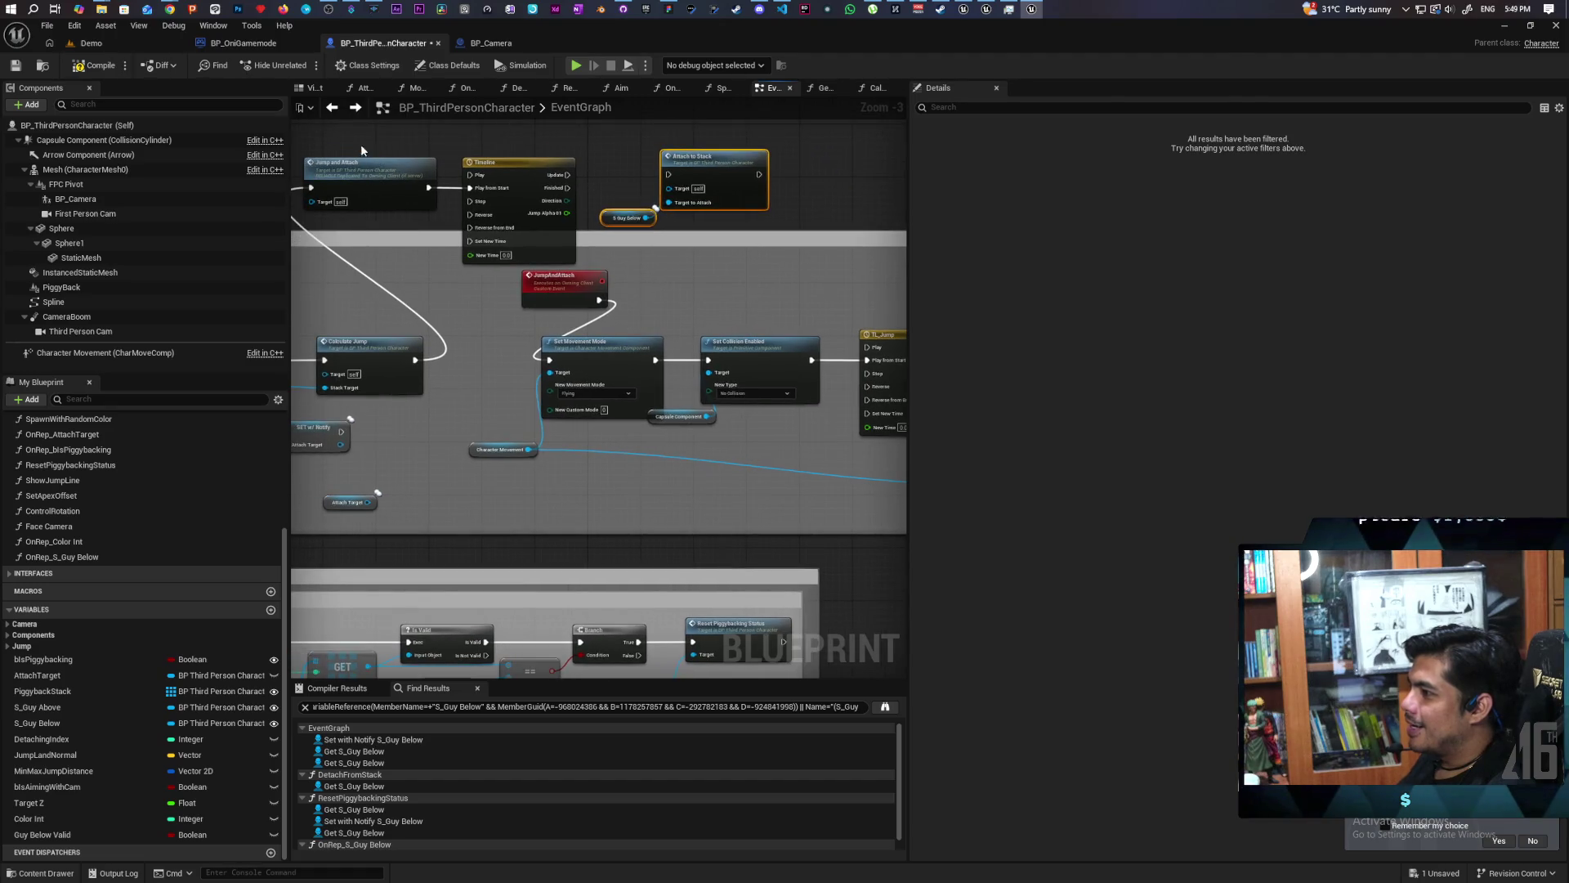
left_click(760, 309)
left_click_drag(760, 309, 521, 300)
mouse_move(637, 272)
left_mouse_down()
mouse_move(785, 384)
mouse_move(904, 435)
mouse_move(768, 454)
mouse_move(840, 462)
left_mouse_up()
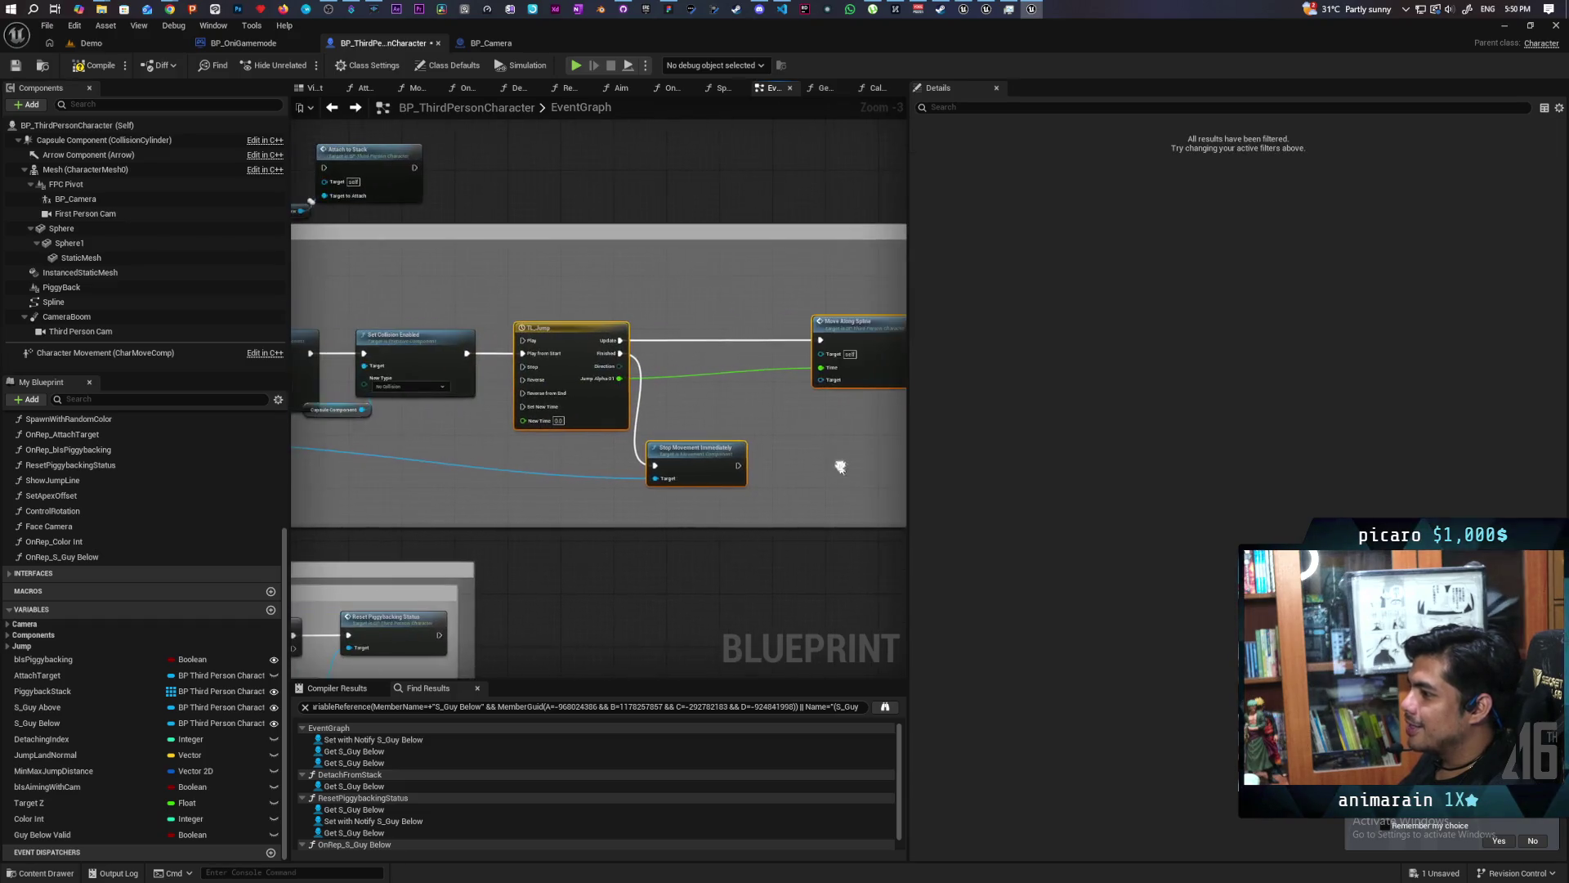
left_click(672, 422)
mouse_move(222, 179)
left_mouse_down()
mouse_move(531, 261)
mouse_move(712, 260)
left_mouse_up()
left_click_drag(578, 239, 654, 300)
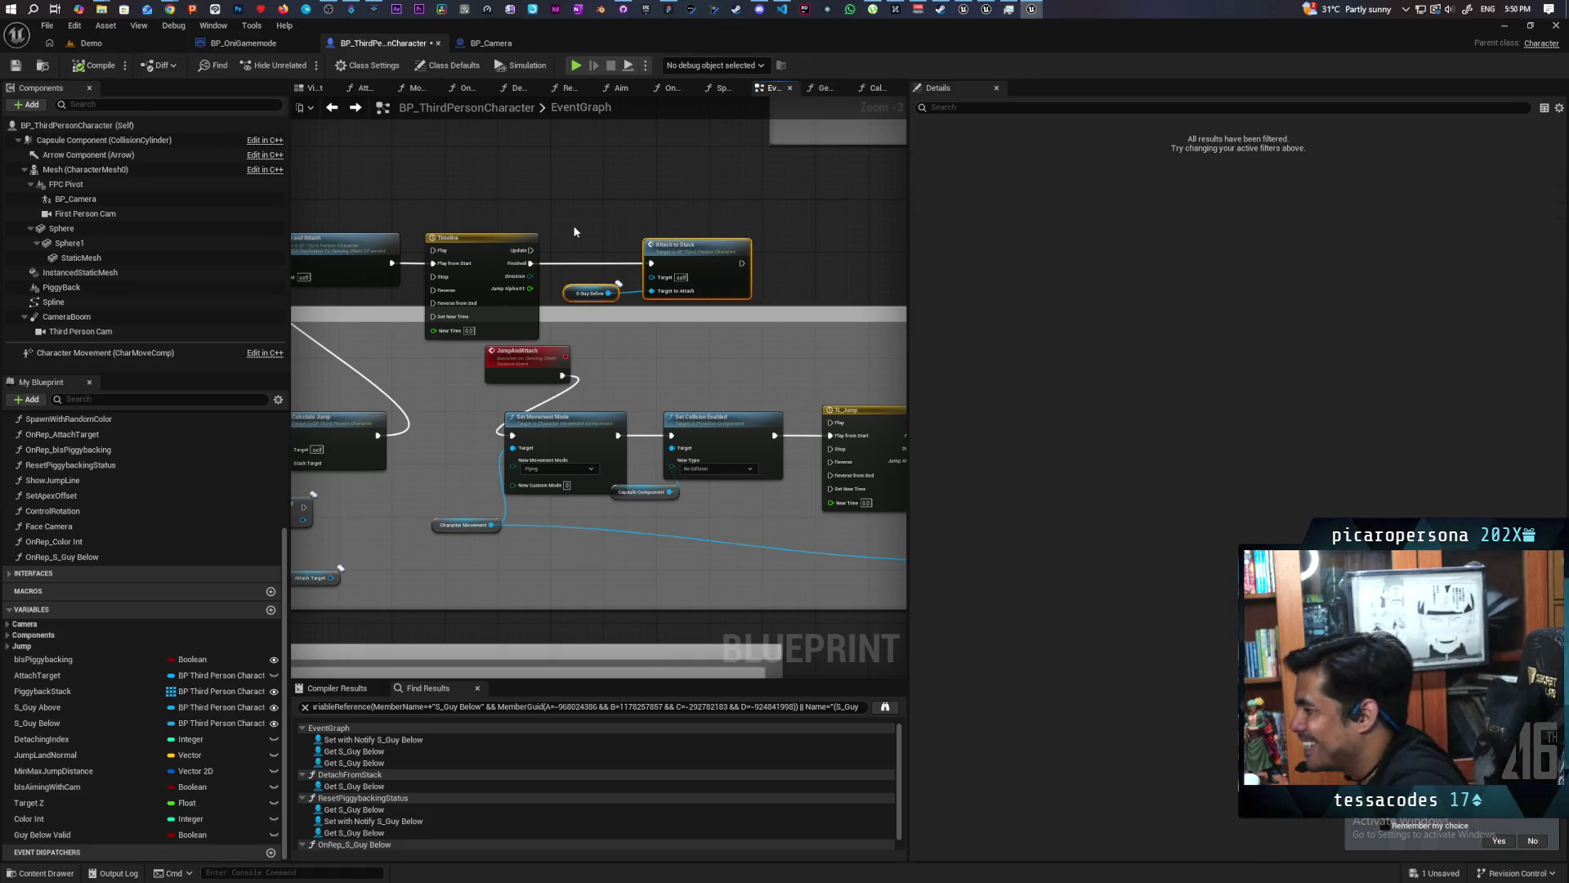
Save the character blueprint, select the new Timeline node, and show the Demo level.
left_click(519, 197)
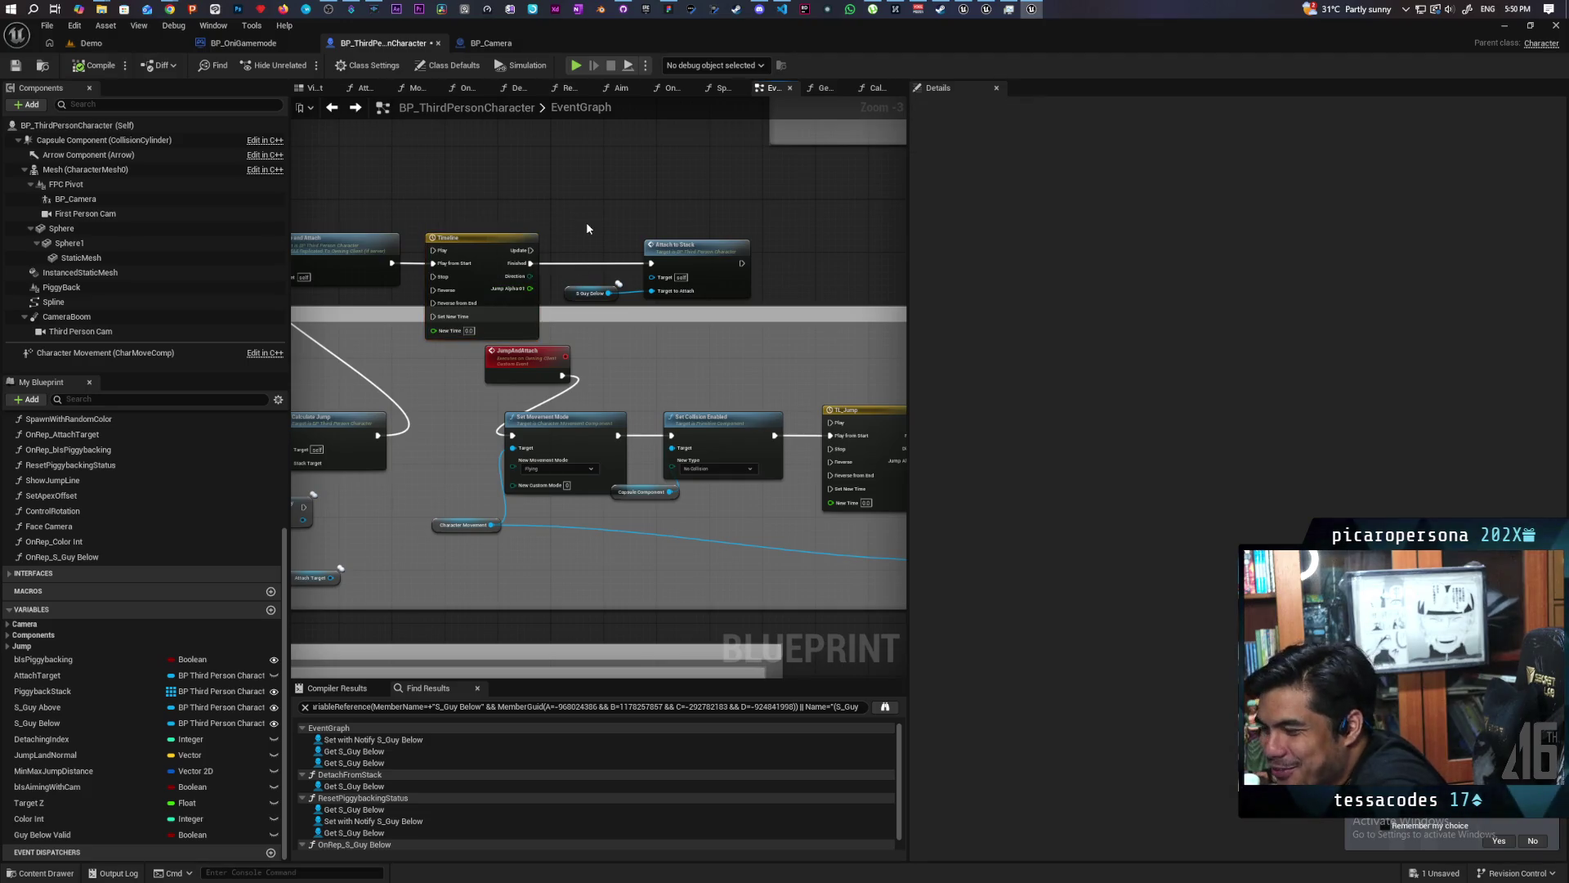
key("ctrl+s")
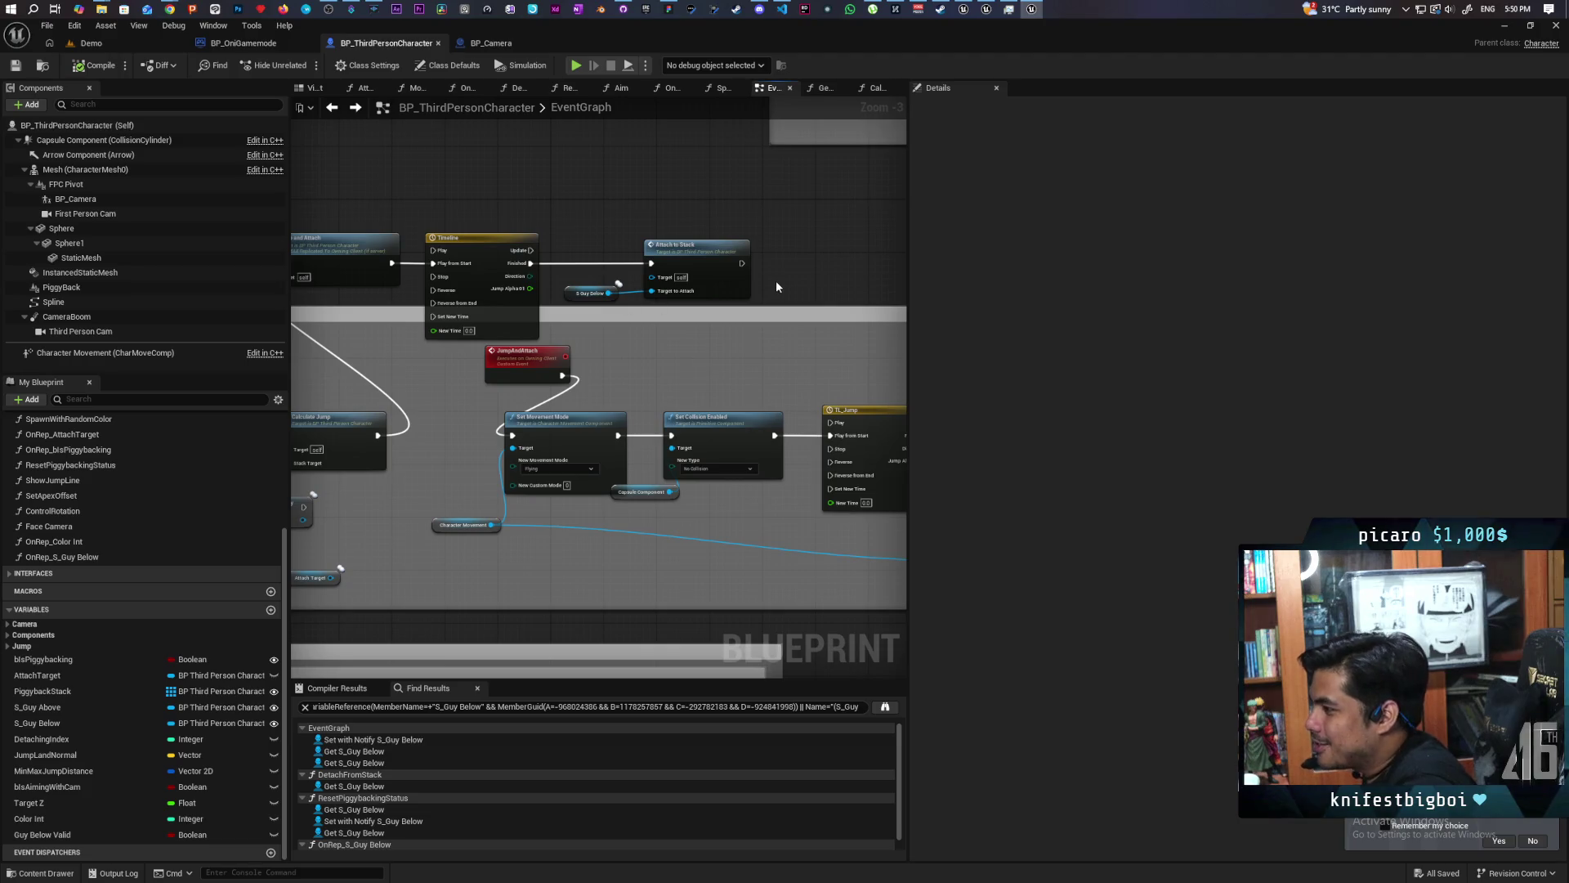
left_click_drag(584, 224, 571, 196)
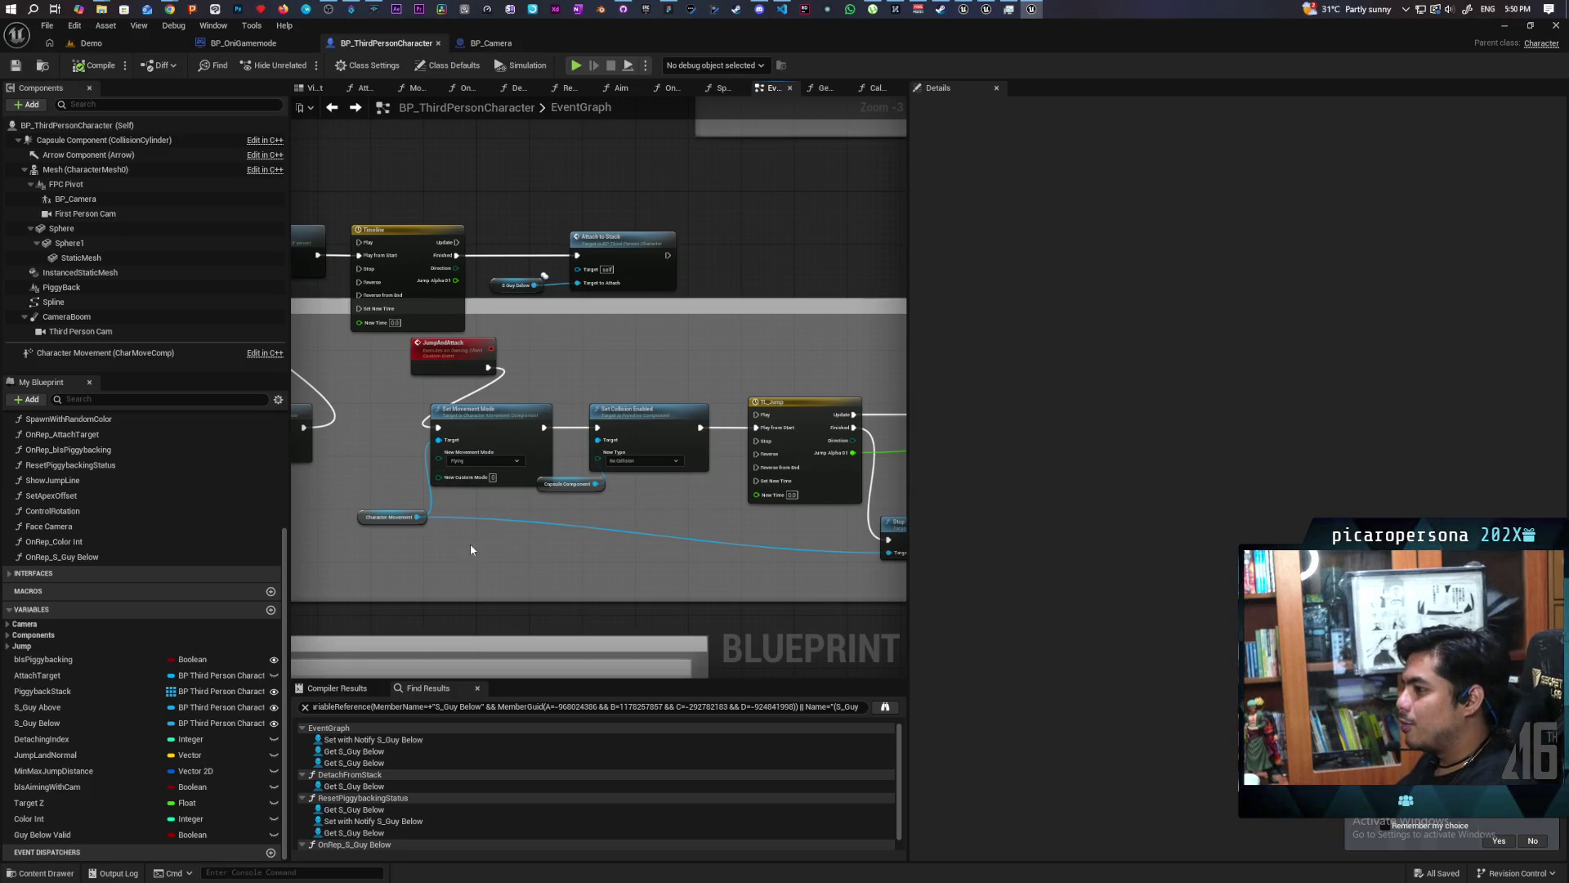
left_click(477, 315)
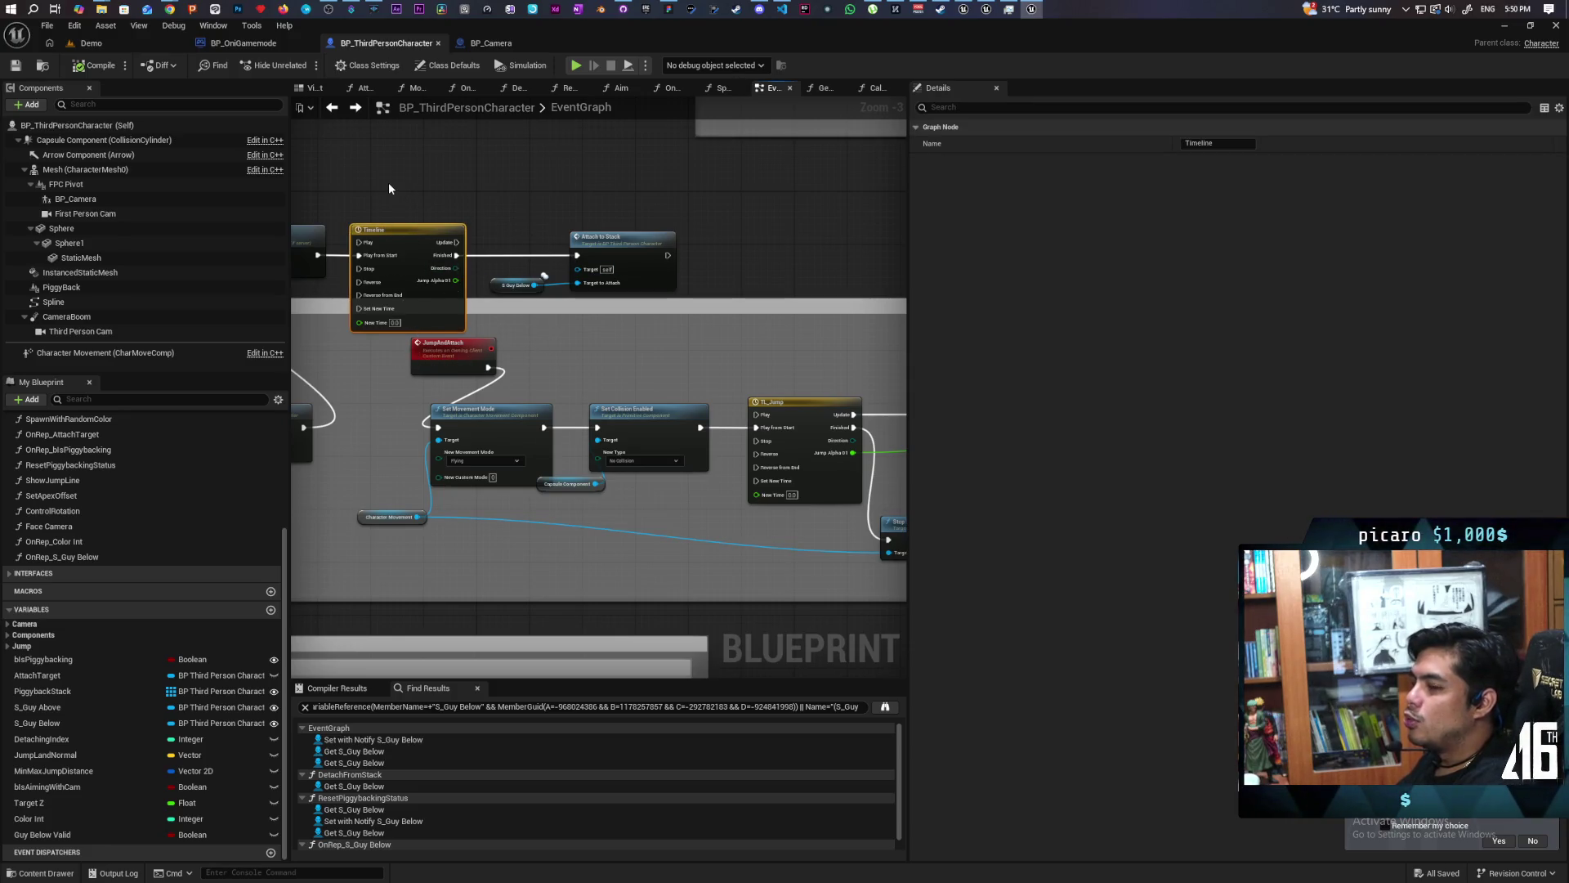
left_click_drag(371, 186, 448, 289)
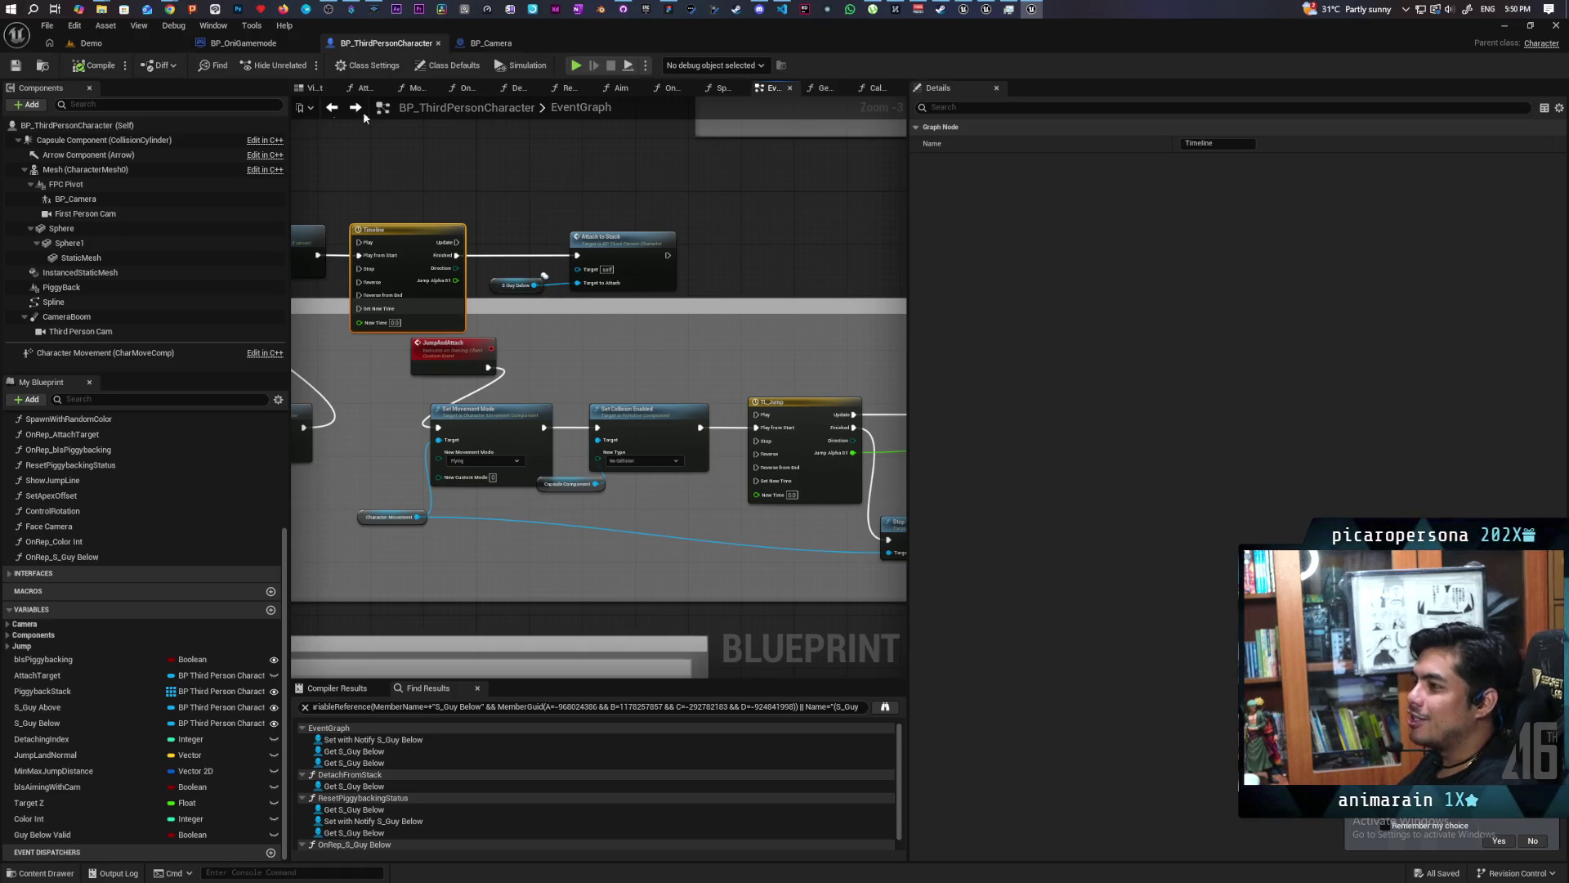
left_click(120, 46)
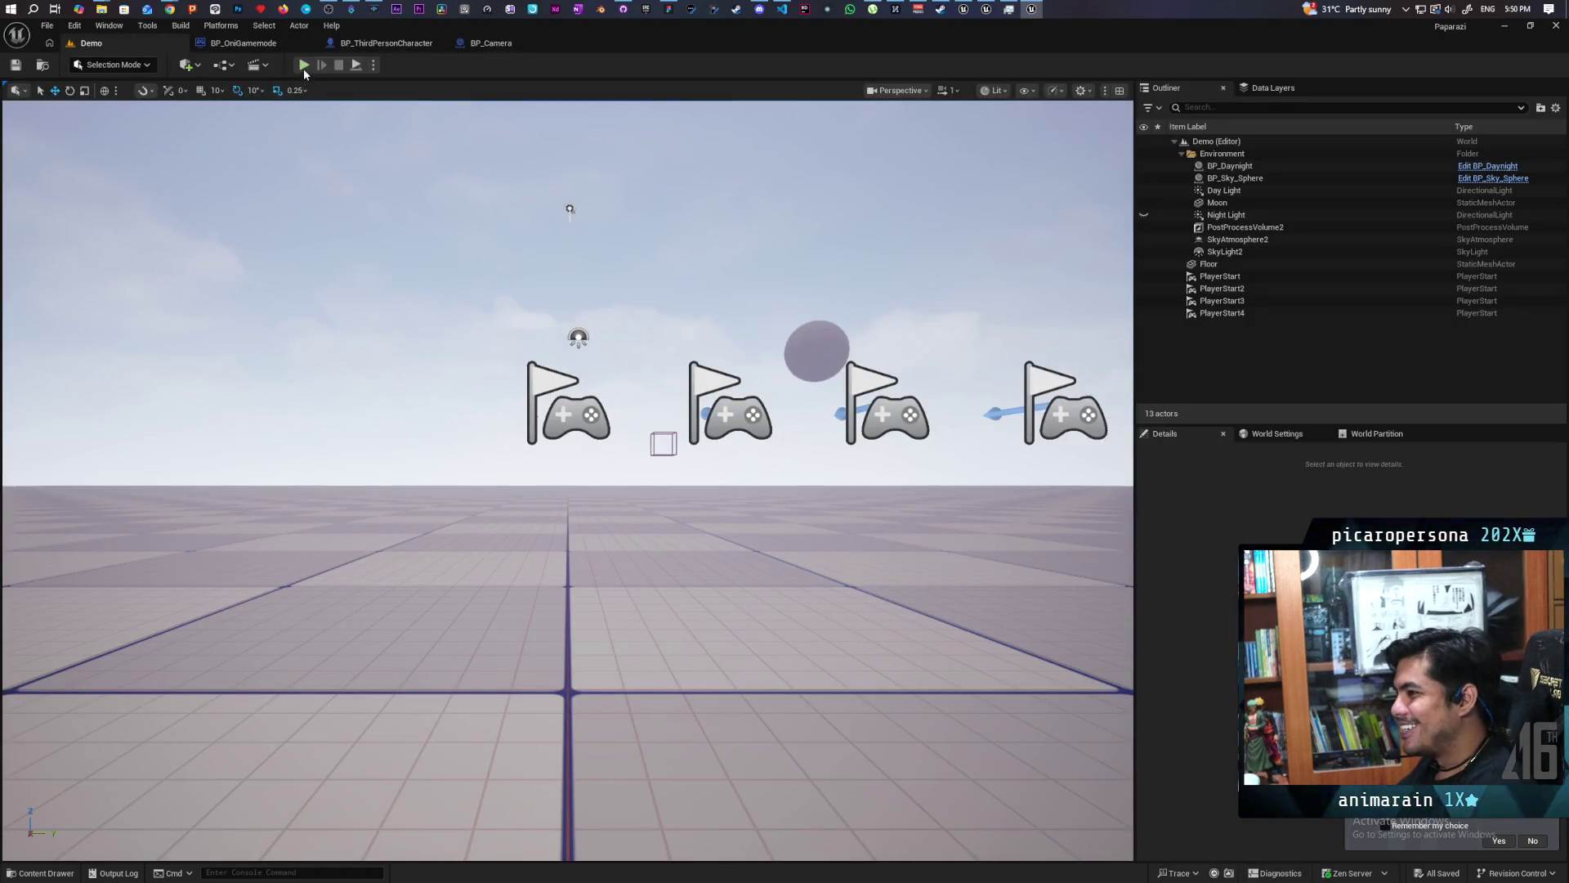
key("alt+p")
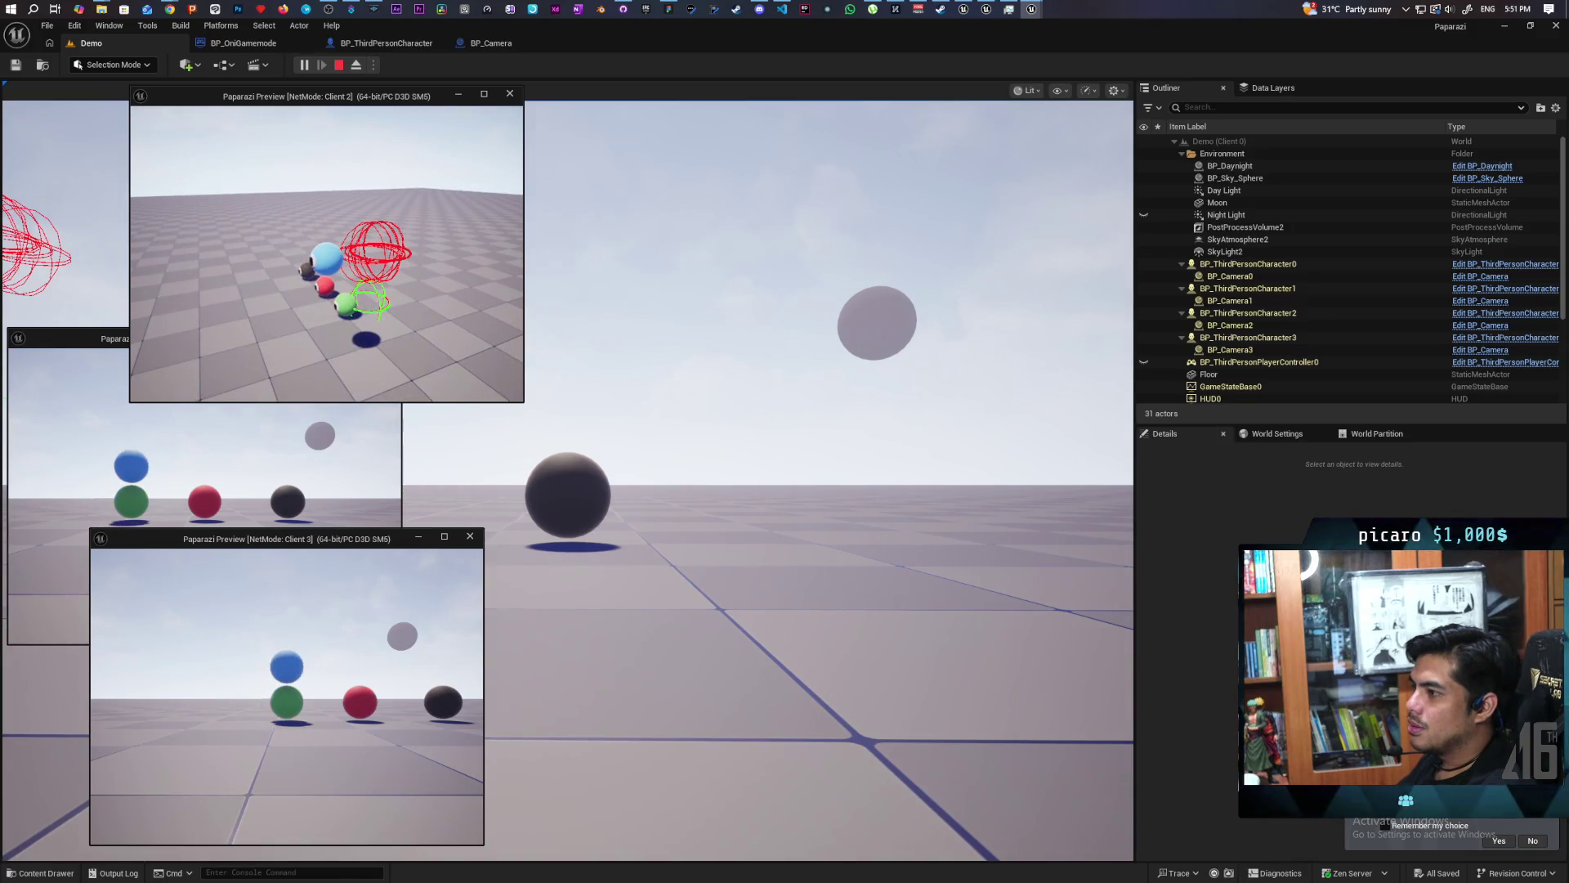
key("Escape")
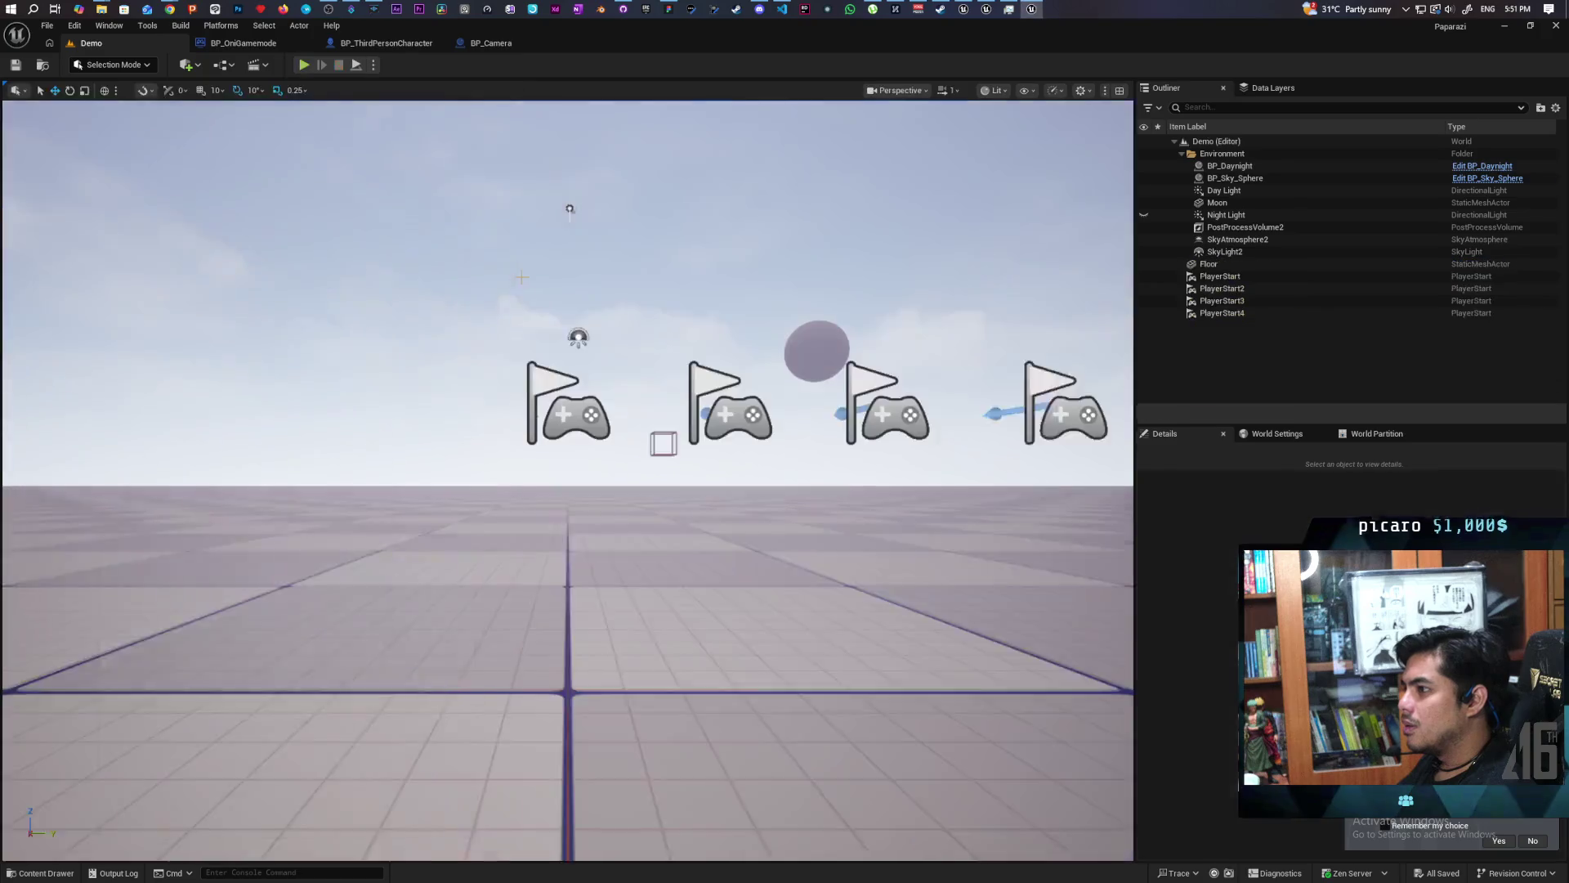
left_click(371, 46)
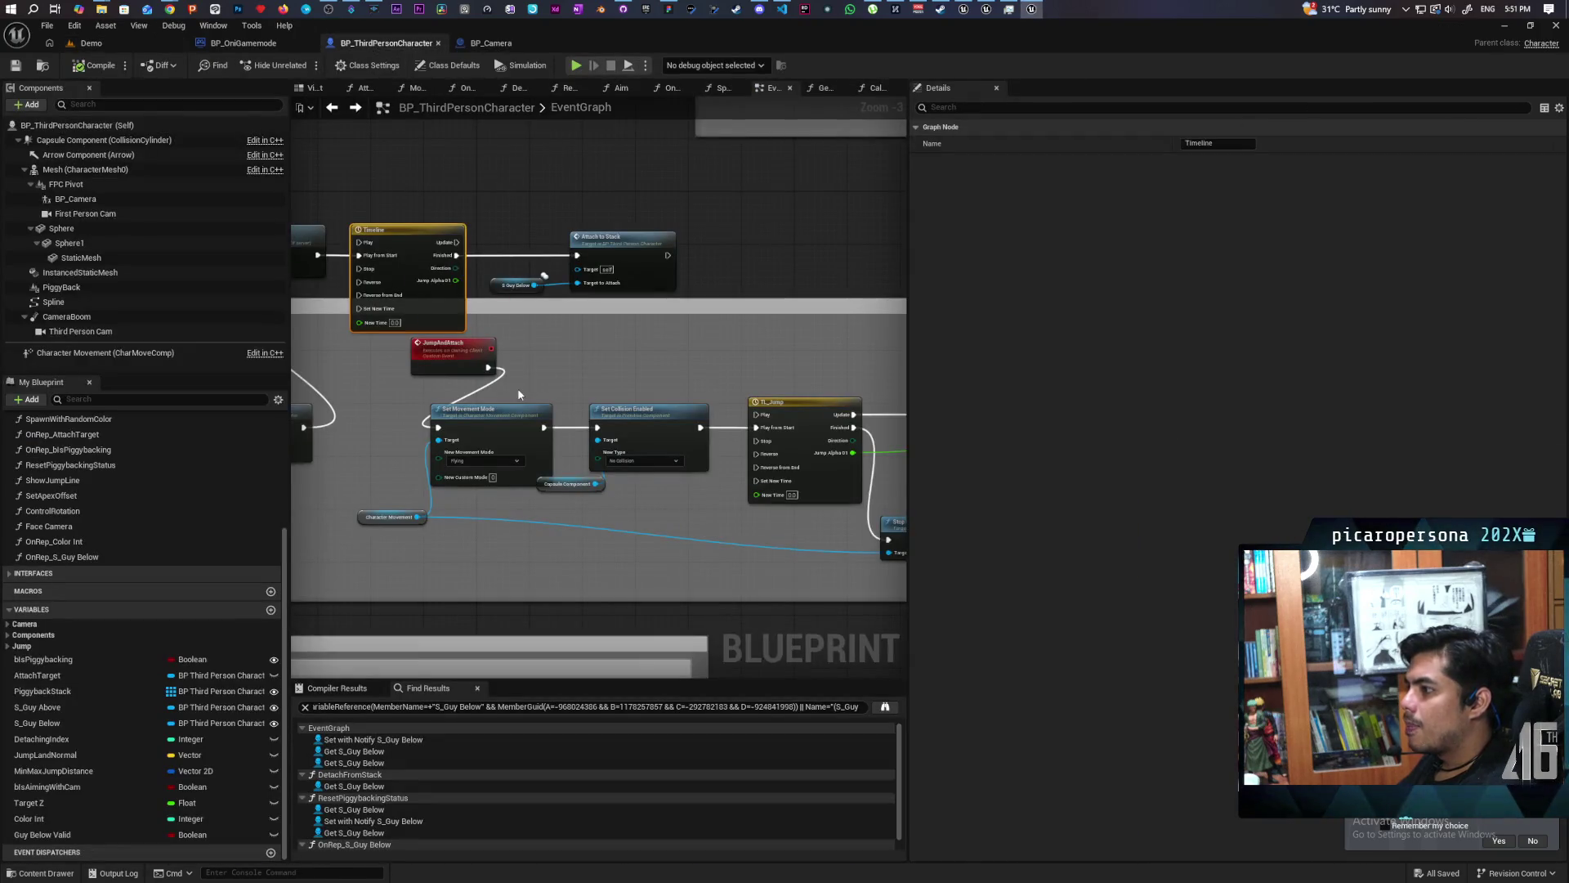
Check the Timeline's JumpAlpha01 curve, then select Attach to Stack and S_Guy Below.
double_click(423, 250)
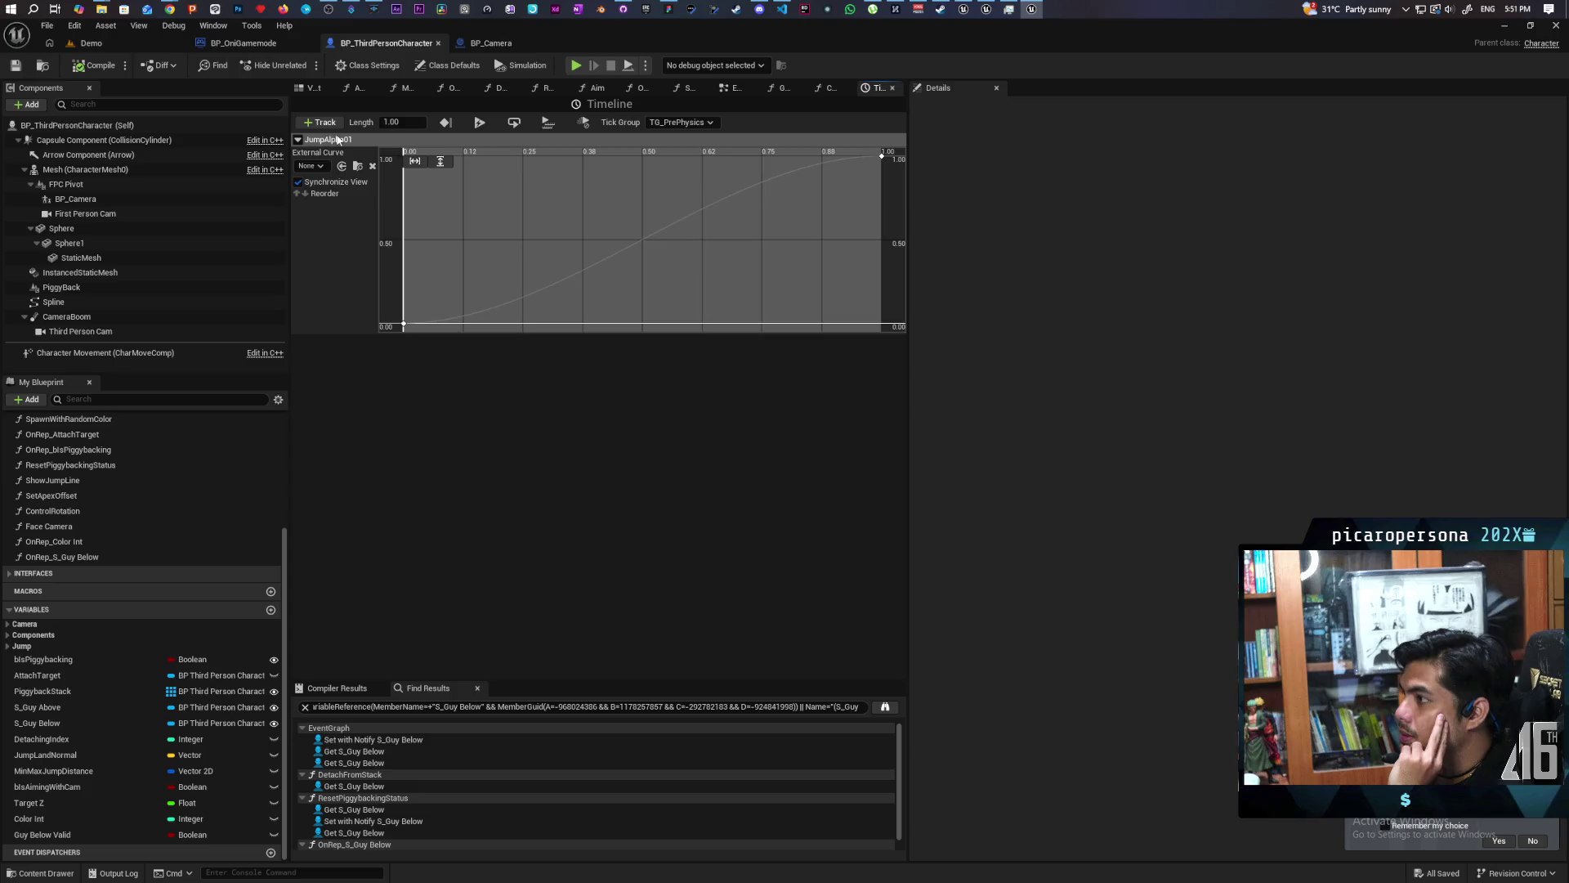
left_click(733, 90)
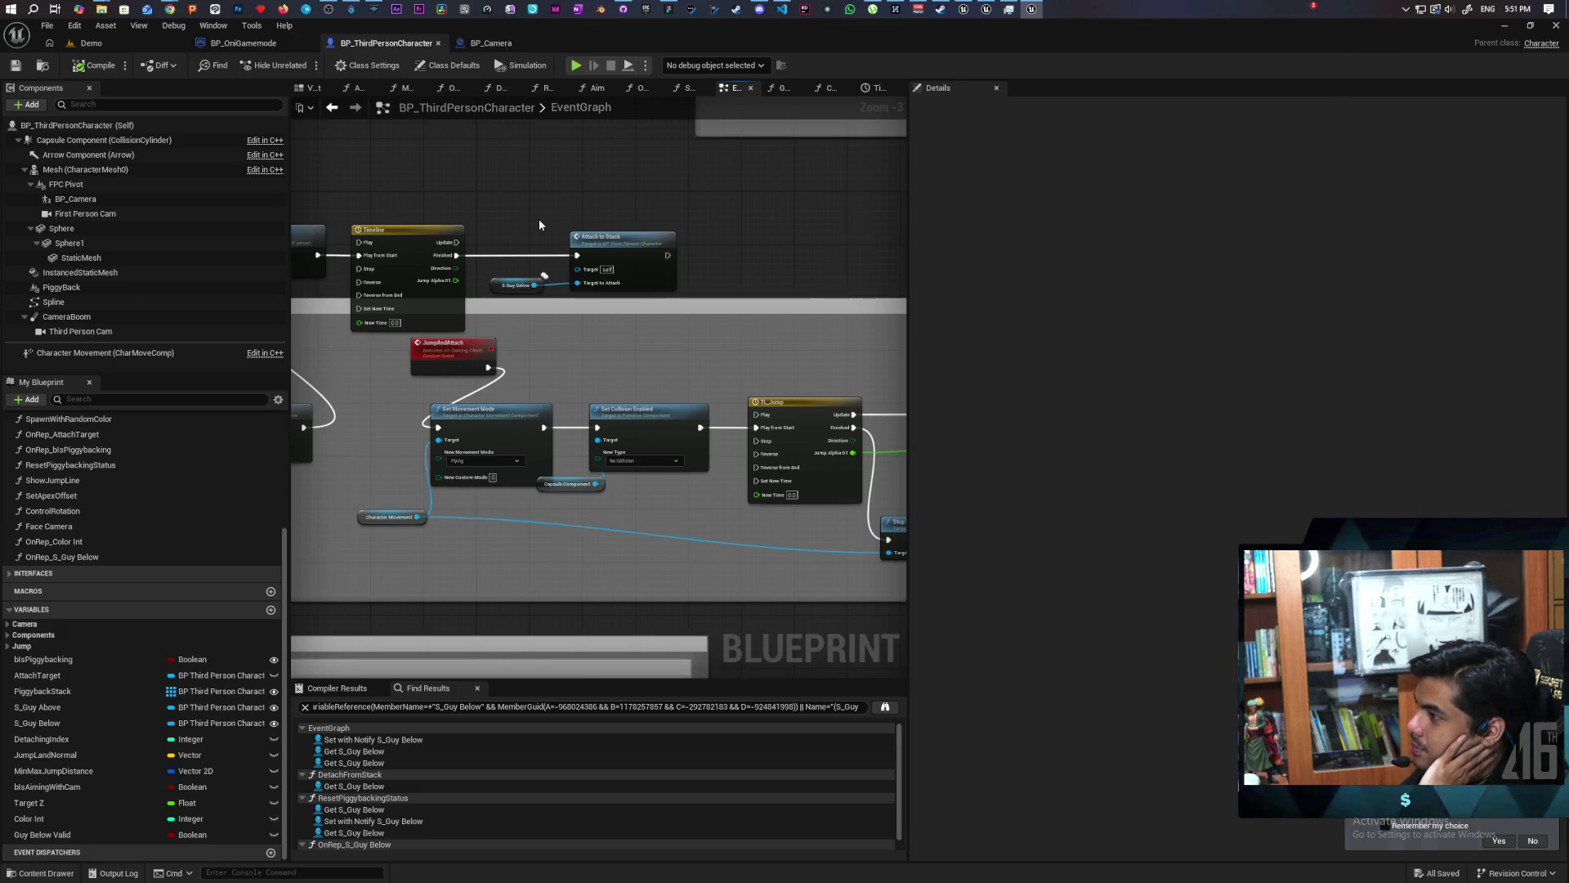
mouse_move(537, 204)
left_mouse_down()
mouse_move(609, 200)
mouse_move(643, 176)
mouse_move(555, 163)
mouse_move(605, 205)
left_mouse_up()
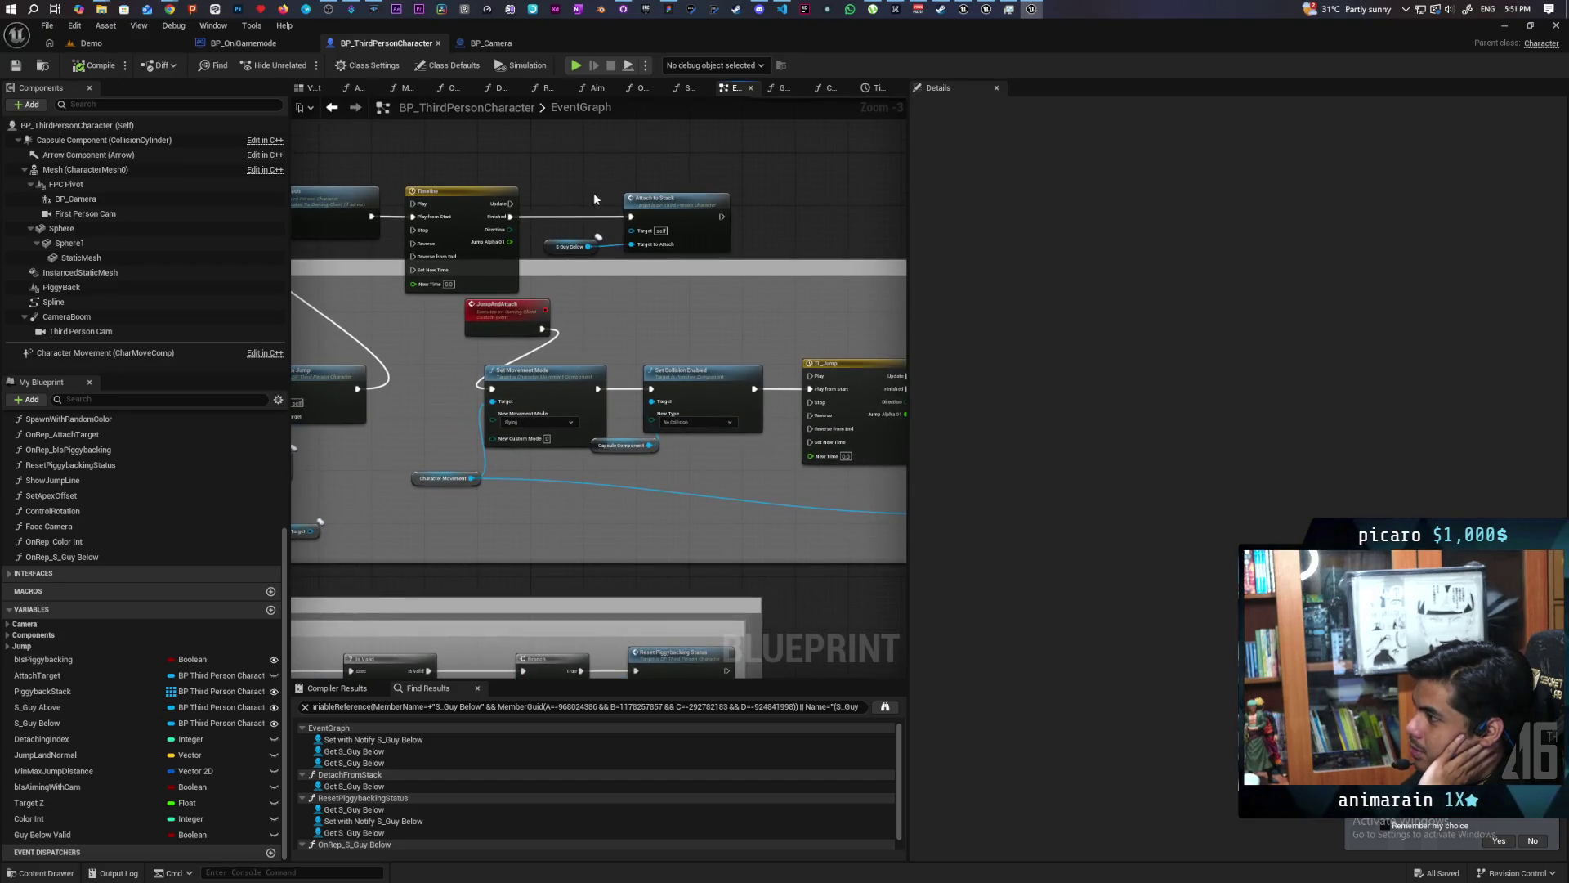
left_click_drag(721, 257, 719, 255)
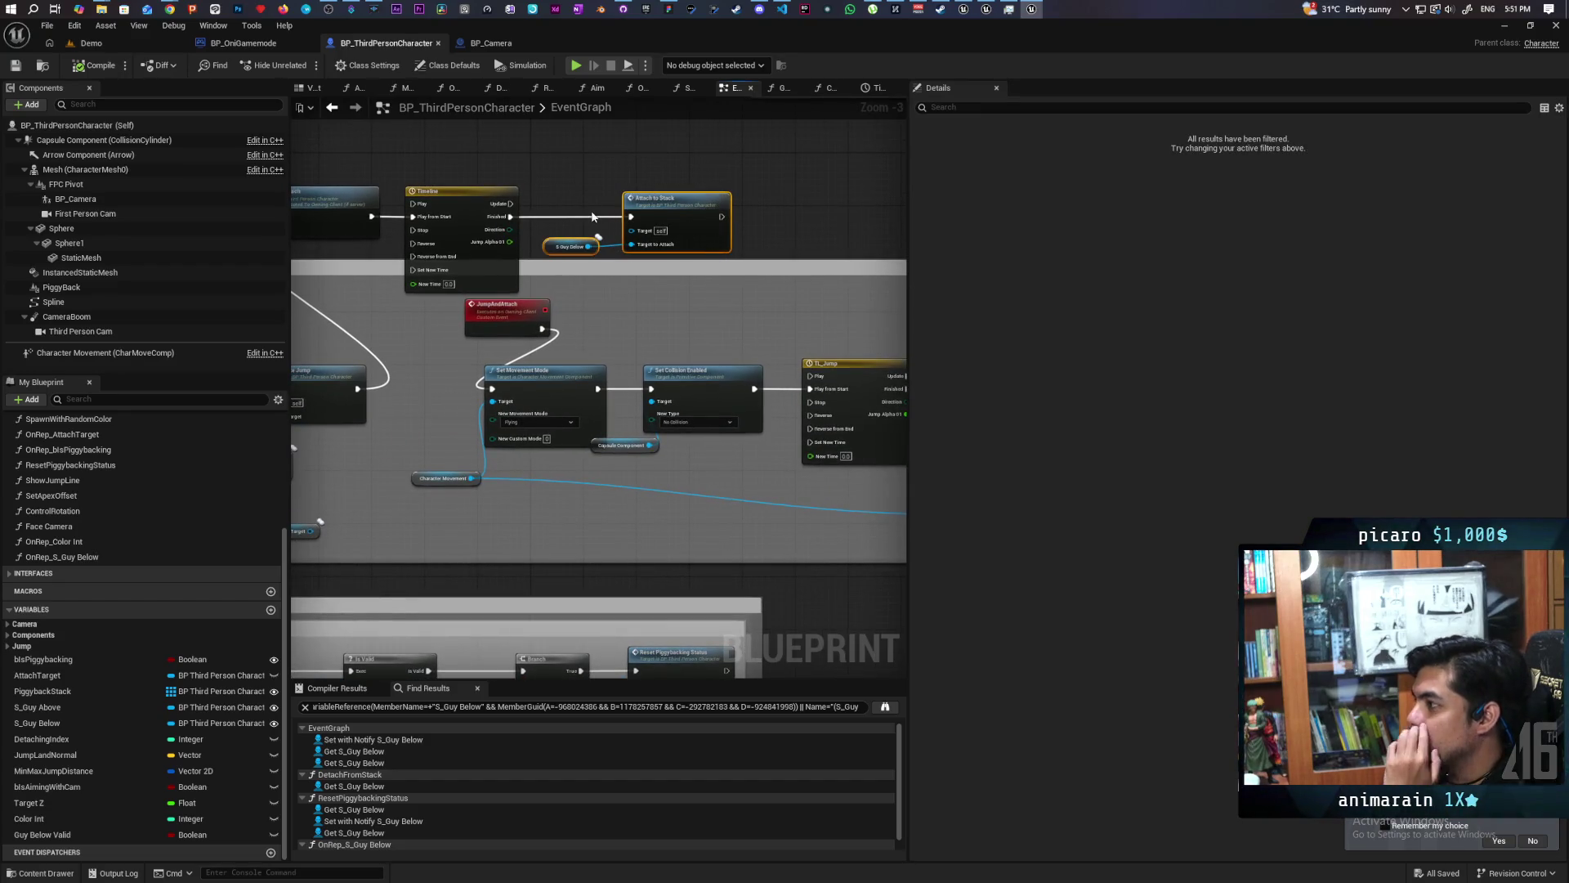
Follow the jump logic from the JumpAndAttach event to TL_Jump and Stop Movement Immediately.
left_click_drag(520, 222, 736, 220)
left_click_drag(589, 351, 531, 341)
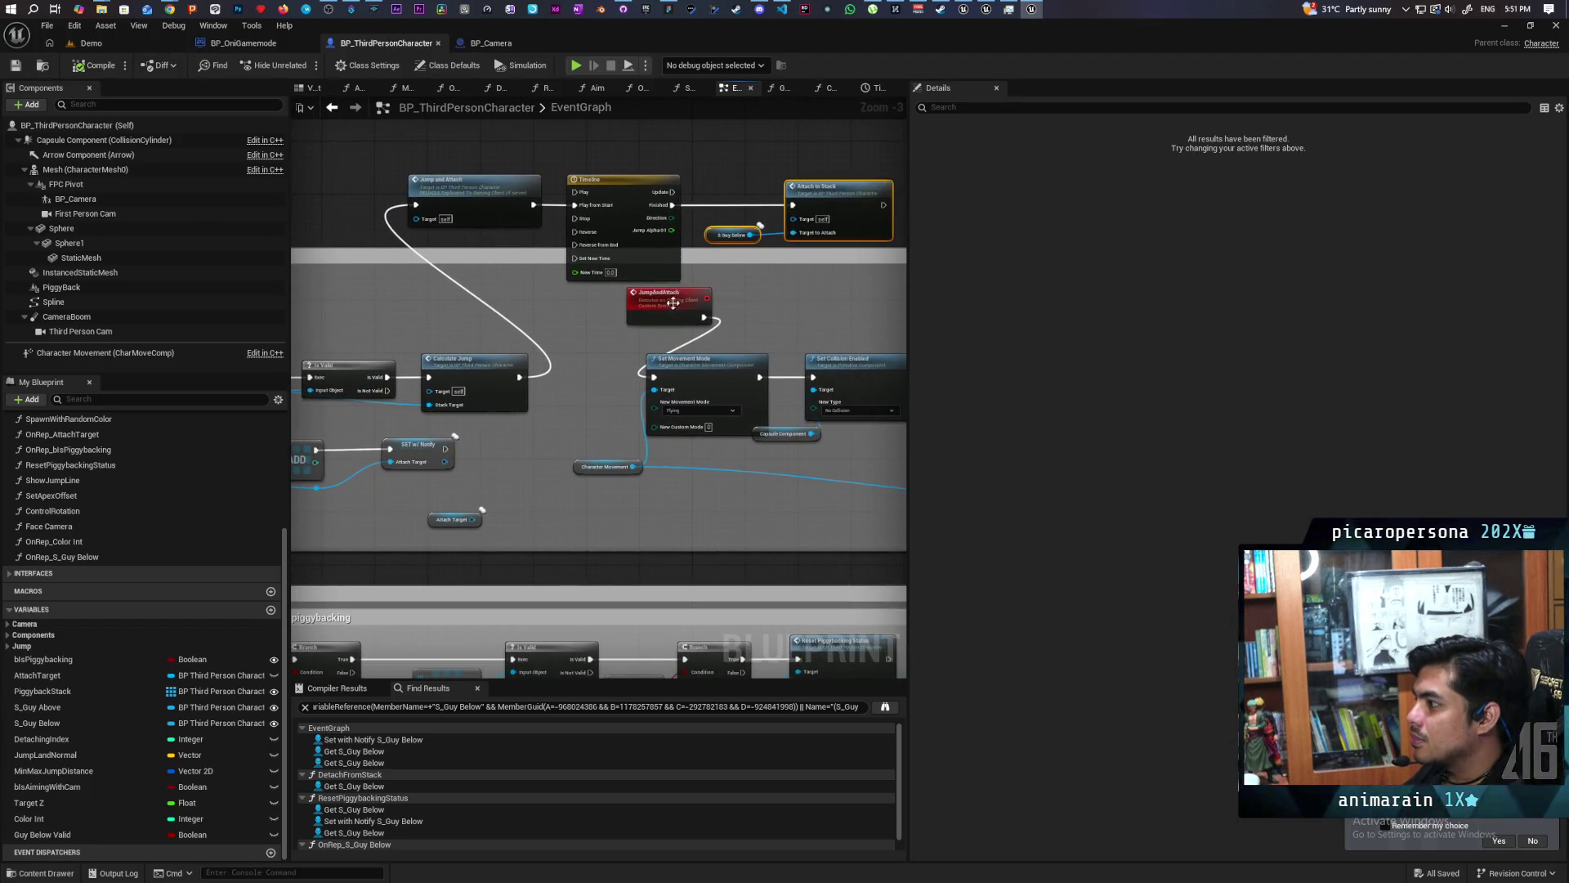
left_click(682, 309)
left_click_drag(722, 322, 680, 318)
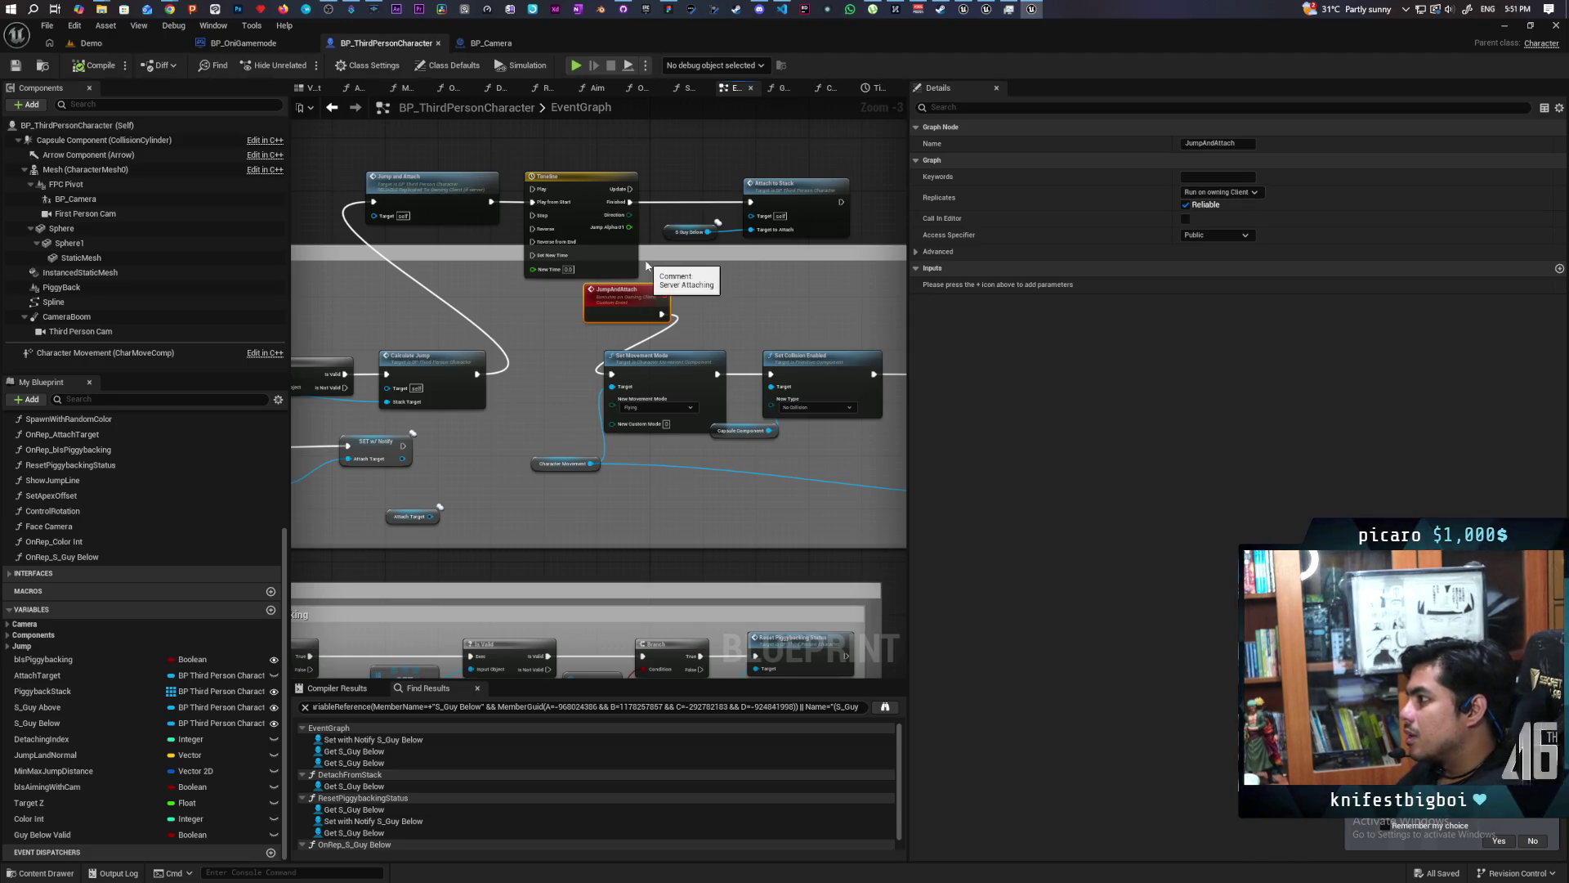
left_click_drag(714, 275, 670, 308)
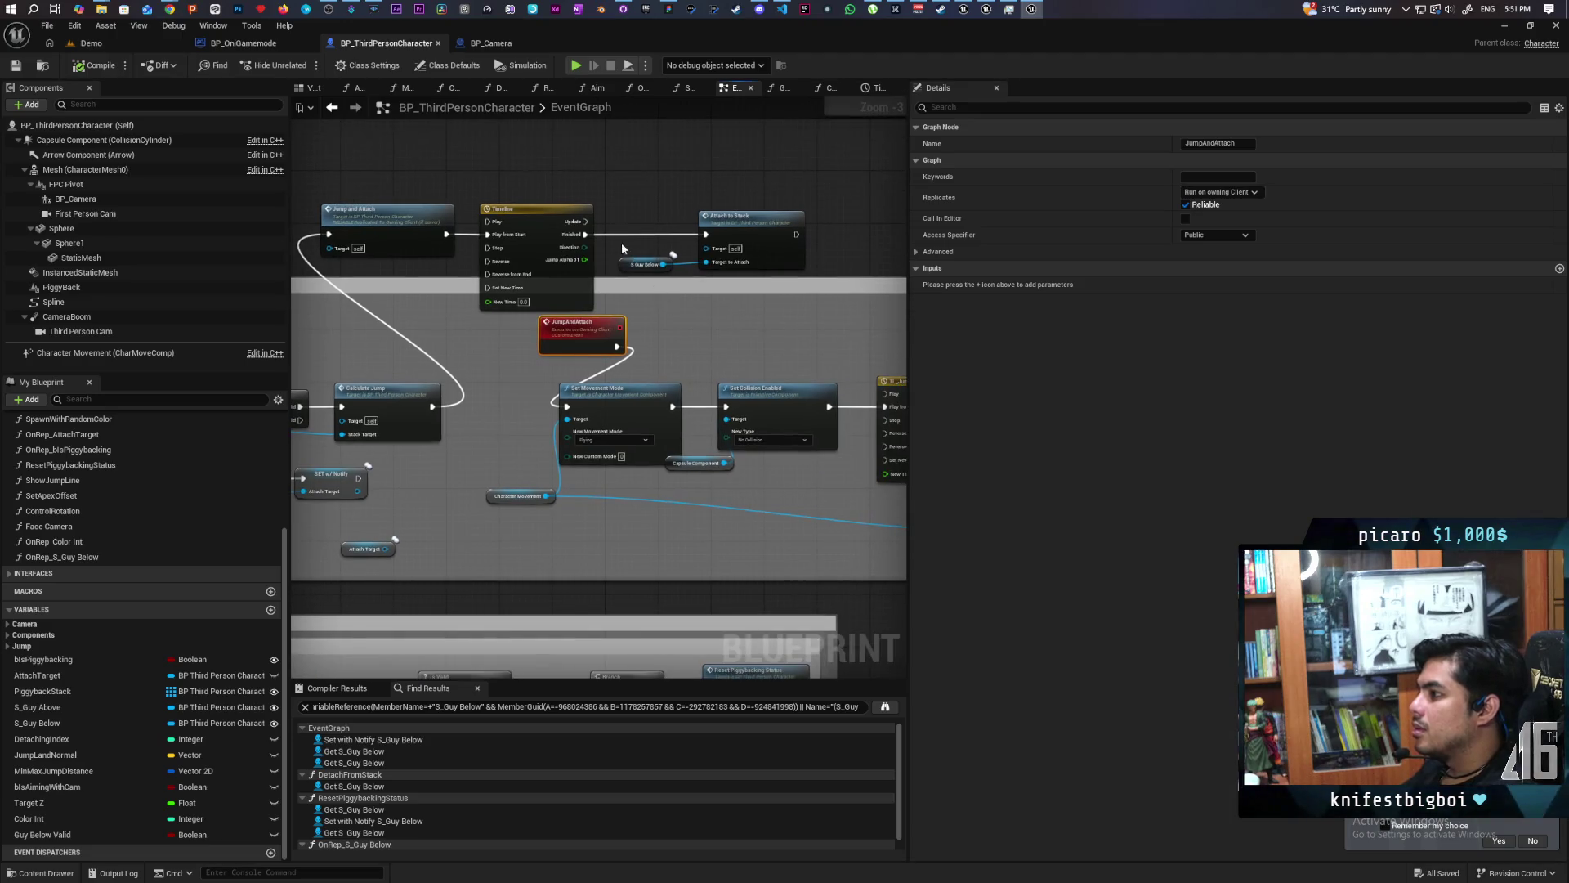
mouse_move(472, 238)
left_mouse_down()
mouse_move(152, 226)
mouse_move(405, 210)
left_mouse_up()
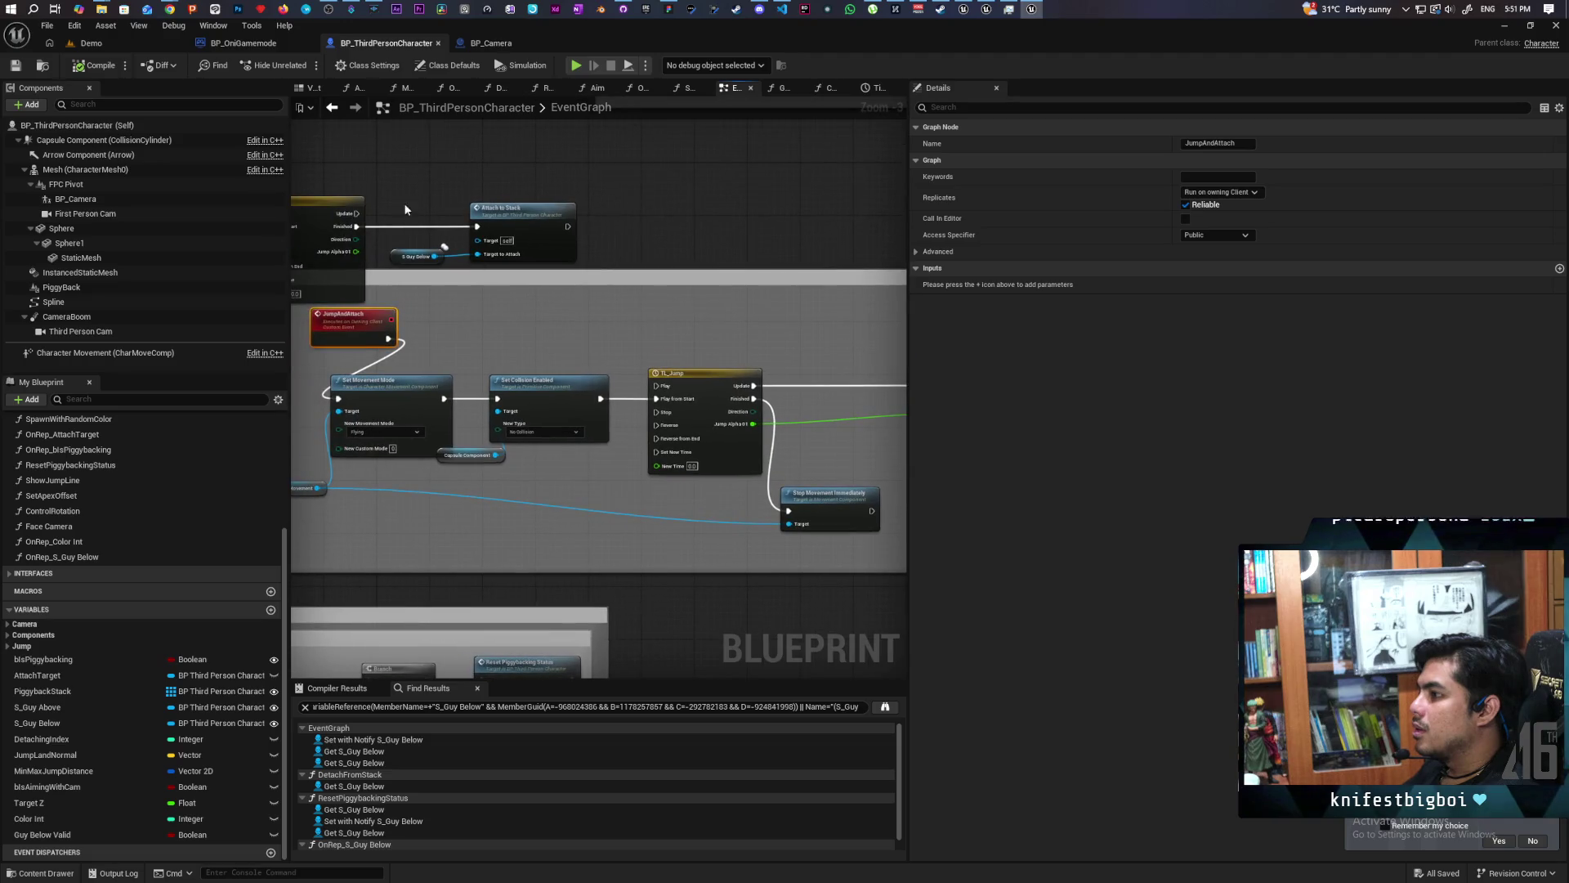
Paste a copy of Attach to Stack and S_Guy Below after the TL_Jump chain, then show the Demo level.
left_click(585, 307)
mouse_move(883, 493)
left_mouse_down()
mouse_move(664, 389)
mouse_move(781, 408)
left_mouse_up()
key("ctrl+v")
mouse_move(587, 447)
left_mouse_down()
mouse_move(638, 433)
mouse_move(618, 438)
left_mouse_up()
scroll(743, 446, "up", 3)
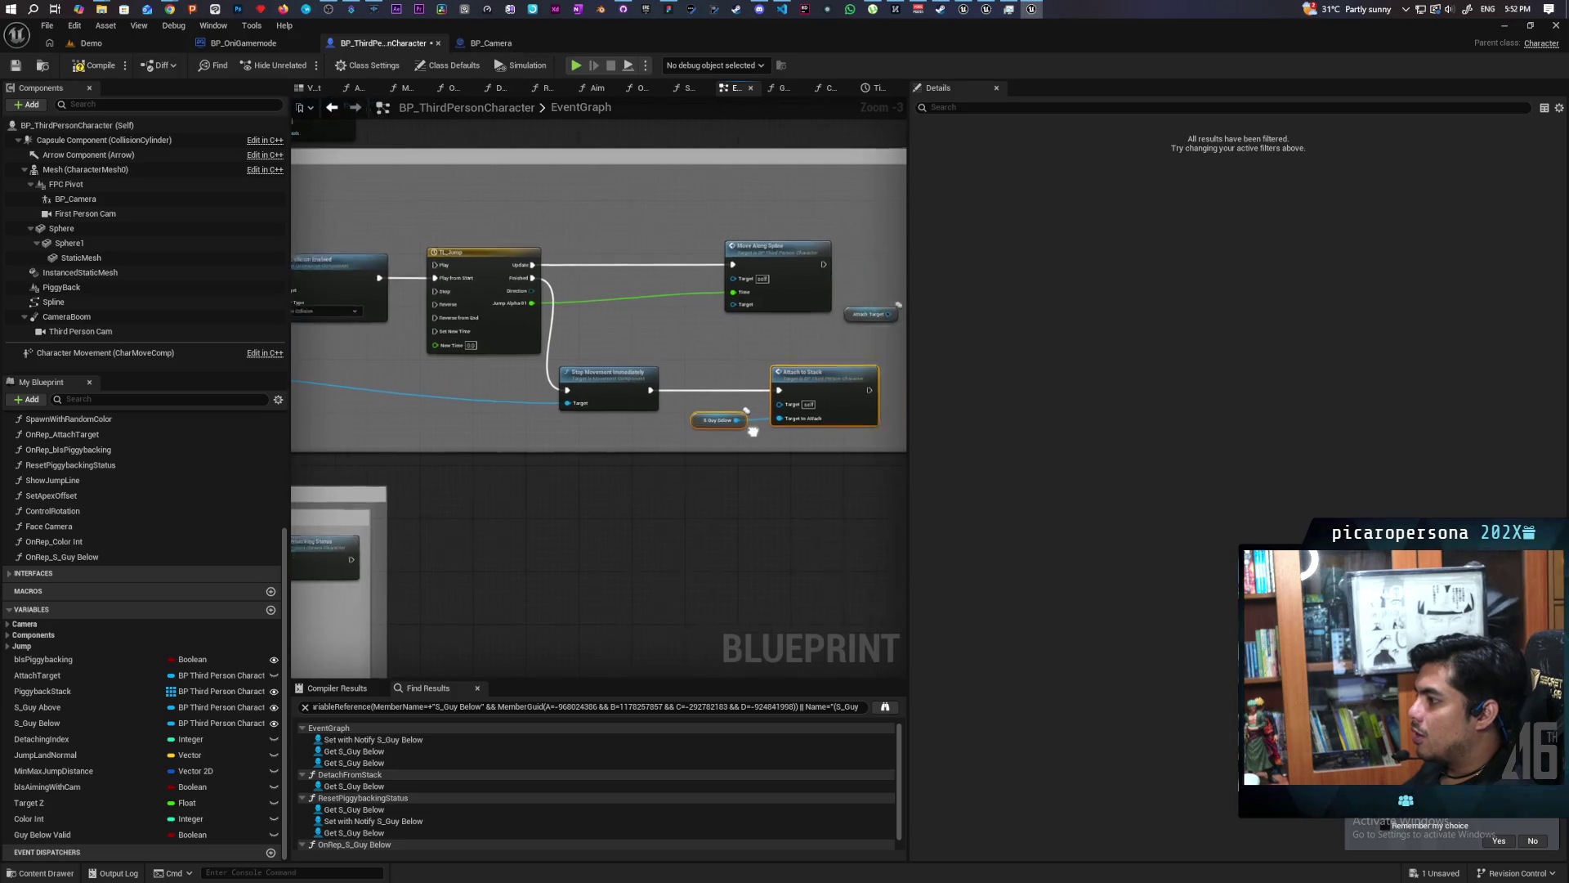
left_click(646, 406)
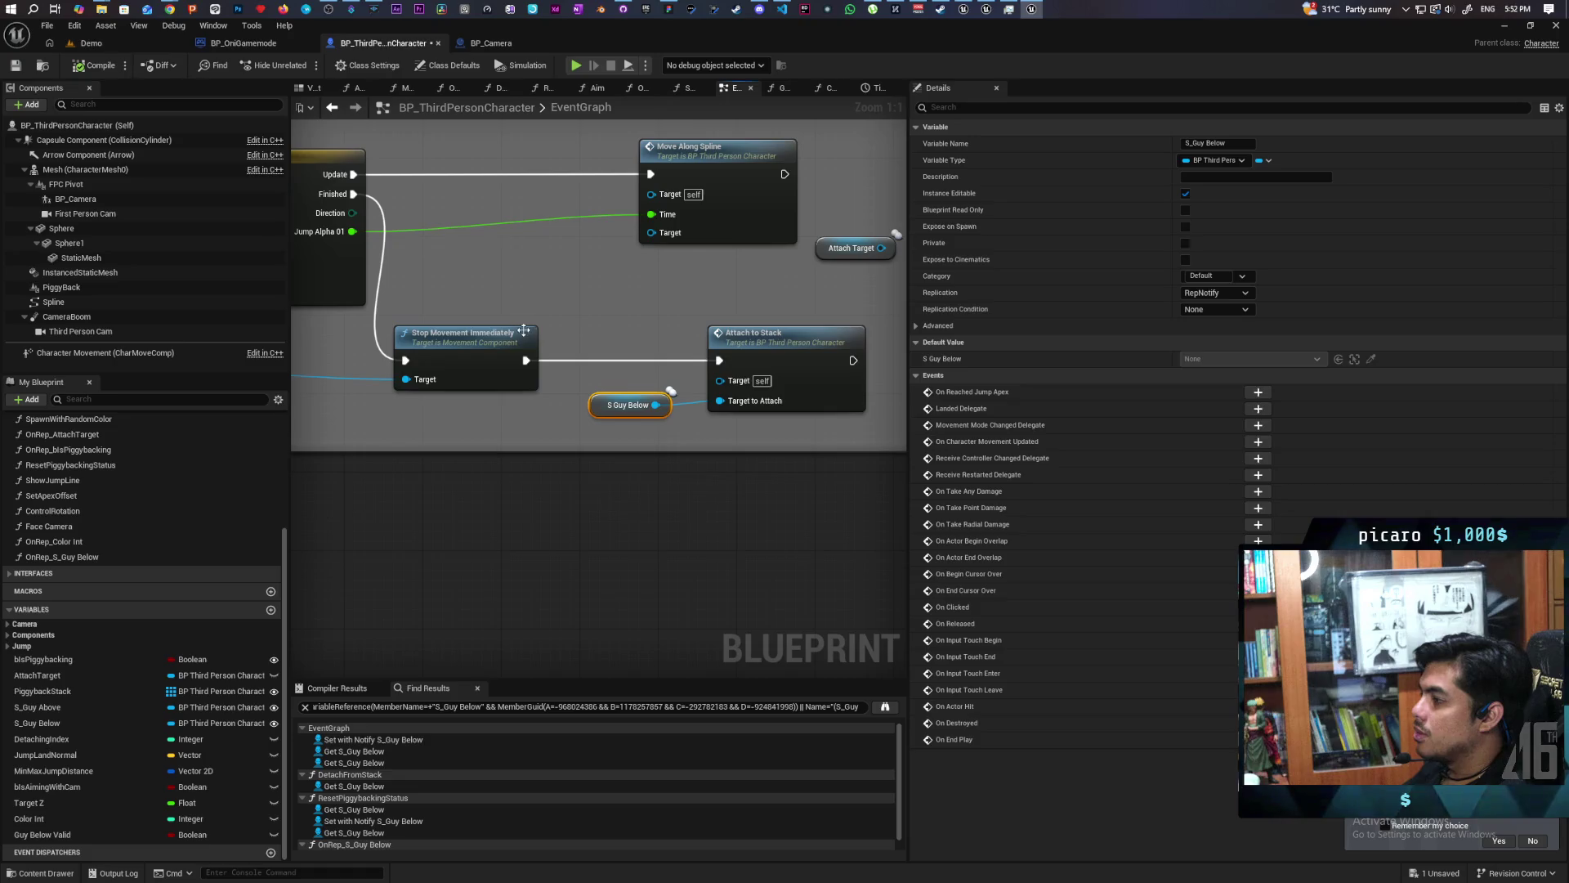
left_click(120, 47)
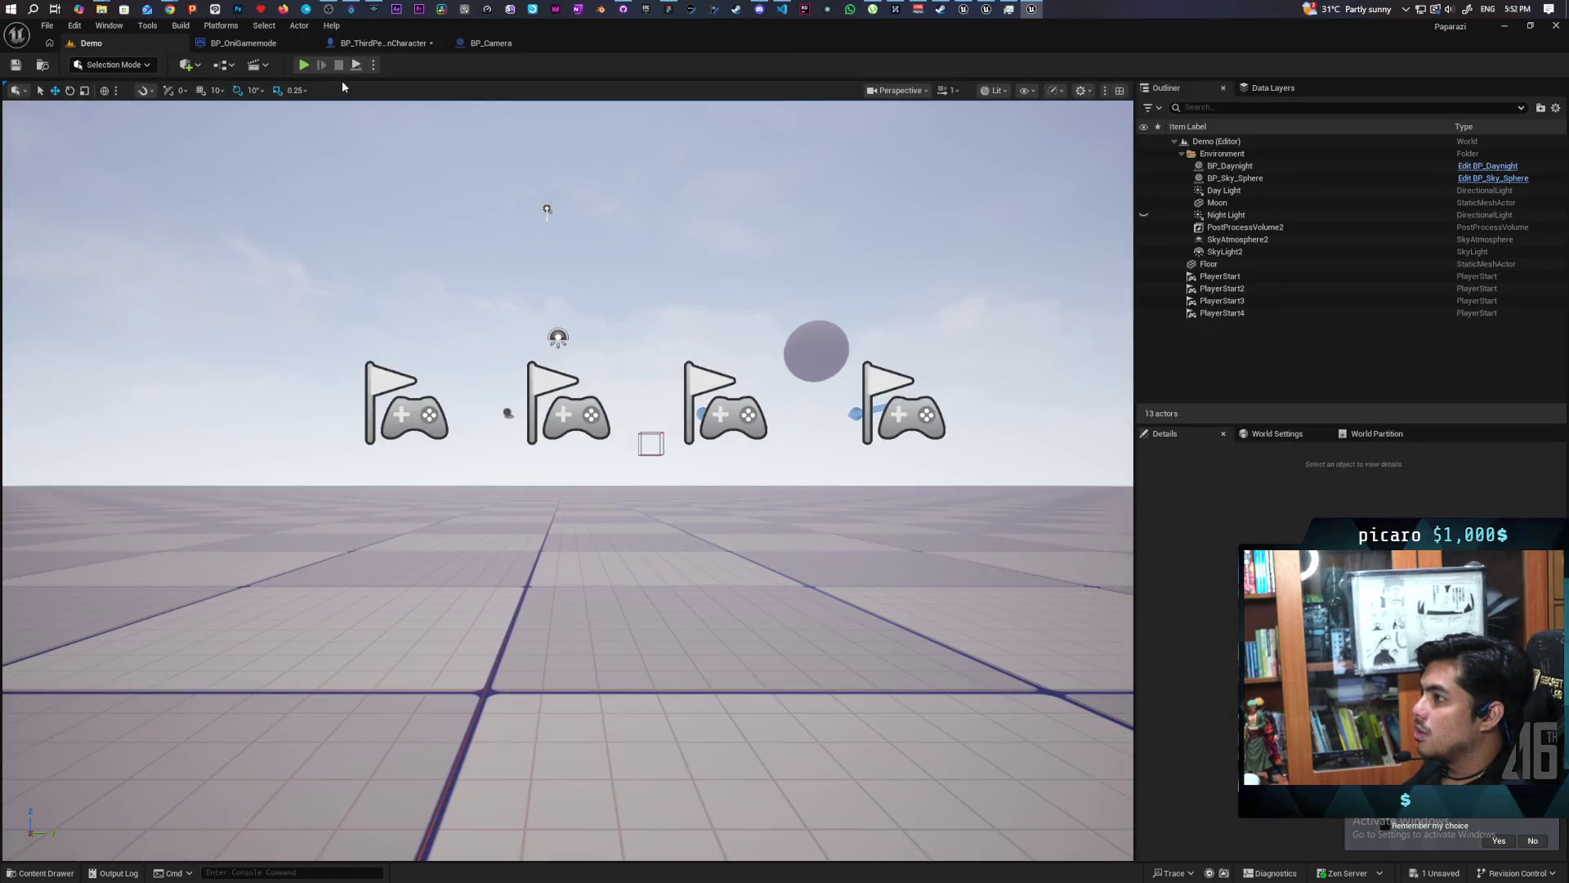
Start a multiplayer Play-In-Editor test of the stacking spheres.
left_click(303, 66)
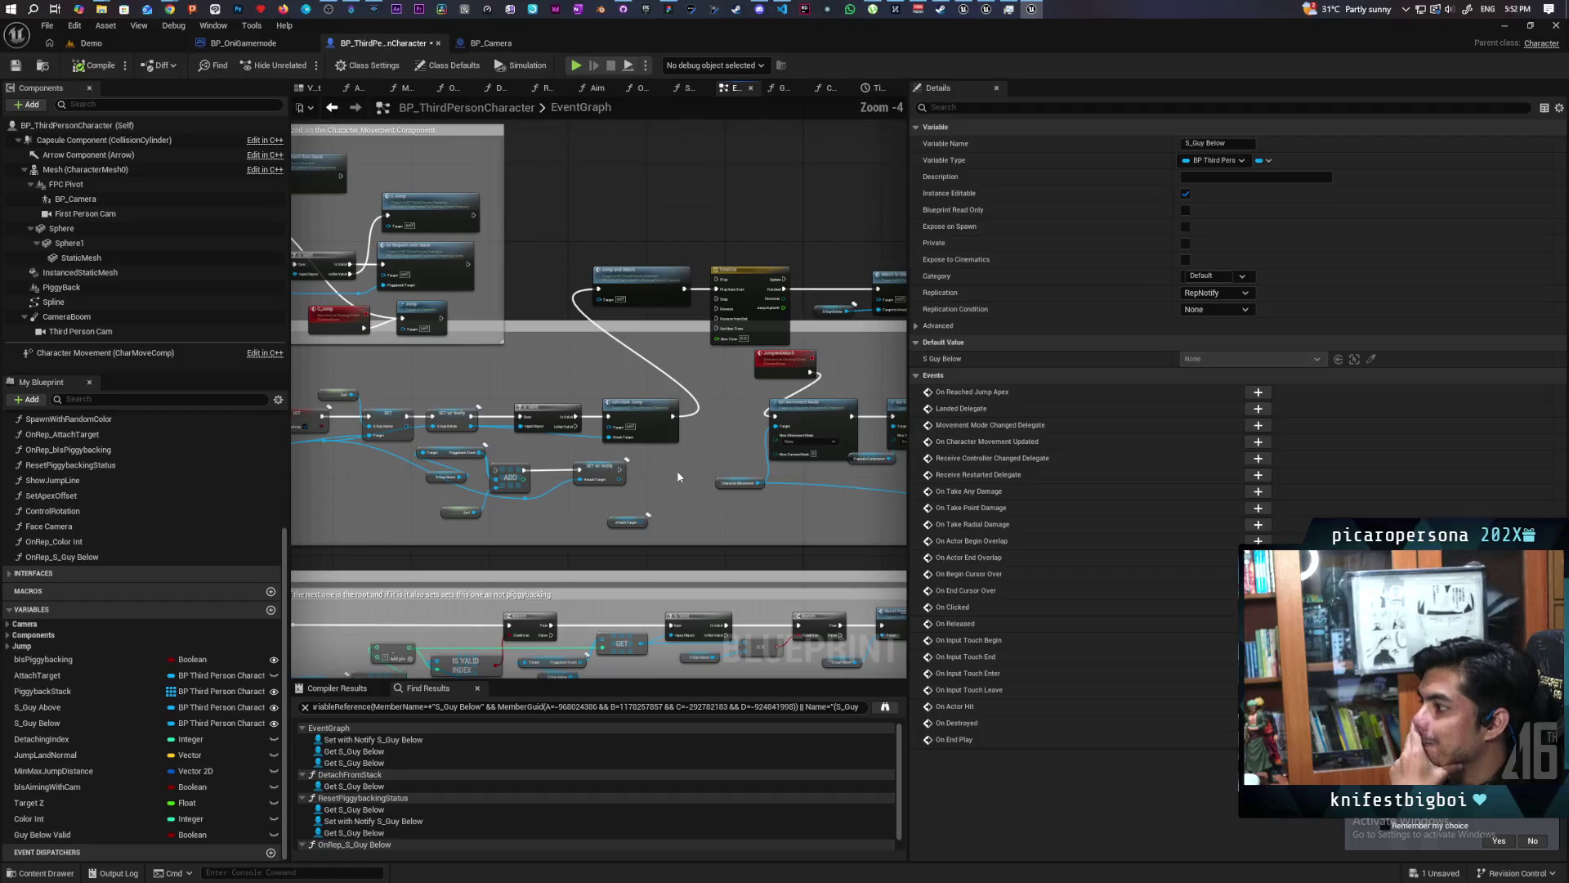
mouse_move(659, 458)
left_mouse_down()
mouse_move(827, 431)
mouse_move(594, 495)
mouse_move(526, 540)
left_mouse_up()
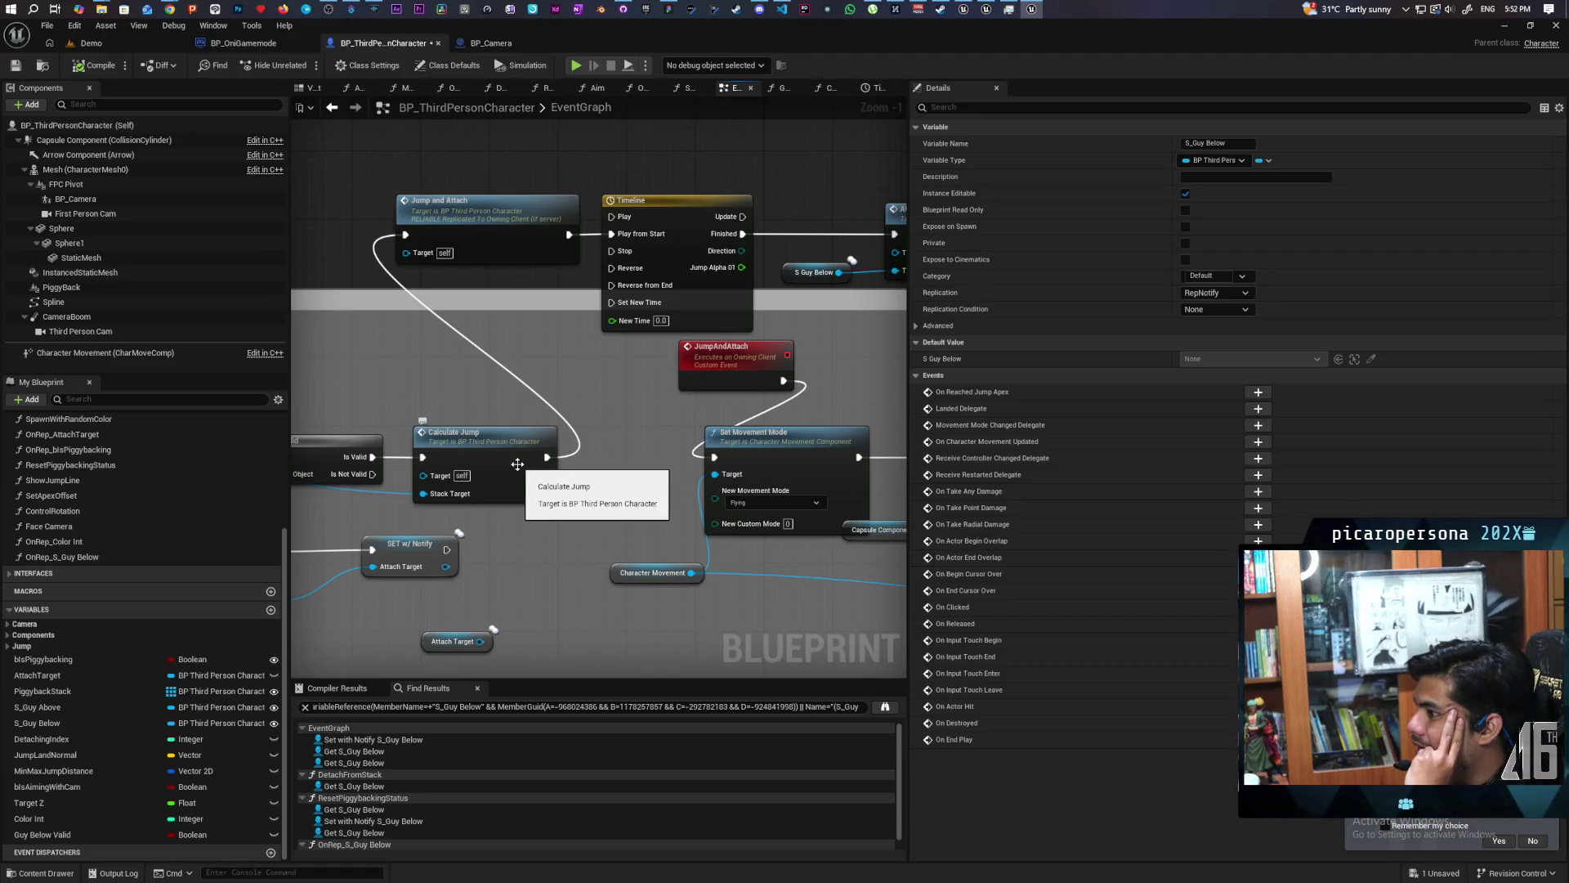
double_click(516, 463)
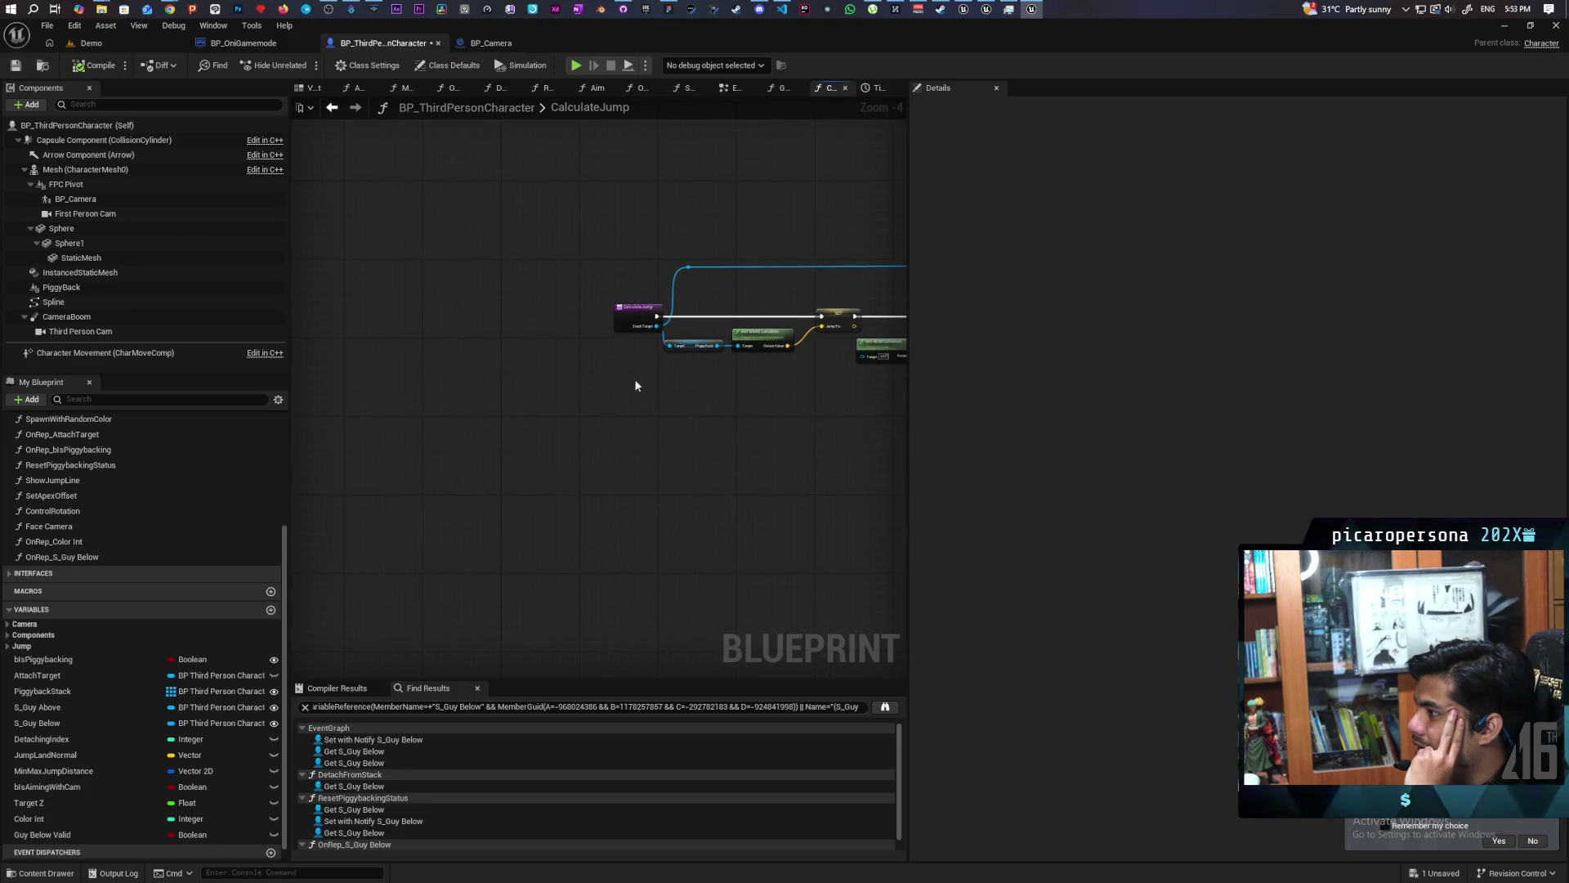
scroll(666, 374, "up", 4)
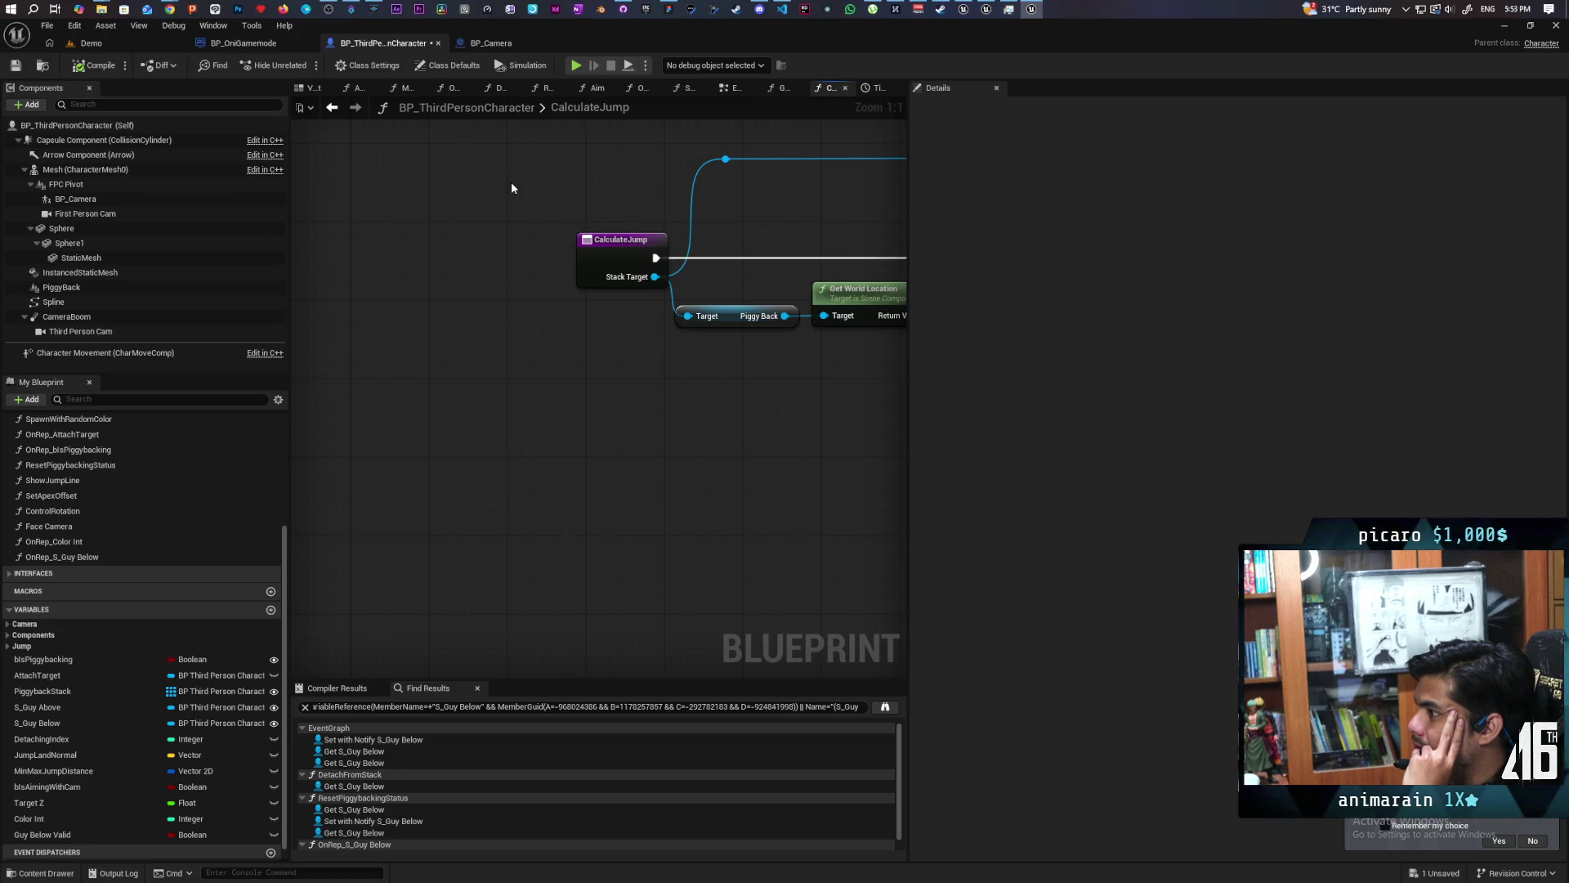
left_click(332, 107)
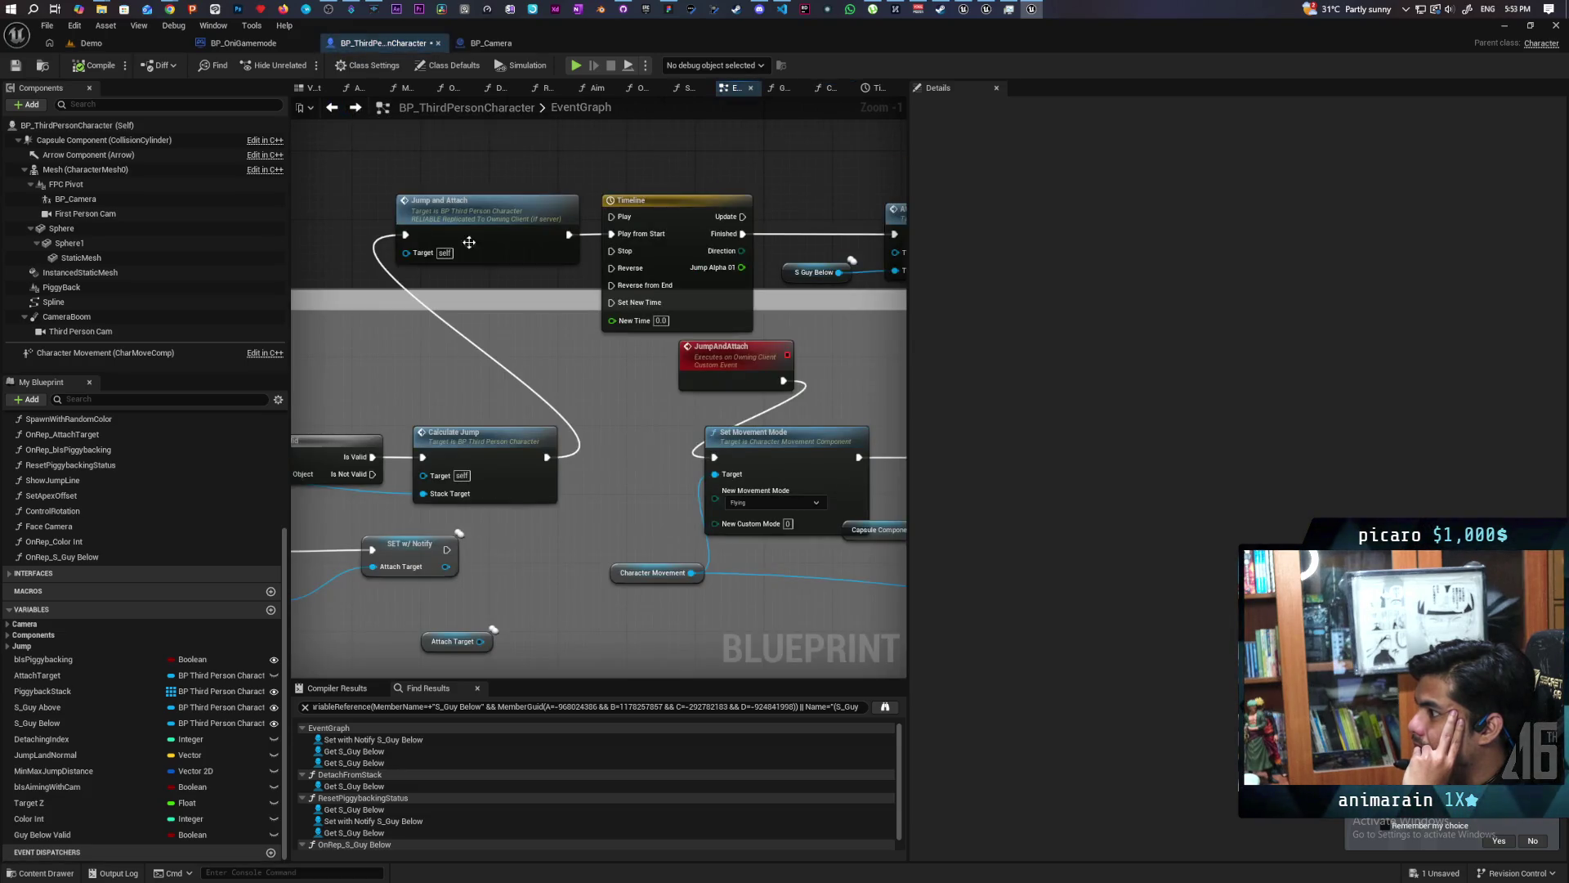
scroll(479, 376, "down", 4)
scroll(666, 370, "up", 4)
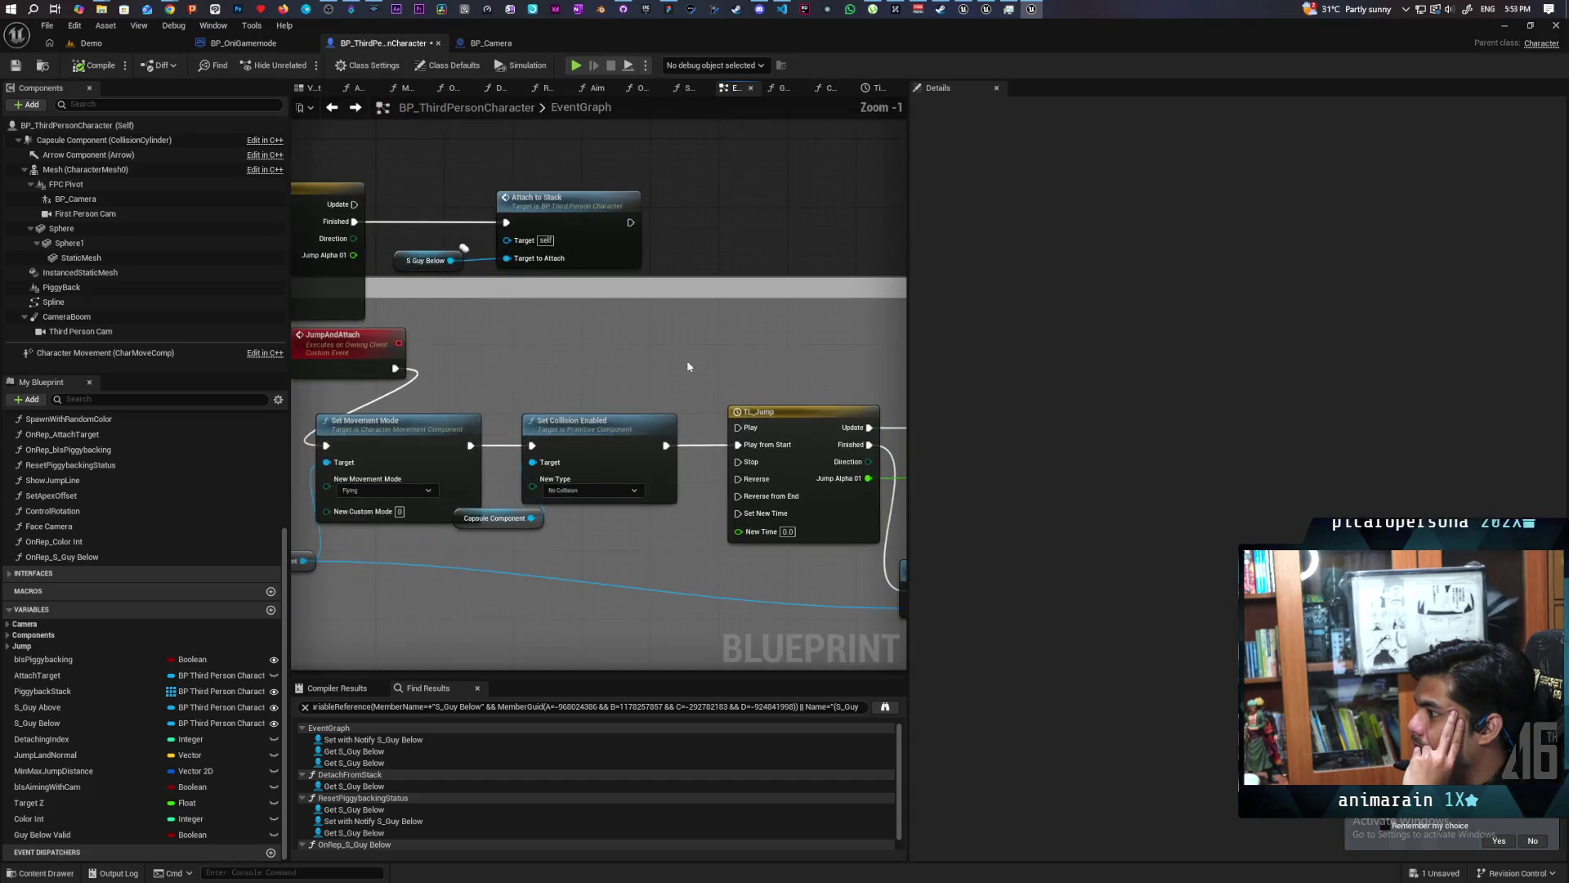
left_click(482, 375)
Place a Spline reference beside Set Collision Enabled and add a Detach From Component node from it.
mouse_move(565, 446)
left_mouse_down()
mouse_move(606, 453)
mouse_move(573, 496)
mouse_move(658, 493)
left_mouse_up()
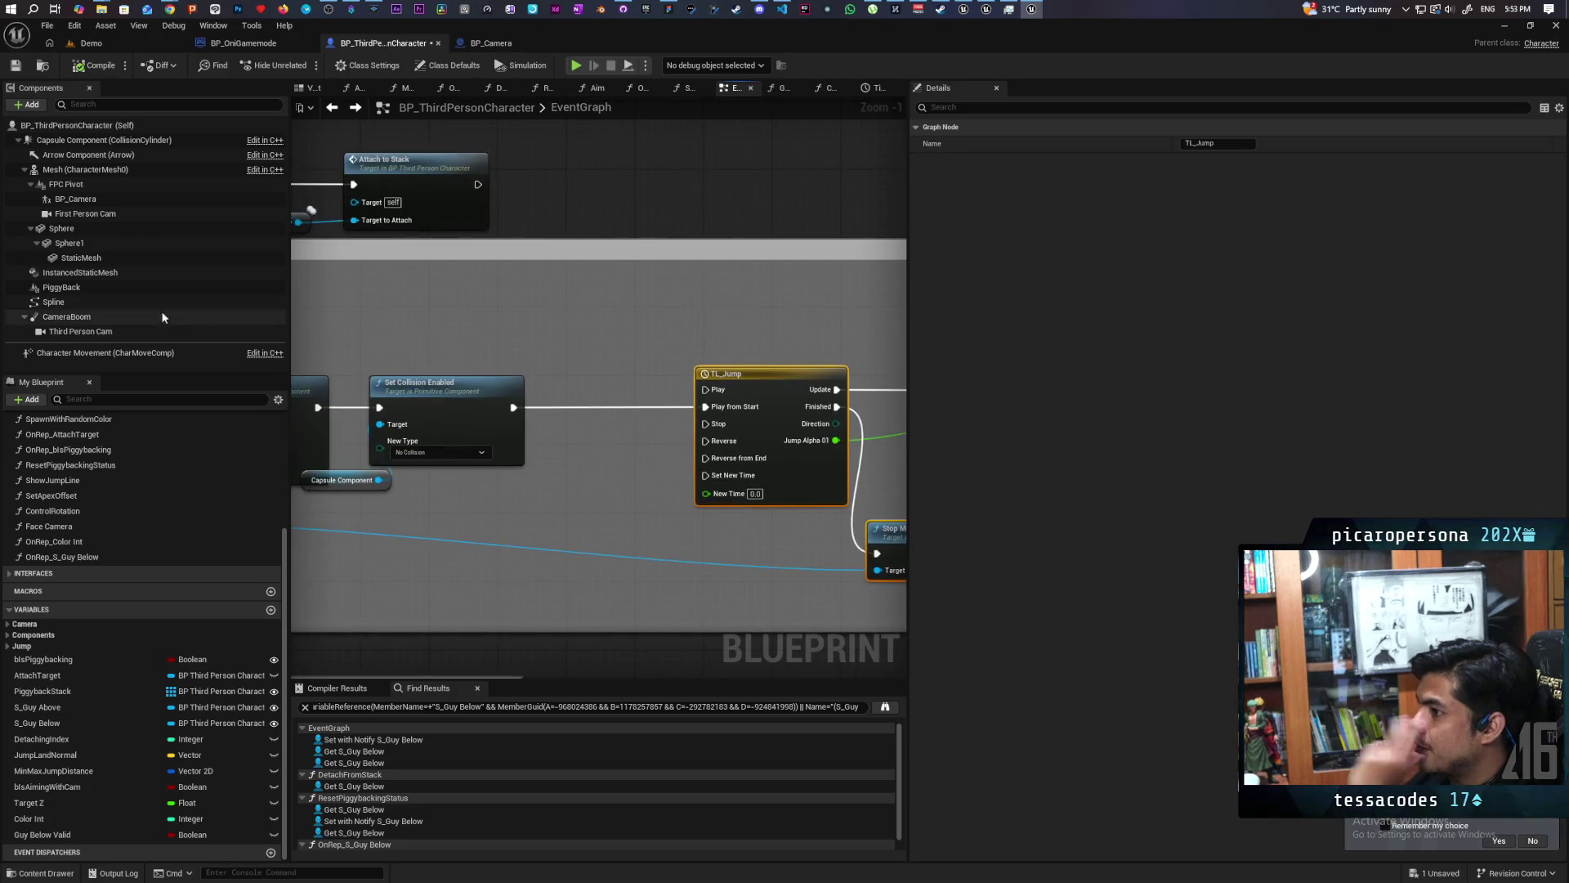
mouse_move(53, 302)
left_mouse_down()
mouse_move(488, 342)
mouse_move(566, 382)
left_mouse_up()
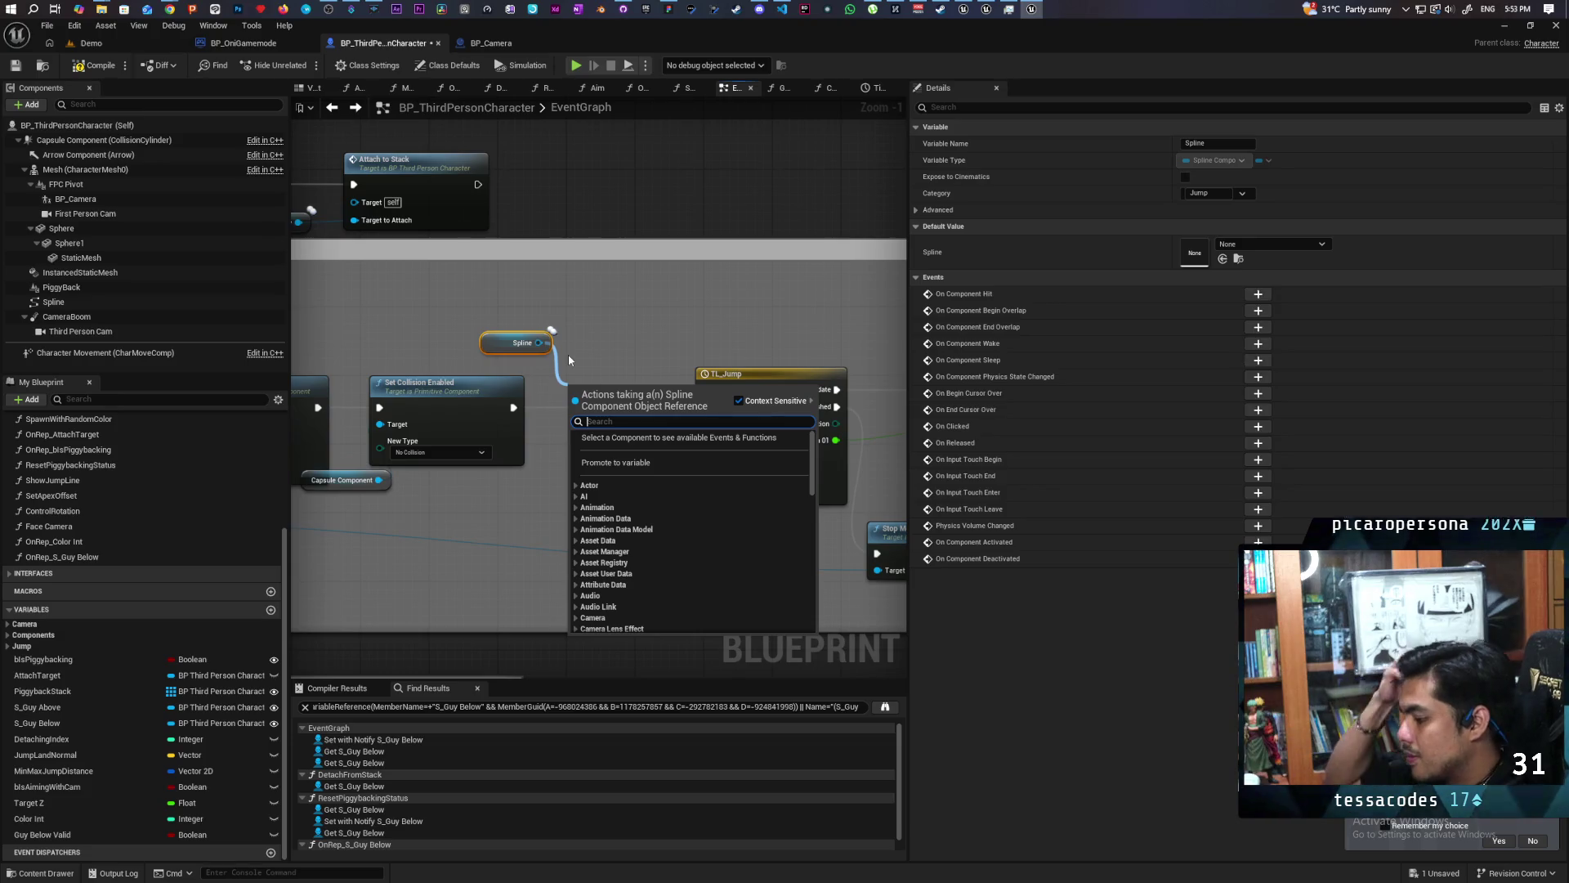
type("detatch")
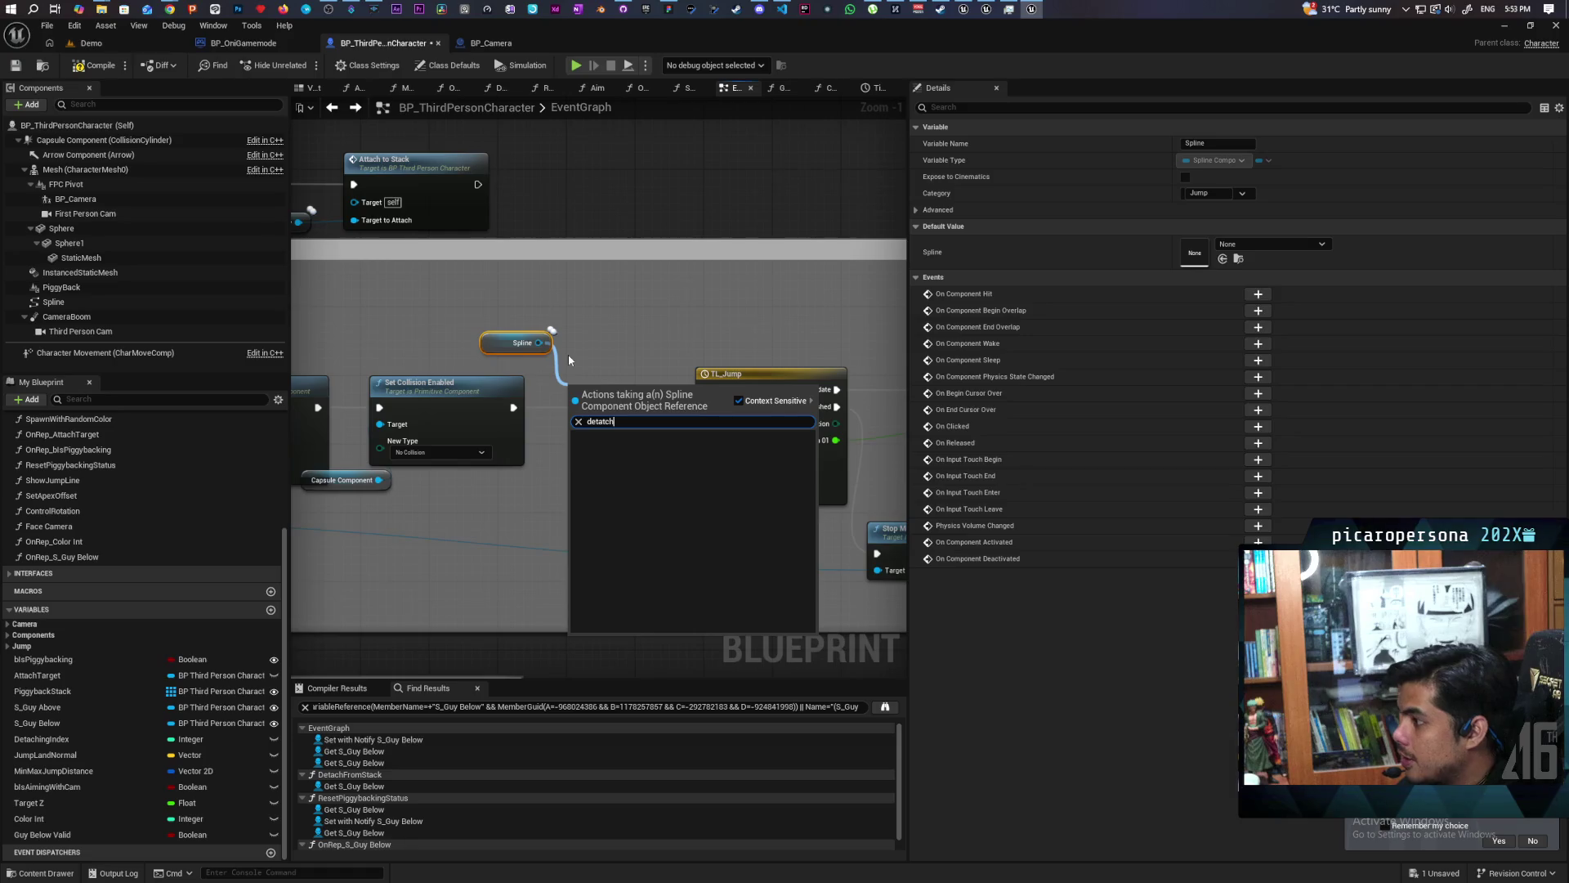
left_click(572, 353)
left_click_drag(539, 342, 595, 322)
type("det")
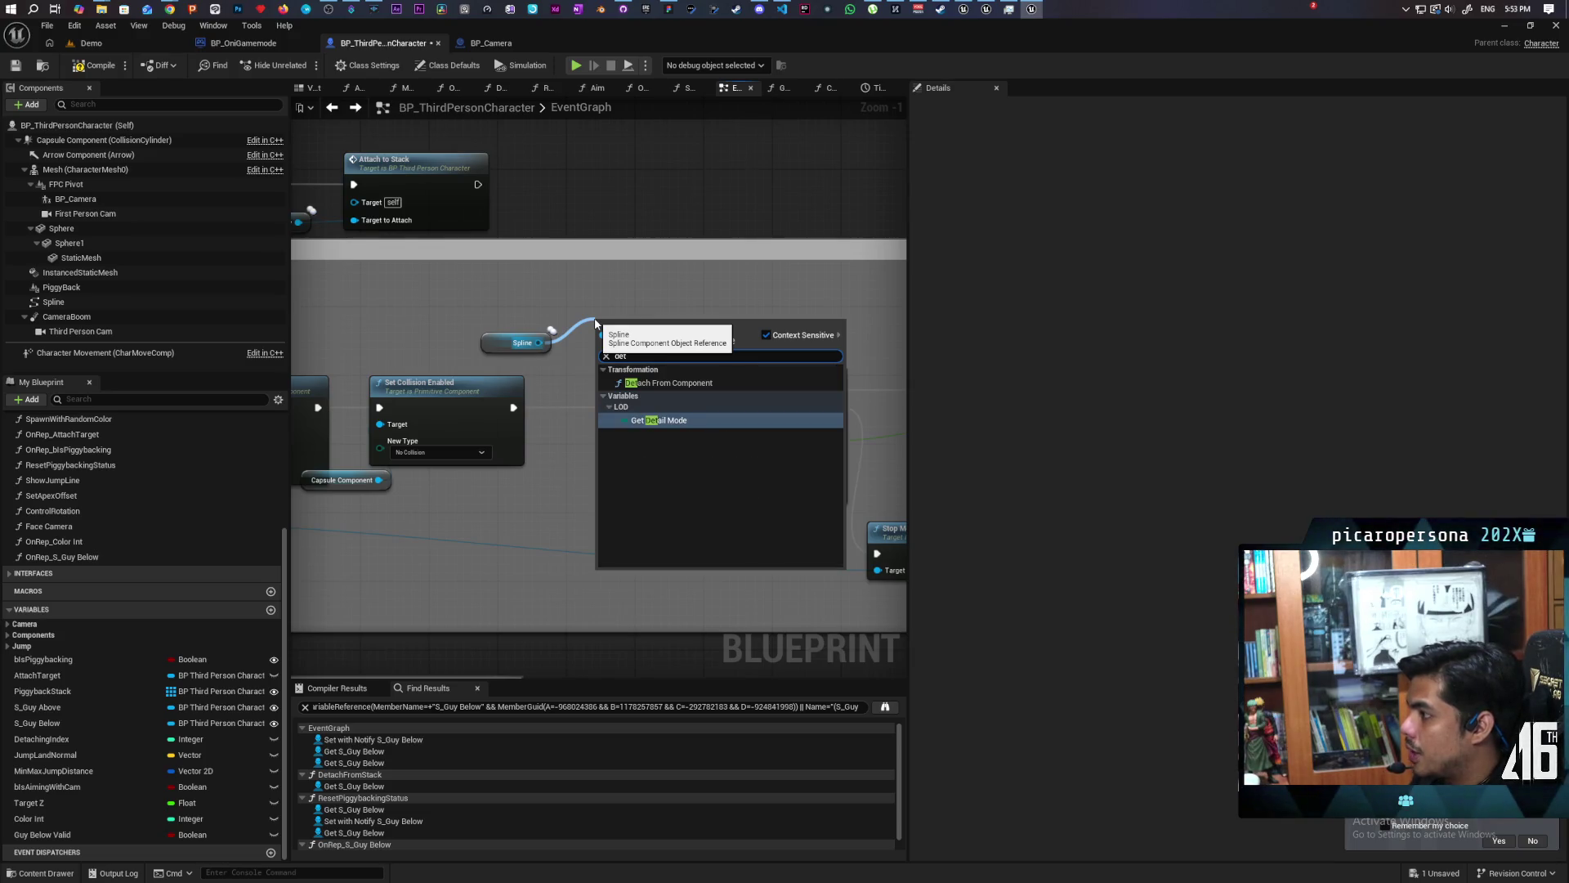
key("Up")
key("Return")
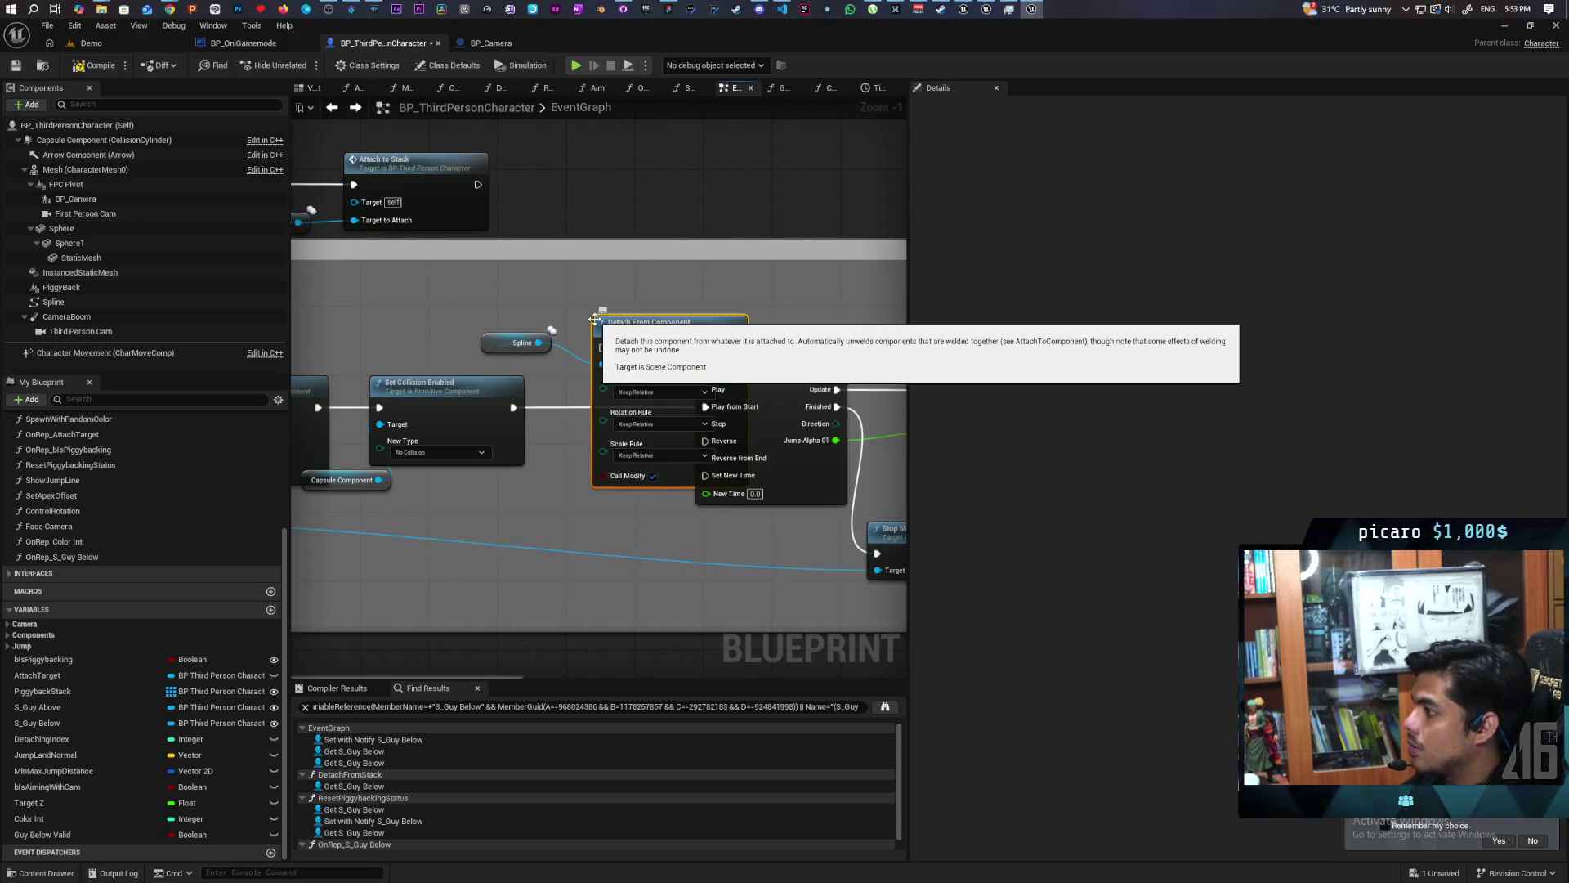
Wire Detach From Component before TL_Jump with Location and Scale Rules set to Keep World.
mouse_move(703, 317)
left_mouse_down()
mouse_move(708, 292)
mouse_move(622, 312)
mouse_move(640, 306)
left_mouse_up()
left_click_drag(523, 324, 454, 282)
left_click_drag(495, 375, 465, 370)
mouse_move(646, 291)
left_mouse_down()
mouse_move(602, 355)
mouse_move(610, 367)
left_mouse_up()
left_click_drag(508, 387, 712, 387)
left_click(624, 436)
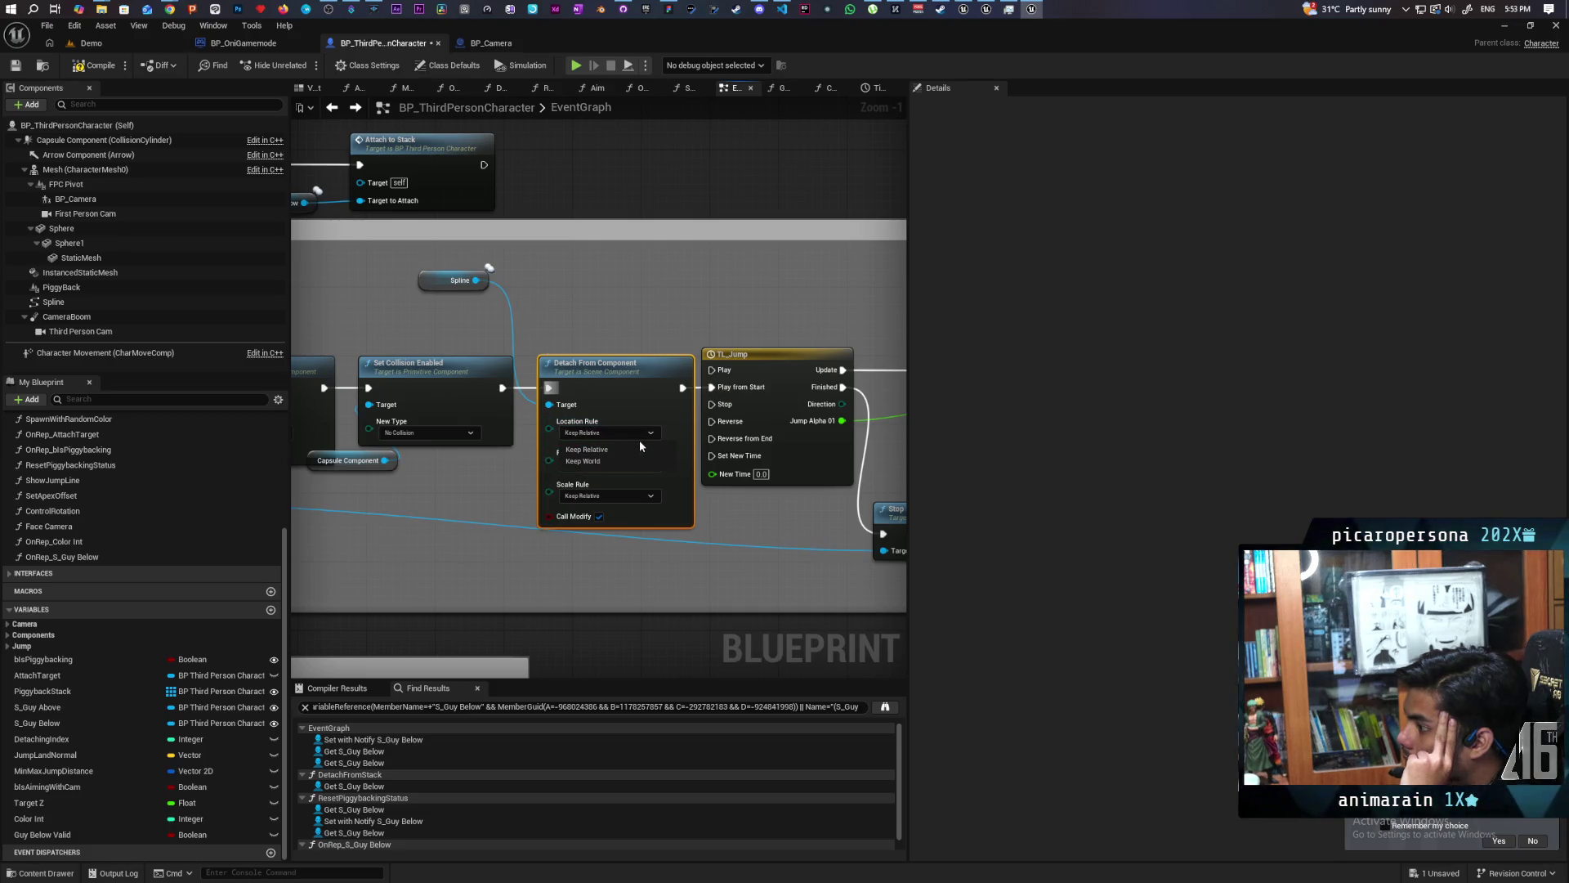
left_click(604, 462)
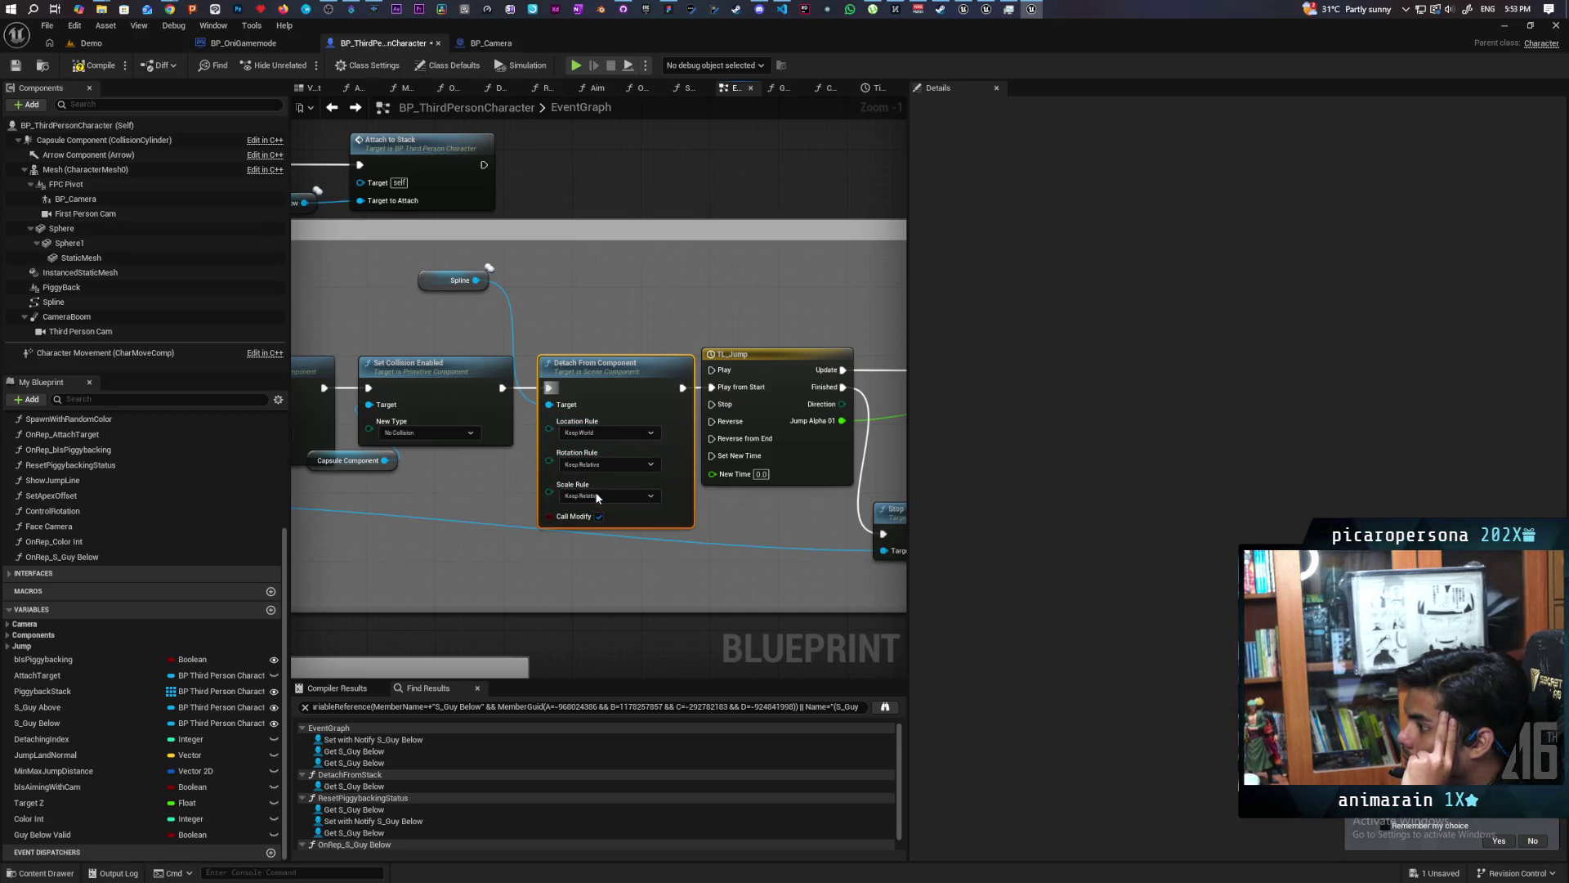
left_click(593, 496)
left_click(596, 527)
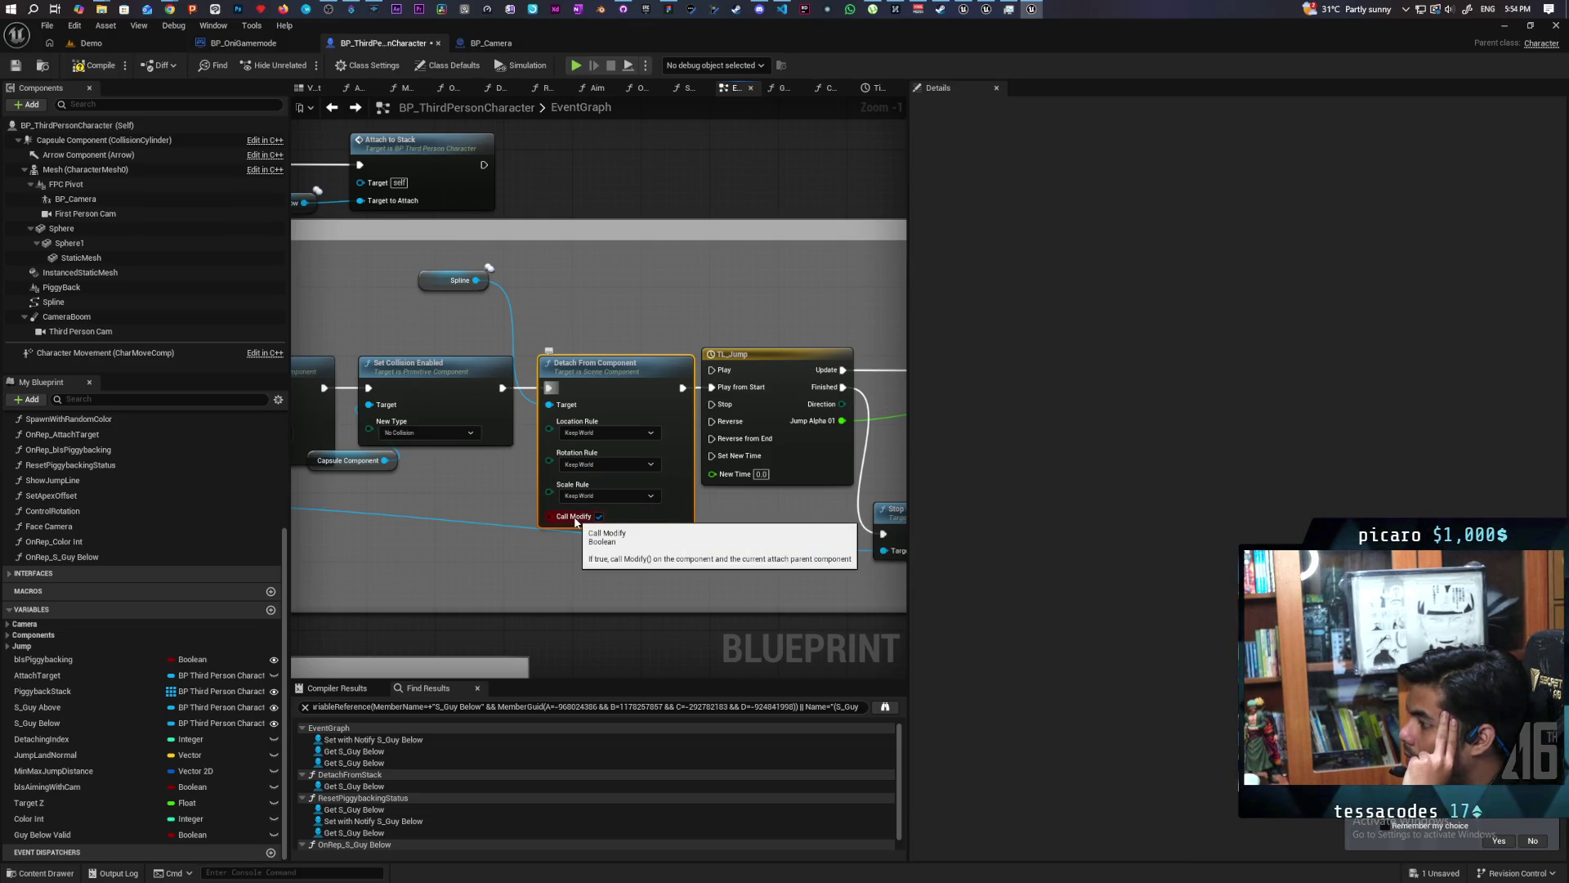
Run a multiplayer PIE test from the Demo level, stop it with Esc, and return to the character blueprint.
left_click(88, 45)
left_click(304, 65)
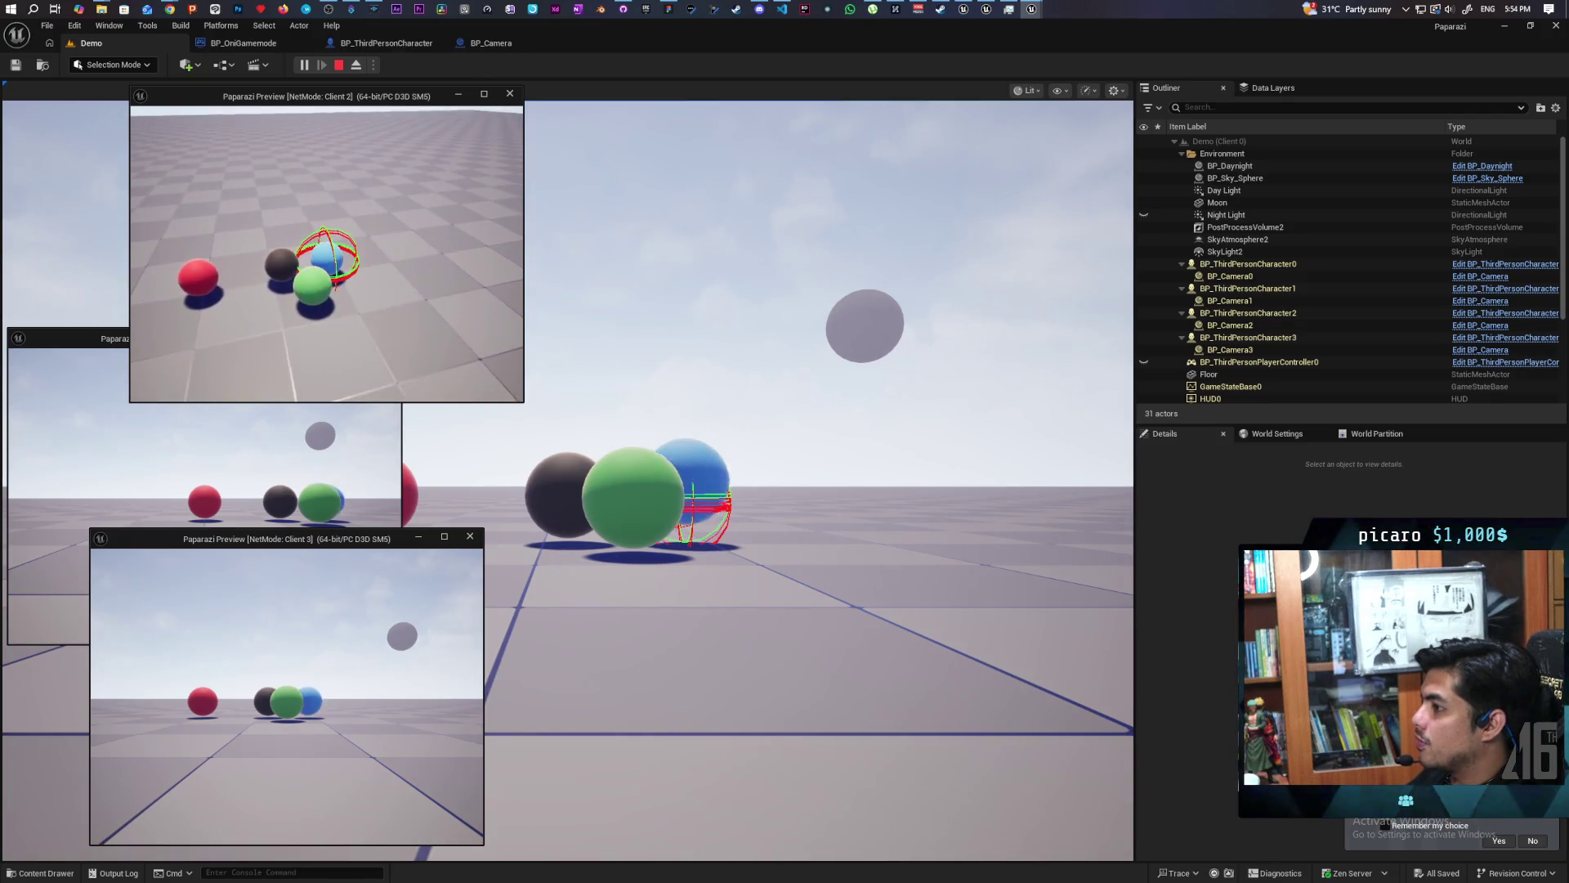
key("Escape")
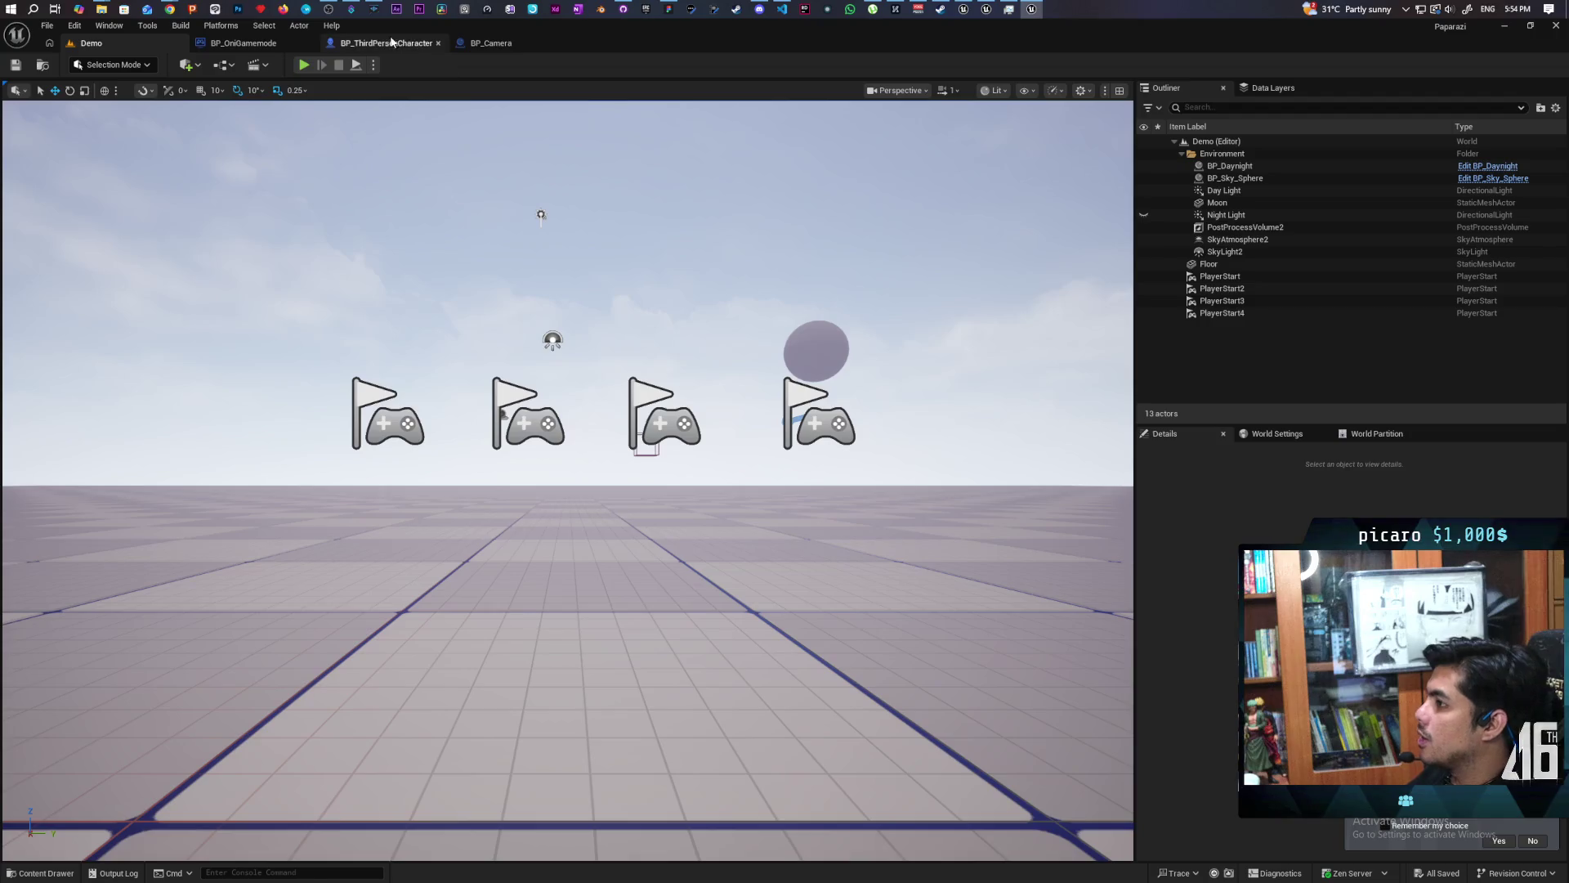
left_click(382, 44)
Set the JumpAndAttach custom event to replicate as Multicast.
scroll(659, 311, "down", 4)
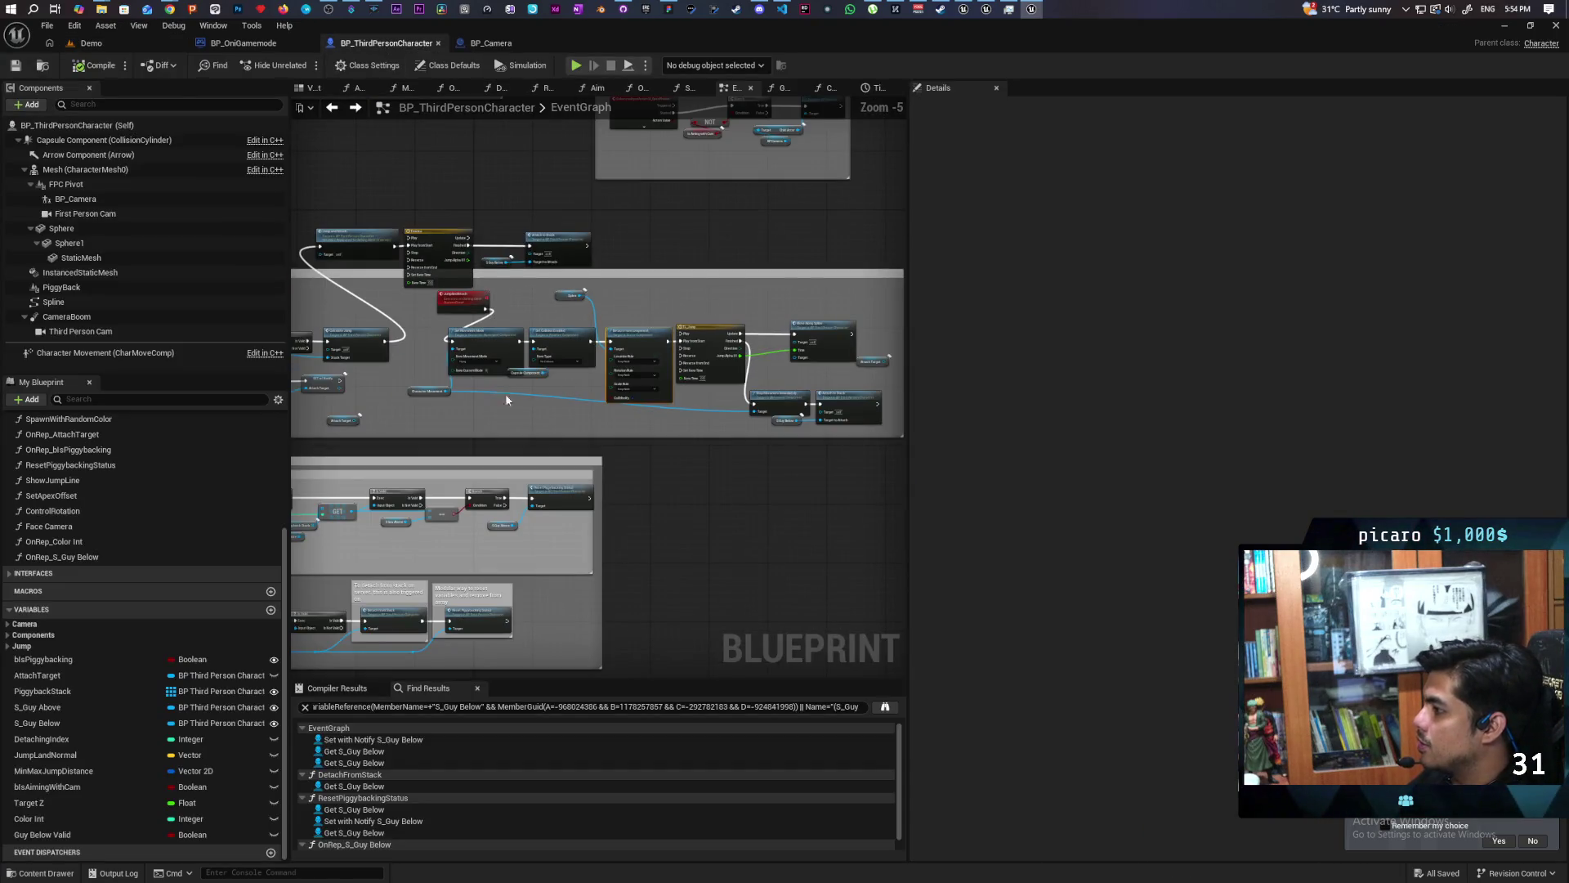
scroll(556, 376, "up", 1)
scroll(572, 368, "down", 1)
scroll(589, 360, "up", 1)
scroll(595, 356, "up", 1)
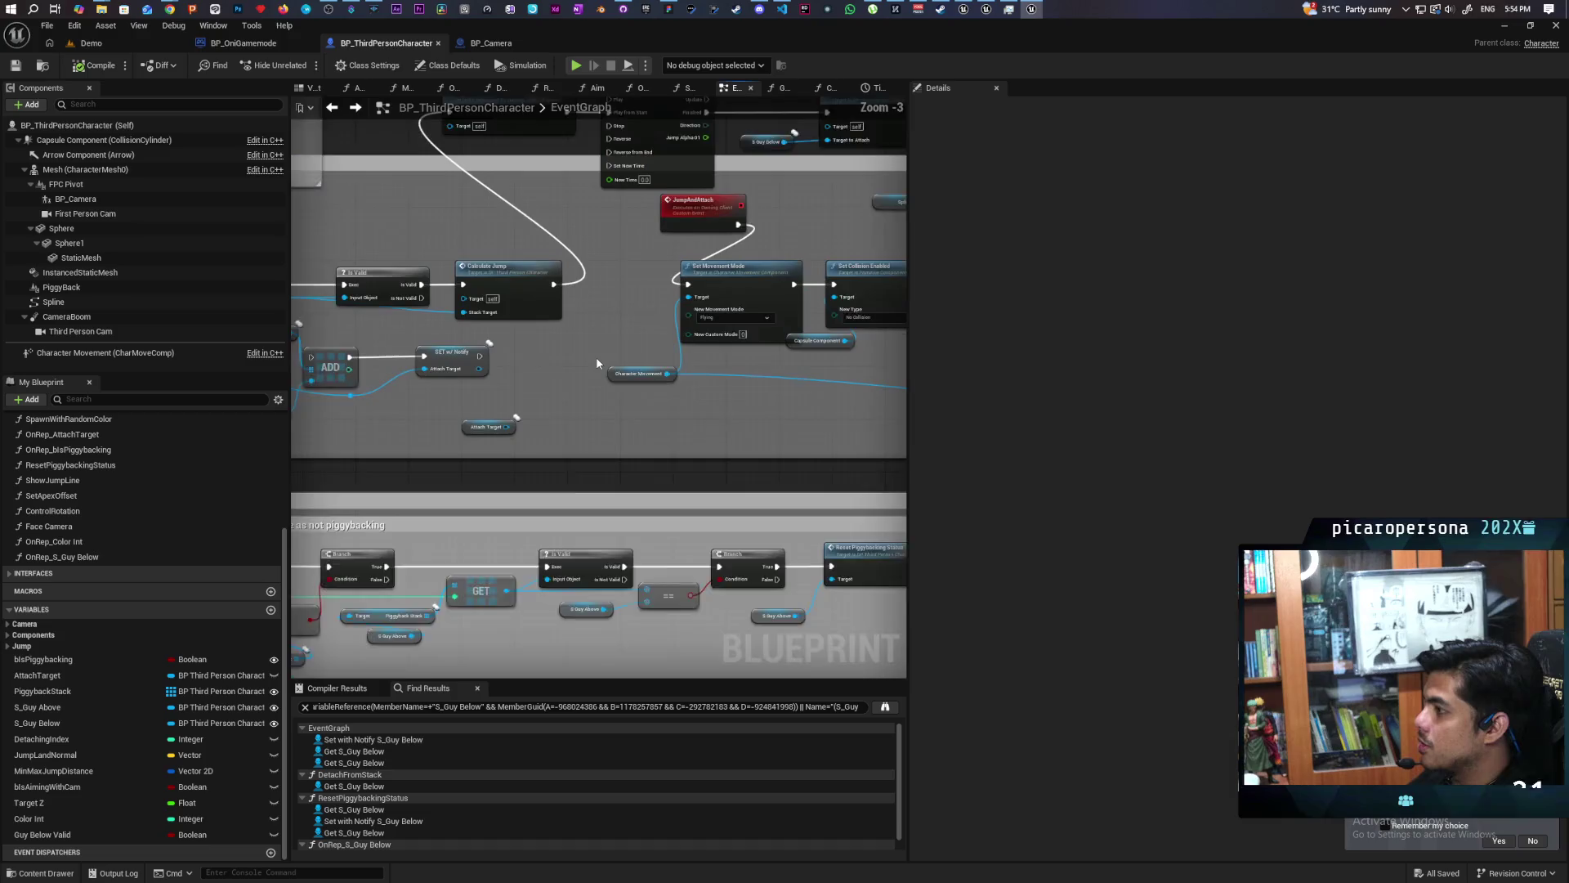
scroll(596, 356, "up", 1)
left_click(709, 188)
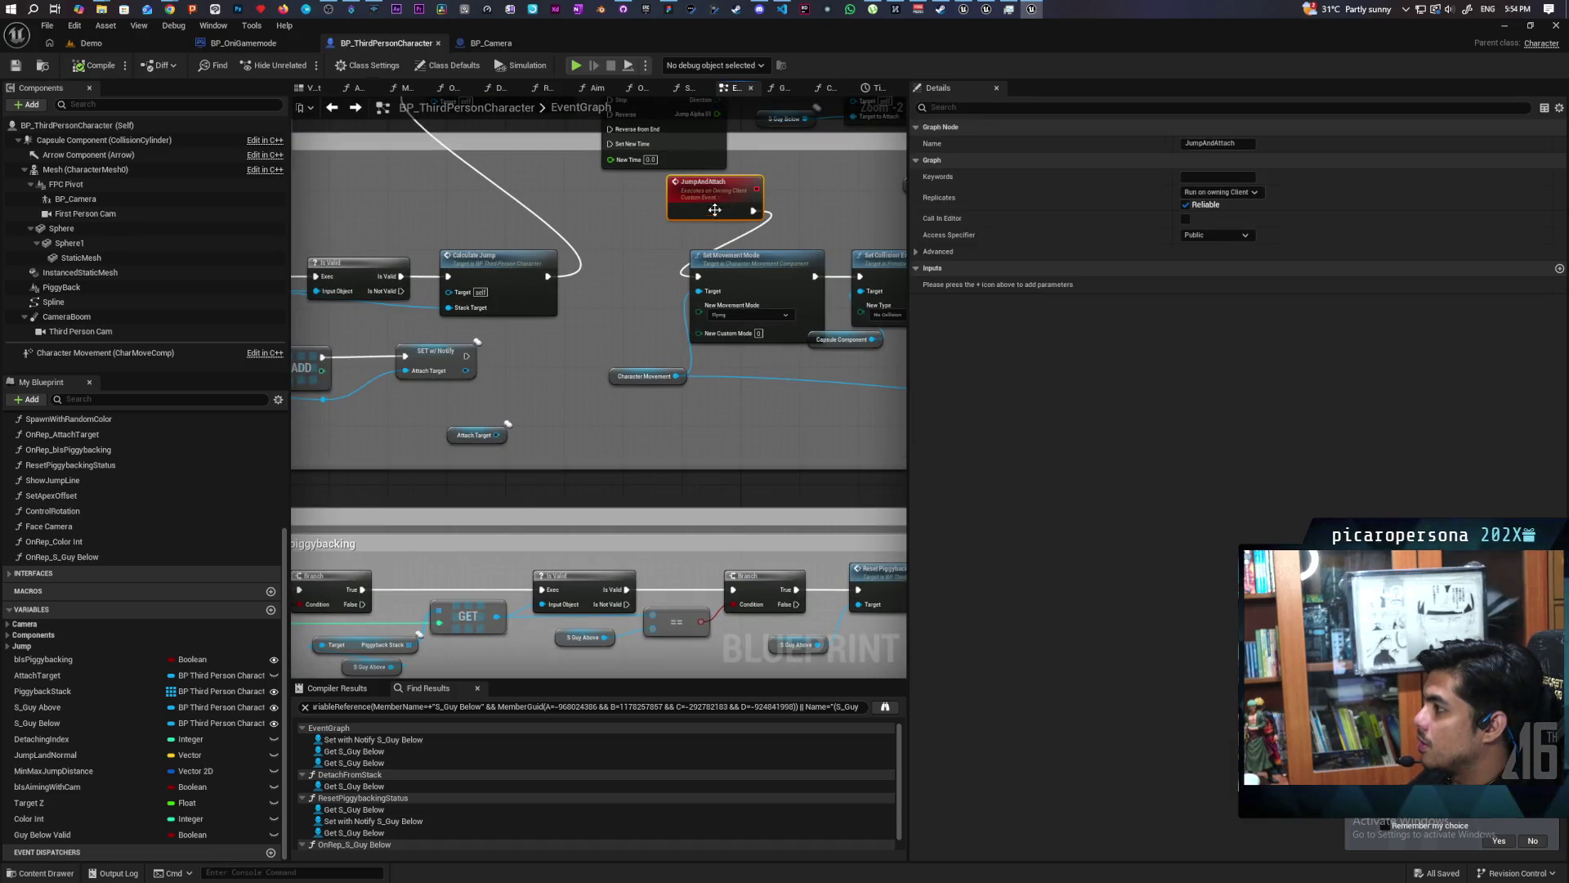
left_click(1235, 198)
left_click(1252, 219)
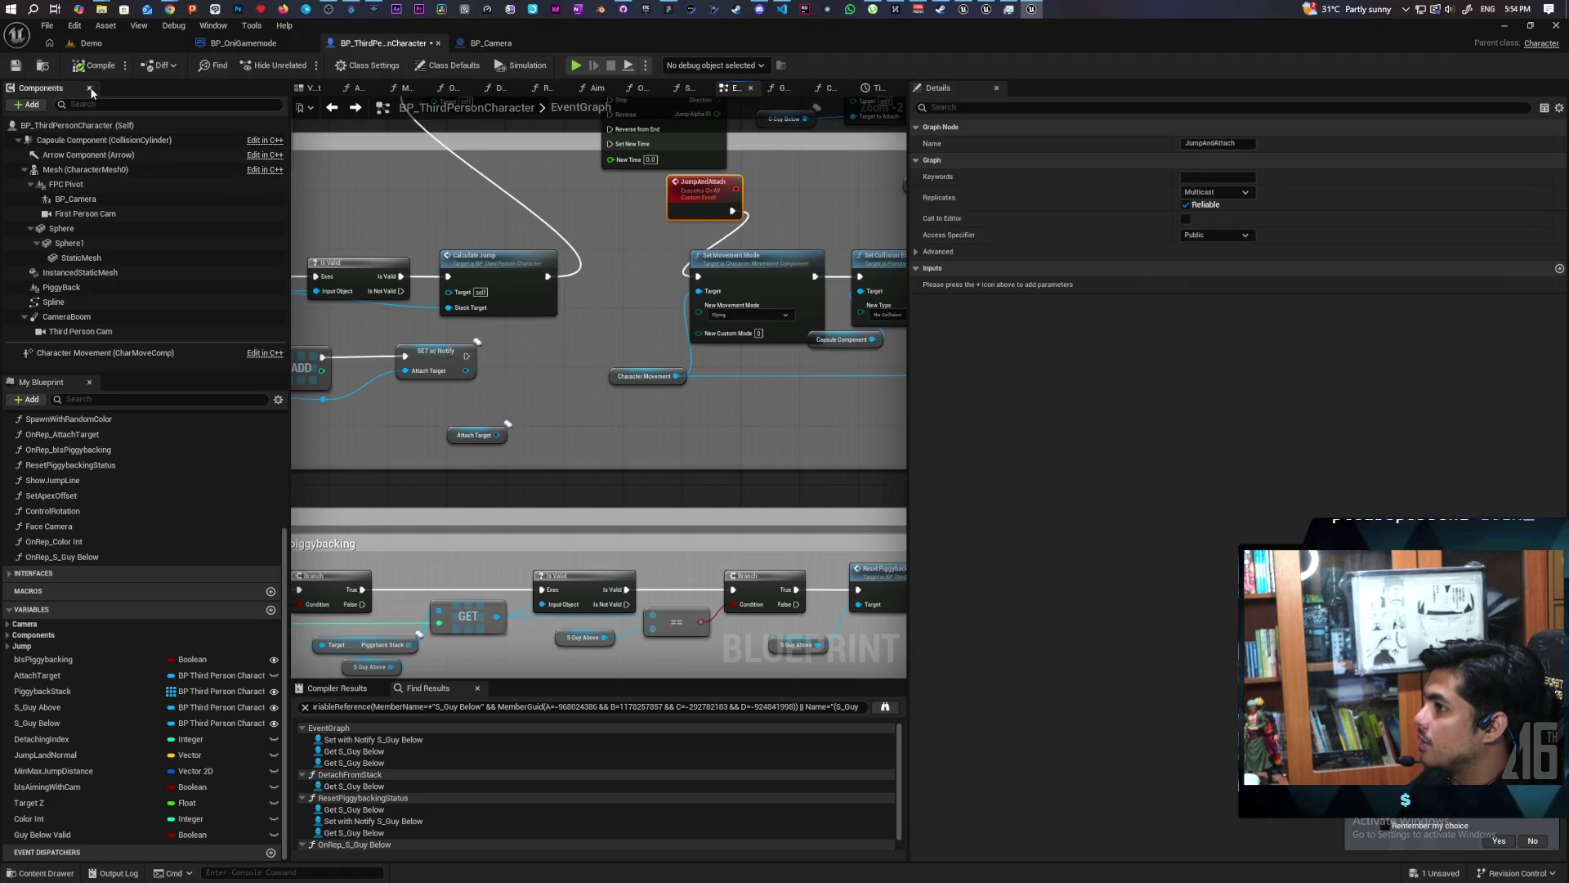
Spread Stop Movement Immediately and Attach to Stack apart to make room between them.
mouse_move(777, 210)
left_mouse_down()
mouse_move(598, 346)
mouse_move(642, 329)
mouse_move(578, 301)
mouse_move(658, 287)
mouse_move(541, 257)
left_mouse_up()
mouse_move(656, 485)
left_mouse_down()
mouse_move(553, 459)
mouse_move(599, 455)
left_mouse_up()
mouse_move(660, 387)
left_mouse_down()
mouse_move(720, 400)
mouse_move(733, 387)
left_mouse_up()
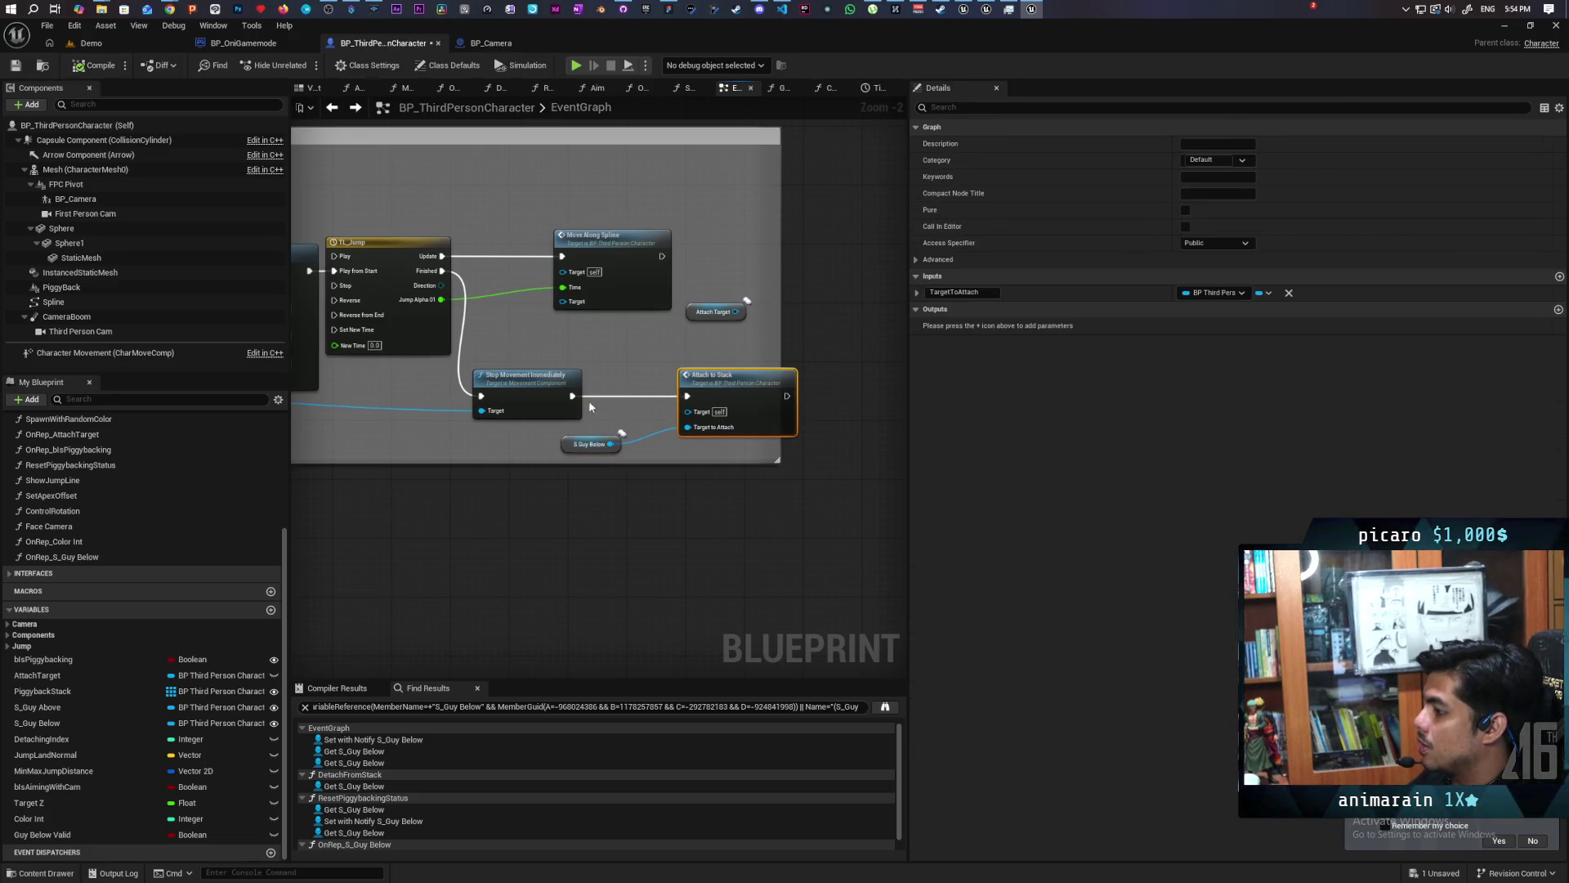
mouse_move(566, 399)
left_mouse_down()
mouse_move(535, 397)
mouse_move(561, 414)
mouse_move(602, 385)
mouse_move(584, 376)
left_mouse_up()
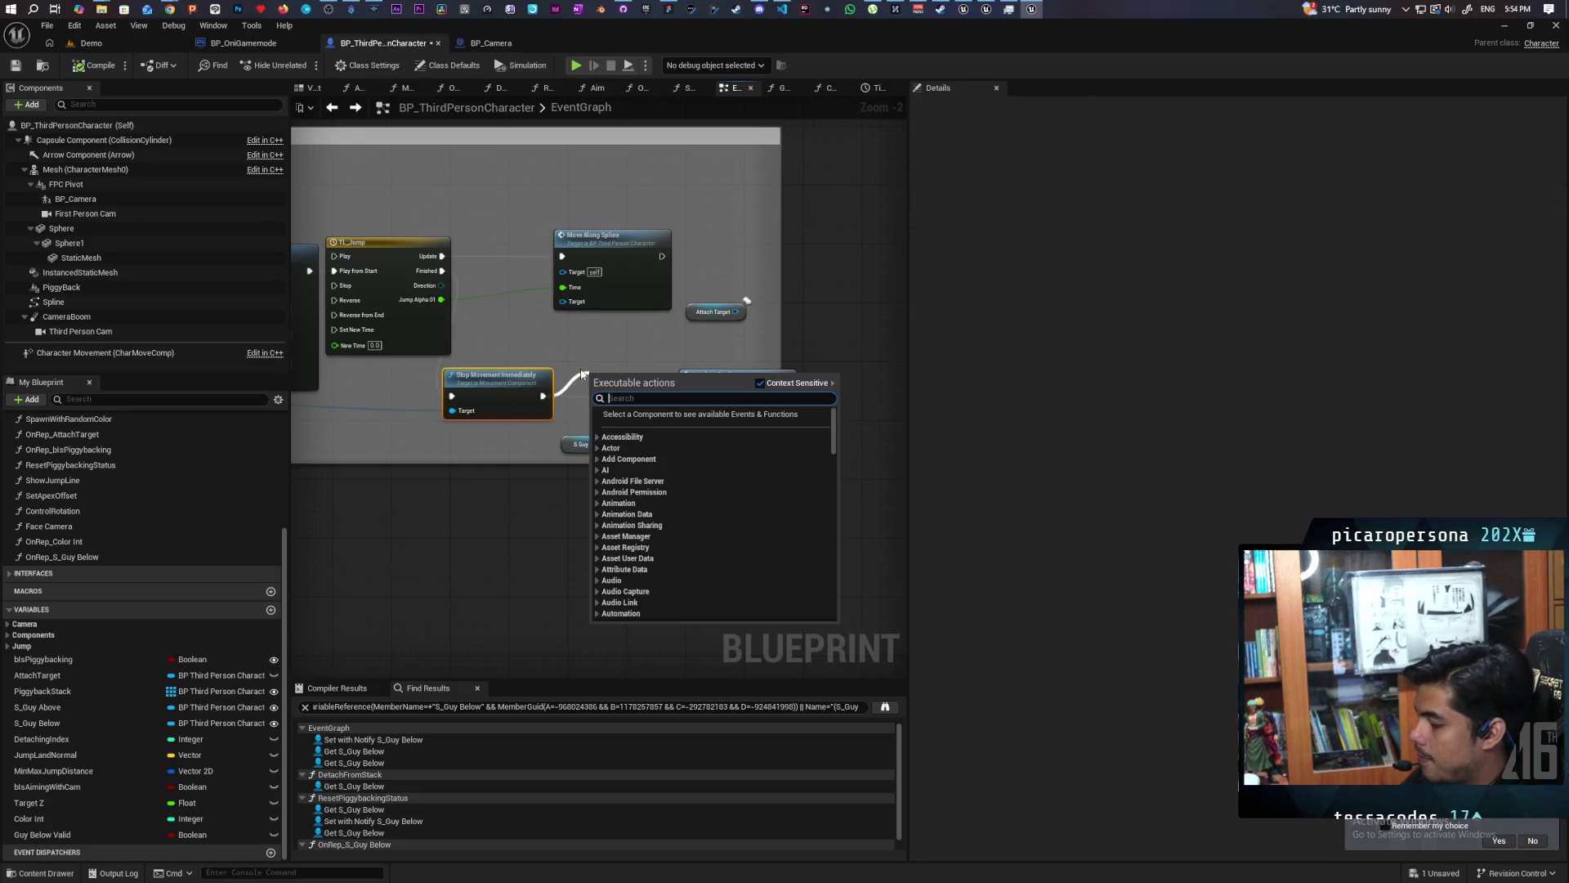
Insert a Switch Has Authority node before Attach to Stack, then pan back to JumpAndAttach.
type("has auto")
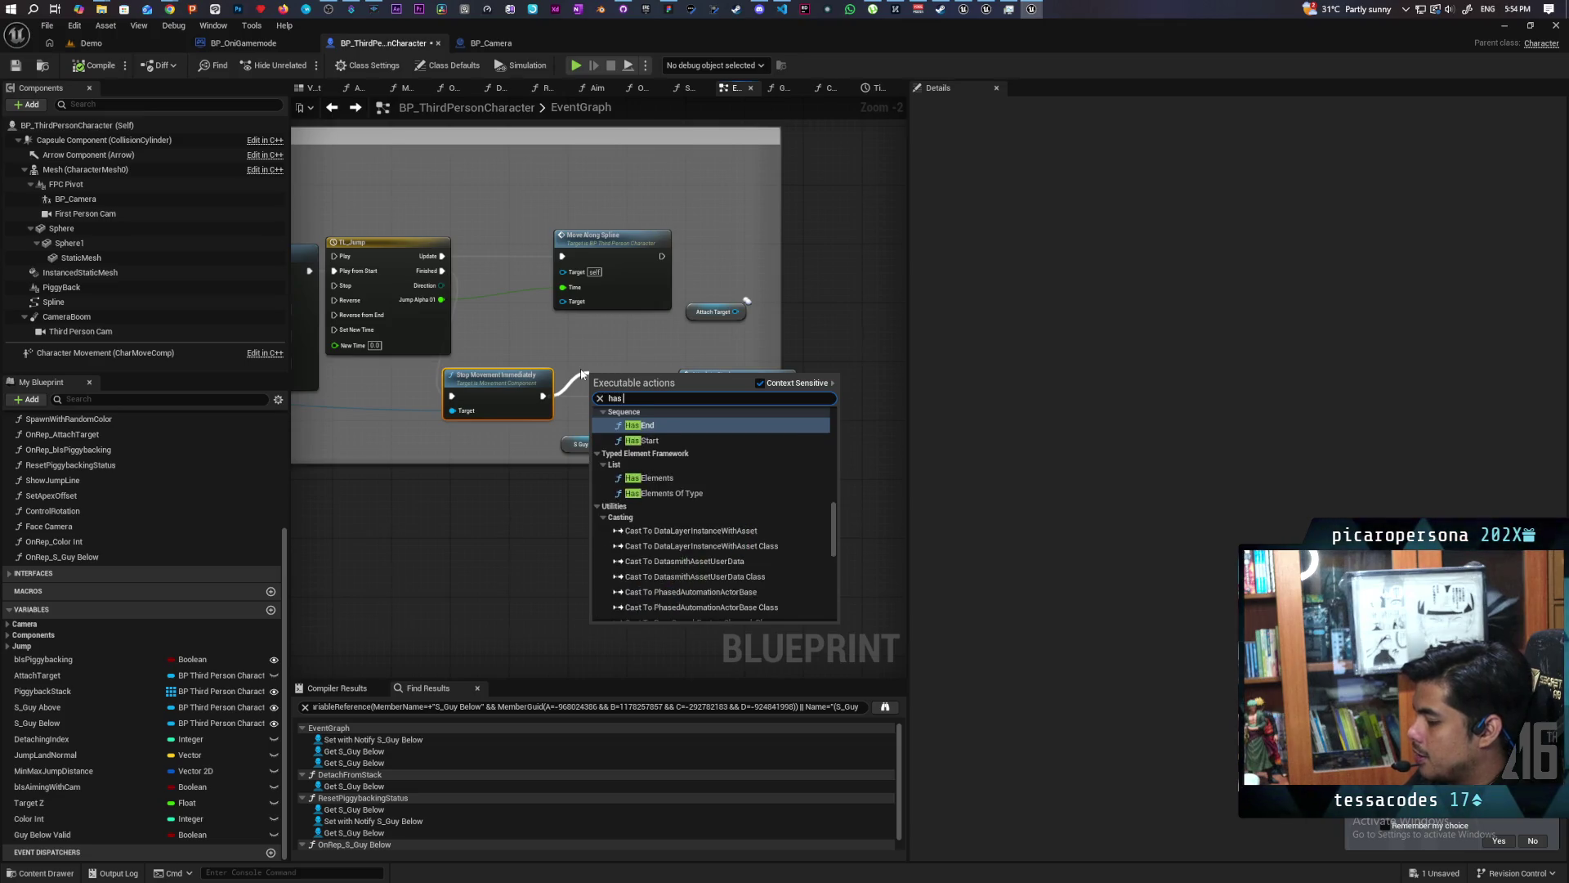
key("BackSpace")
key("BackSpace")
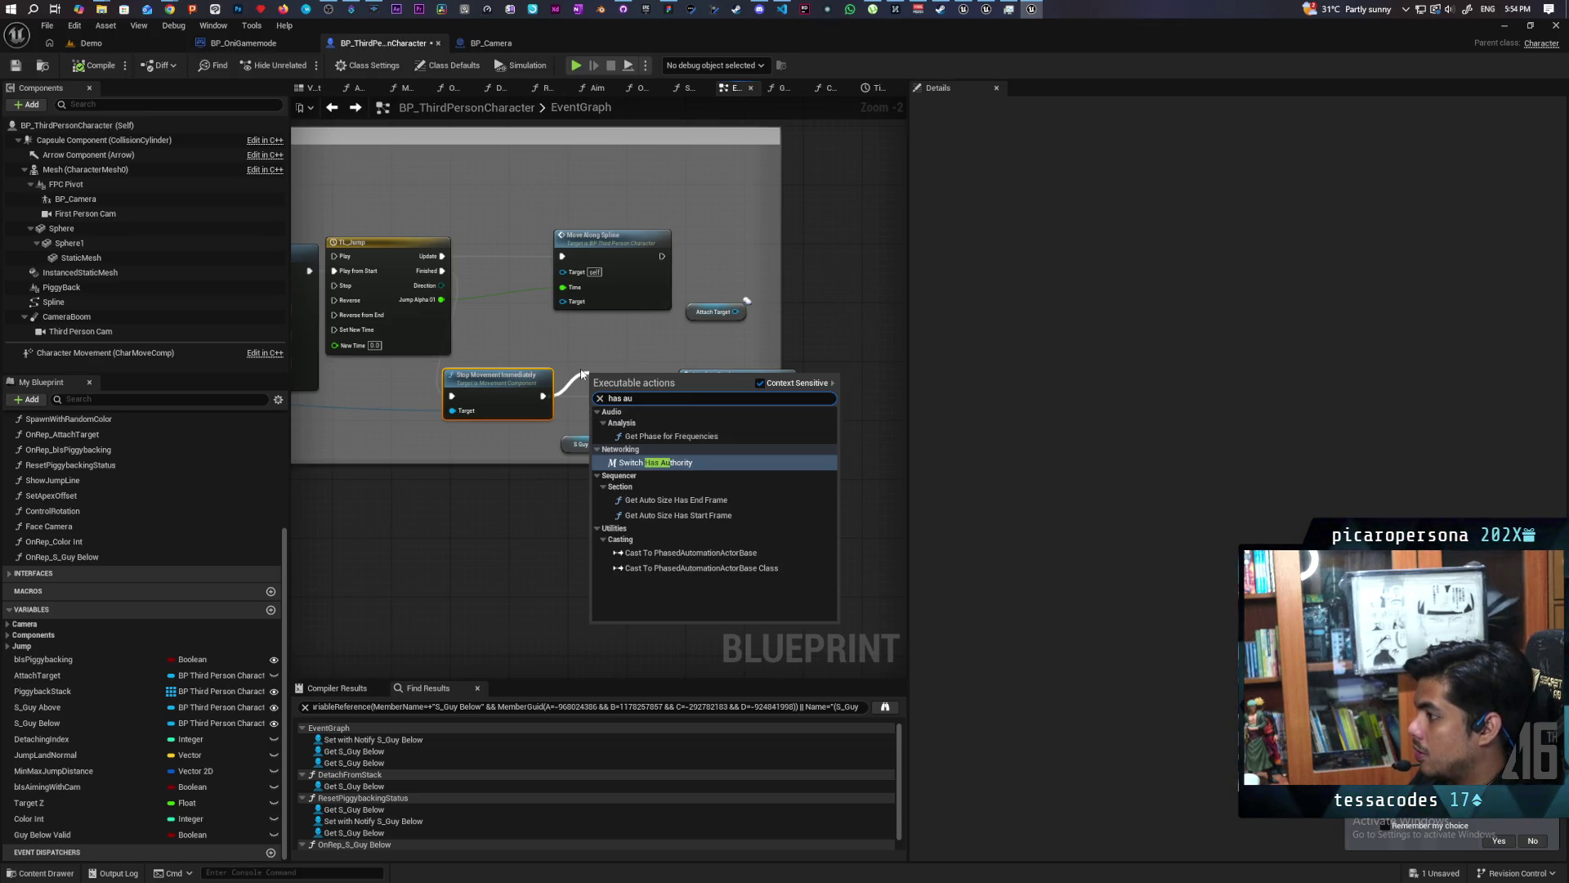
key("Return")
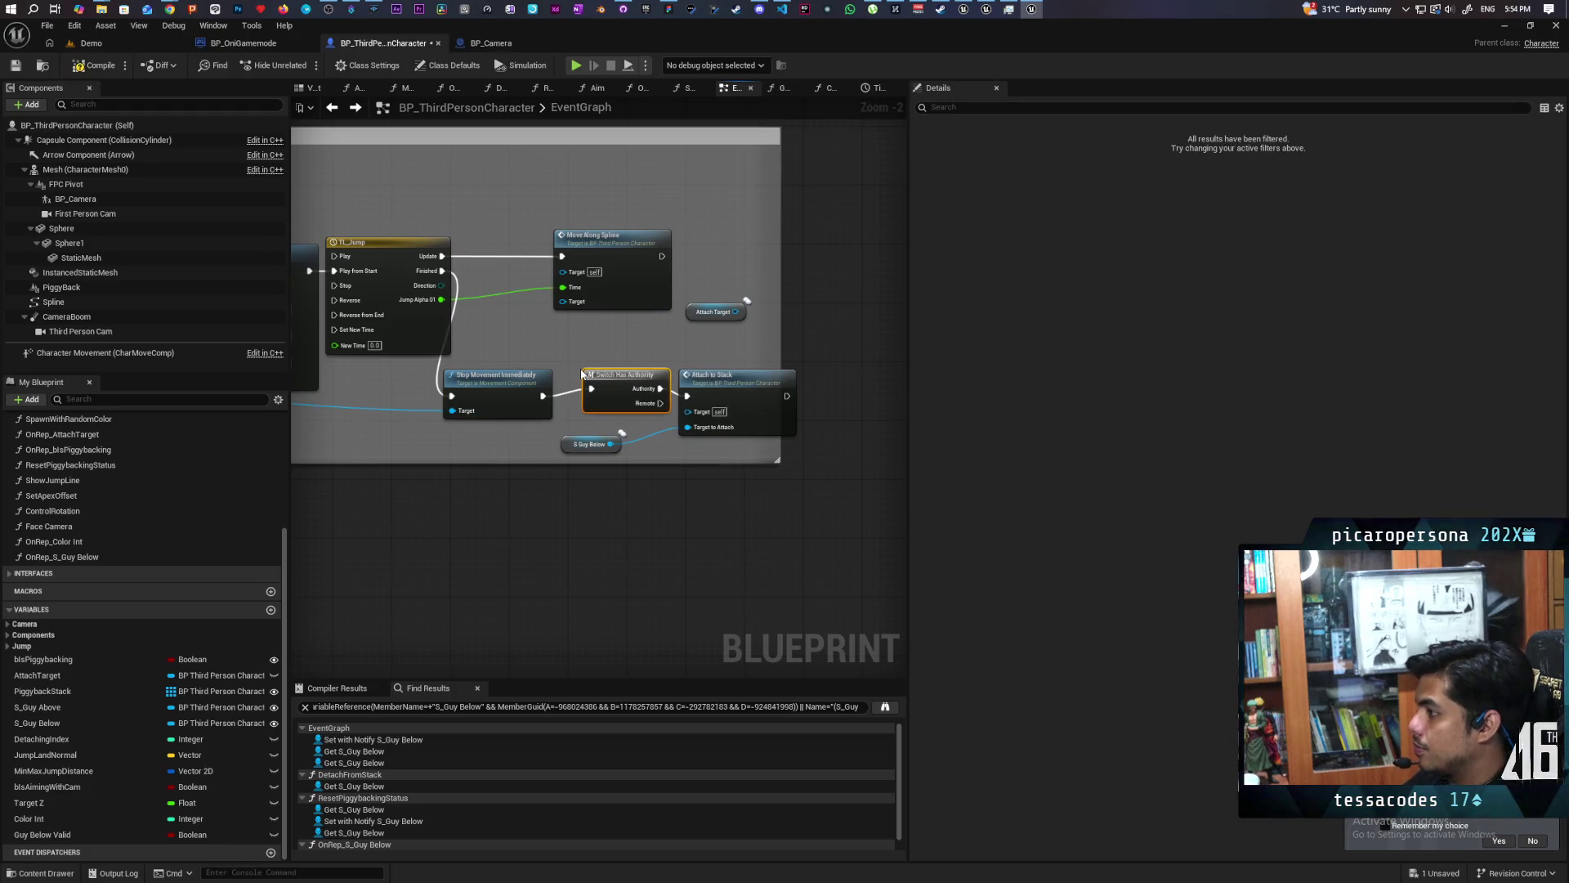
left_click_drag(621, 400, 610, 409)
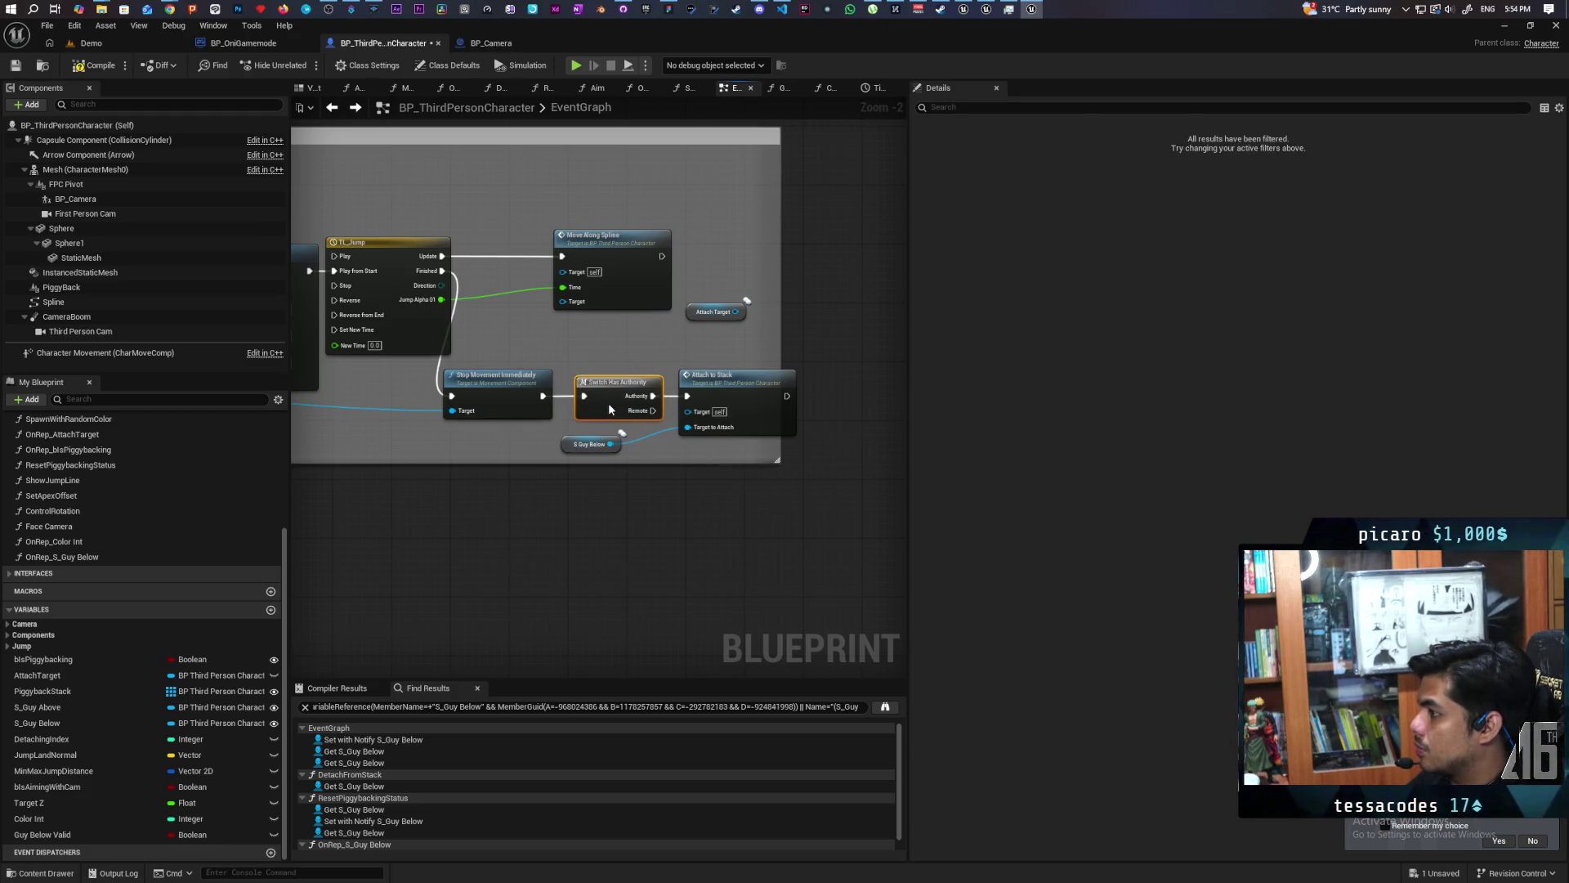
mouse_move(435, 187)
left_mouse_down()
mouse_move(582, 244)
mouse_move(705, 221)
left_mouse_up()
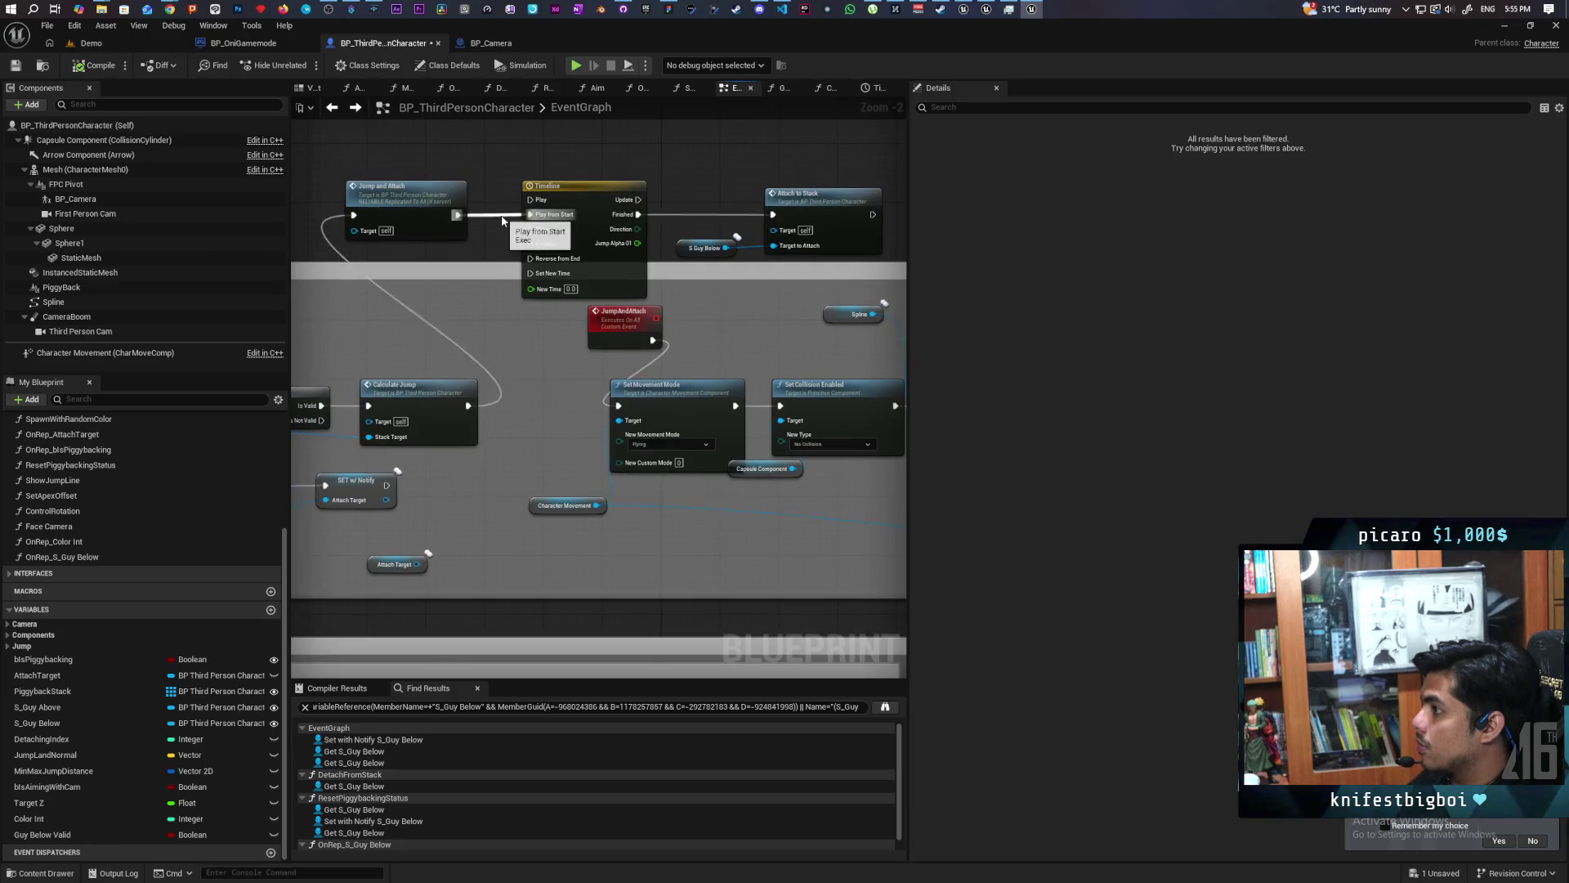
Compile the character blueprint and start a multiplayer session in the Demo level.
left_click(82, 66)
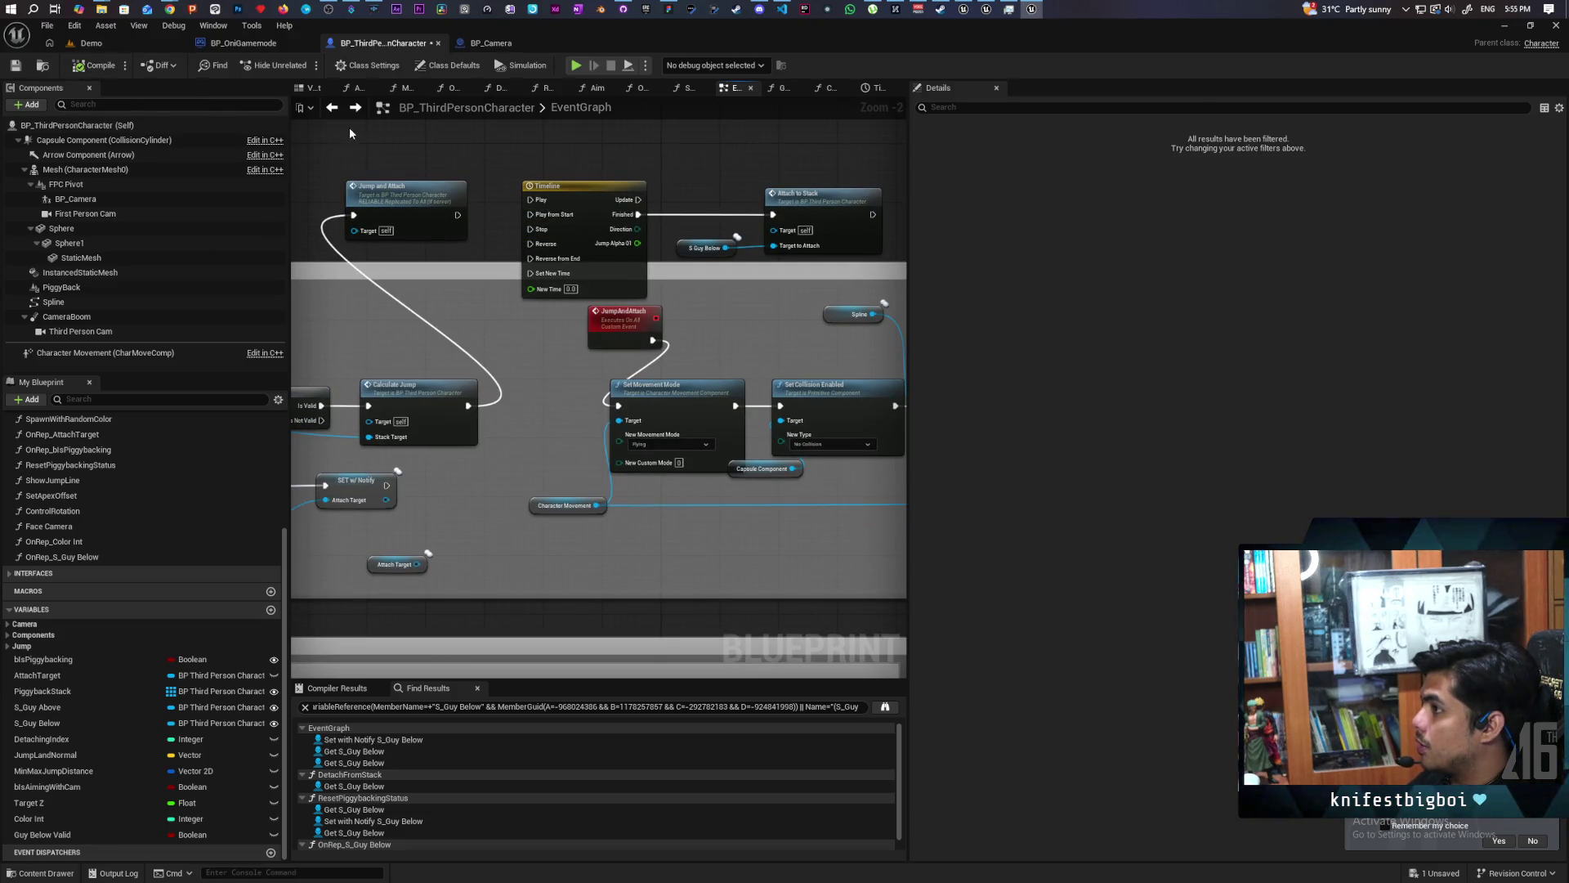
left_click(131, 47)
left_click(308, 66)
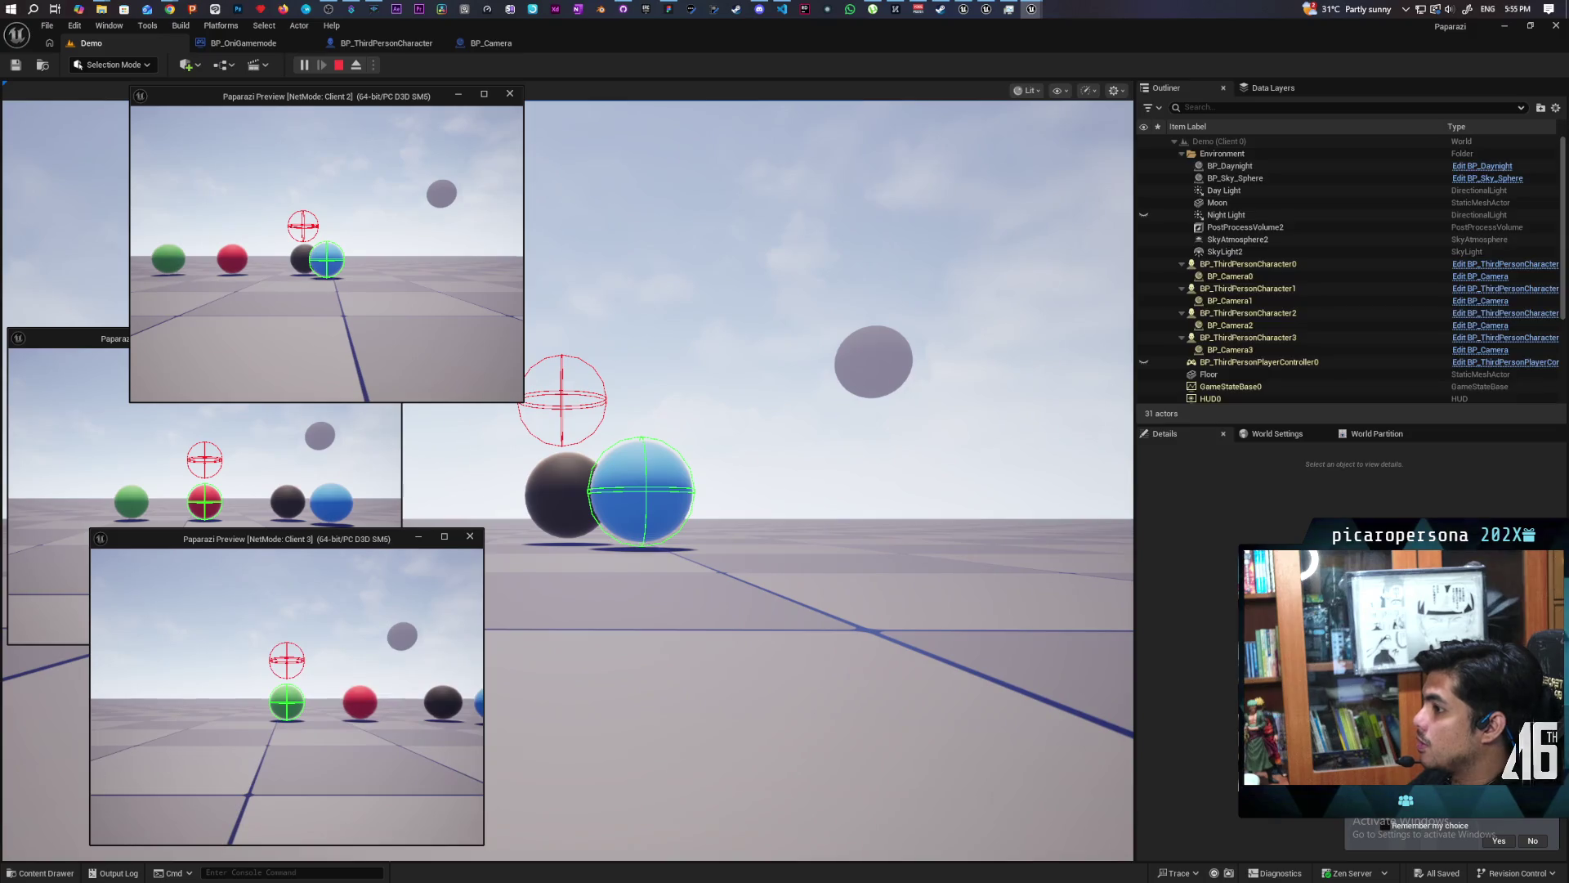
Roll Client 2's character forward, then end the session and return to the blueprint.
key("w")
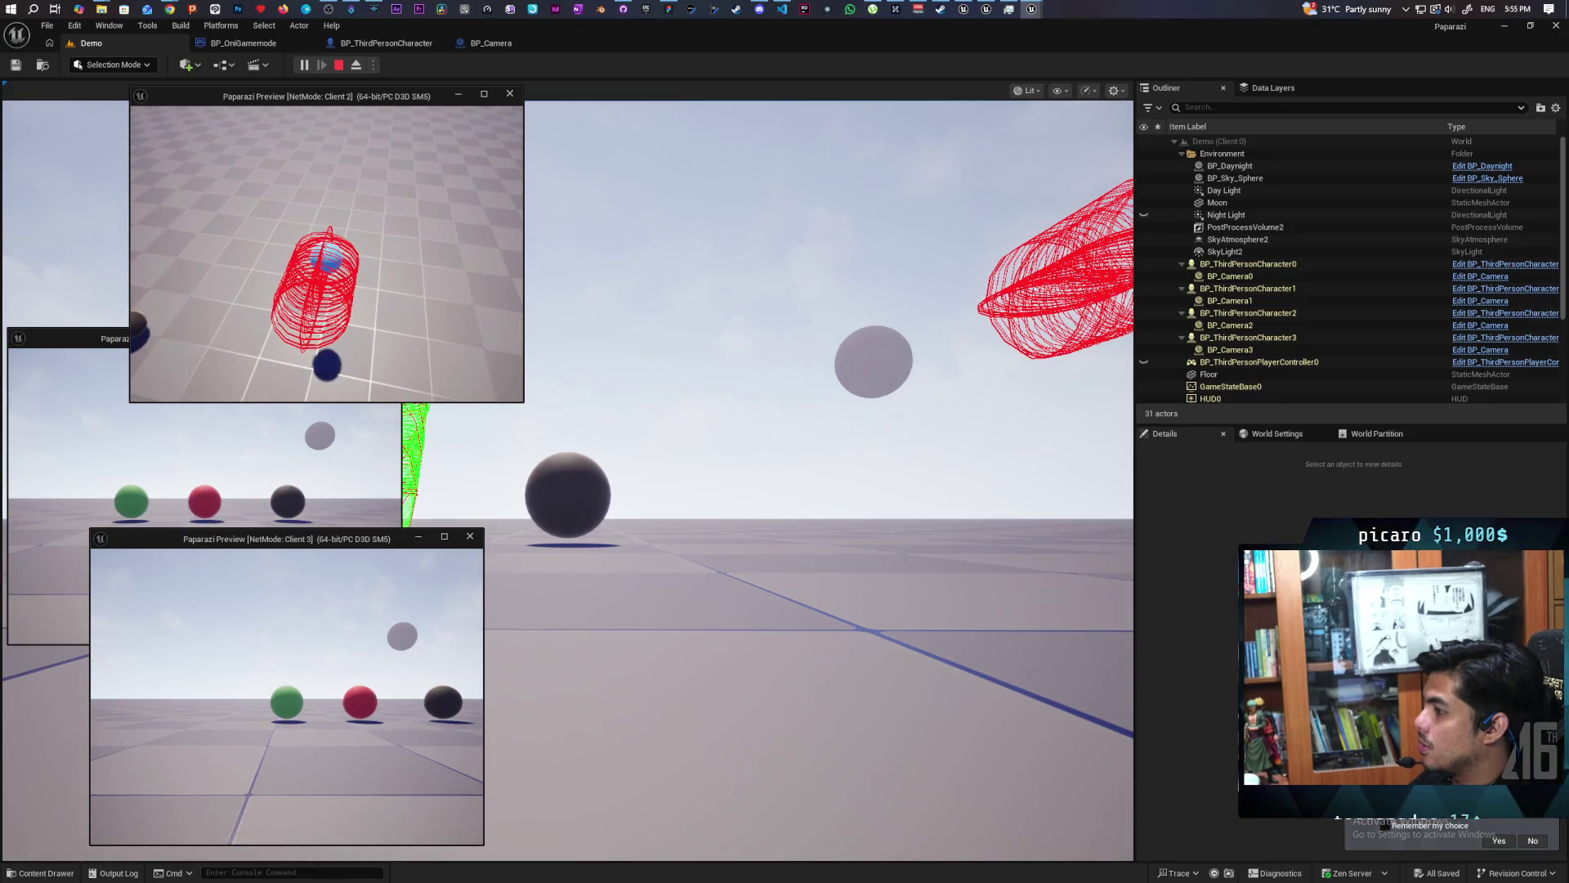
key("Escape")
left_click(366, 42)
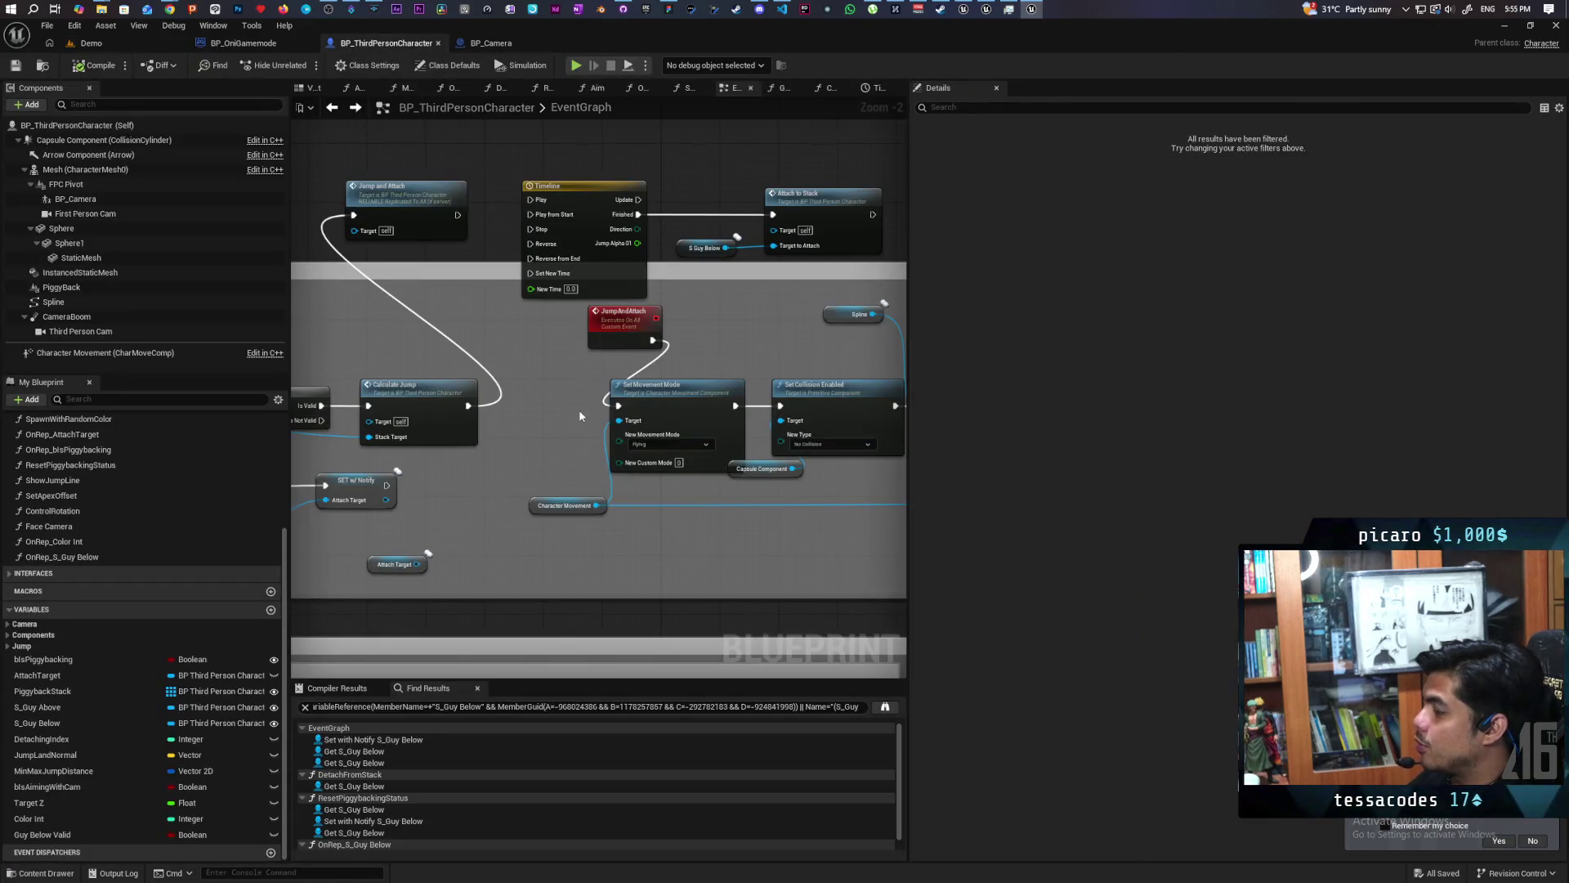
Change JumpAndAttach's replication to Run on Server.
scroll(562, 368, "down", 4)
scroll(562, 368, "up", 4)
scroll(614, 333, "down", 1)
left_click(623, 278)
left_click(1216, 192)
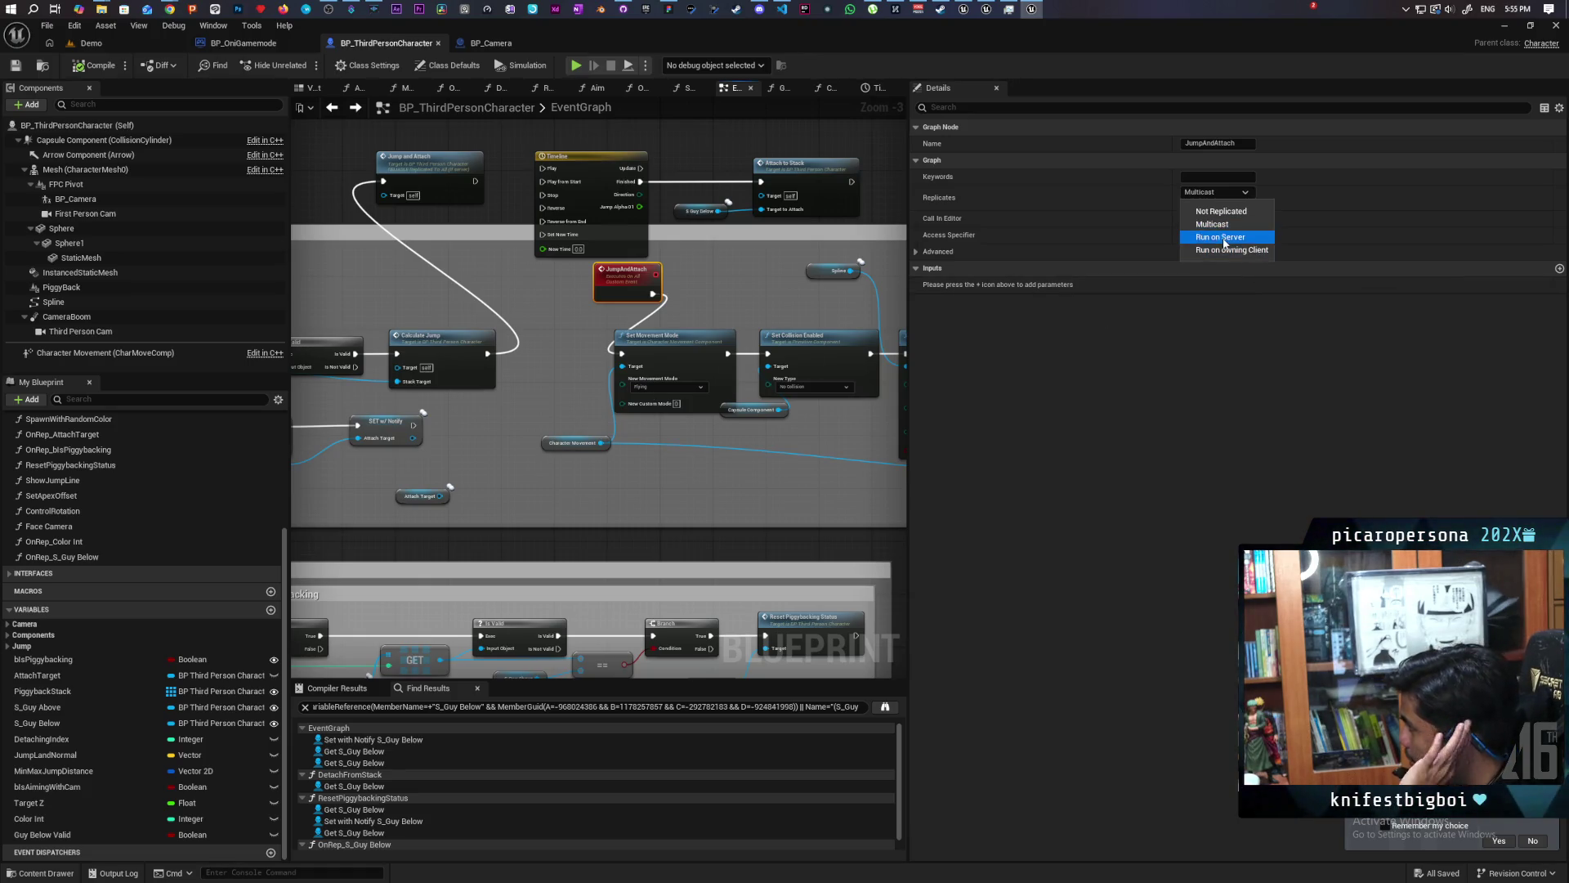
left_click(1219, 237)
Look over the TL_Jump and Set Collision Enabled nodes, then save the character blueprint.
mouse_move(758, 298)
left_mouse_down()
mouse_move(354, 297)
mouse_move(518, 254)
mouse_move(617, 275)
mouse_move(629, 387)
mouse_move(678, 415)
mouse_move(715, 406)
left_mouse_up()
left_click_drag(645, 331, 888, 310)
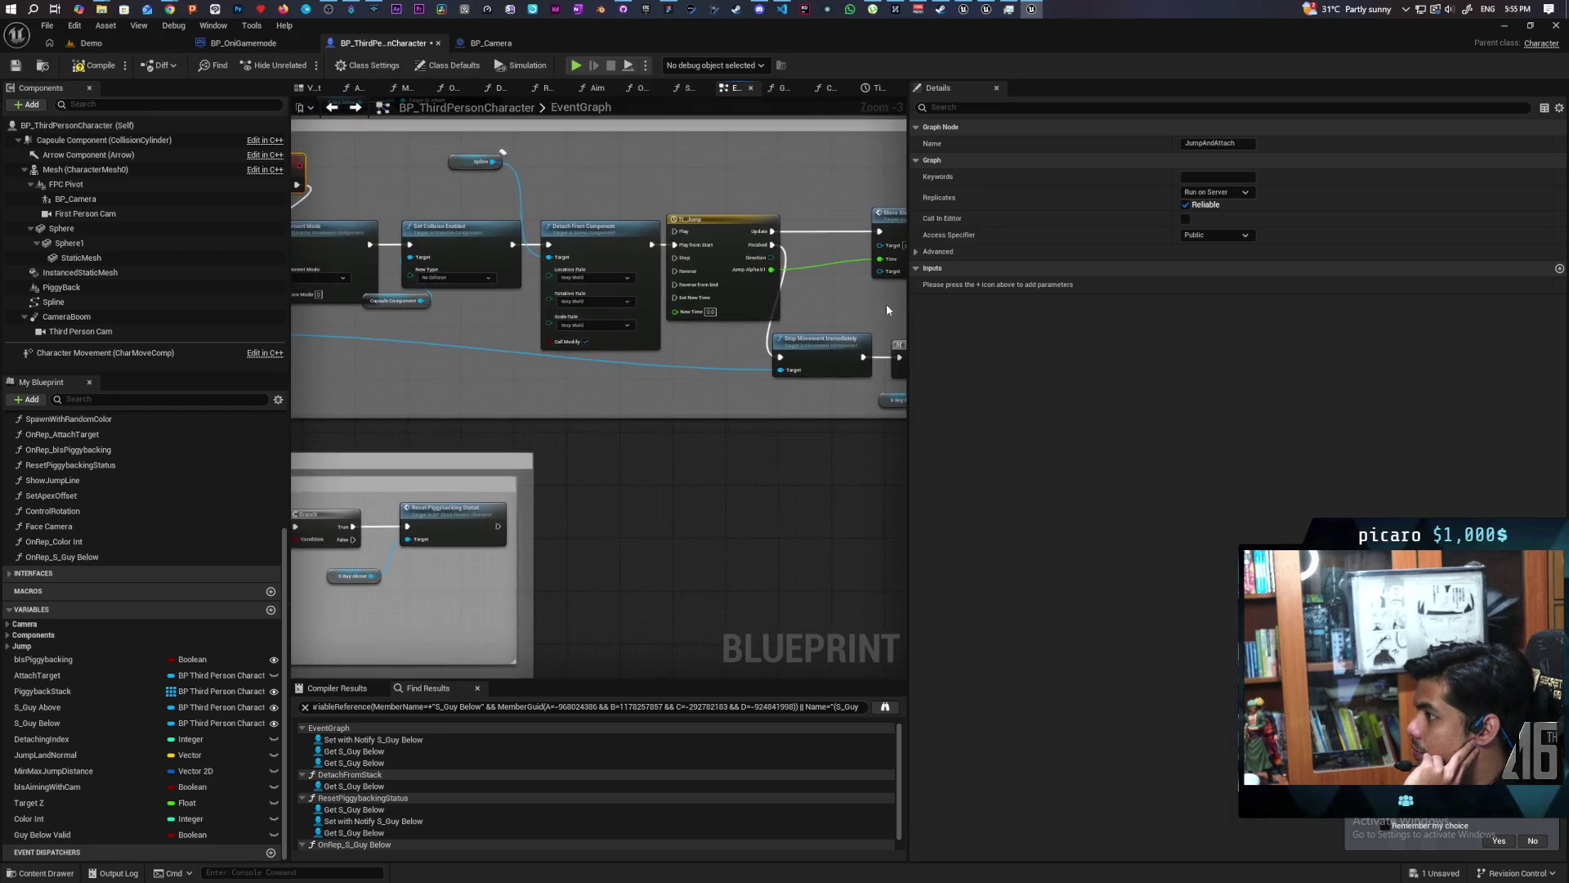
mouse_move(401, 369)
left_mouse_down()
mouse_move(595, 368)
mouse_move(590, 387)
left_mouse_up()
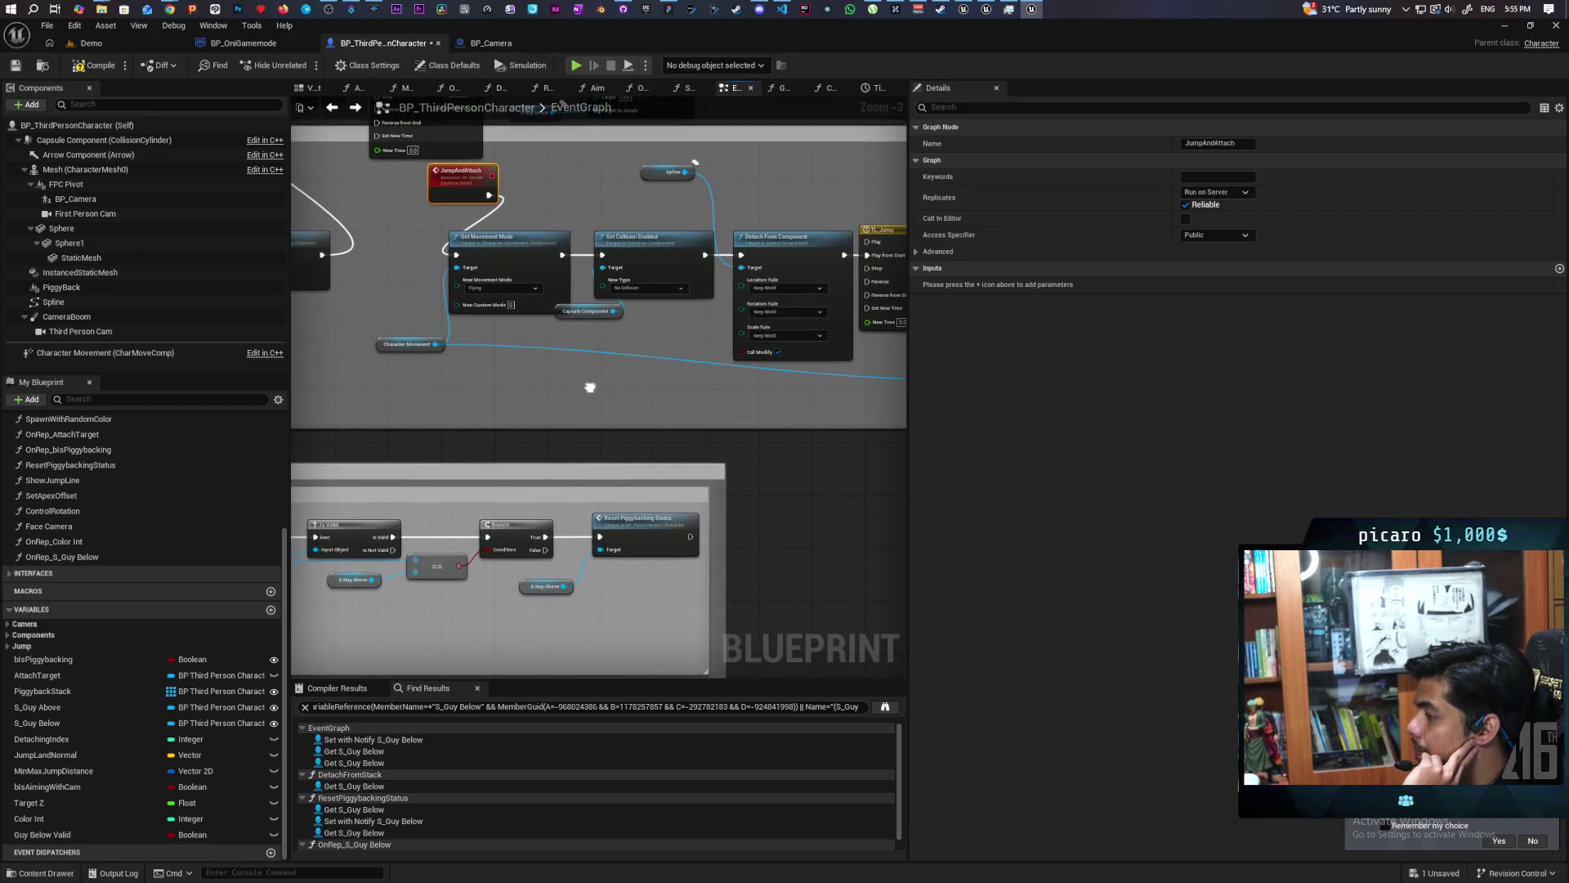
left_click_drag(590, 388, 588, 386)
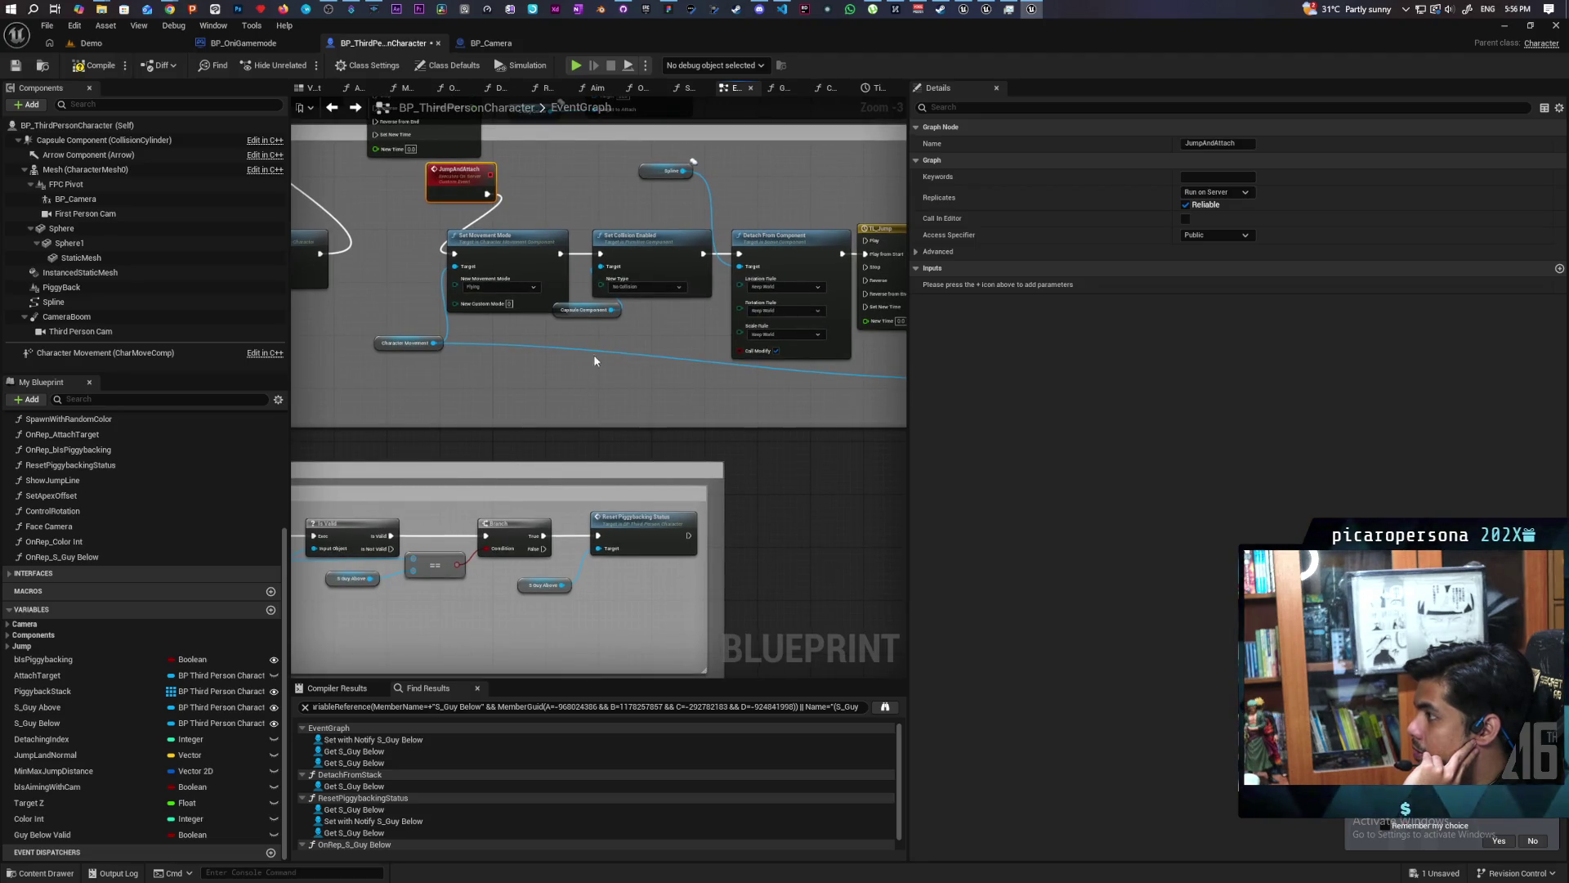
left_click(13, 68)
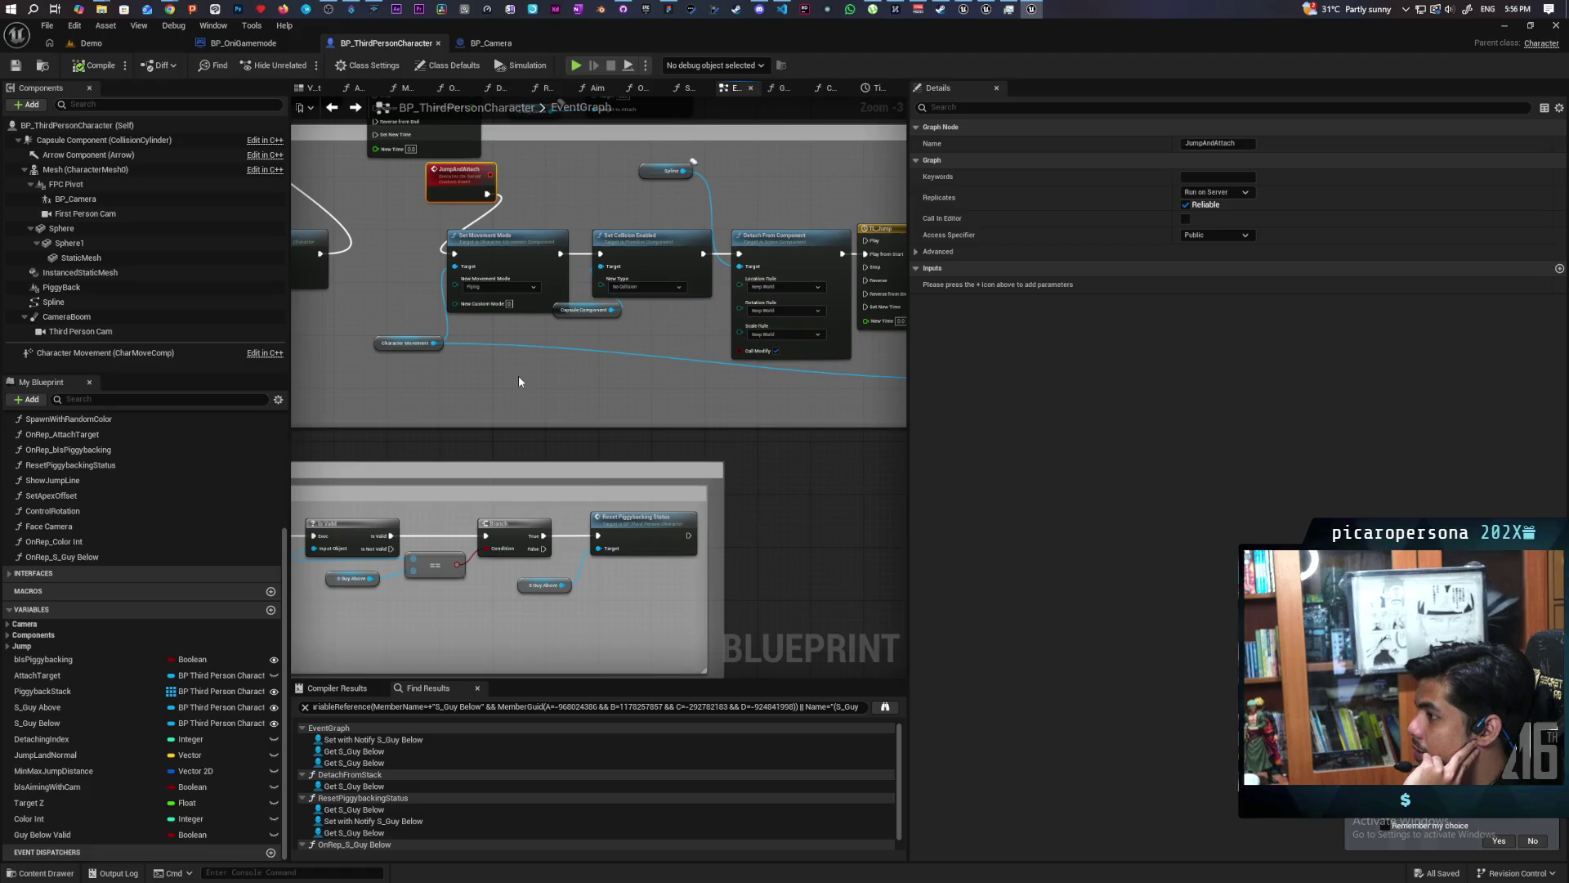
left_click(115, 46)
Start a multiplayer session and jump Client 2's blue sphere onto the green and red balls.
left_click(309, 67)
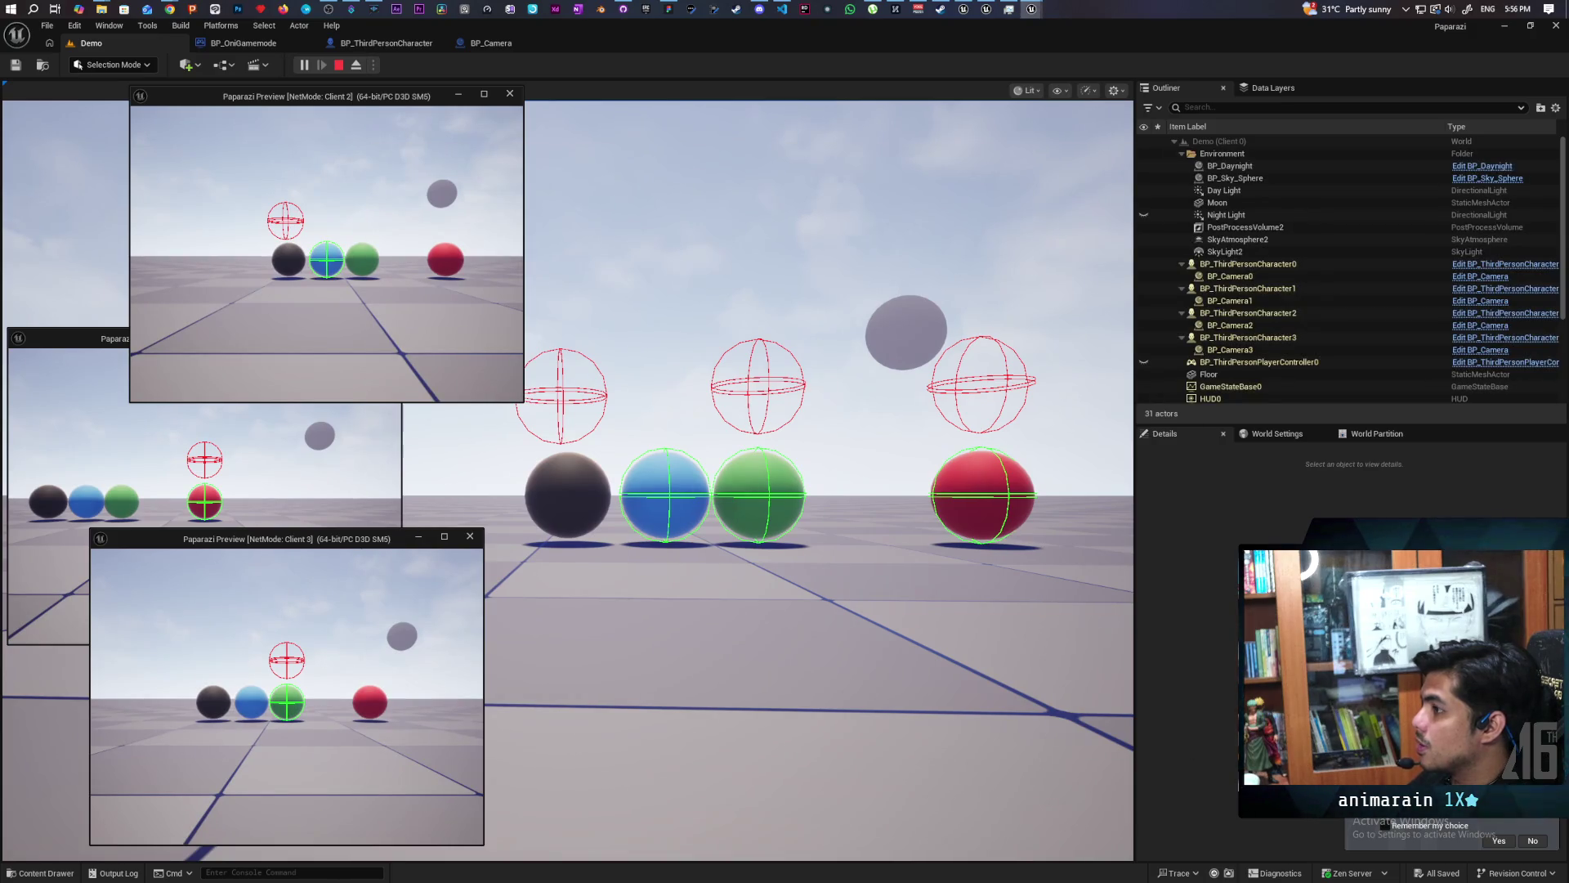
key("s")
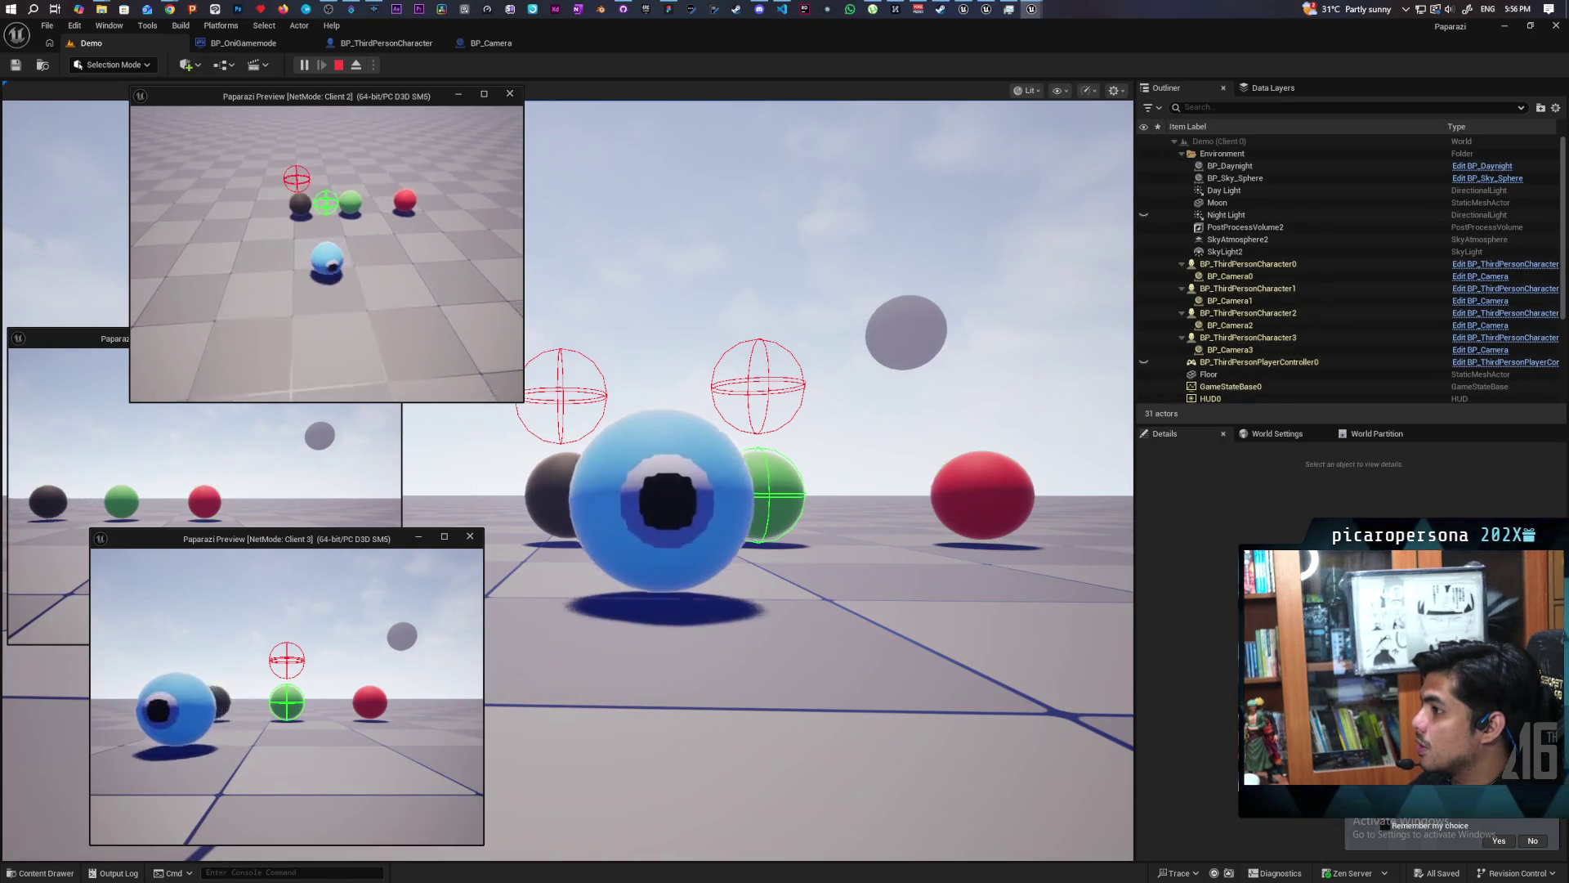
key("w")
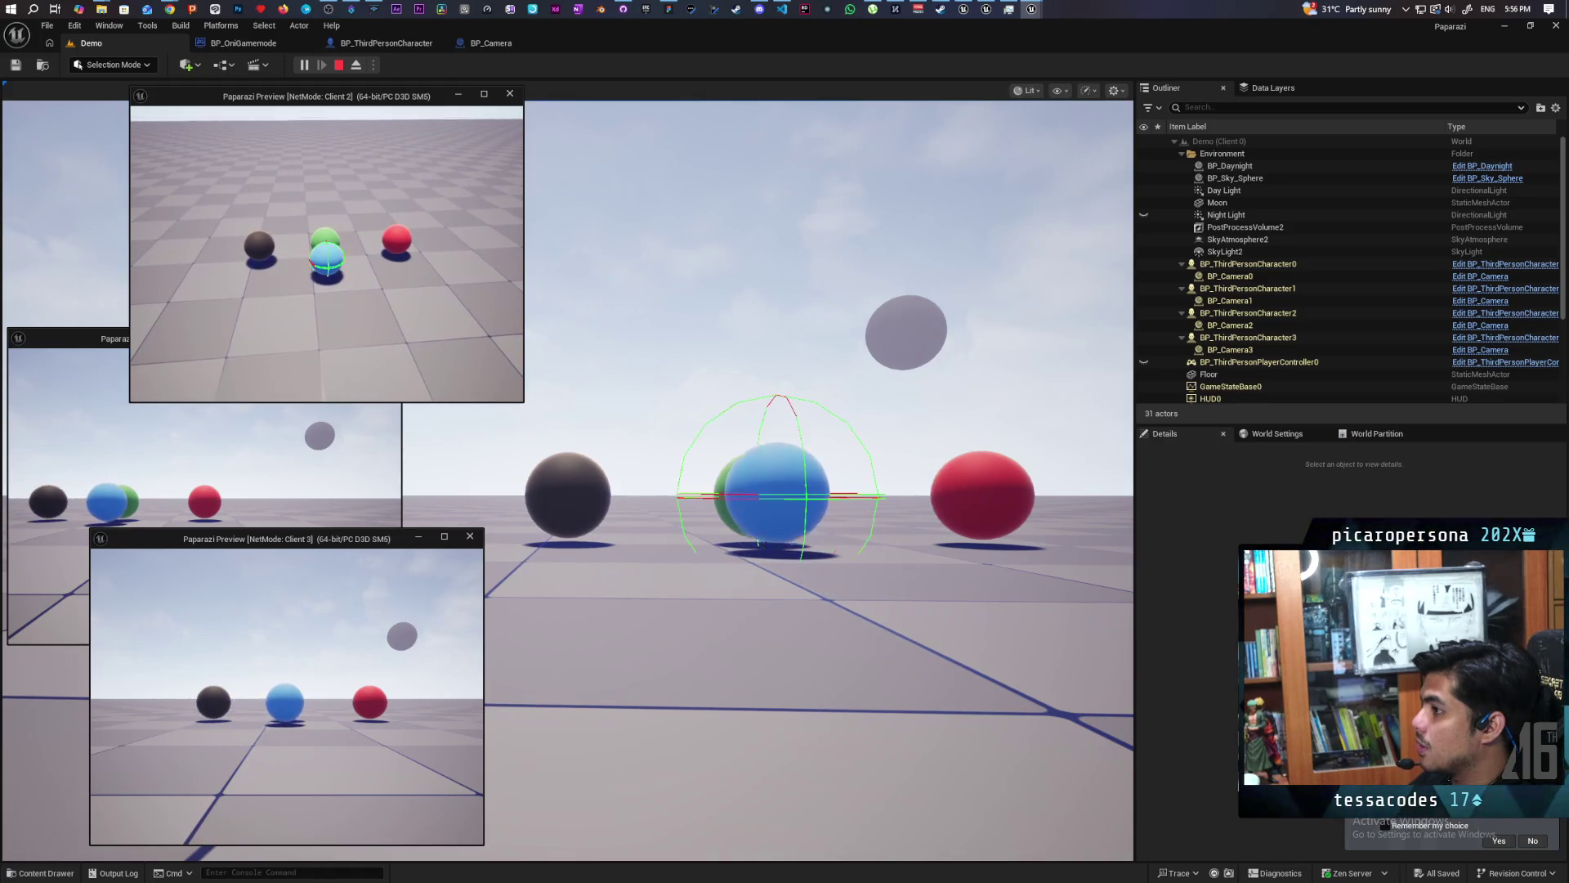
key("space")
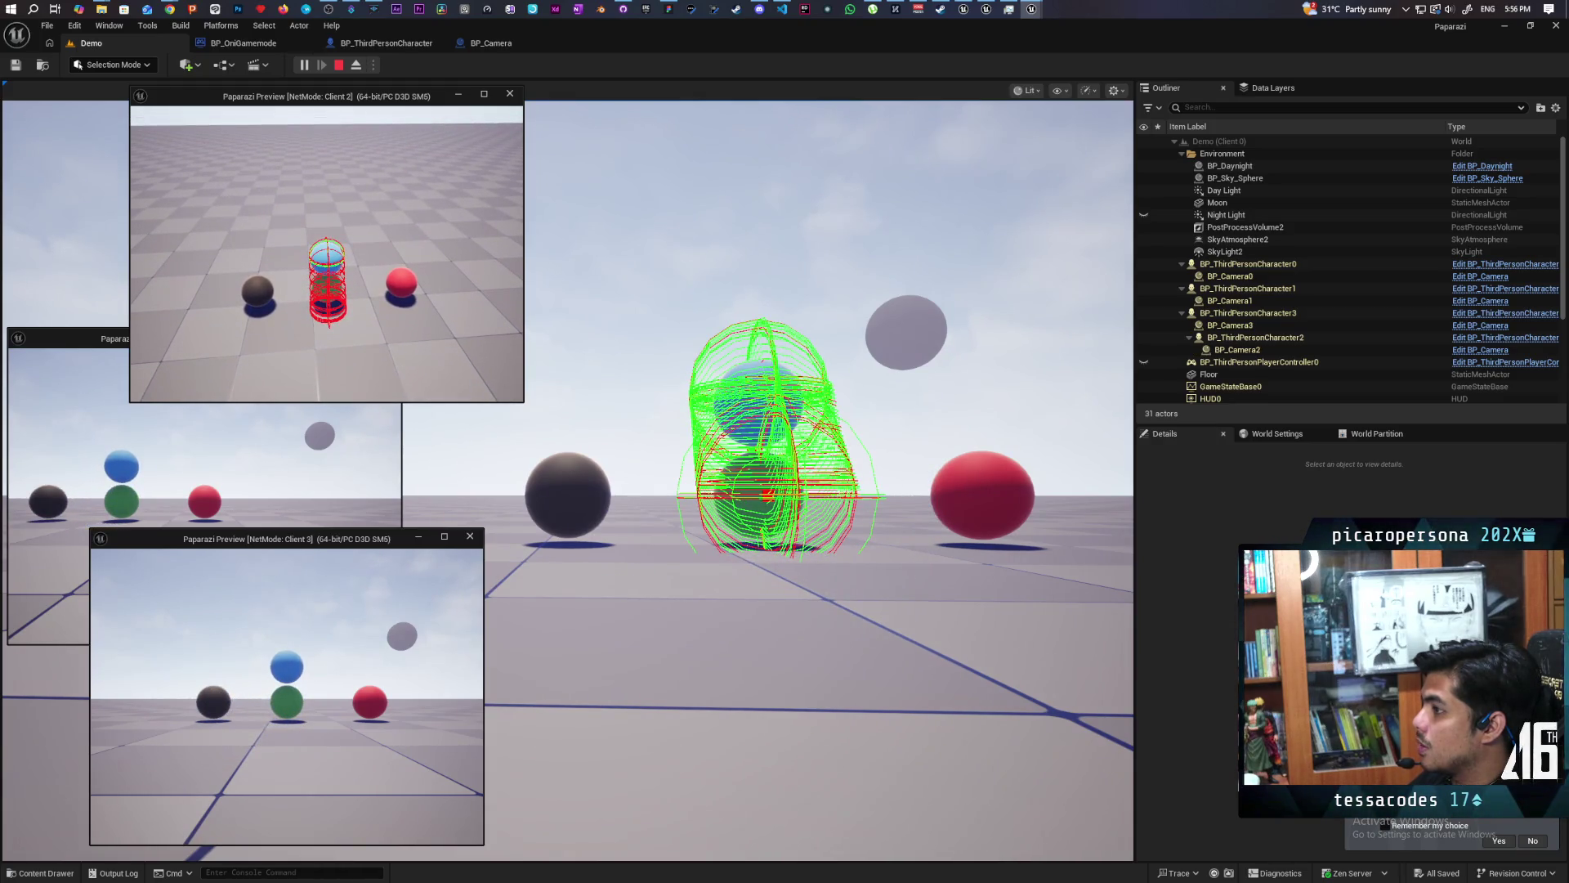
key("d")
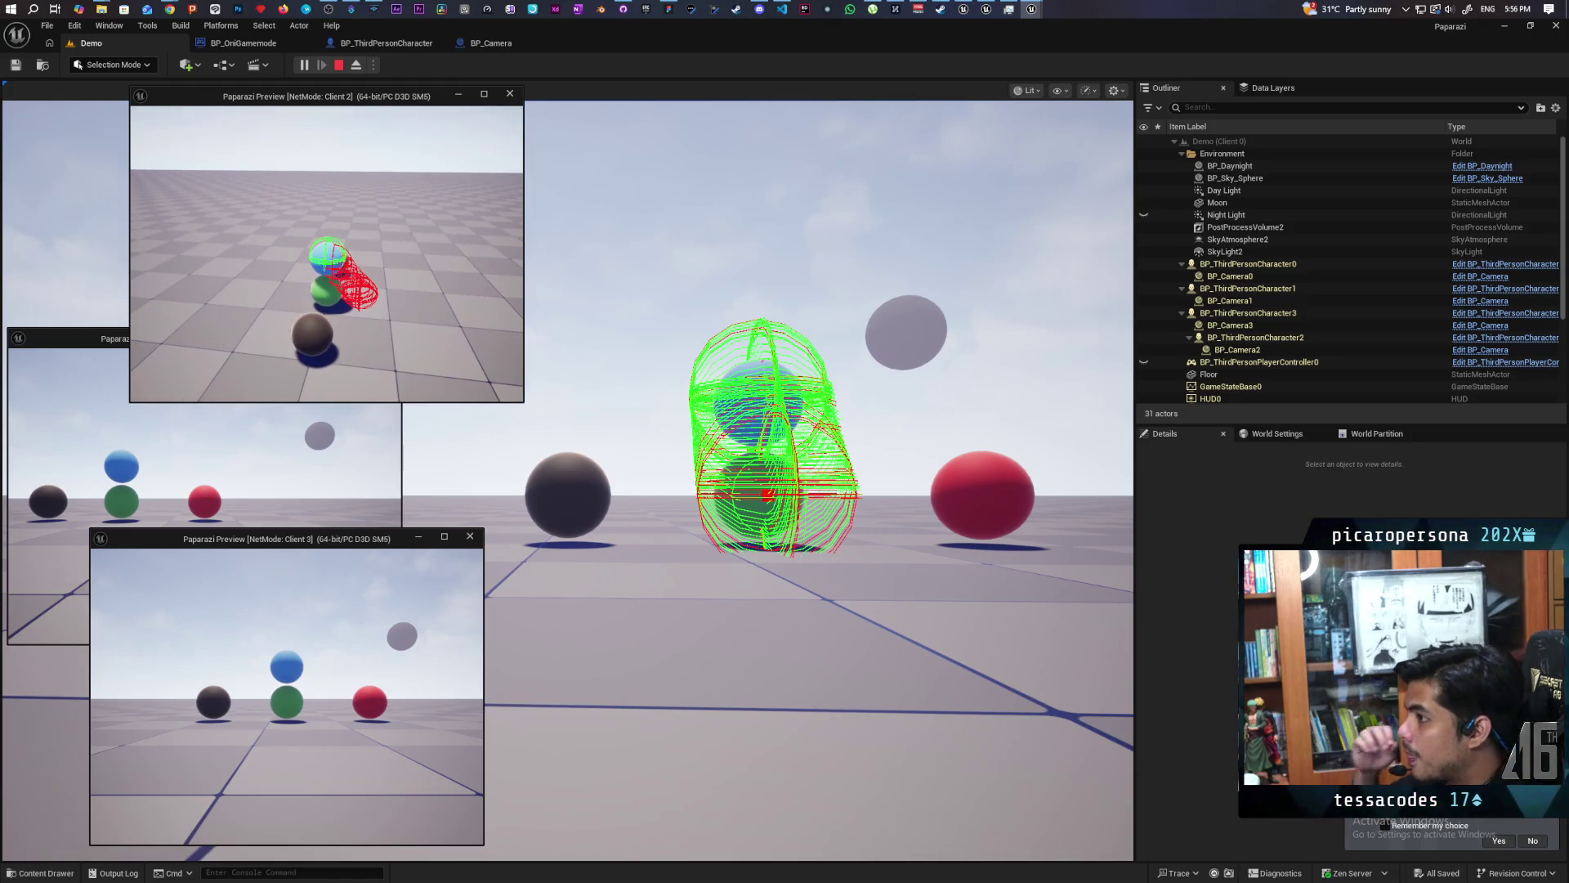
key("d")
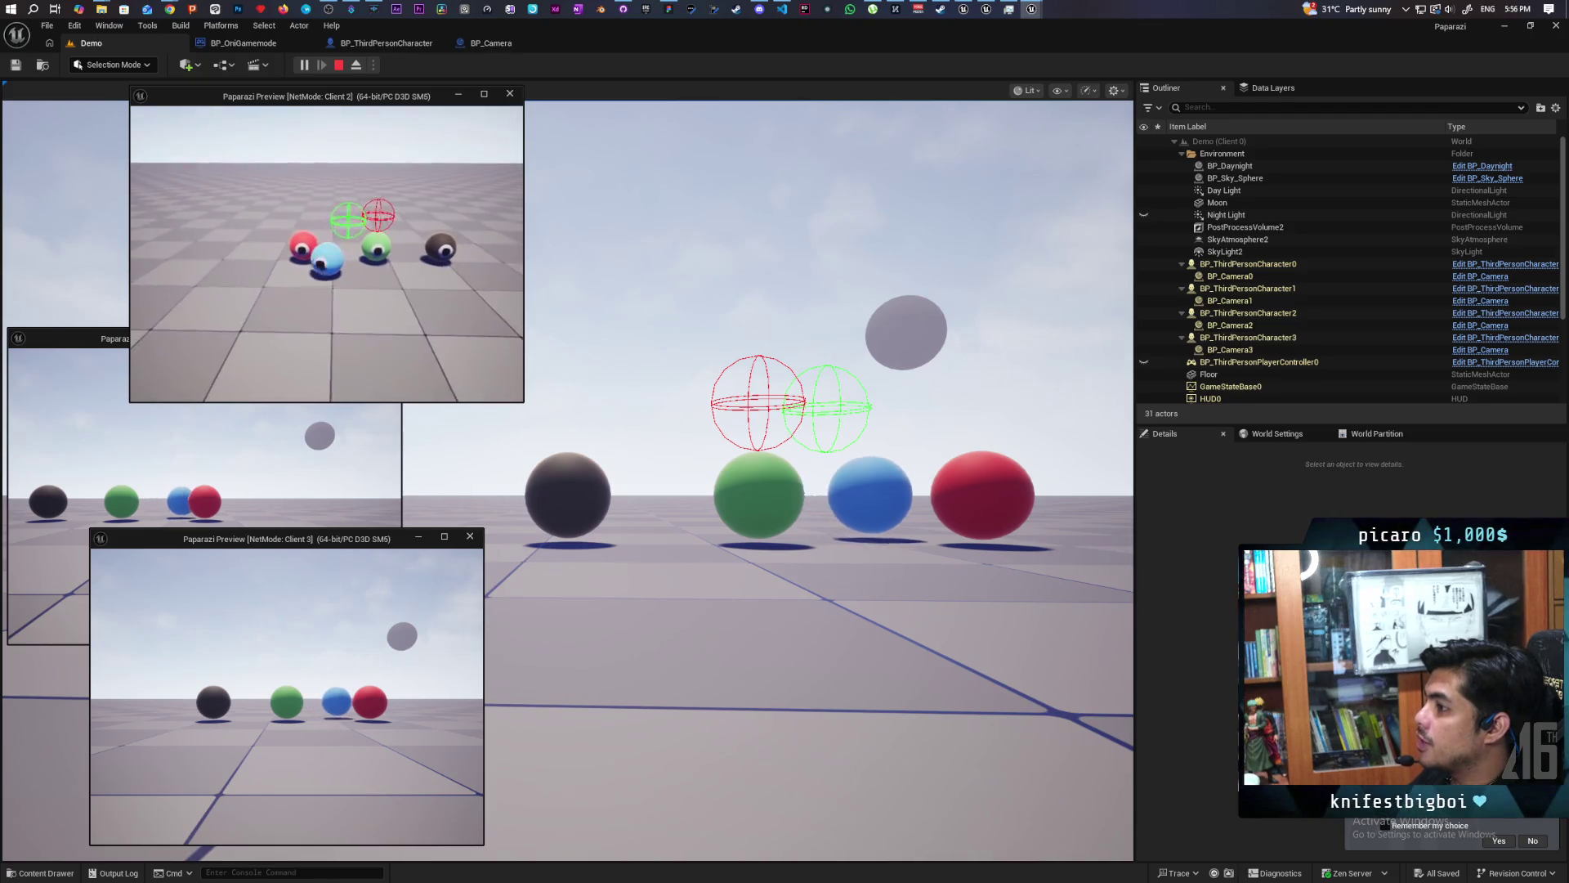
key("d")
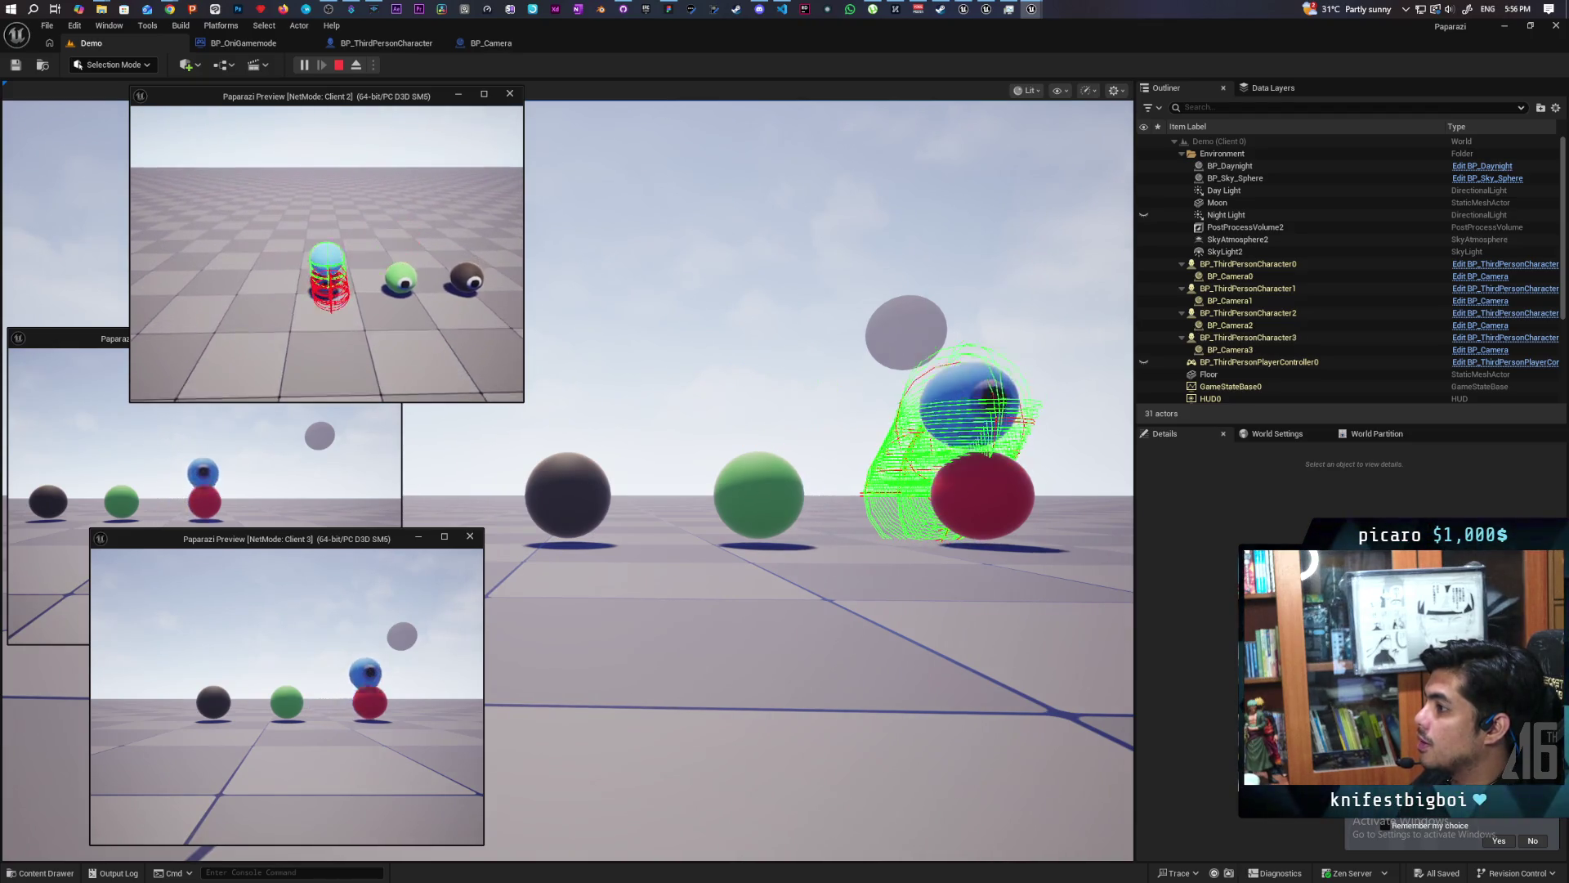
key("space")
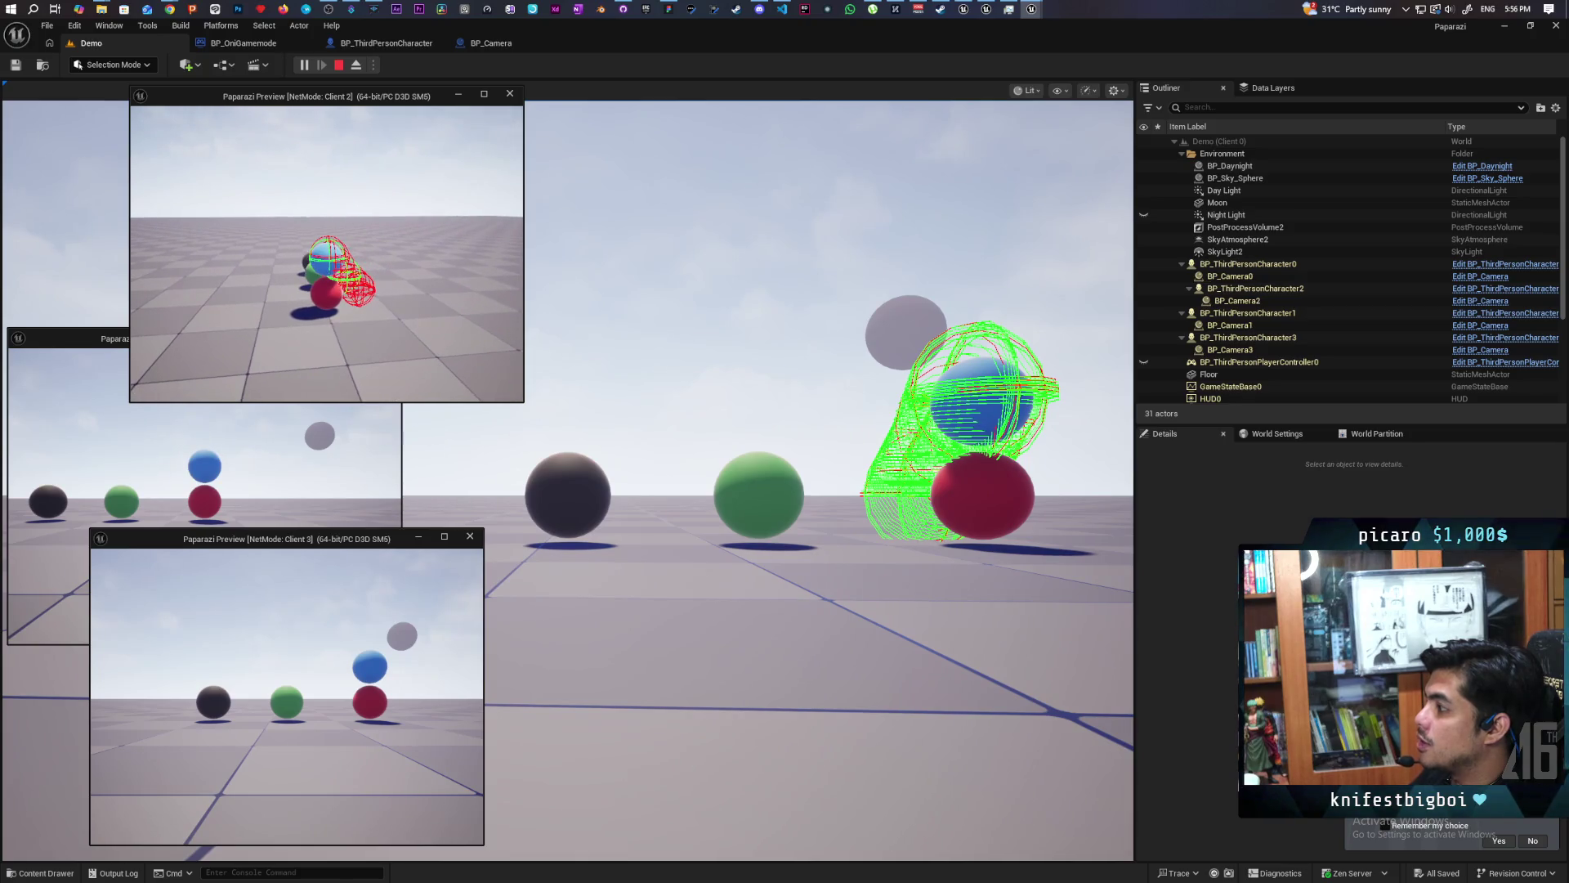
Stack the blue sphere on the green ball and move the stacked pair around.
key("s")
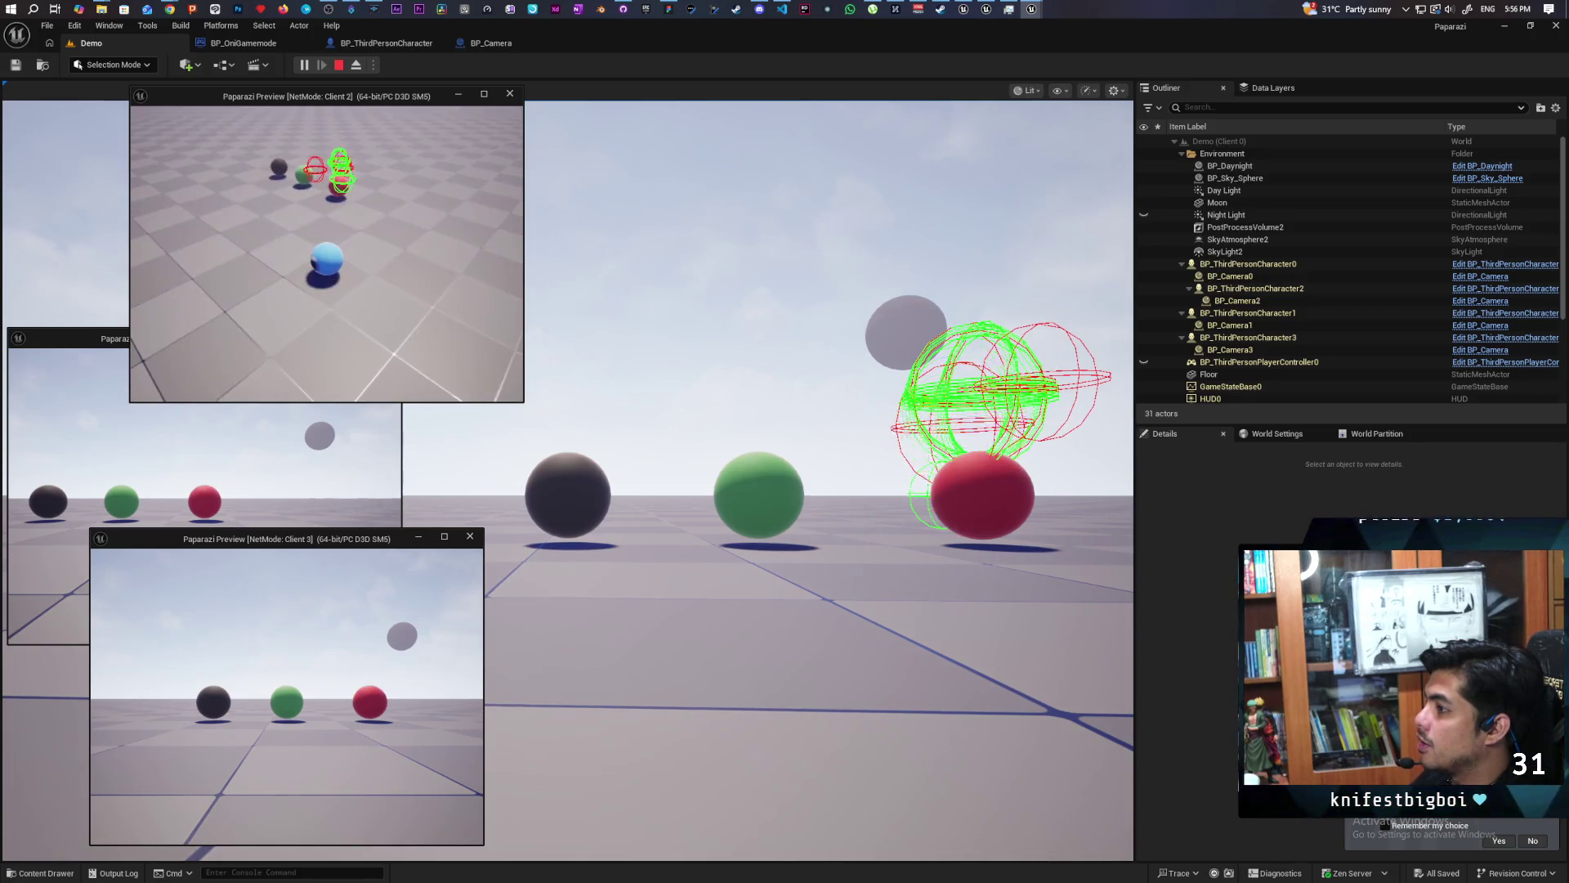
key("a")
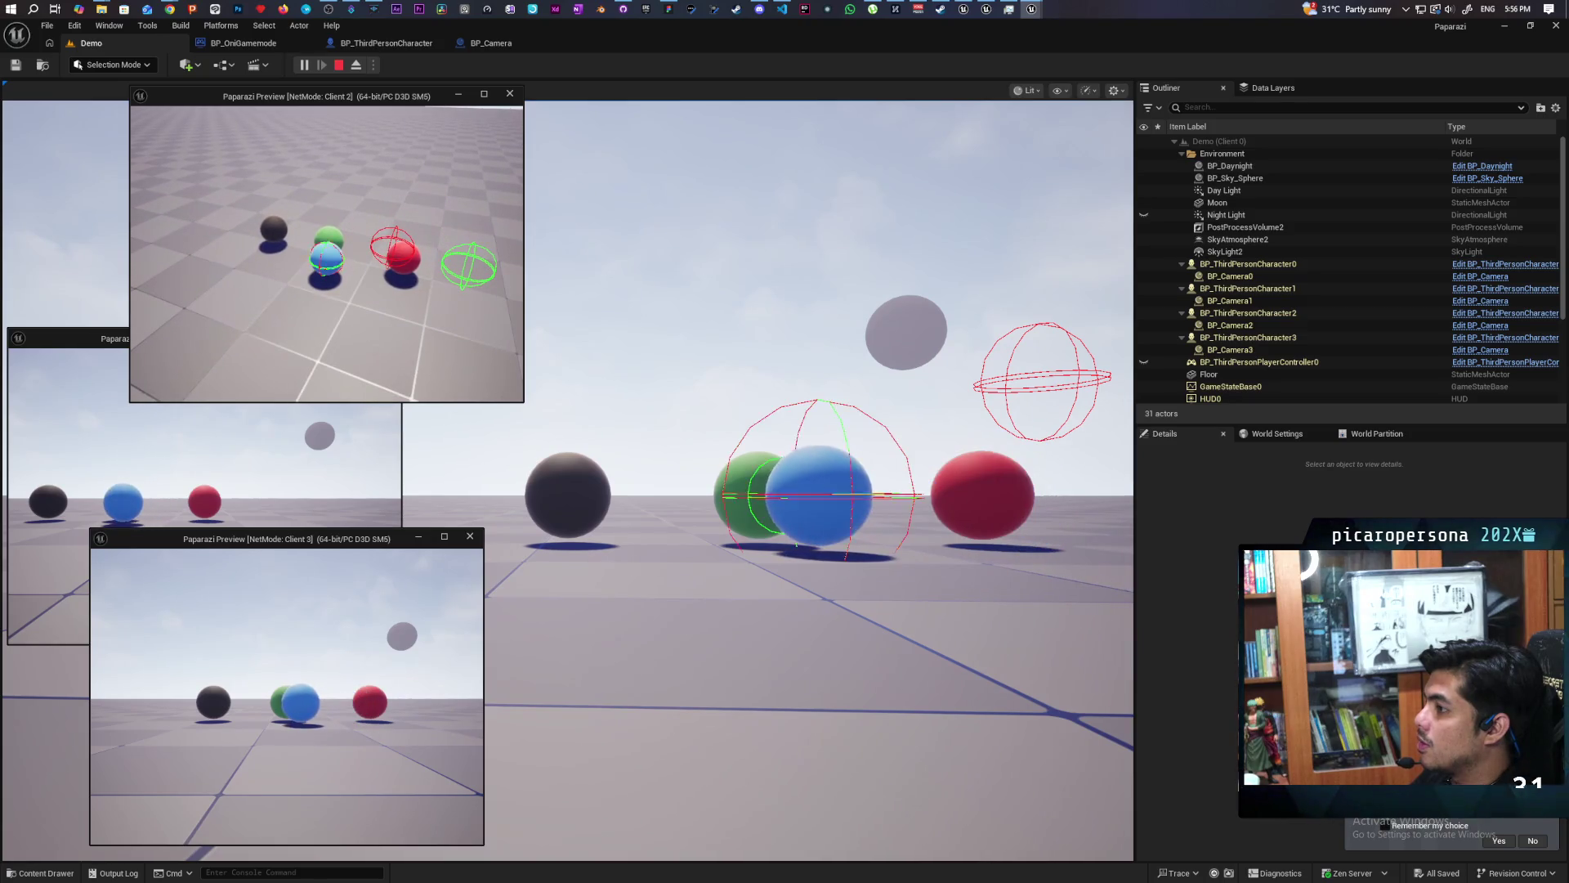
key("space")
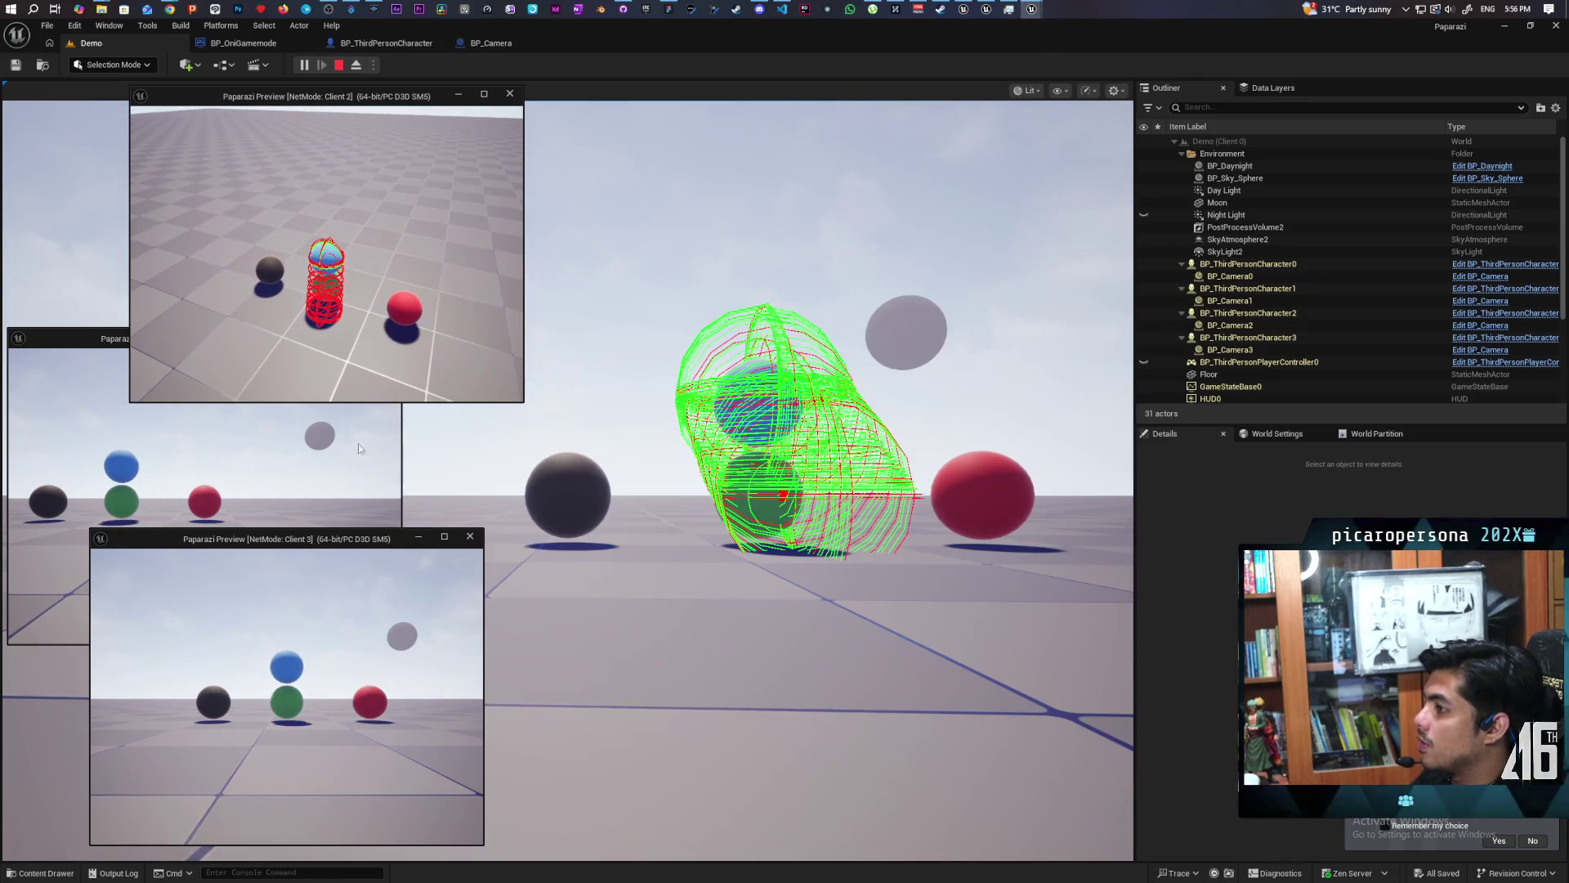
key("s")
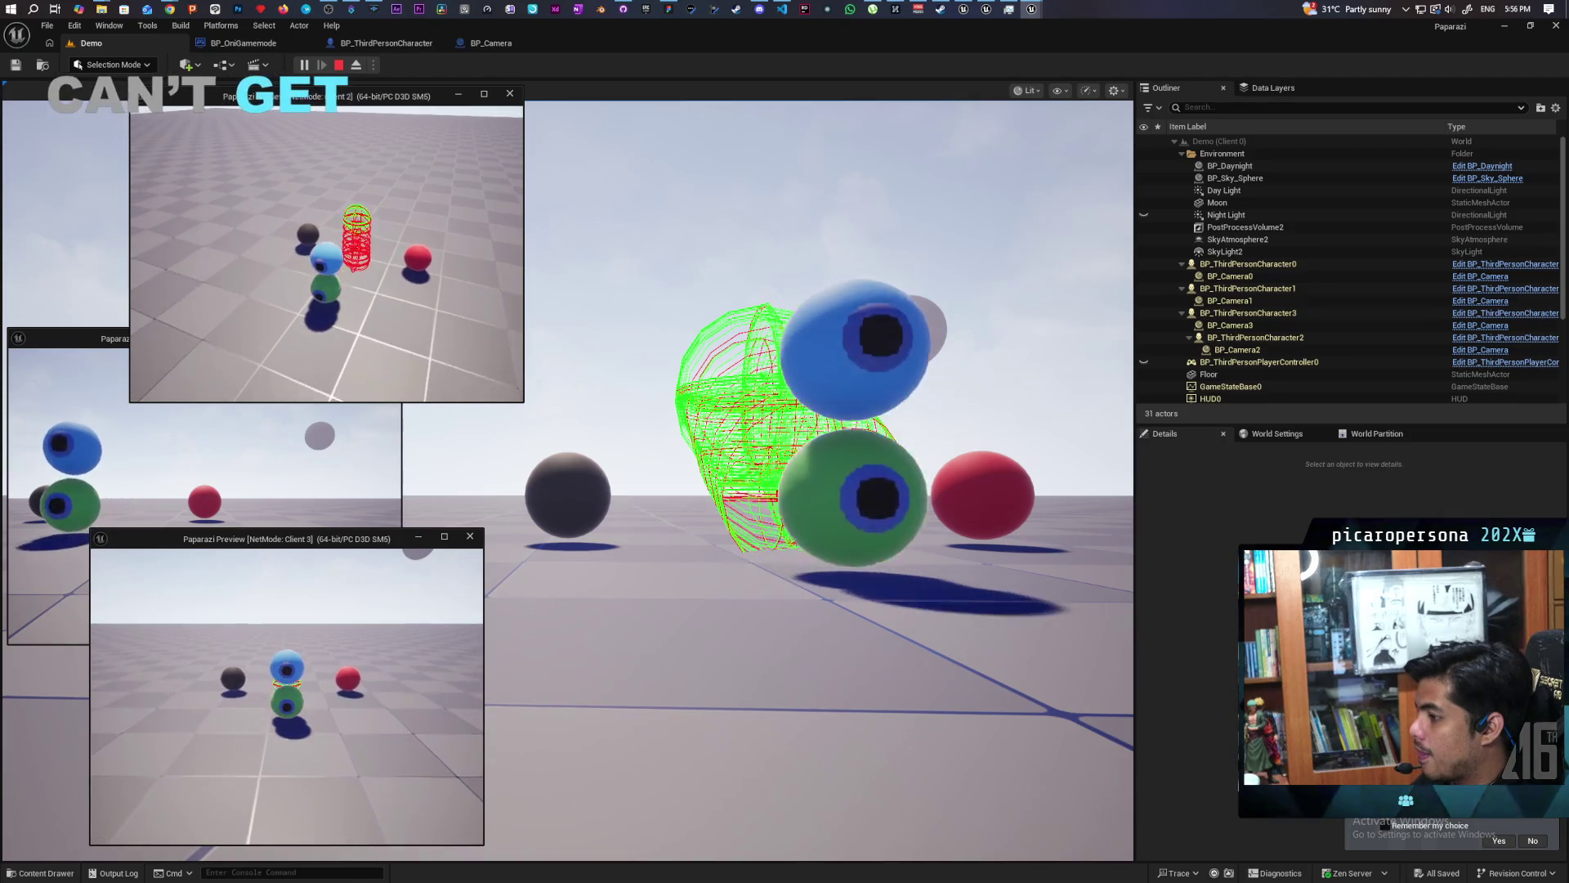
key("w")
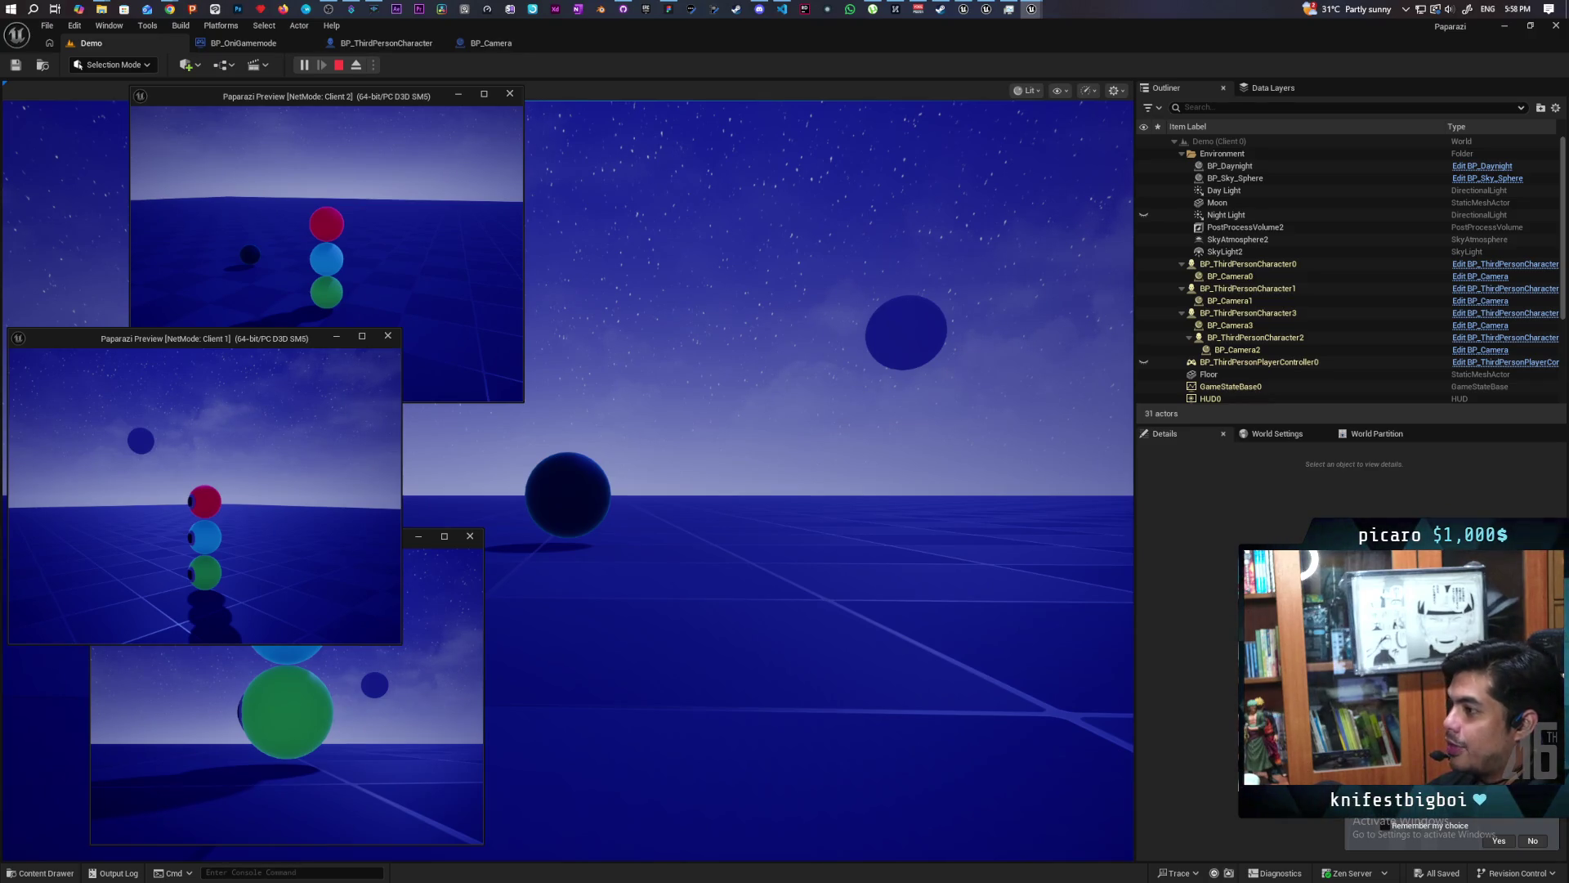
key("grave")
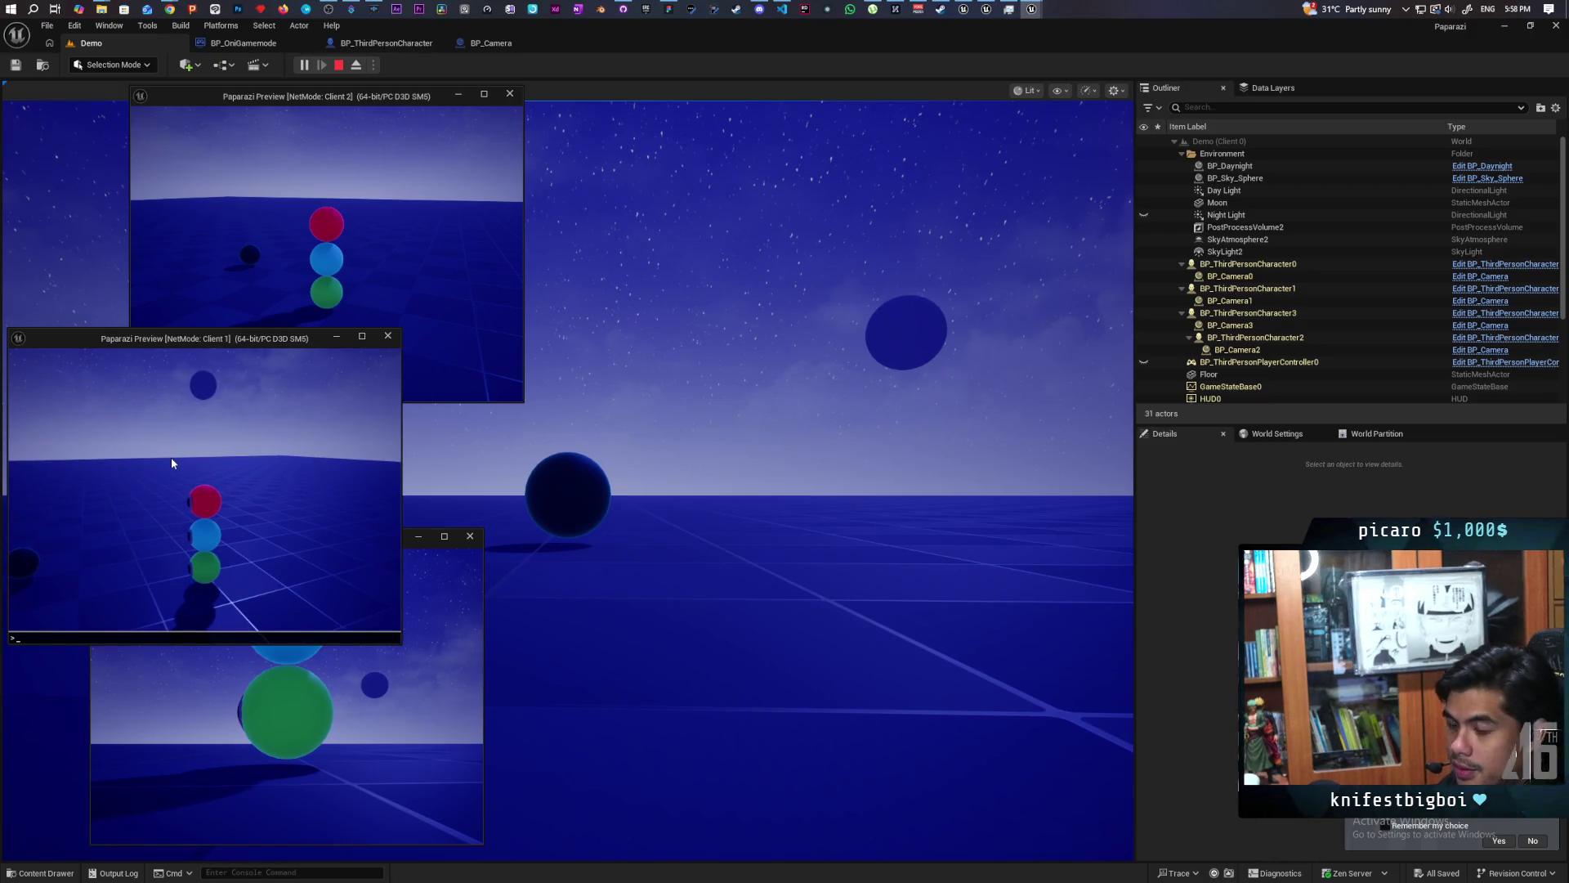
Apply NetEmulation.PktLoss 50 in Client 1's console, then compare the Client 3 and Client 2 previews.
type("netpk")
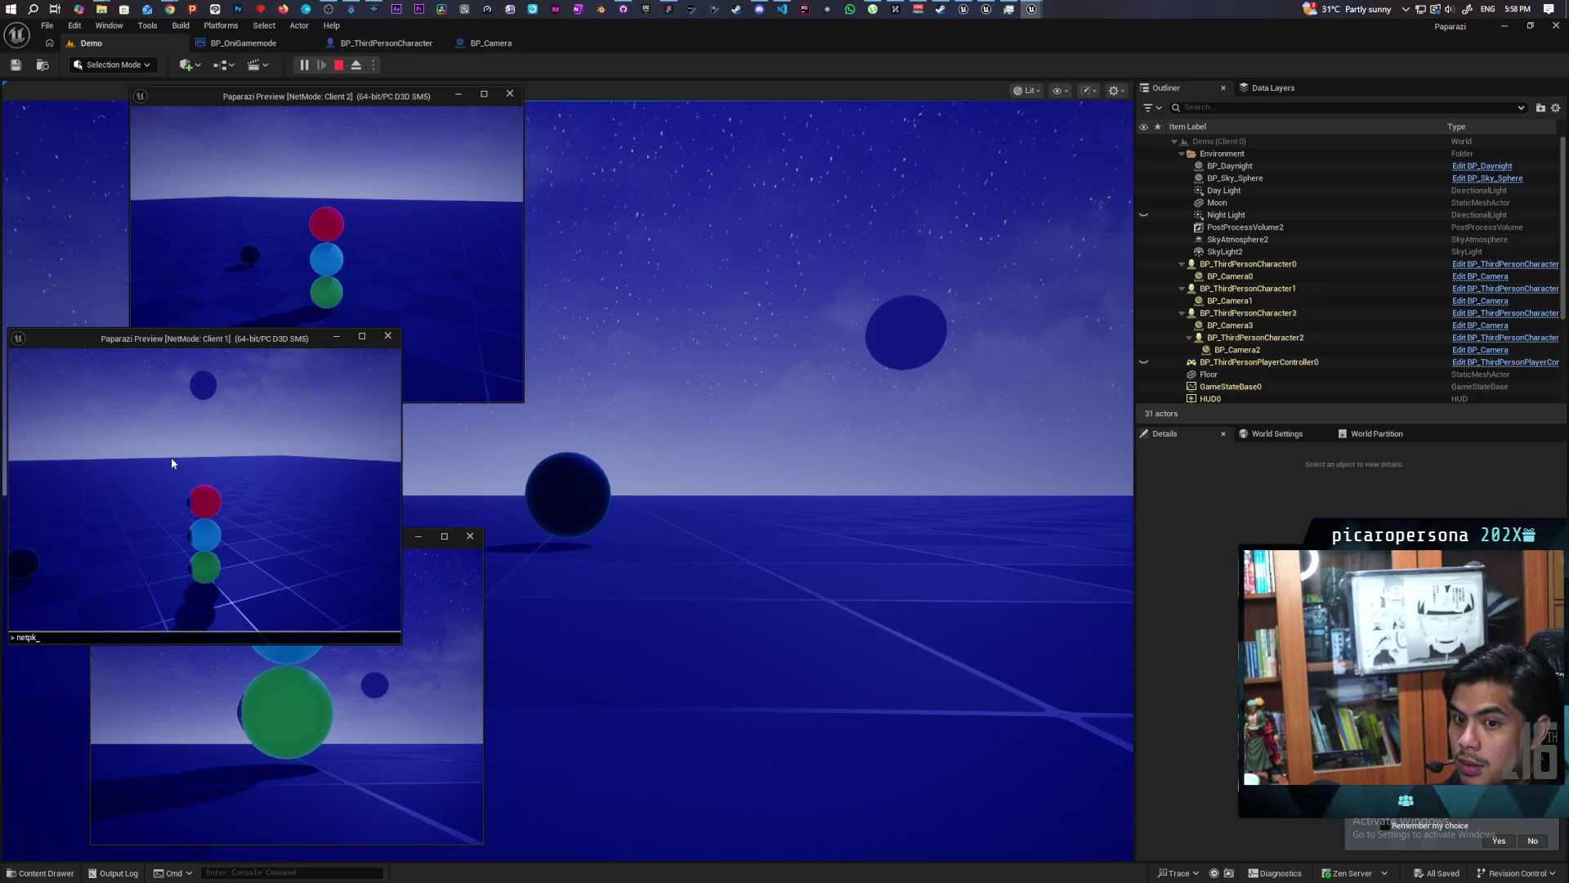
key("BackSpace")
key("BackSpace")
type("N")
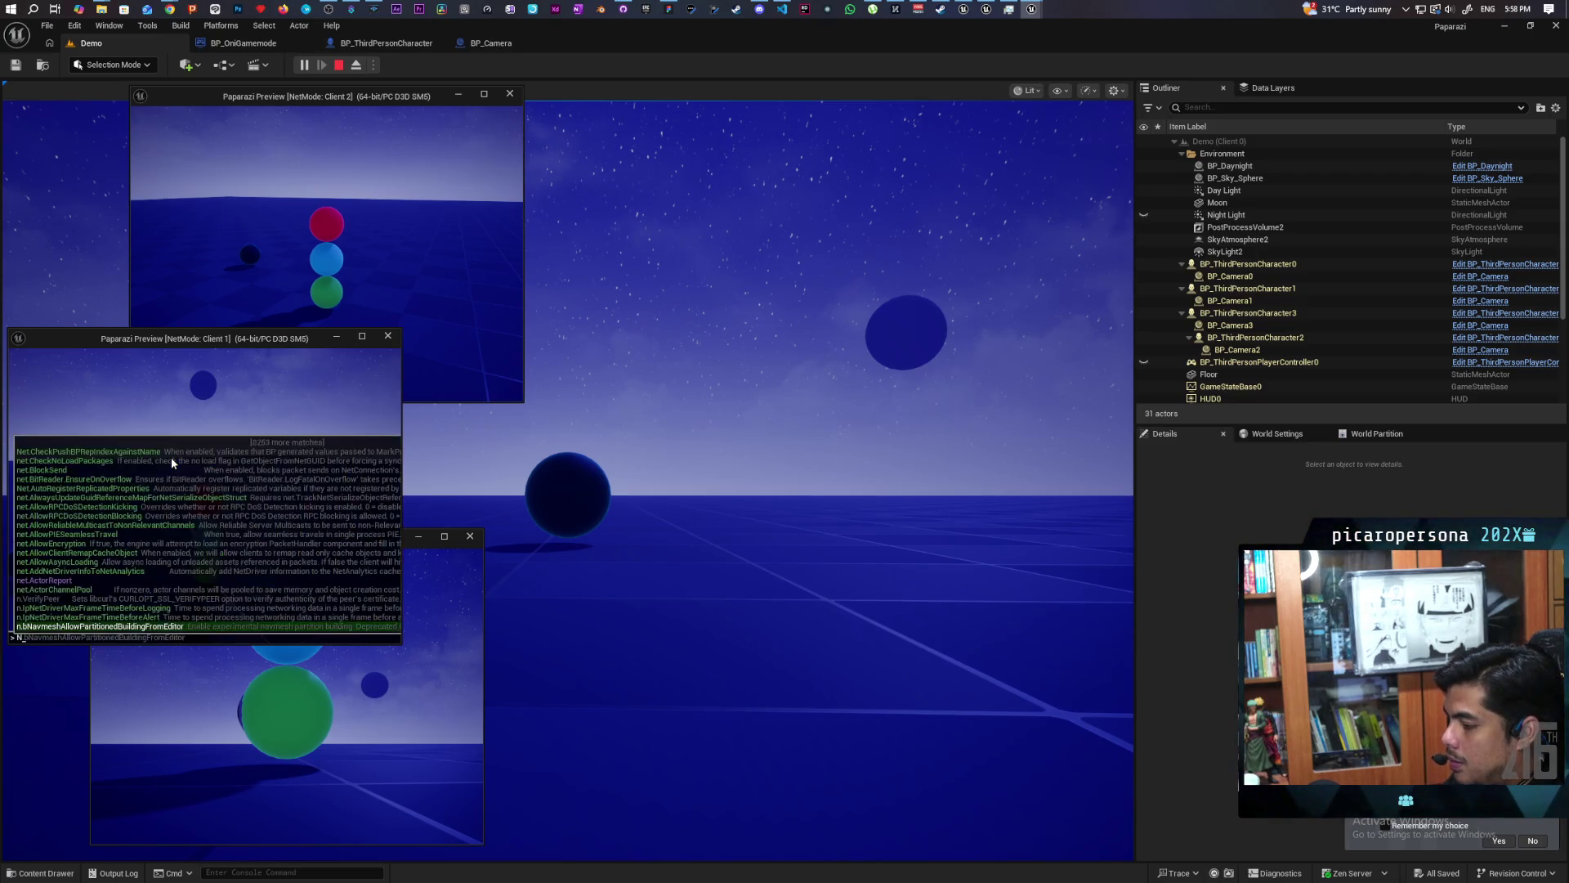
type("etPk")
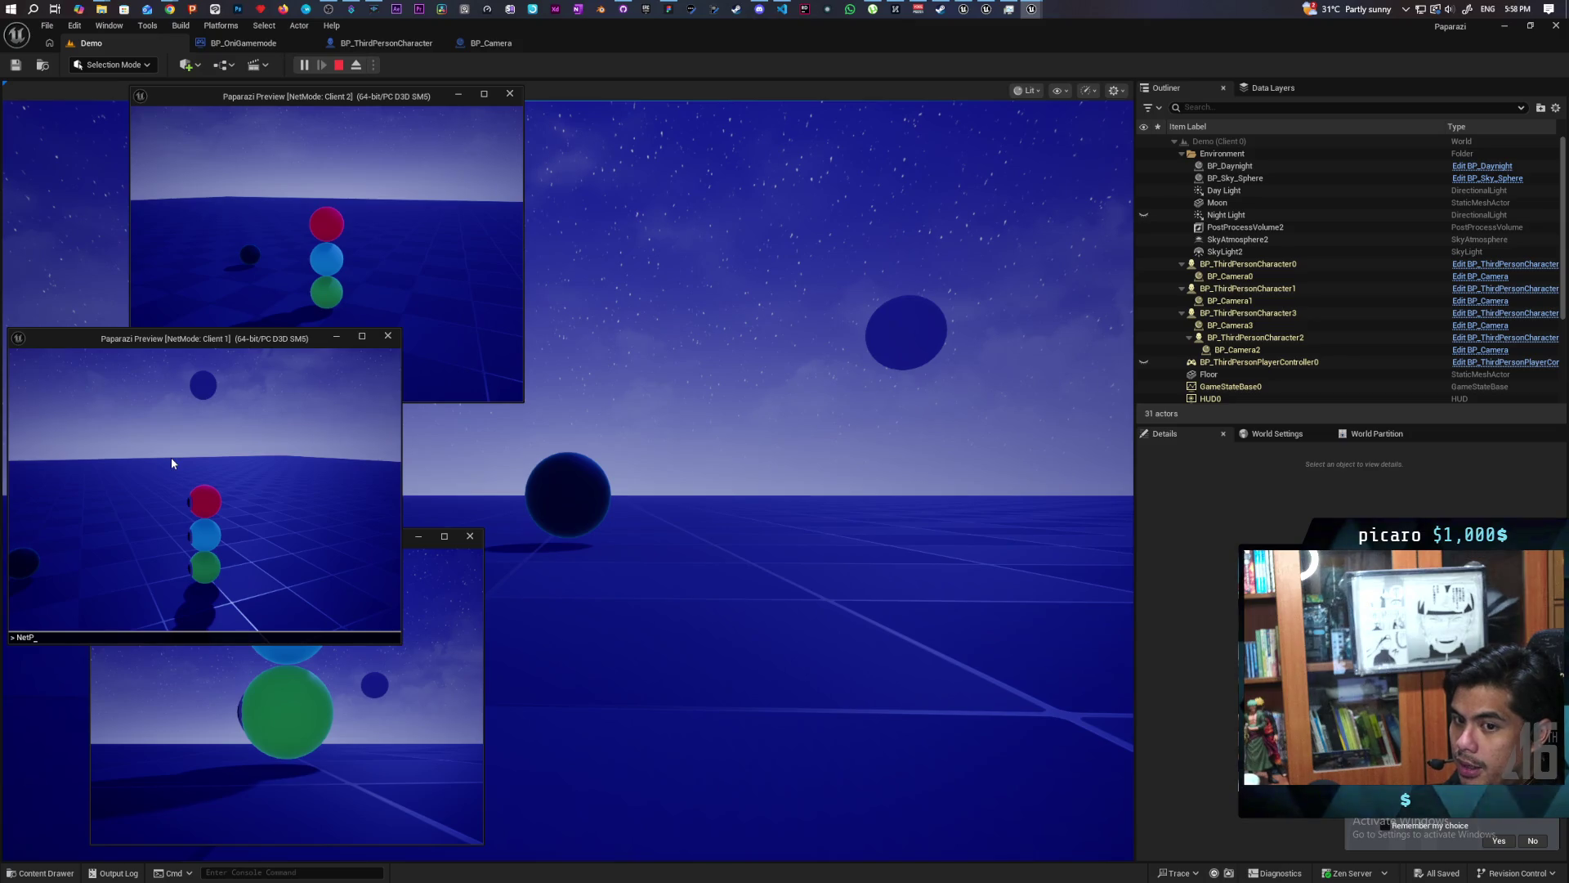
key("BackSpace")
key("BackSpace")
type("p")
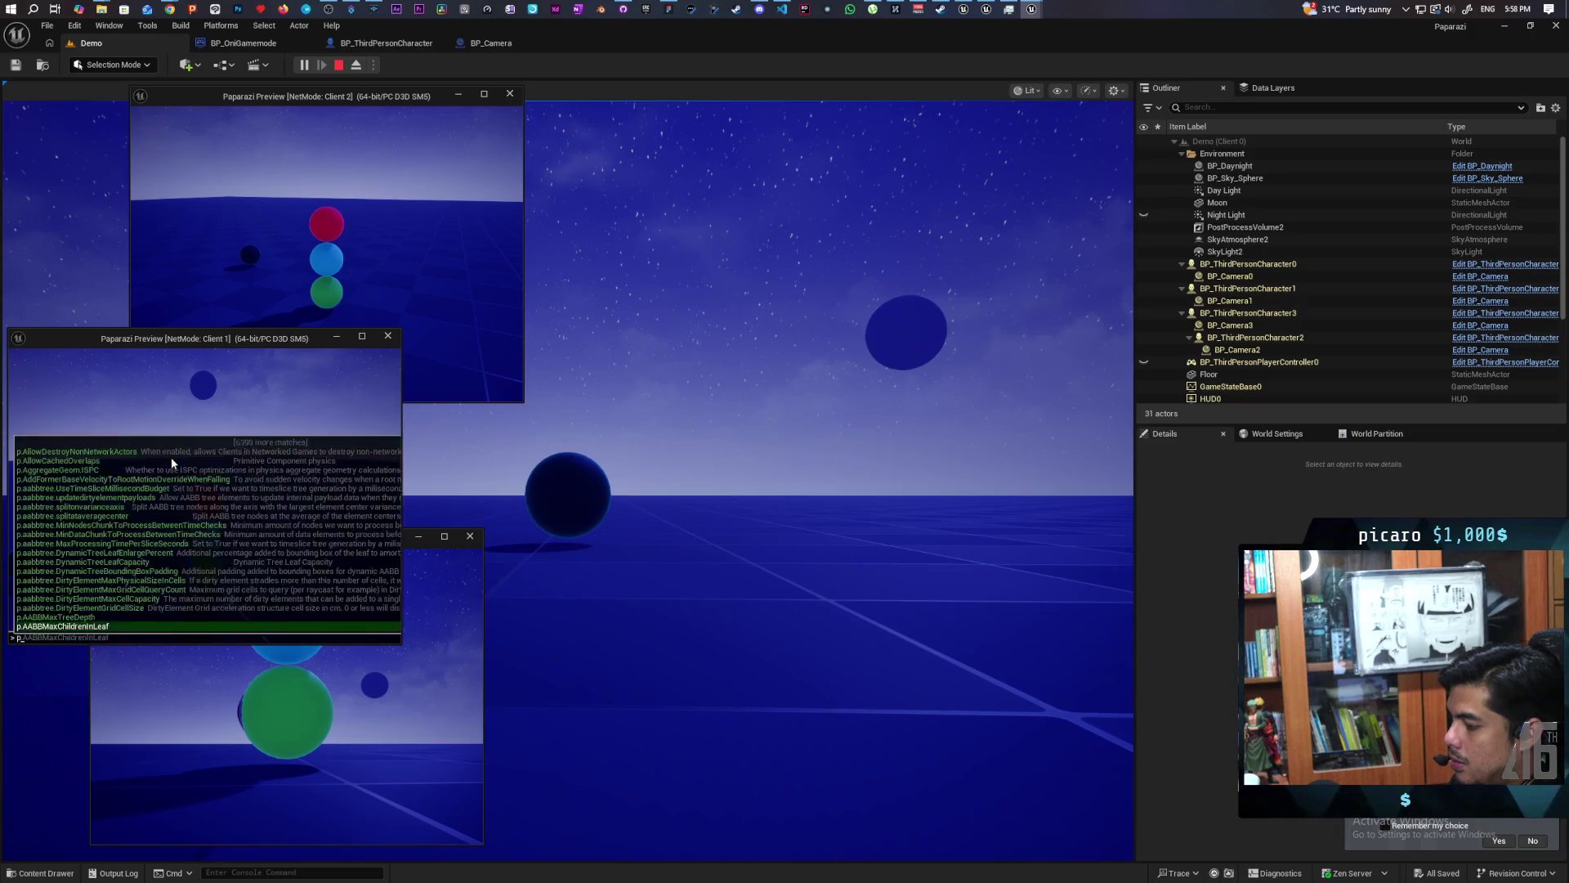
type("ktl")
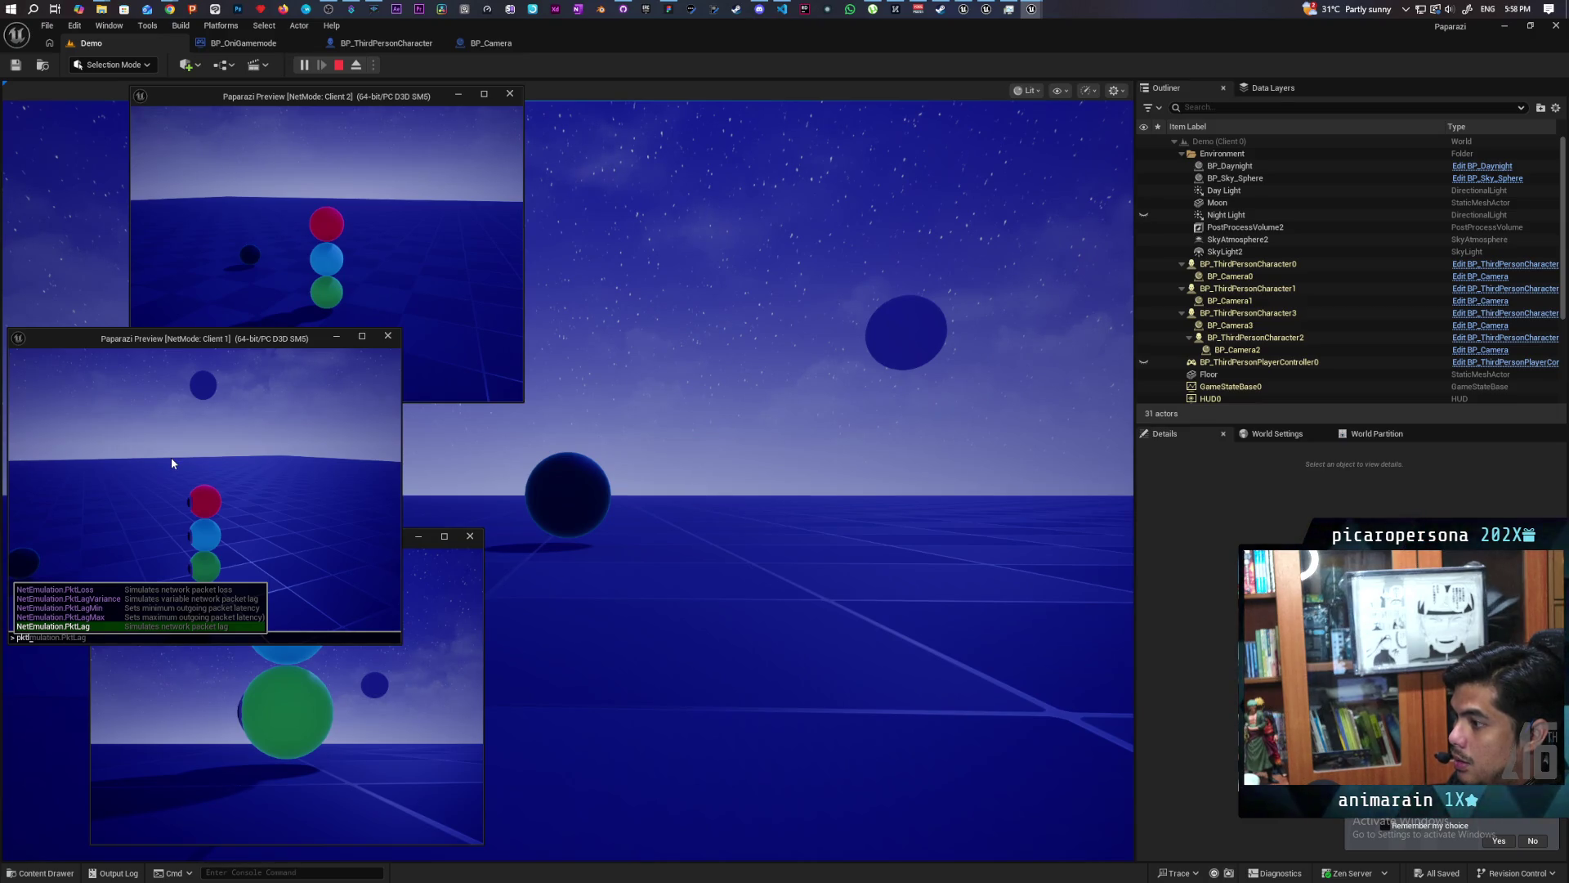
key("Up")
key("Up")
key("Up")
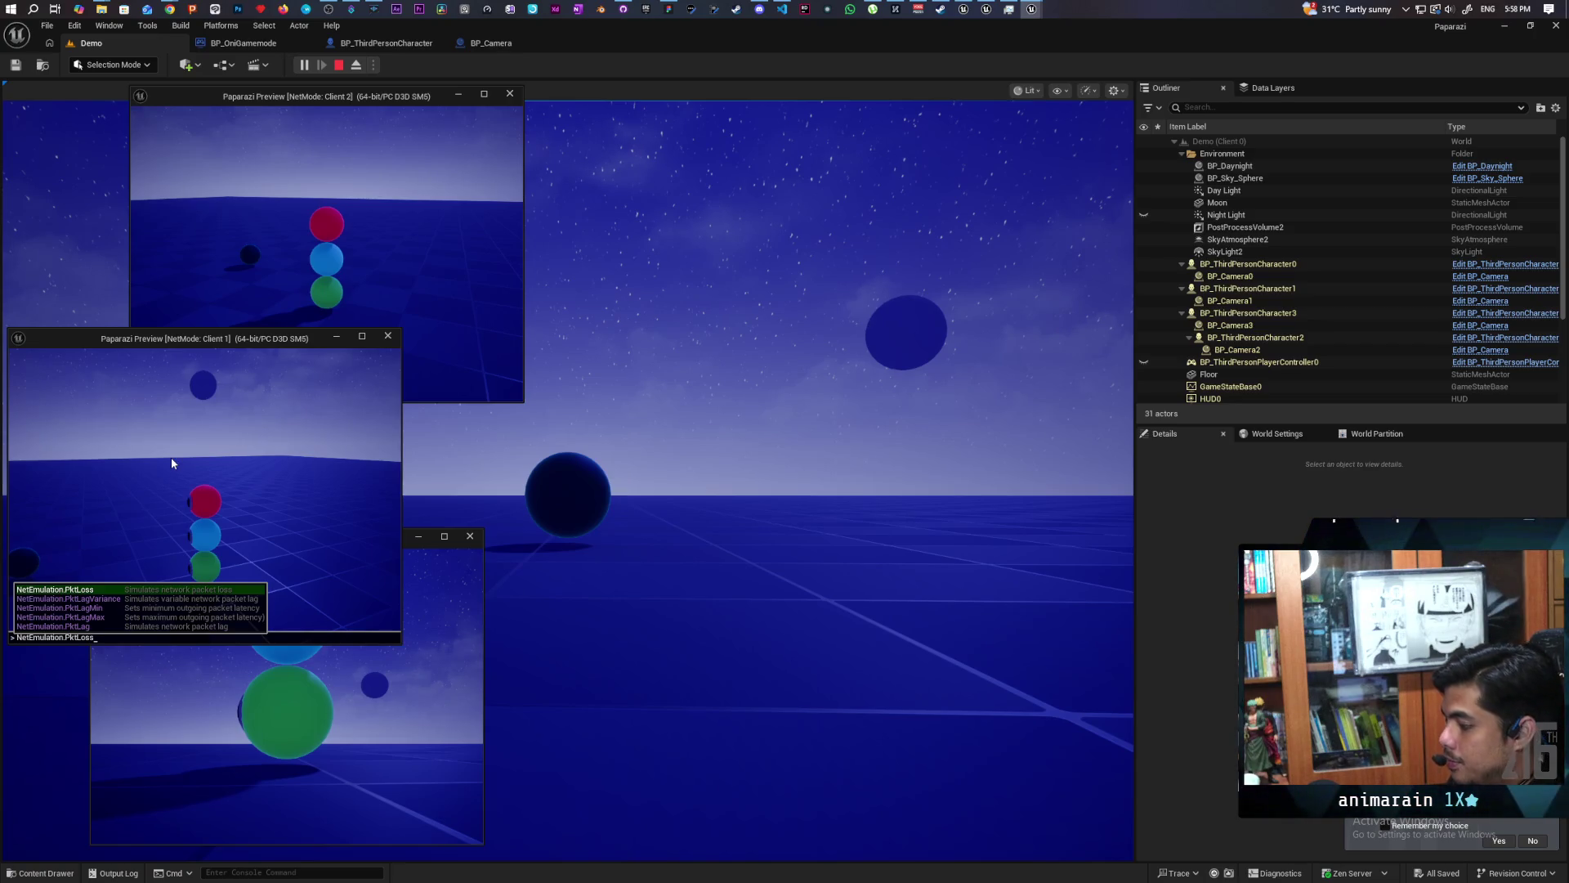
type("500")
key("Return")
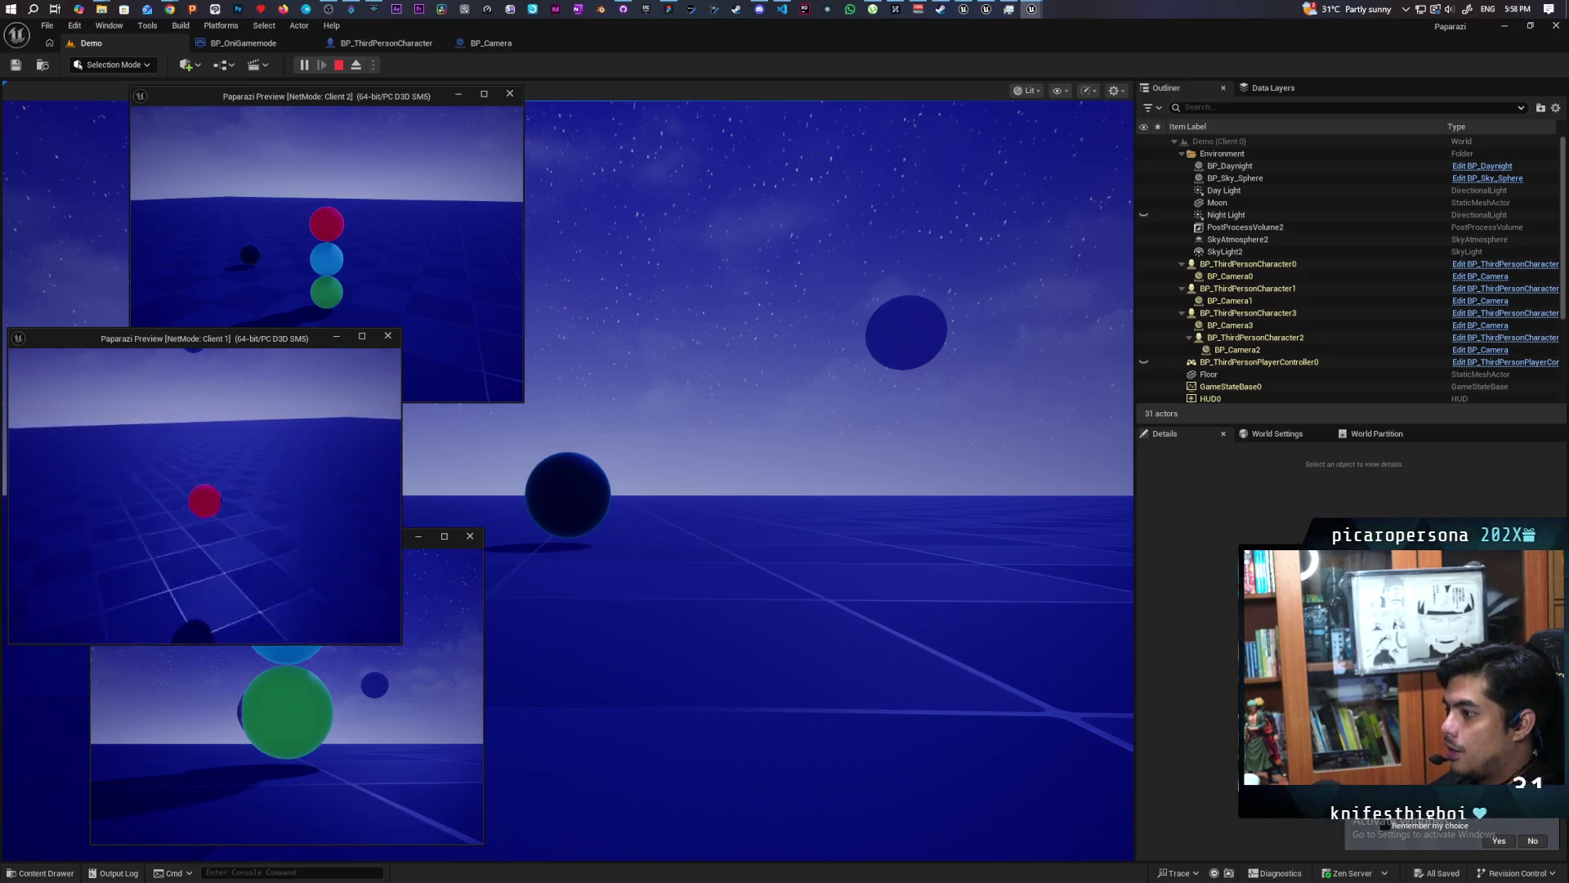
left_click(114, 654)
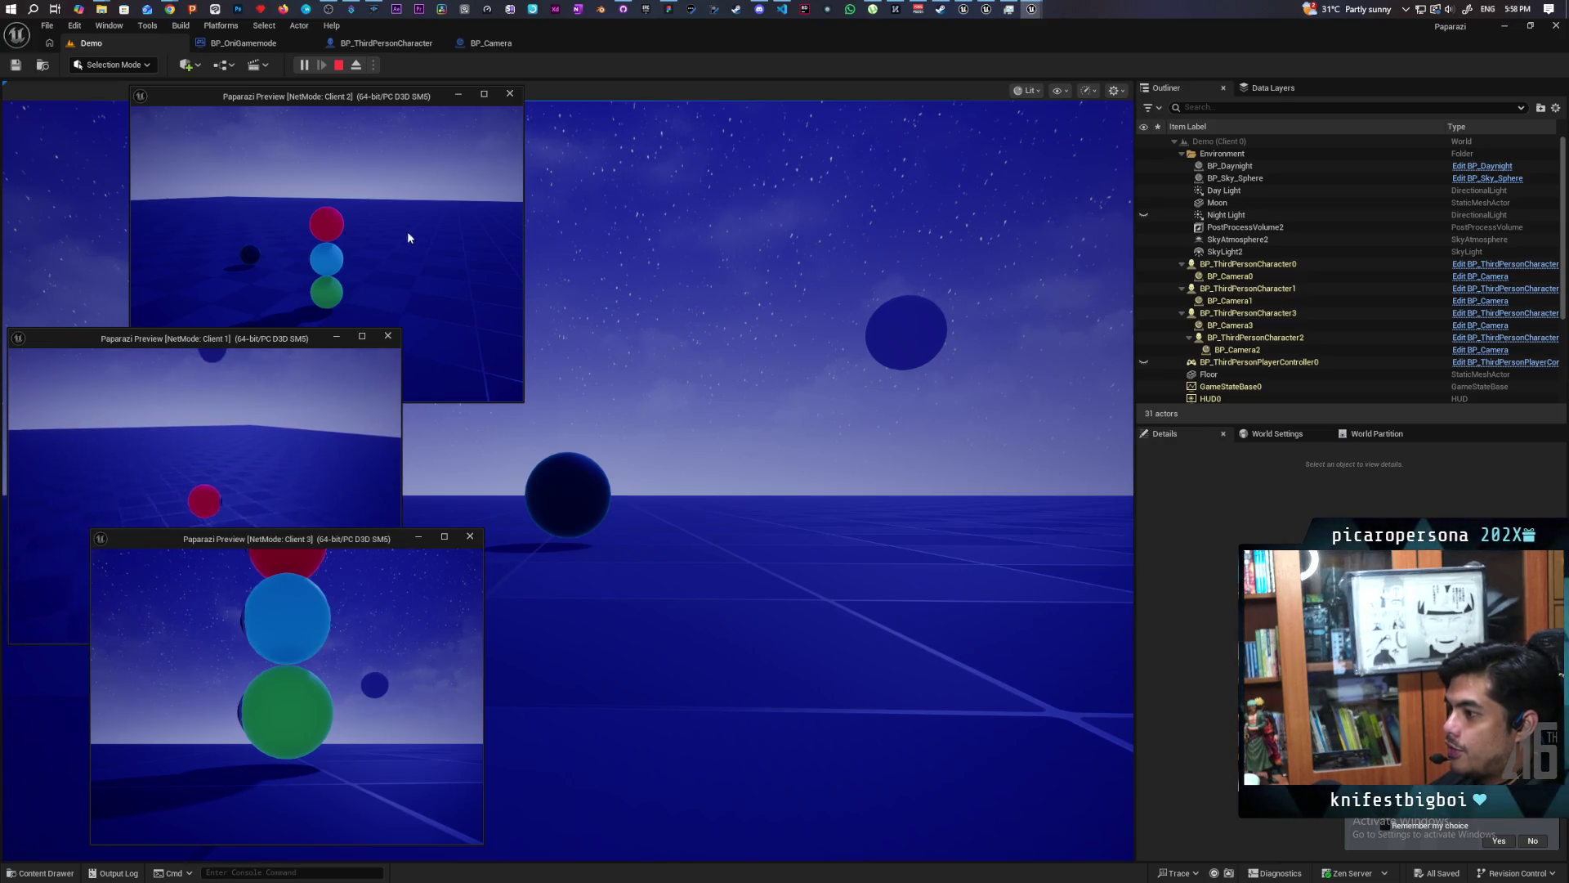
left_click(408, 239)
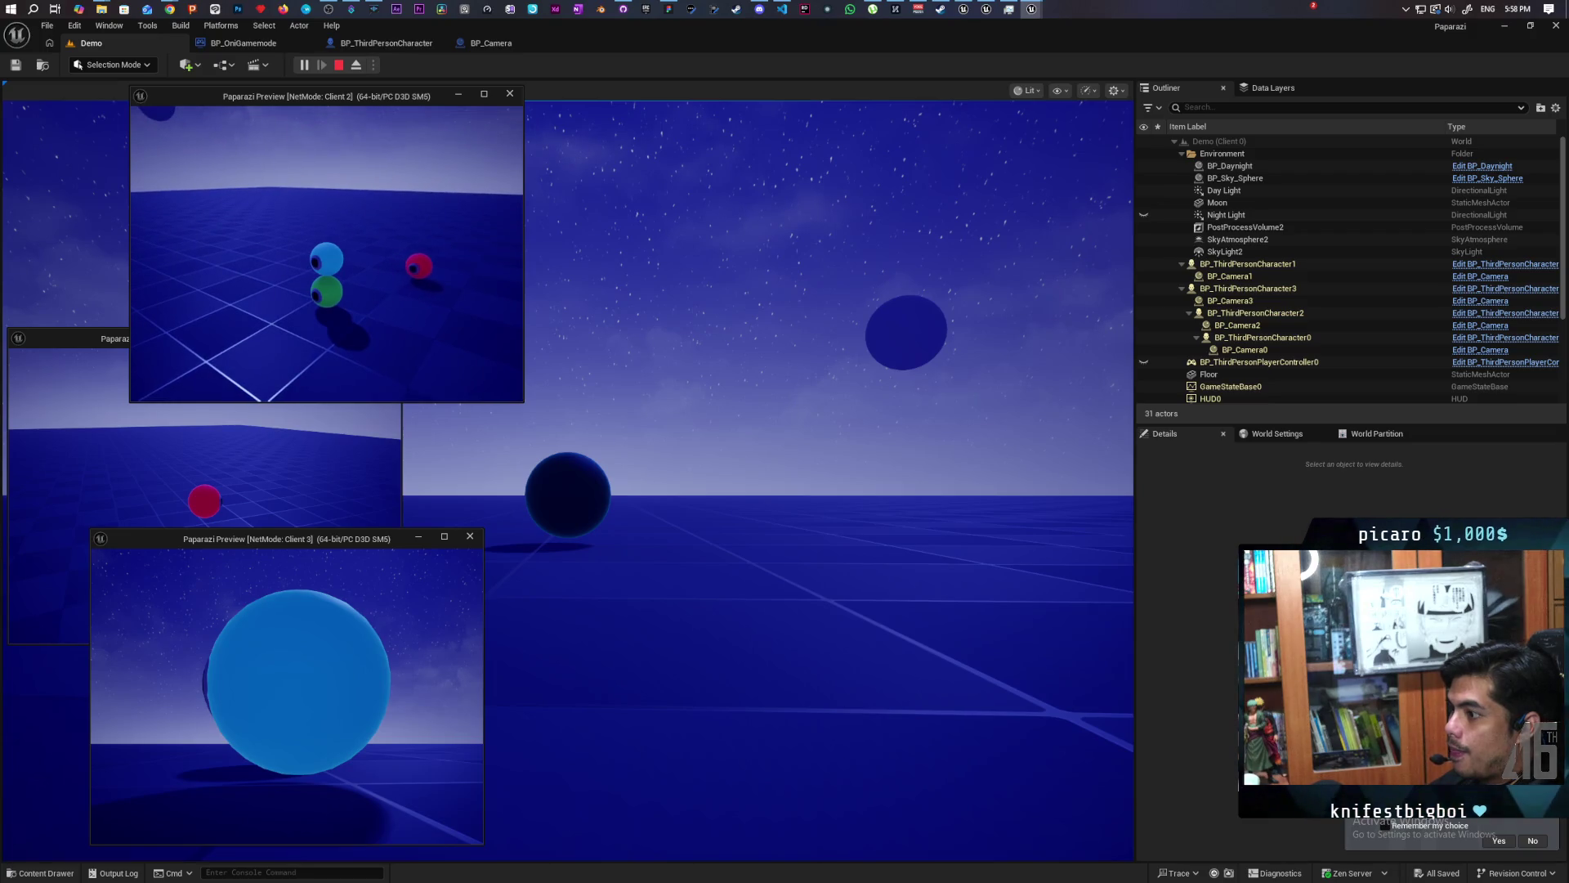
Stop the session, shrink the editor beside the whiteboard, and restart multiplayer play.
key("Escape")
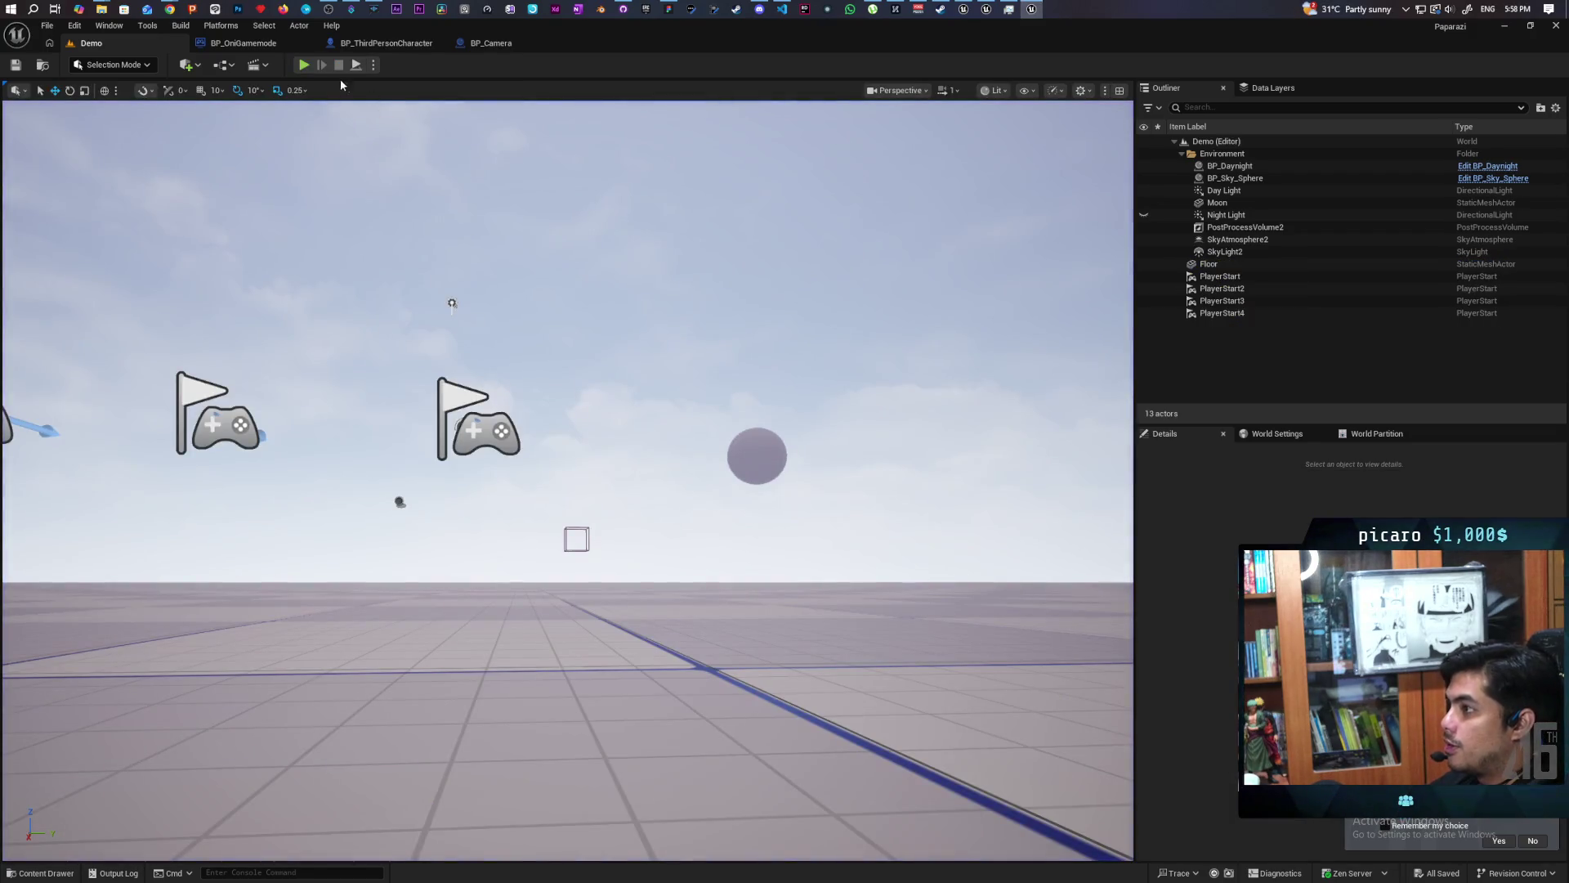
mouse_move(839, 35)
left_mouse_down()
mouse_move(871, 125)
mouse_move(1088, 31)
left_mouse_up()
left_click(851, 67)
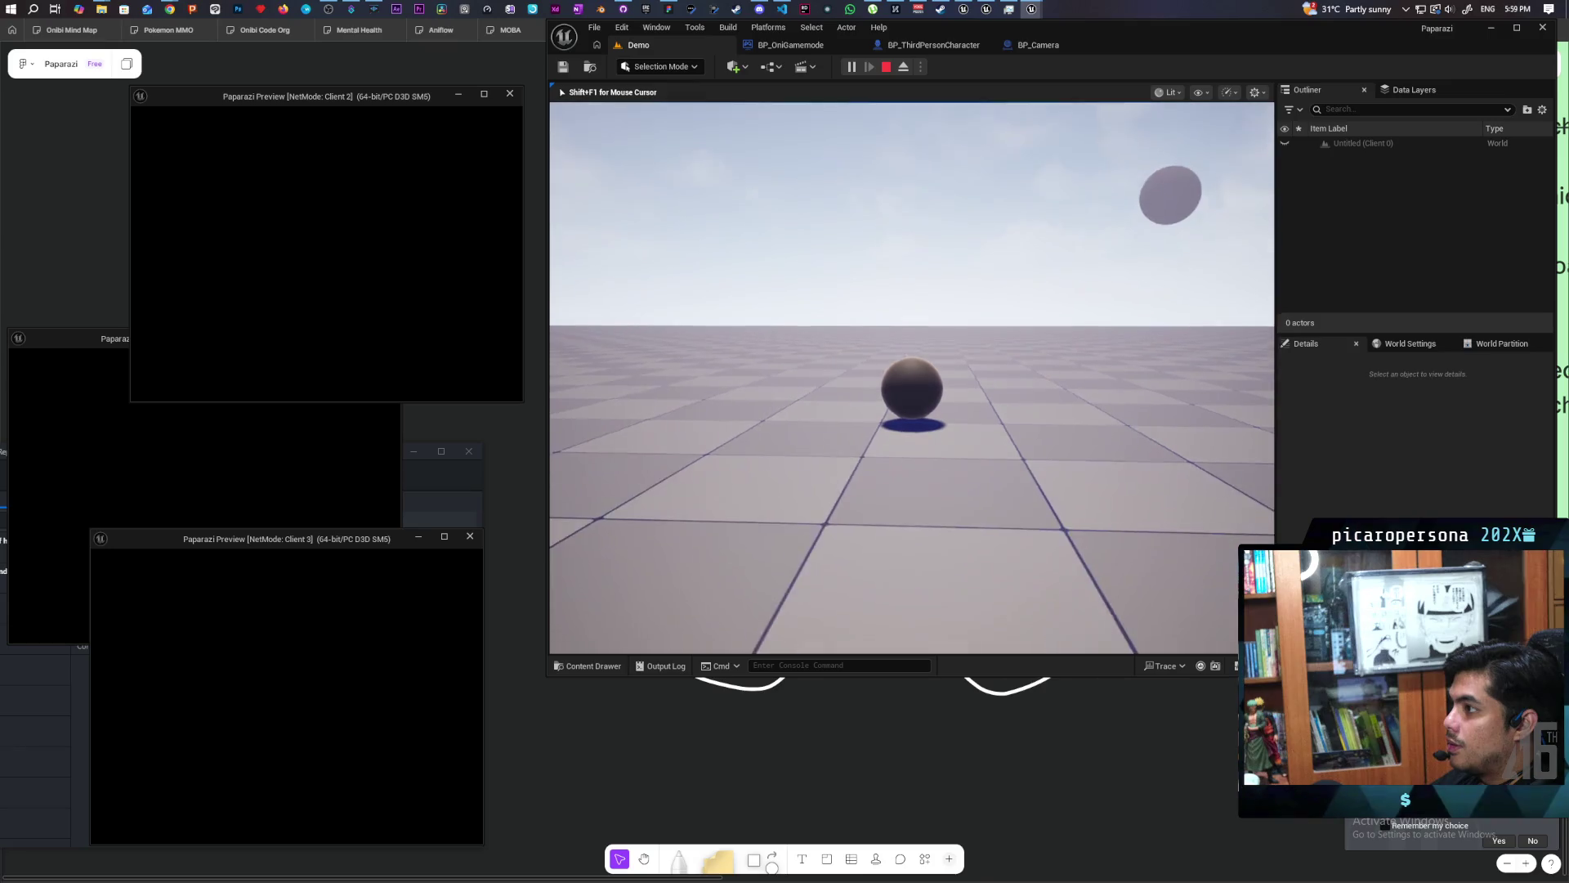
Rerun the NetEmulation.PktLoss command with an edited value from Client 2's console.
key("alt+Tab")
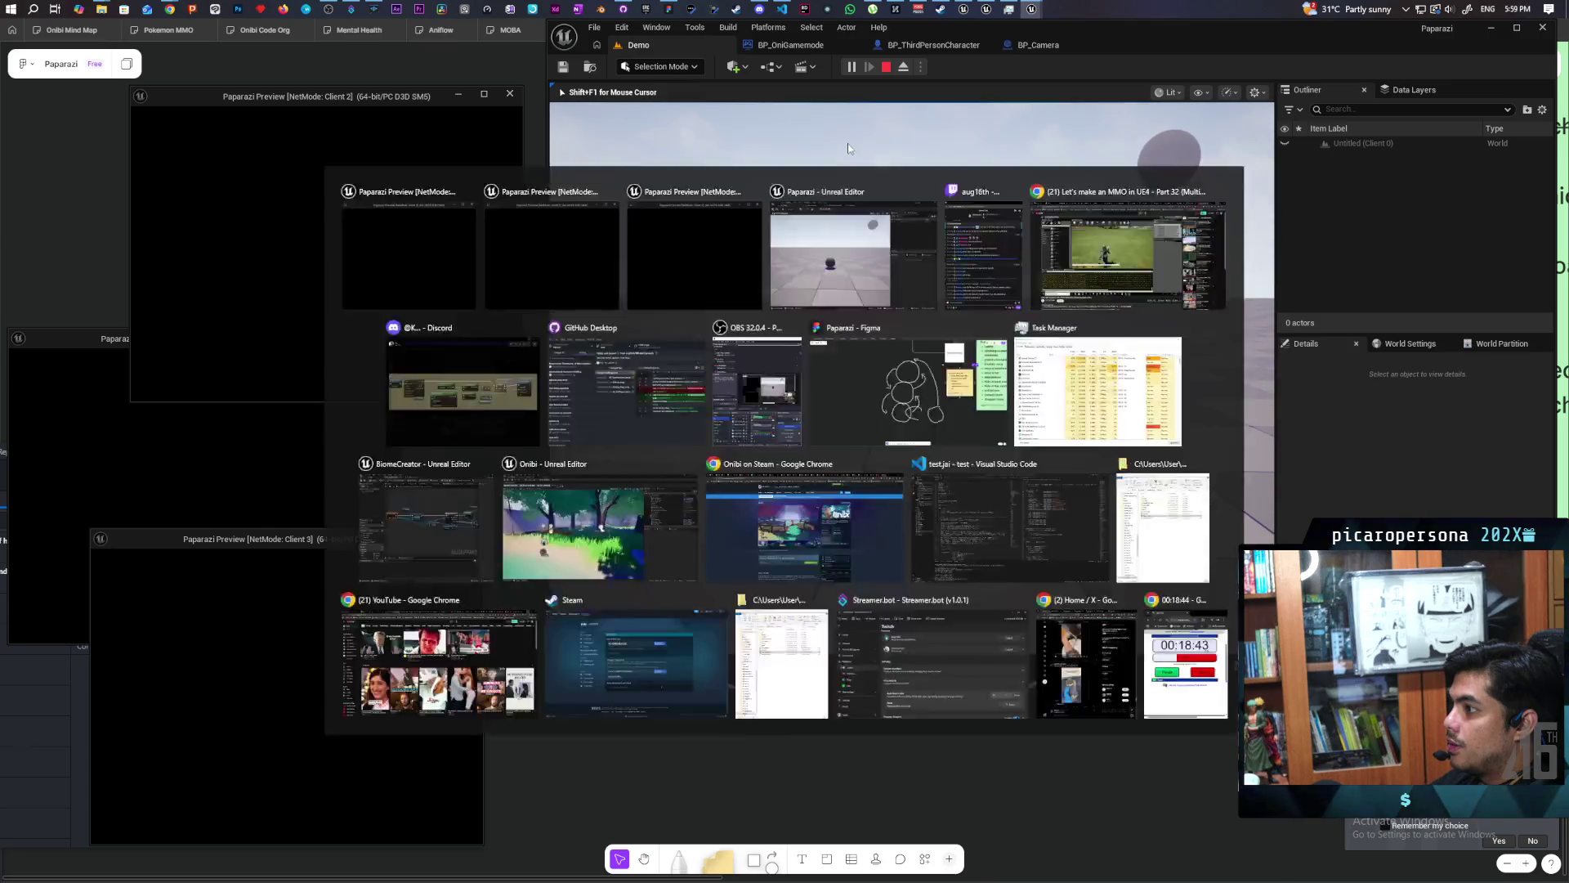
key("grave")
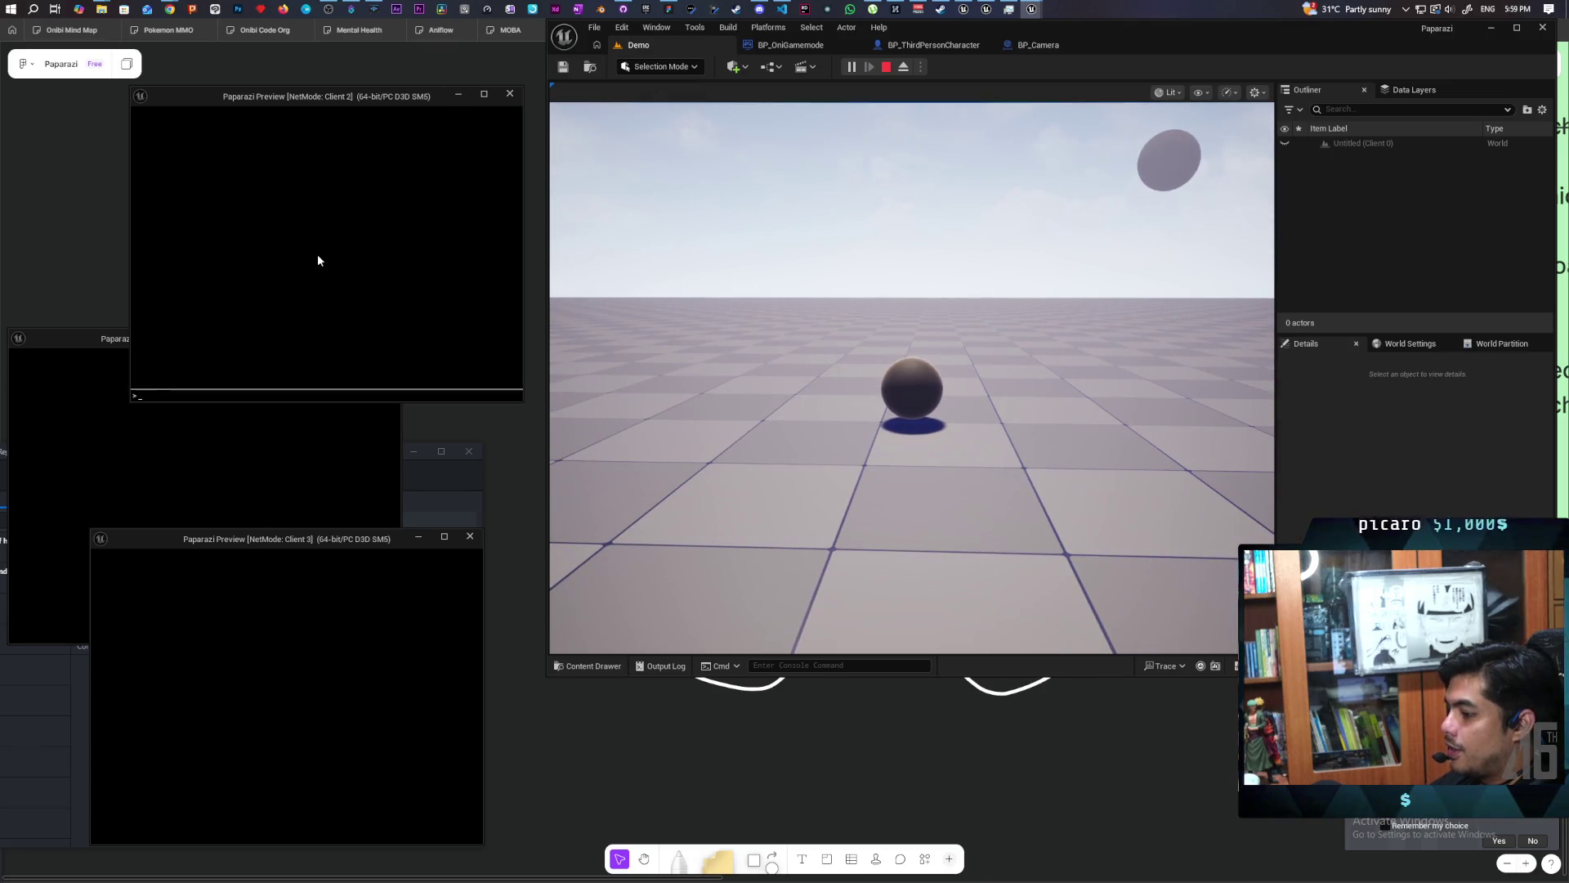
key("Up")
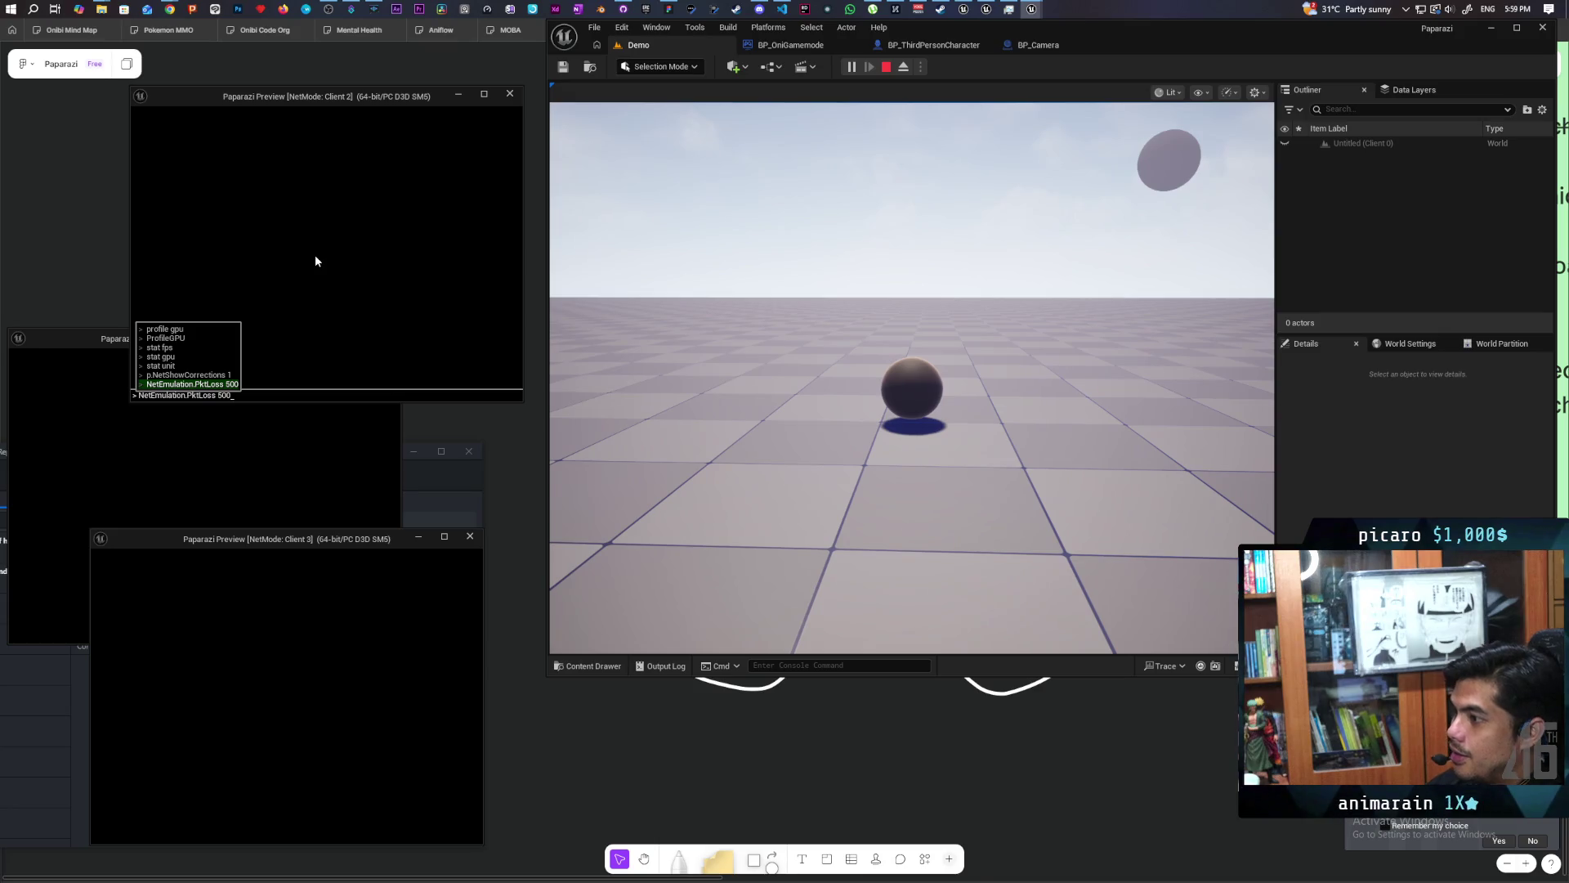
key("Left")
key("Left")
key("Return")
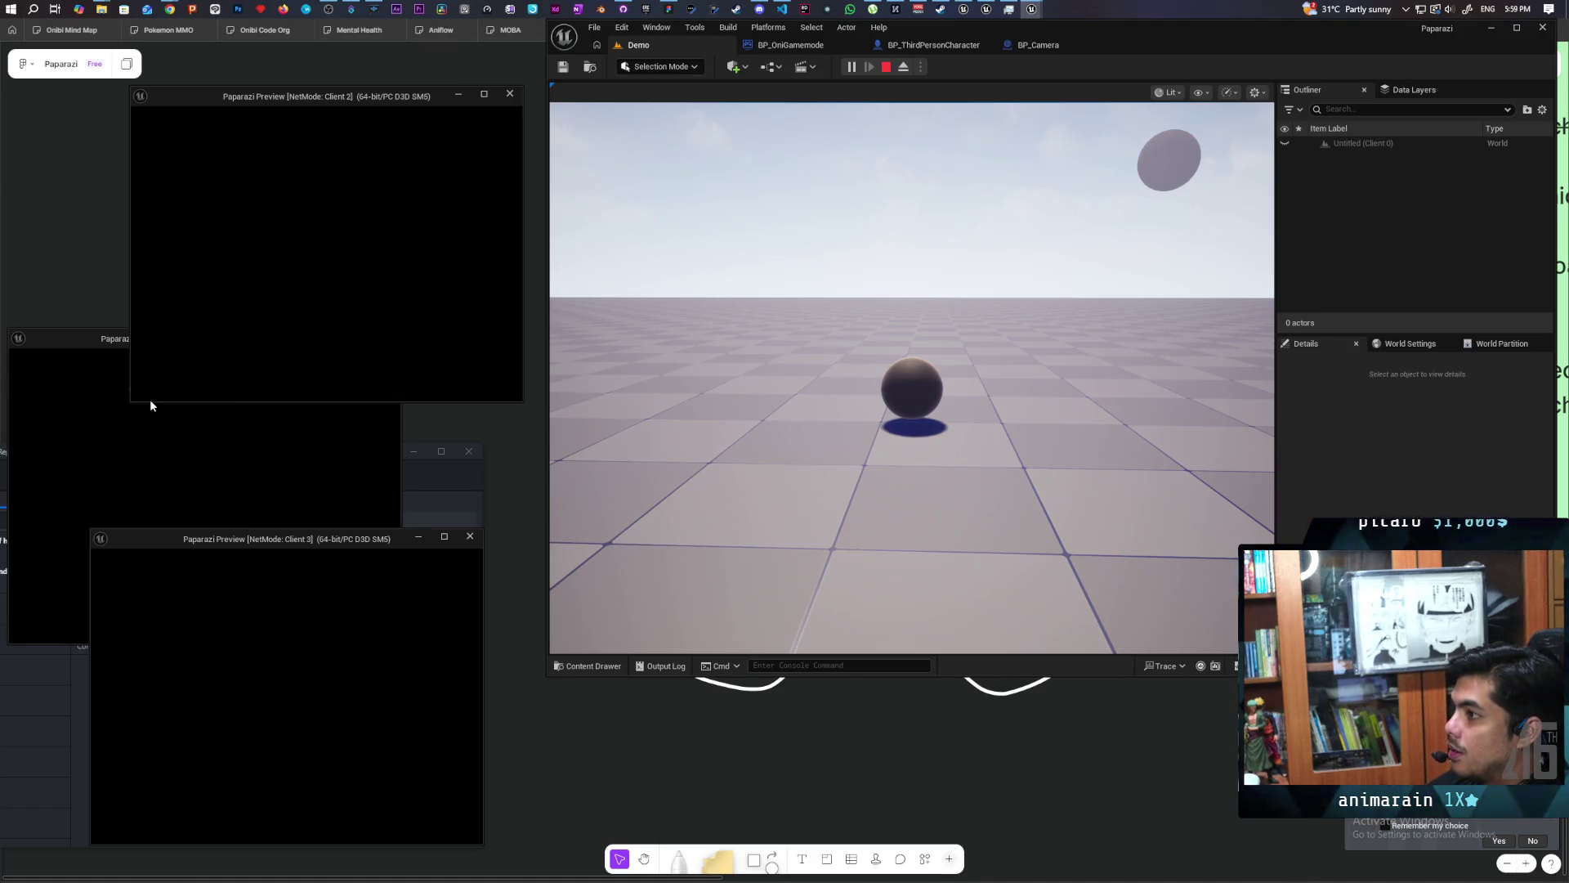
Check the Client 1 preview and main game view, then stop the session.
left_click(328, 463)
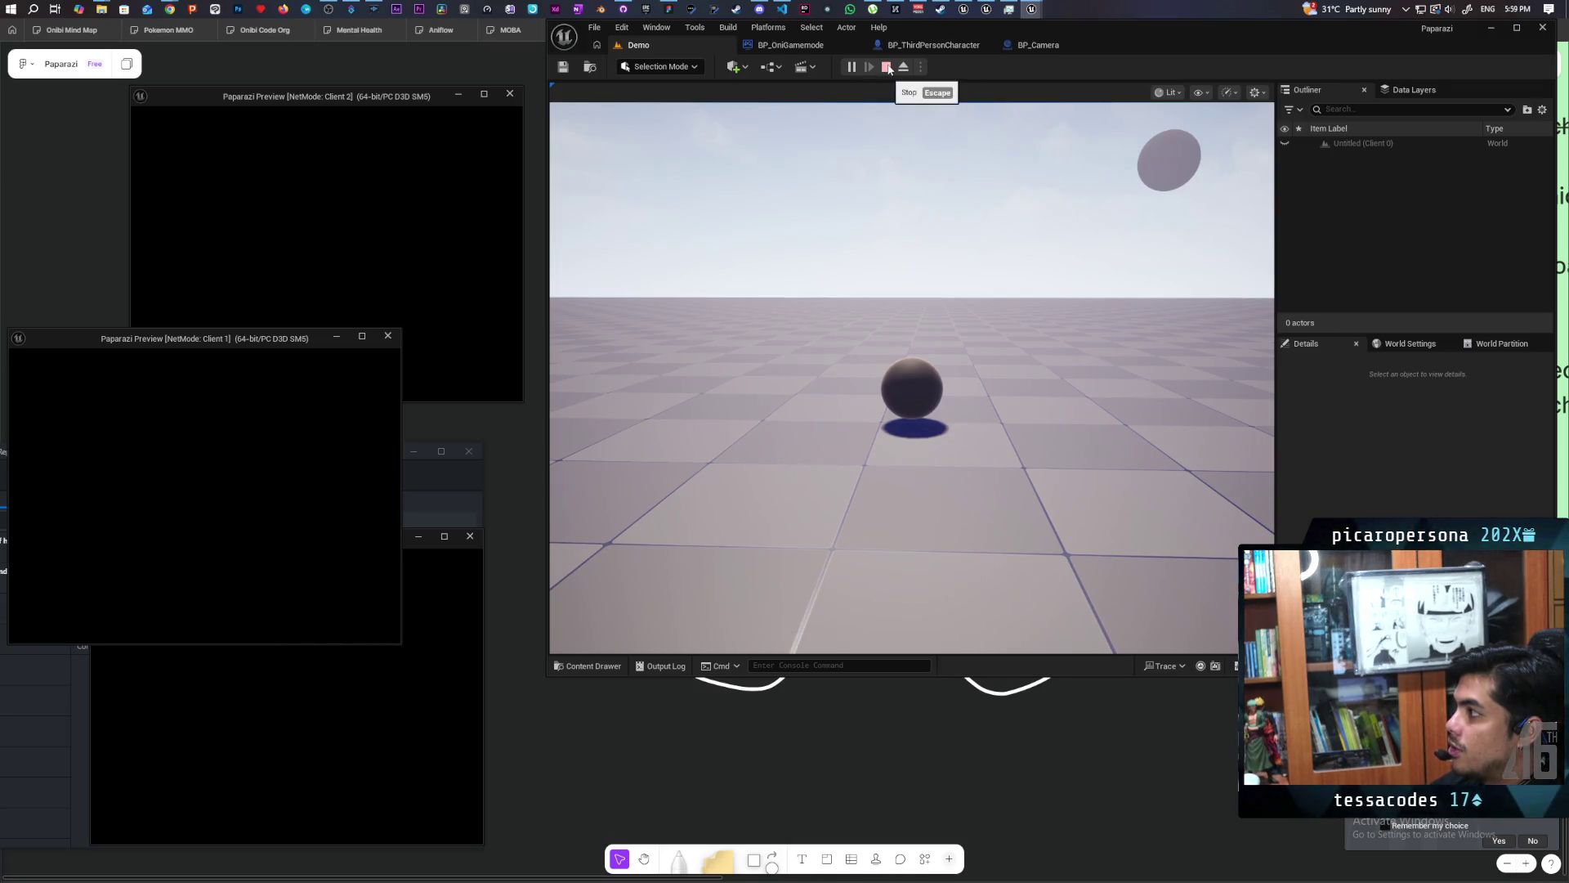
left_click(752, 506)
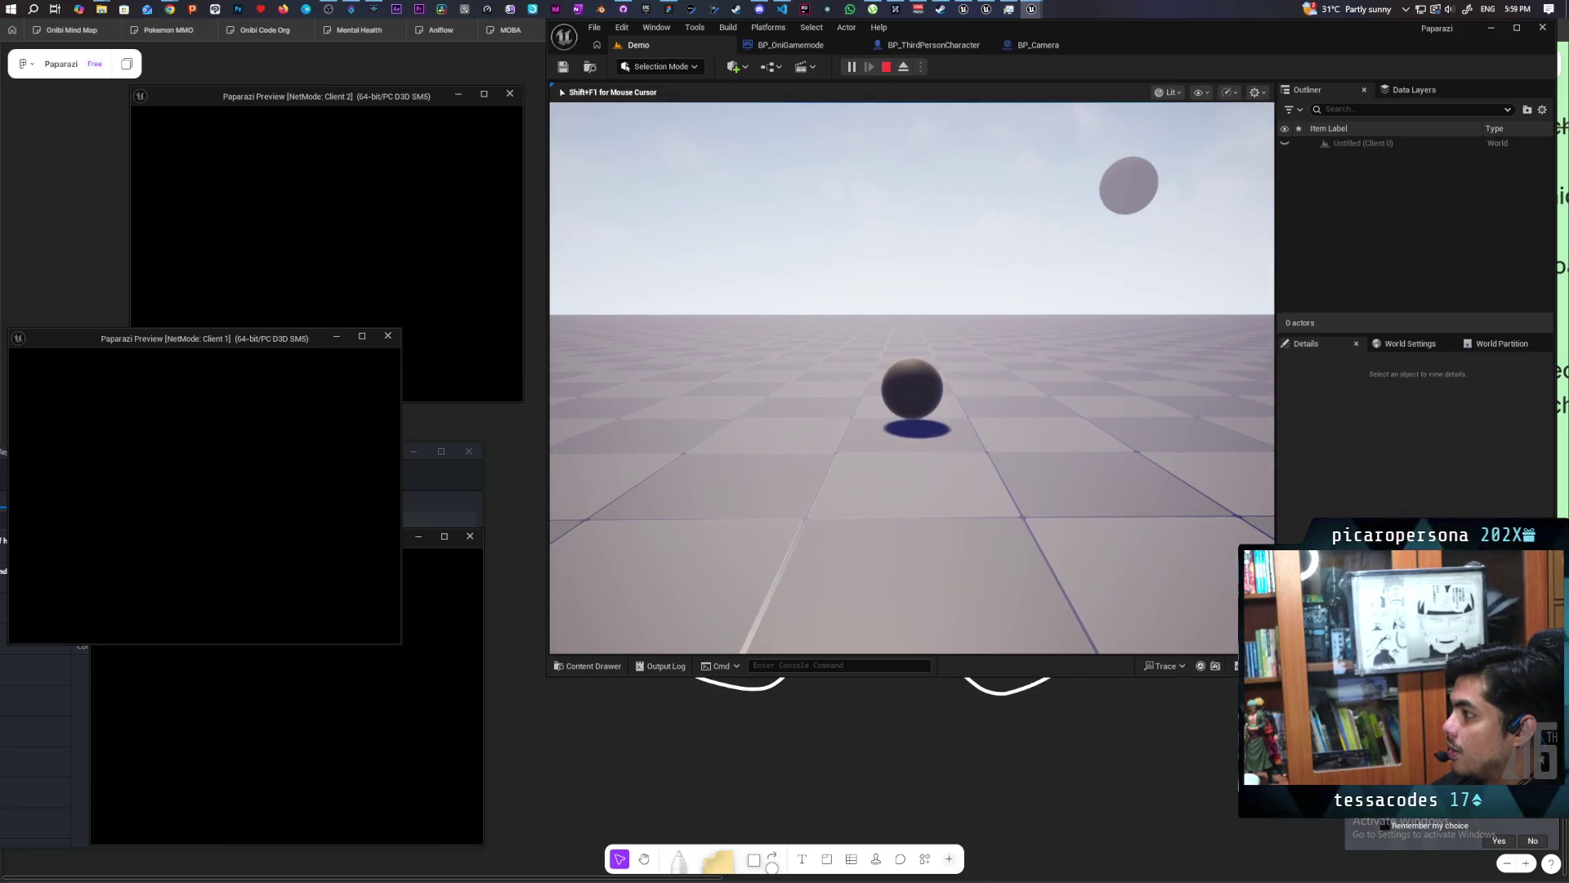
key("Escape")
left_click(920, 66)
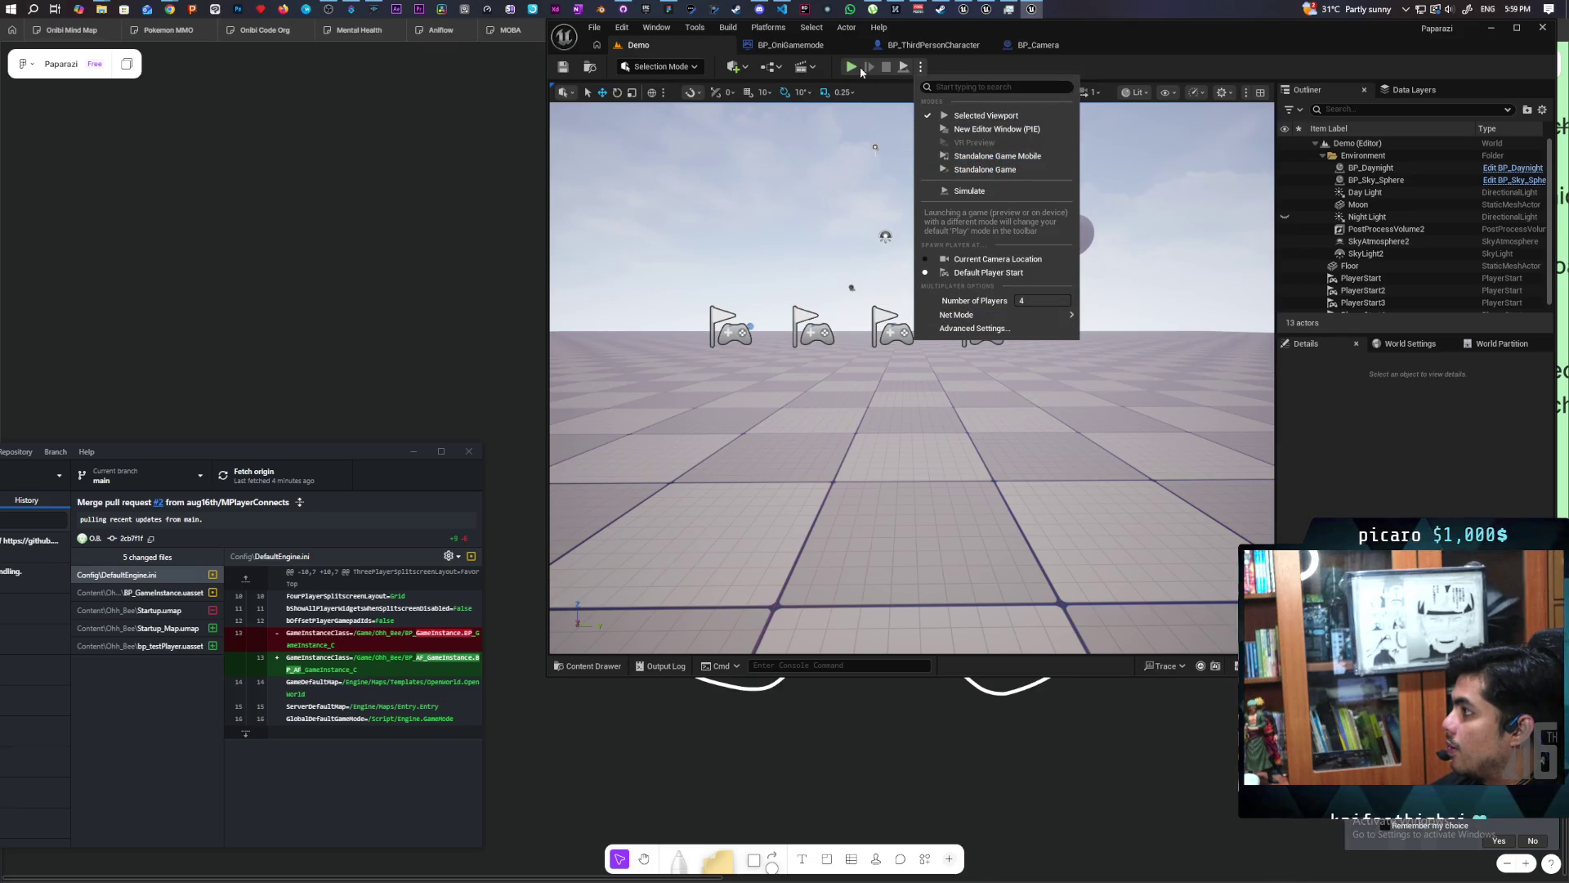
Launch a four-player session and jump Client 2's blue sphere onto the green and dark spheres.
left_click(856, 88)
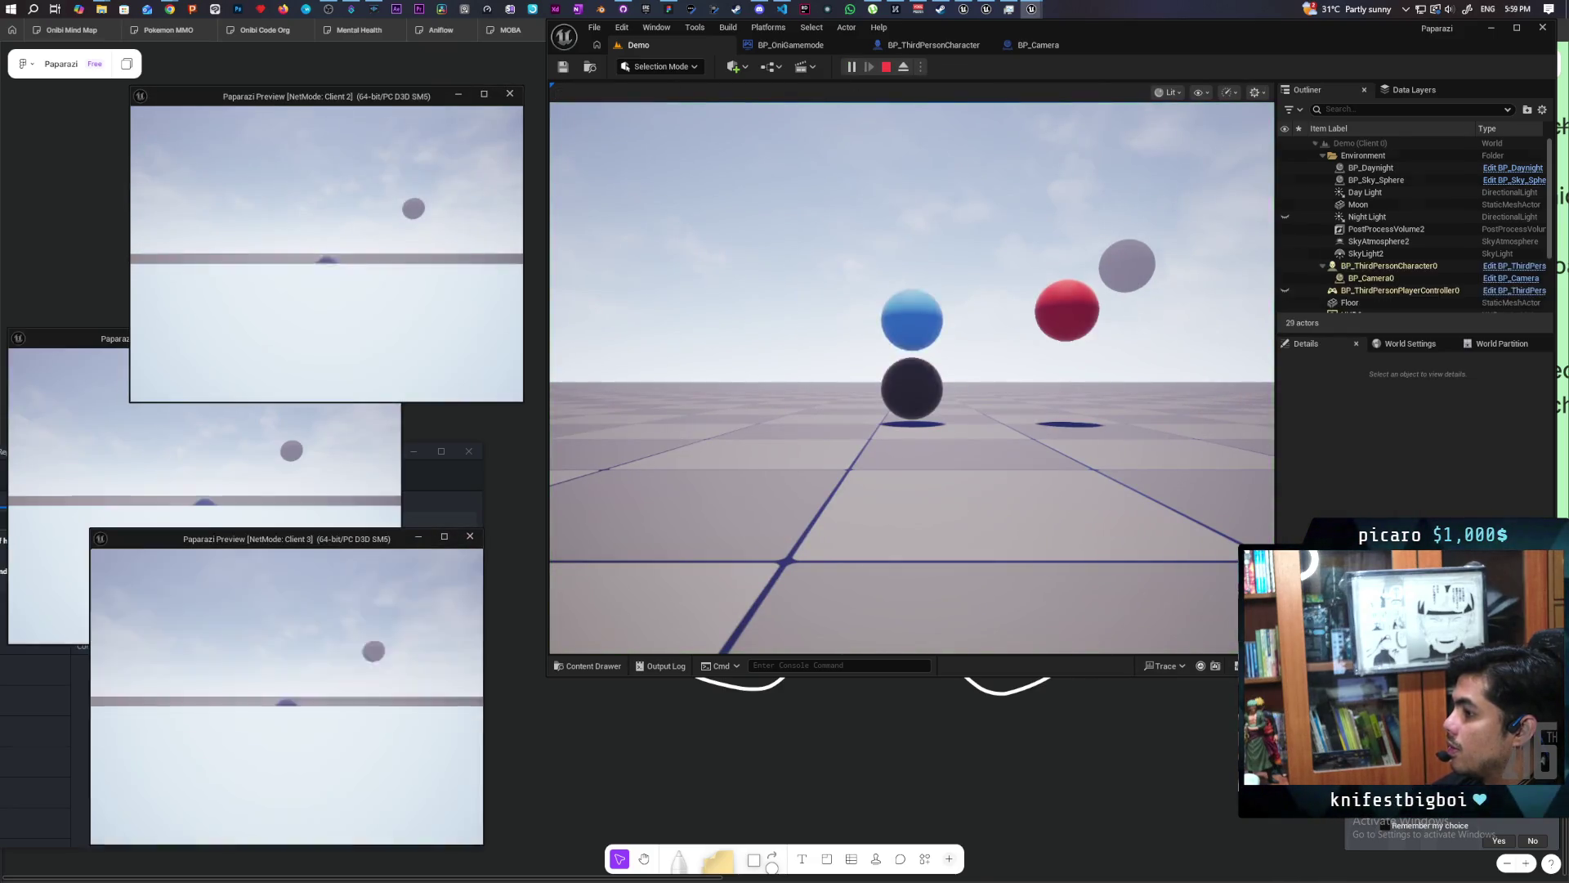
key("alt+Tab")
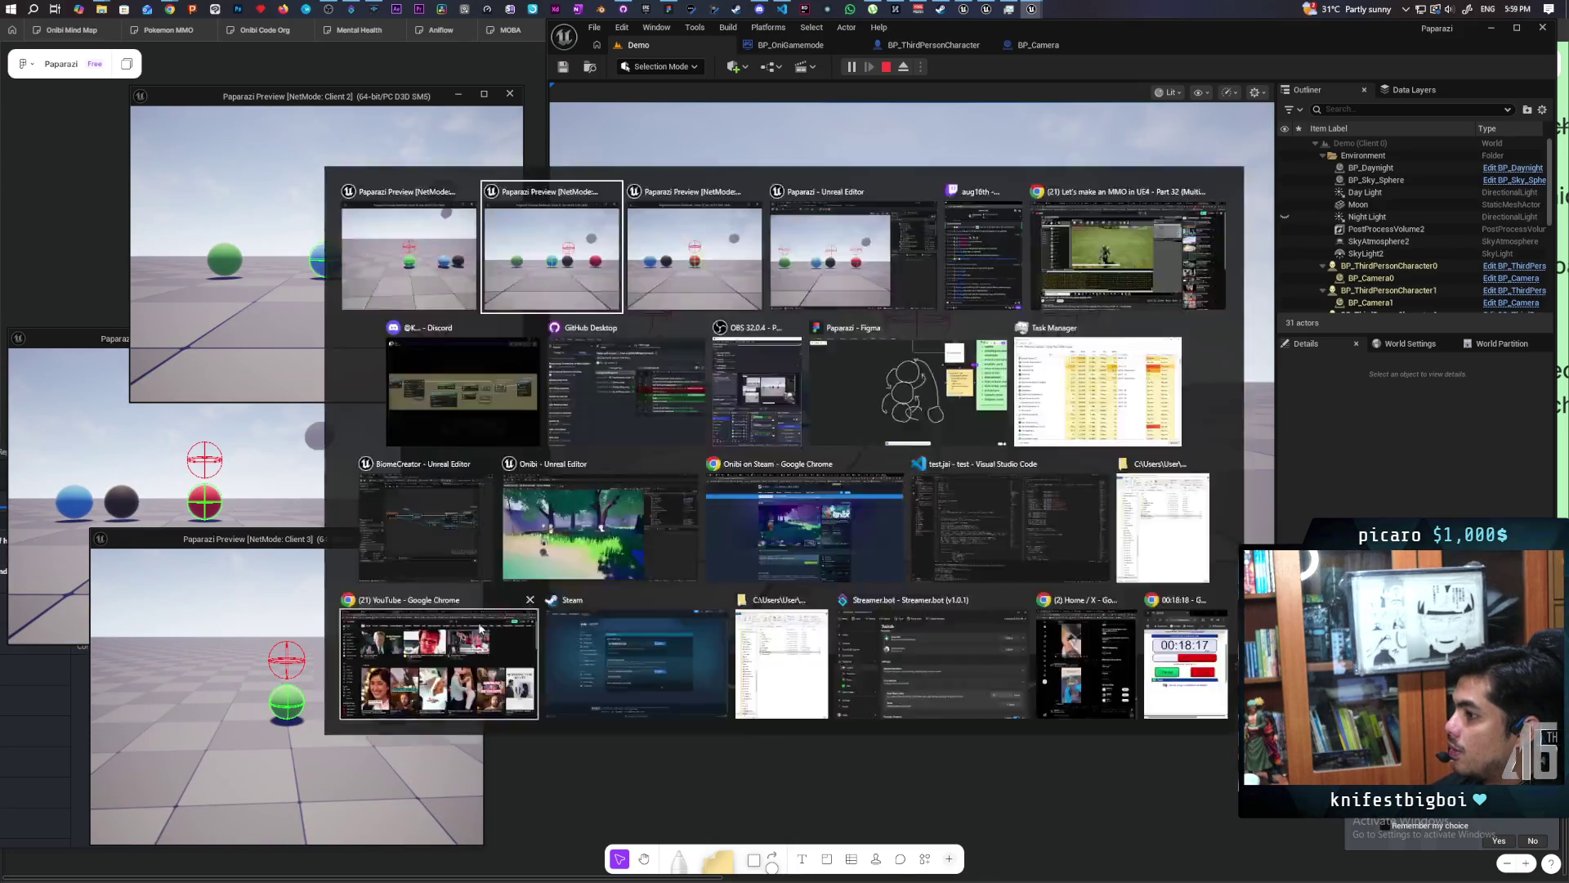
key("w")
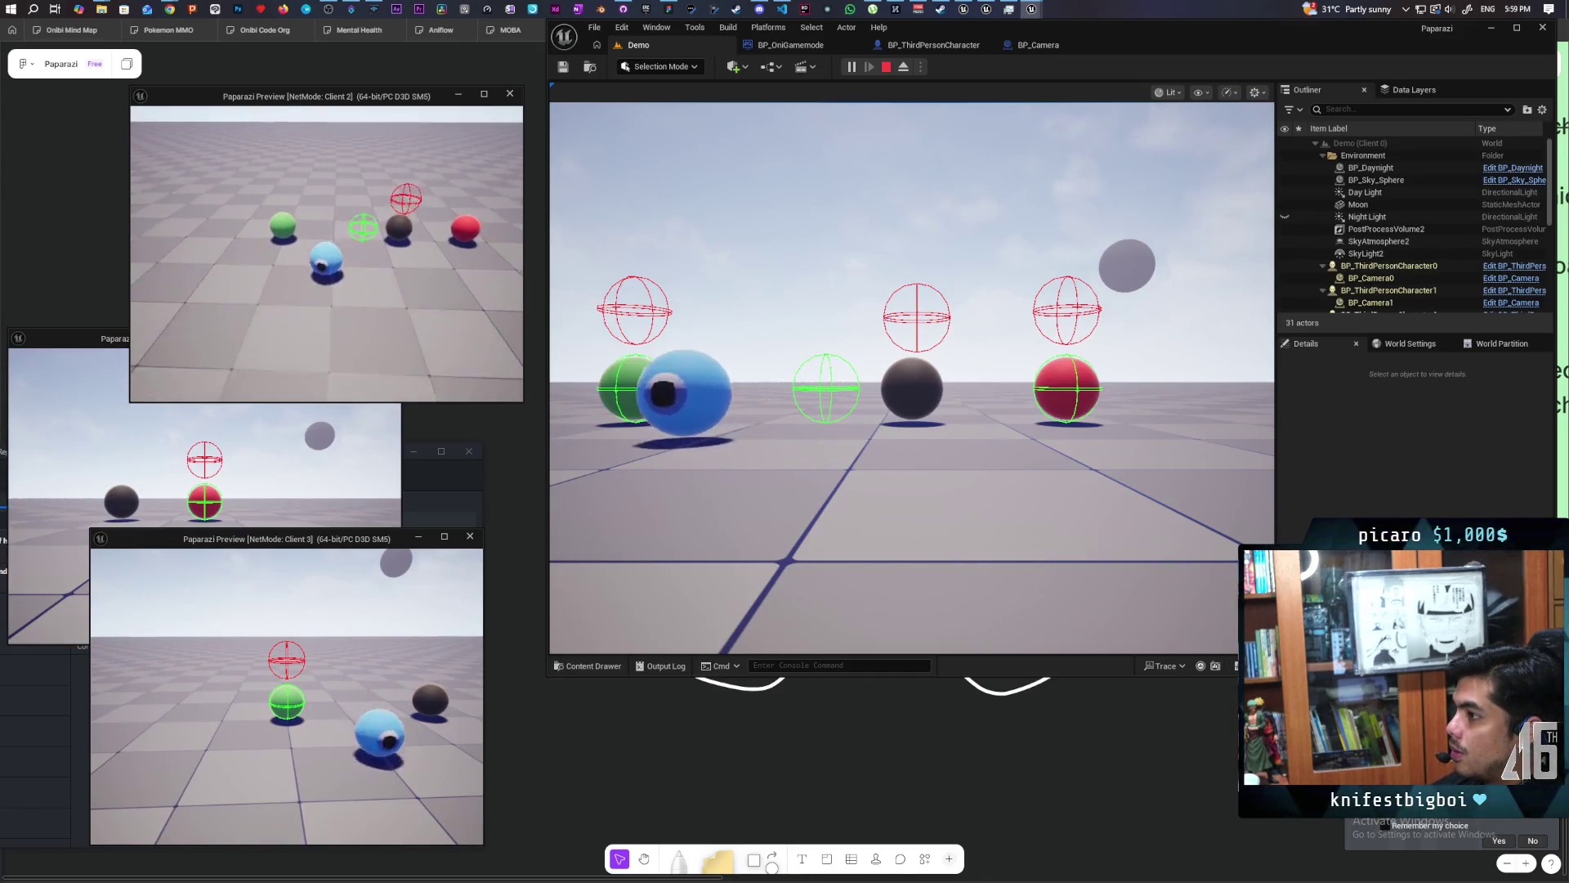
key("w")
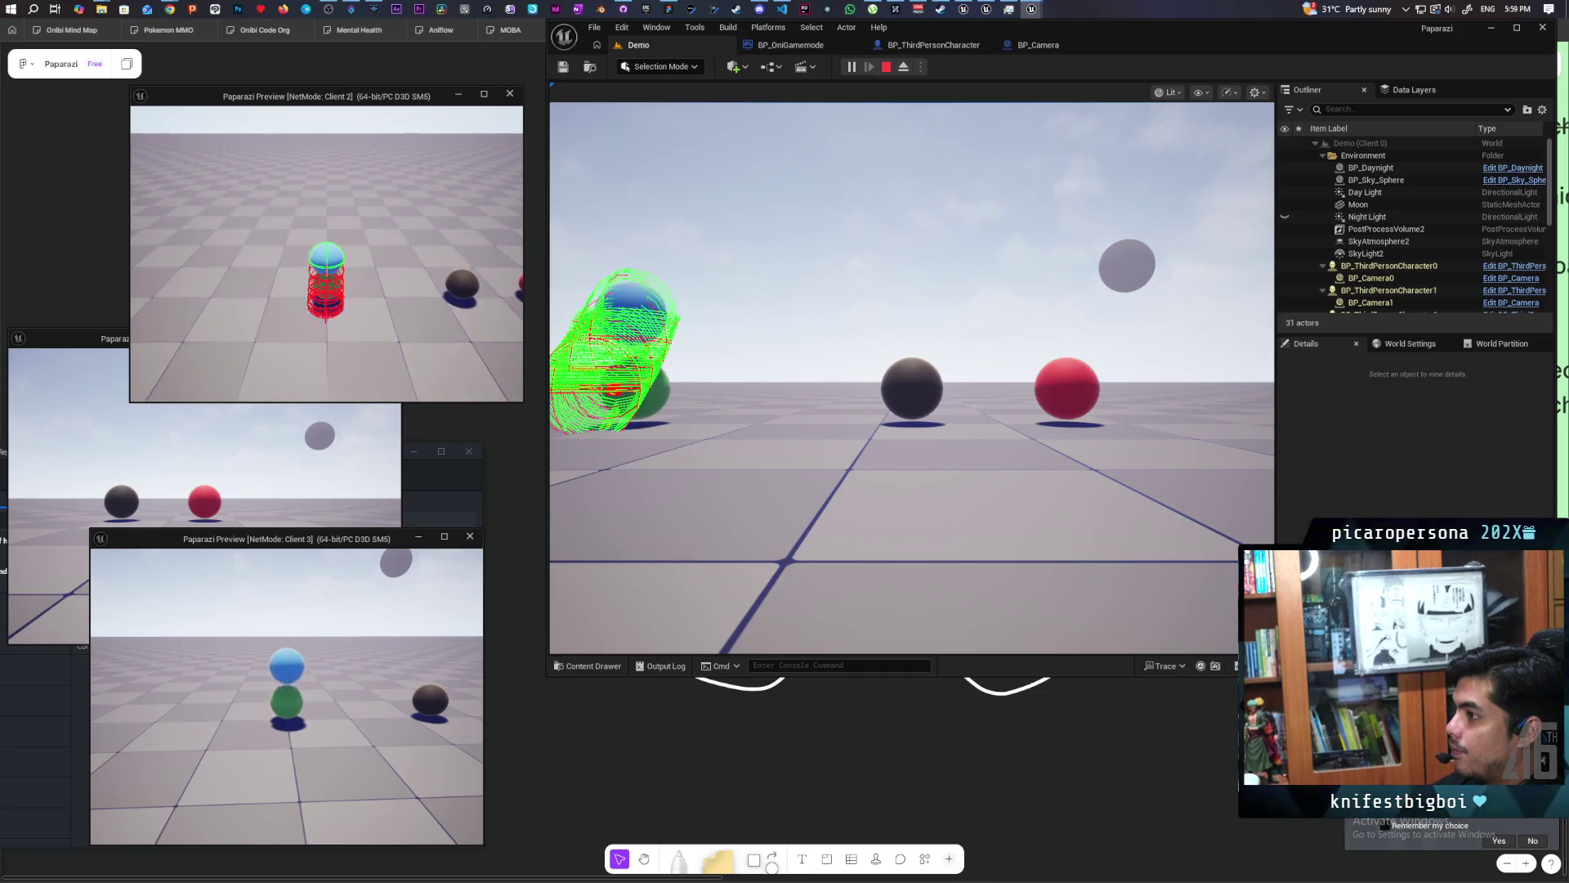
key("space")
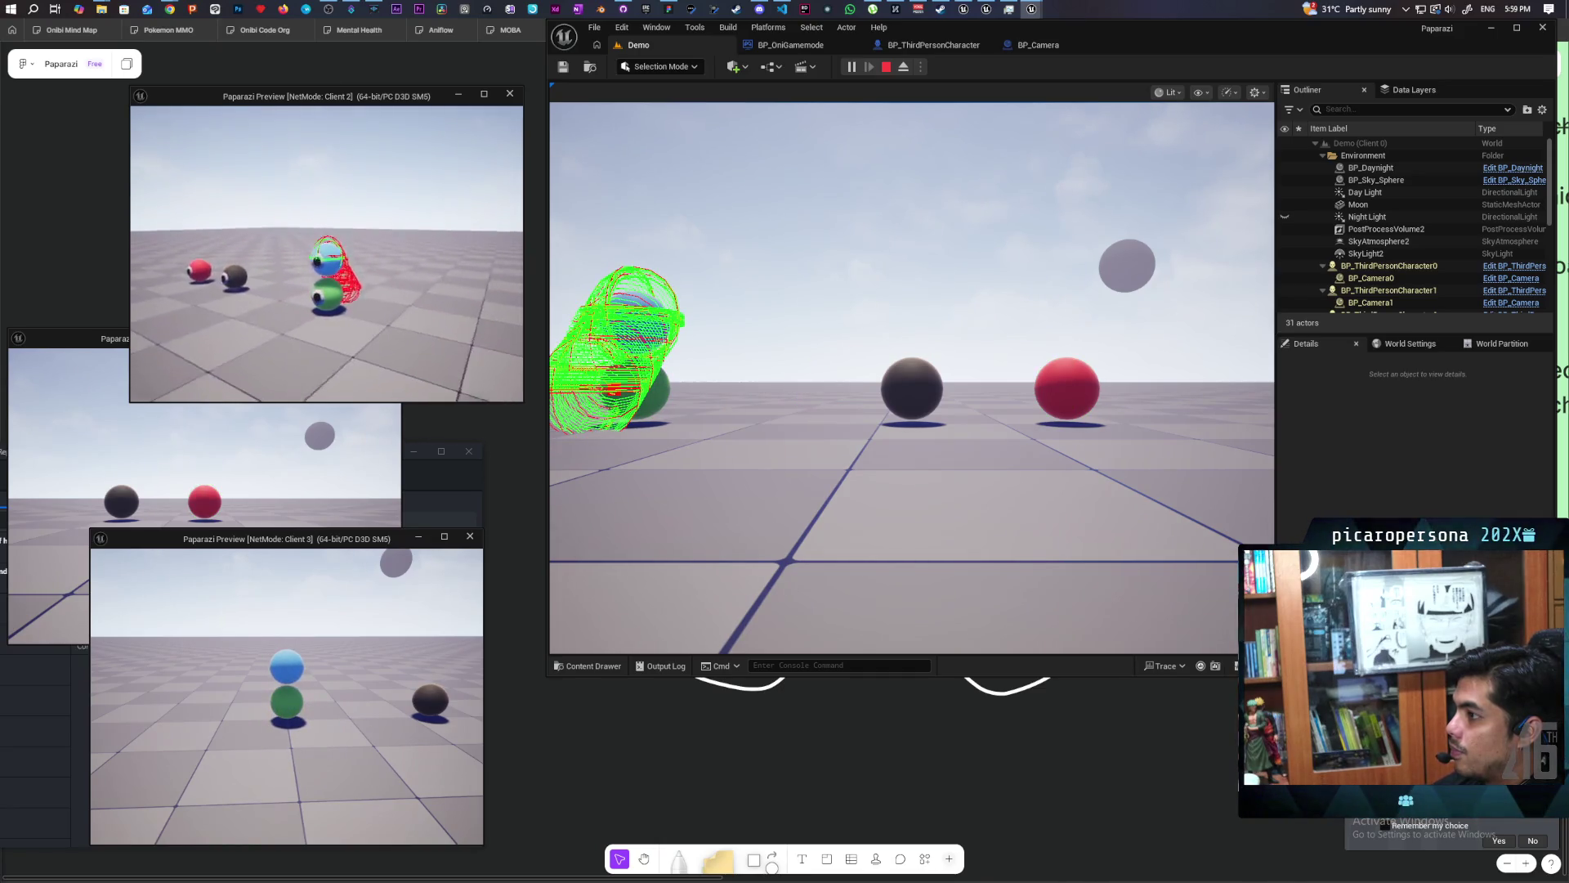
key("w")
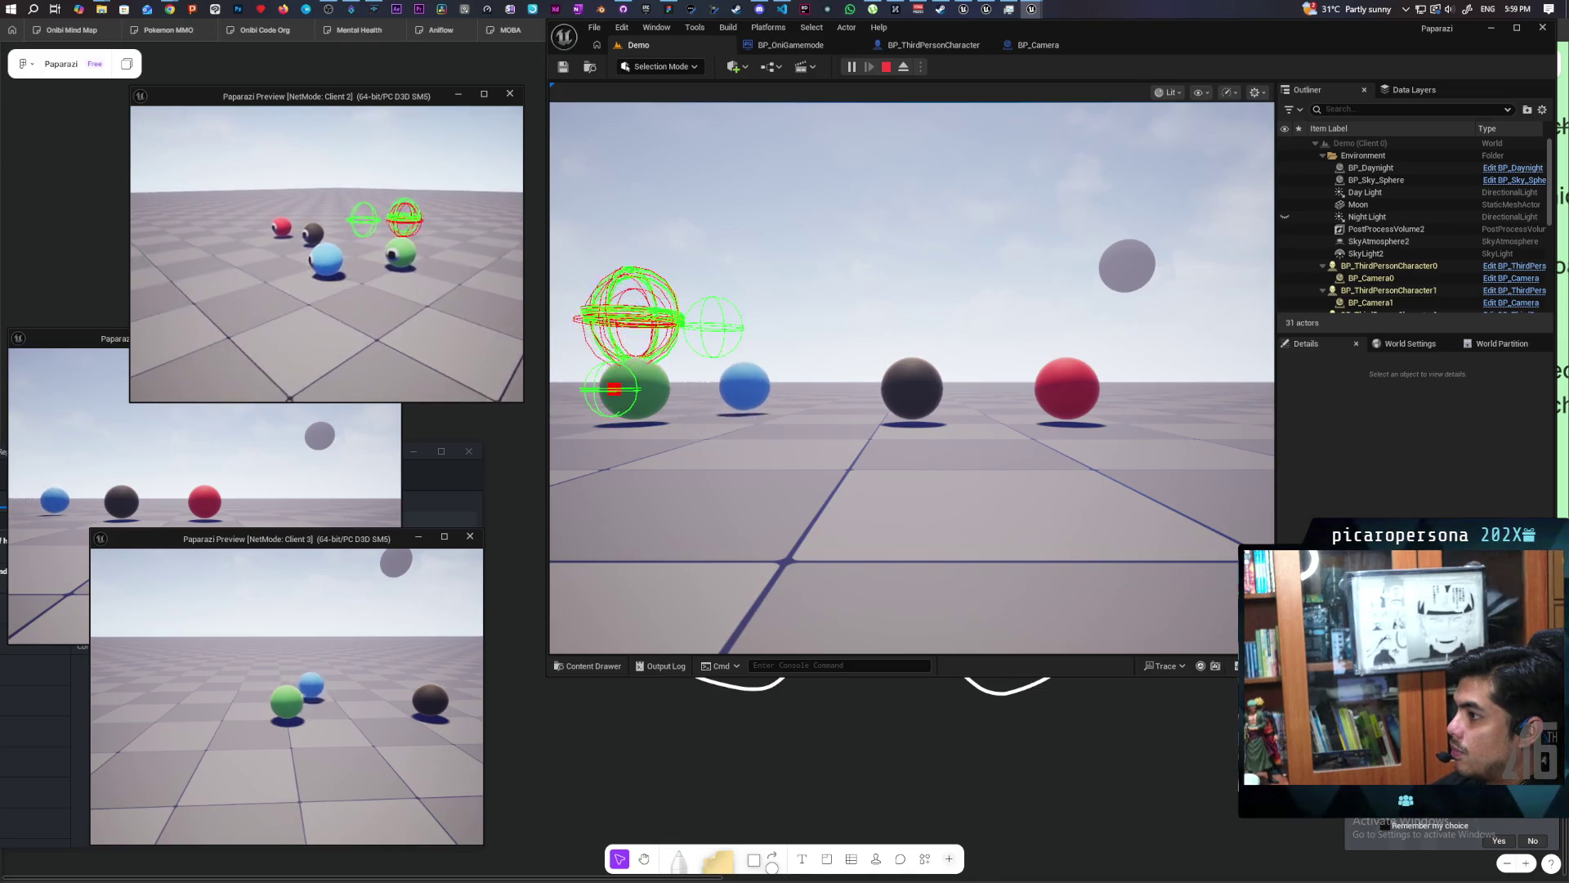
key("w")
key("space")
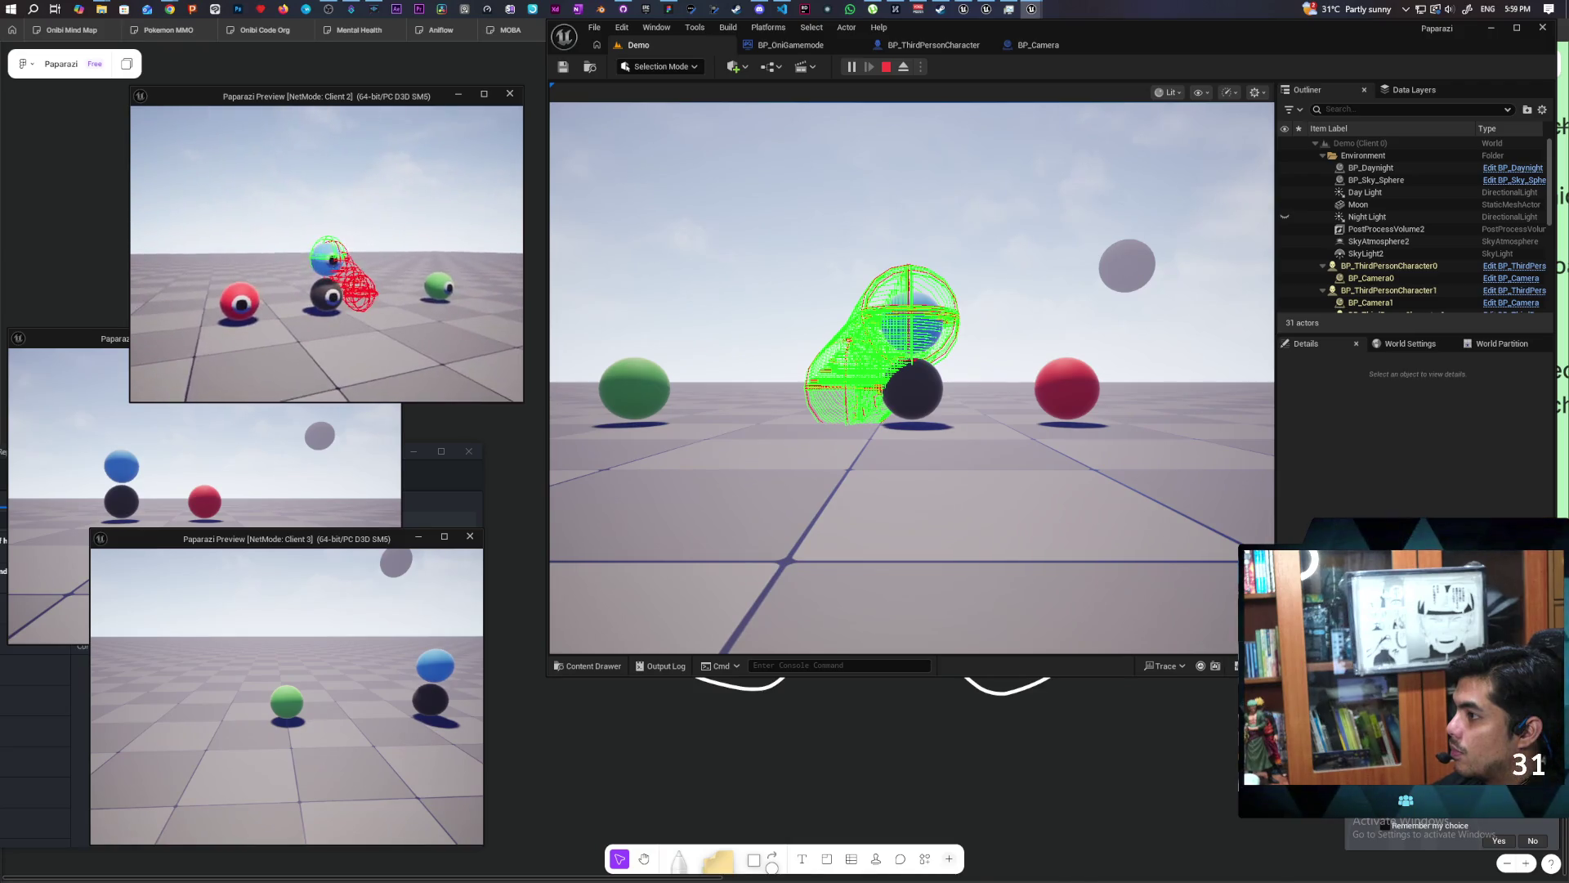
Roll the blue sphere beside the dark sphere and past the red one, then stop the session.
key("w")
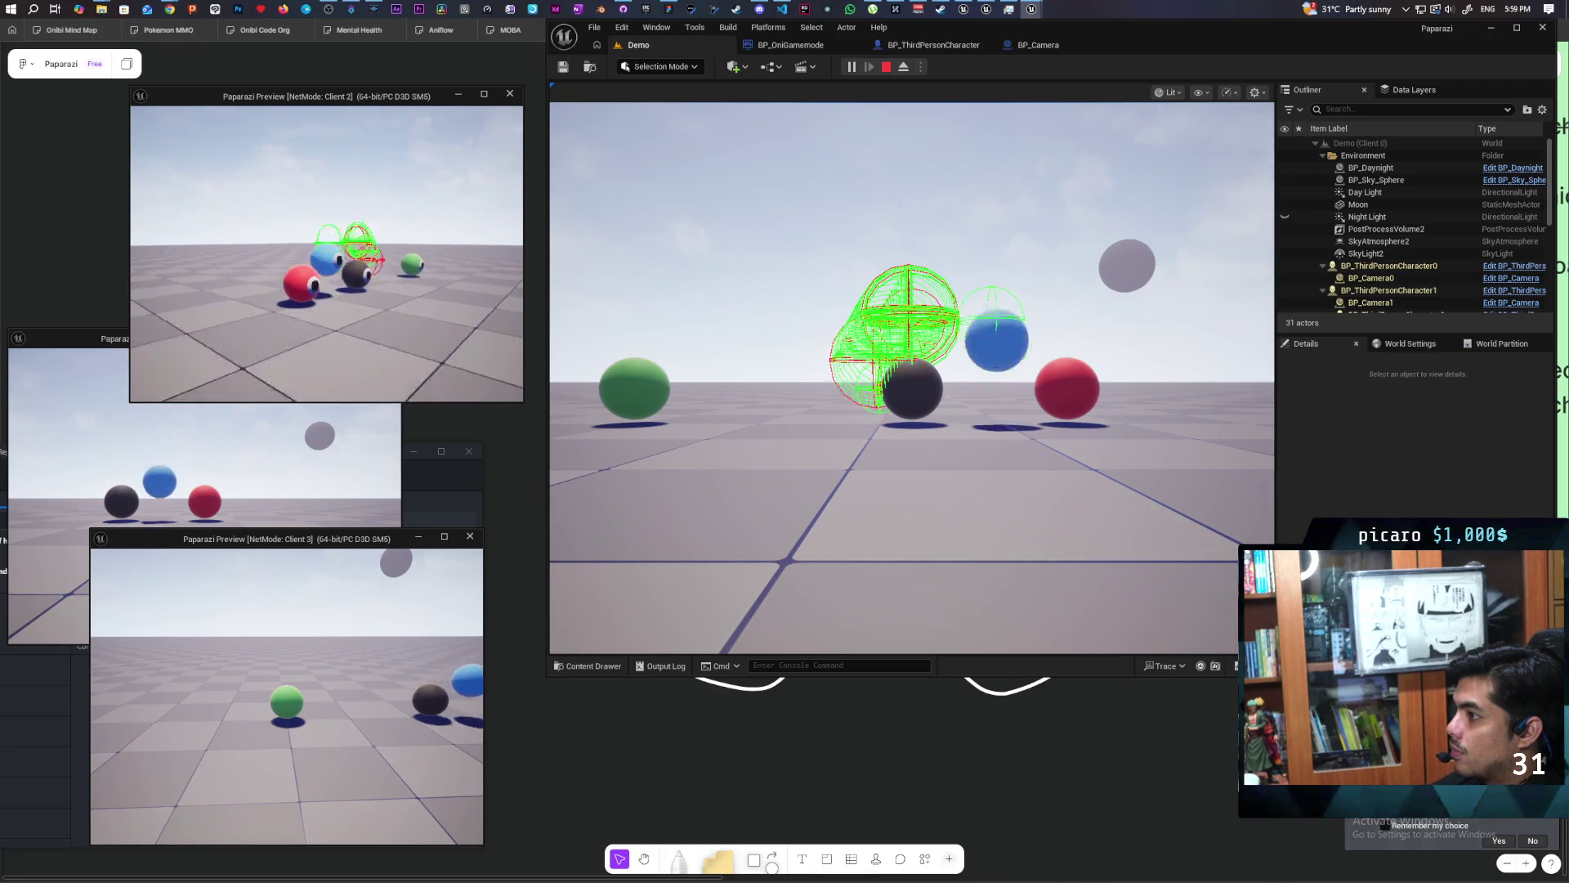
key("w")
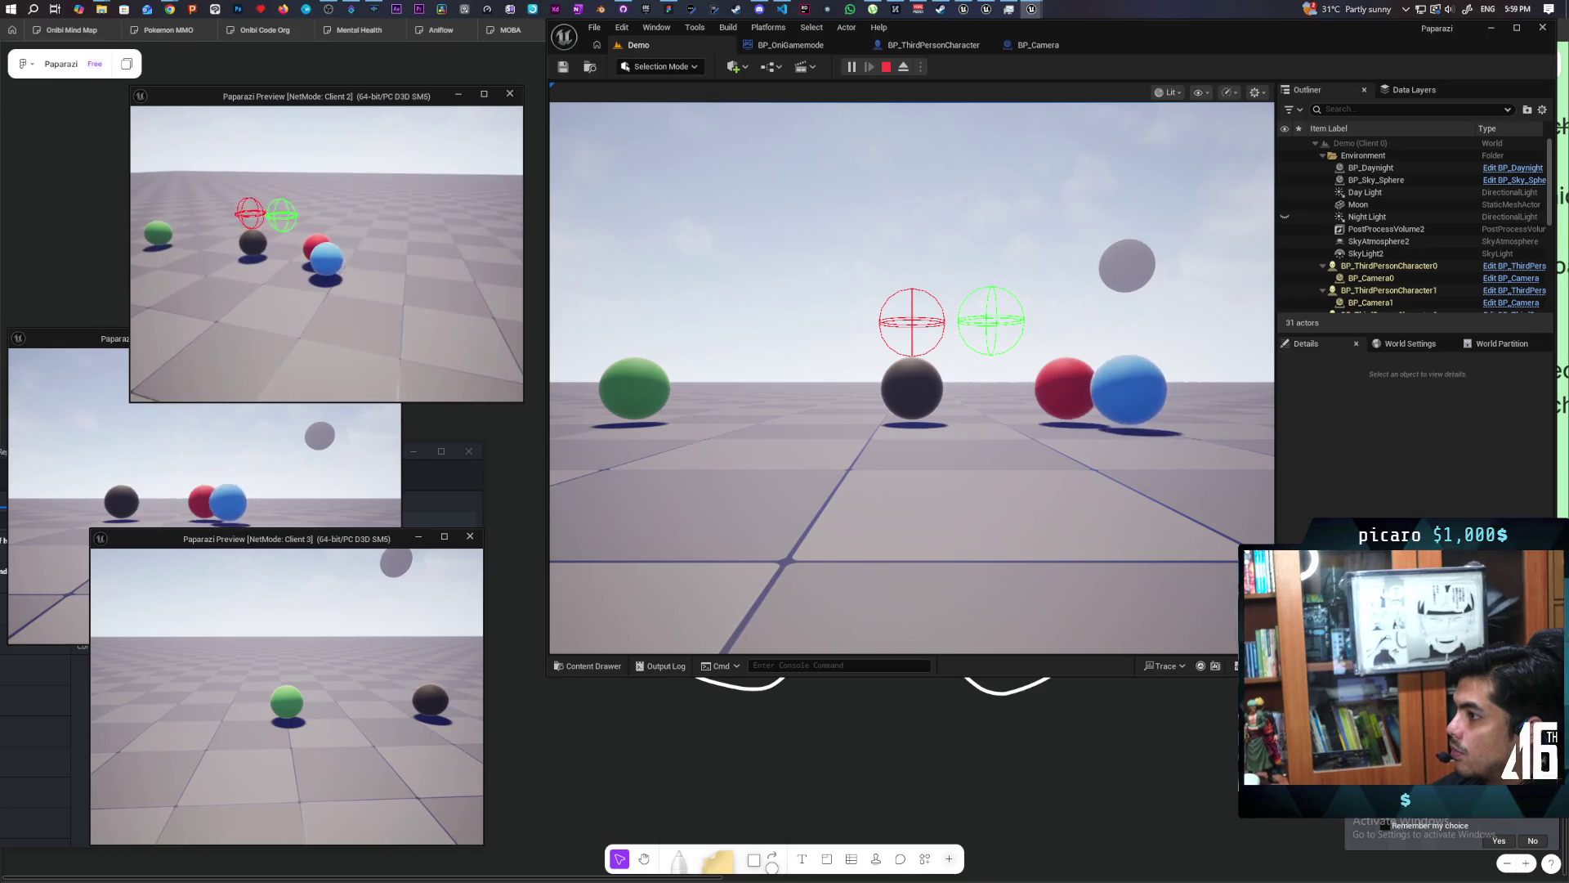
key("w")
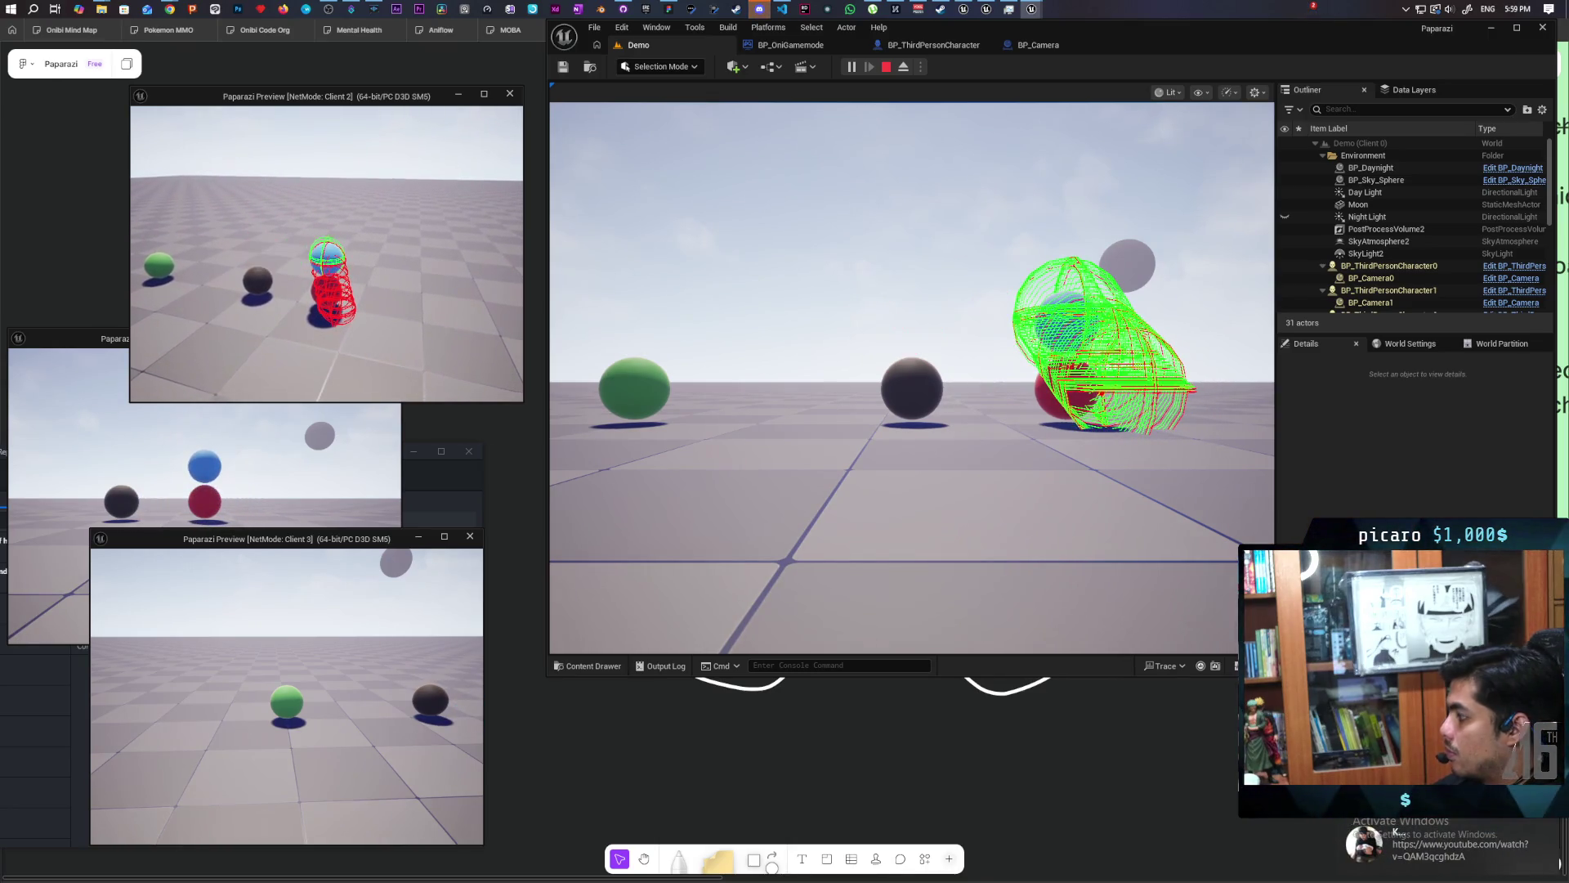
key("Escape")
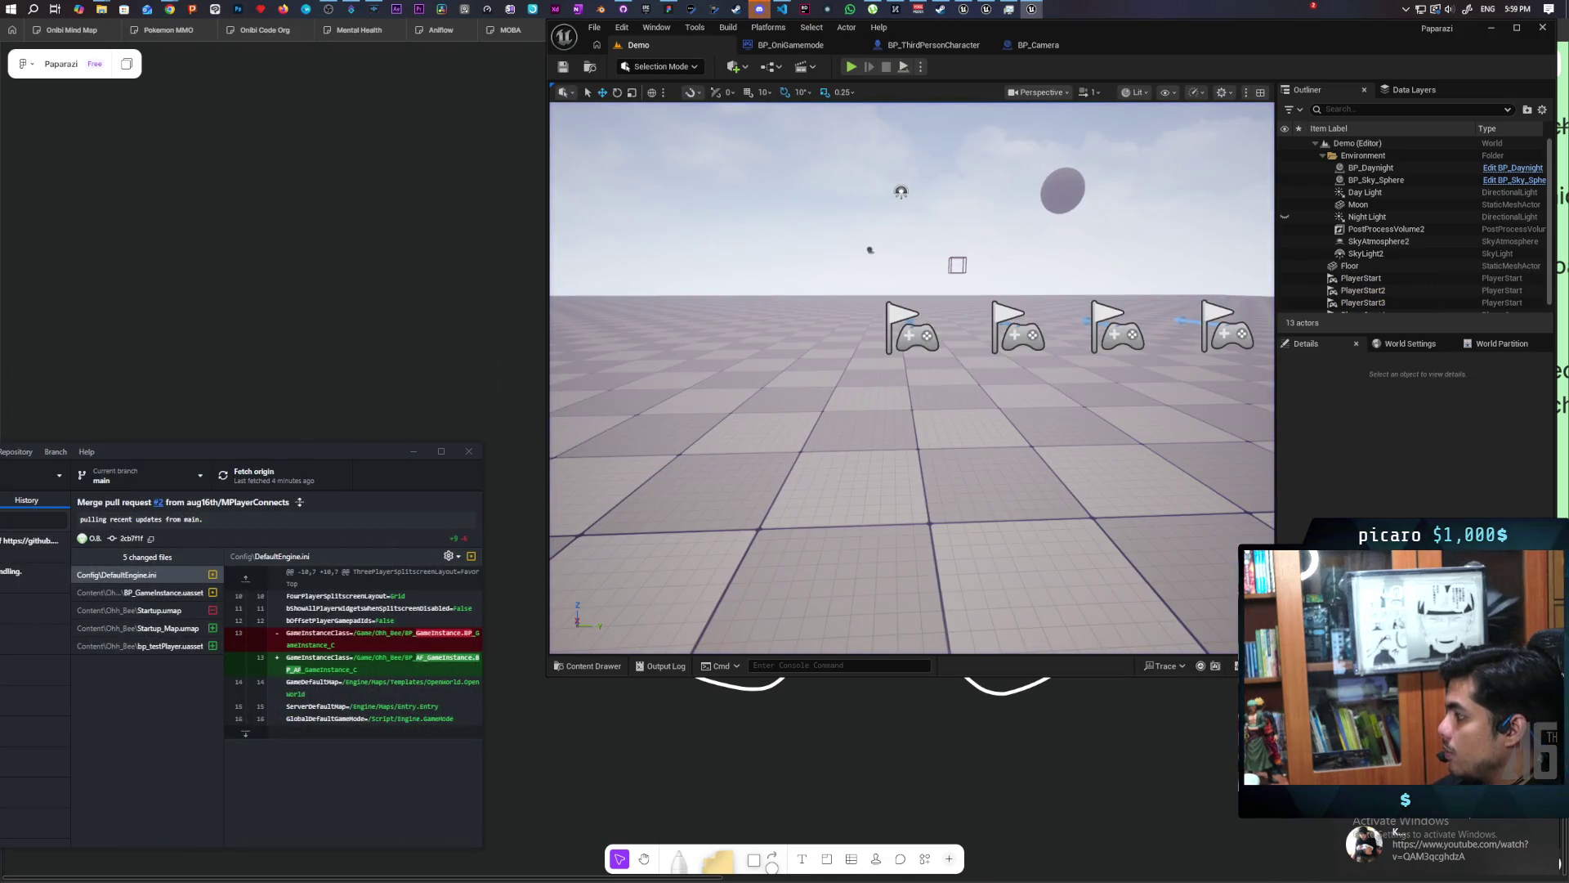
left_click(1446, 856)
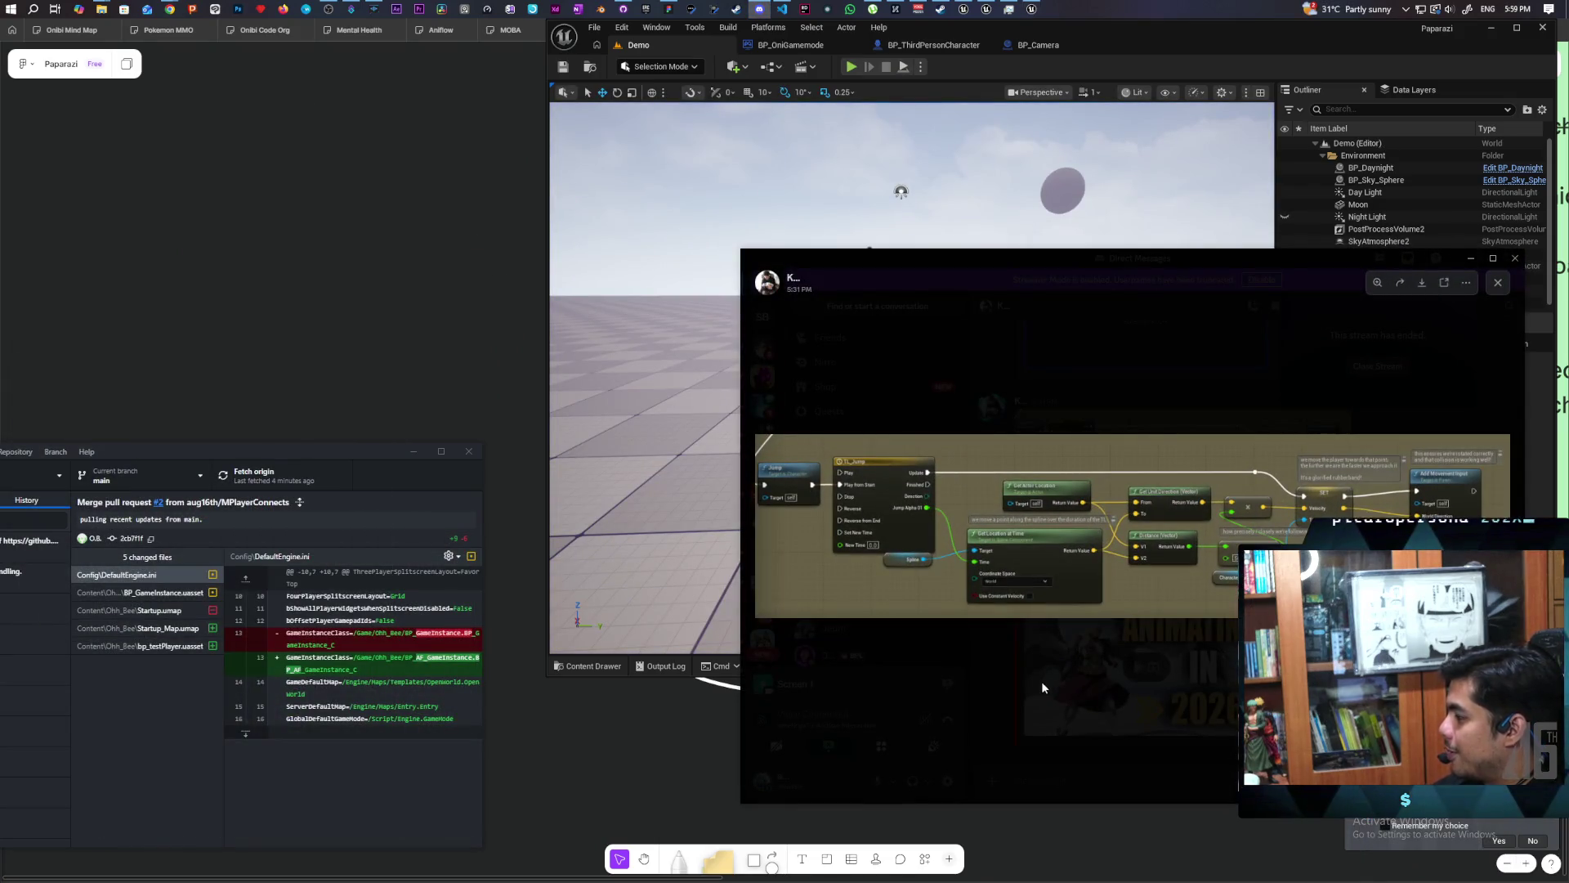
Close the enlarged blueprint screenshot in the chat, then minimize Discord.
left_click(1137, 687)
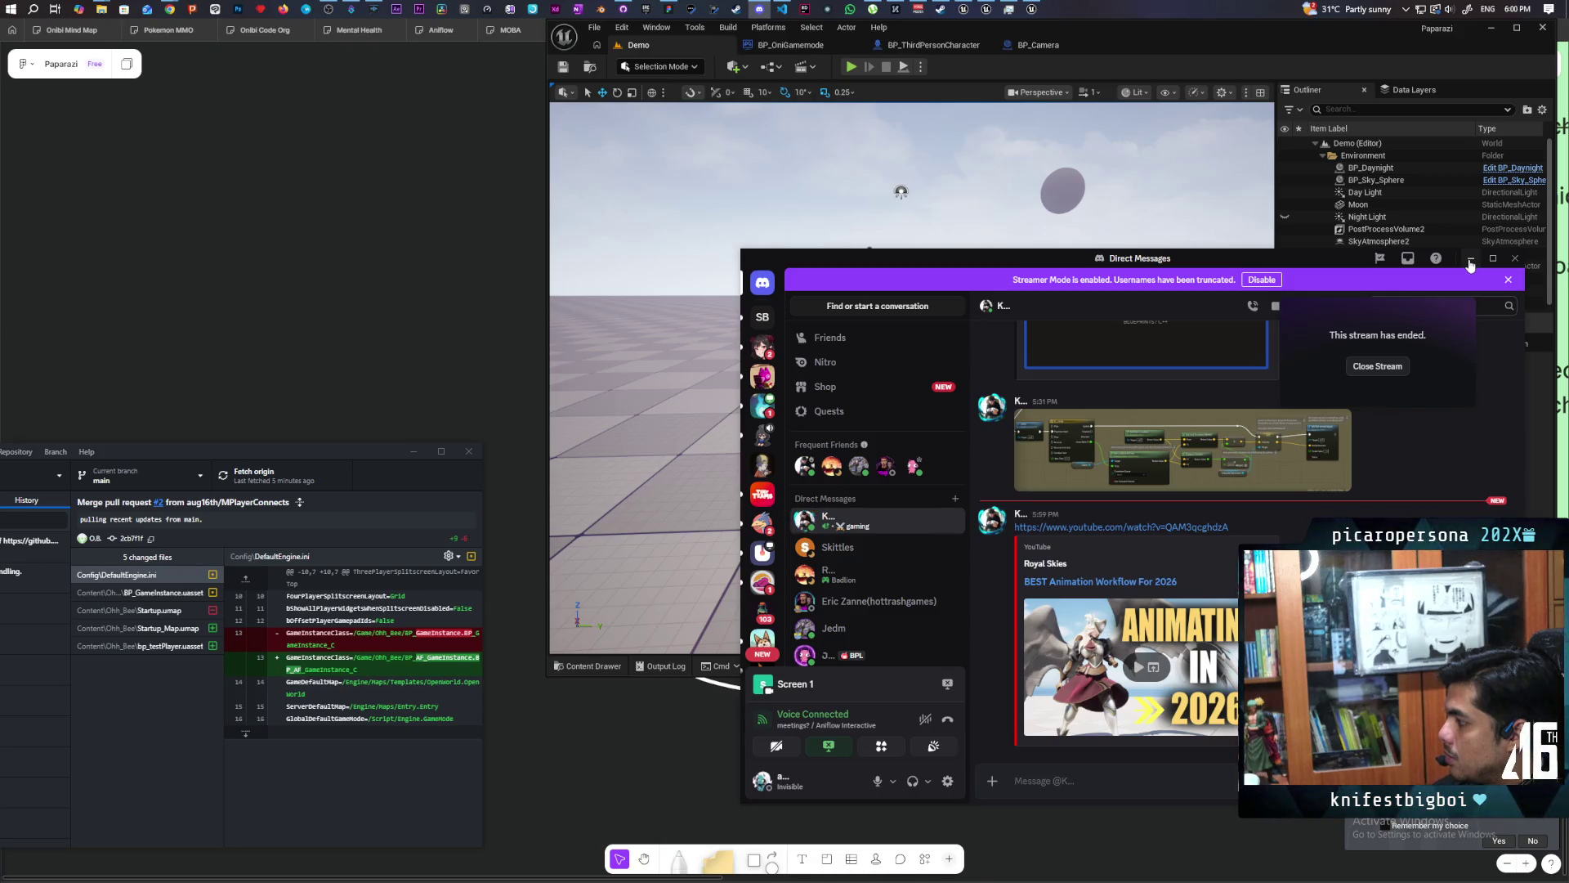
left_click(1469, 259)
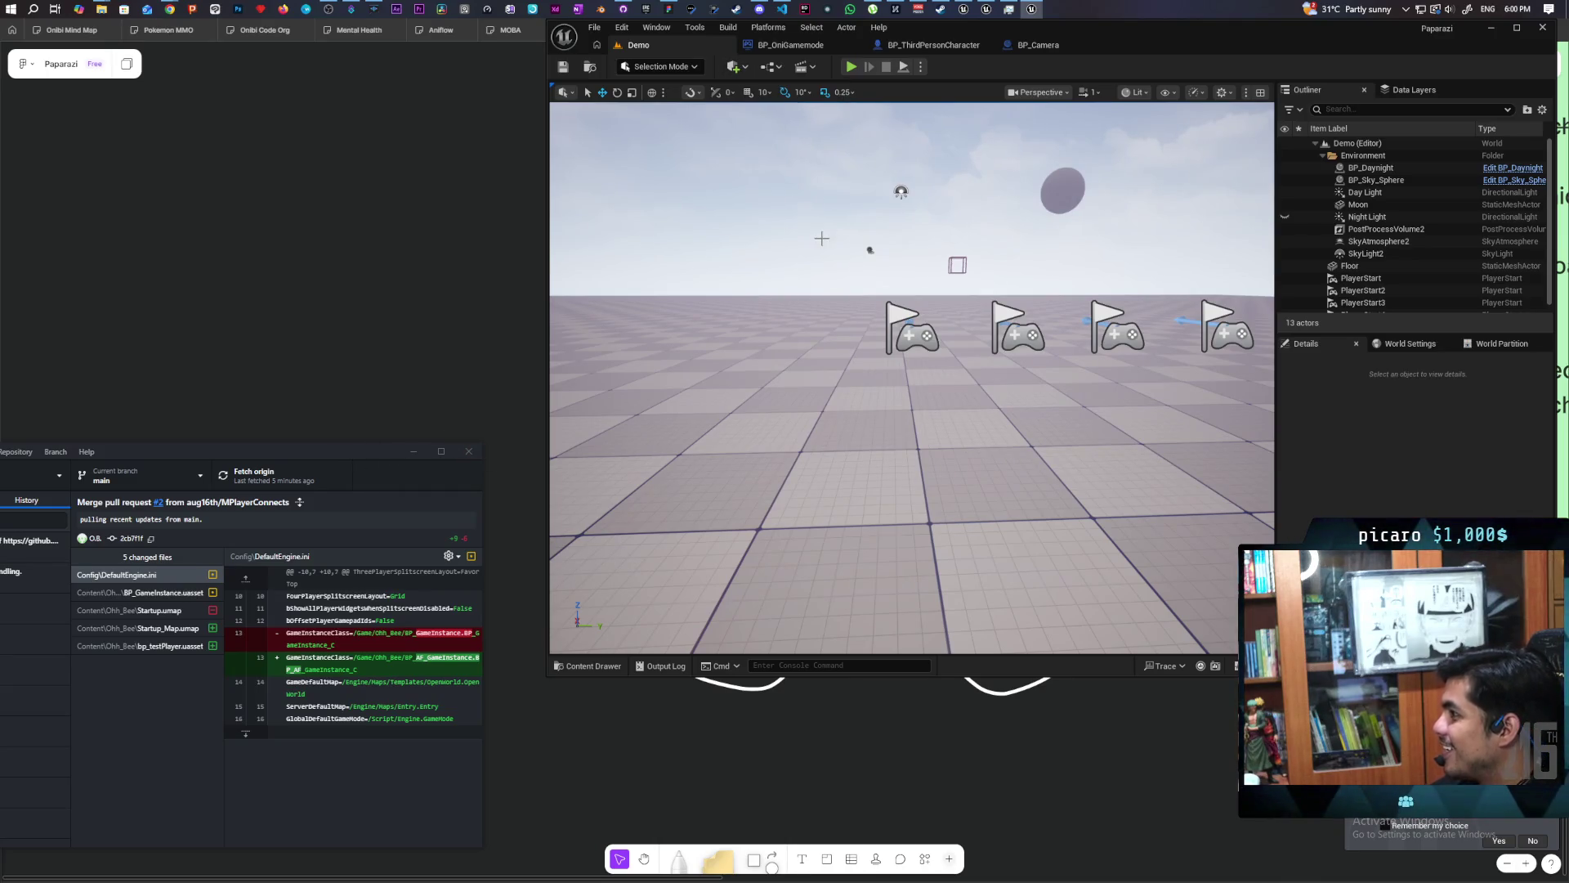
Turn the Demo level view, start a new multiplayer session, and cycle through the client windows.
left_click_drag(912, 376, 830, 402)
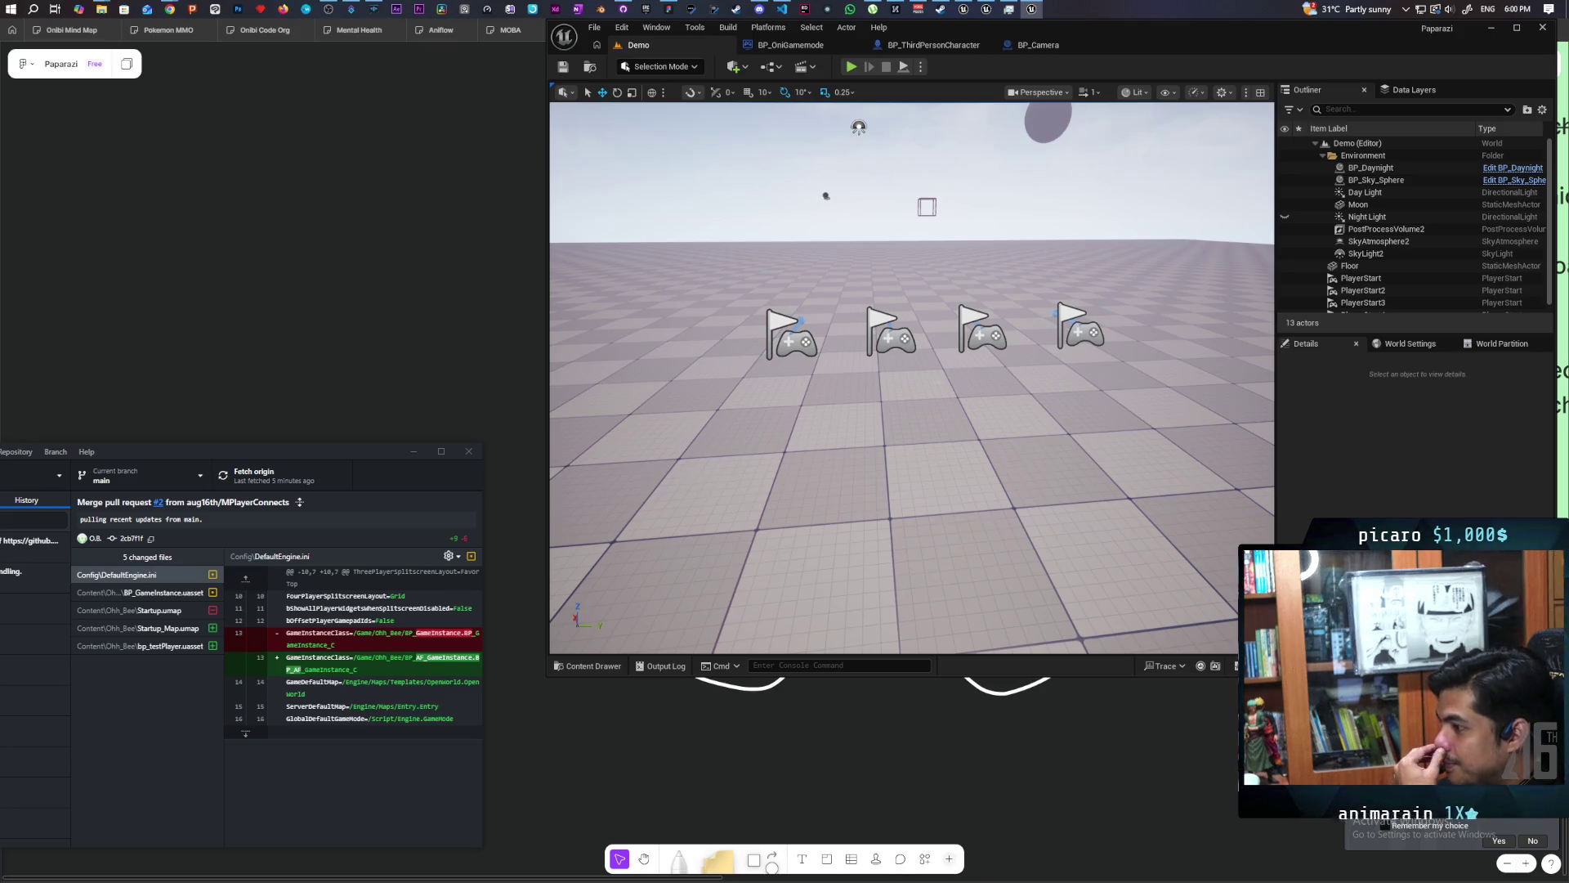
left_click(850, 70)
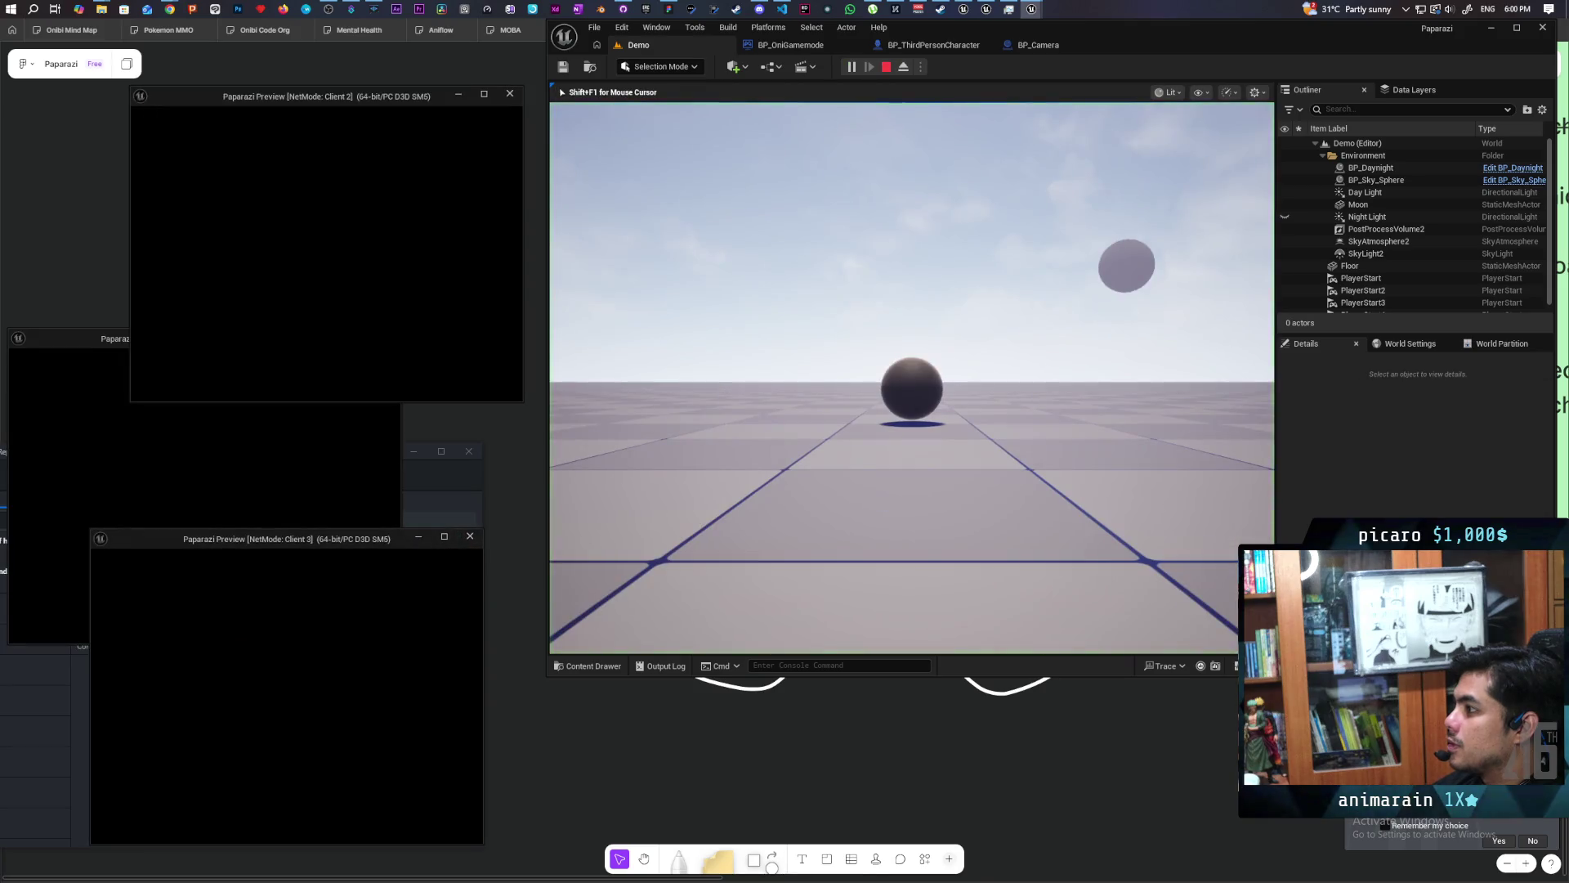
key("alt+Tab")
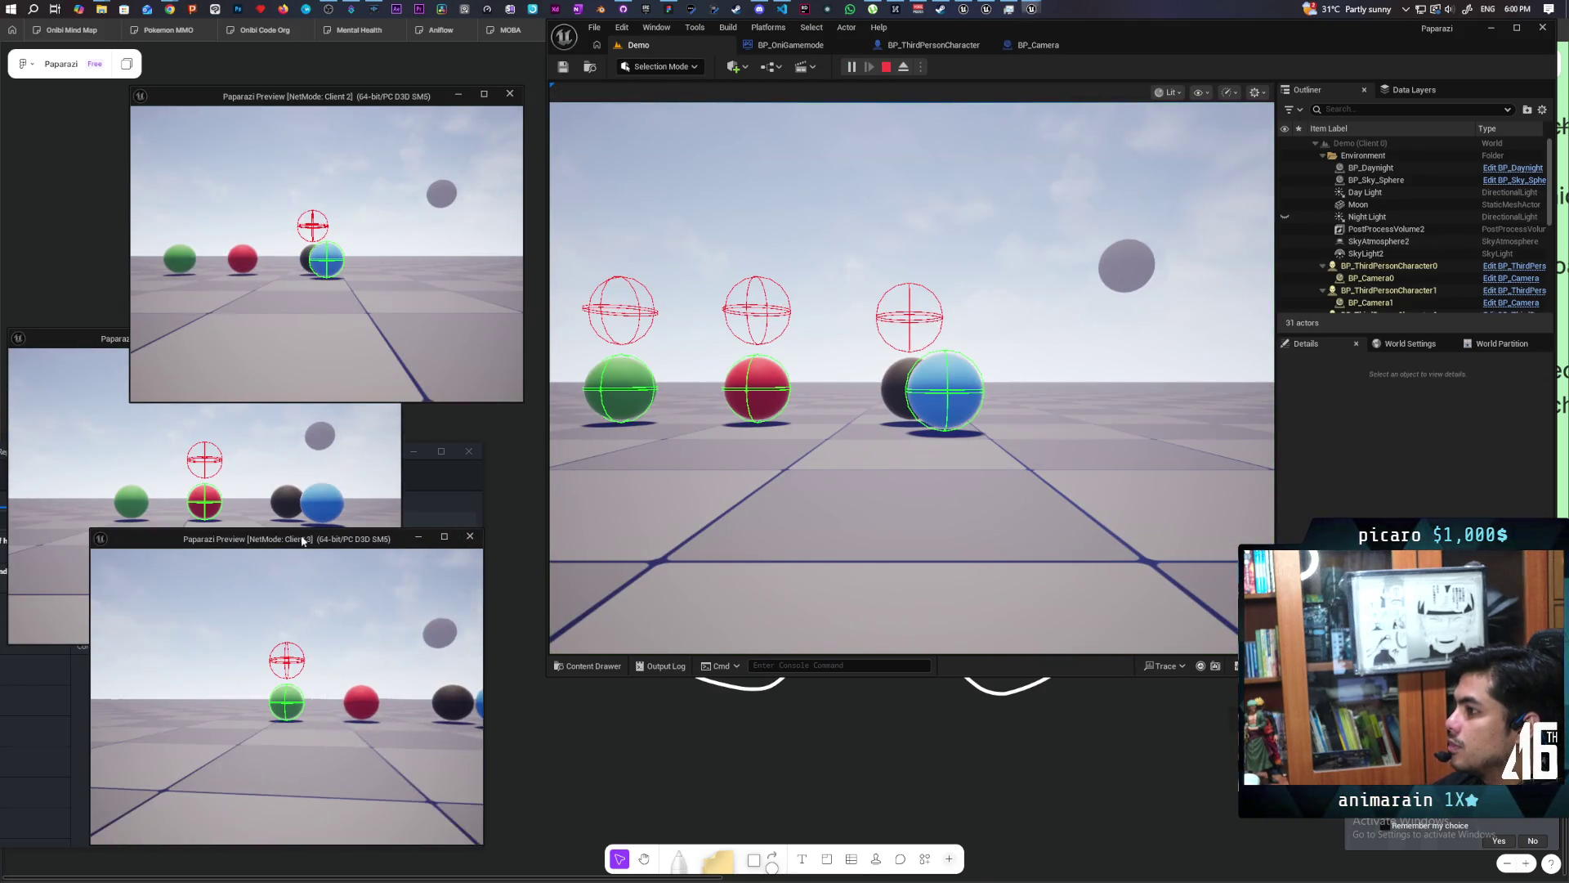
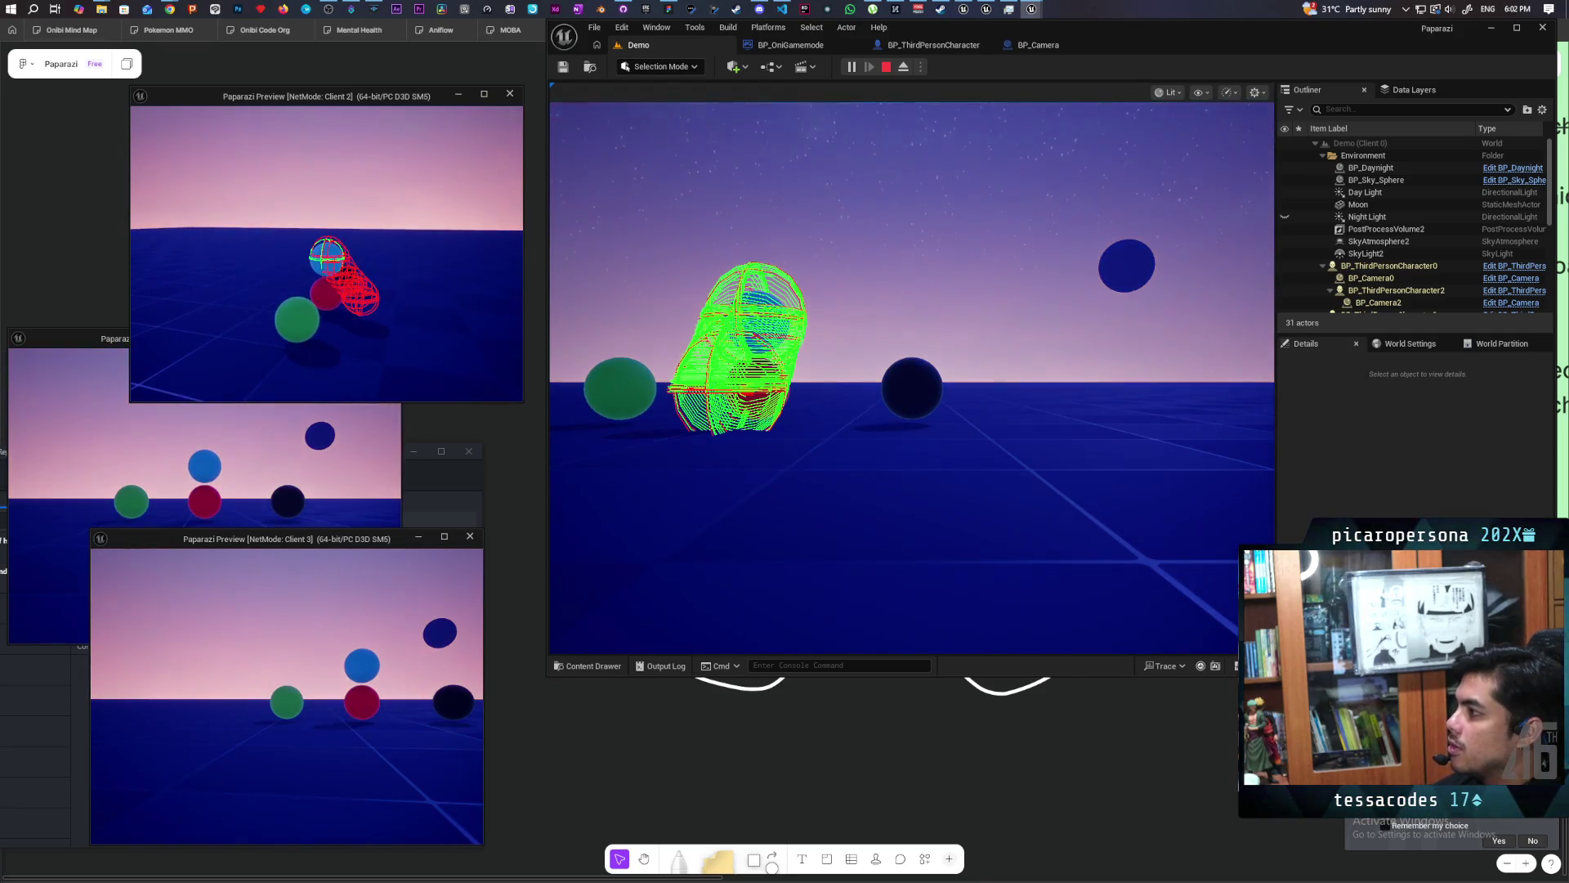
Stop the multiplayer test and return to the BP_ThirdPersonCharacter event graph.
key("Escape")
left_click(953, 47)
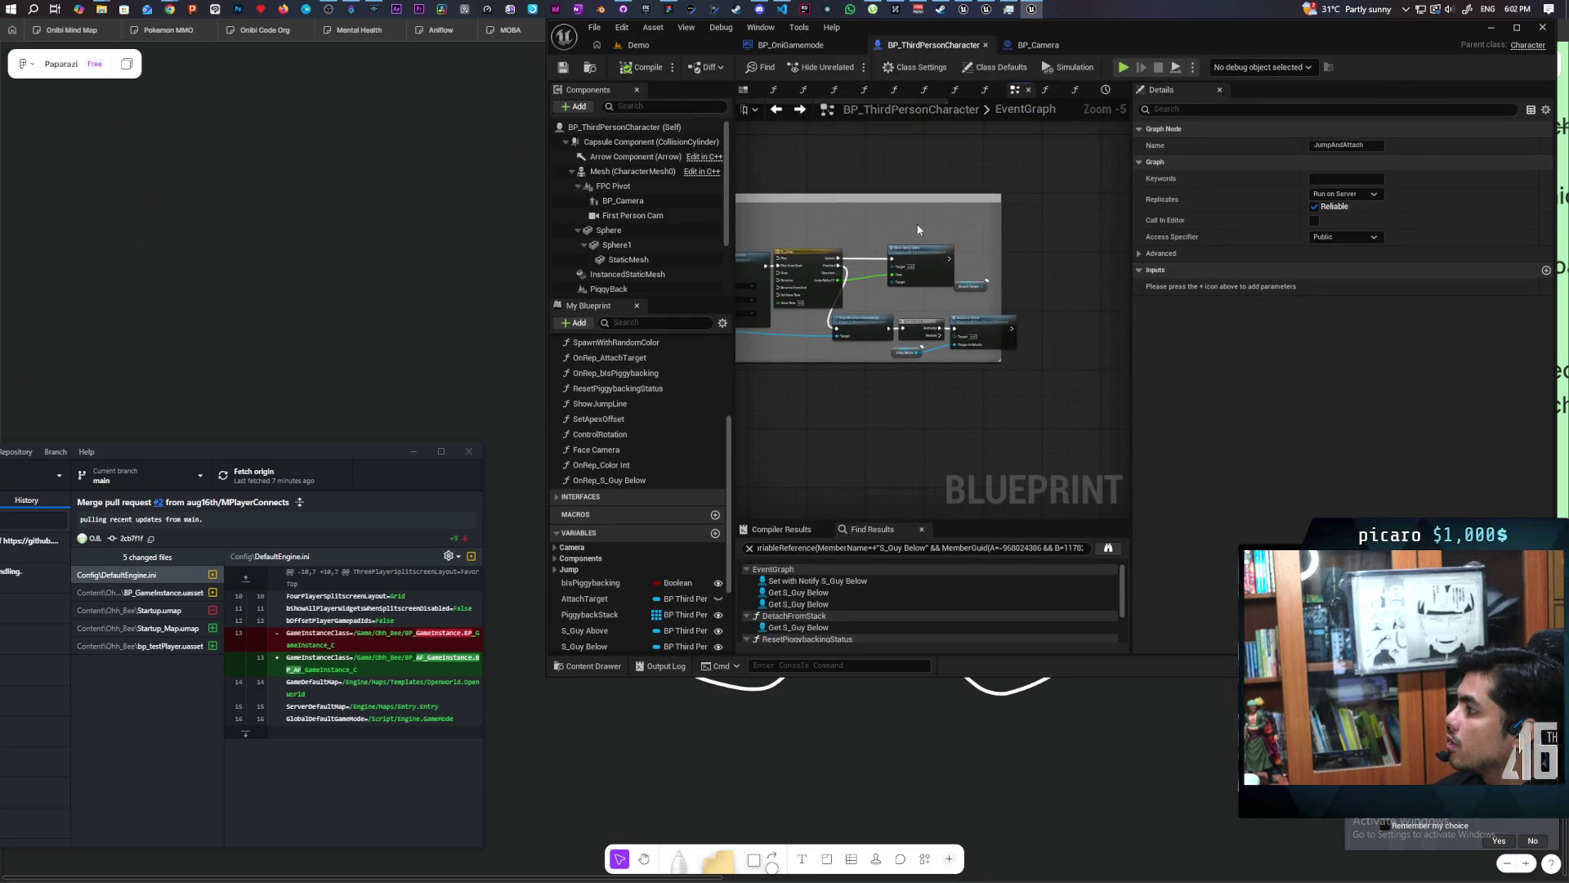
scroll(904, 233, "up", 3)
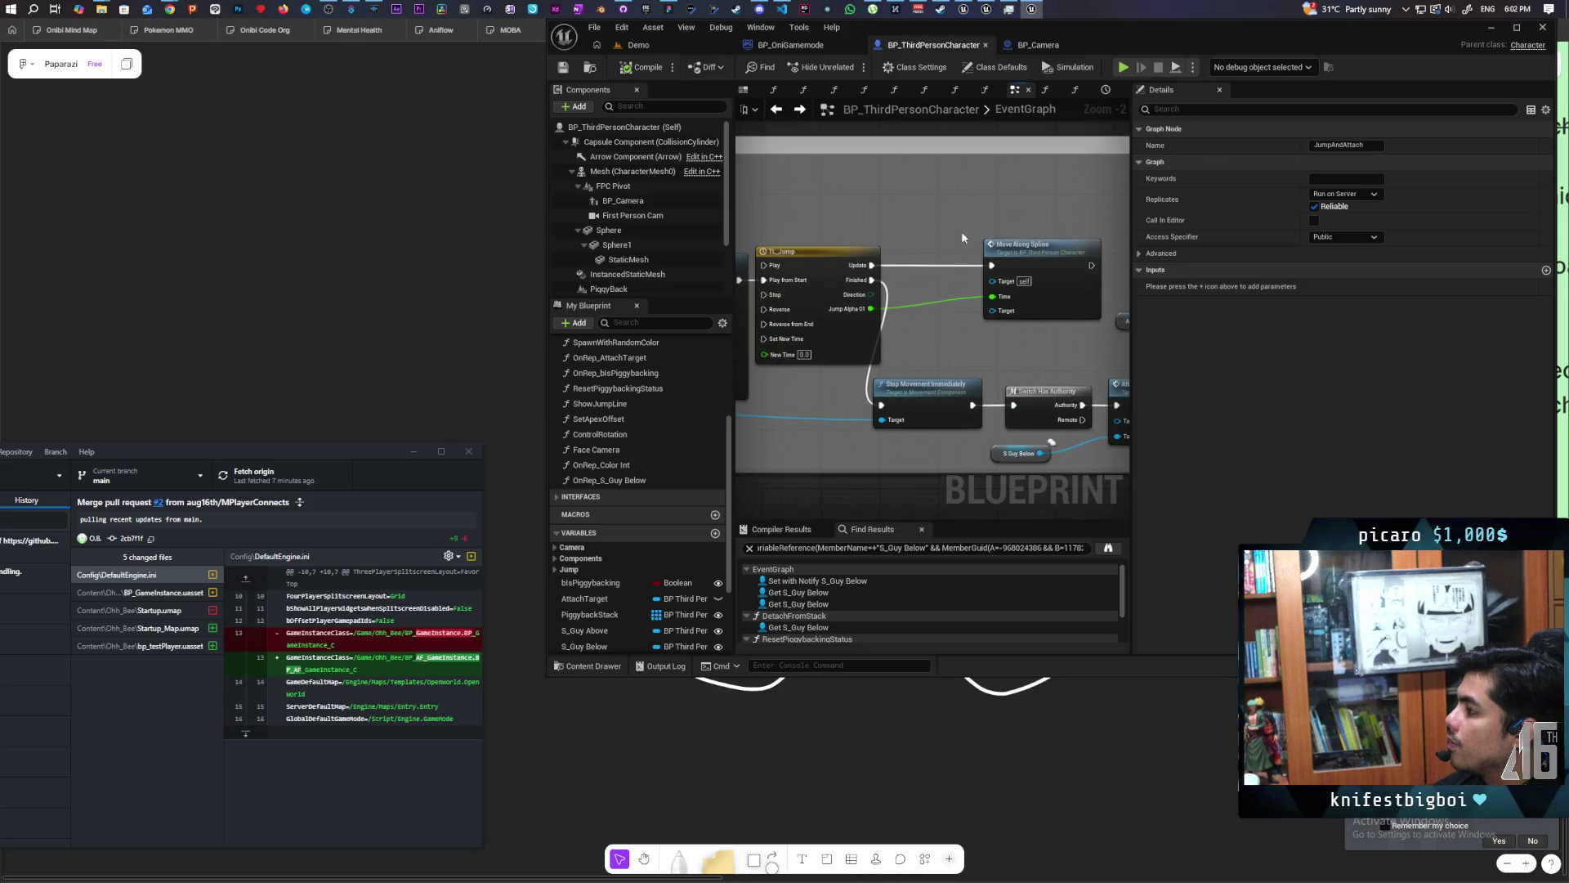
scroll(954, 326, "up", 2)
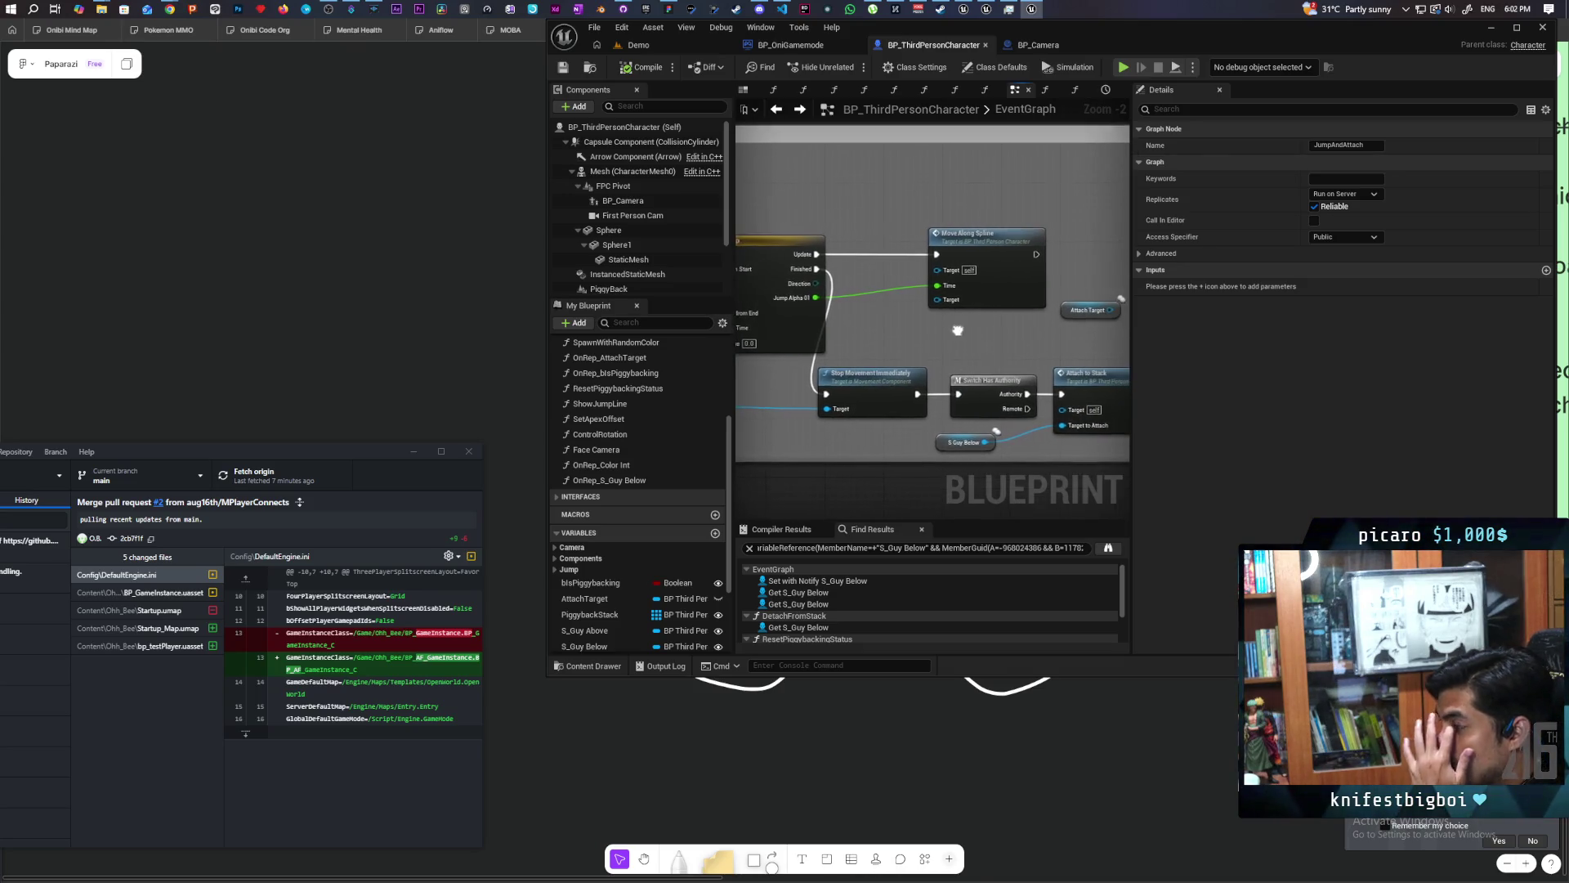
double_click(1025, 365)
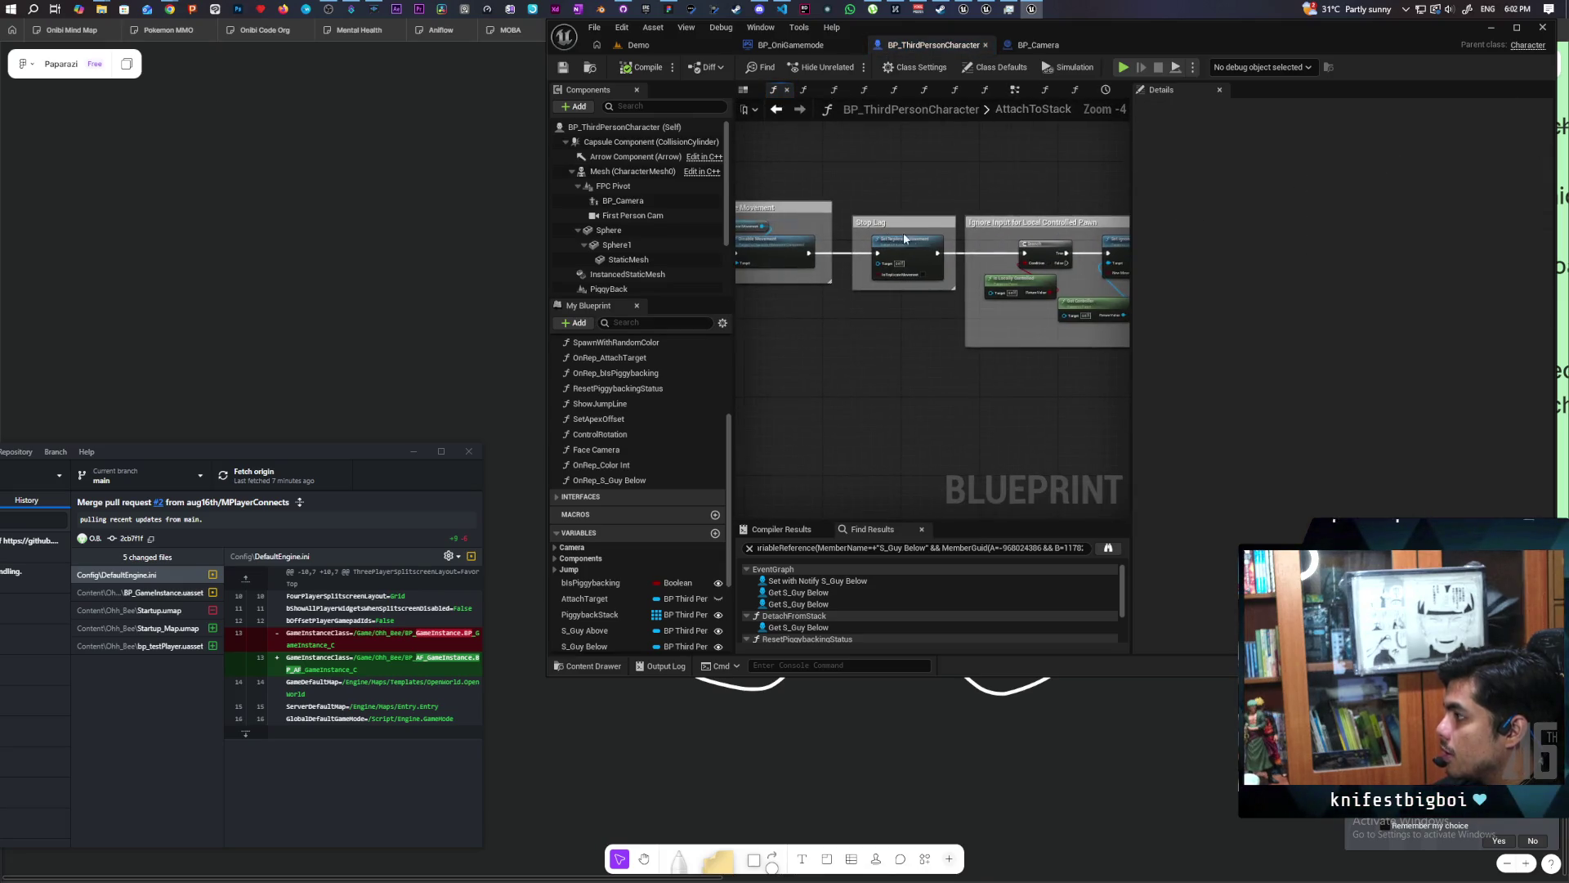
scroll(926, 239, "up", 3)
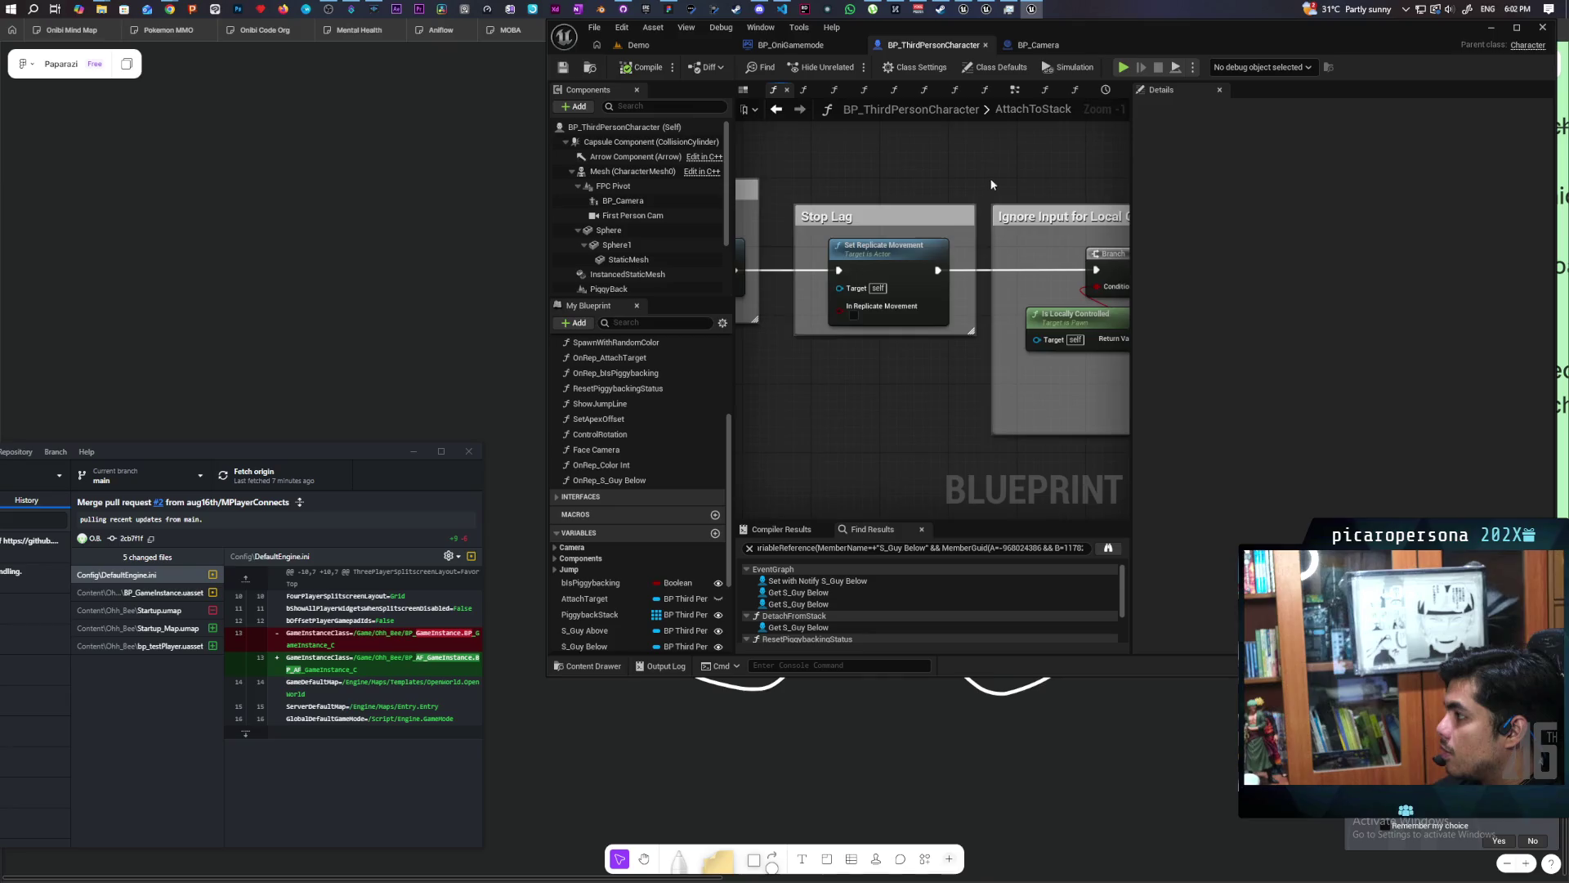
scroll(988, 182, "down", 3)
scroll(951, 264, "up", 3)
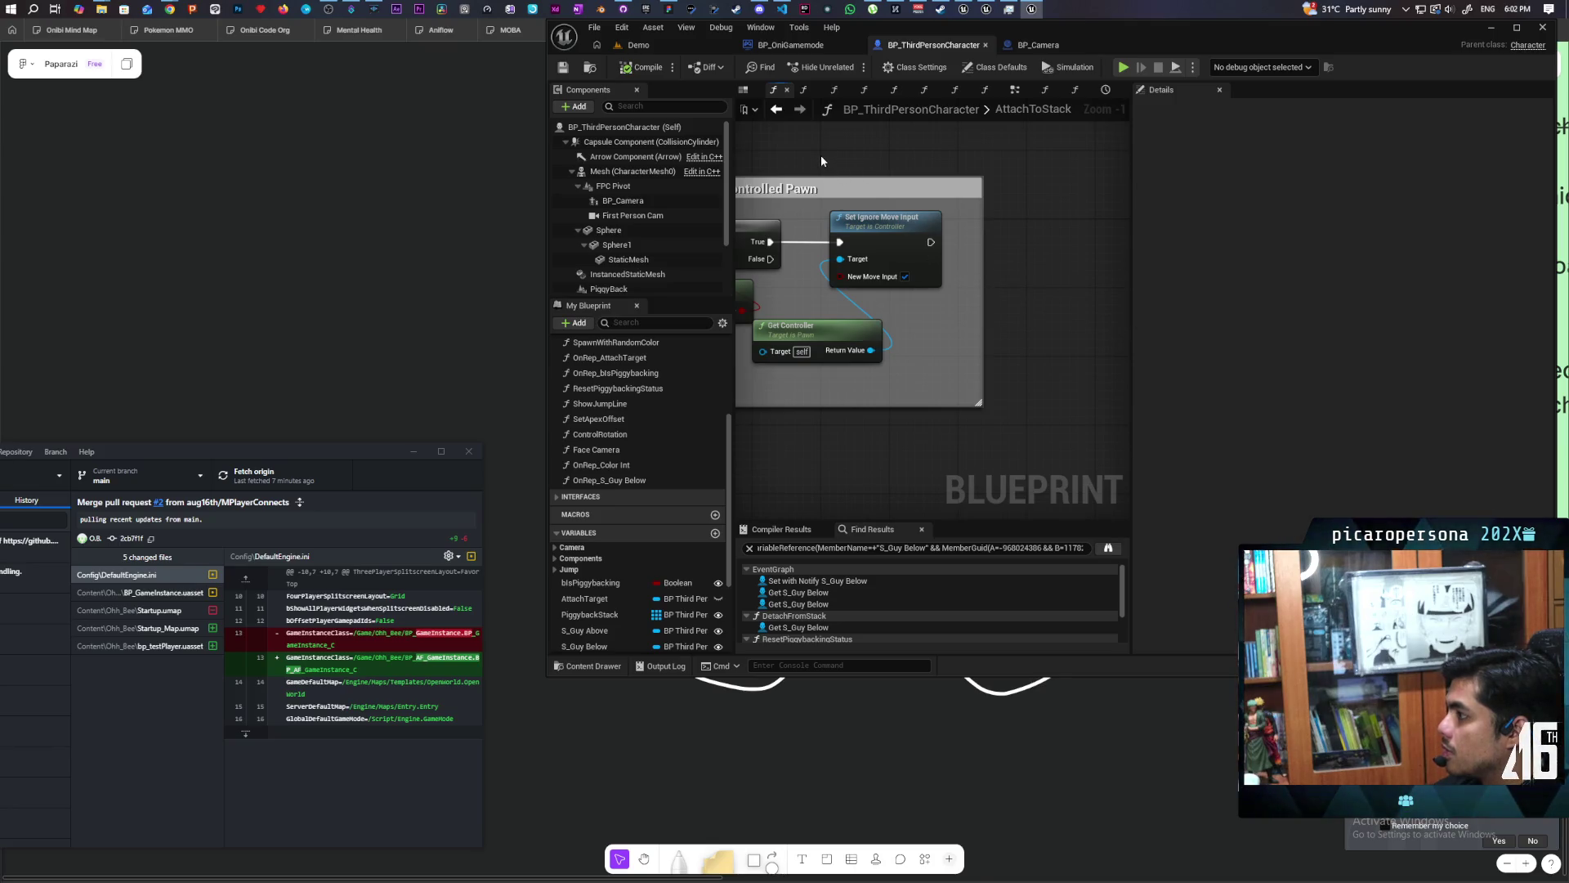
left_click(778, 111)
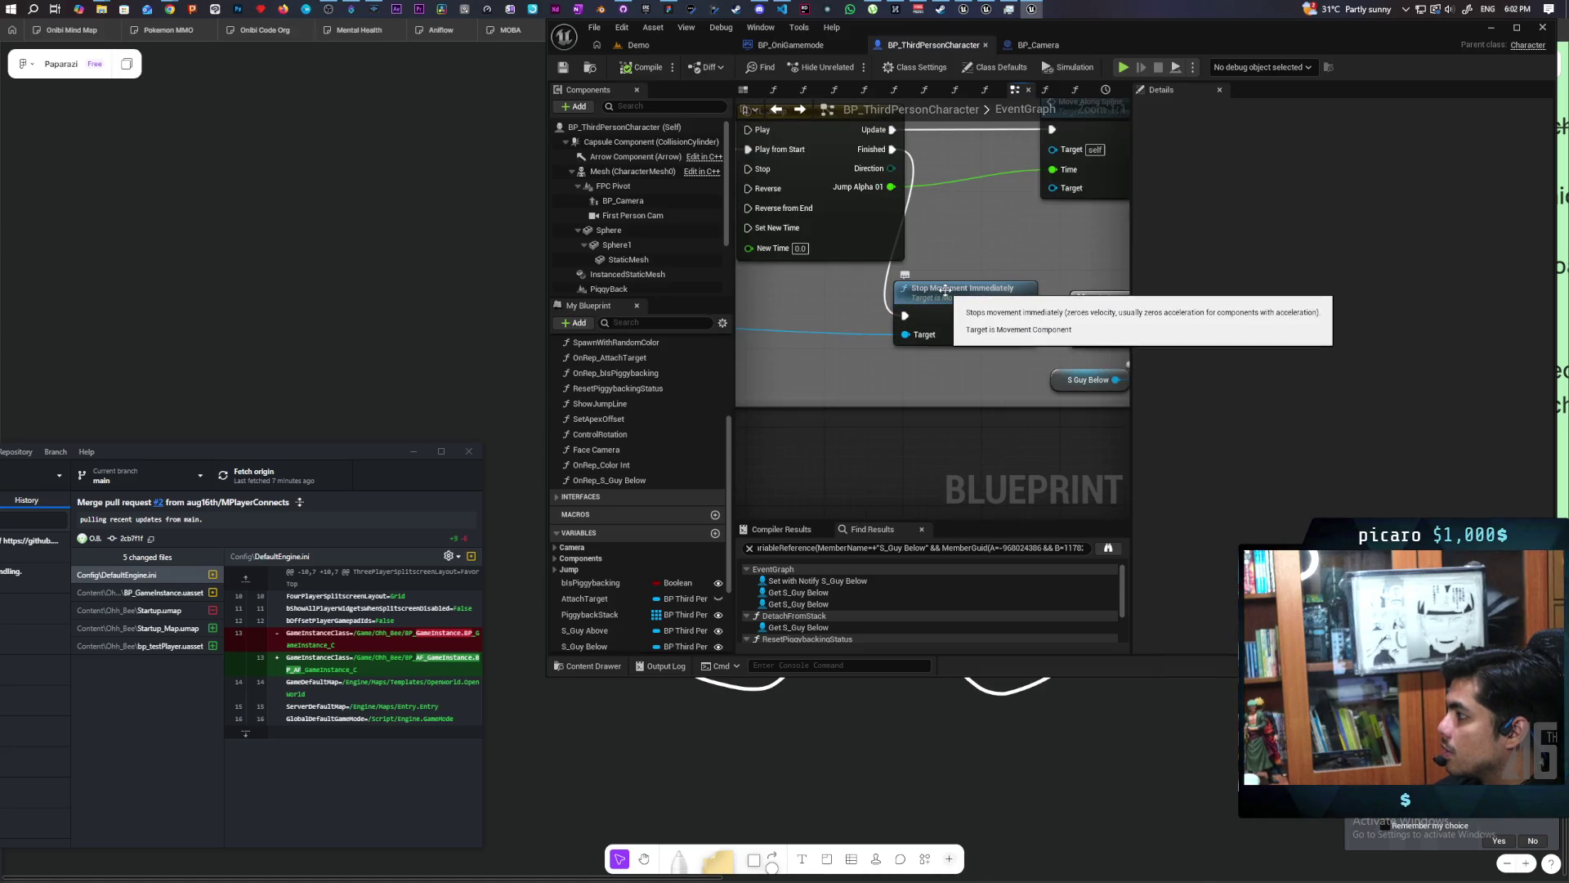
Paste the Set Movement Mode (Walking) and Character Movement nodes into the jump logic.
left_click_drag(919, 250, 953, 346)
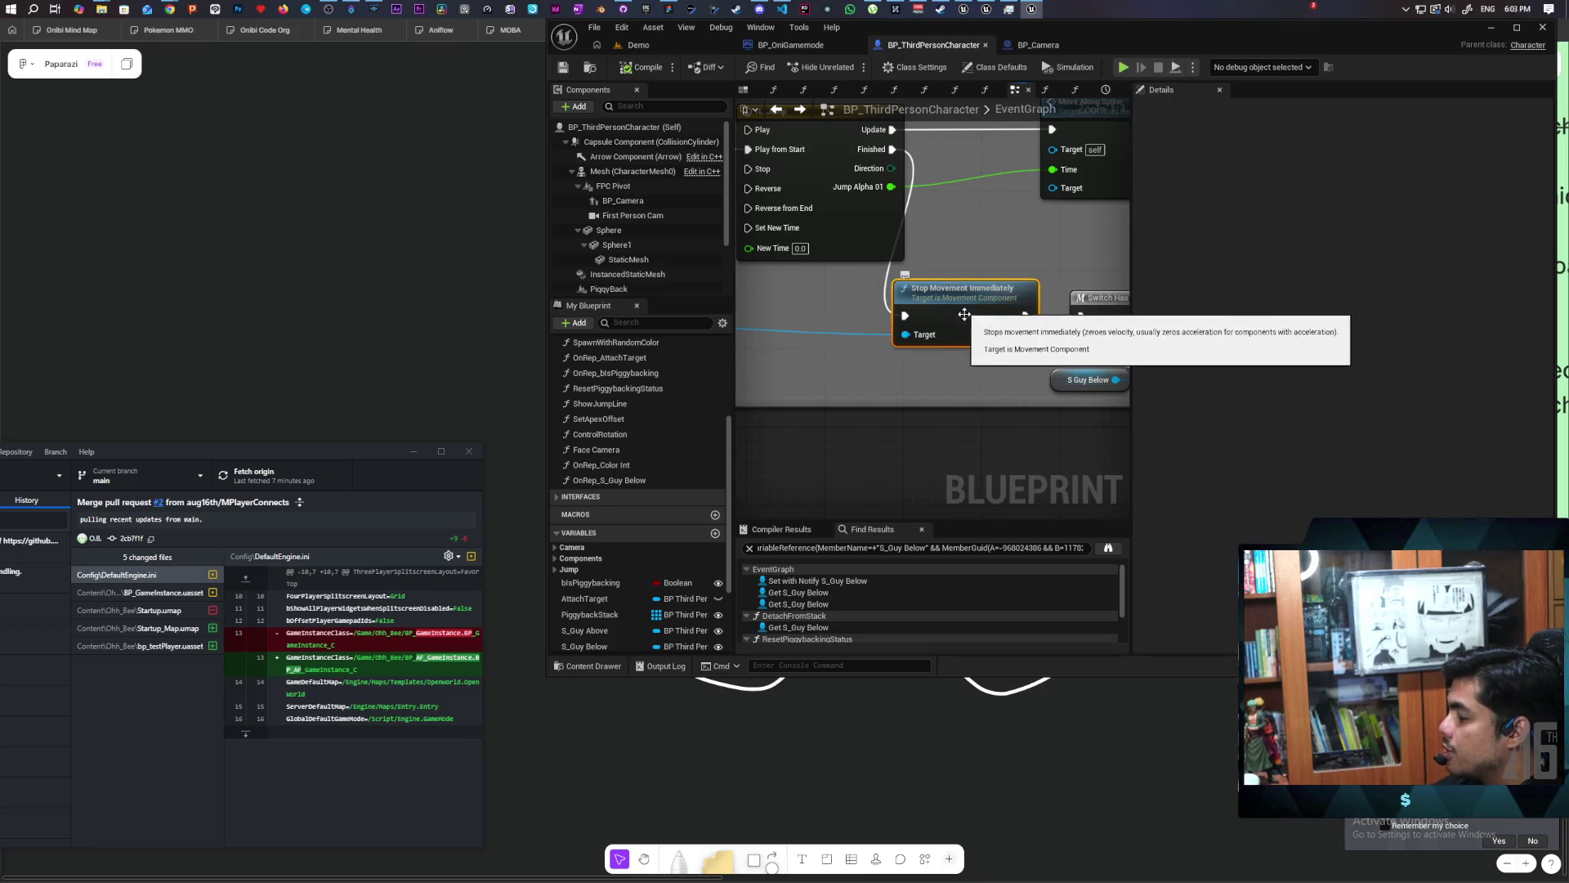
scroll(940, 284, "down", 3)
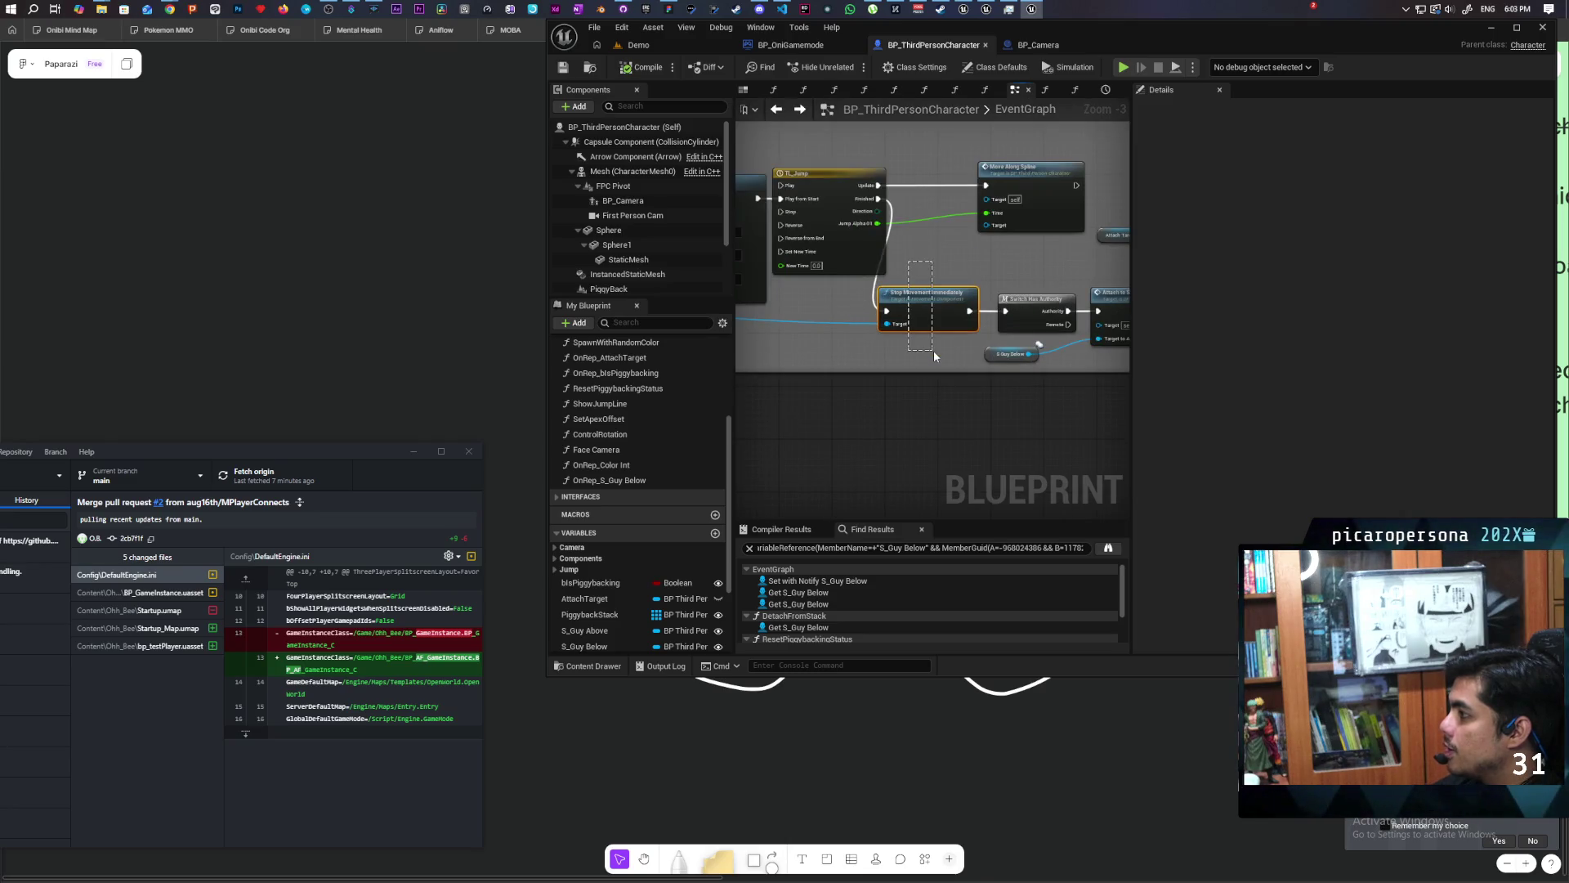
mouse_move(838, 342)
left_mouse_down()
mouse_move(1027, 336)
mouse_move(1079, 308)
mouse_move(963, 288)
mouse_move(843, 305)
left_mouse_up()
scroll(732, 213, "down", 2)
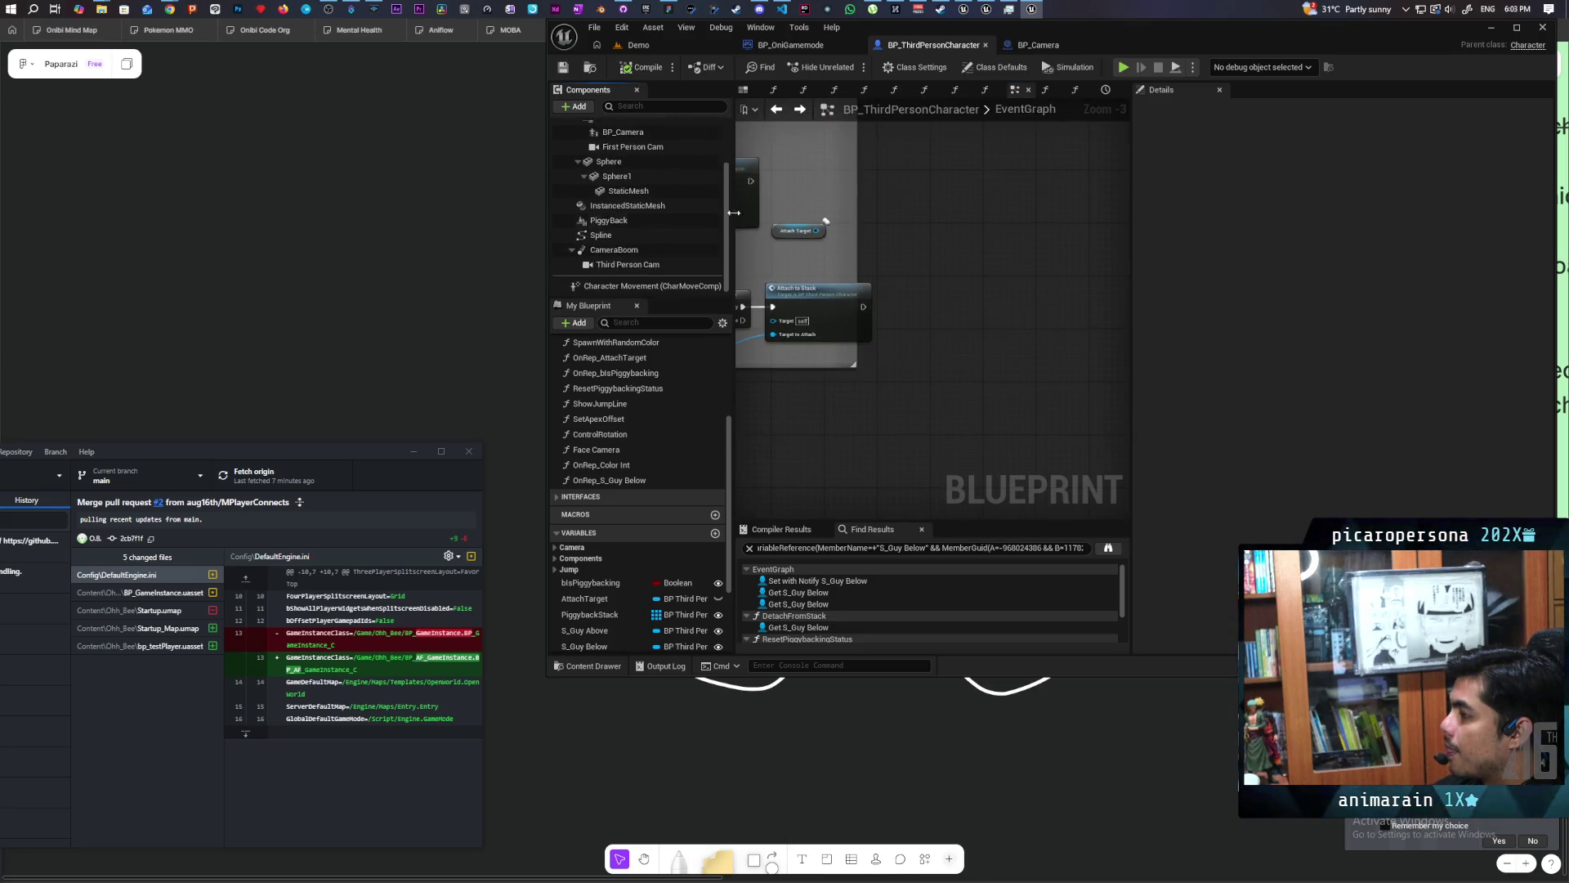
mouse_move(782, 240)
left_mouse_down()
mouse_move(965, 252)
mouse_move(921, 244)
mouse_move(965, 237)
left_mouse_up()
scroll(919, 239, "down", 1)
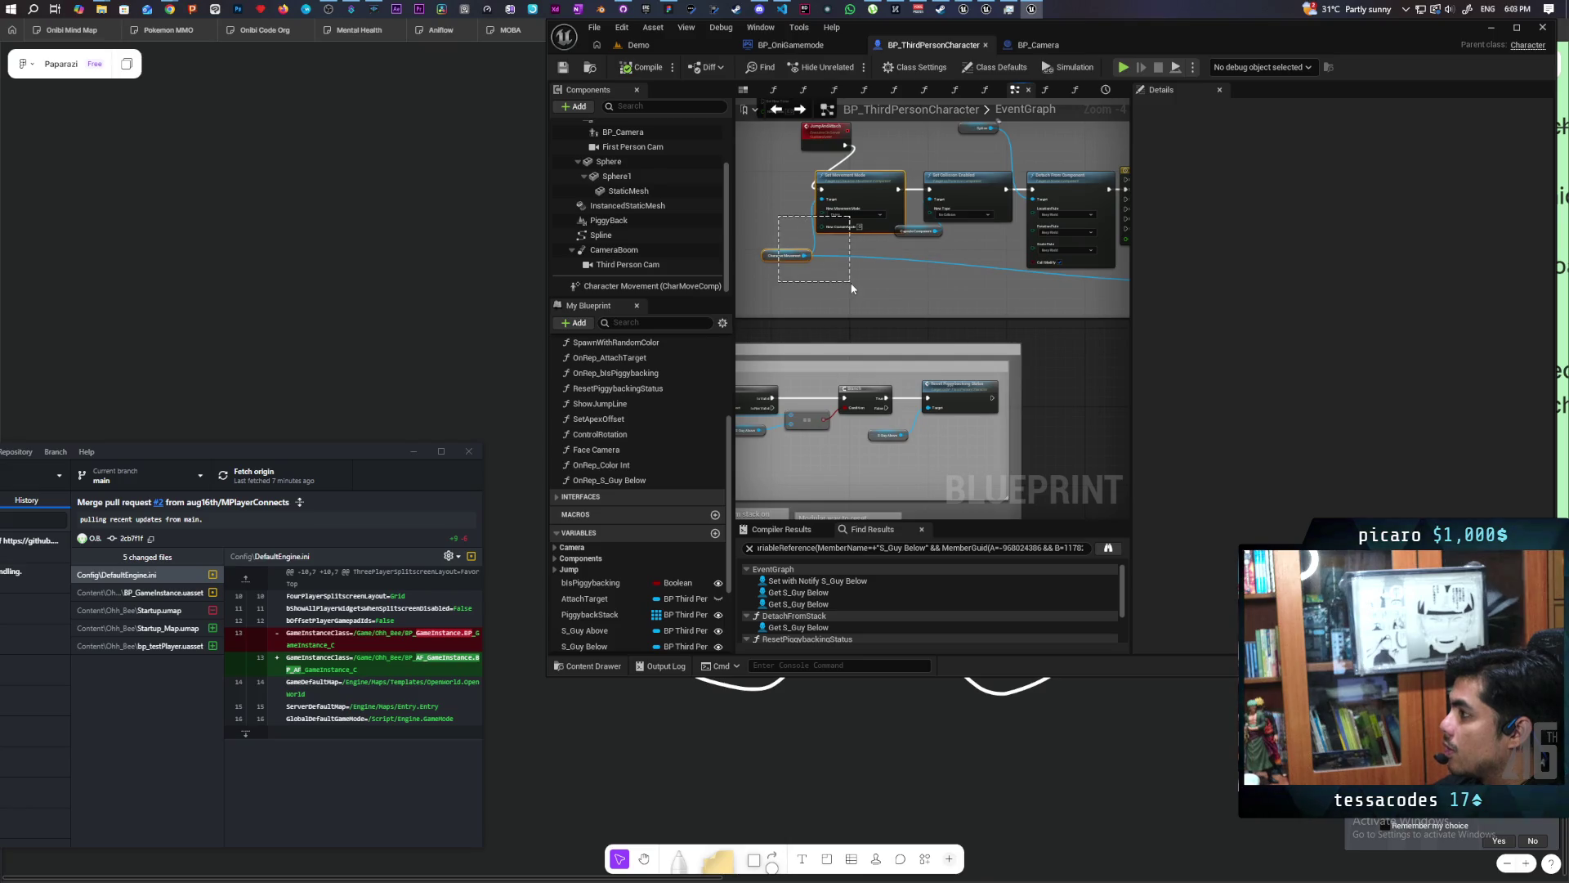
left_click_drag(852, 288, 867, 266)
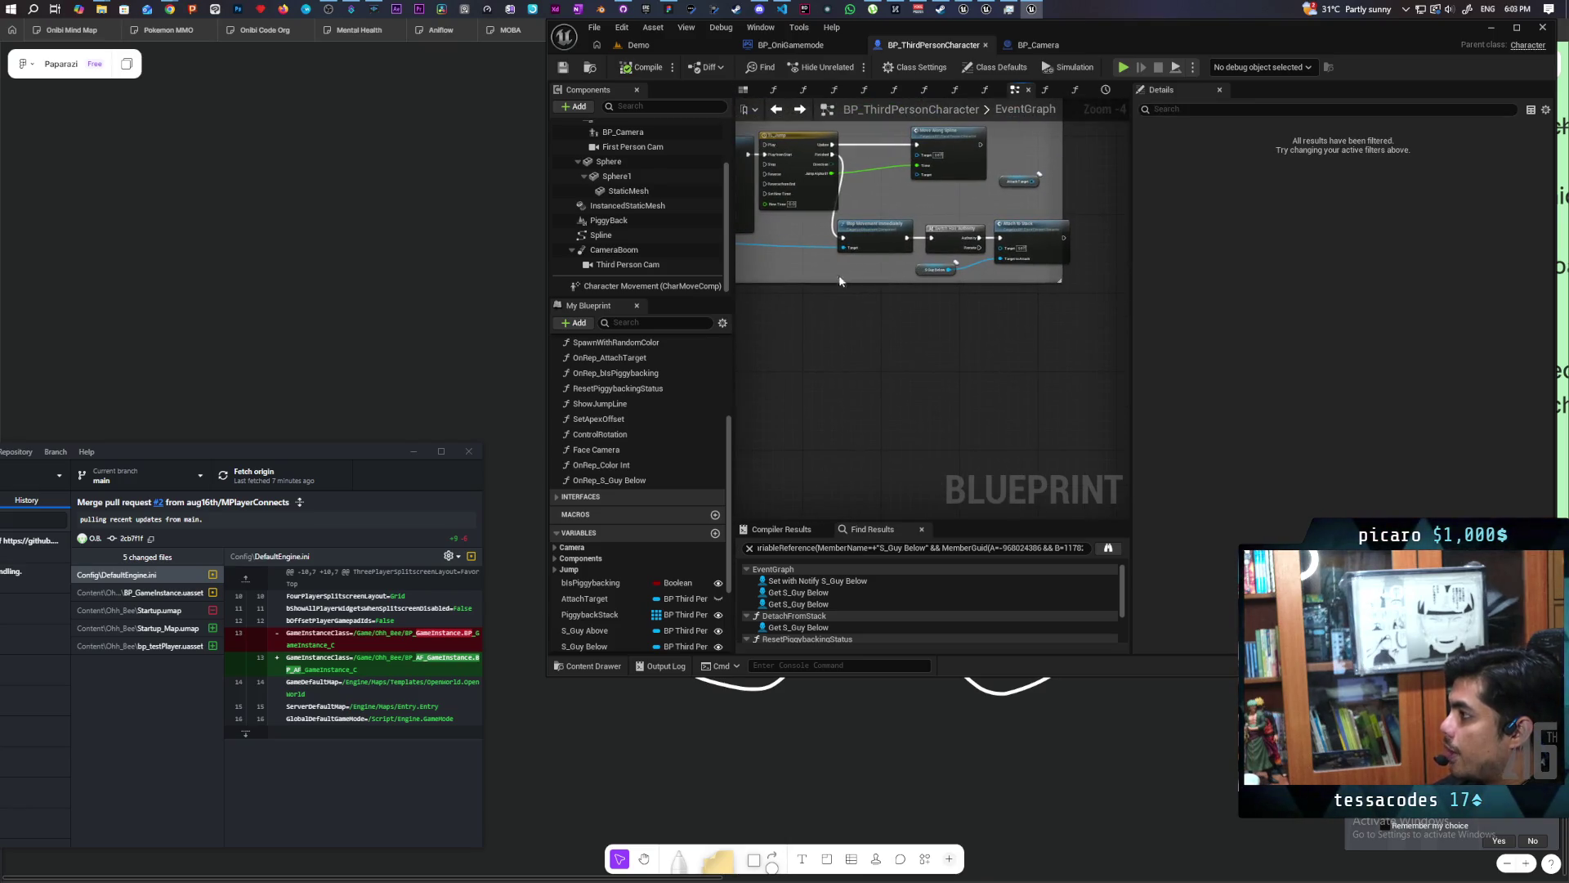
key("ctrl+v")
scroll(842, 273, "up", 4)
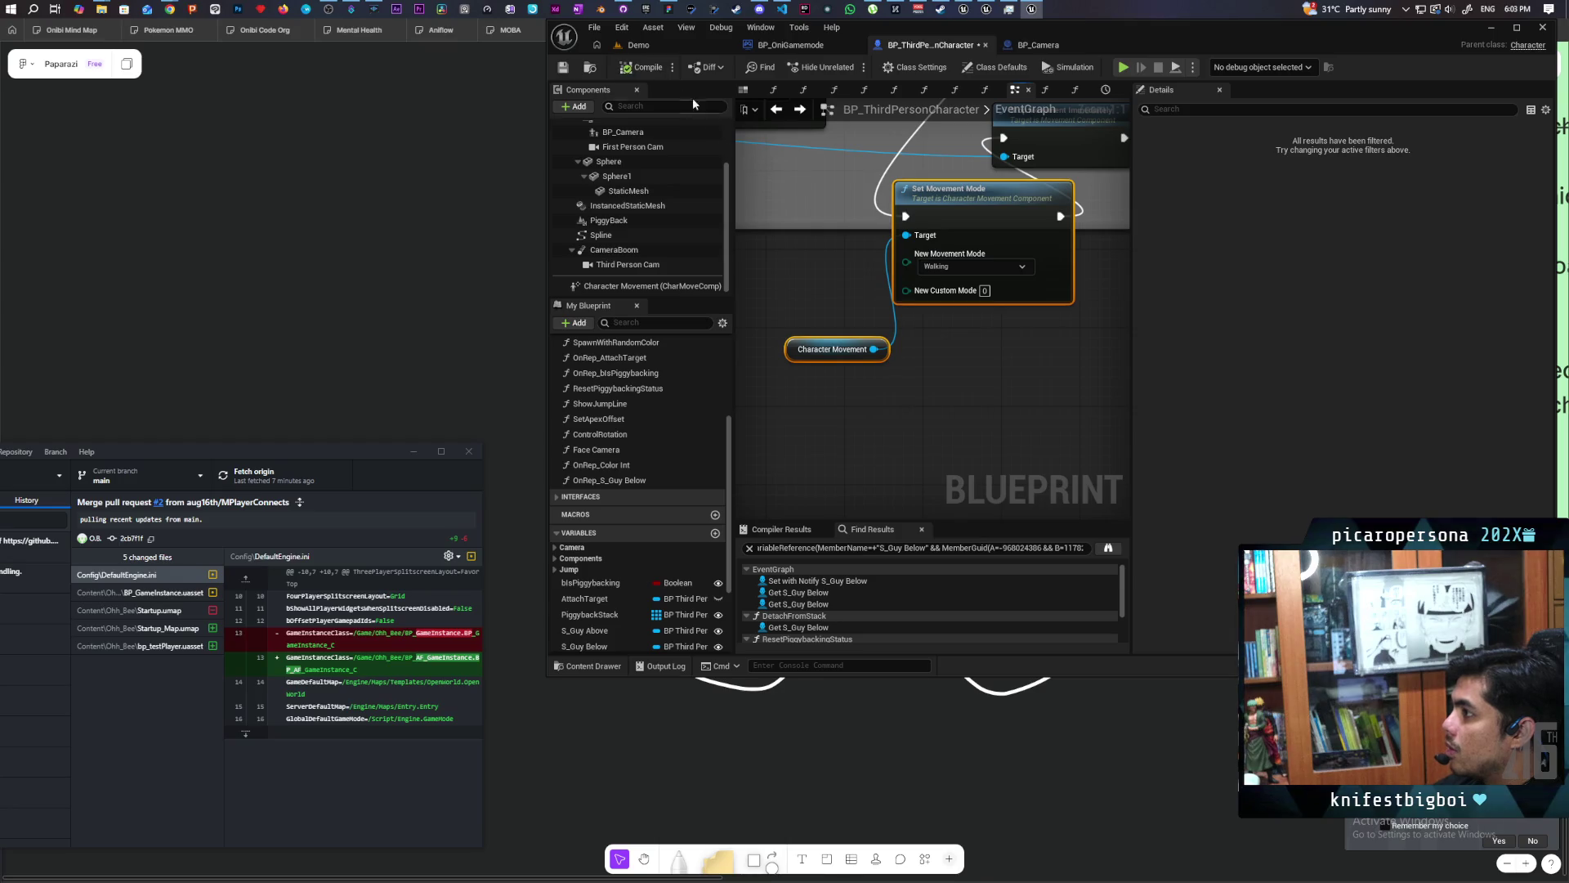
left_click(670, 45)
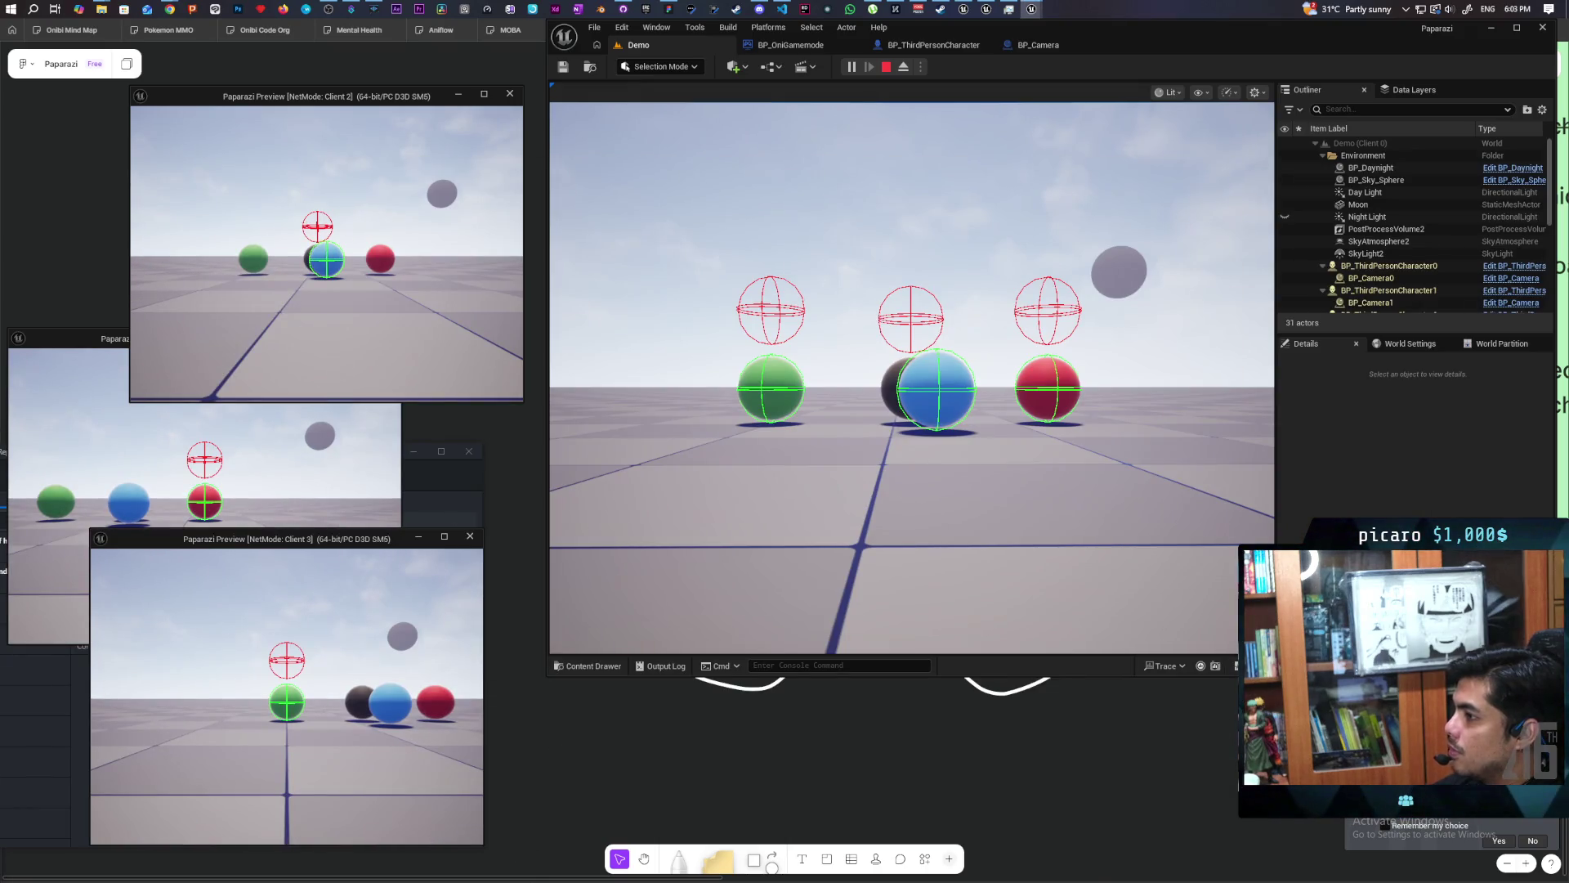
Jump the blue sphere onto the green, red, black and green spheres in turn.
key("a")
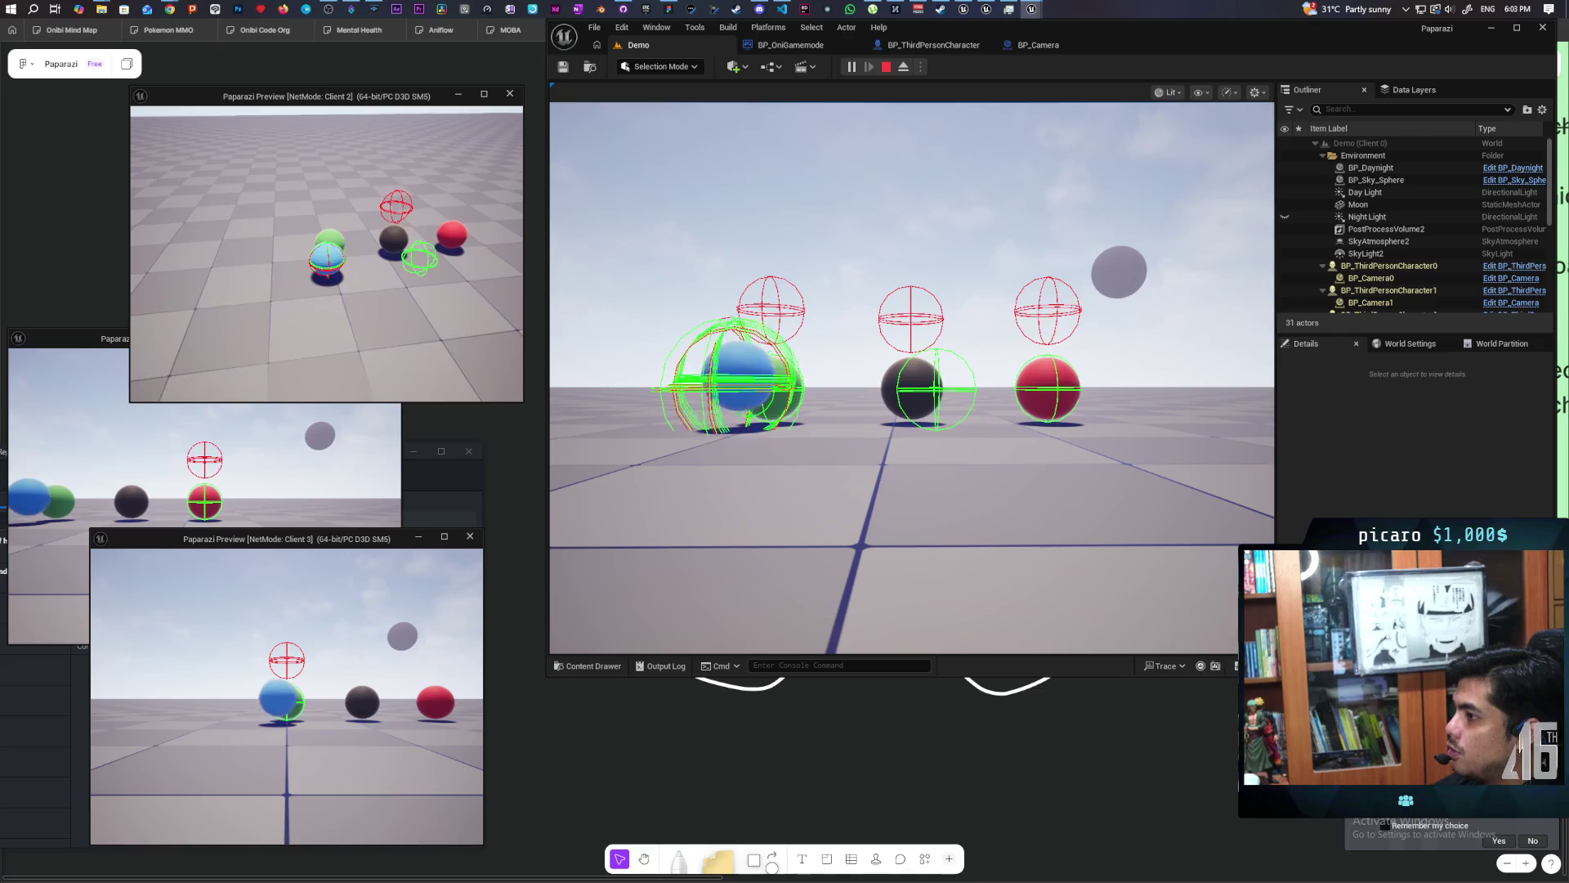
key("space")
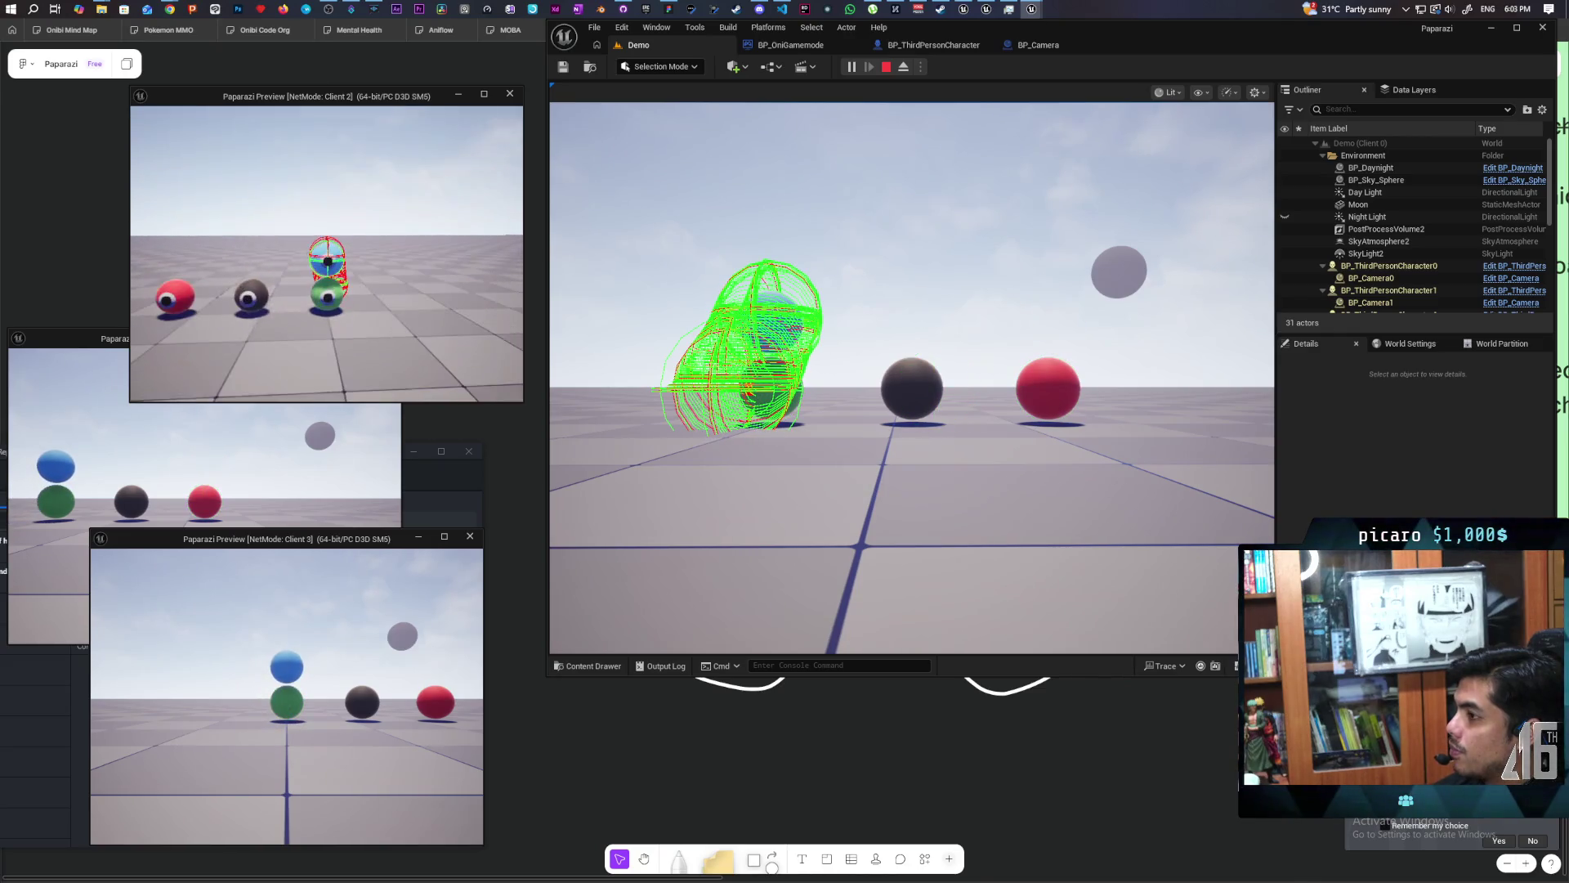
key("a")
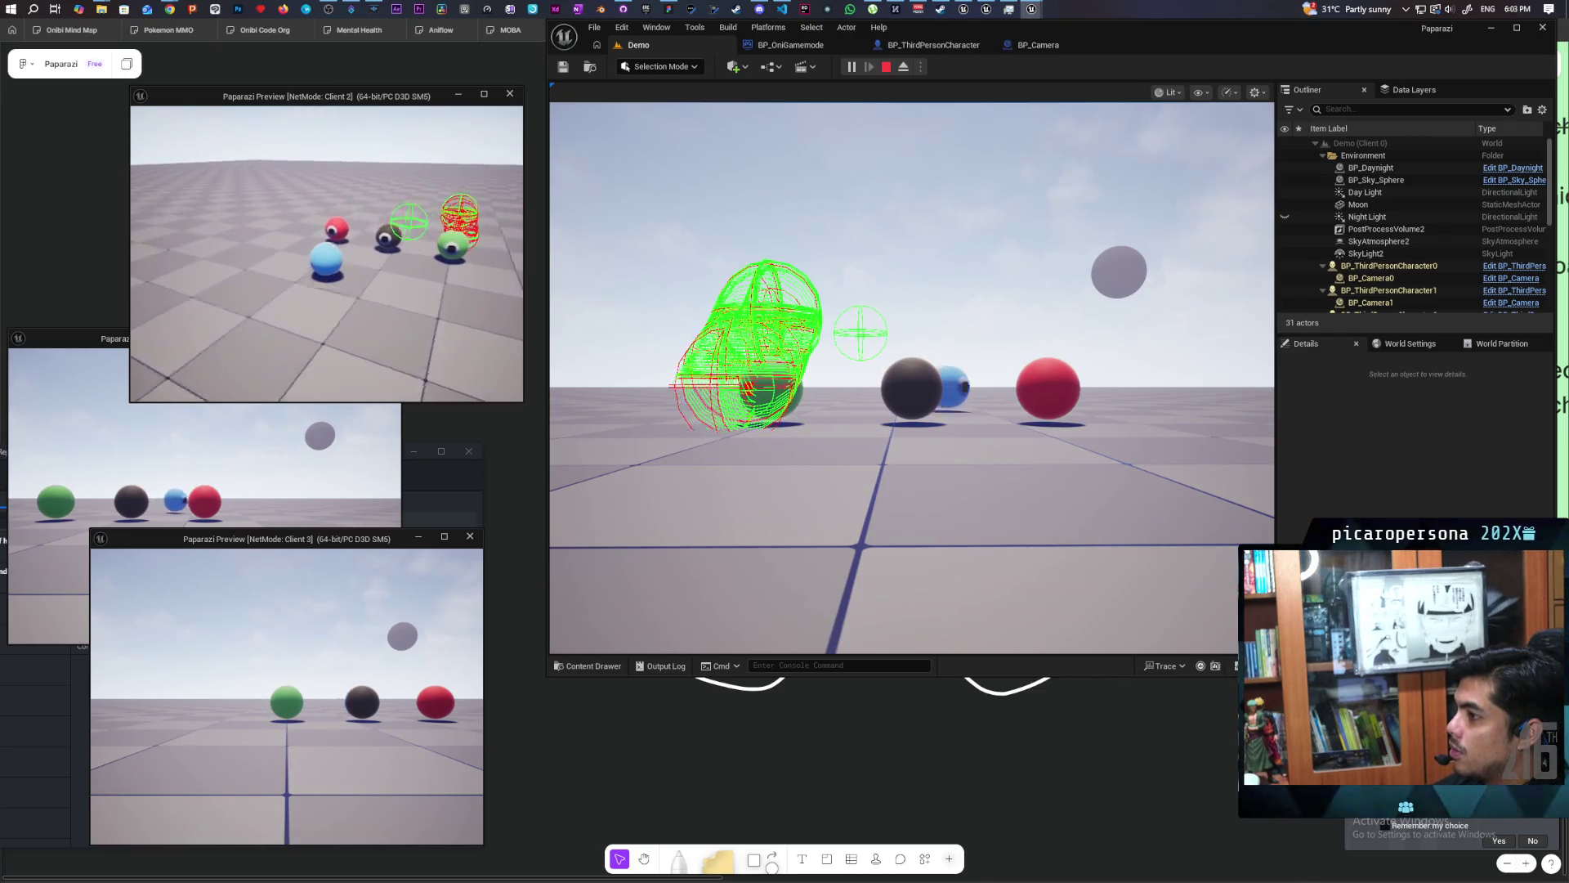
key("space")
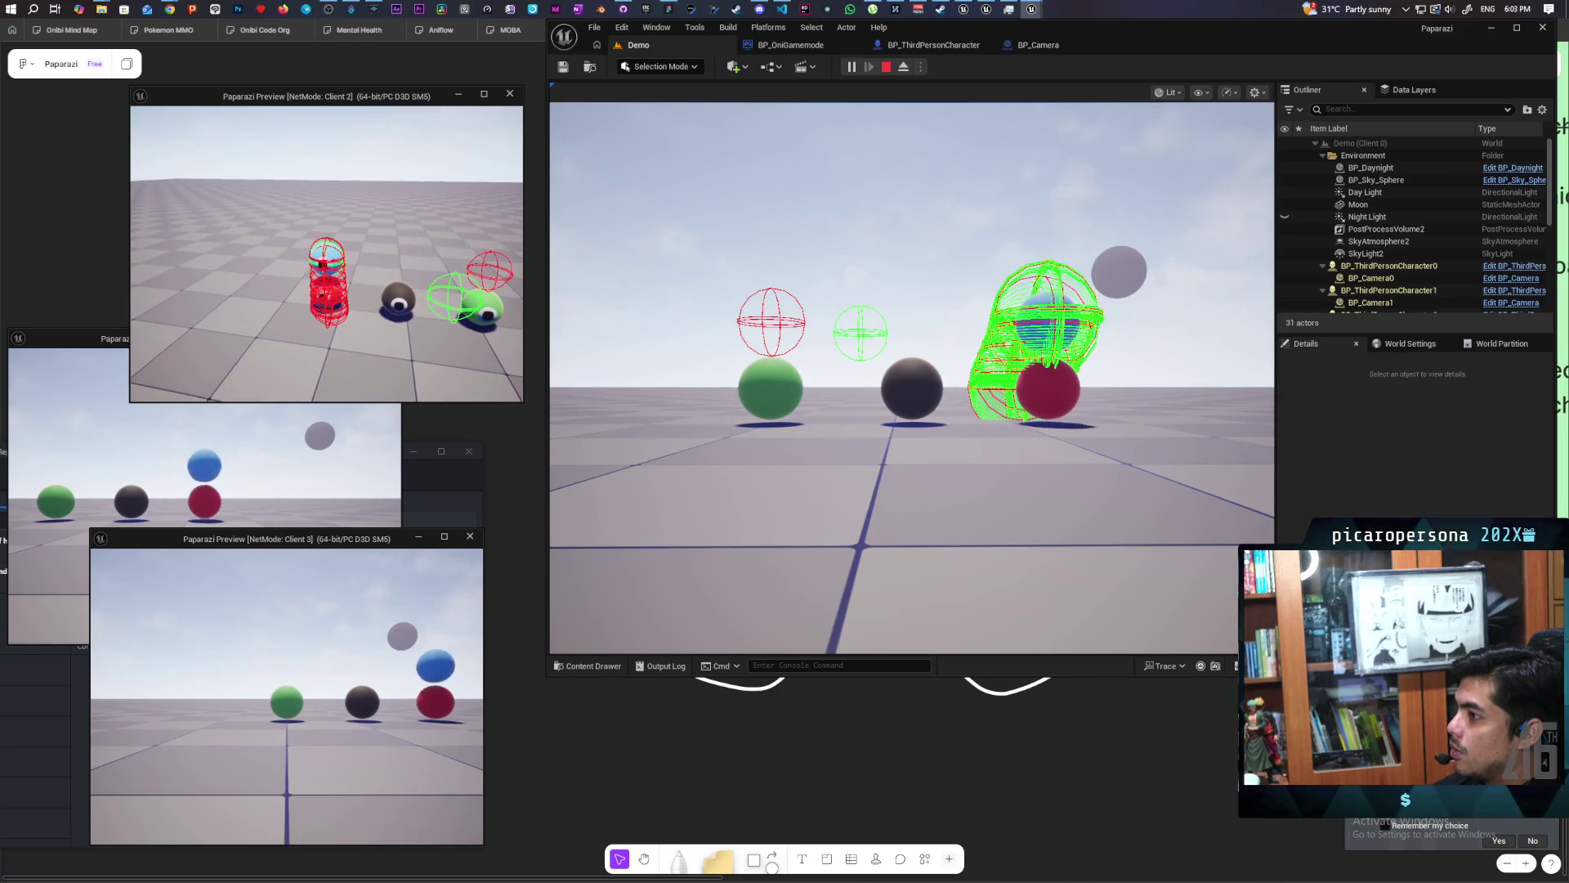
key("a")
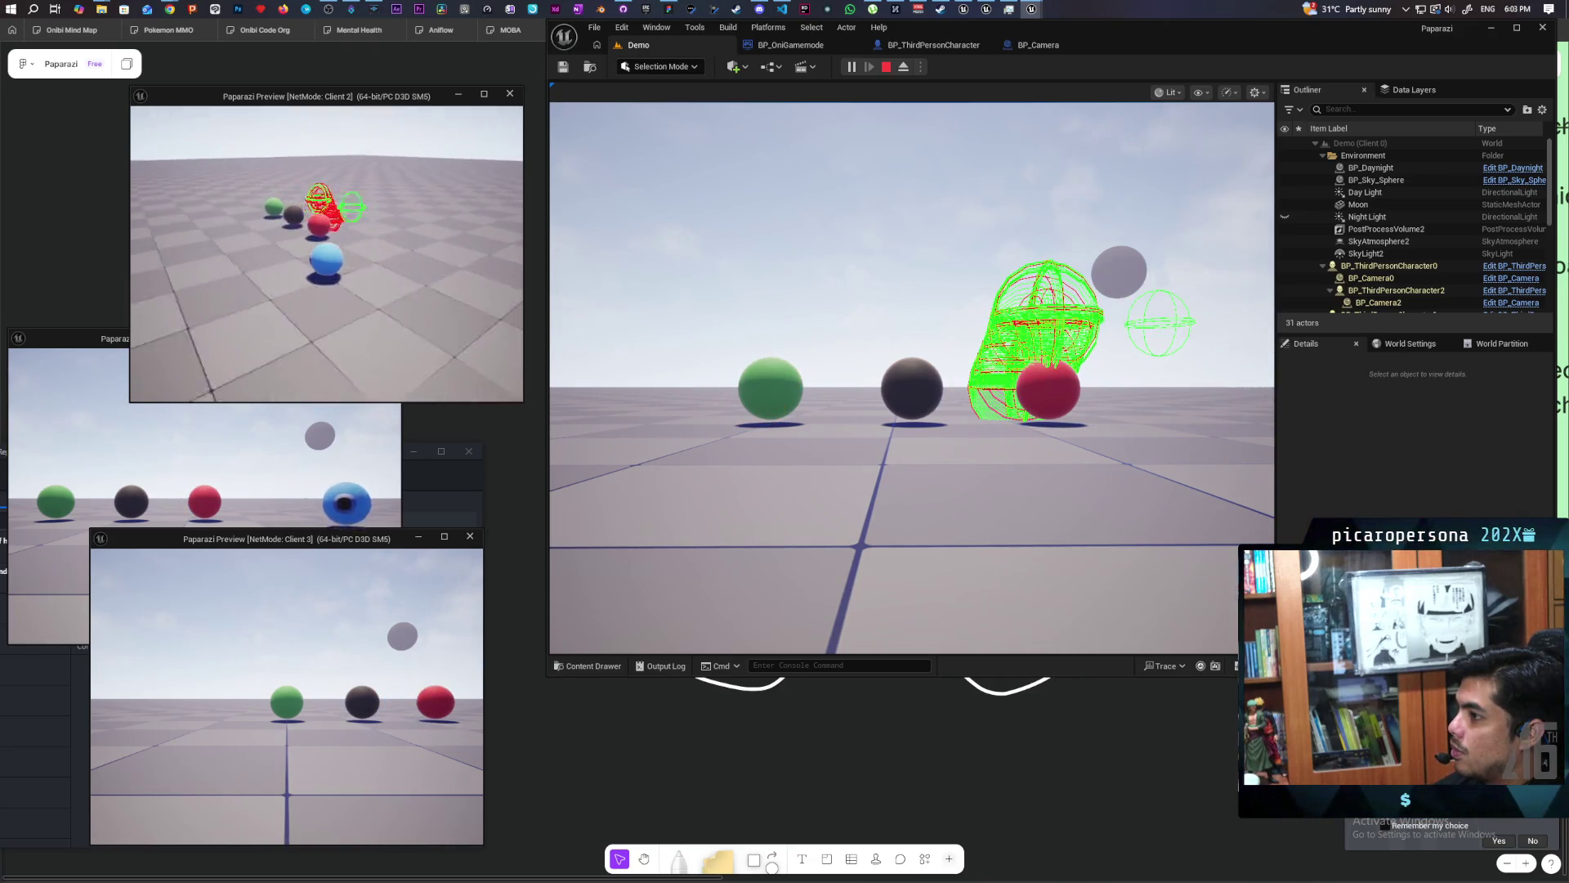
key("d")
key("space")
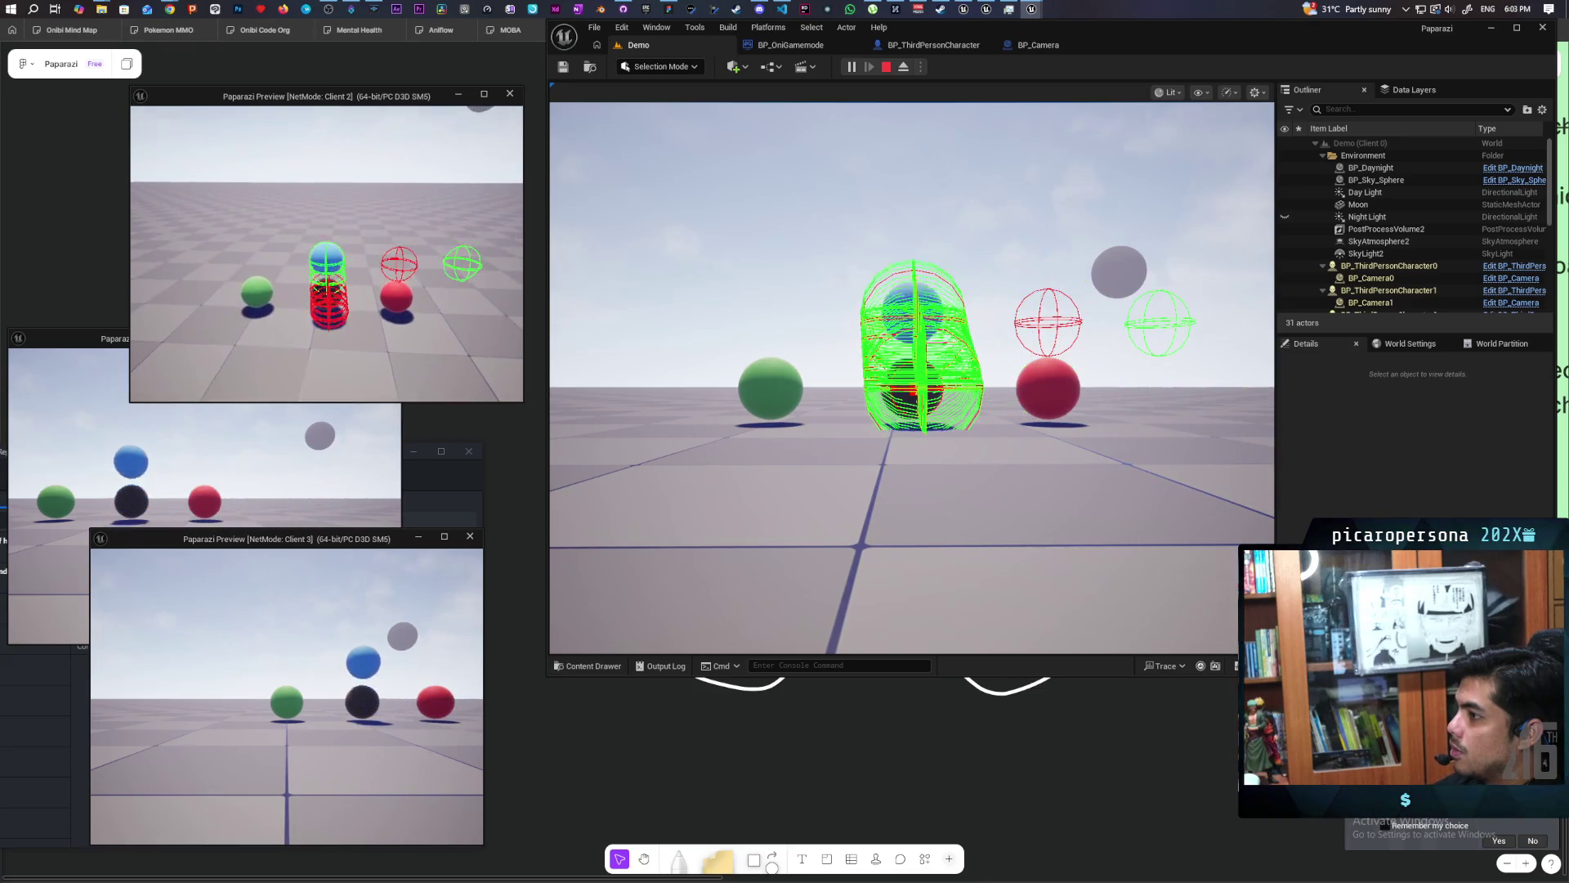
key("d")
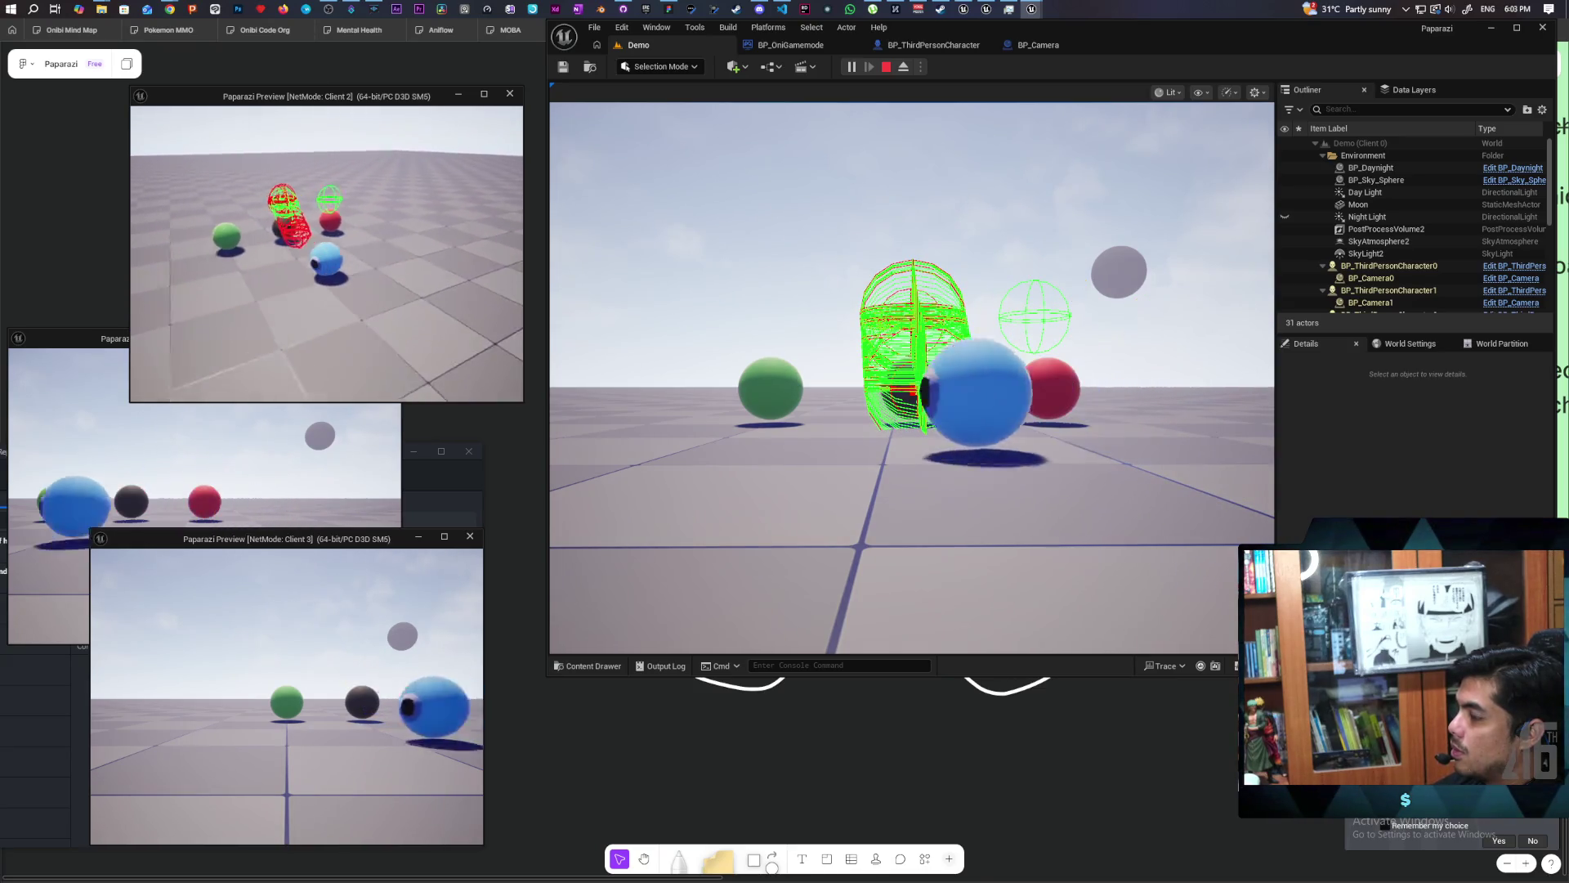
key("d")
key("space")
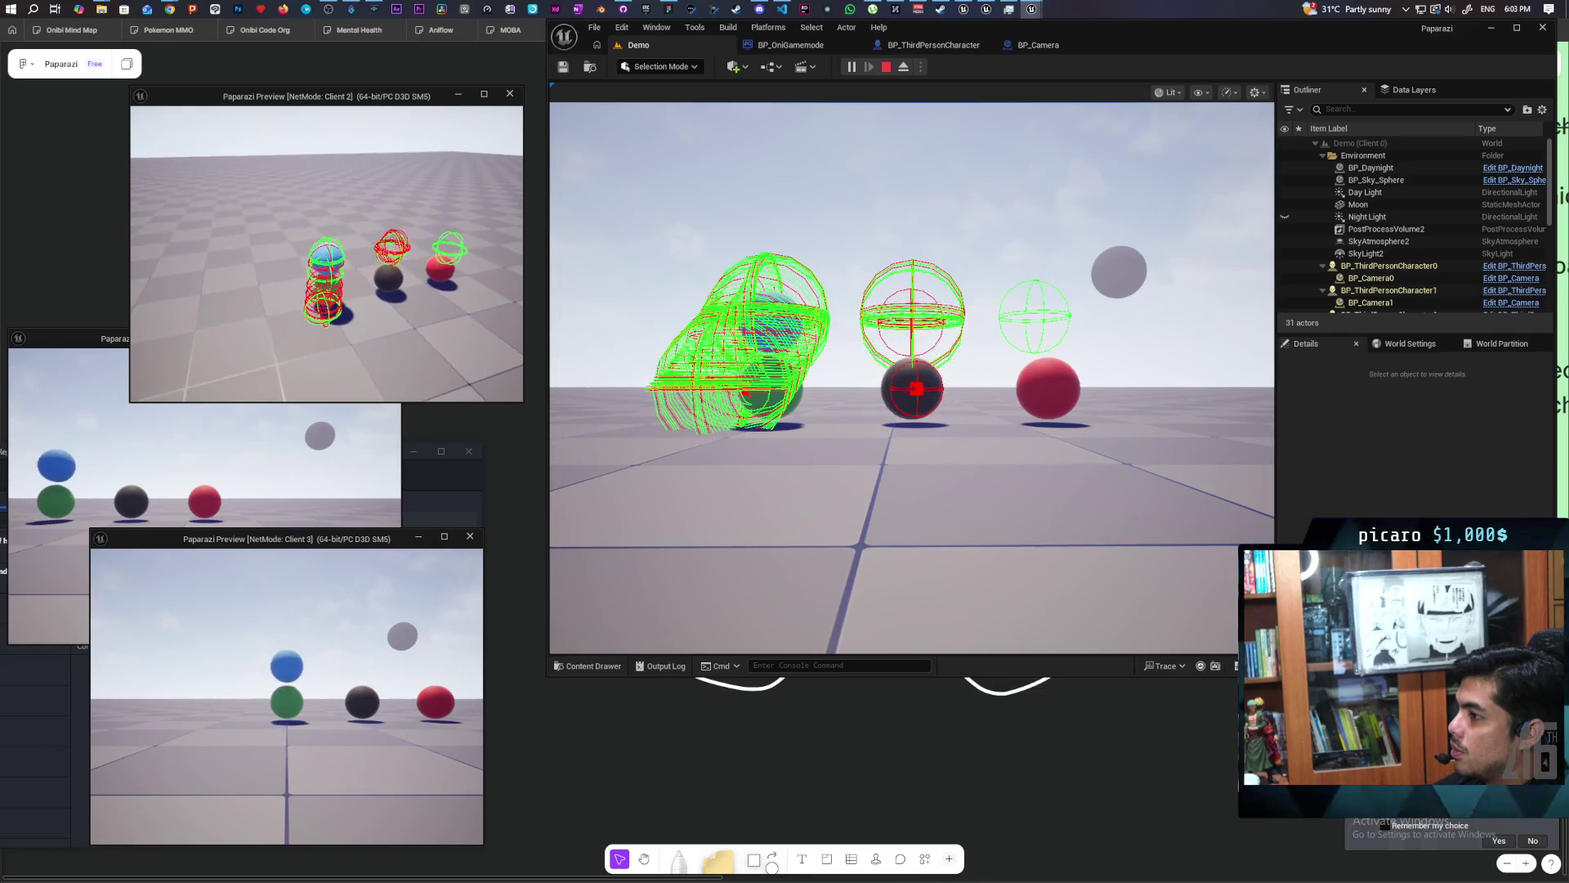
Jump the blue sphere onto the green and red spheres again, then end the test.
key("d")
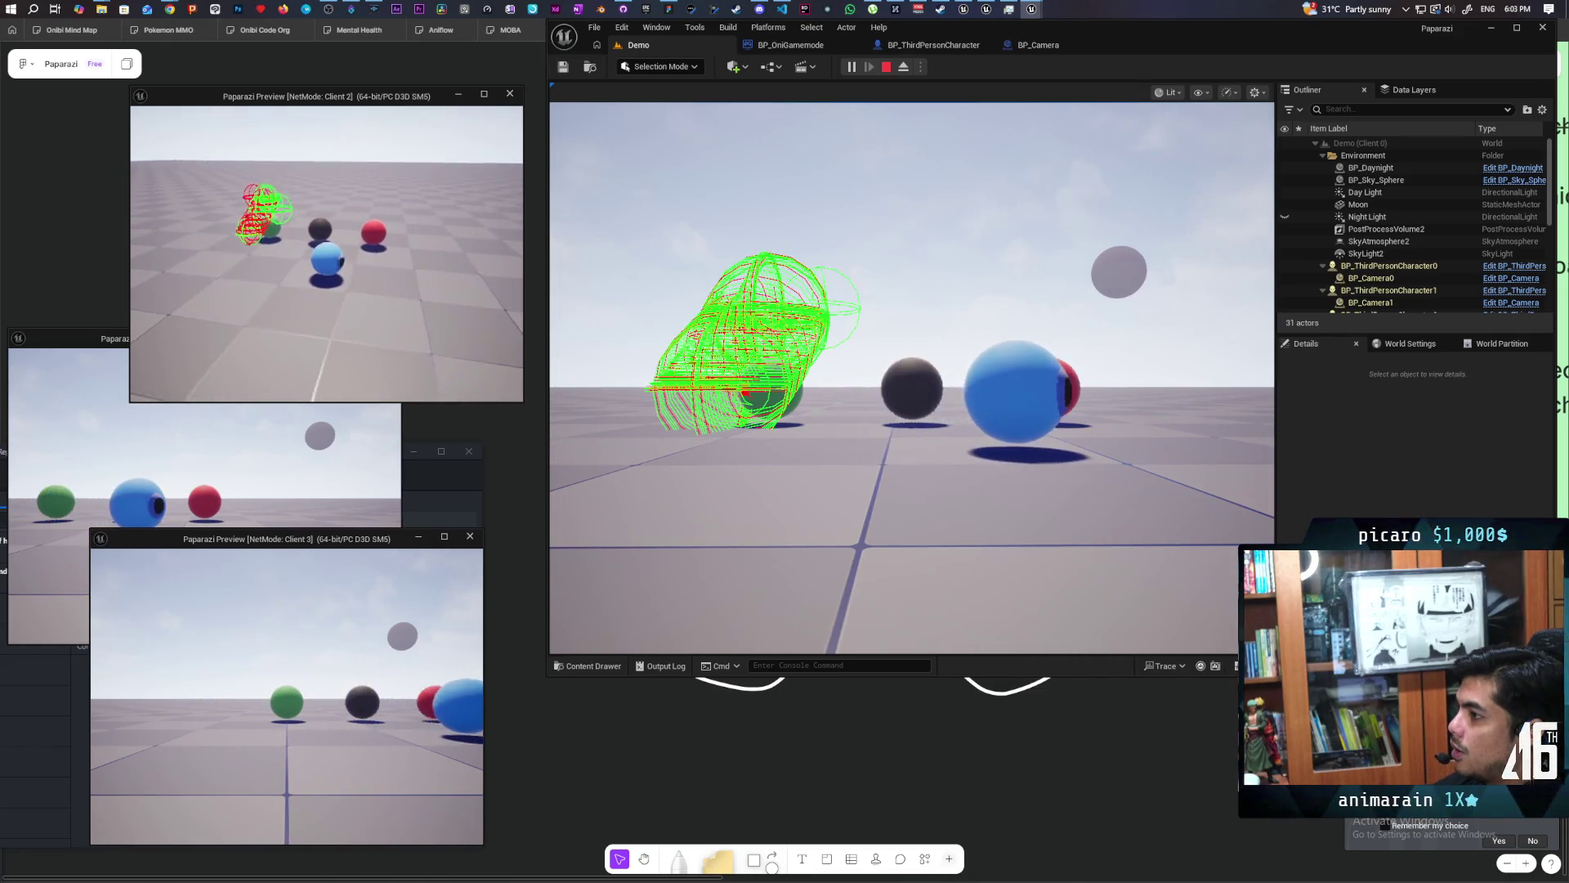
key("space")
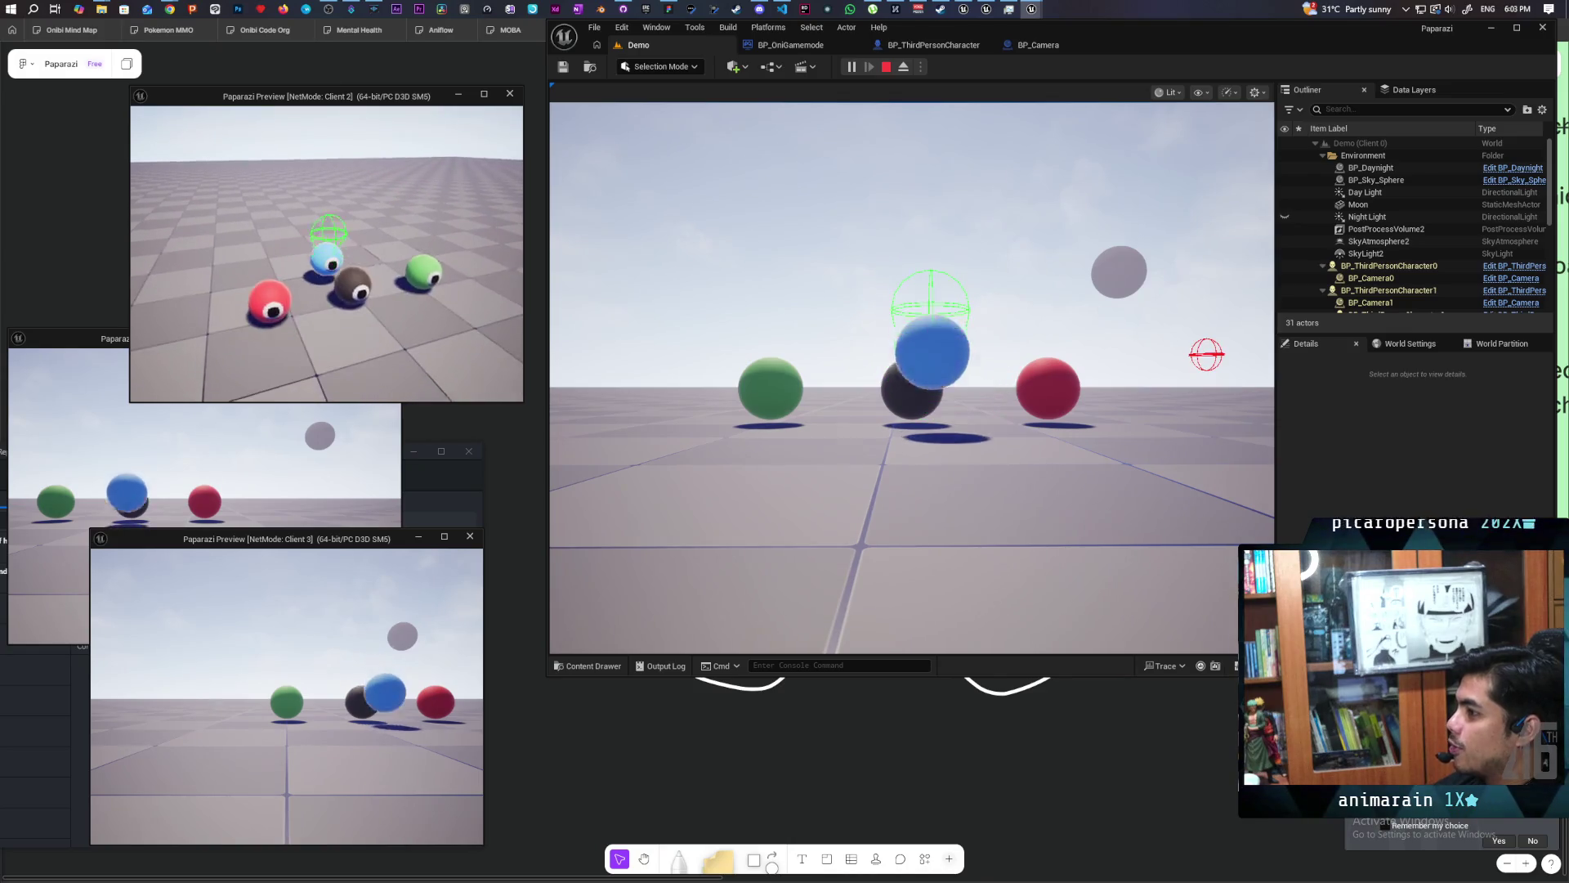
key("a")
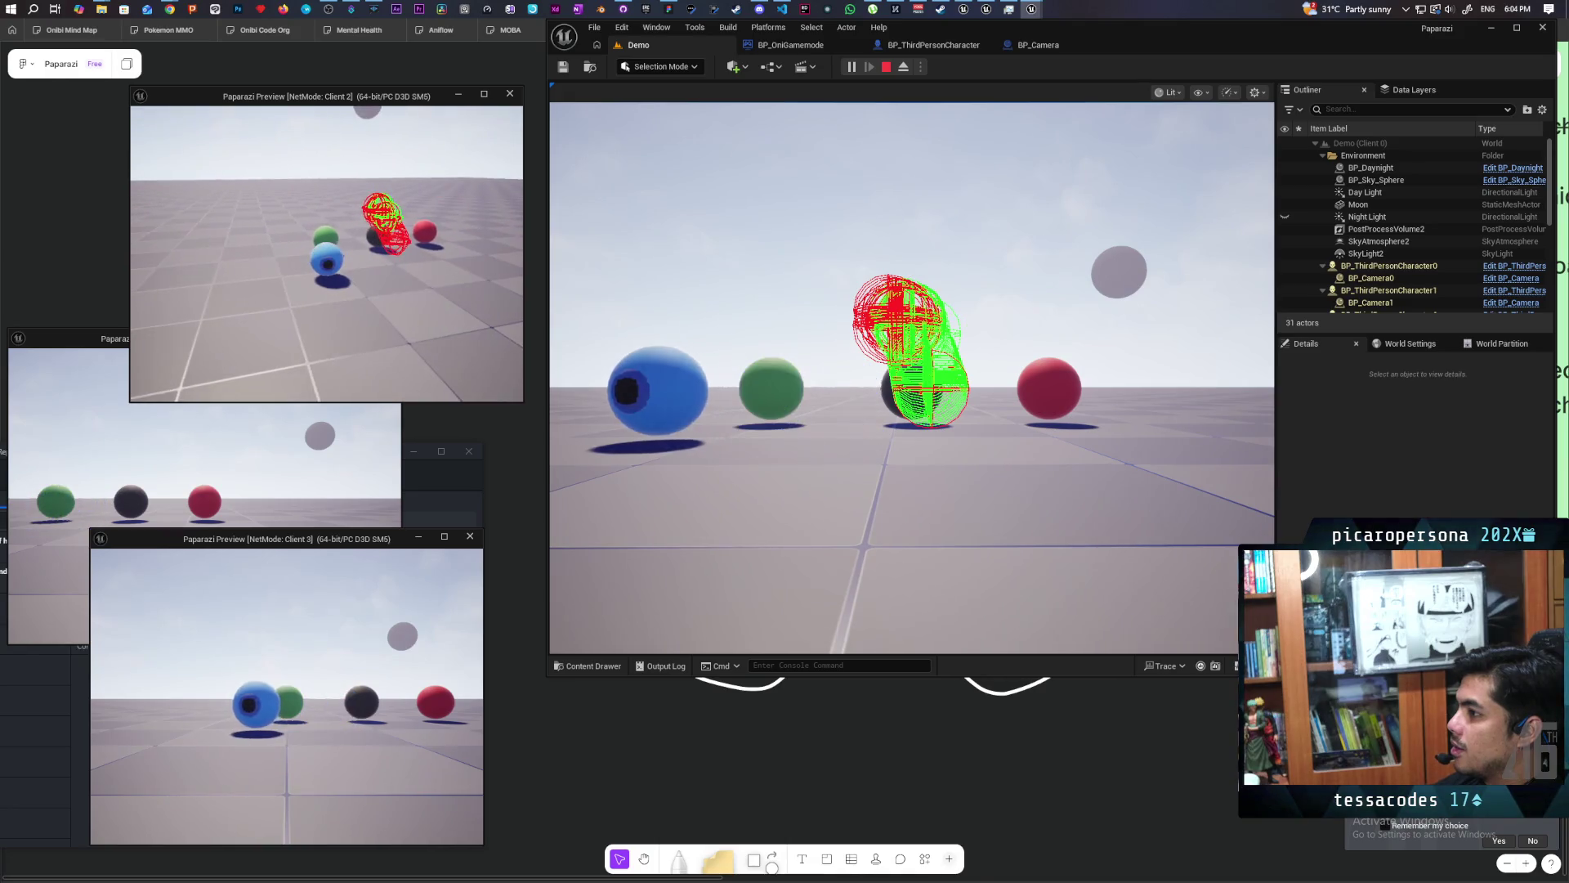
key("d")
key("space")
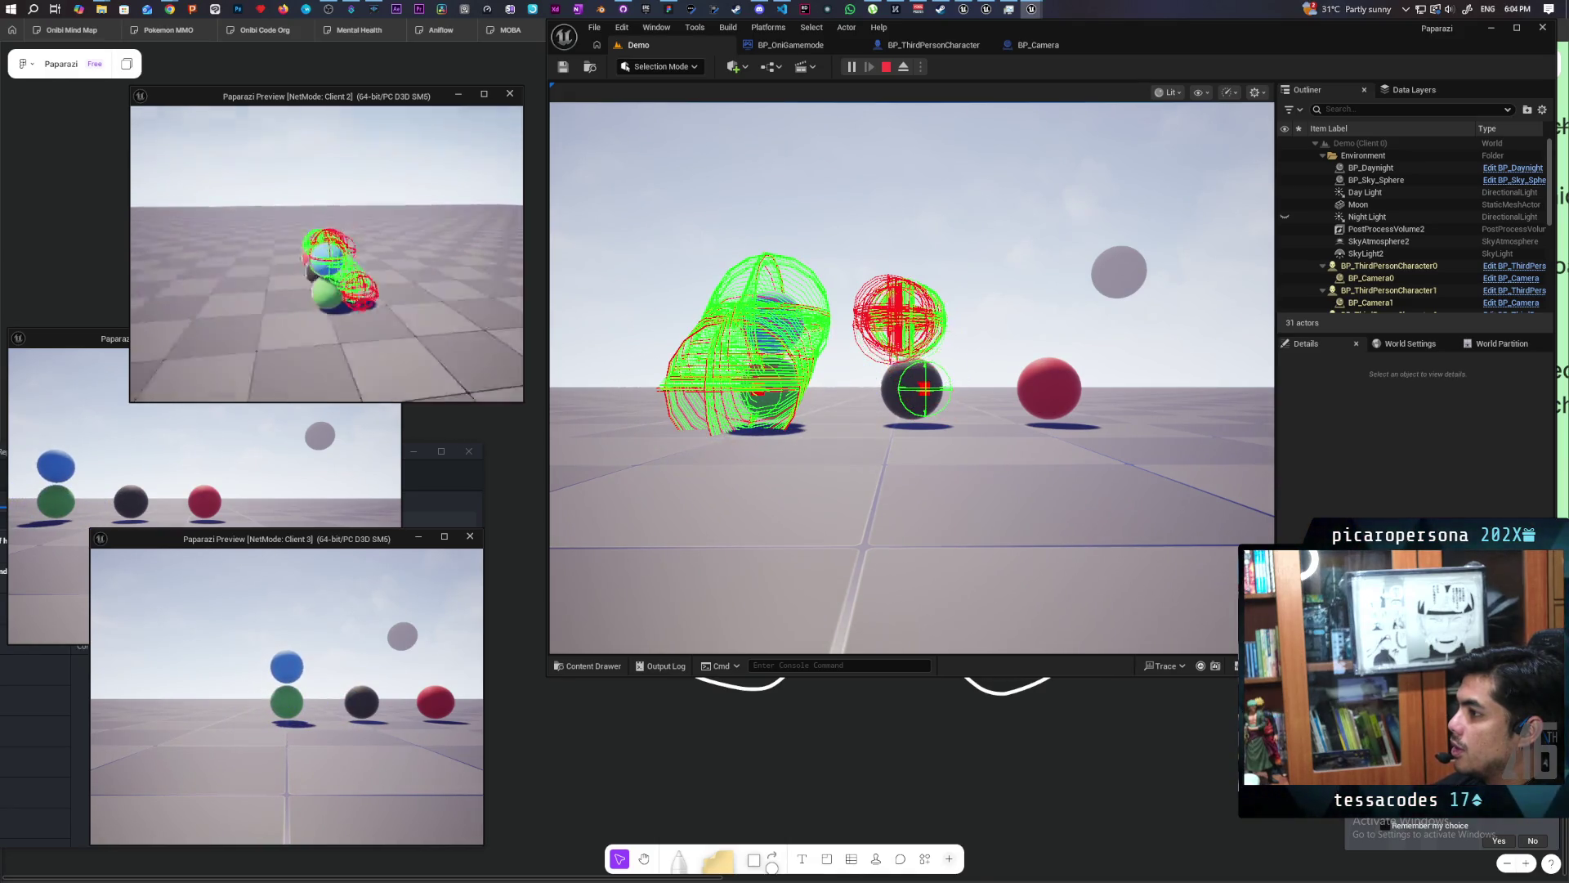
key("a")
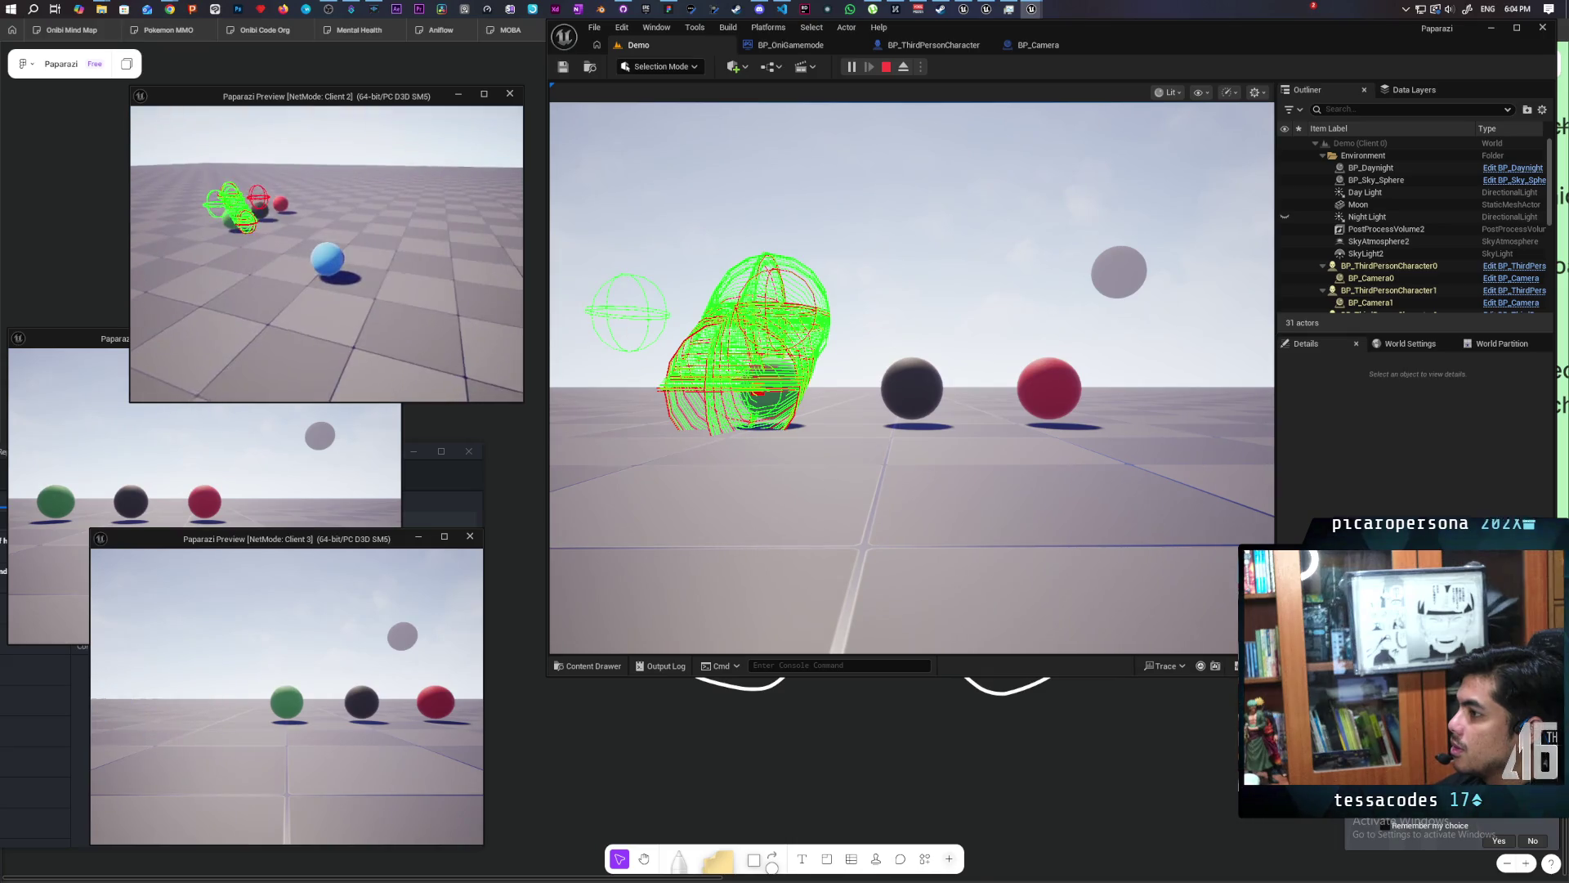
key("d")
key("space")
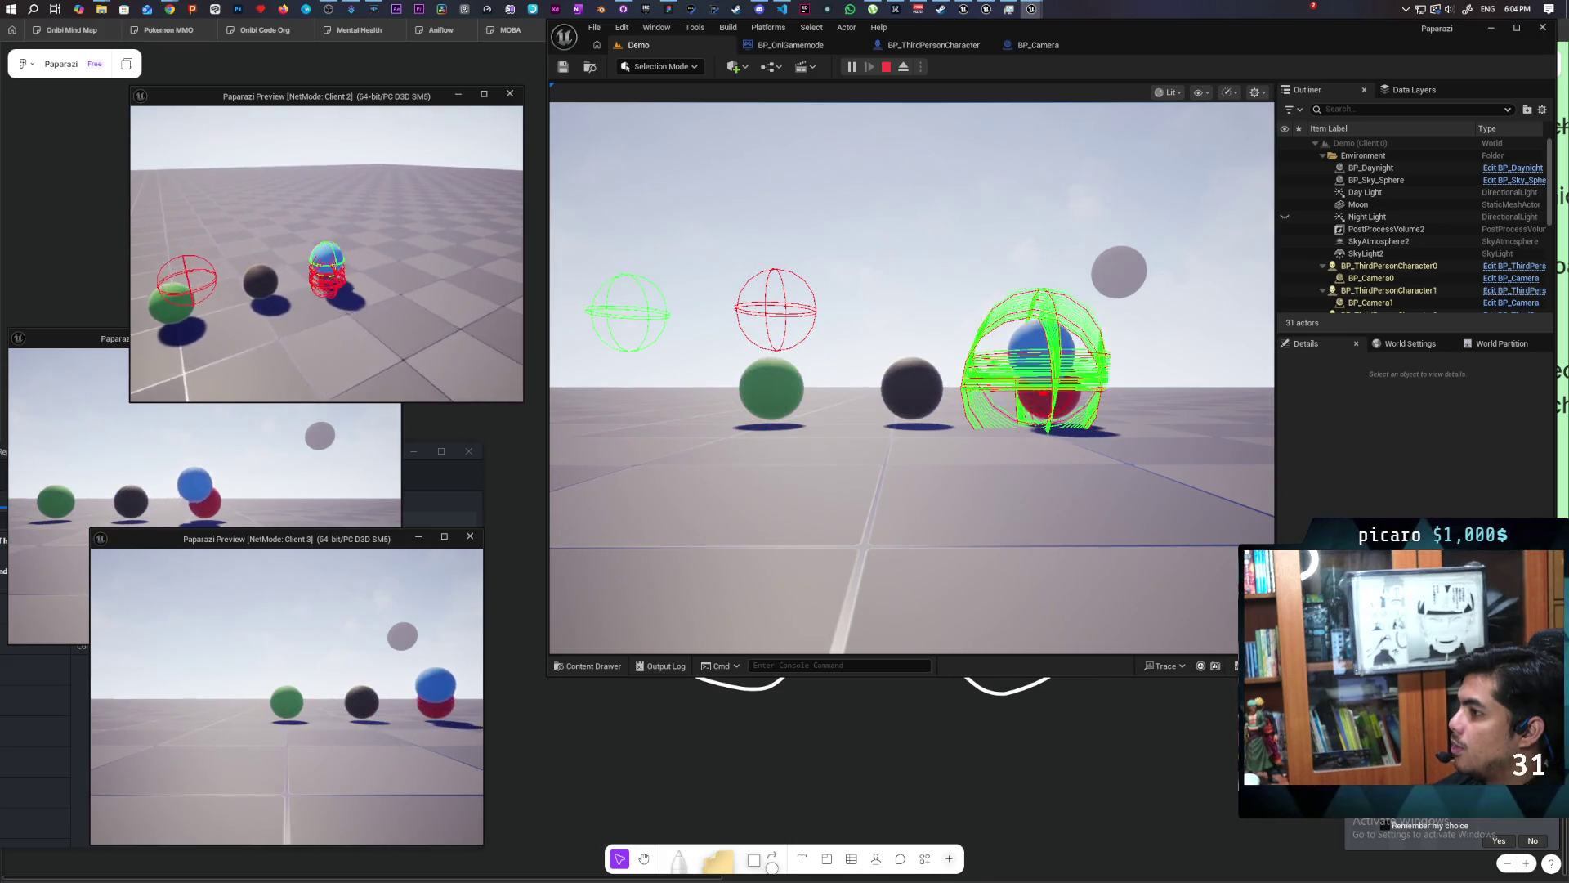
key("space")
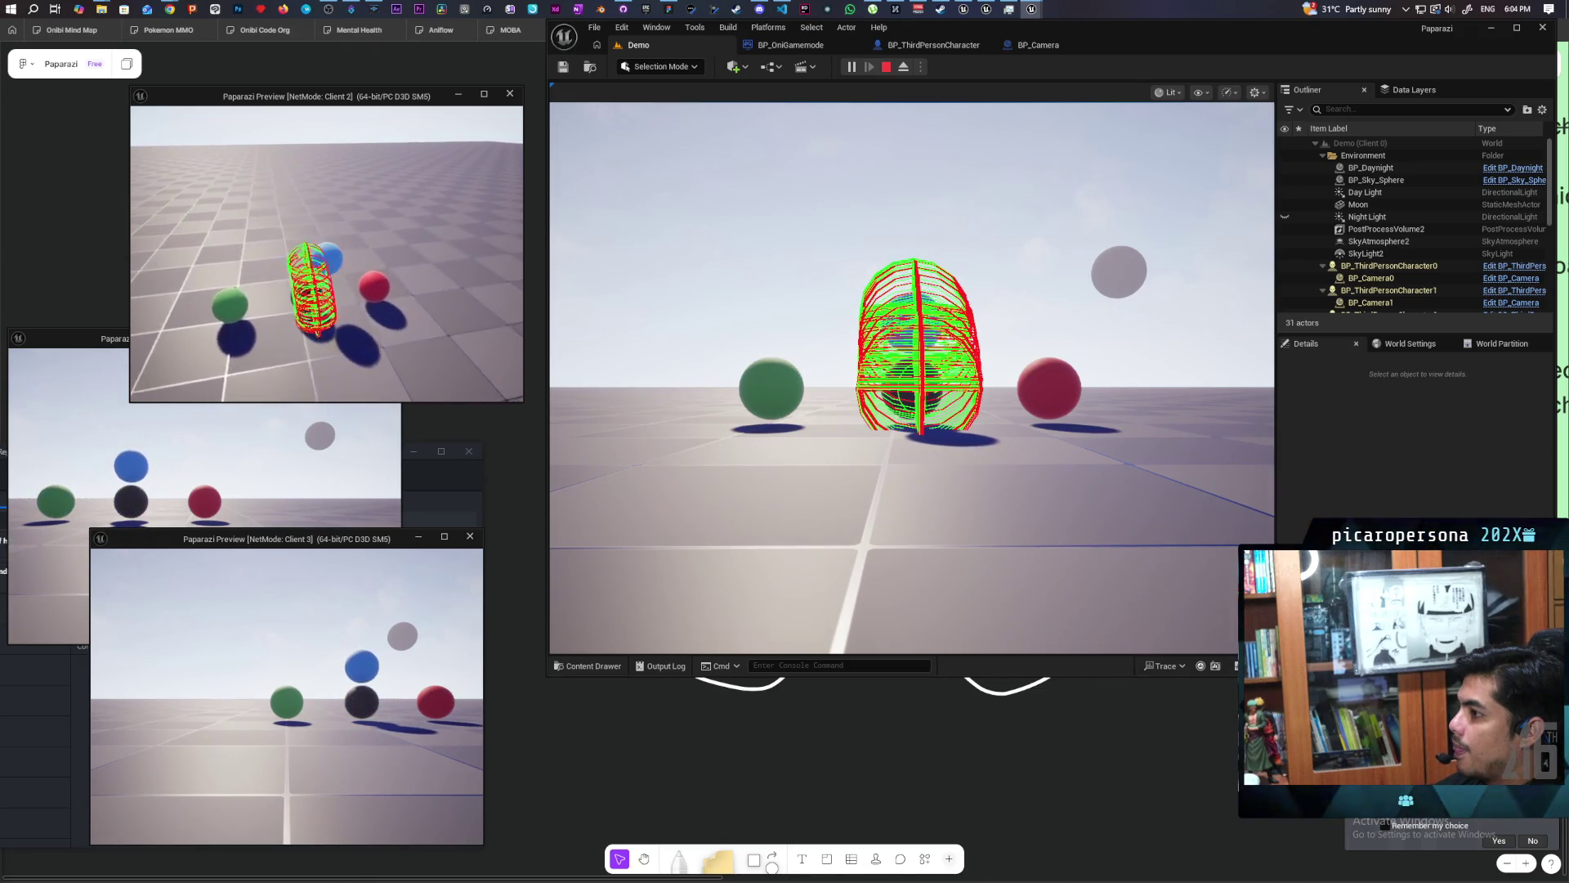
key("Escape")
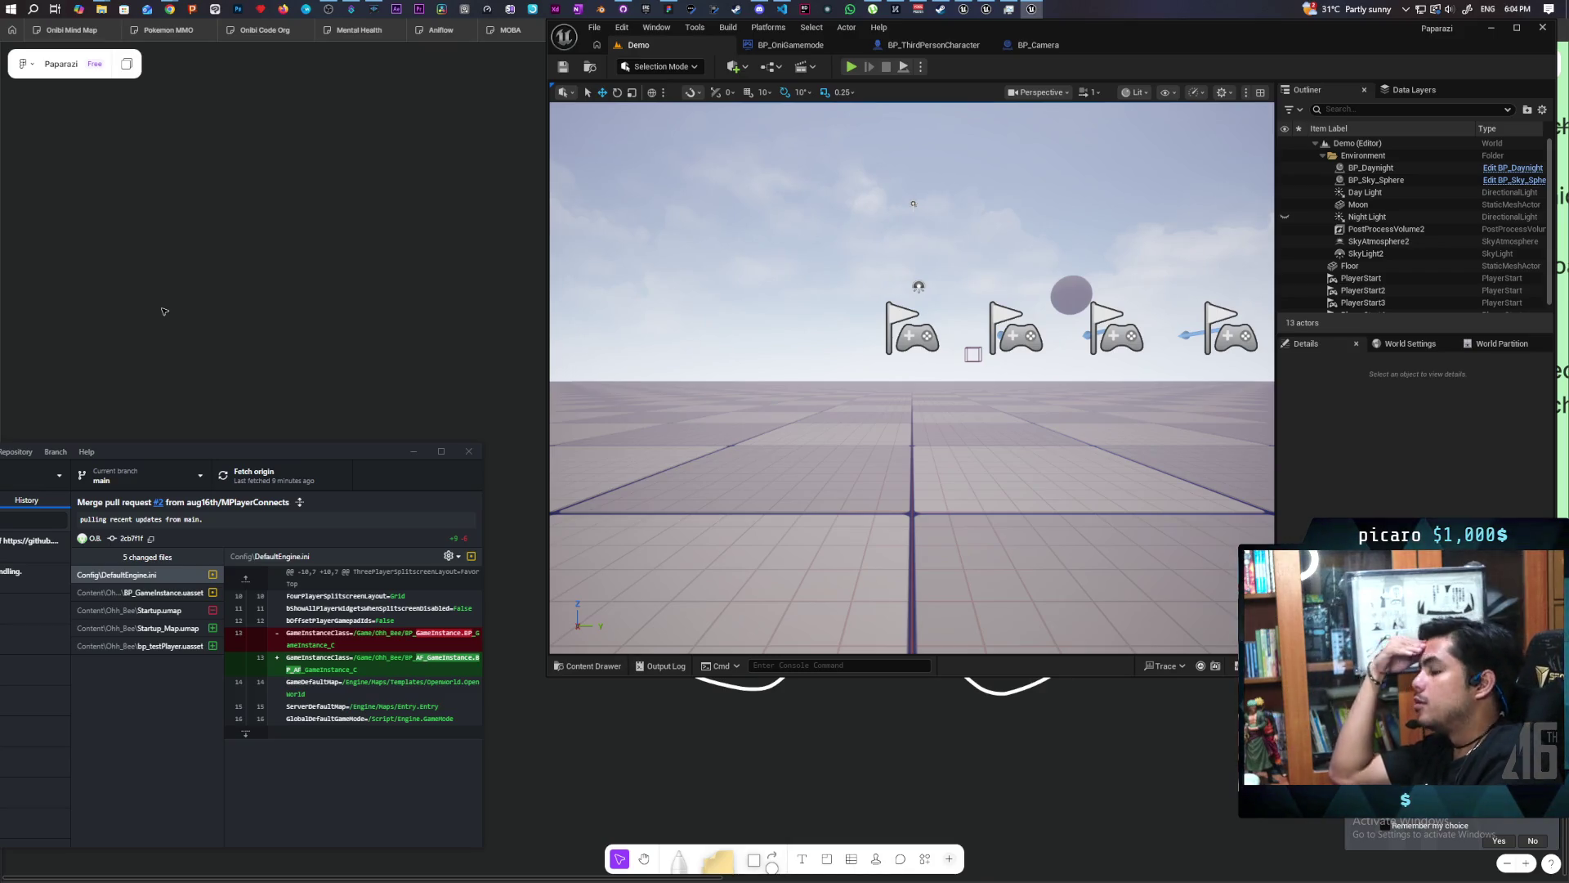
In BP_ThirdPersonCharacter, locate the Stop Movement Immediately and Detach From Component nodes.
left_click(788, 47)
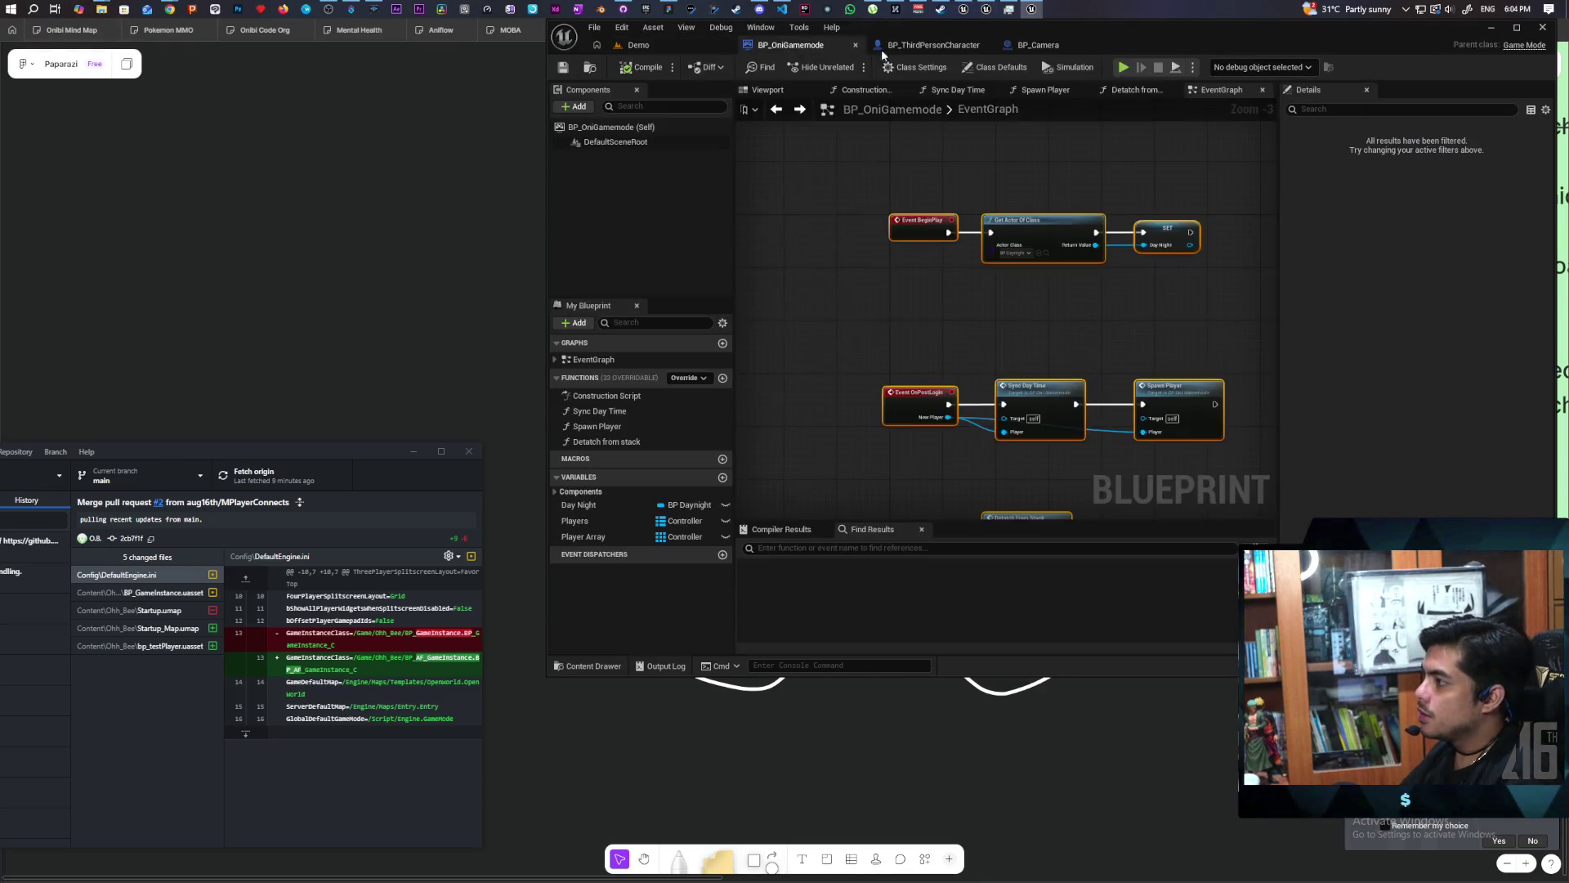
left_click(919, 45)
left_click_drag(873, 229, 970, 294)
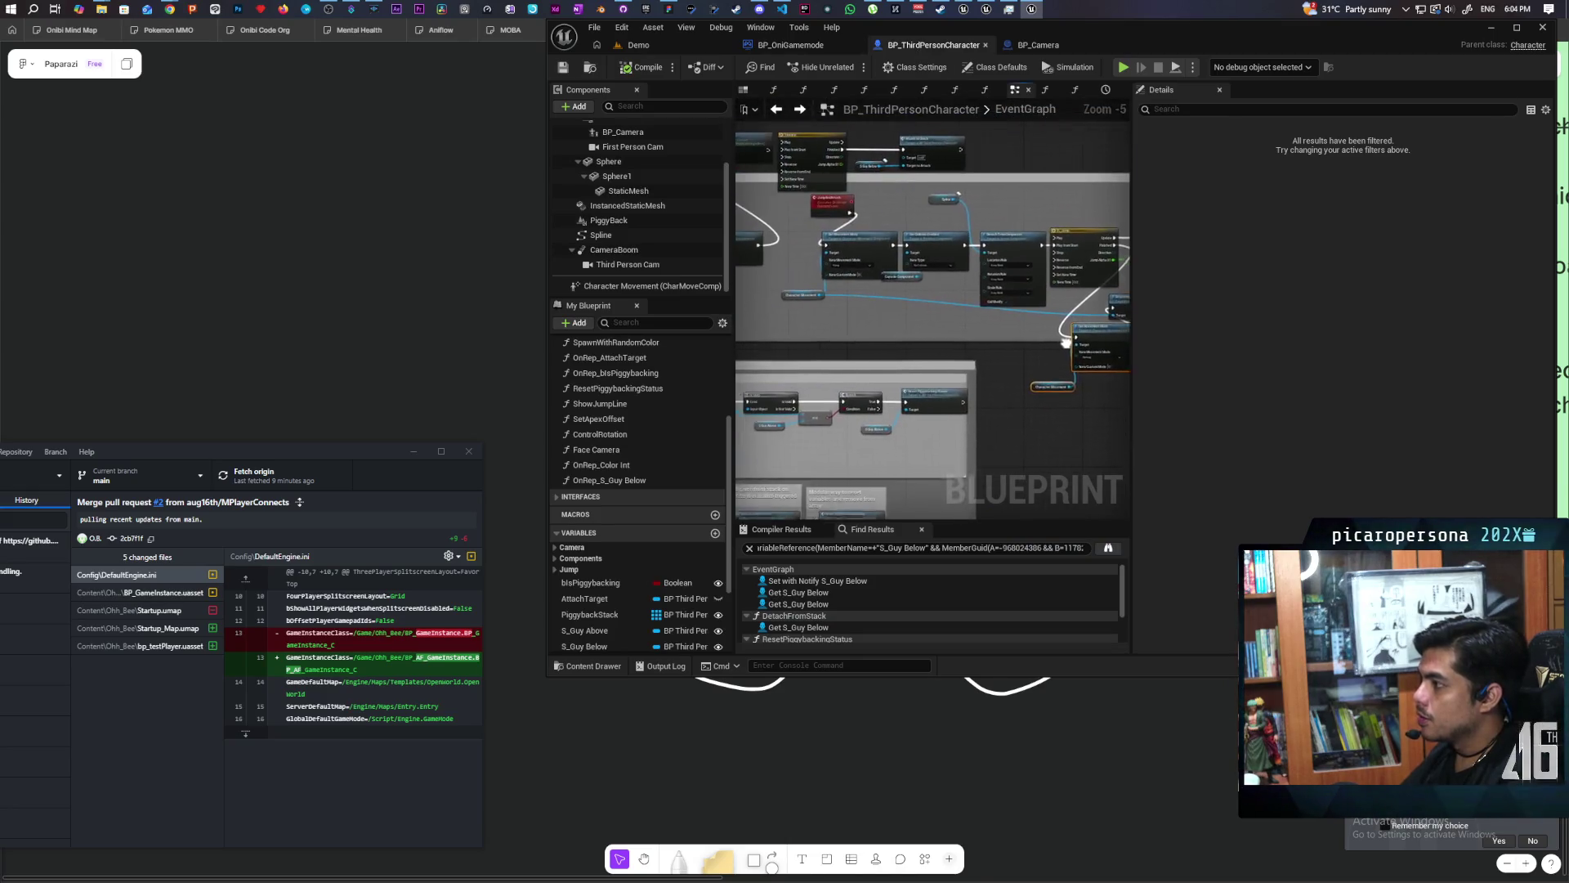
scroll(970, 294, "up", 3)
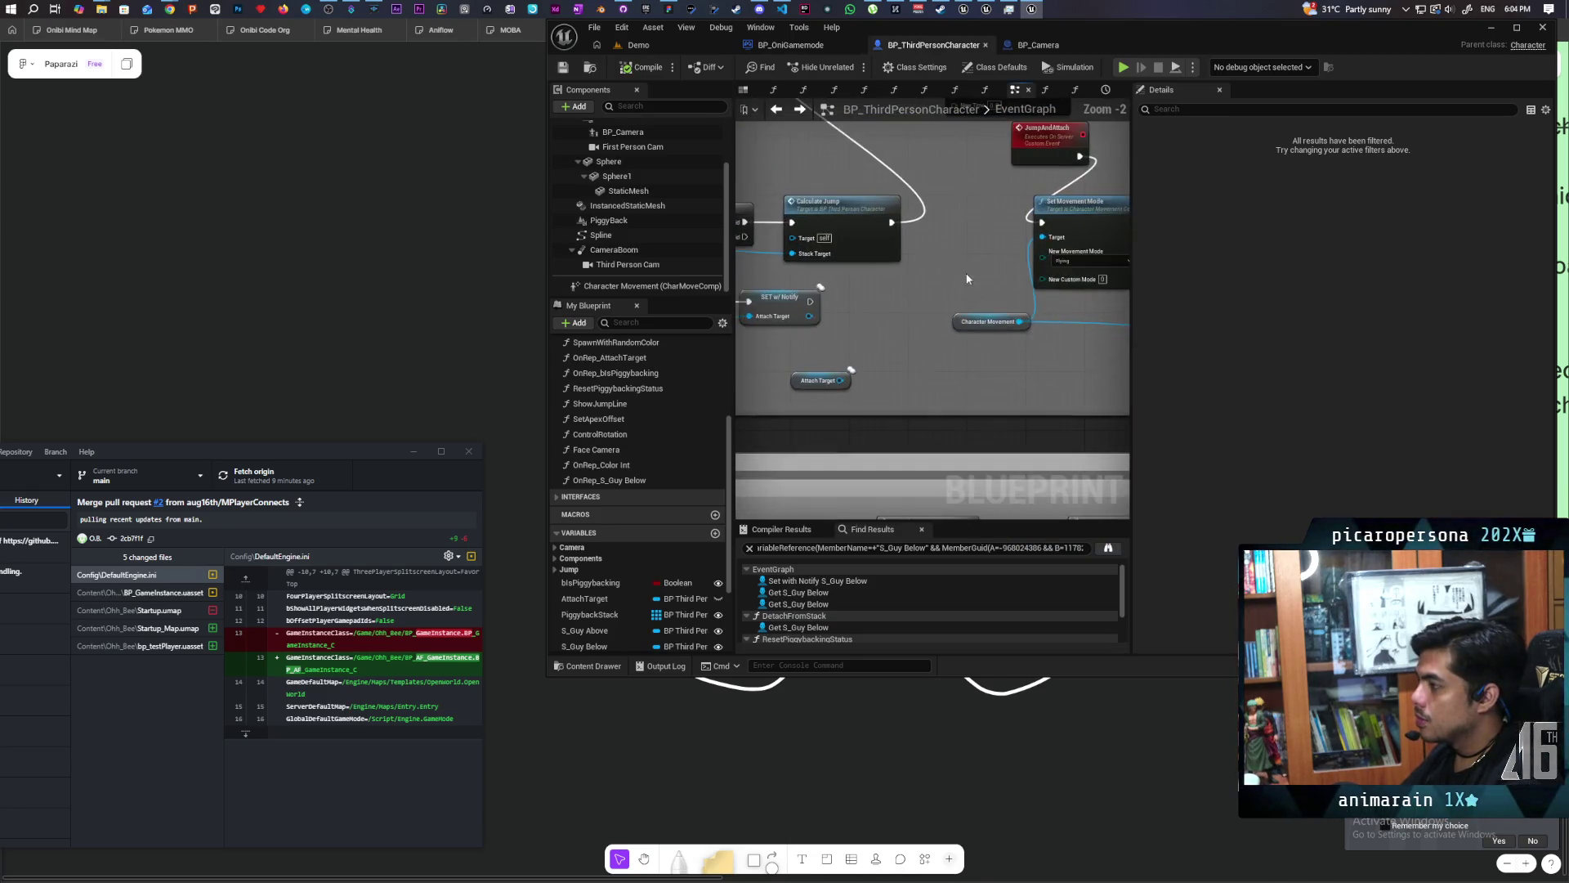
mouse_move(919, 380)
left_mouse_down()
mouse_move(1050, 395)
mouse_move(991, 350)
mouse_move(793, 303)
left_mouse_up()
mouse_move(958, 303)
left_mouse_down()
mouse_move(837, 186)
mouse_move(916, 277)
left_mouse_up()
mouse_move(897, 349)
left_mouse_down()
mouse_move(995, 333)
mouse_move(928, 332)
mouse_move(980, 398)
mouse_move(1017, 383)
left_mouse_up()
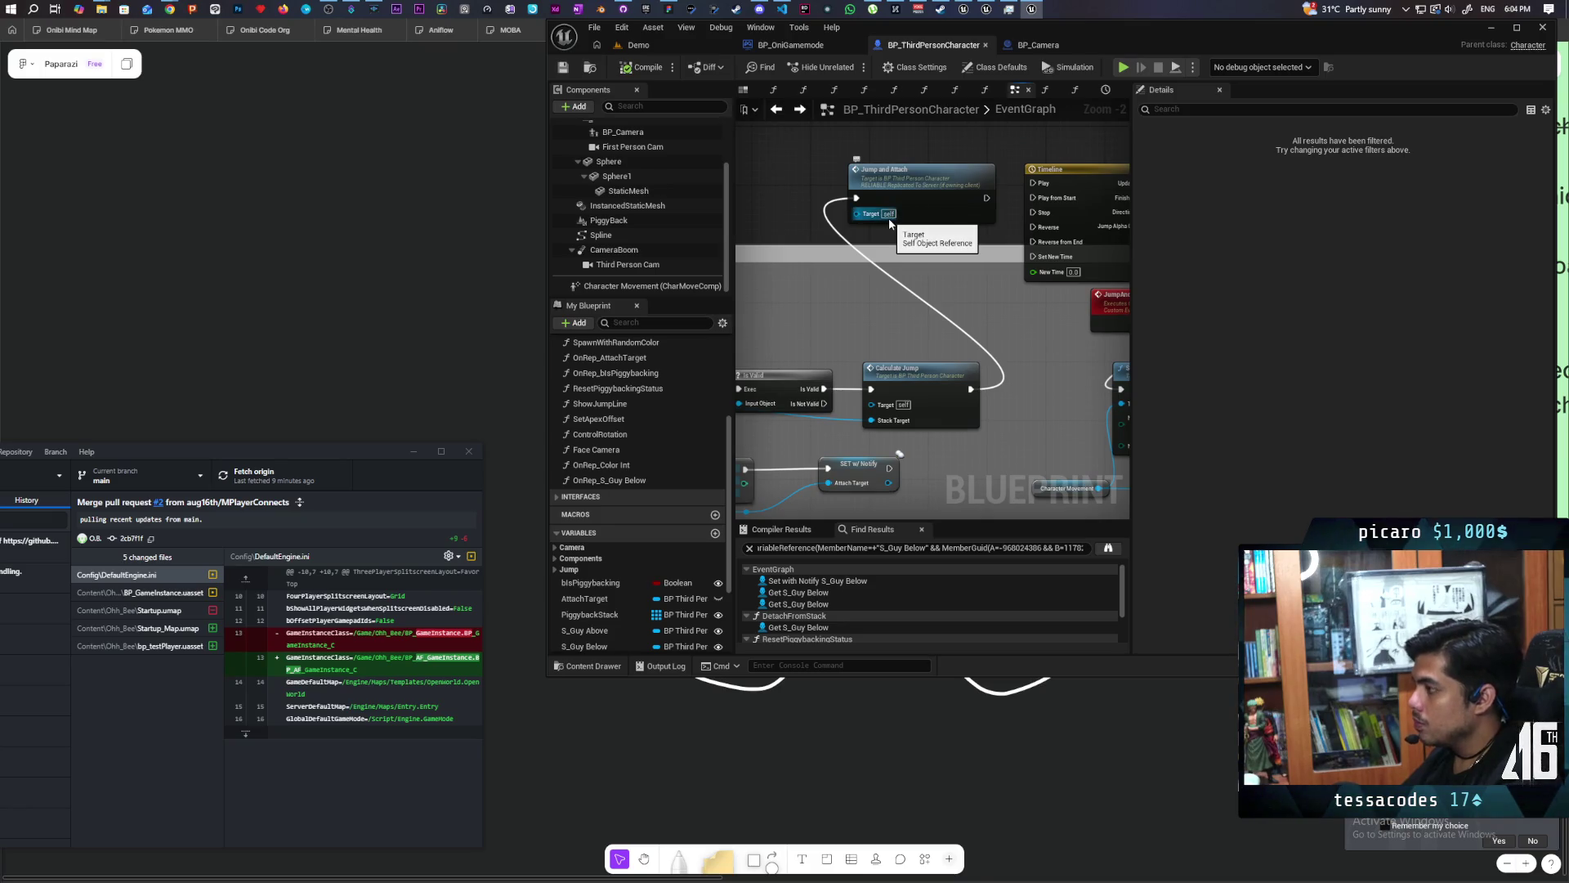
double_click(890, 224)
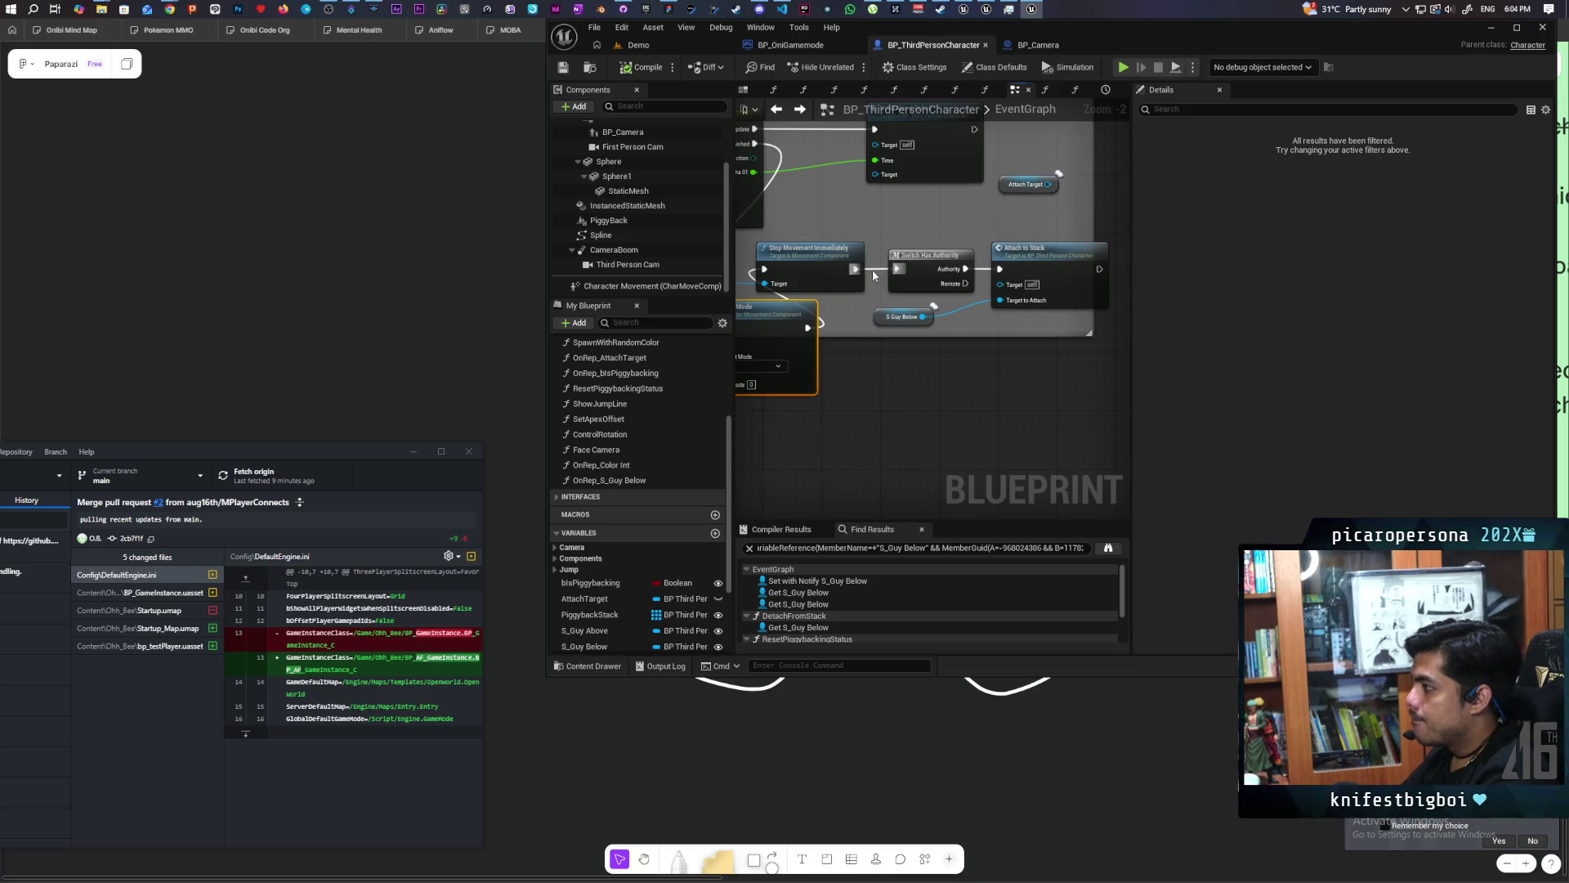
Wire Switch Has Authority's Authority pin into Attach to Stack after Stop Movement Immediately.
left_click_drag(1003, 270, 1001, 269)
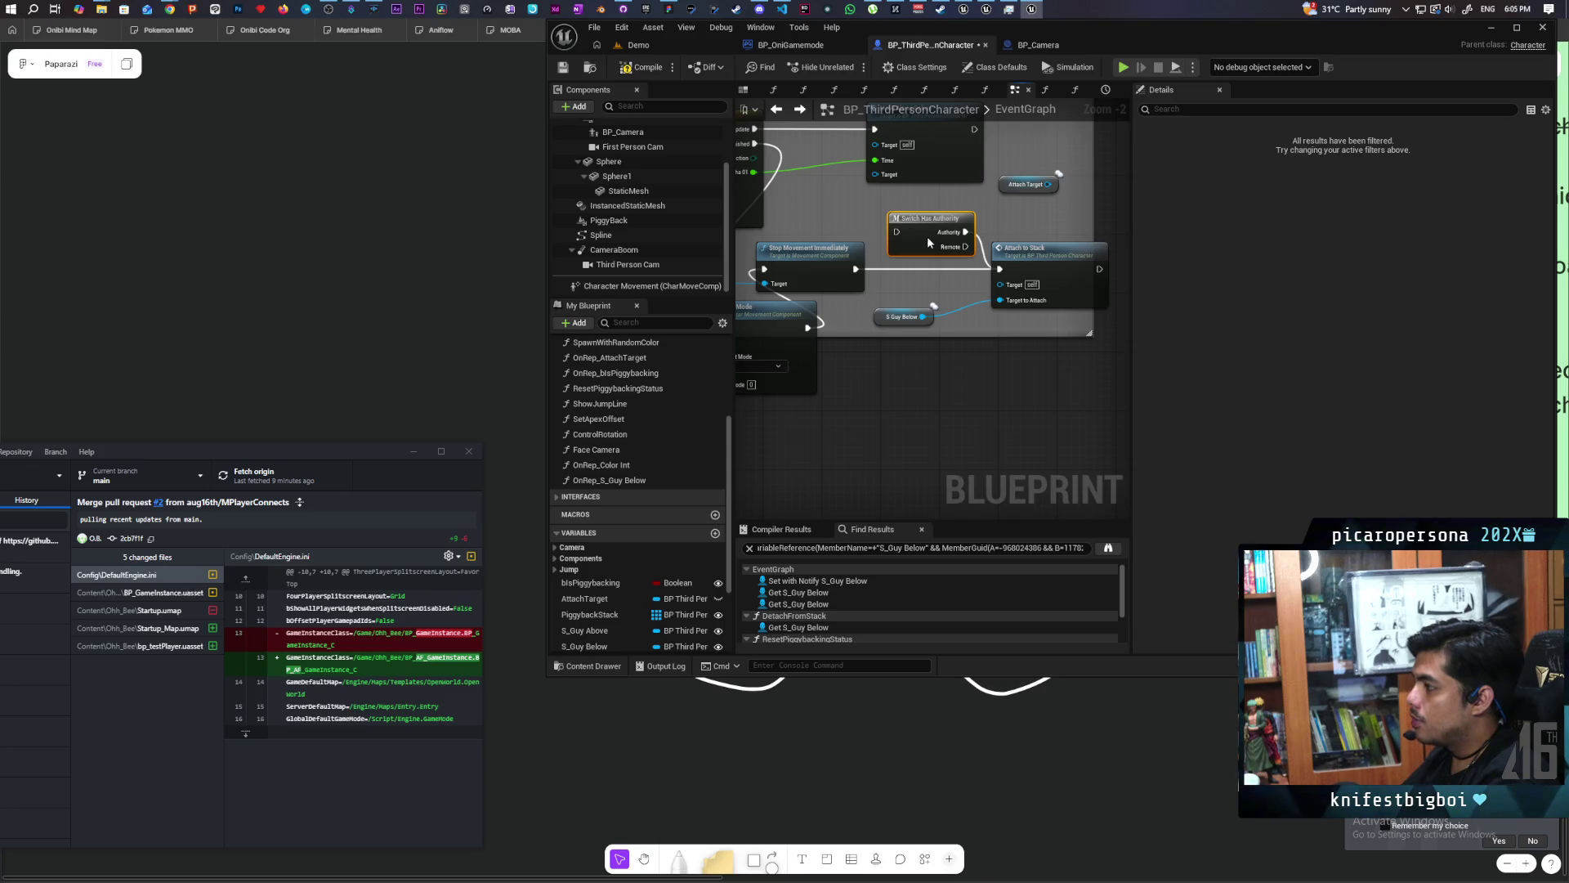
left_click_drag(929, 234, 920, 271)
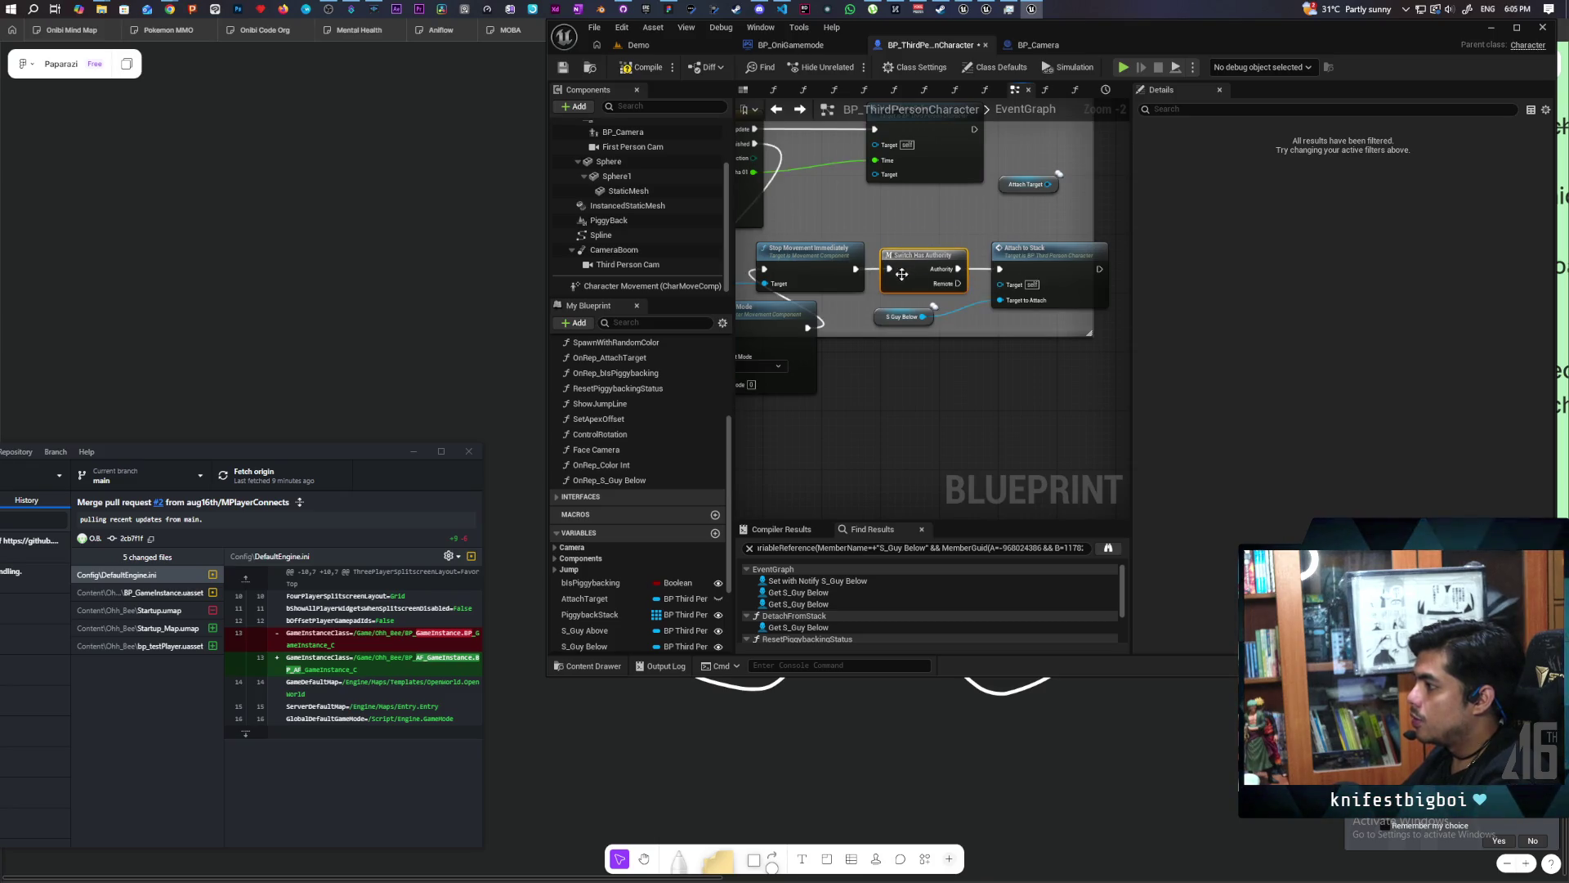
scroll(889, 331, "down", 4)
scroll(899, 292, "up", 2)
scroll(942, 273, "up", 5)
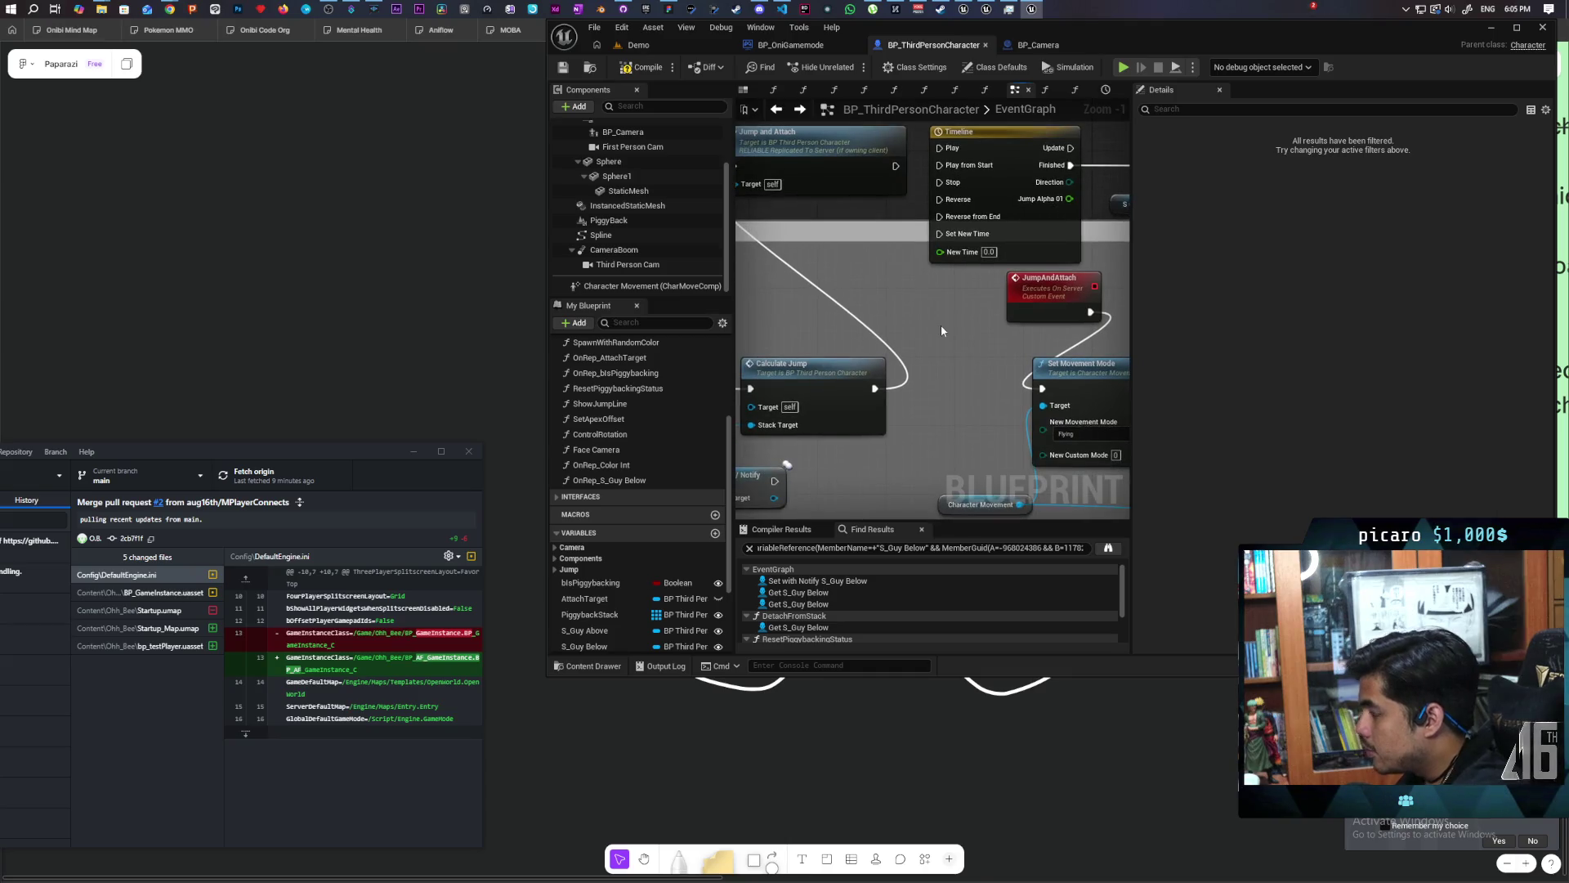
mouse_move(898, 403)
left_mouse_down()
mouse_move(1000, 391)
mouse_move(923, 387)
mouse_move(792, 319)
mouse_move(858, 337)
left_mouse_up()
Set the JumpAndAttach event's replication to Run on owning Client.
left_click(1014, 309)
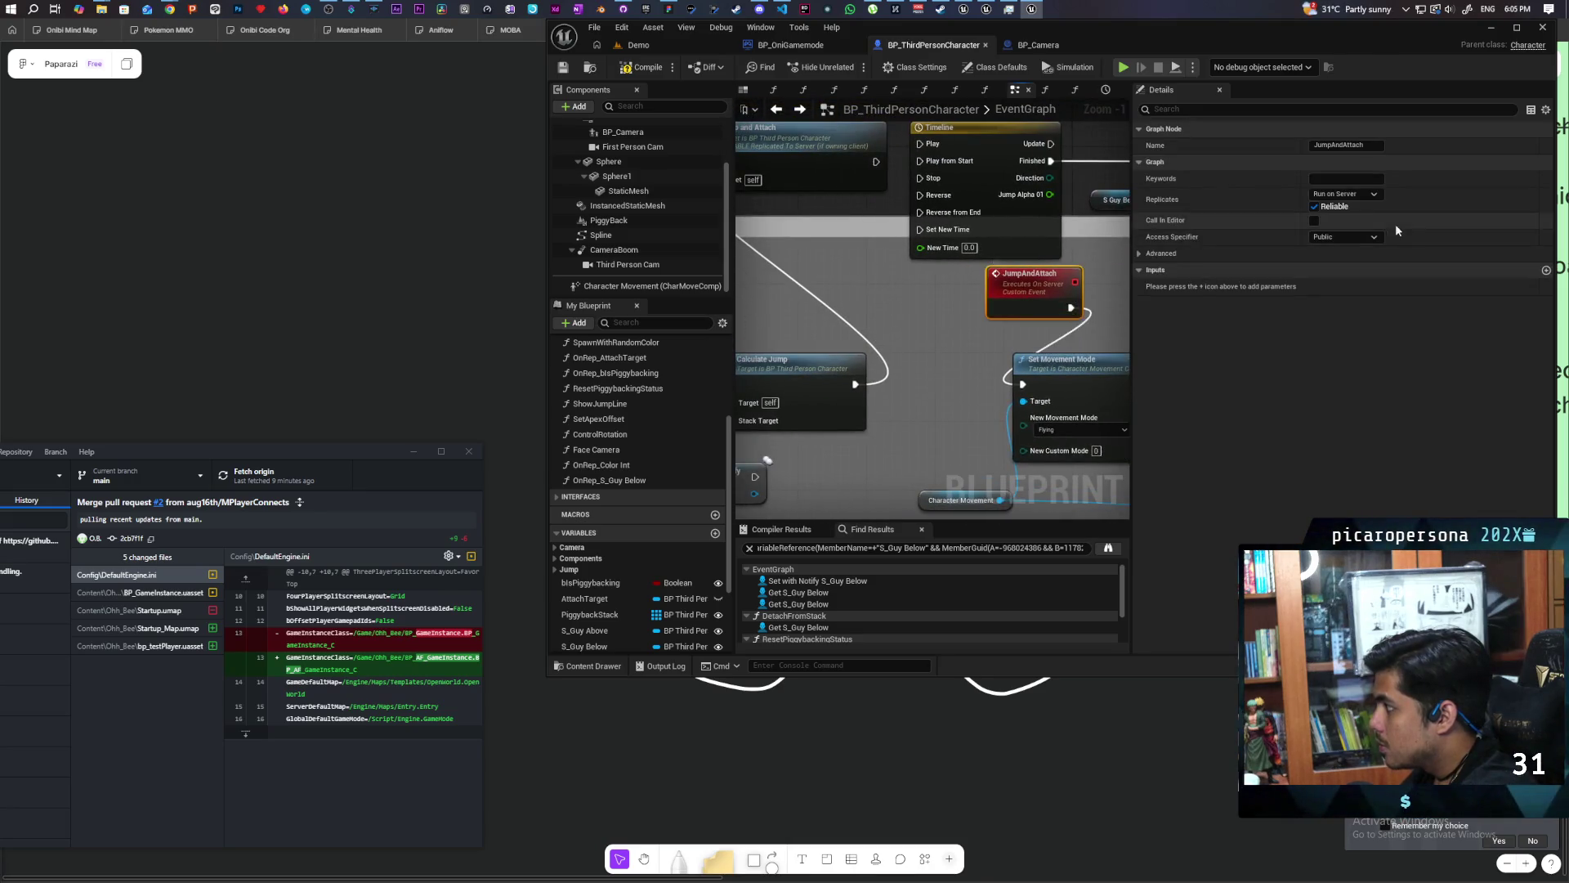
left_click(1345, 193)
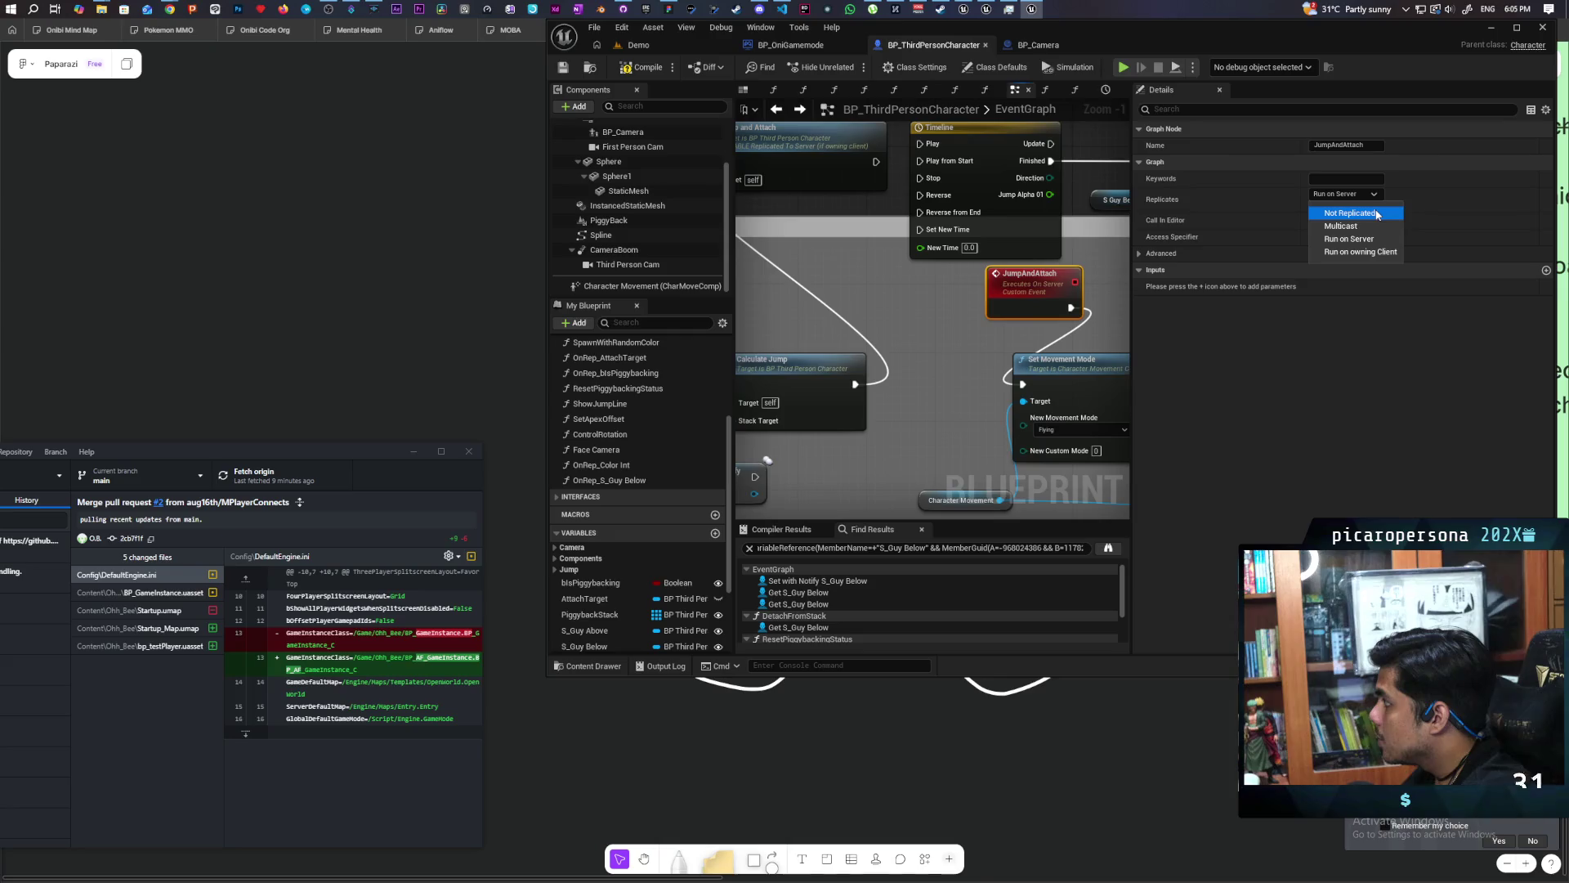
left_click(1385, 258)
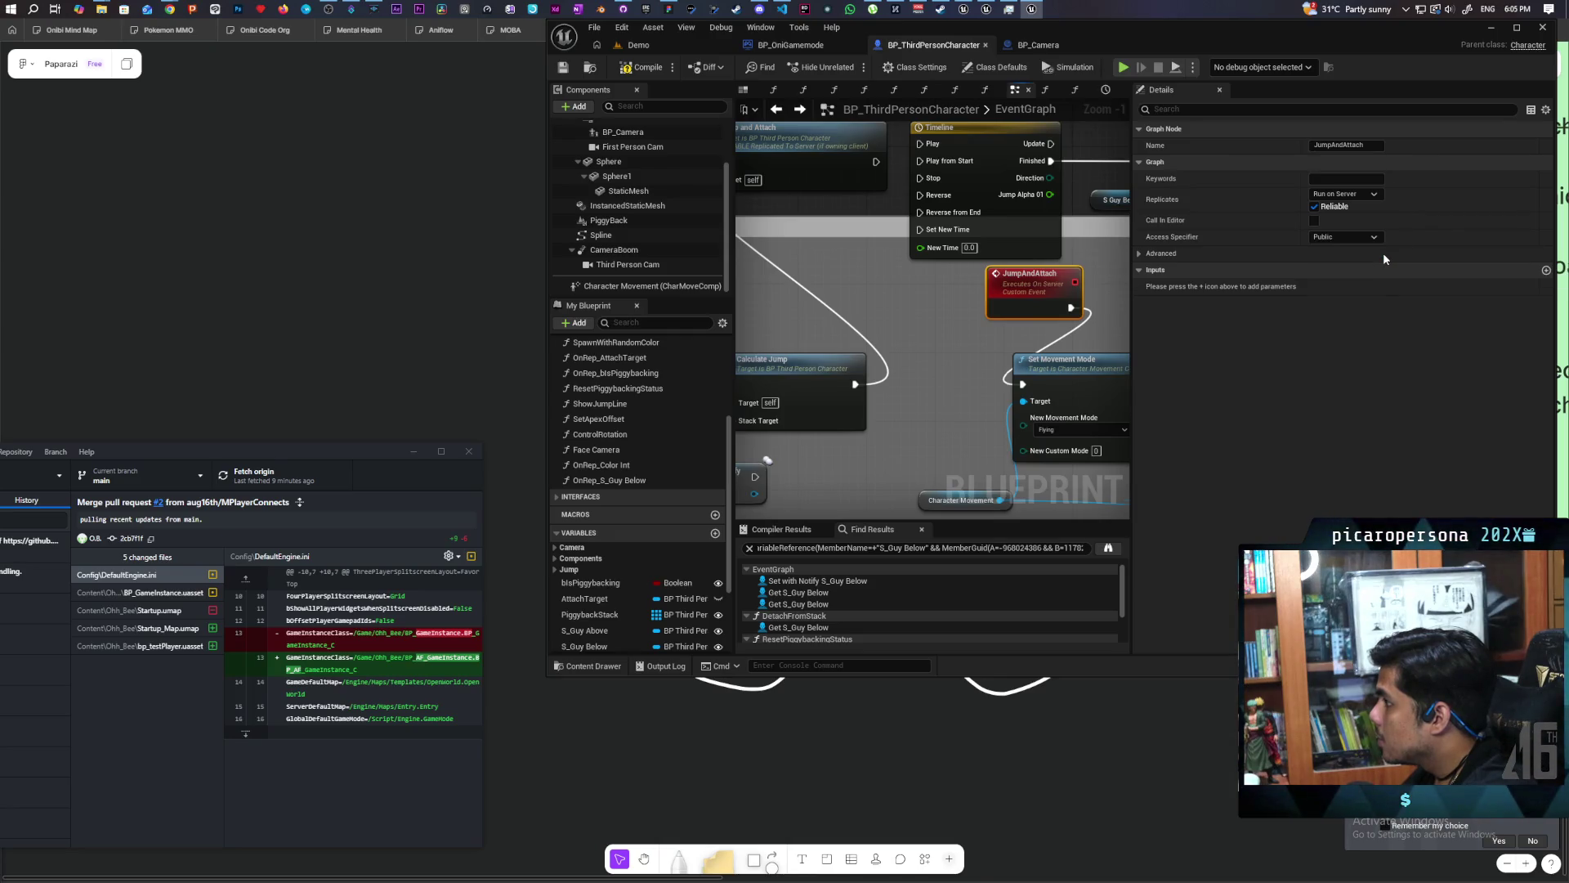
Connect the JumpAndAttach event's execution into Set Movement Mode and return to Demo.
mouse_move(796, 163)
left_mouse_down()
mouse_move(797, 299)
mouse_move(988, 392)
left_mouse_up()
left_click_drag(891, 458, 807, 385)
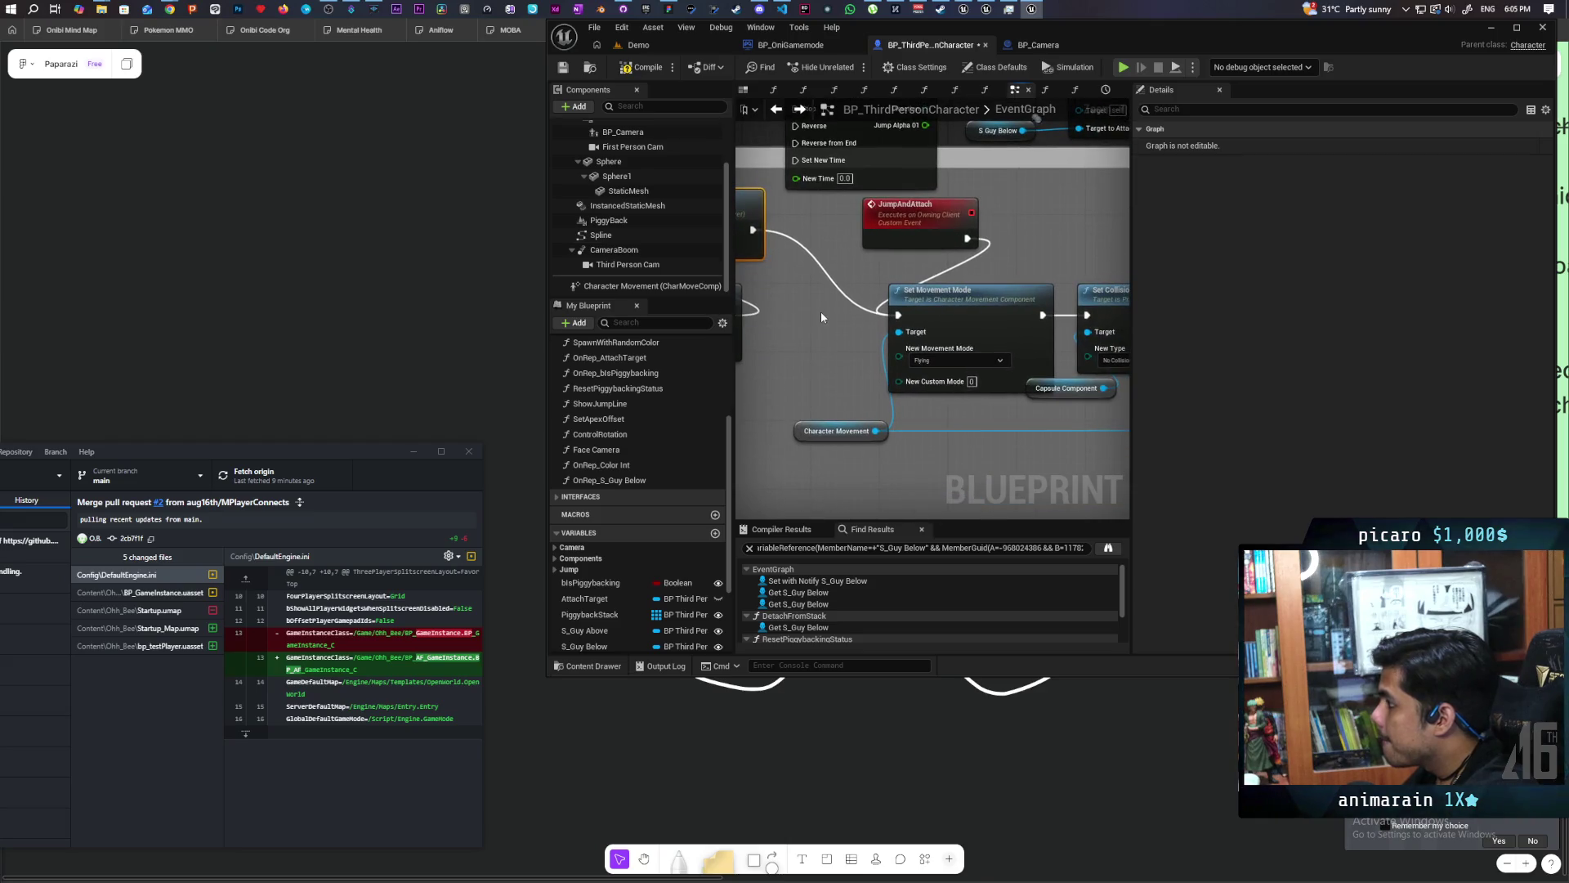
left_click_drag(835, 321, 899, 276)
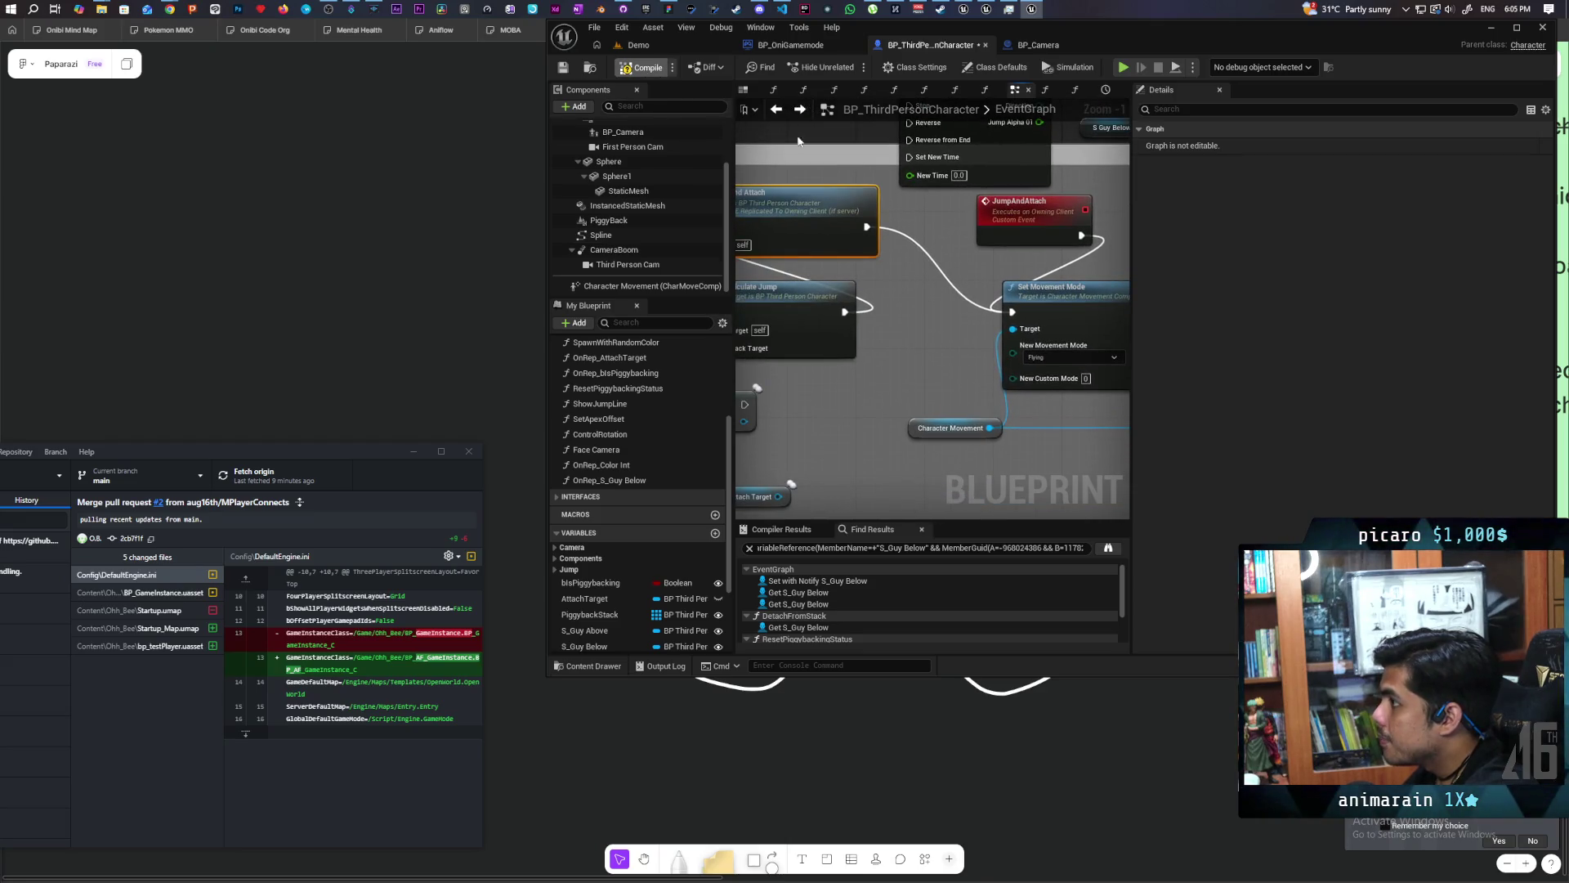
left_click(670, 47)
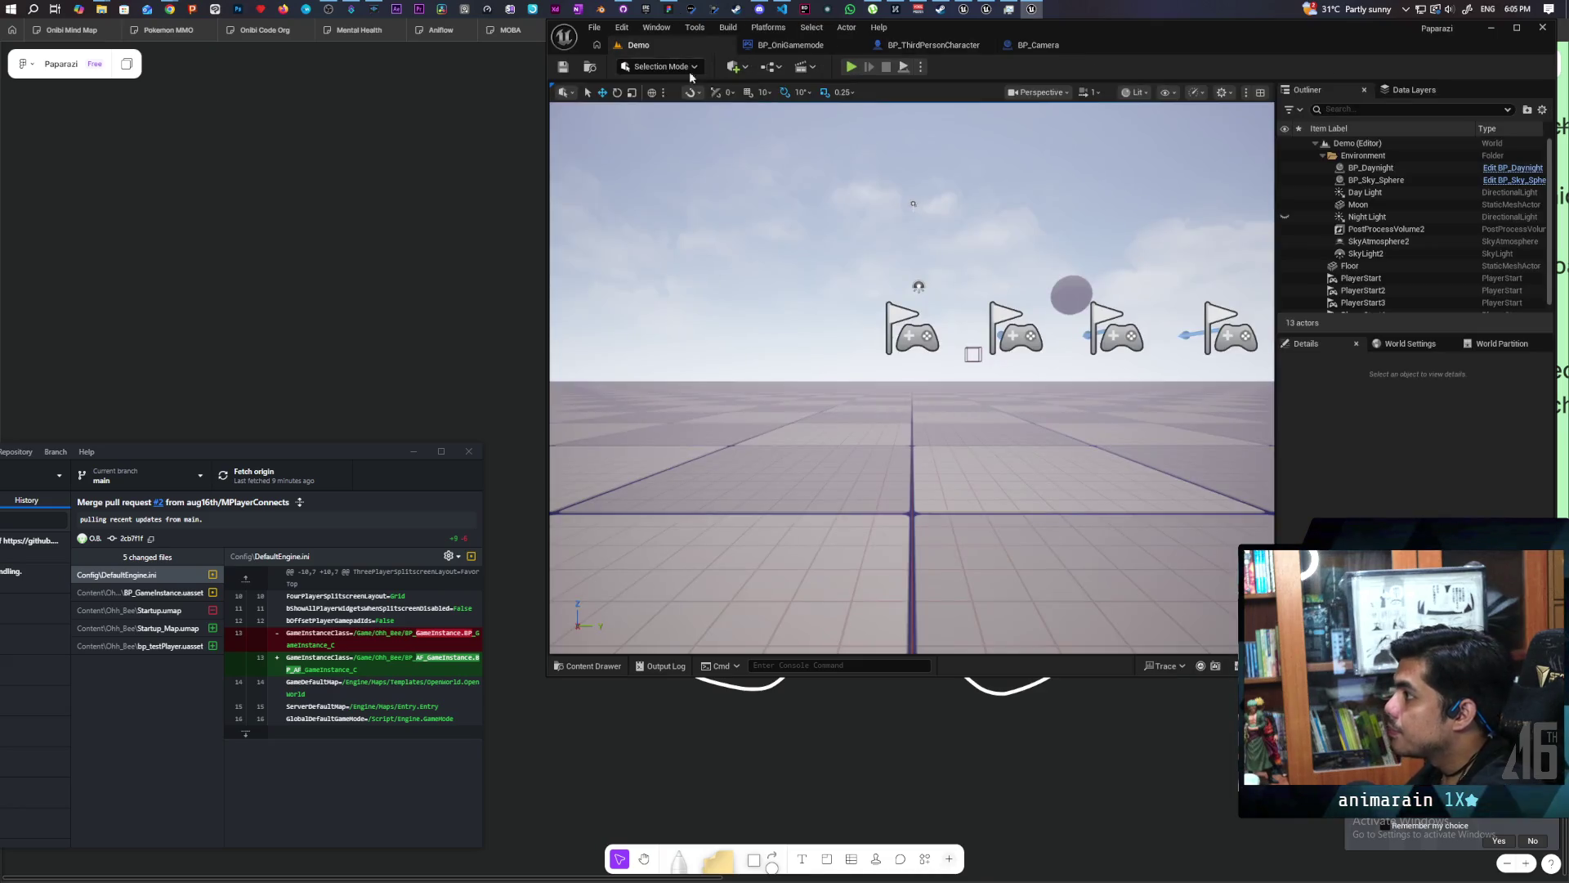
Run a three-client test, move the blue sphere onto the red one, then stop.
left_click(849, 68)
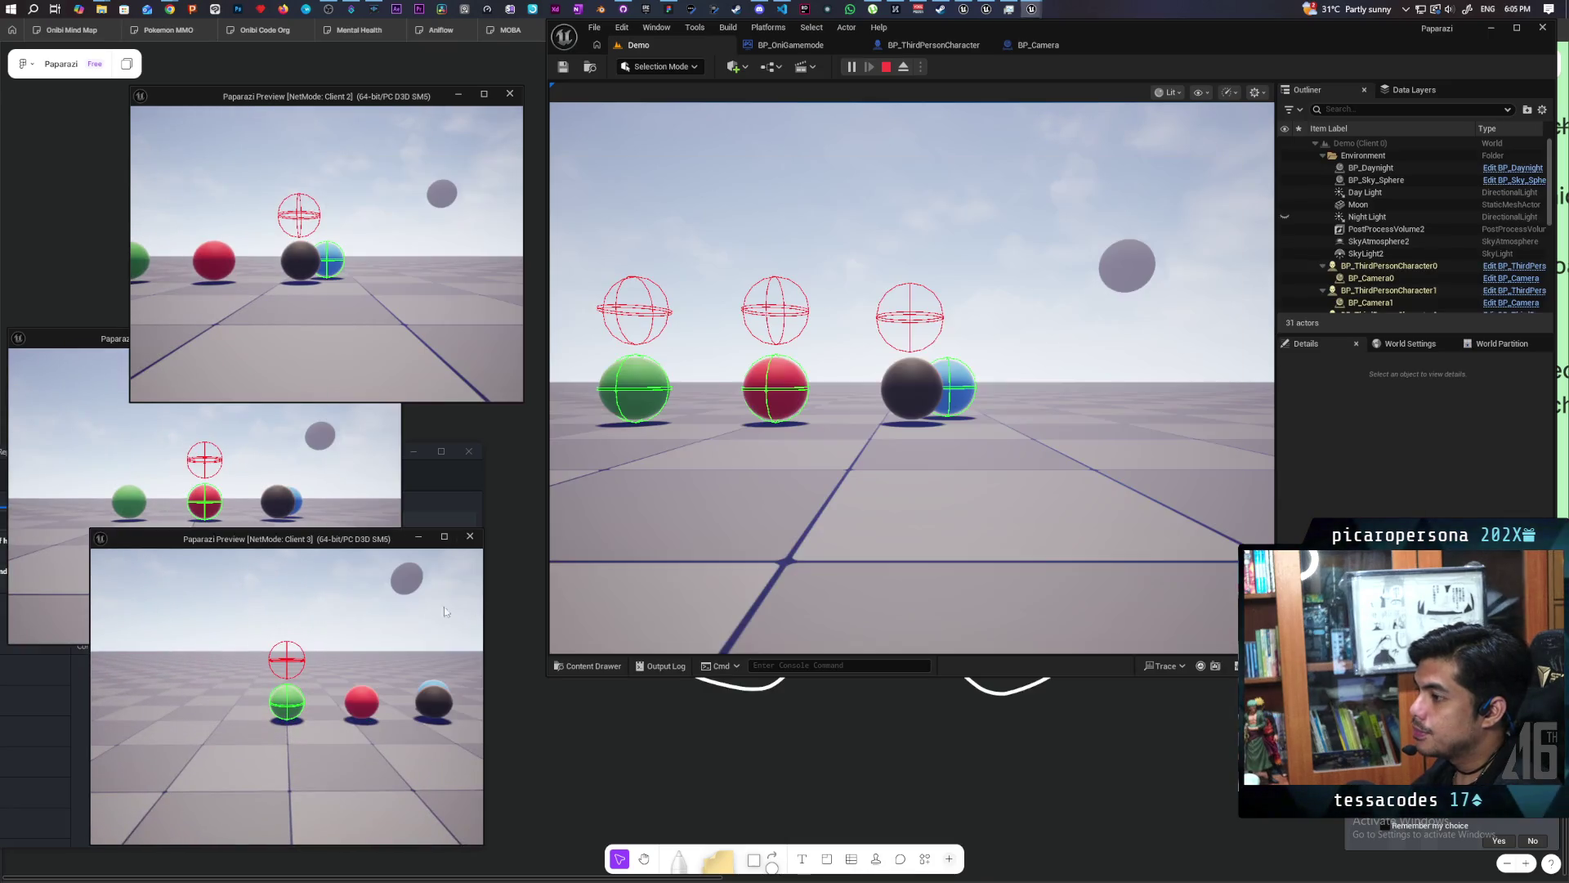
key("w")
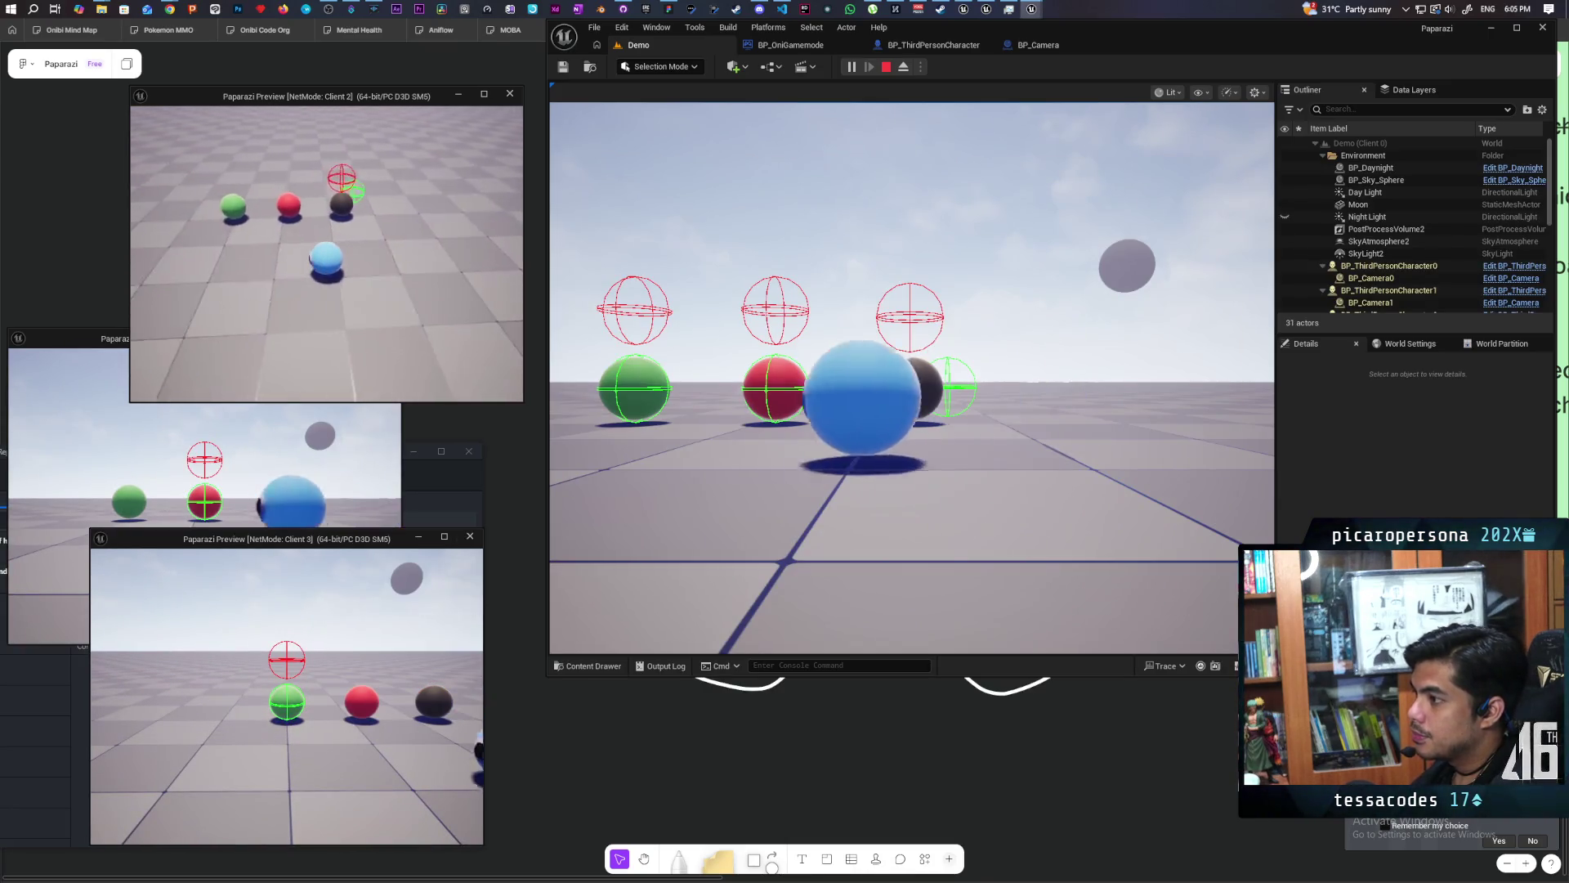
key("w")
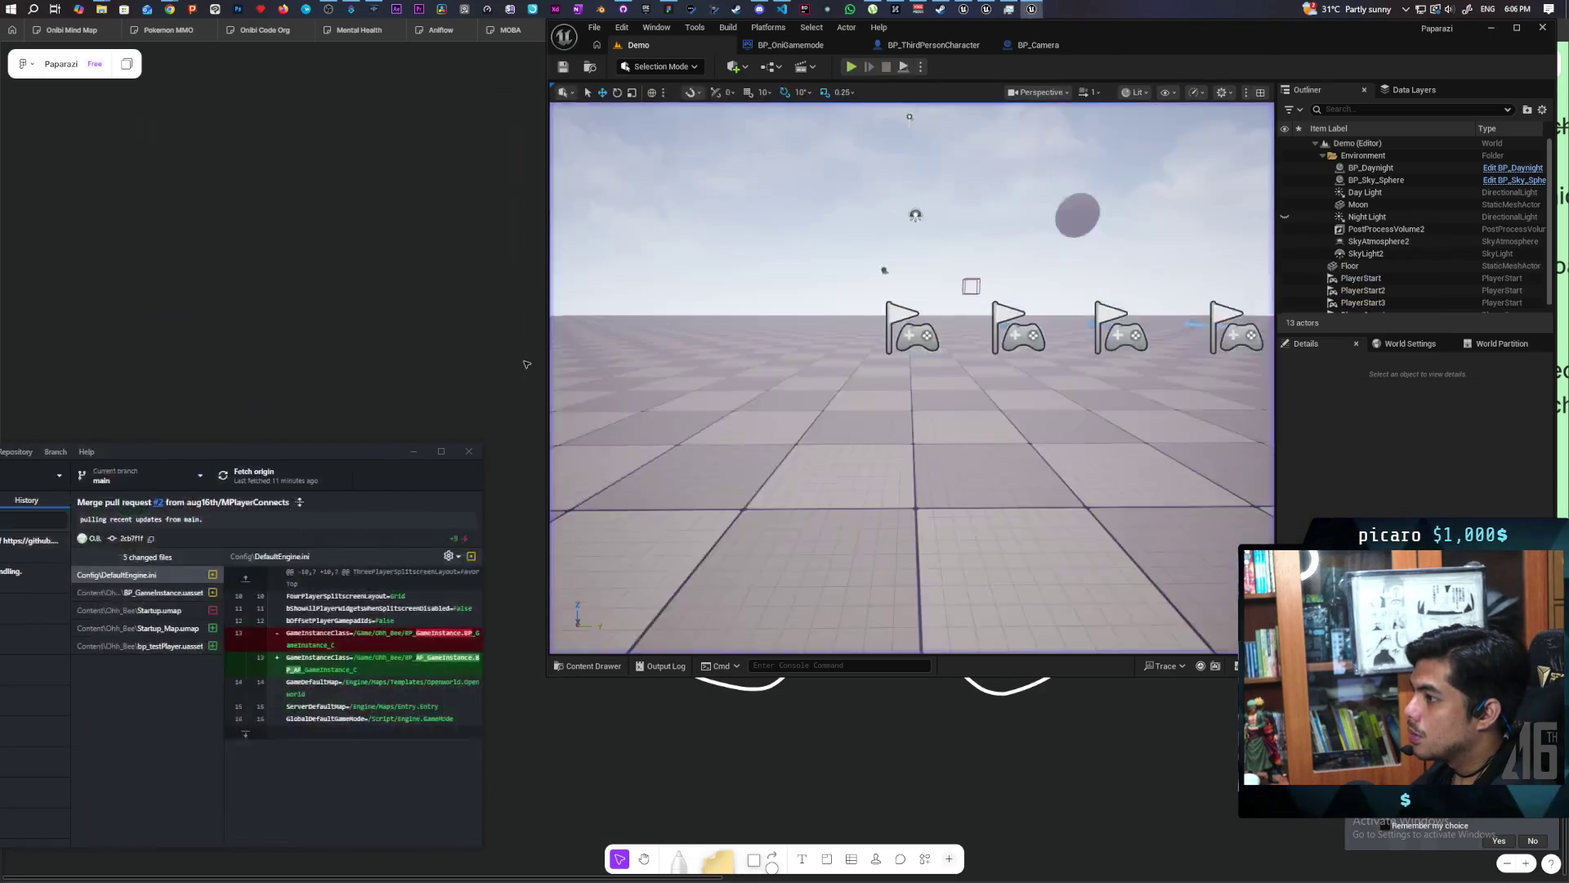
key("Escape")
left_click(1033, 45)
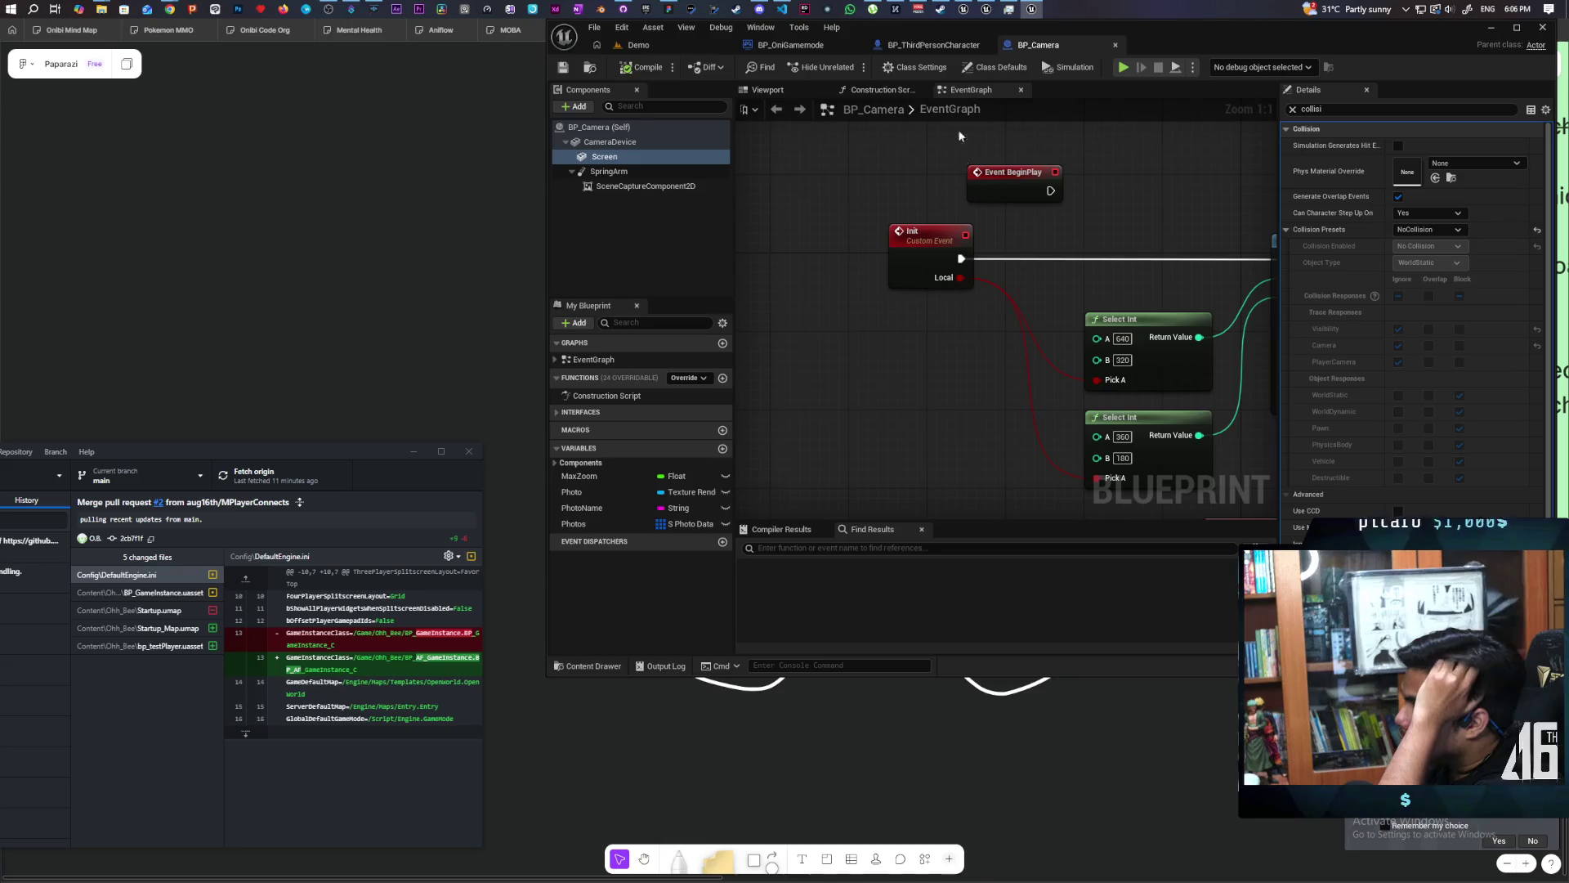
Open the Calculate Jump function graph from BP_ThirdPersonCharacter's event graph.
left_click(936, 45)
scroll(914, 288, "down", 3)
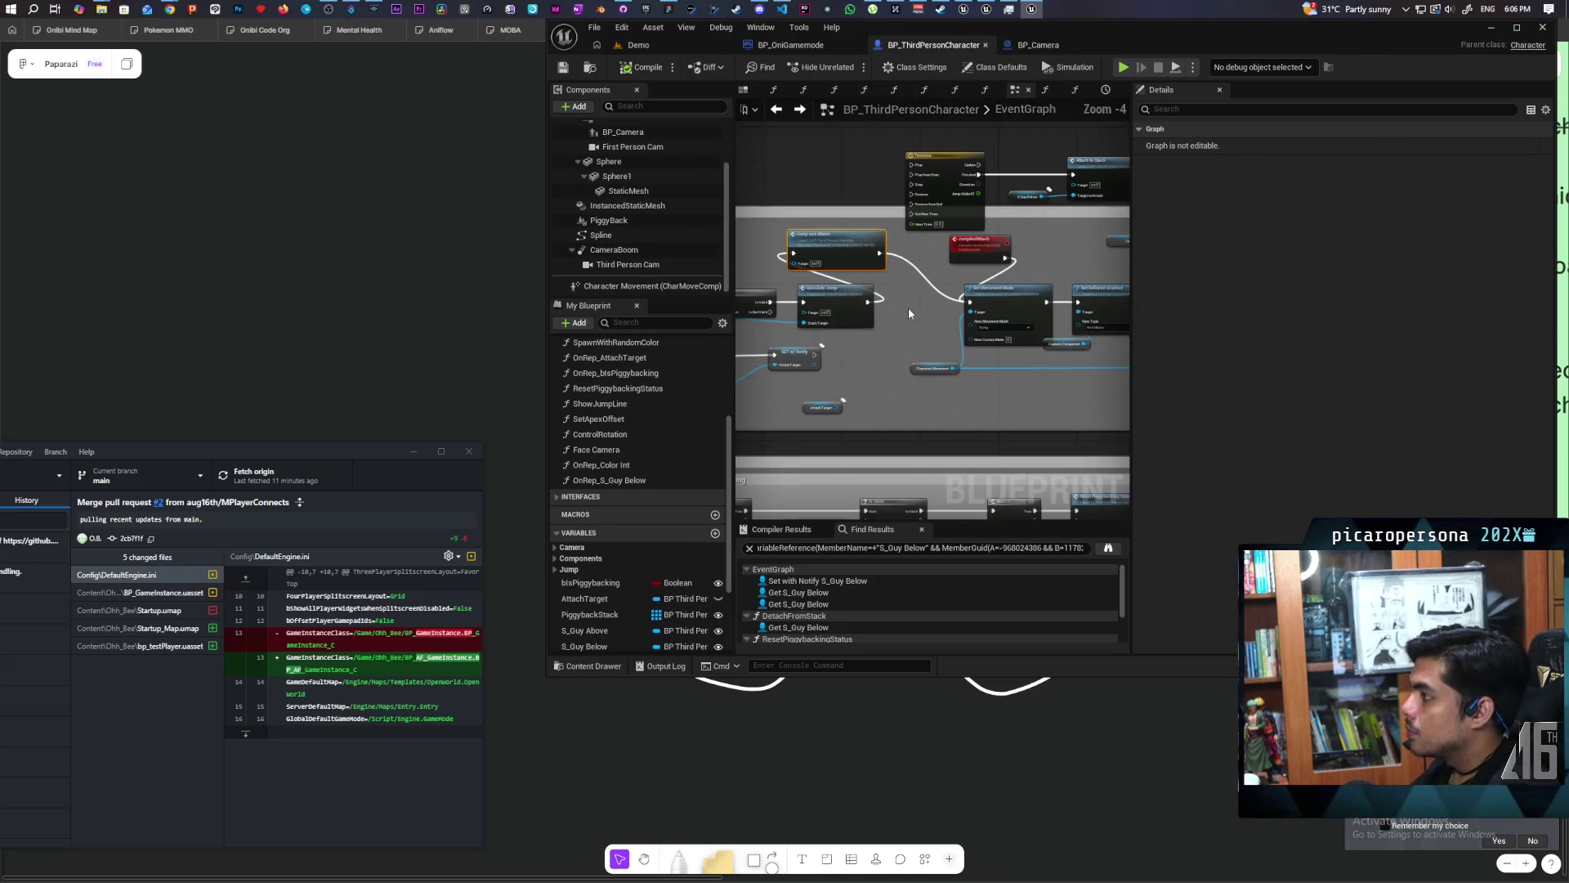
scroll(908, 306, "up", 2)
mouse_move(892, 321)
left_mouse_down()
mouse_move(1083, 273)
mouse_move(1053, 283)
left_mouse_up()
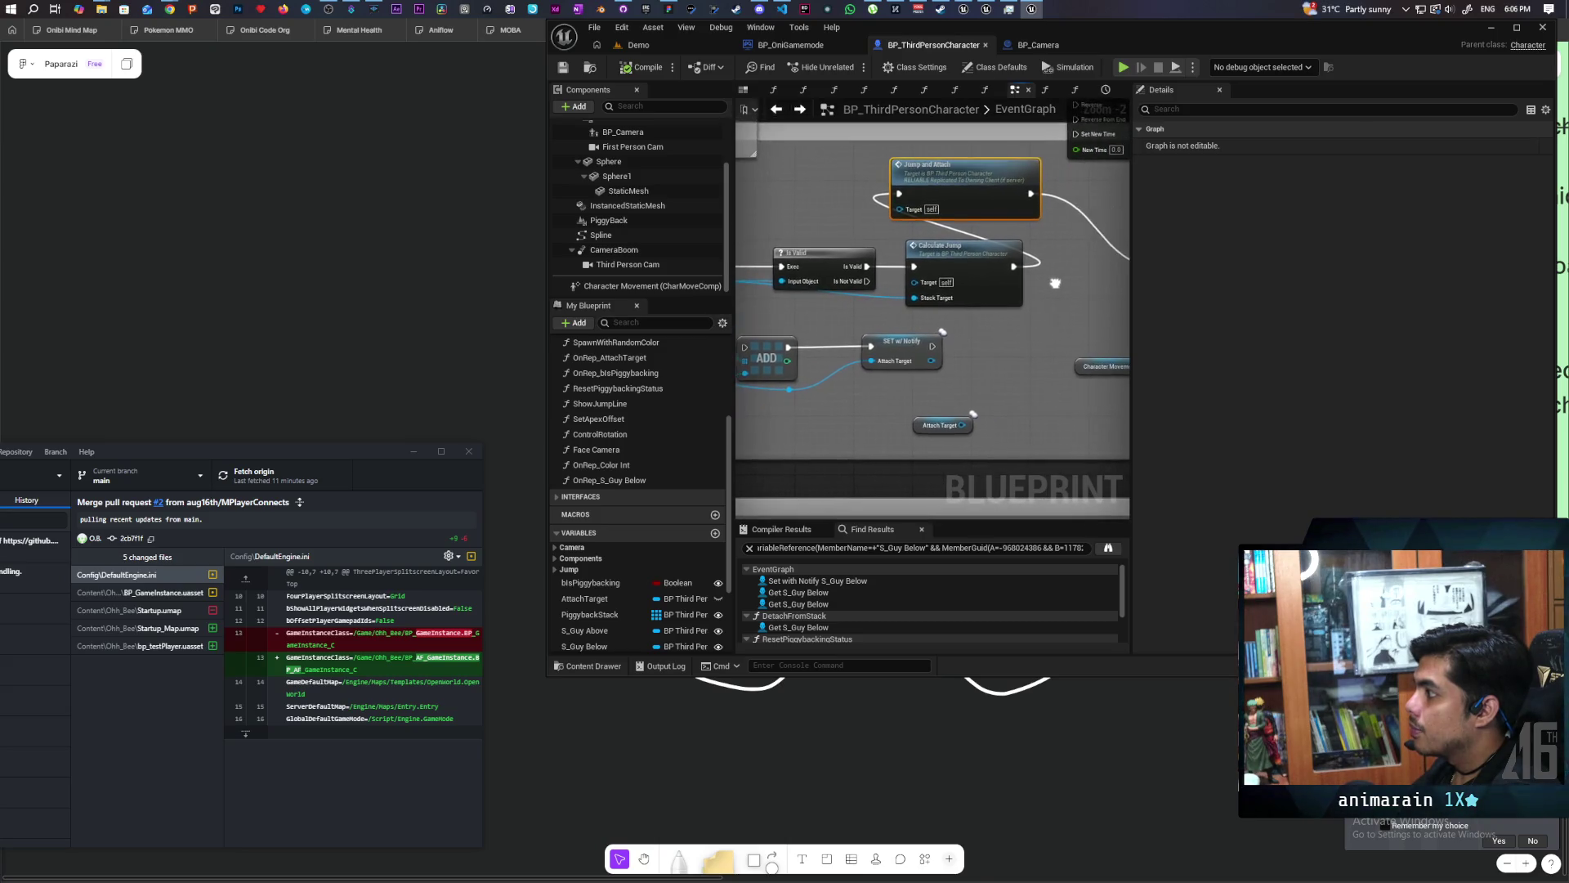
double_click(948, 256)
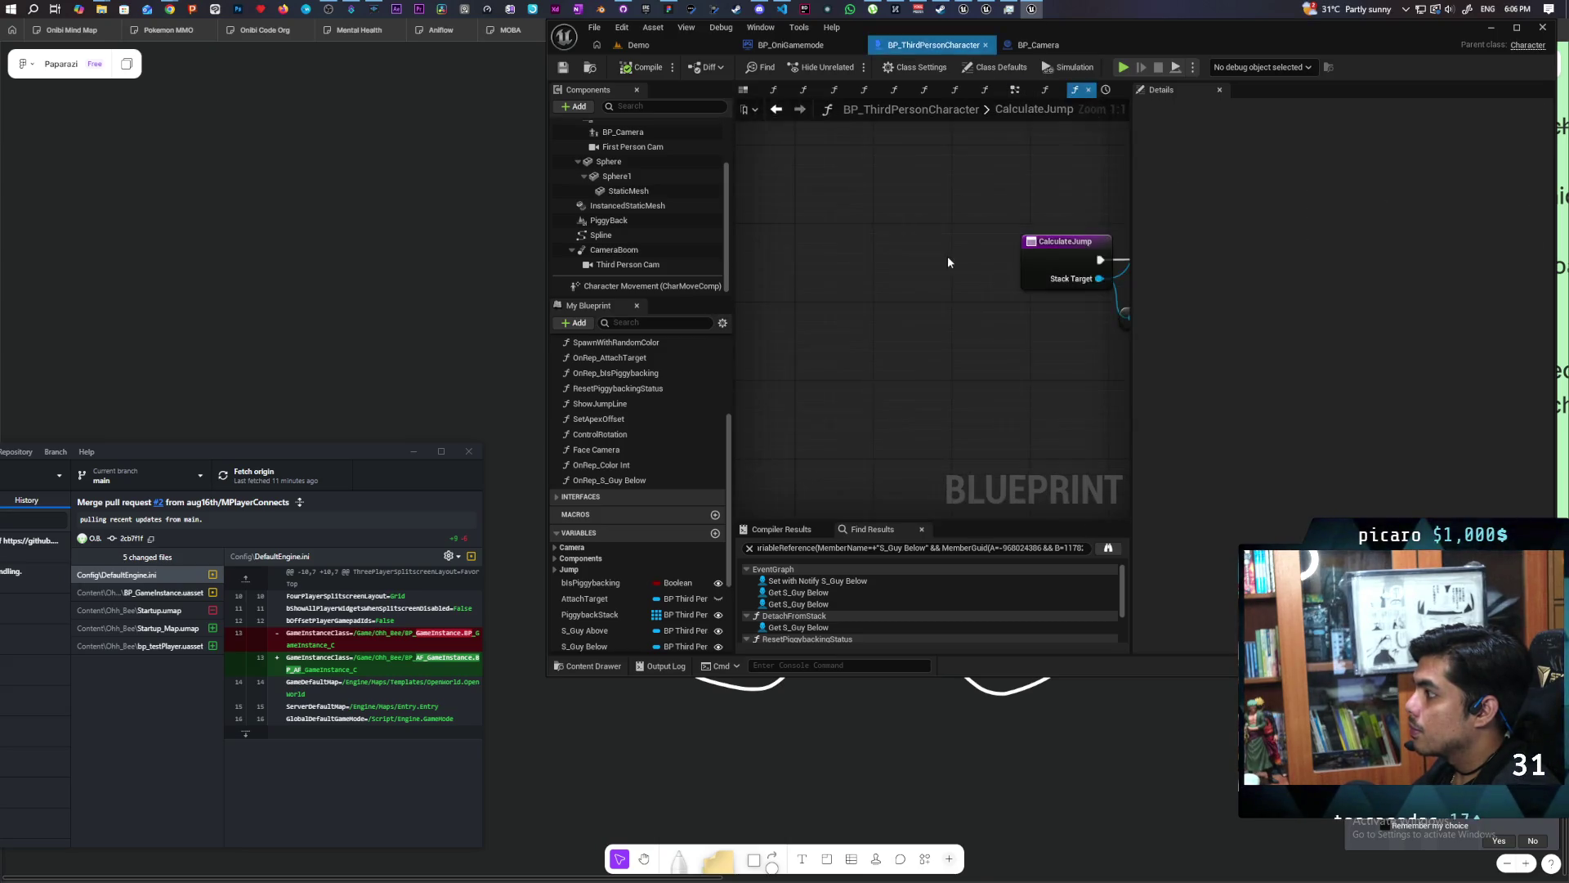
Survey the Set Spline Points, Set Tangent and Set Visibility nodes in CalculateJump.
left_click_drag(1112, 374, 848, 386)
scroll(1017, 357, "up", 2)
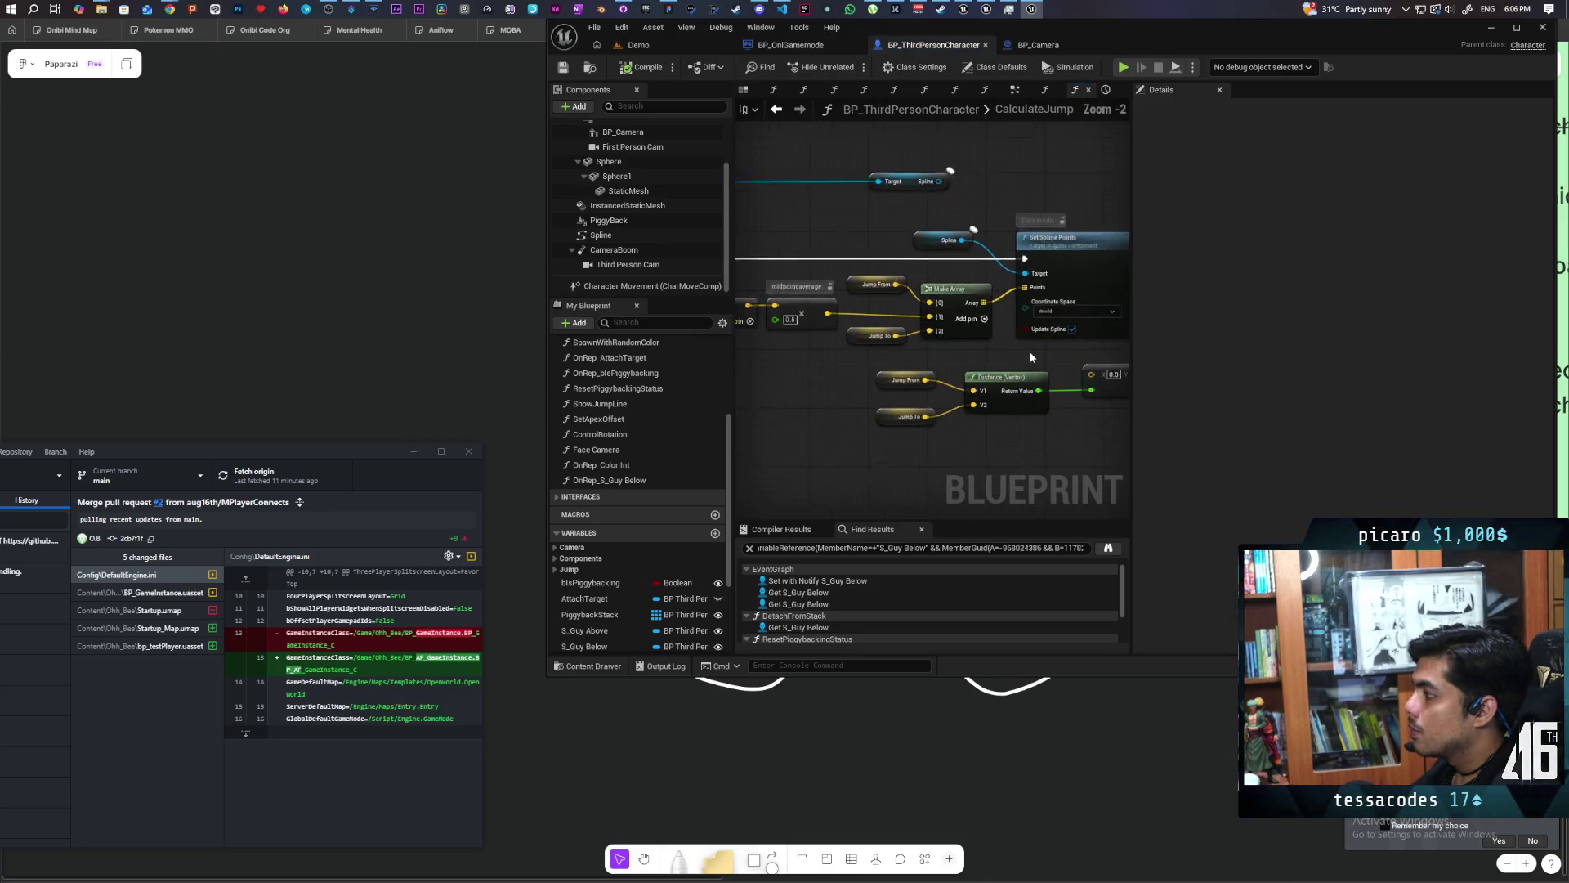
mouse_move(1057, 356)
left_mouse_down()
mouse_move(900, 375)
mouse_move(883, 362)
left_mouse_up()
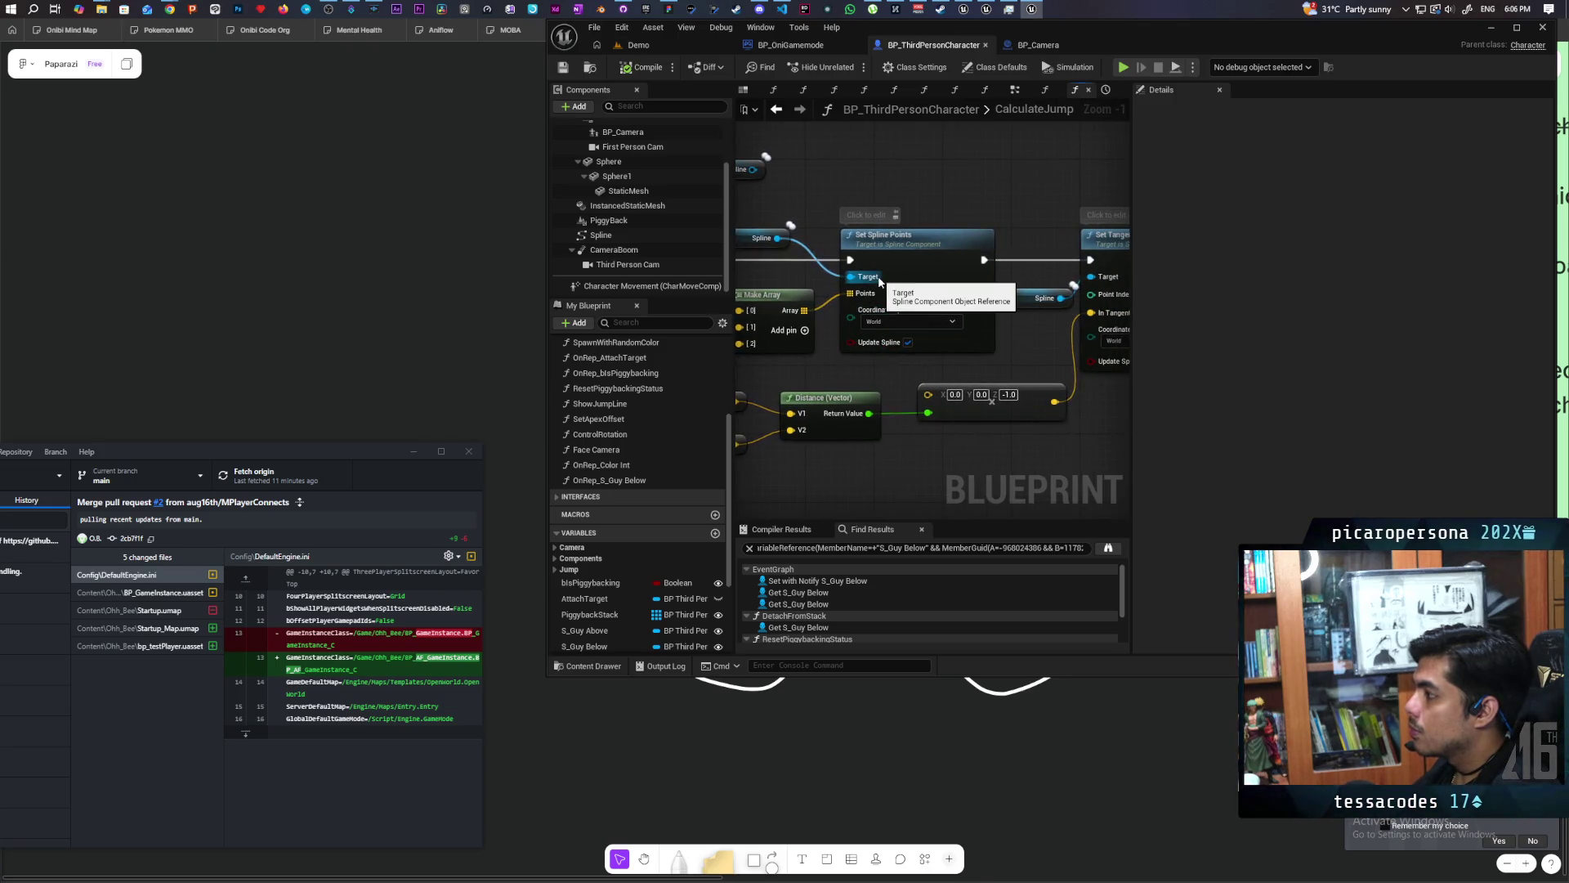
left_click(910, 255)
left_click_drag(911, 255, 598, 246)
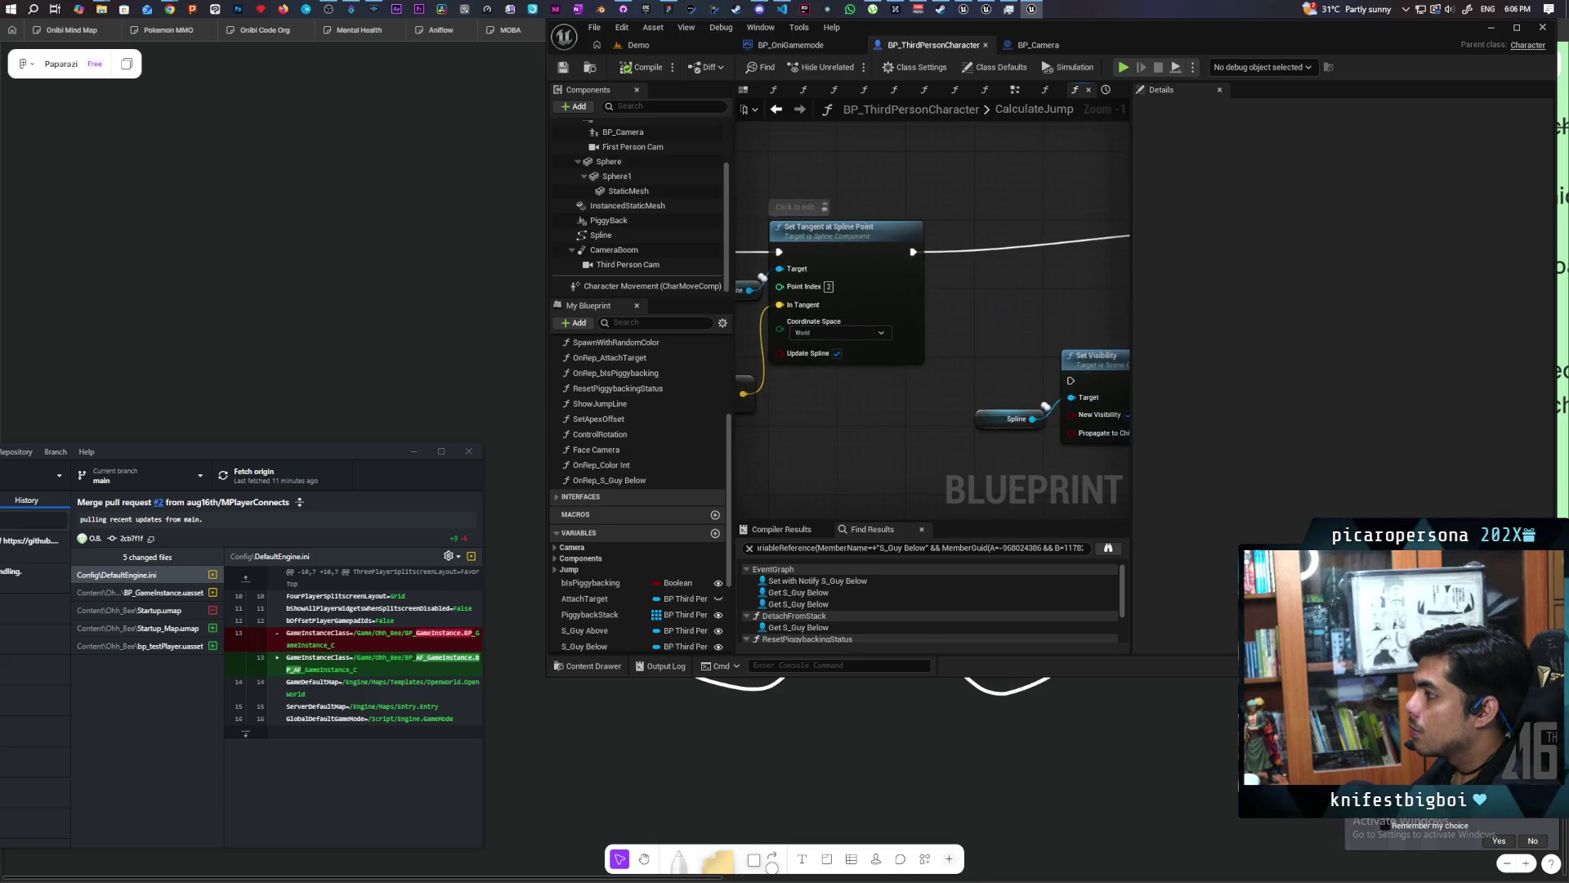
left_click_drag(850, 260, 998, 264)
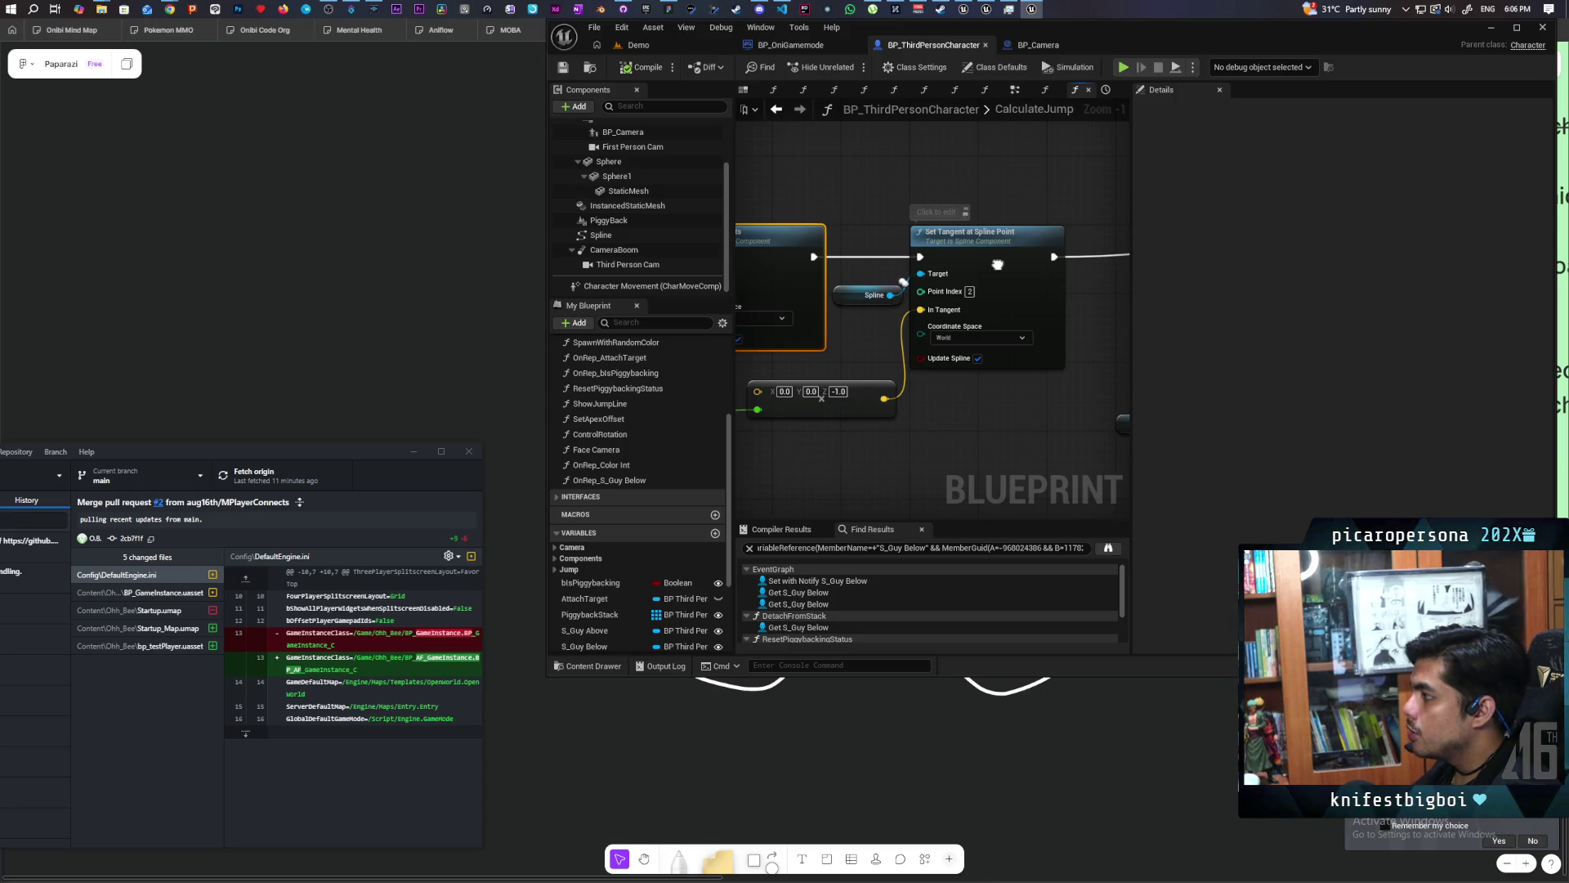
mouse_move(997, 264)
left_mouse_down()
mouse_move(932, 281)
mouse_move(822, 502)
mouse_move(924, 440)
left_mouse_up()
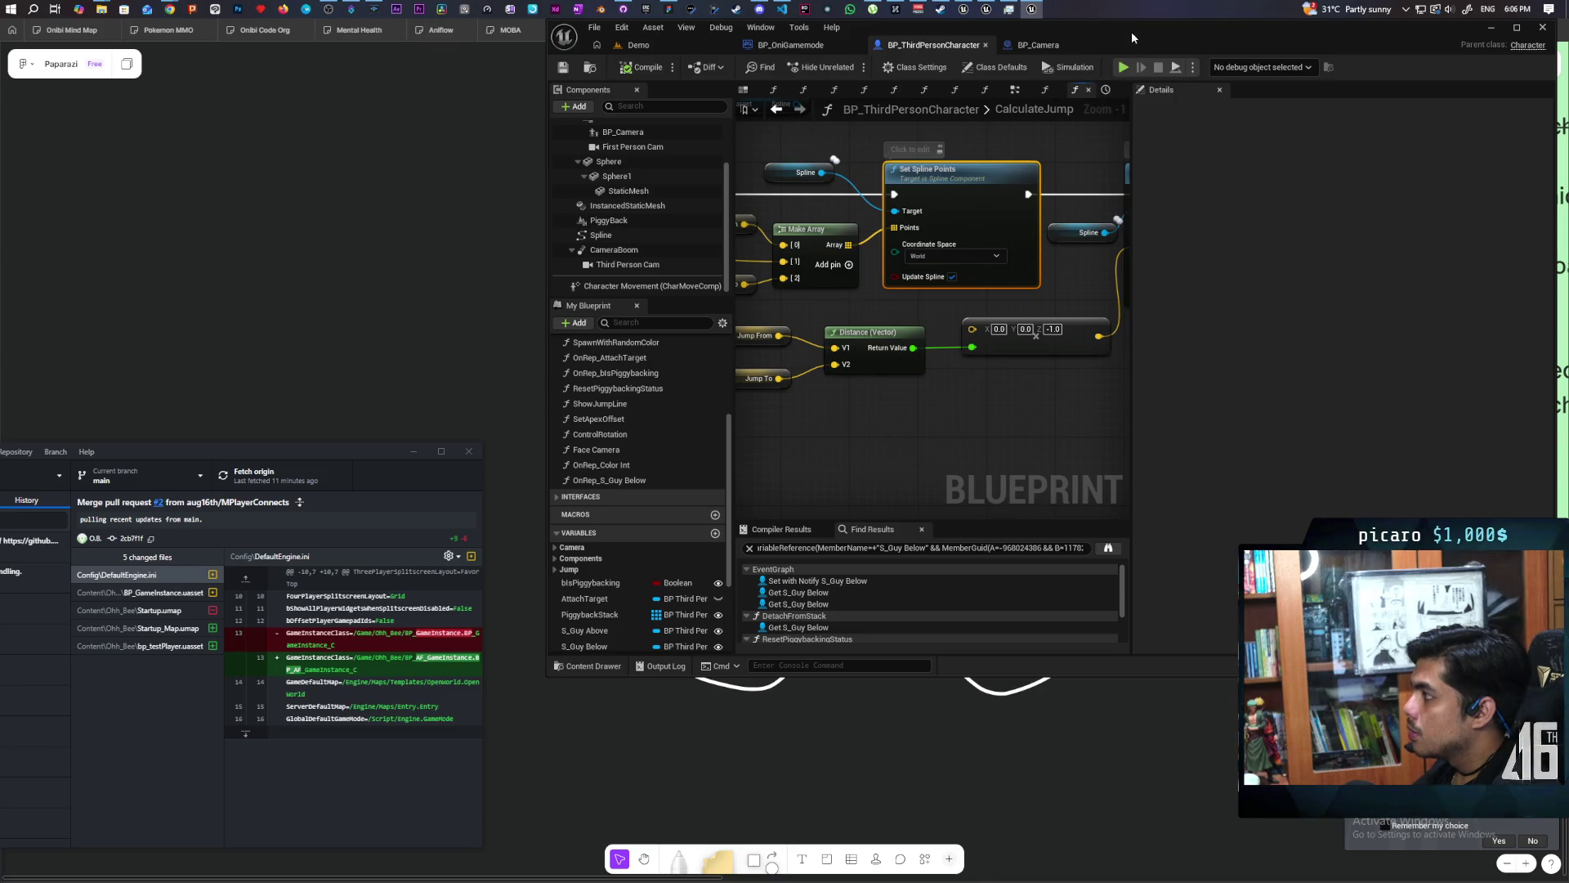
Maximize the editor, widen the graph area, and view the CalculateJump entry and SET nodes.
double_click(1131, 38)
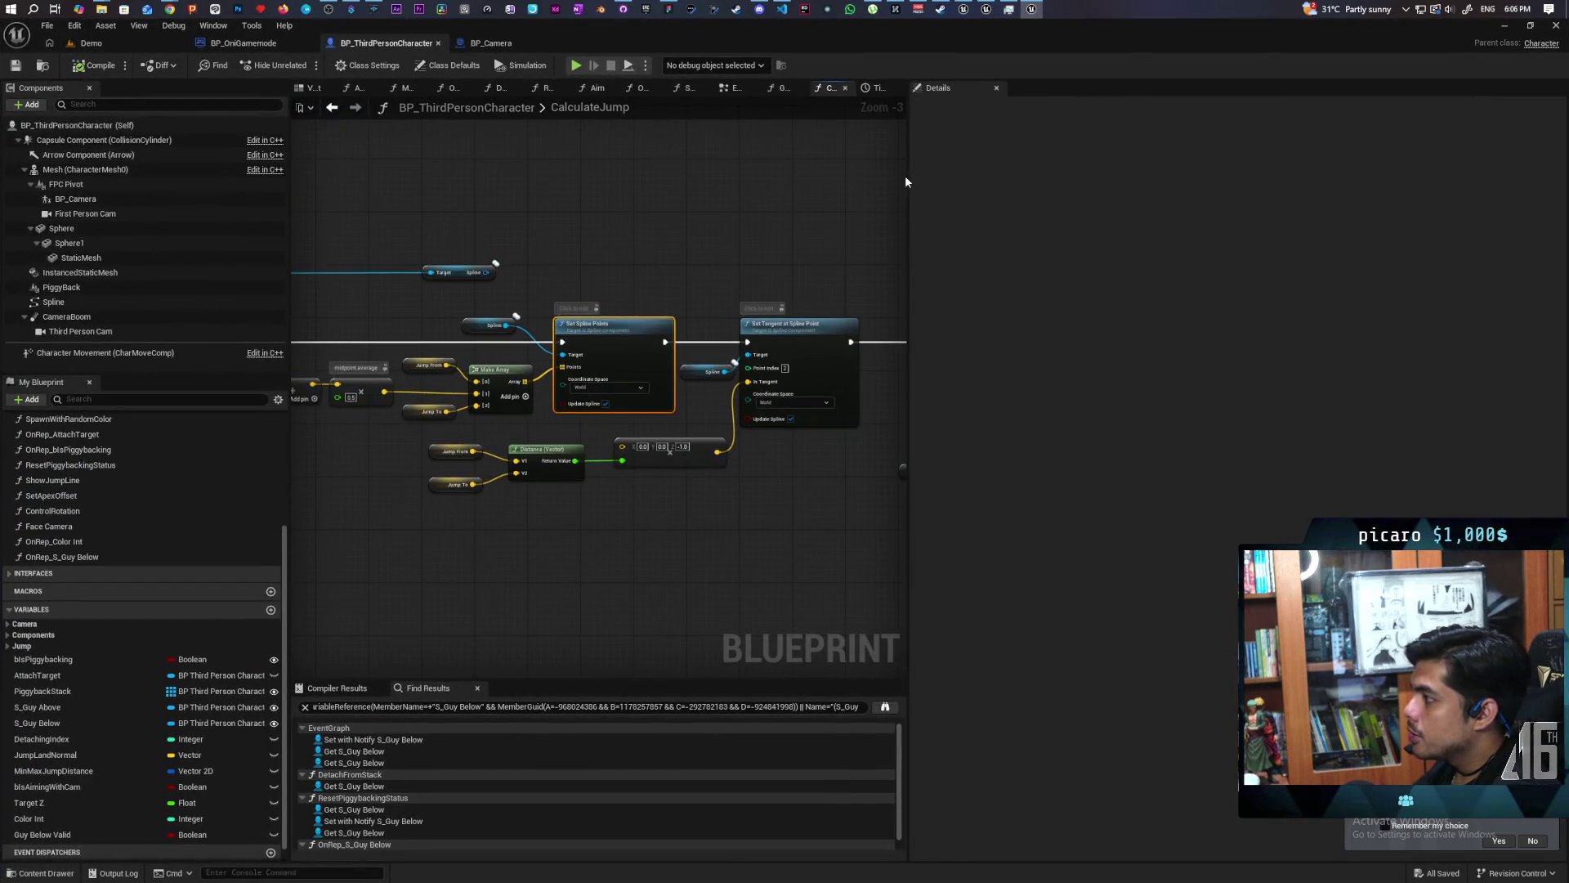
left_click_drag(909, 181, 1394, 205)
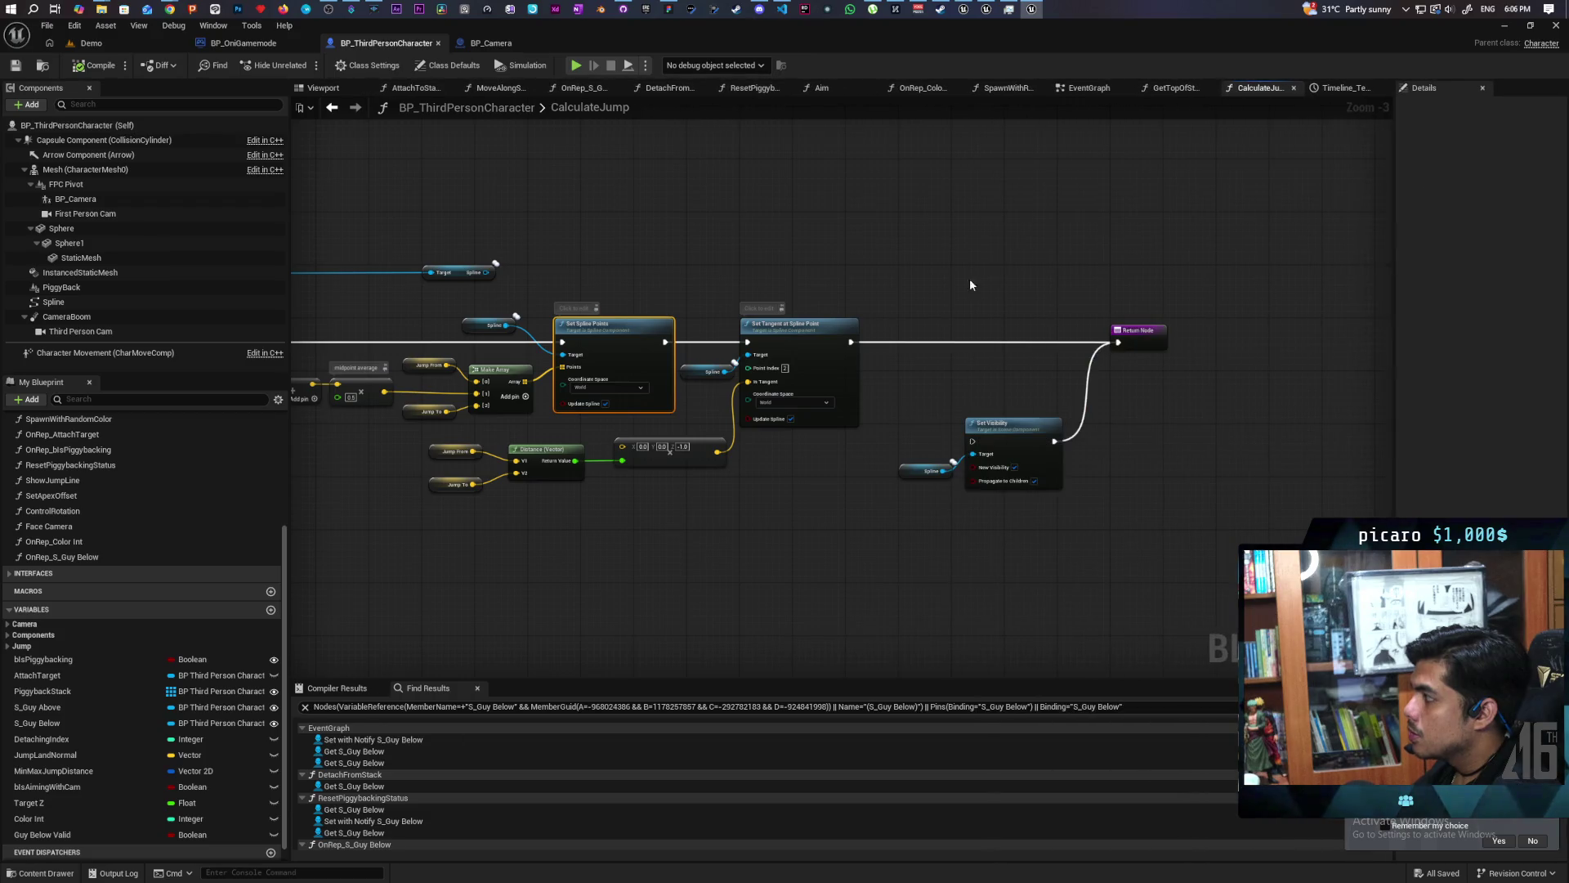
left_click_drag(491, 379, 809, 373)
scroll(656, 507, "up", 4)
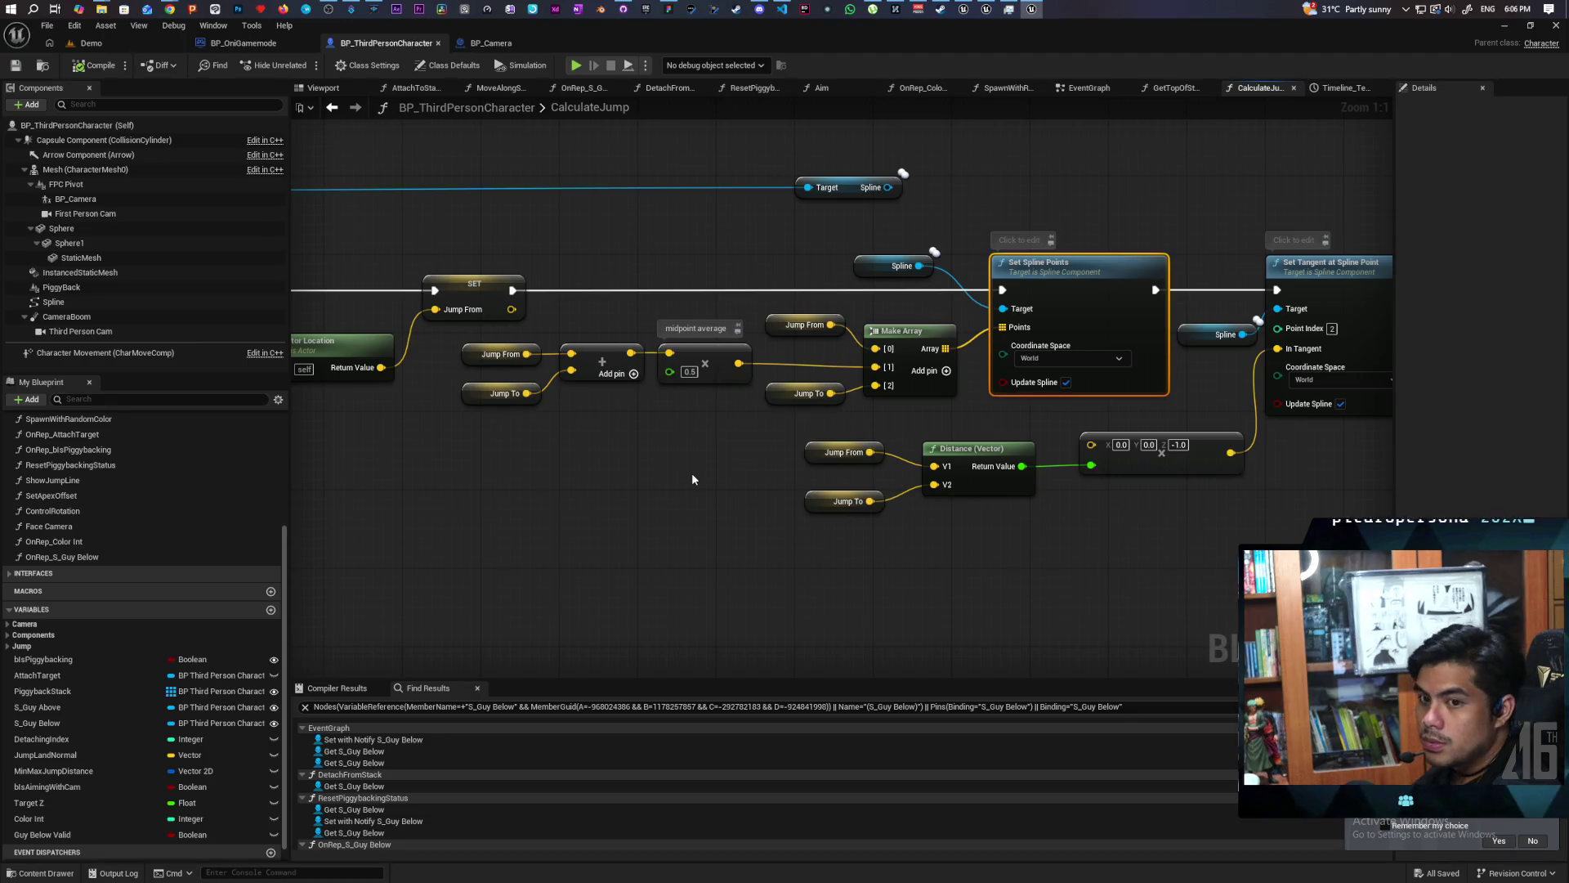
mouse_move(691, 480)
left_mouse_down()
mouse_move(860, 463)
mouse_move(943, 488)
mouse_move(908, 497)
left_mouse_up()
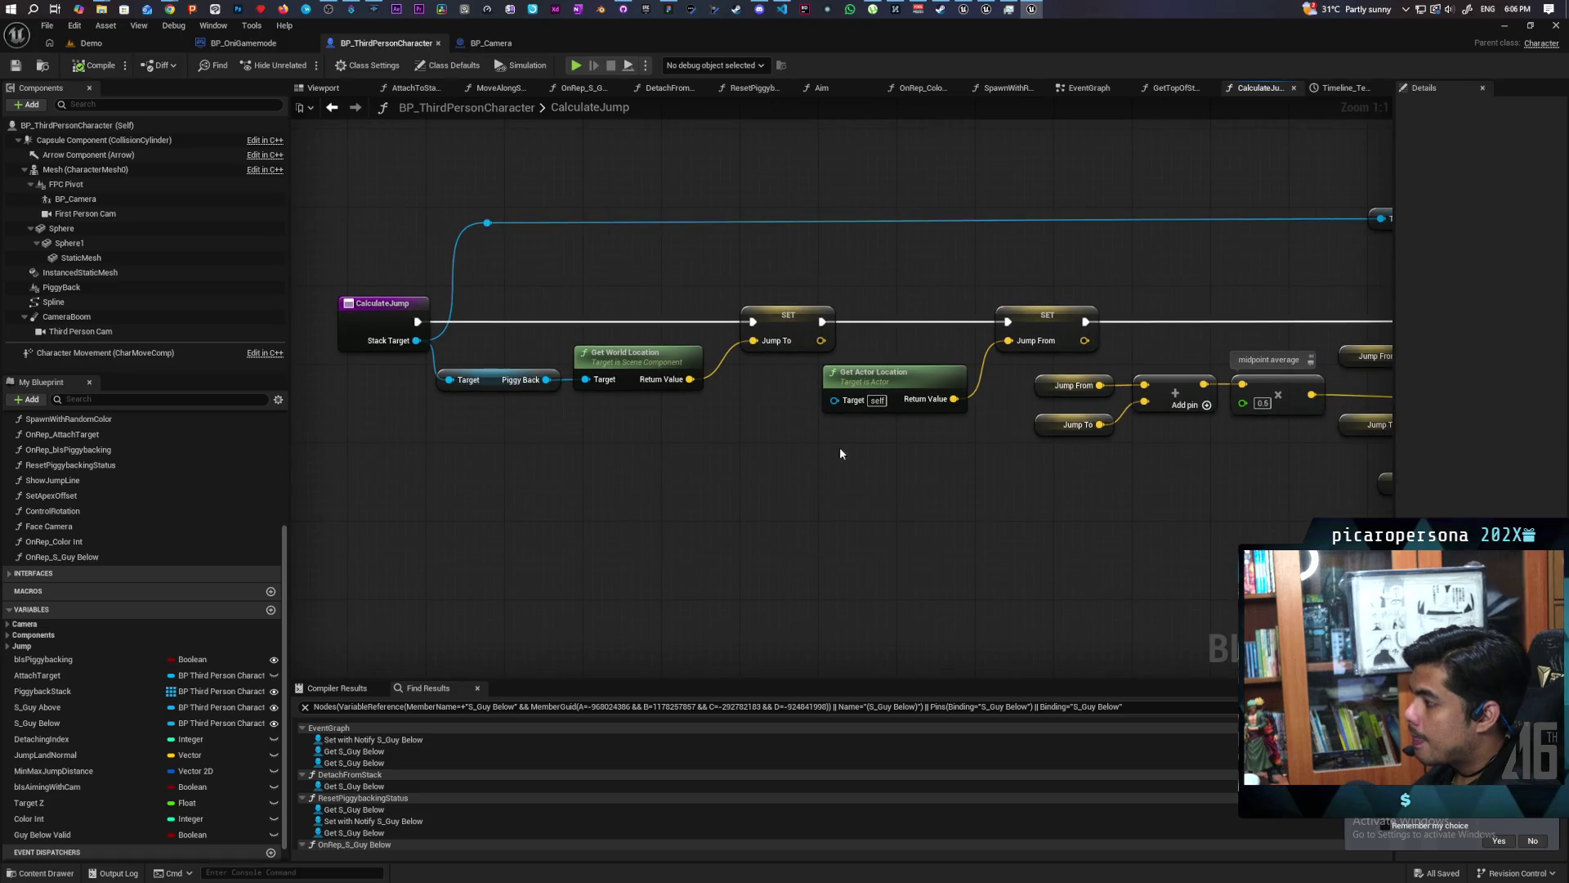
scroll(139, 754, "down", 1)
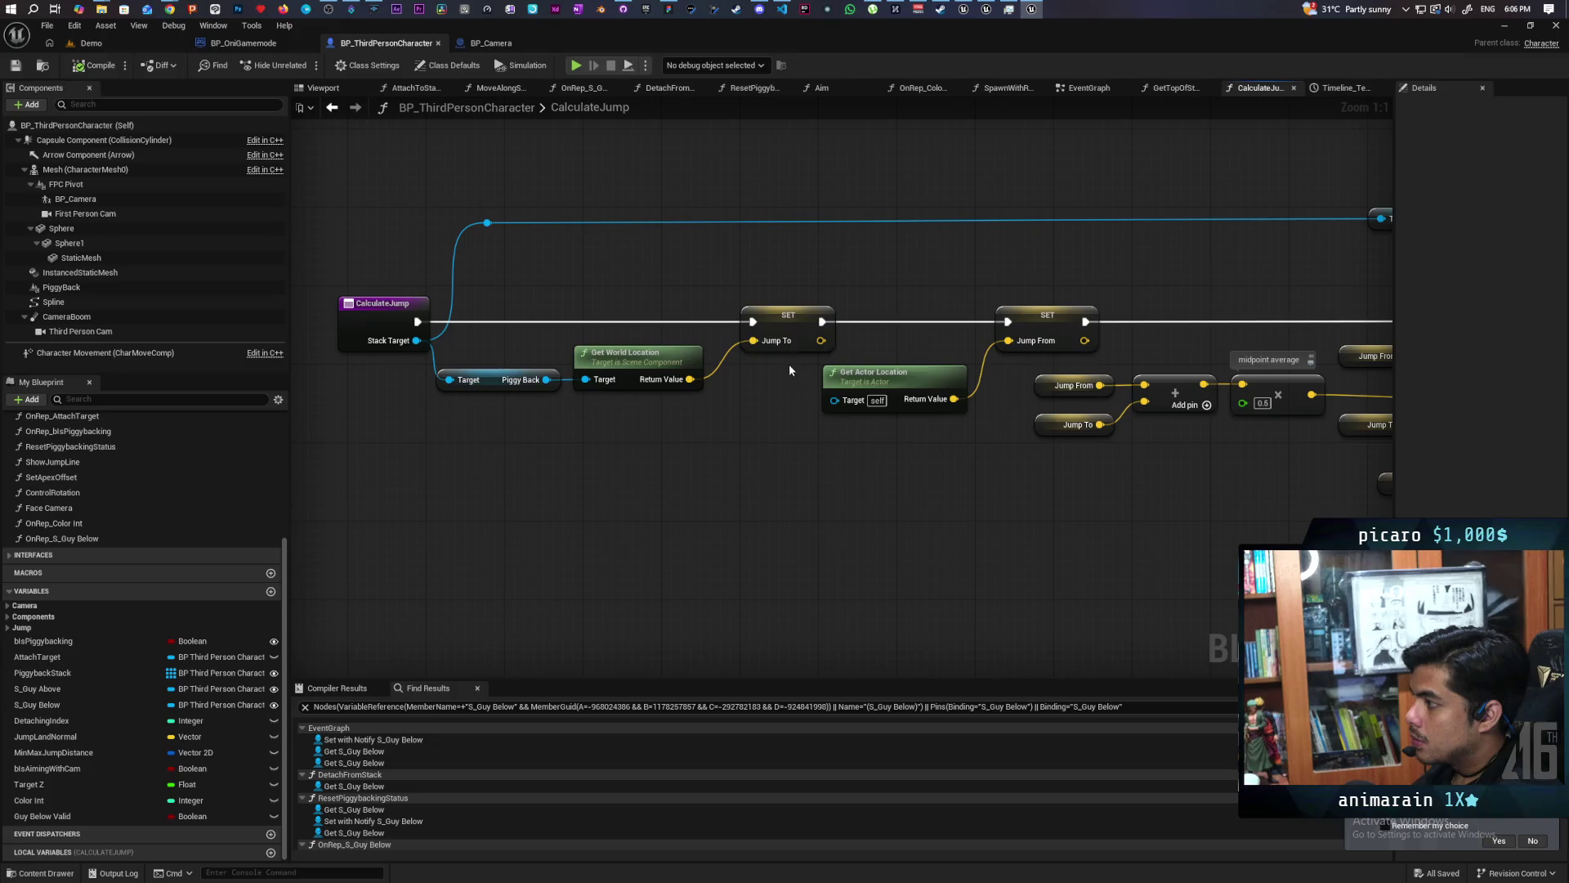
Set Replication to Replicated for the JumpTo and JumpFrom variables.
left_click(794, 331)
left_click(11, 628)
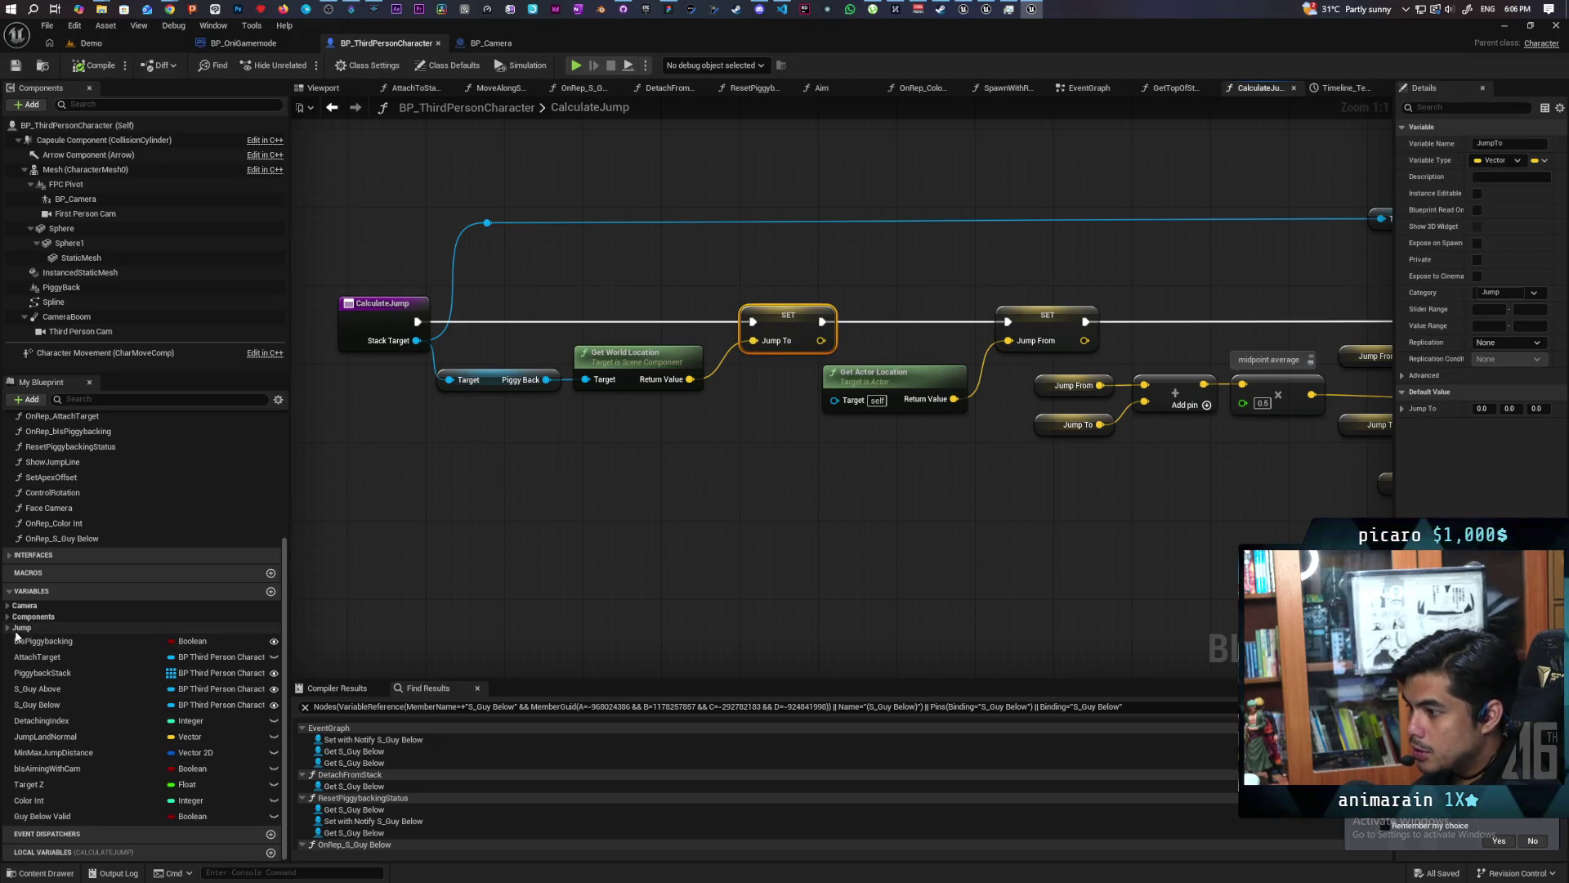
left_click(12, 628)
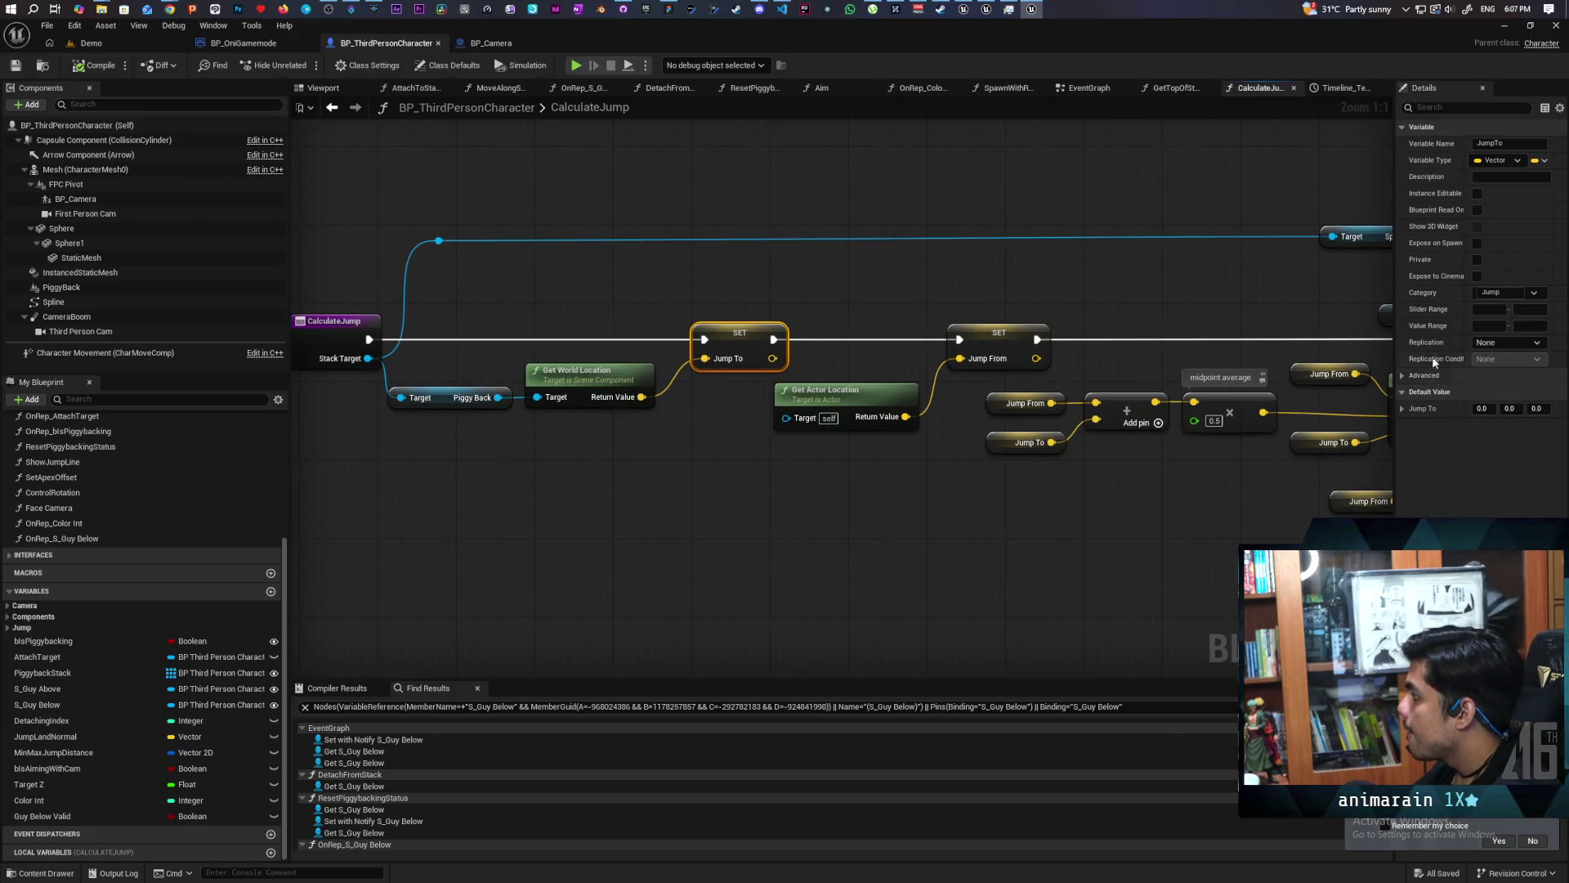
left_click(1523, 342)
left_click(1504, 369)
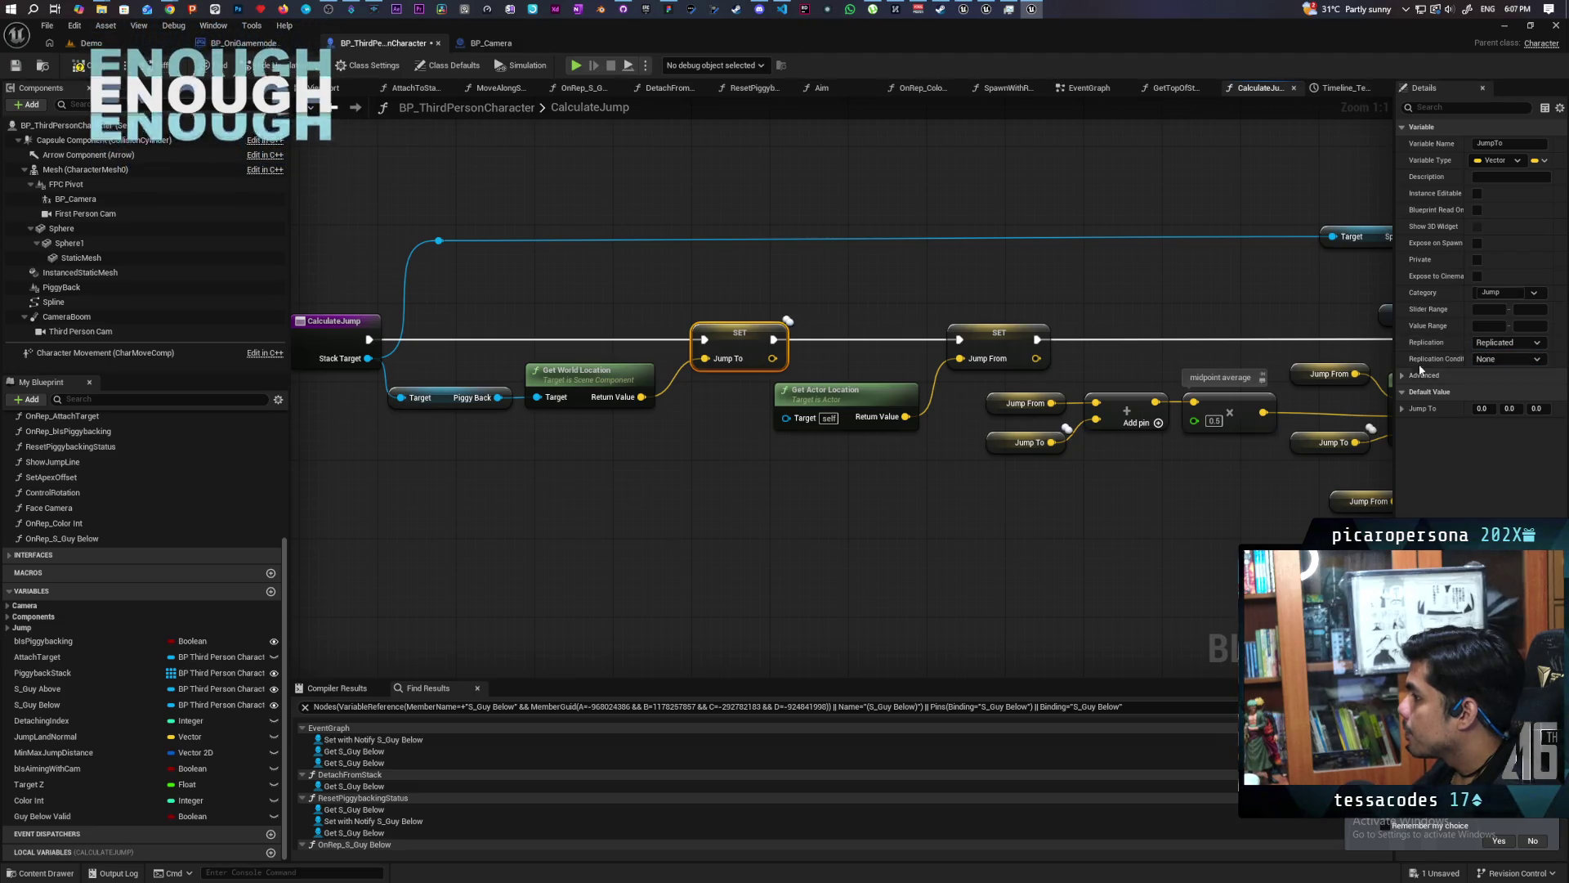
left_click(1017, 333)
left_click(1497, 342)
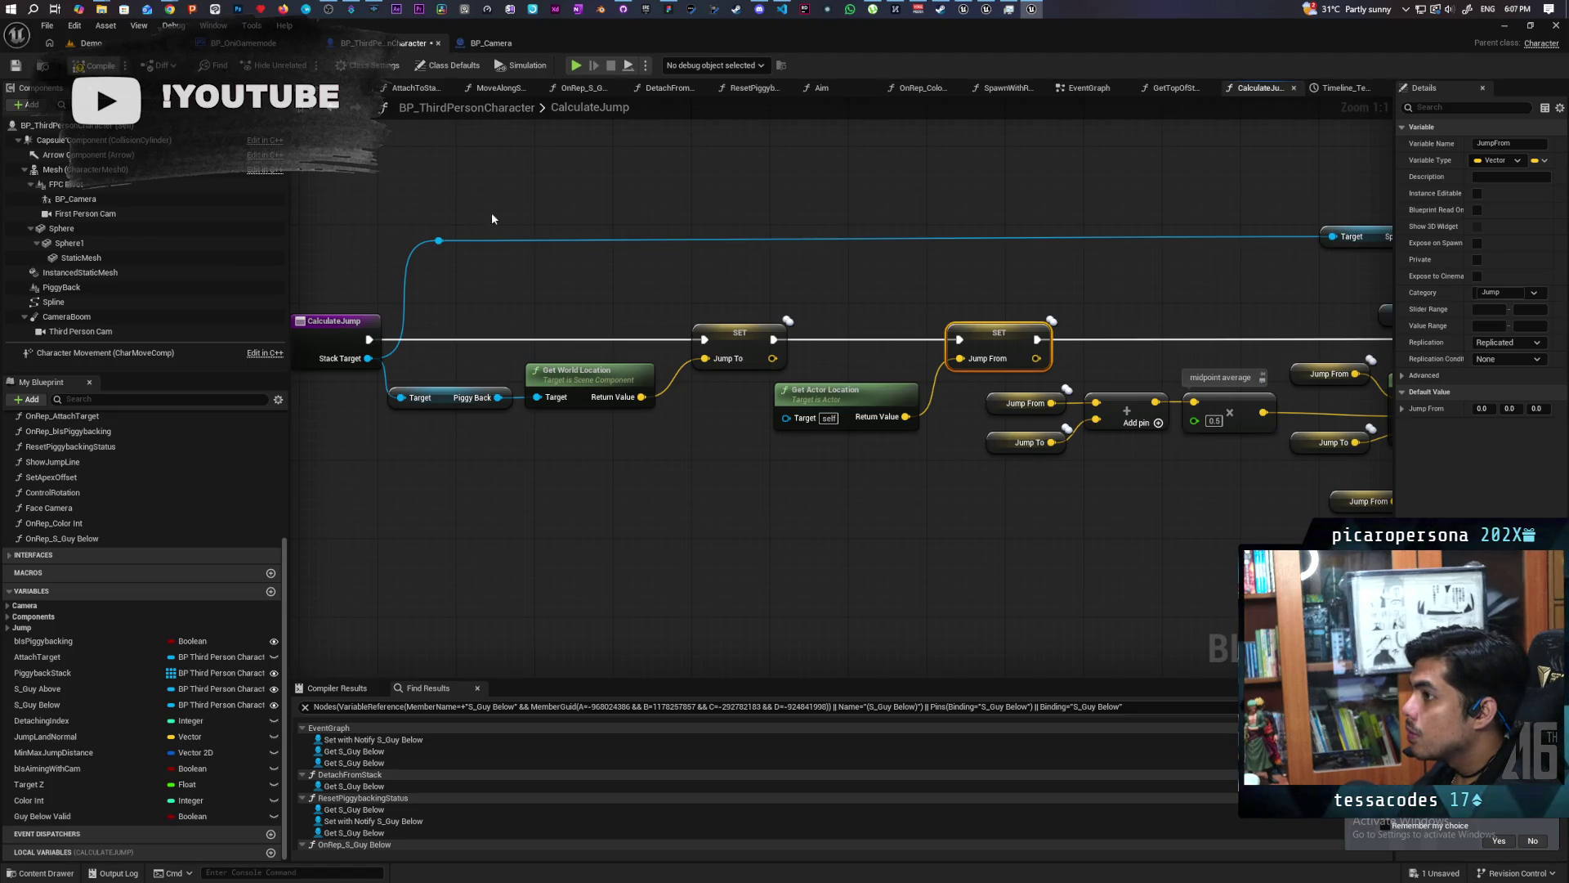
Save the character blueprint and review the remaining spline nodes and Spline variable.
key("ctrl+s")
scroll(885, 261, "down", 4)
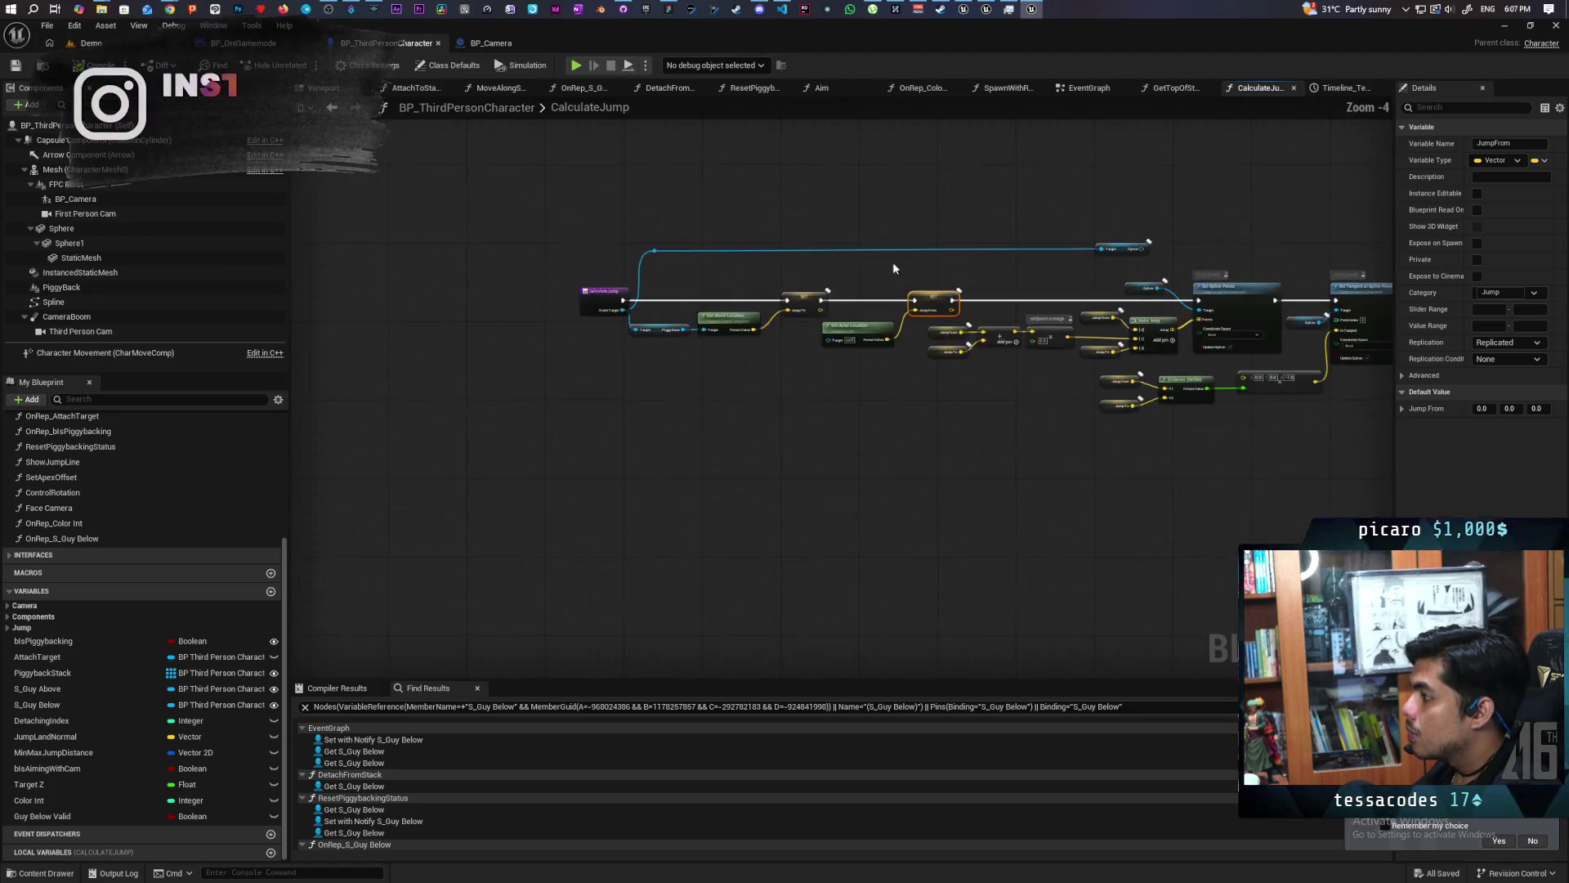
scroll(885, 261, "up", 2)
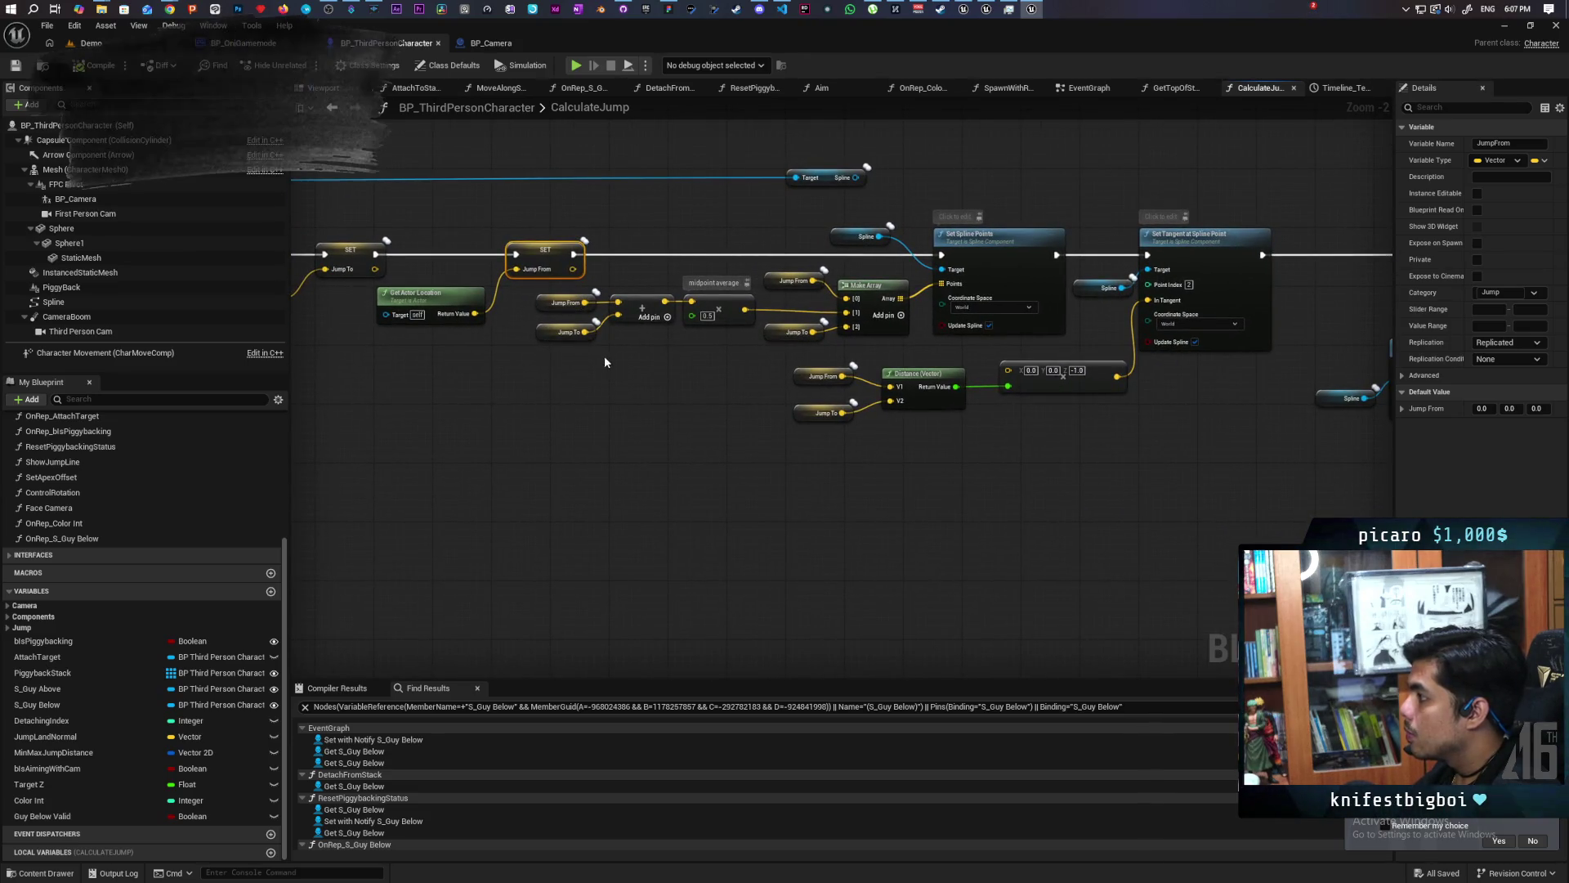
left_click_drag(1026, 457, 872, 433)
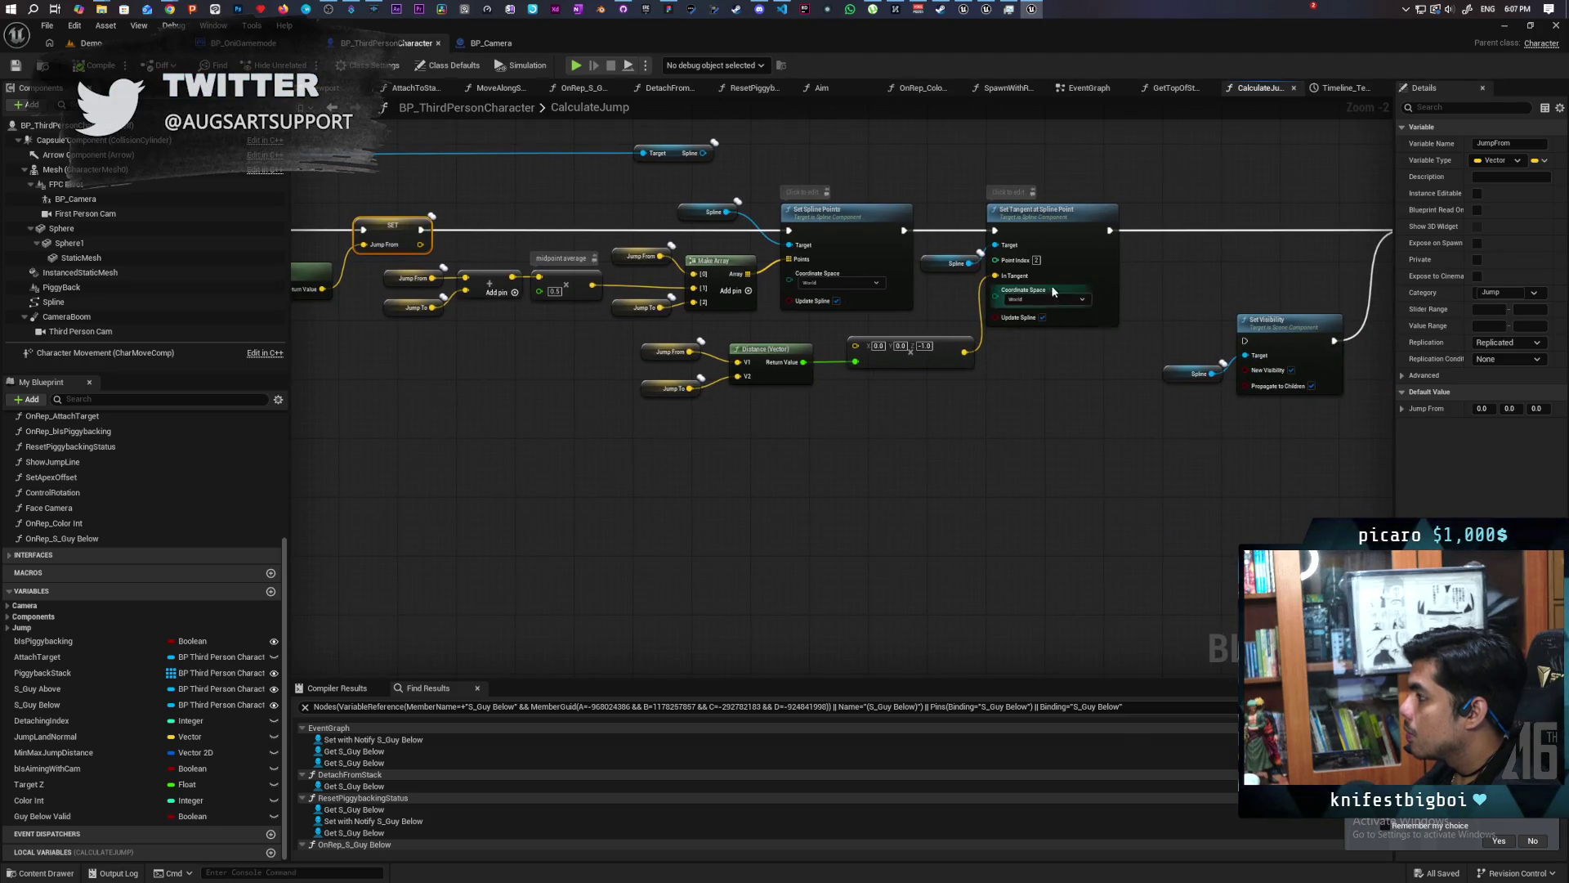
left_click(702, 210)
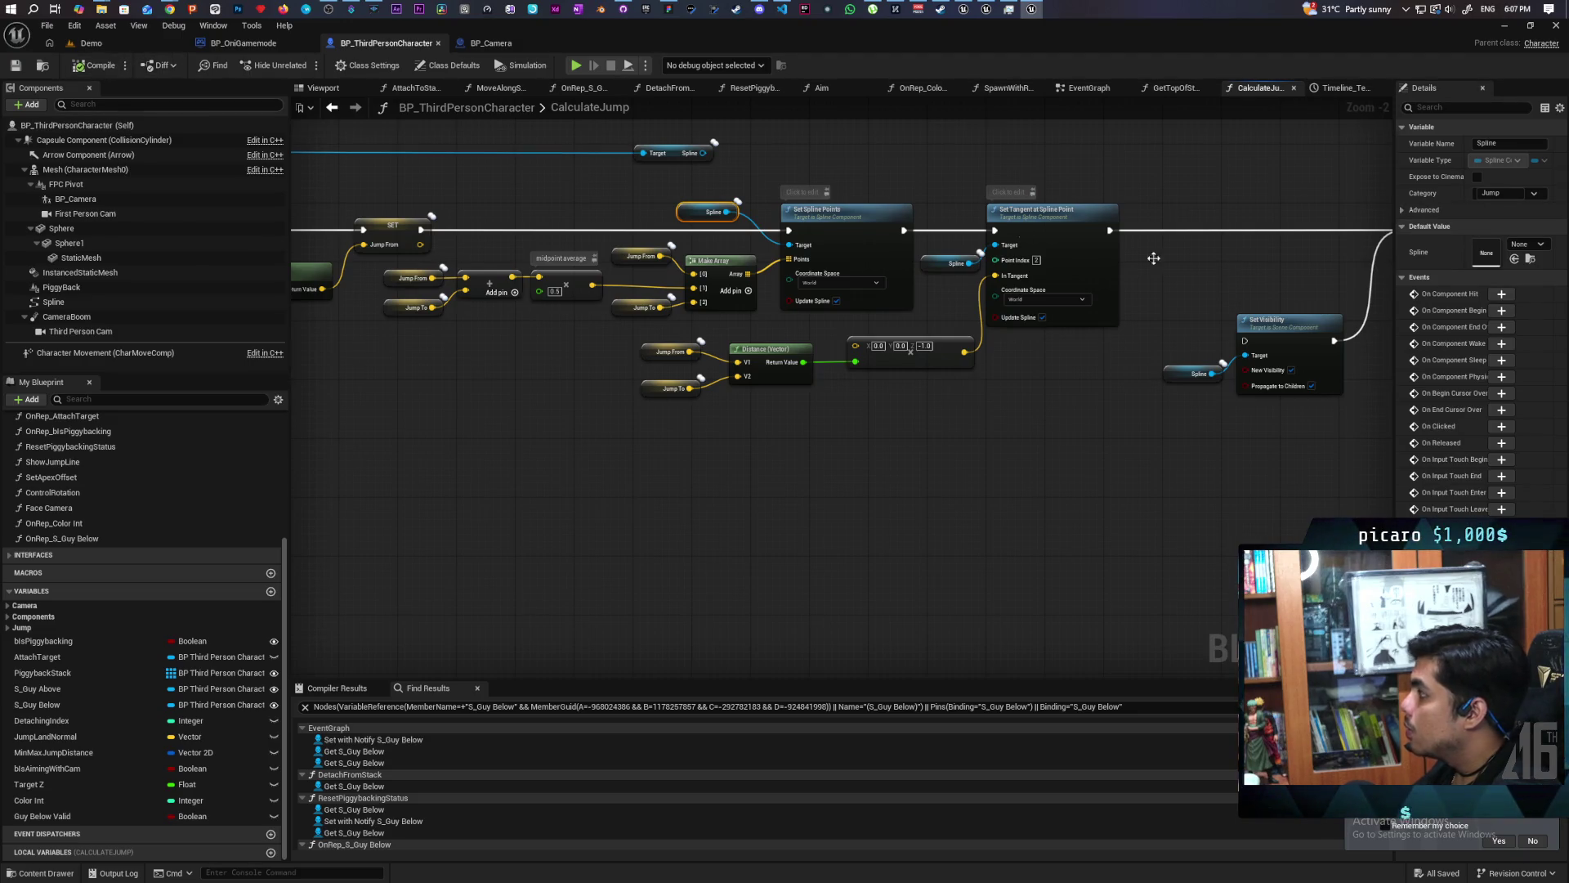
Filter the Spline component's Details by 'repli', save the blueprint, and box-select the spline nodes.
left_click(68, 303)
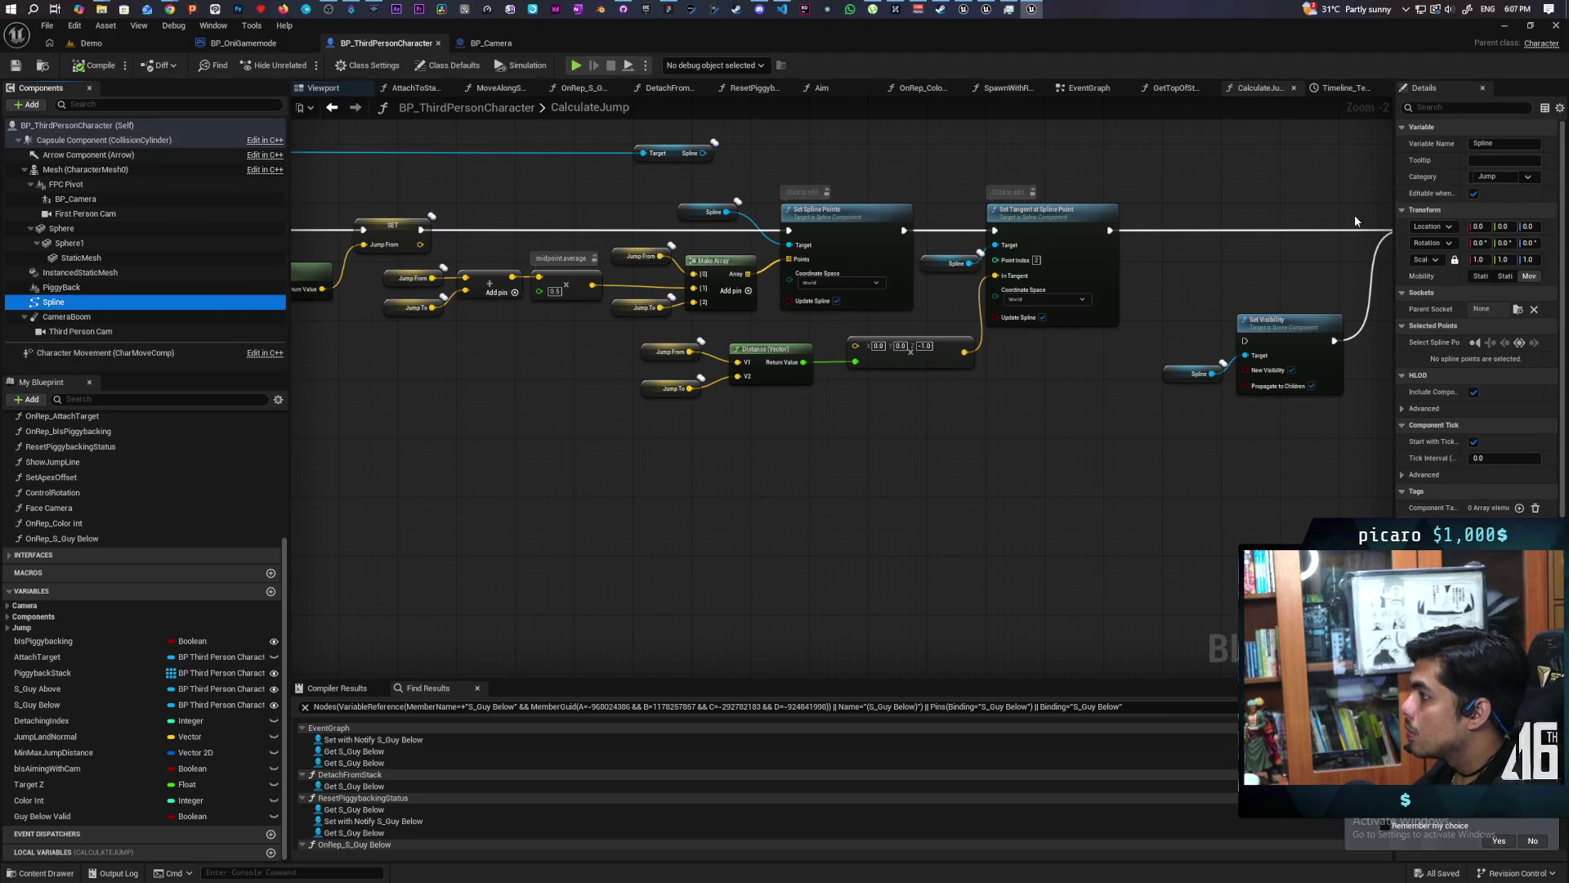
left_click(1438, 110)
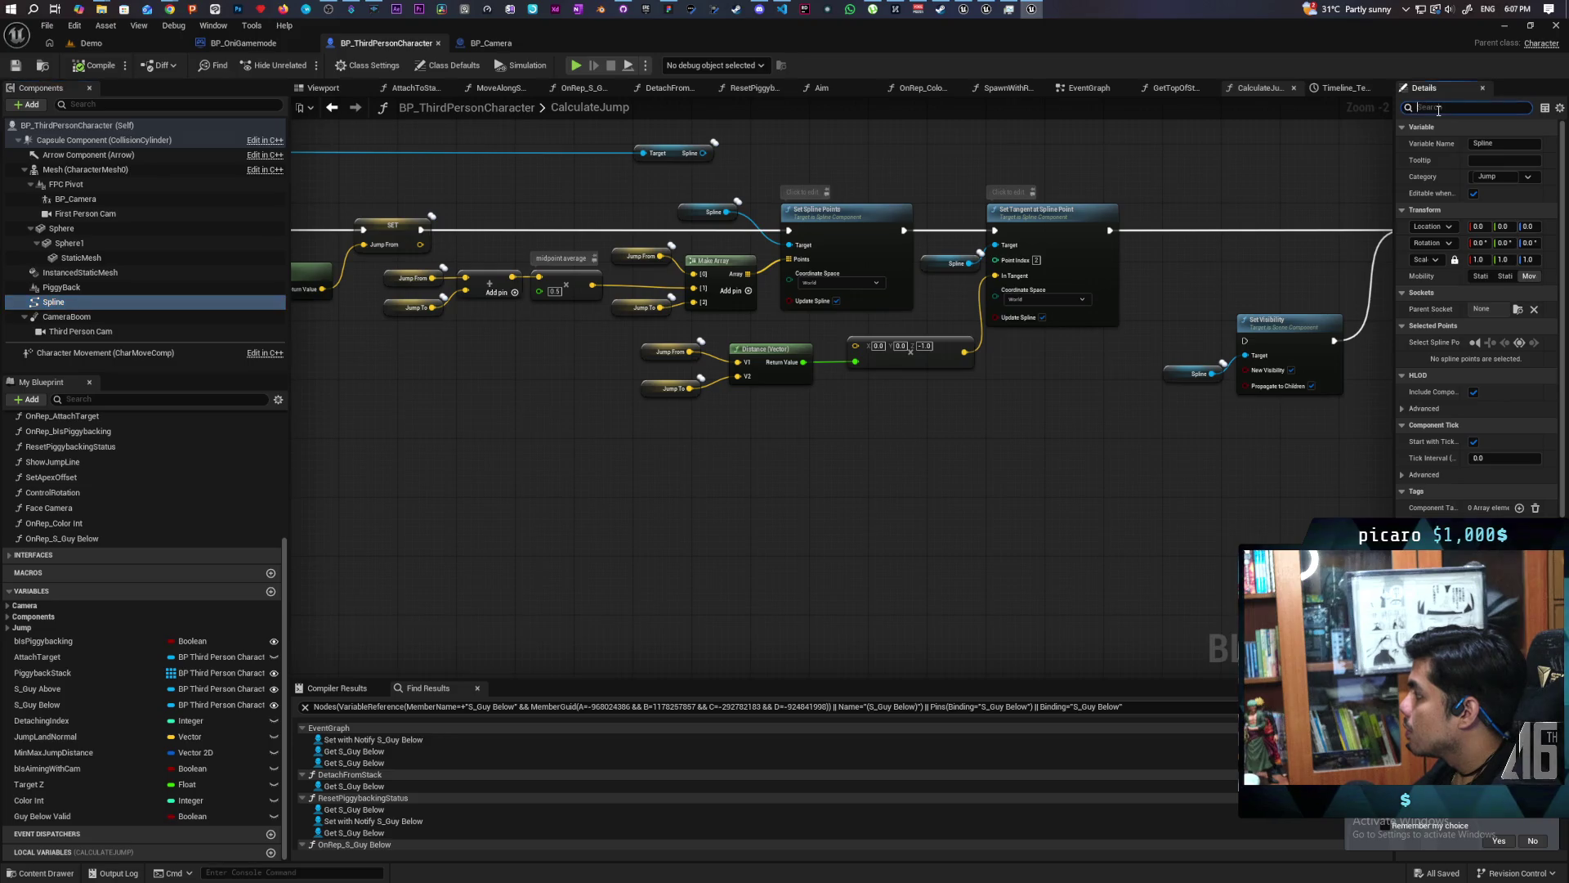
type("repli")
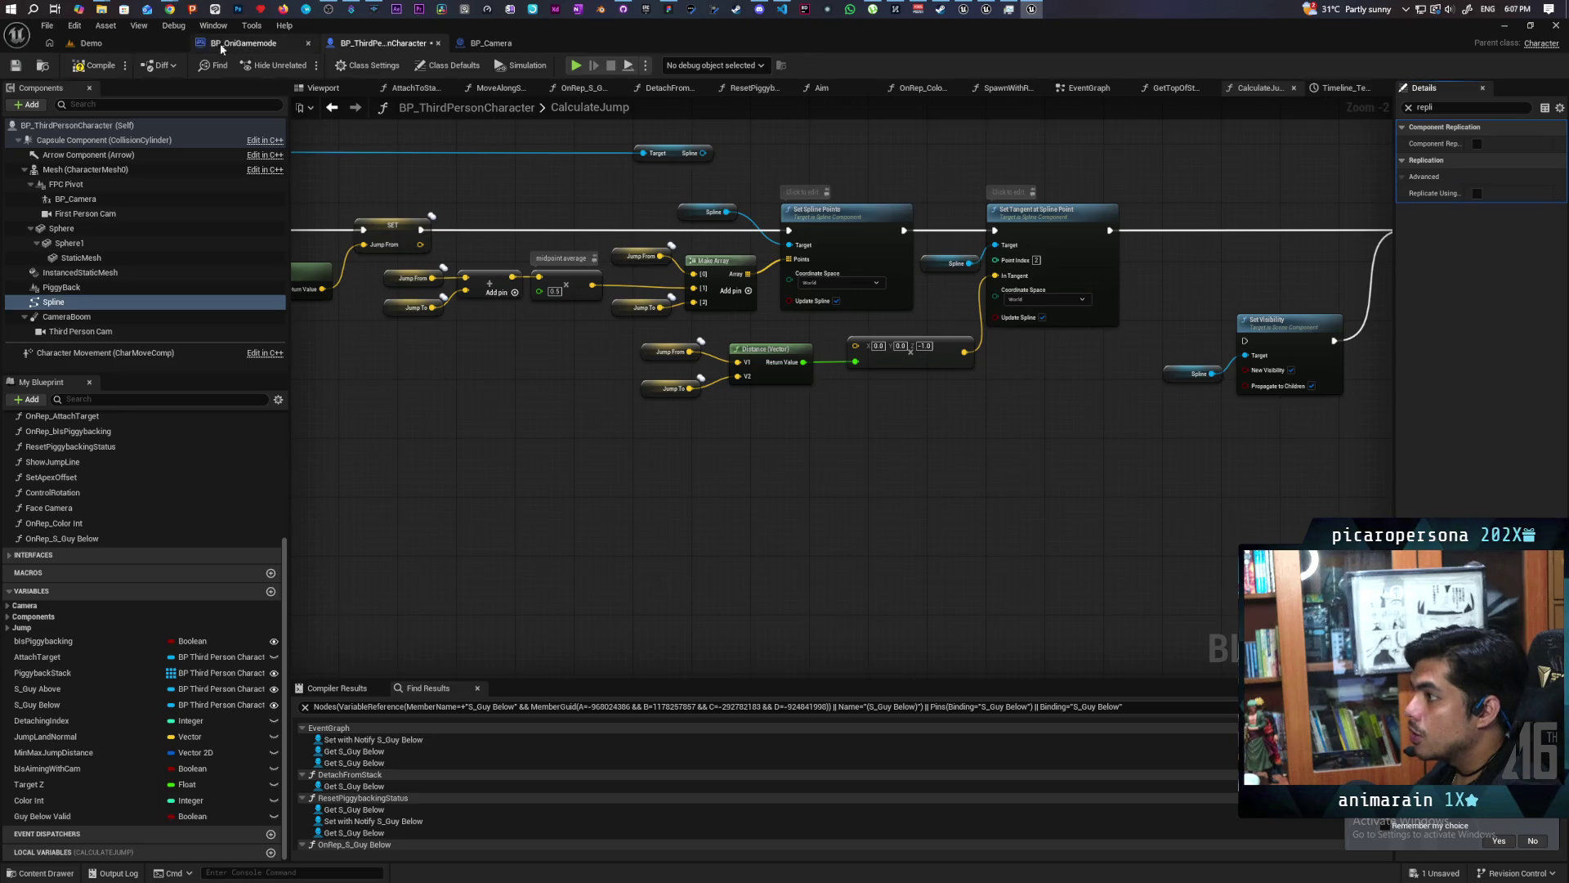
key("ctrl+s")
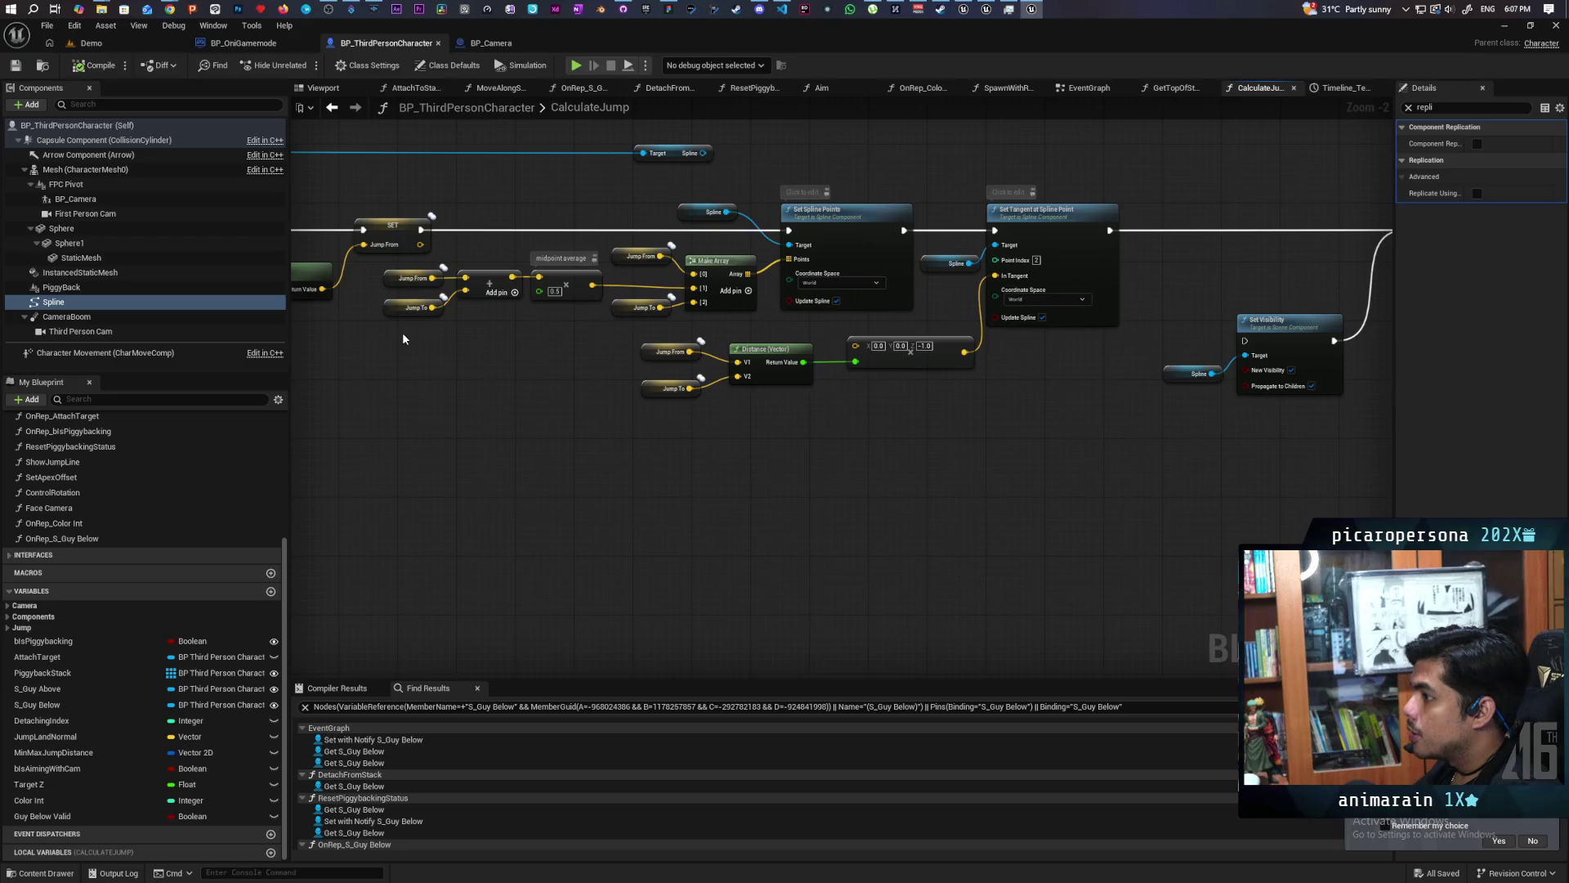
mouse_move(1066, 294)
left_mouse_down()
mouse_move(744, 392)
mouse_move(443, 418)
left_mouse_up()
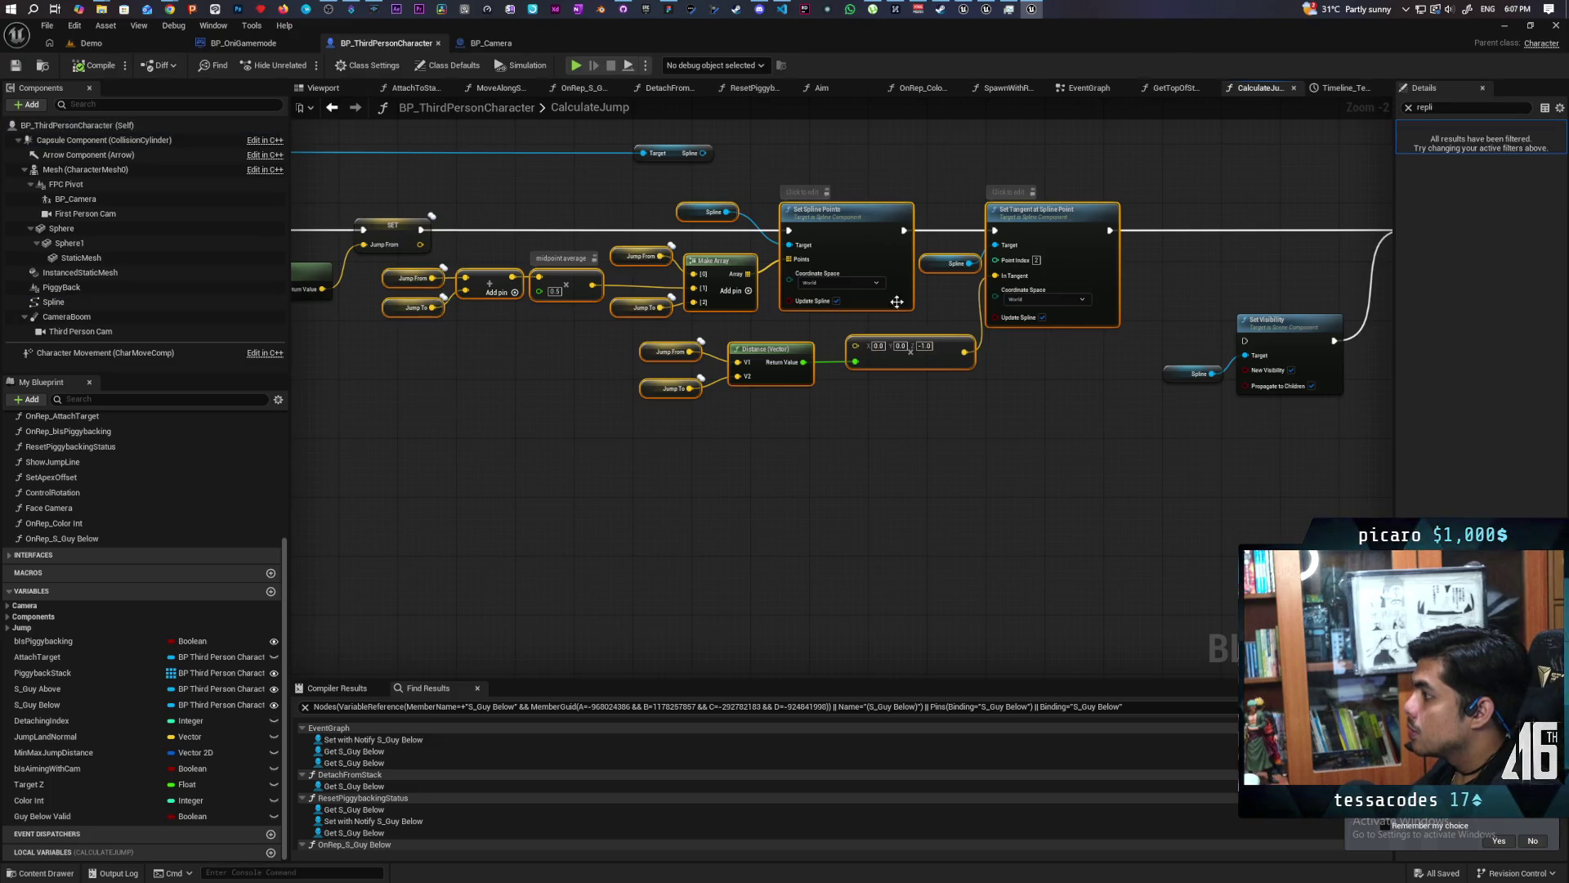
Collapse the selected spline nodes into an Update Spline function, place its call beside the Jump From setter, and save.
right_click(863, 228)
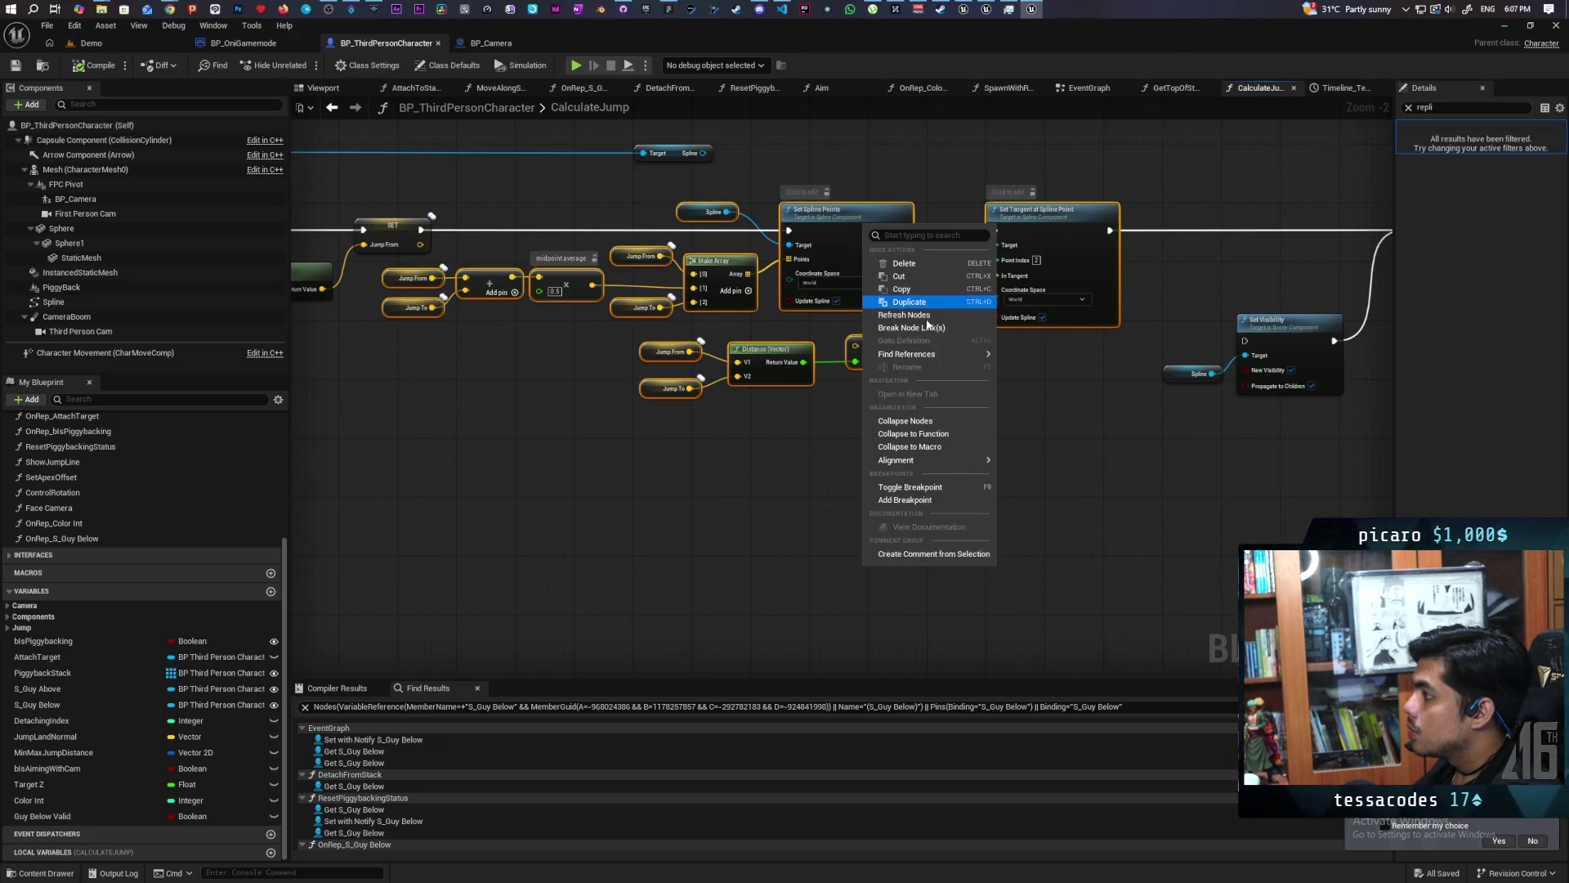
left_click(937, 434)
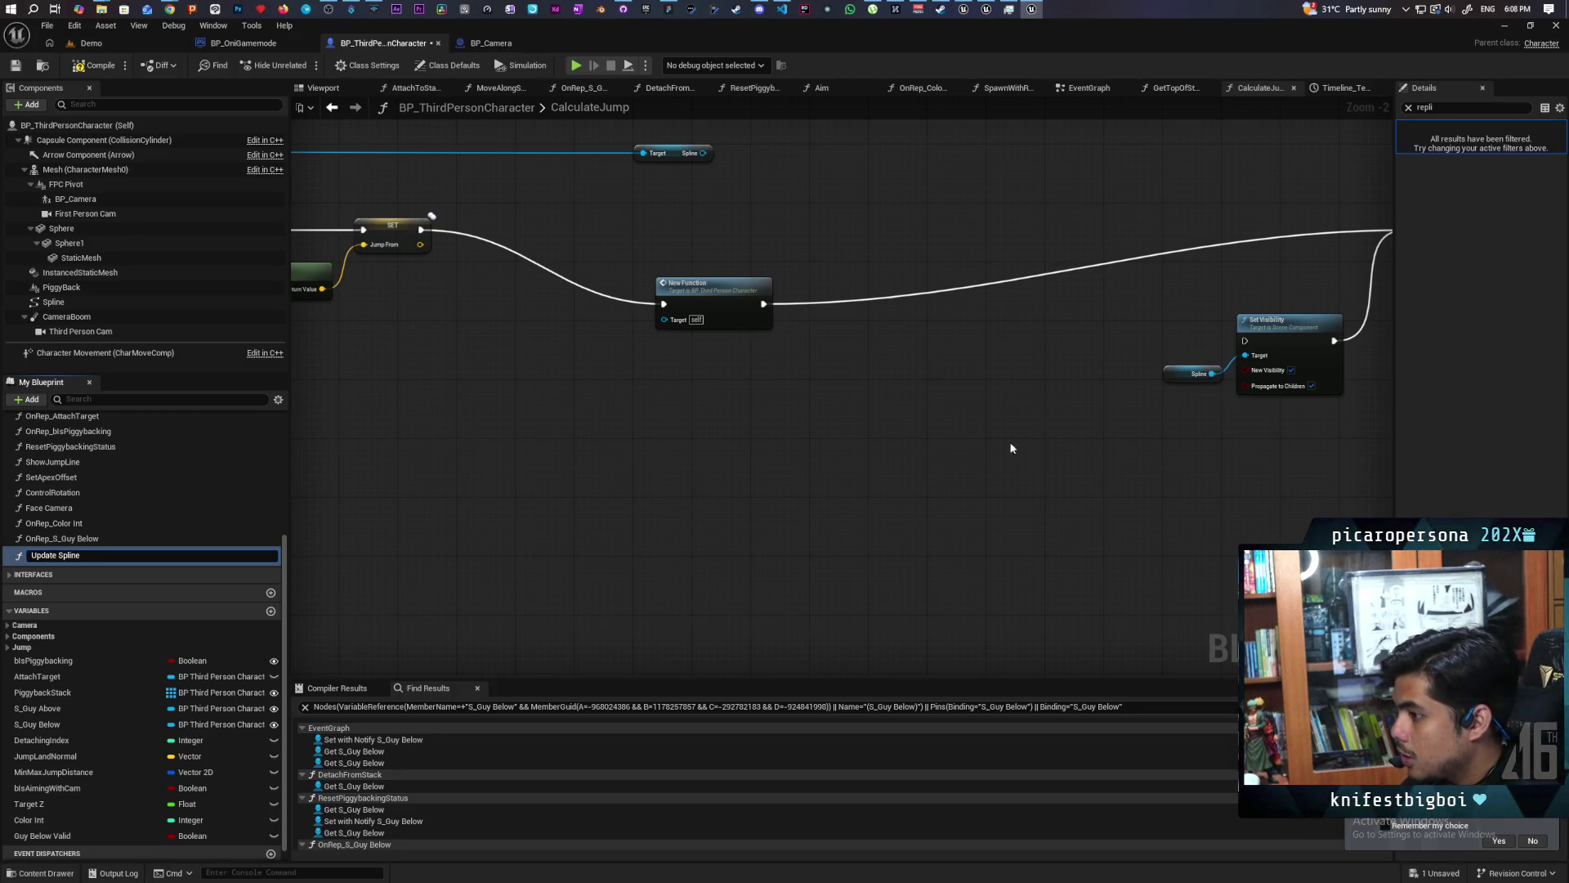
key("Return")
left_click_drag(724, 304, 558, 231)
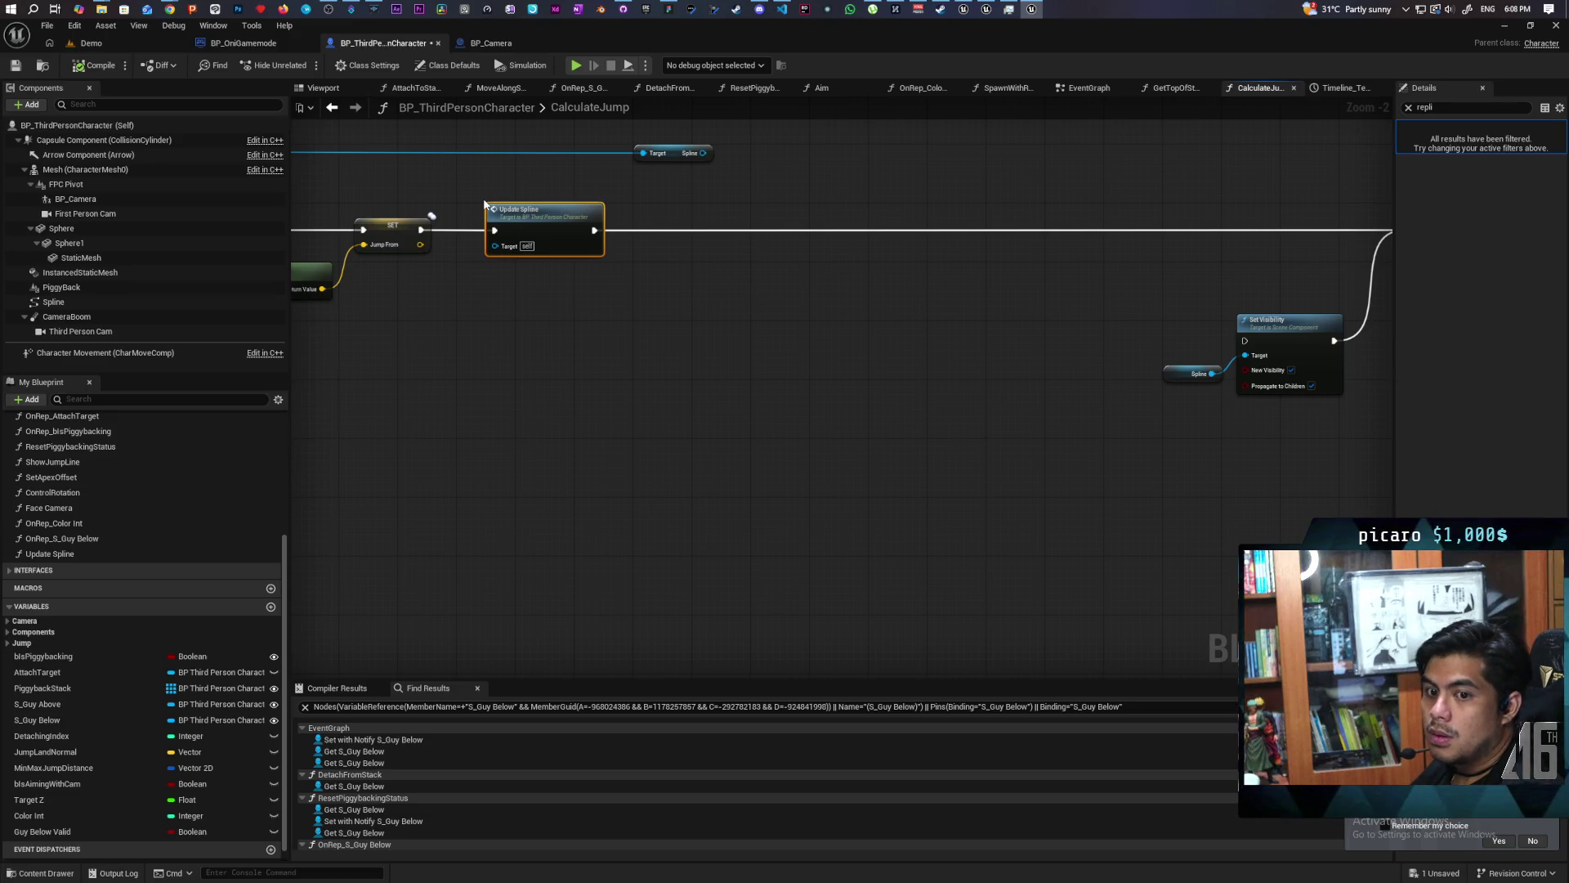
key("ctrl+s")
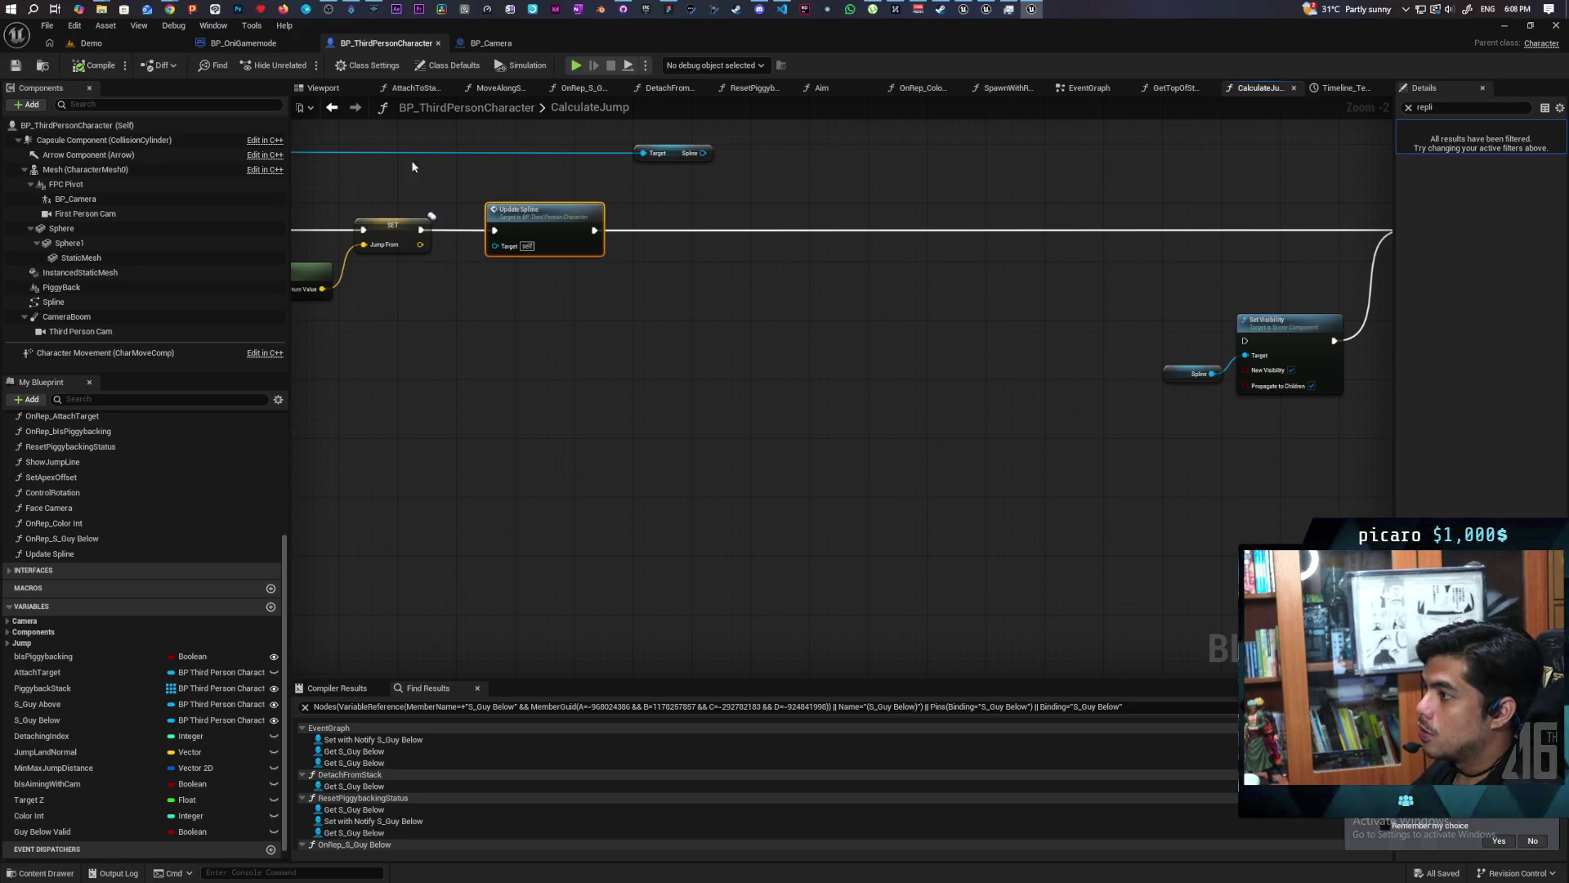
left_click(332, 107)
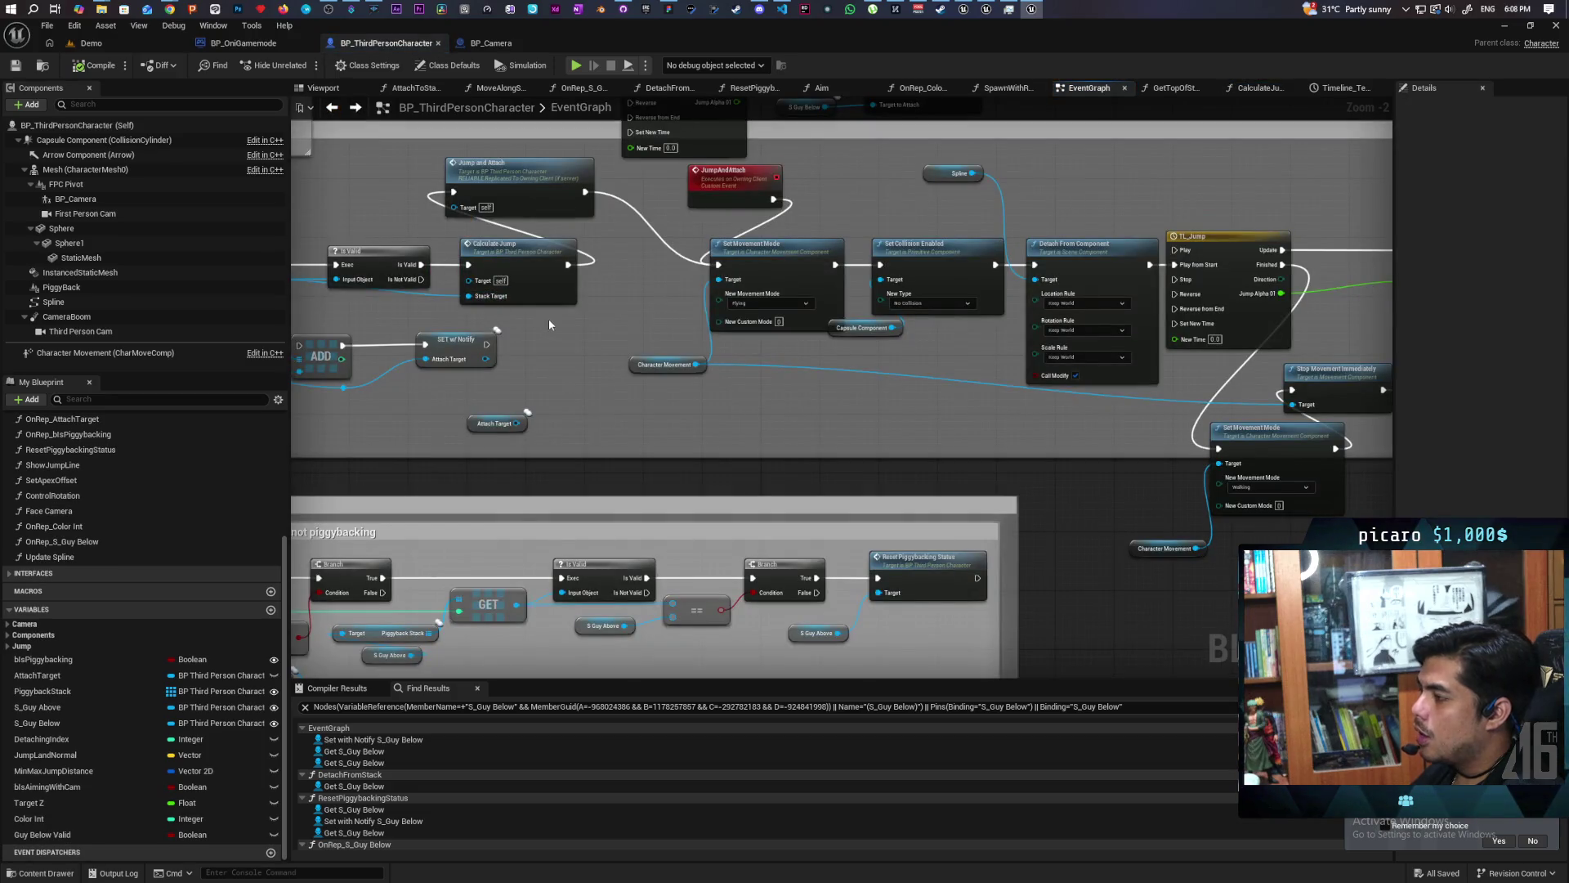
Move the JumpAndAttach event left to make room in the EventGraph.
scroll(558, 322, "down", 2)
scroll(700, 349, "up", 2)
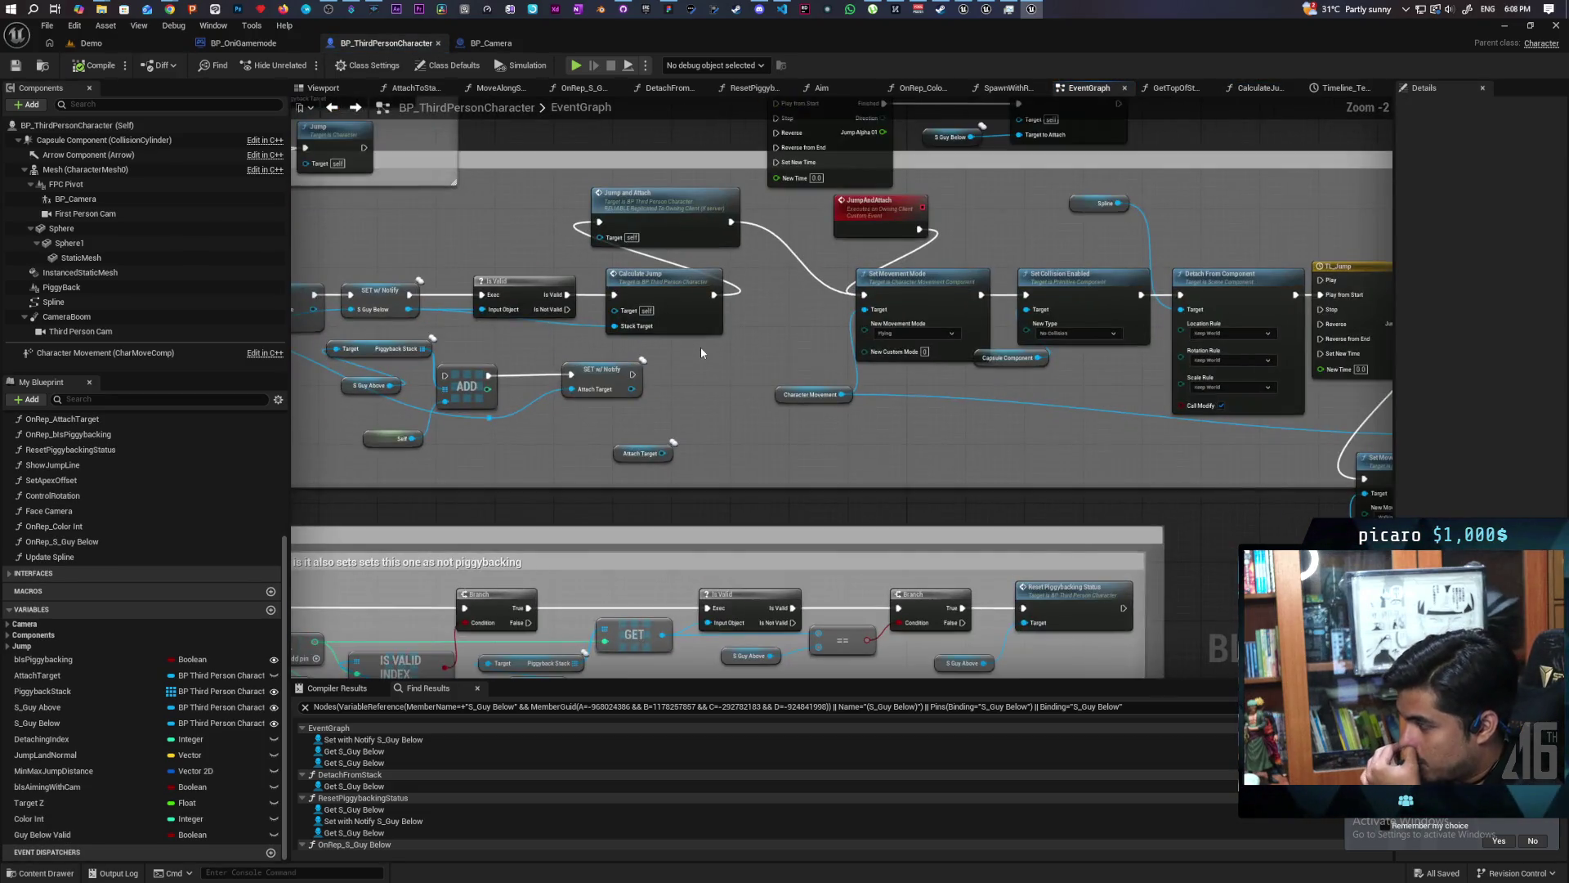
scroll(702, 353, "up", 2)
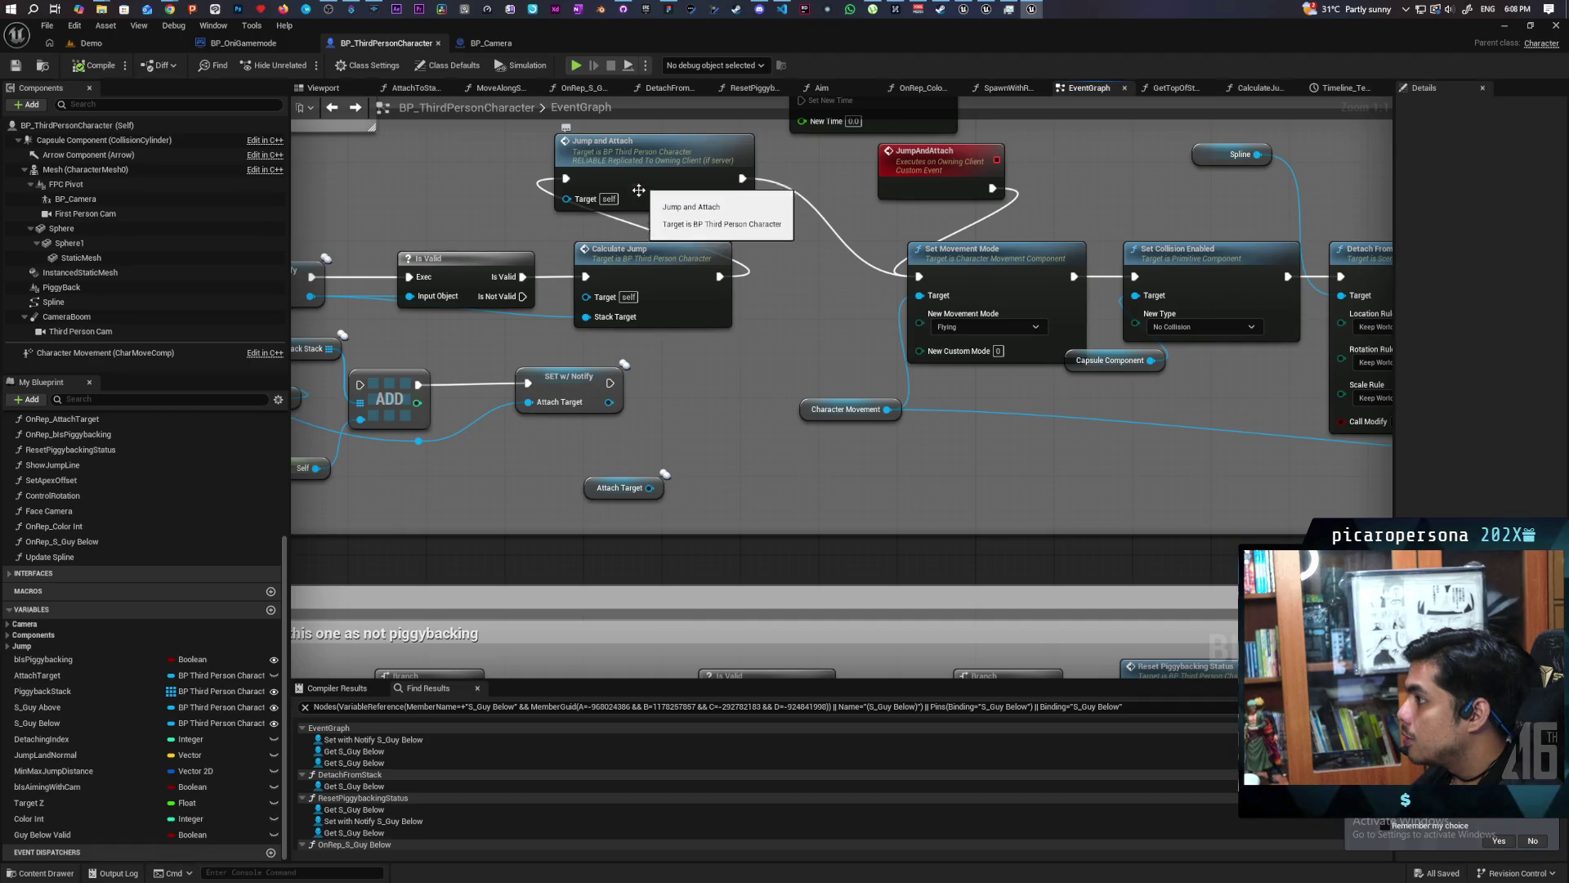
mouse_move(654, 246)
left_mouse_down()
mouse_move(973, 368)
mouse_move(738, 387)
left_mouse_up()
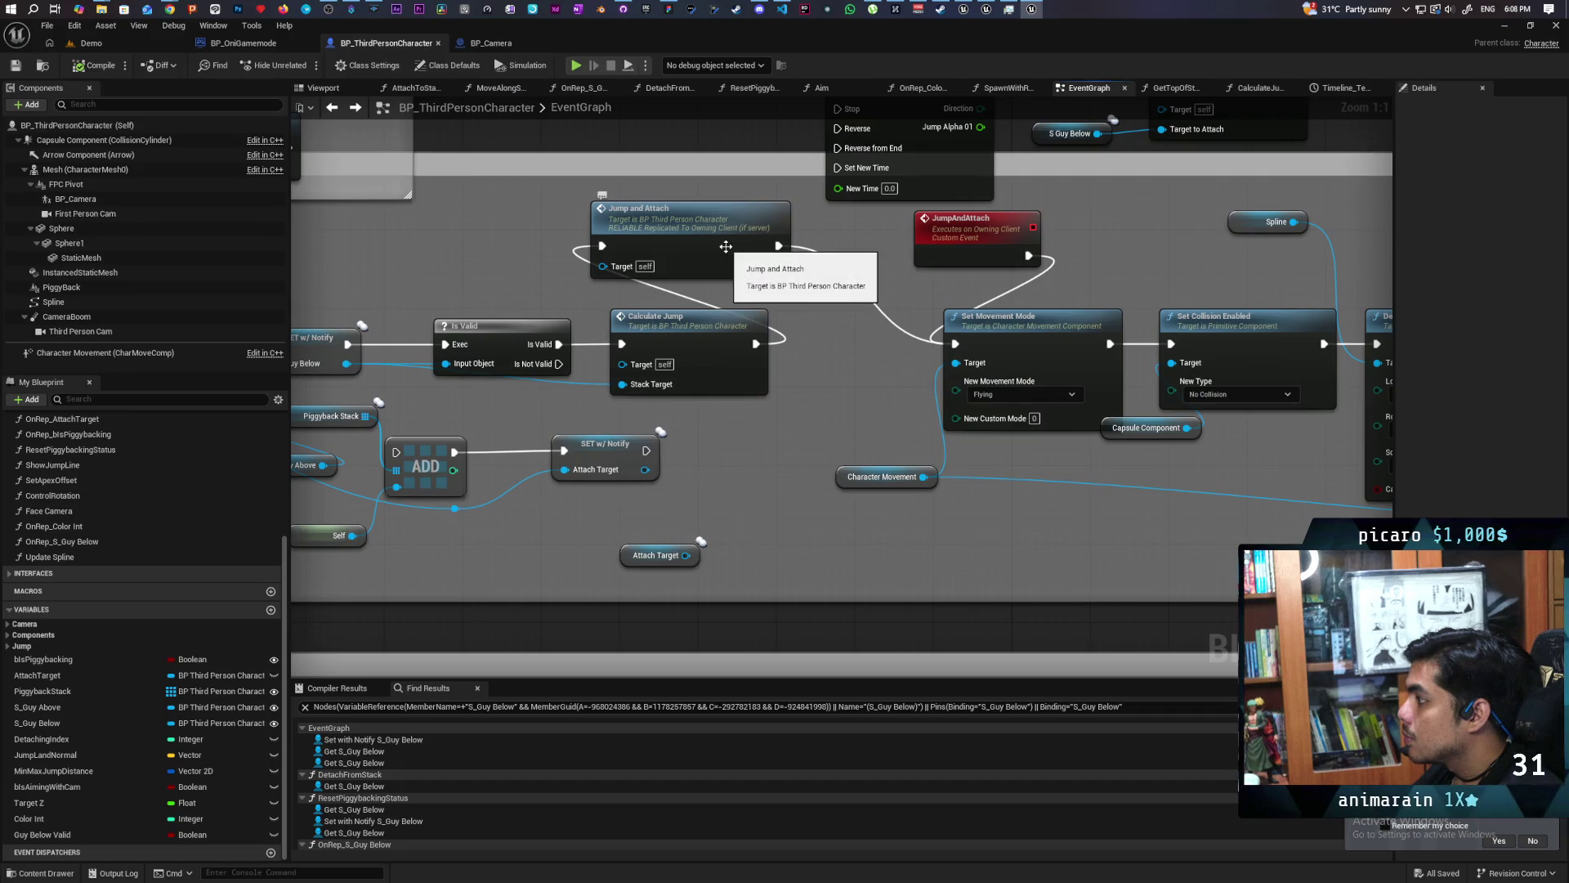
mouse_move(726, 246)
left_mouse_down()
mouse_move(685, 325)
mouse_move(549, 340)
left_mouse_up()
left_click_drag(685, 243, 598, 239)
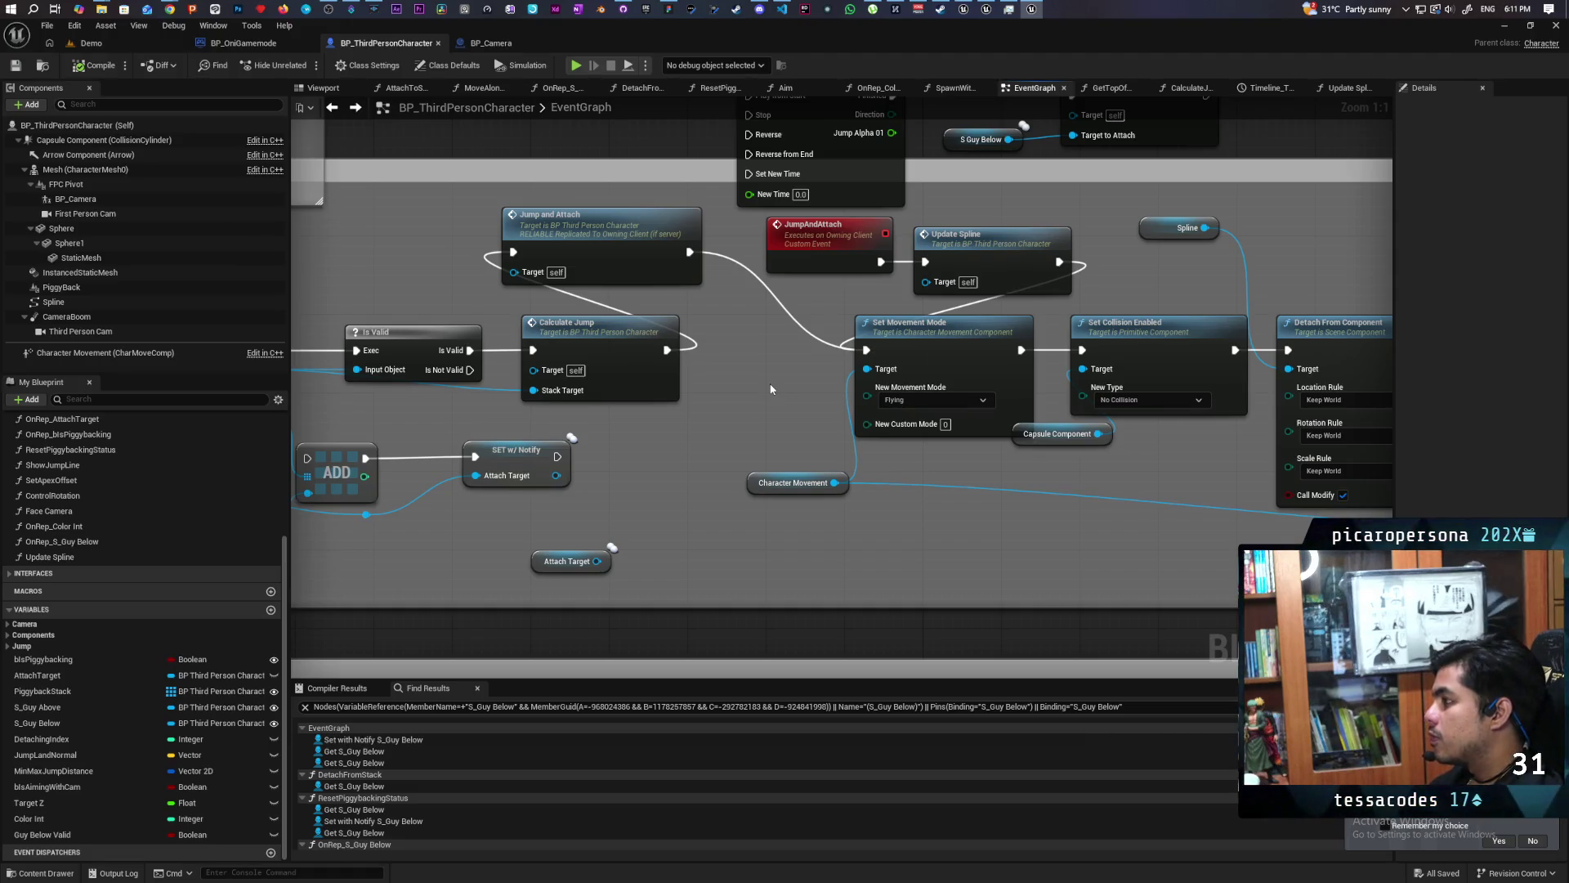
Wire Update Spline into Set Movement Mode, save the blueprint, and restore the editor window.
left_click_drag(752, 376, 655, 389)
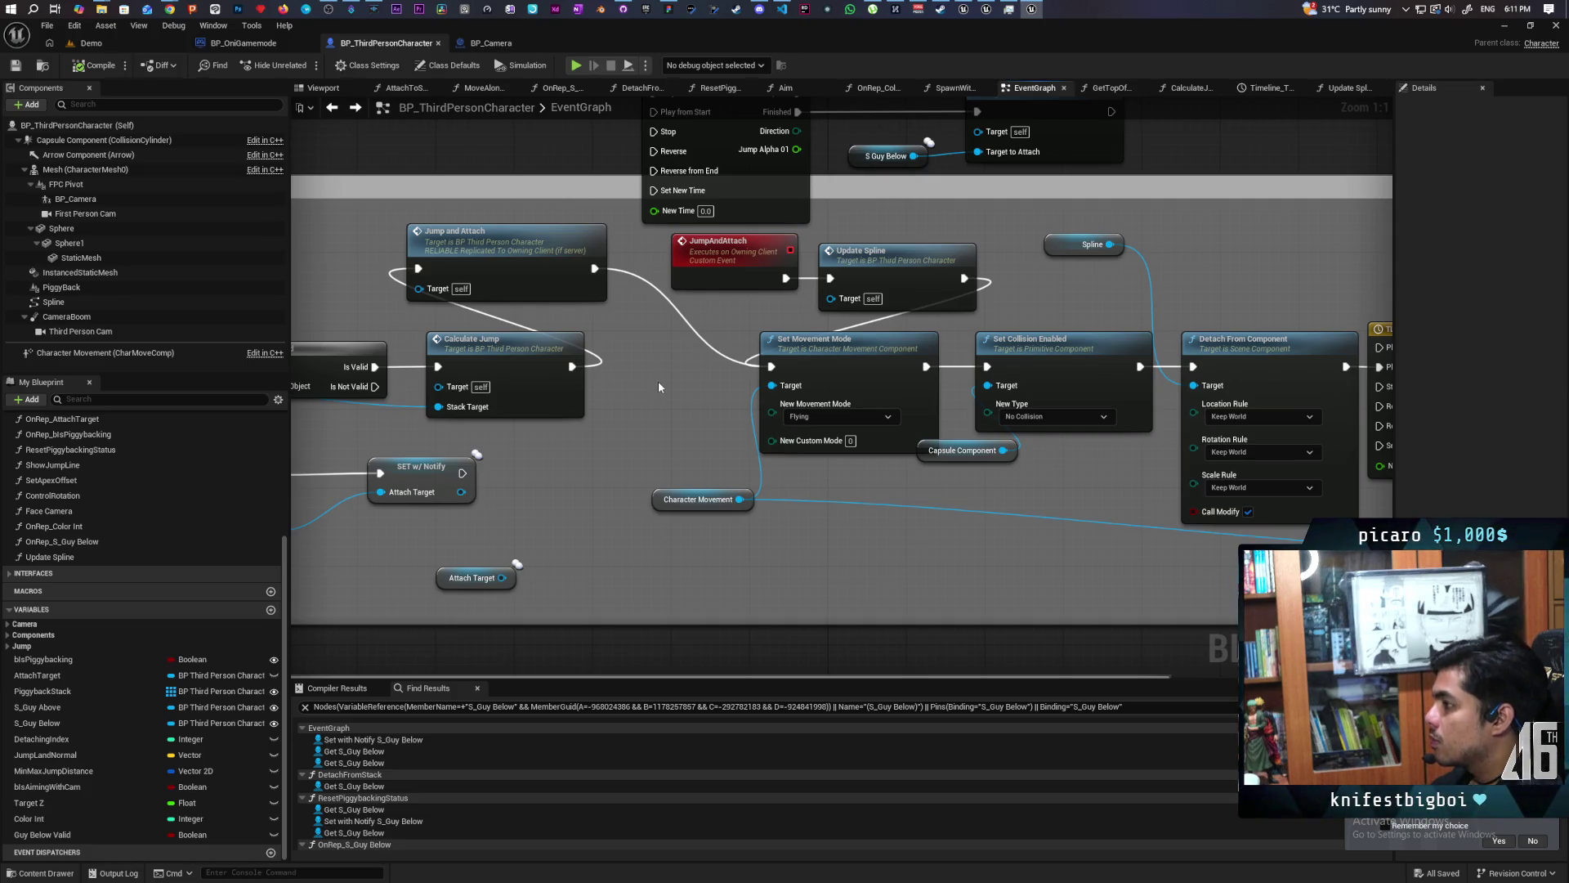
left_click_drag(659, 390, 613, 411)
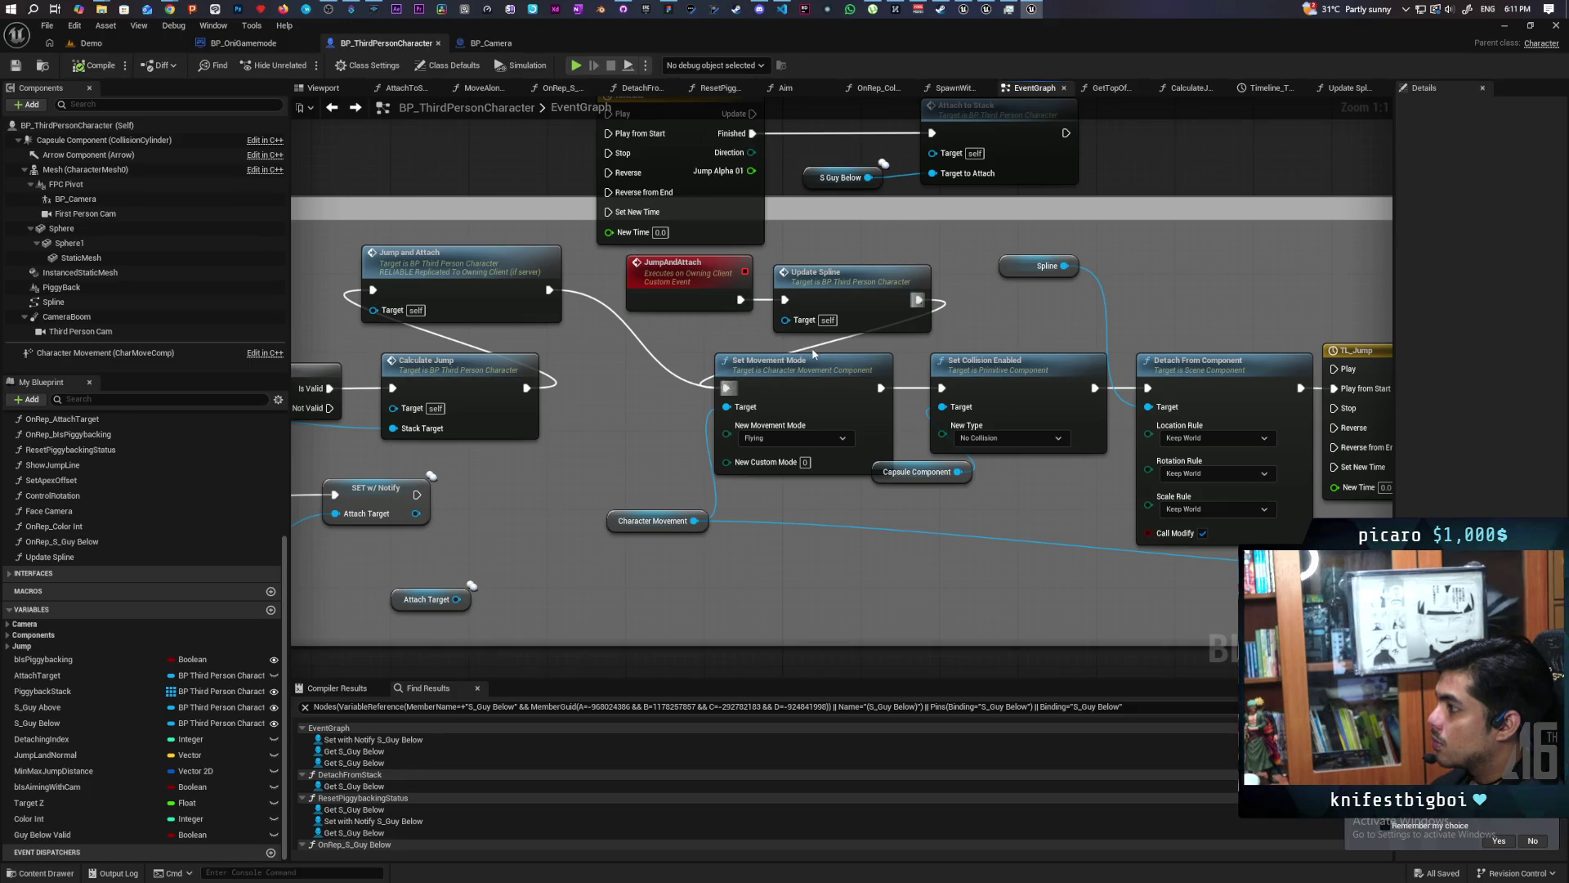
mouse_move(814, 348)
left_mouse_down()
mouse_move(842, 359)
mouse_move(814, 350)
left_mouse_up()
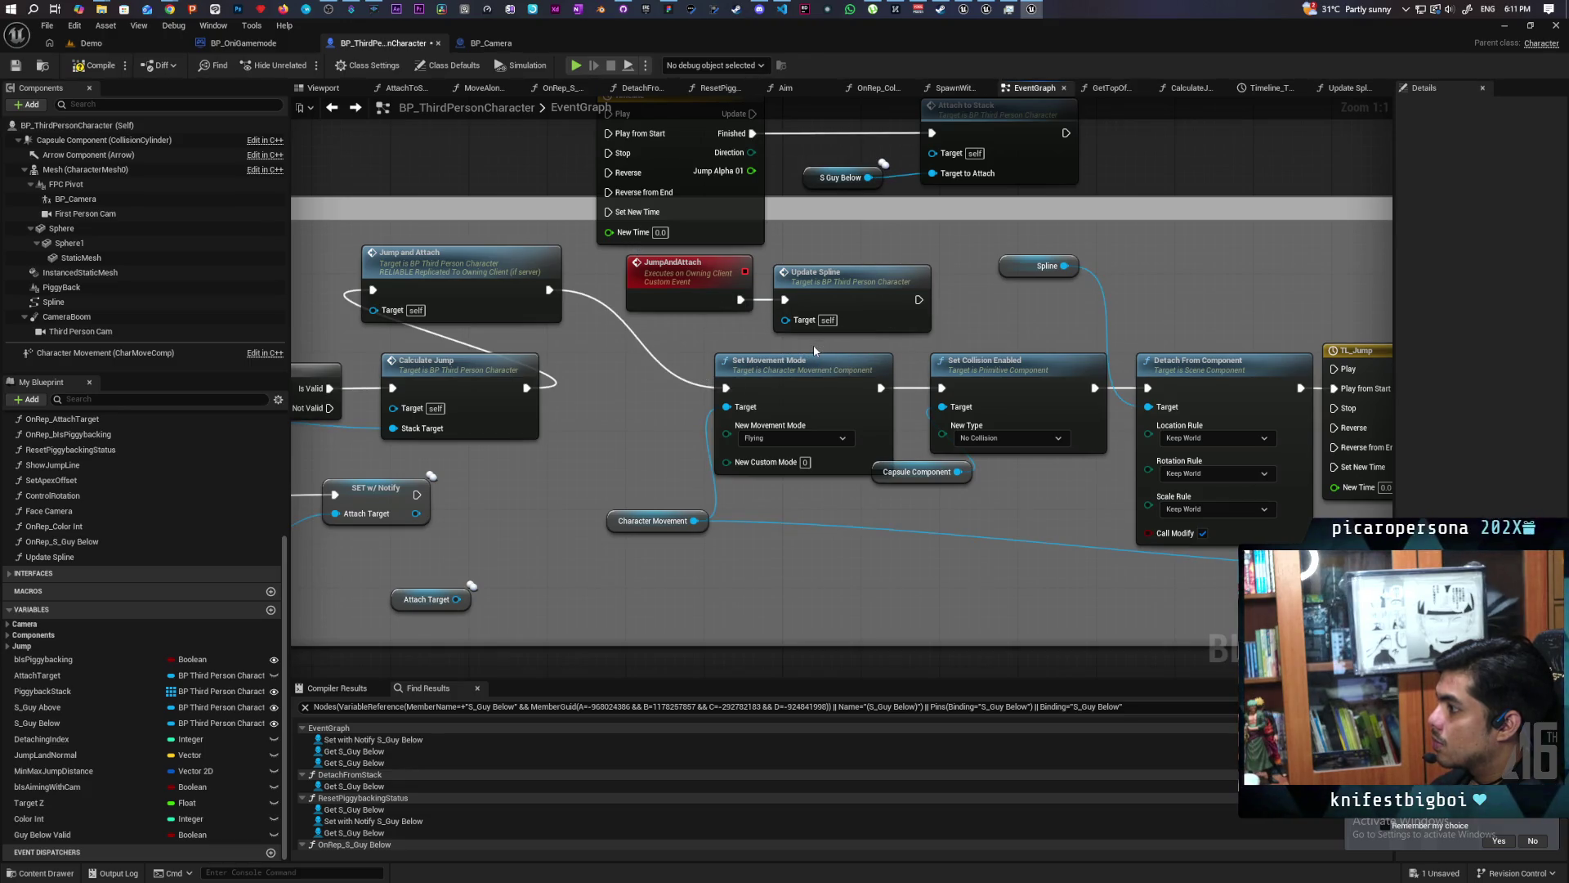
key("ctrl+s")
left_click_drag(715, 35, 1120, 78)
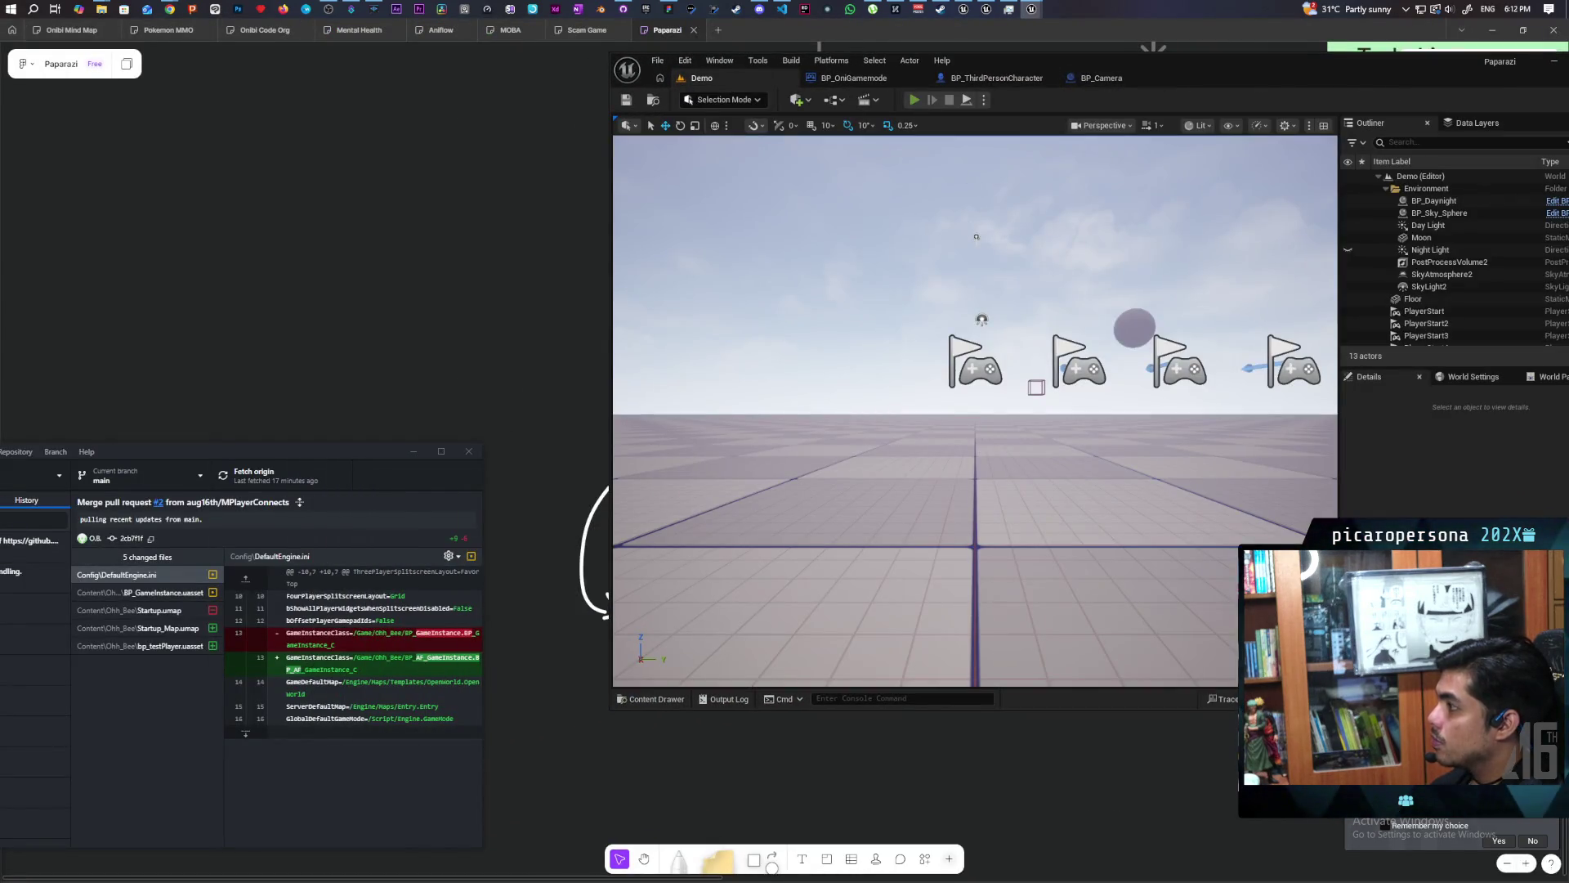
key("alt+p")
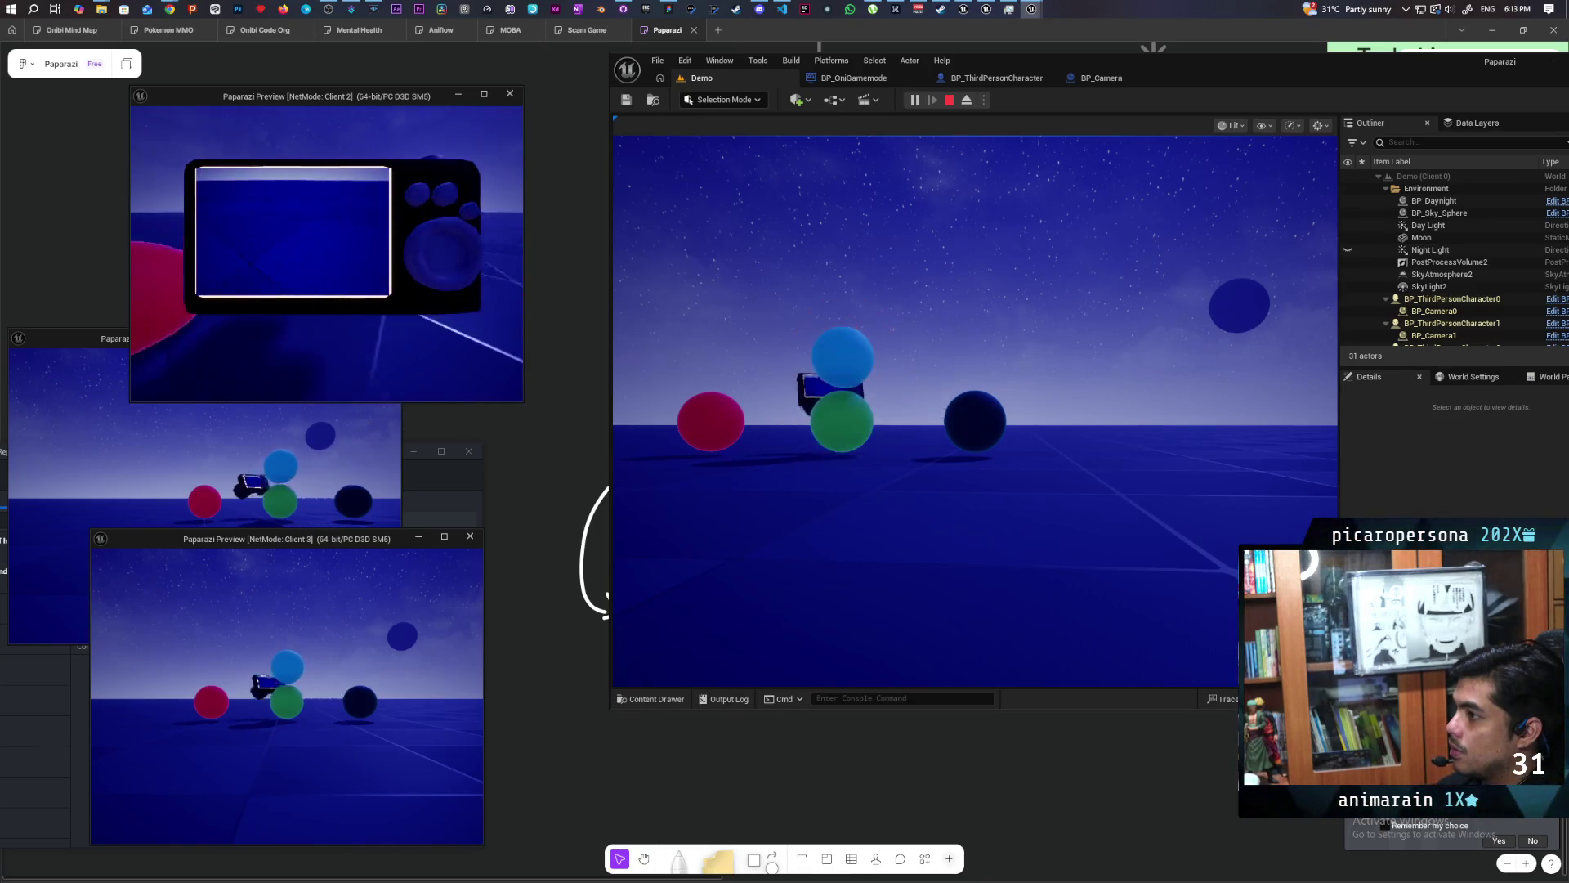
mouse_move(327, 245)
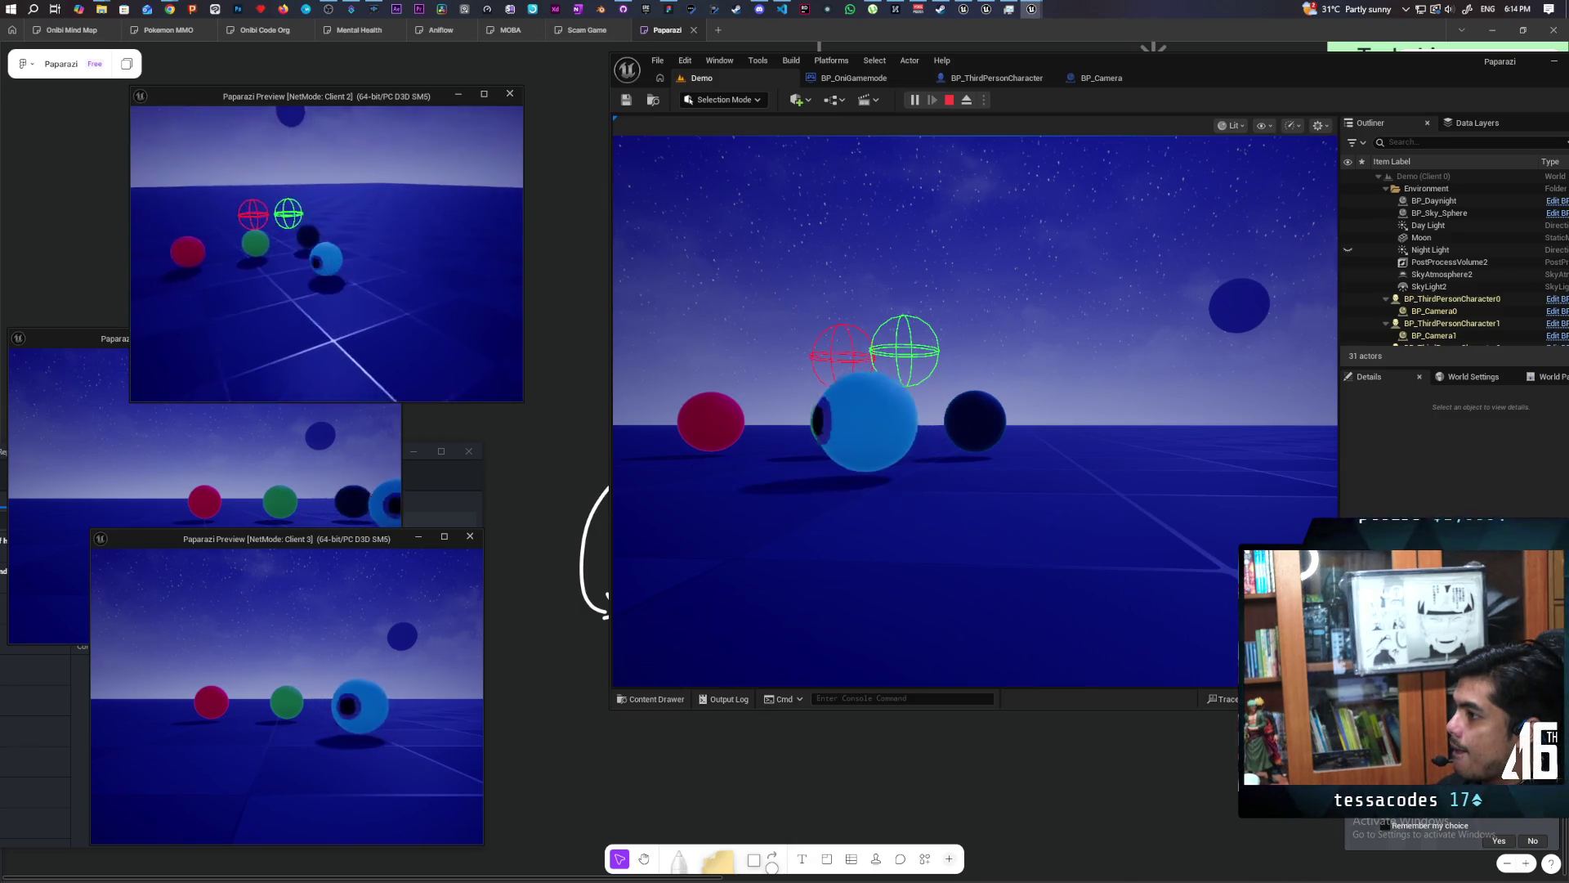
key("alt+Tab")
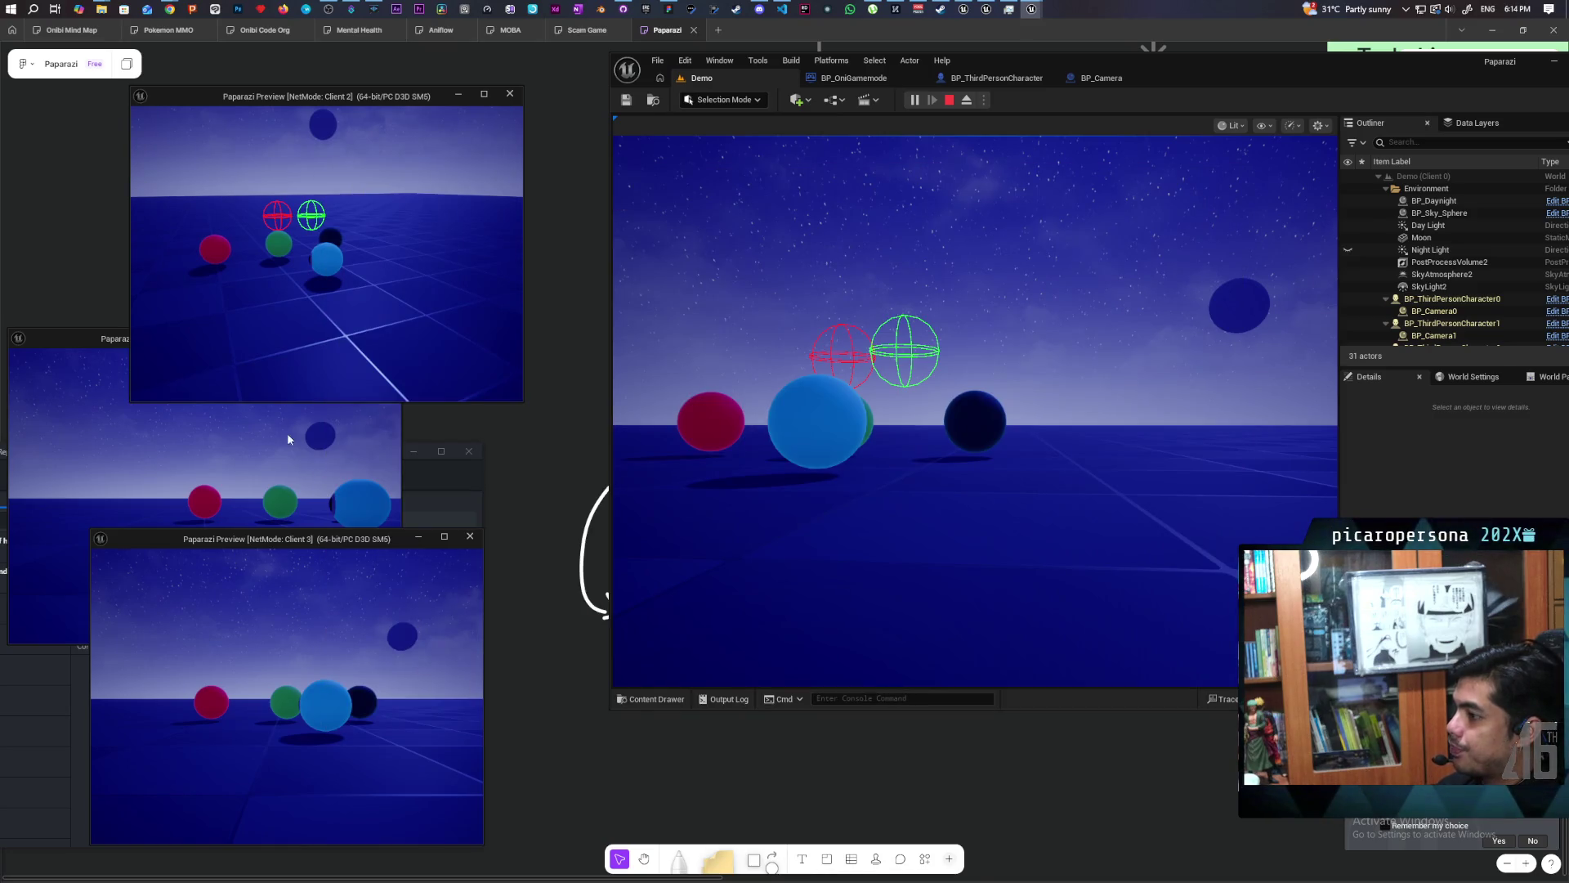
left_click(287, 429)
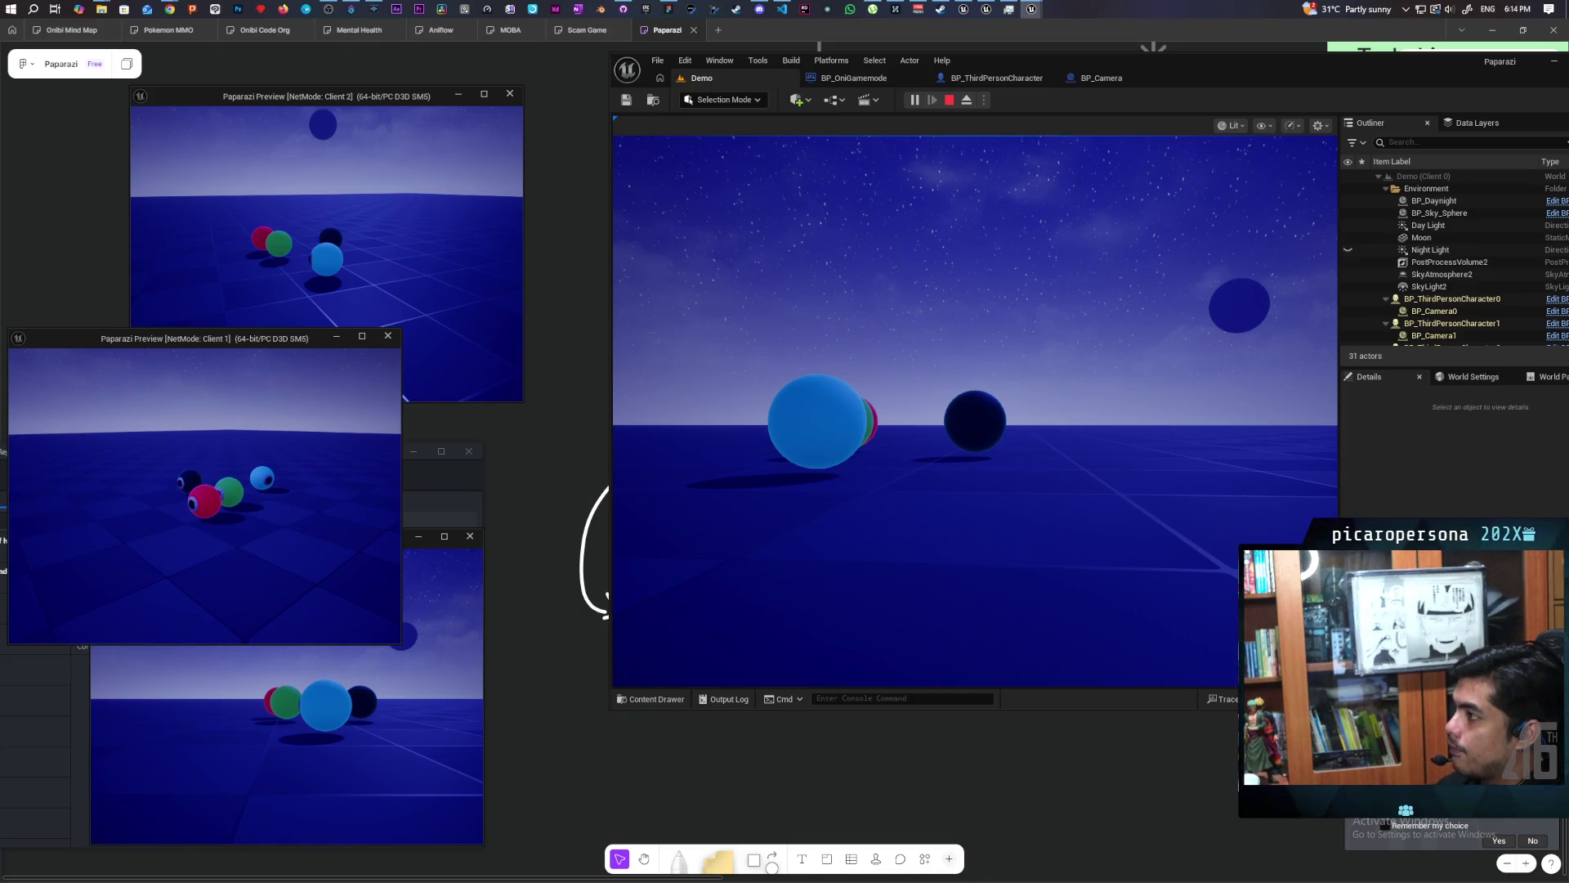
key("Escape")
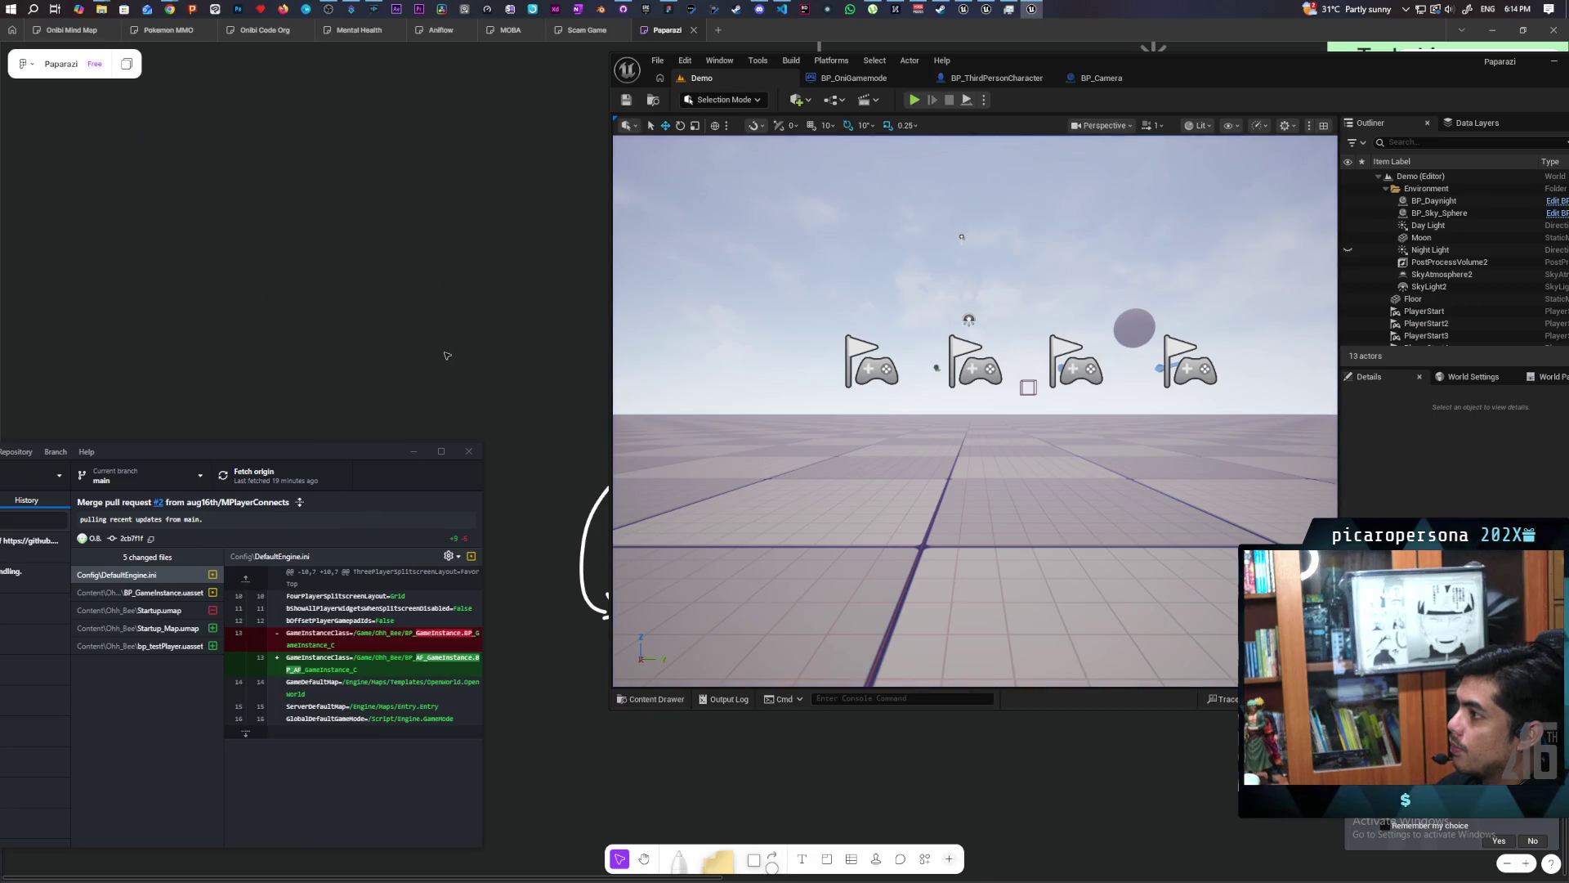
Bring up the Chrome window showing the forum thread.
mouse_move(170, 9)
left_click(953, 27)
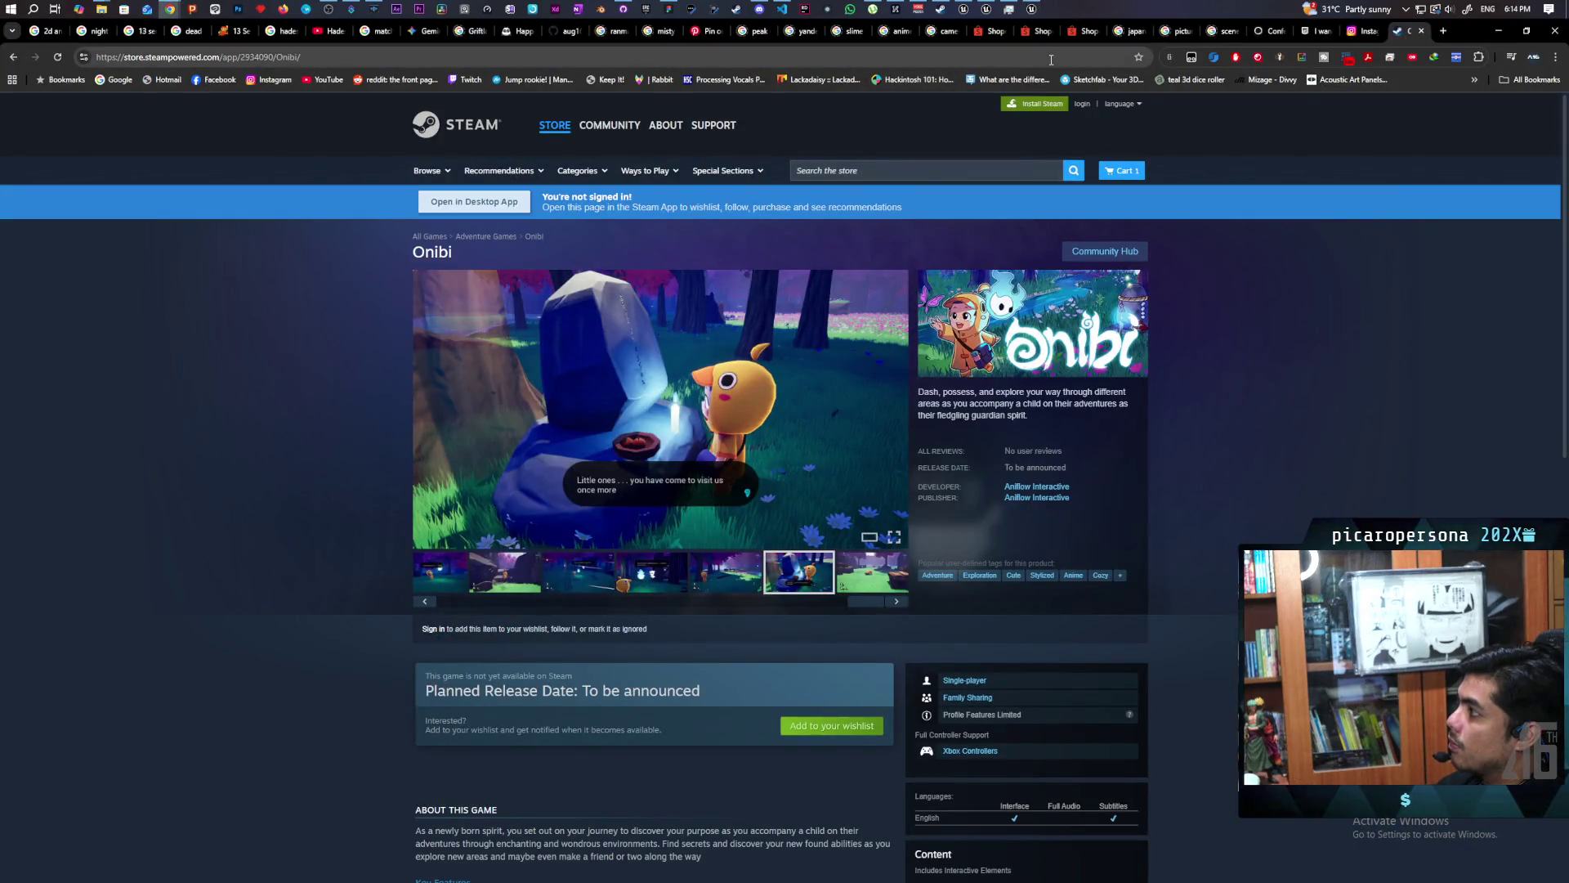
mouse_move(170, 9)
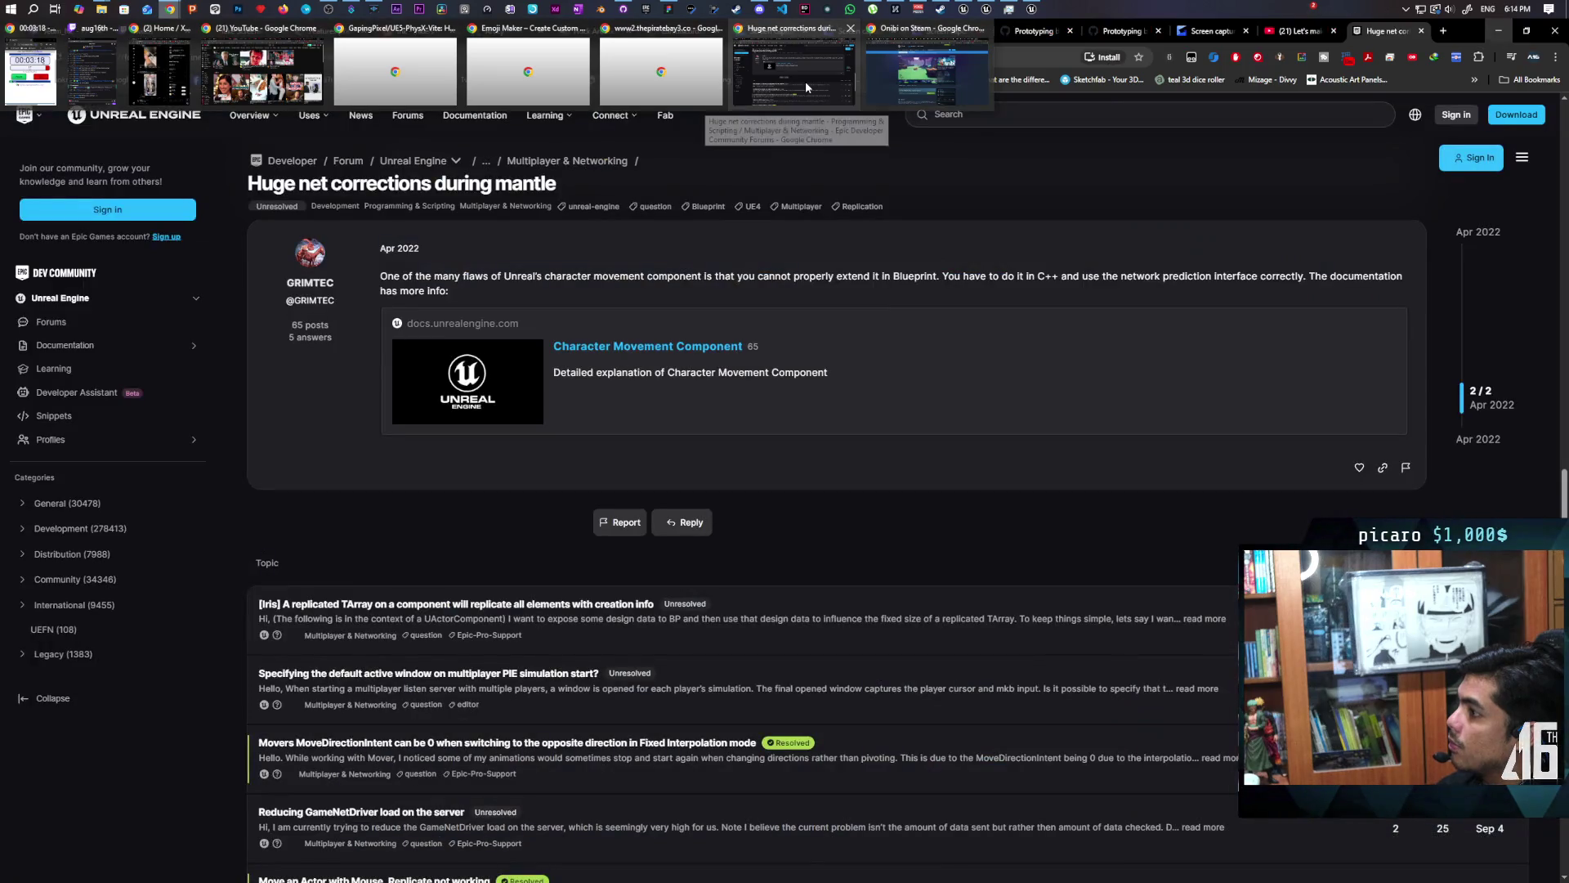
left_click(806, 81)
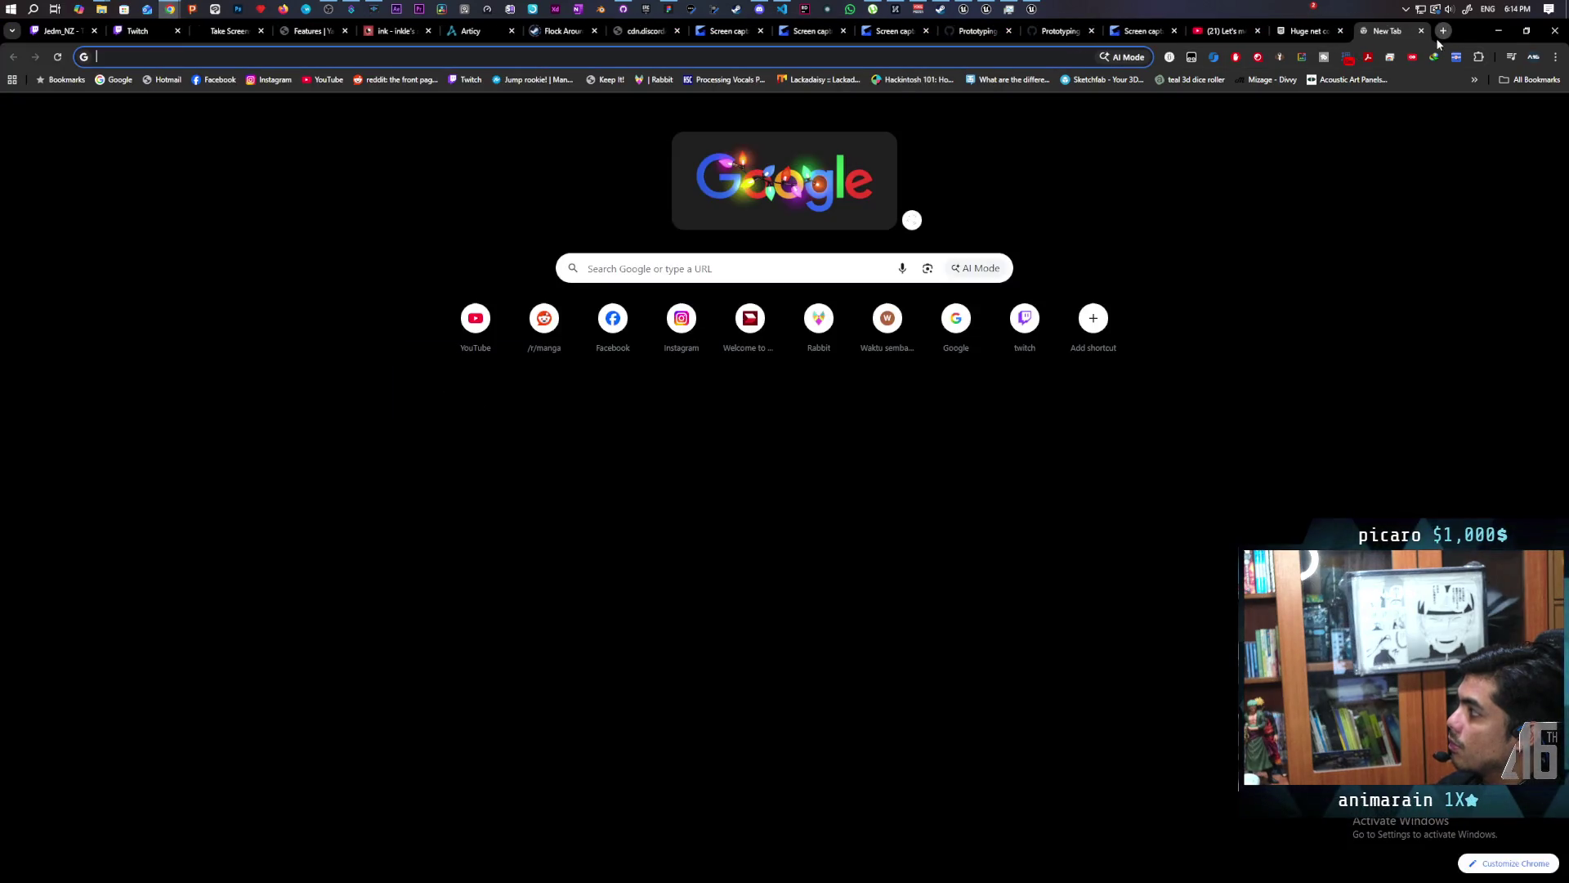
Search 'replicate movement along spline ue5' in a new tab and open the actor-movement replication thread.
left_click(1436, 37)
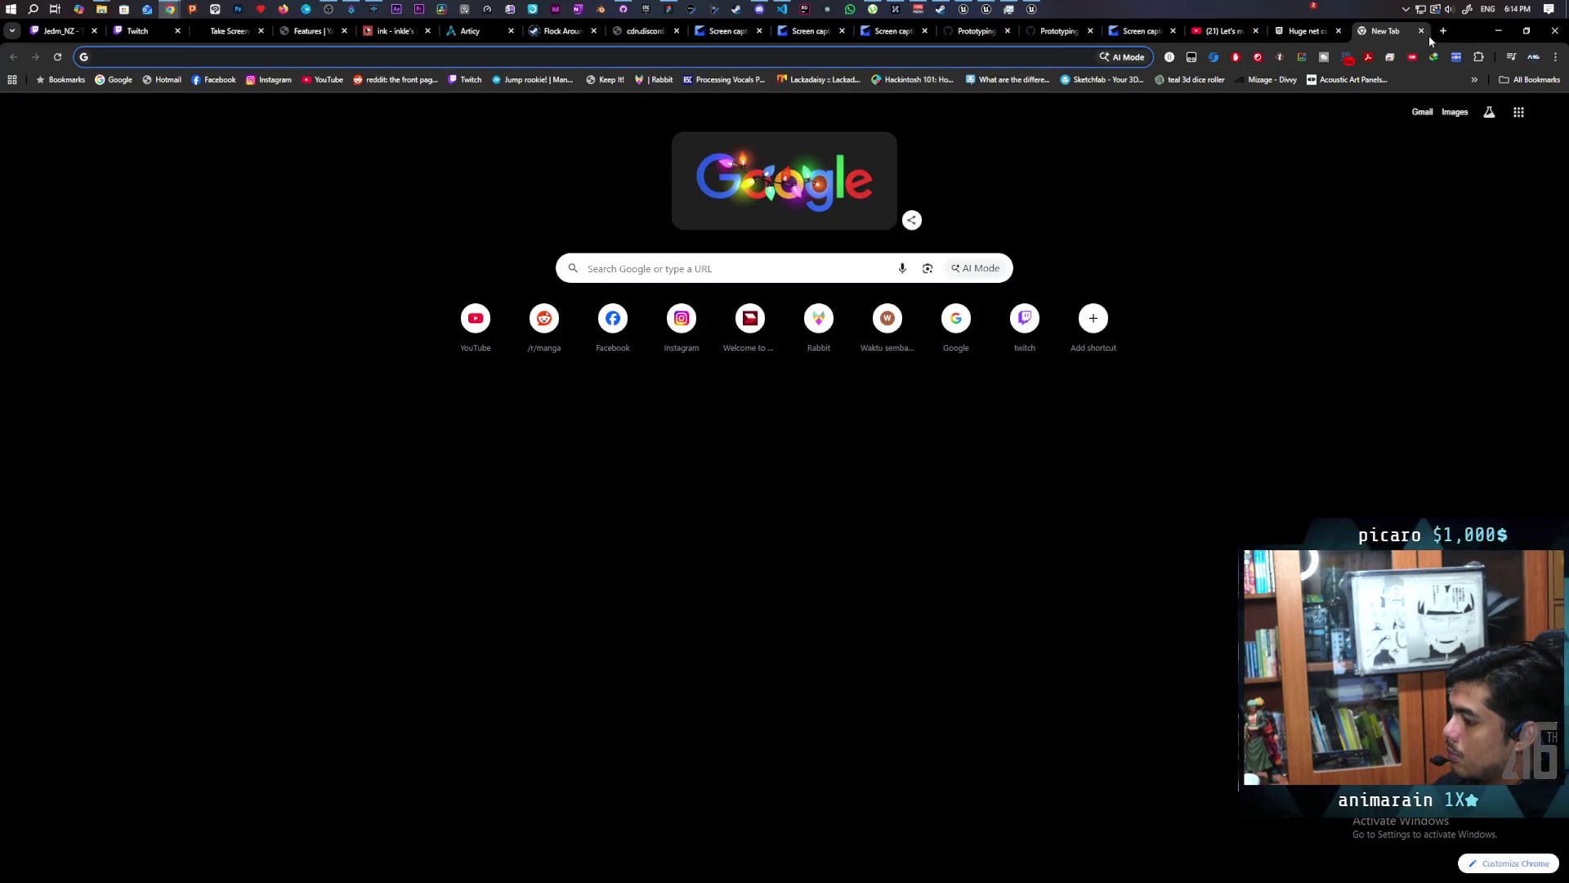
type("replicate ")
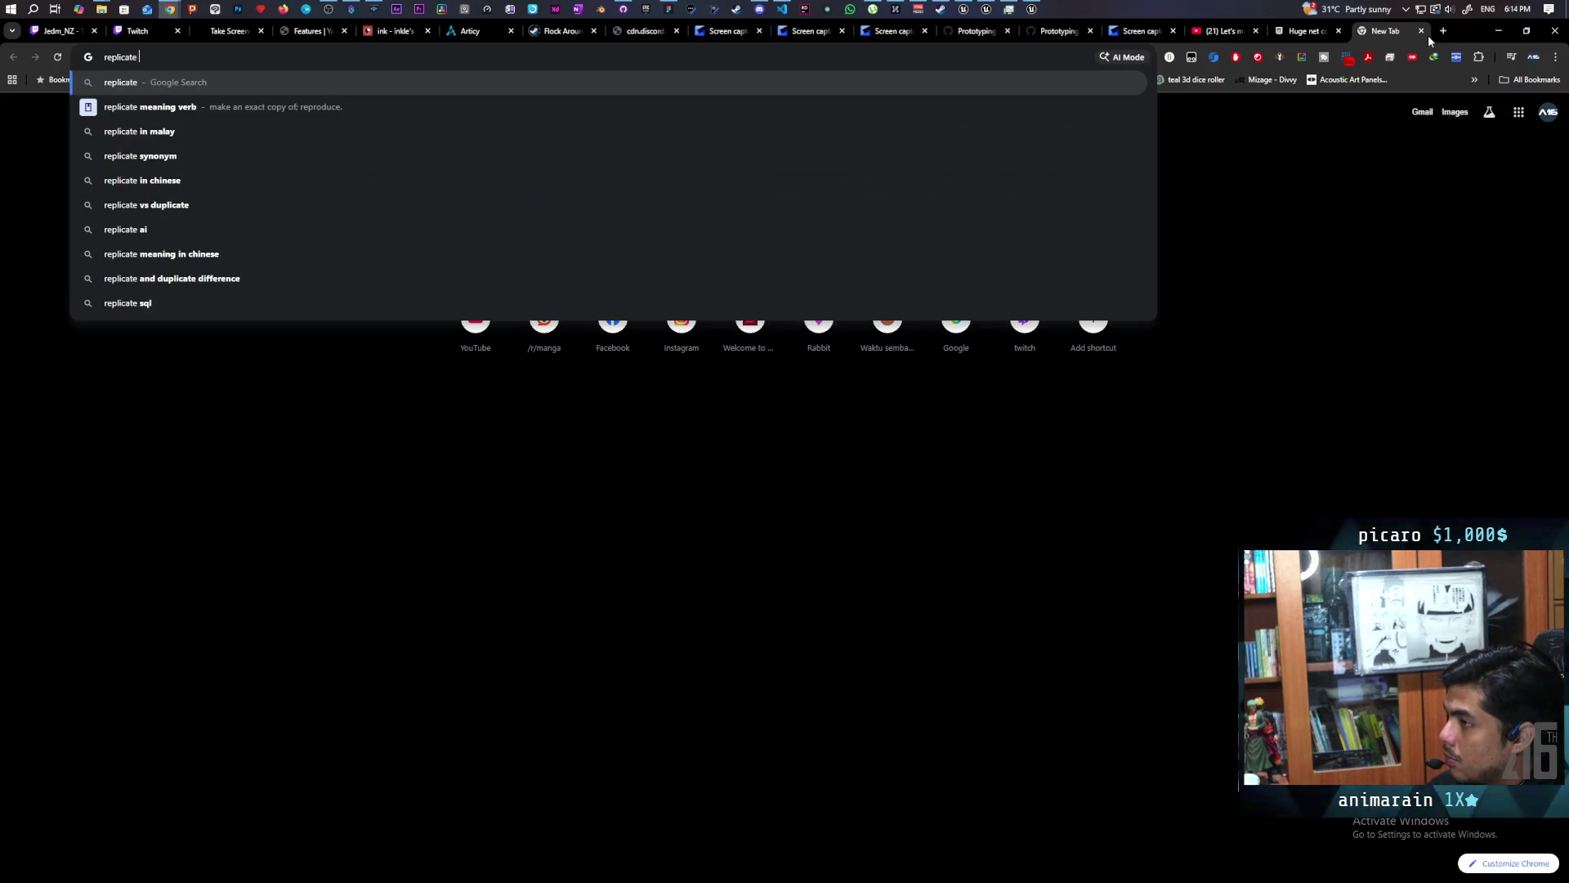
type("movement along ")
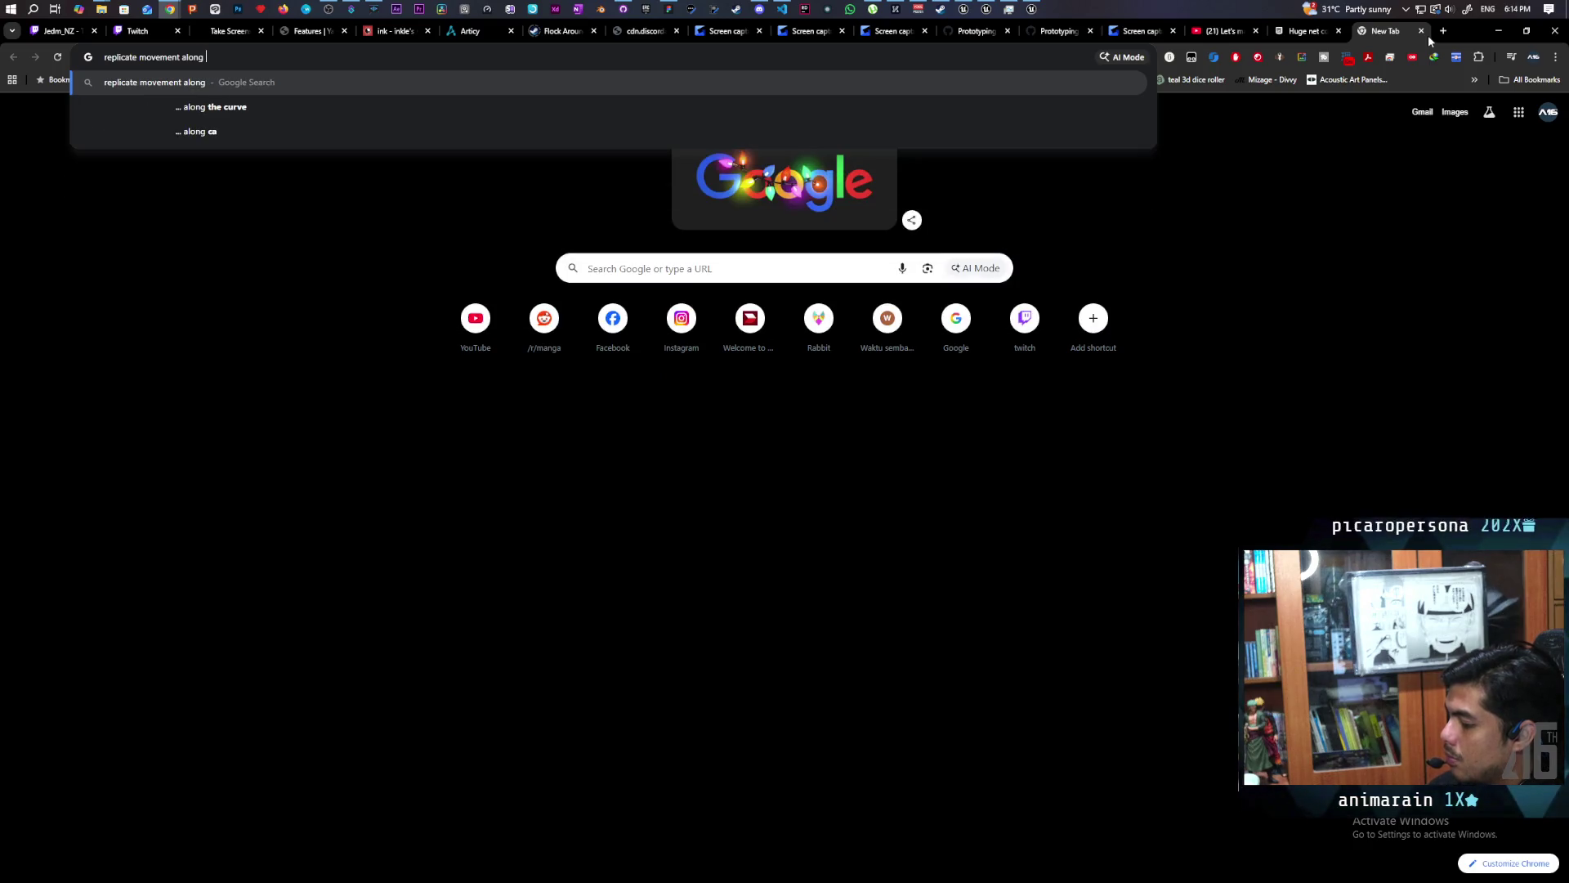
type("spline ue5")
key("Return")
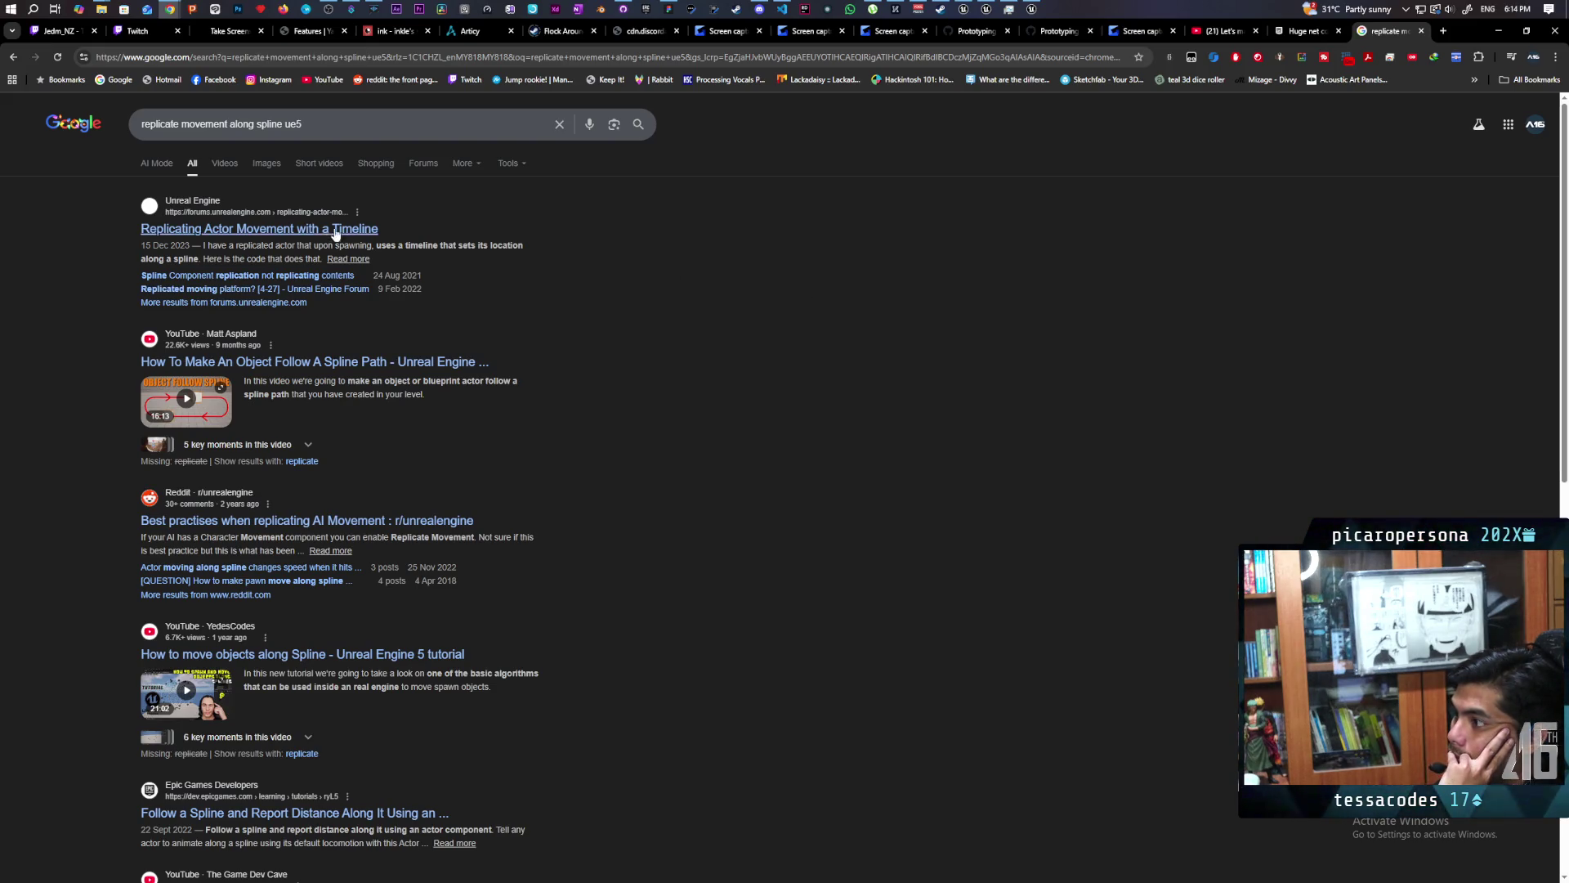
left_click(283, 236)
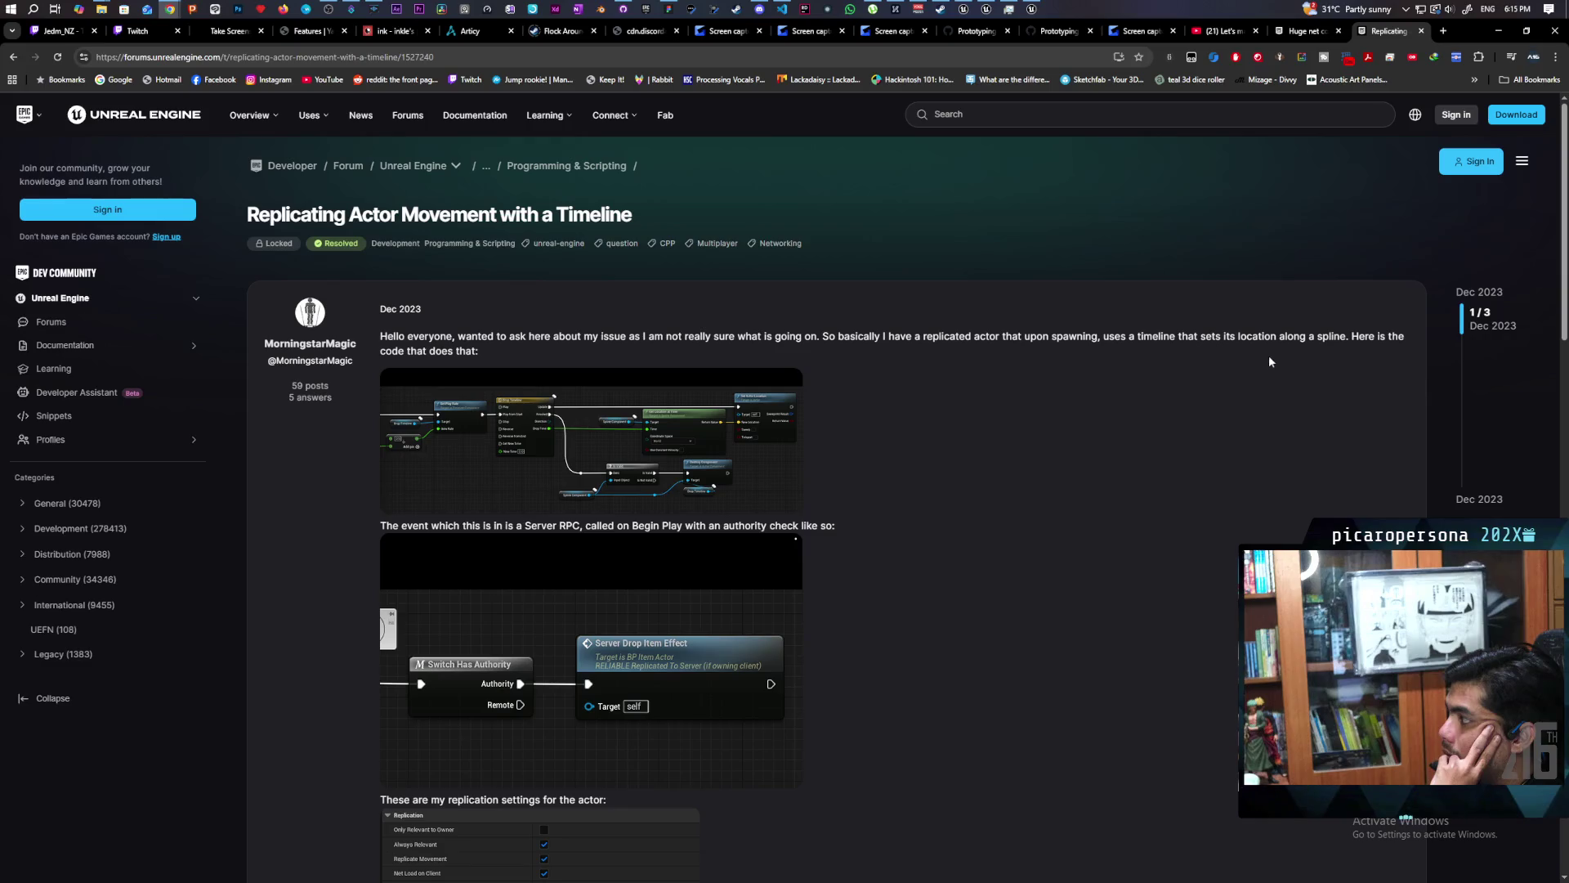
Scroll the 'Replicating Actor Movement with a Timeline' thread down to its solution and begin selecting the first cause.
scroll(970, 415, "down", 2)
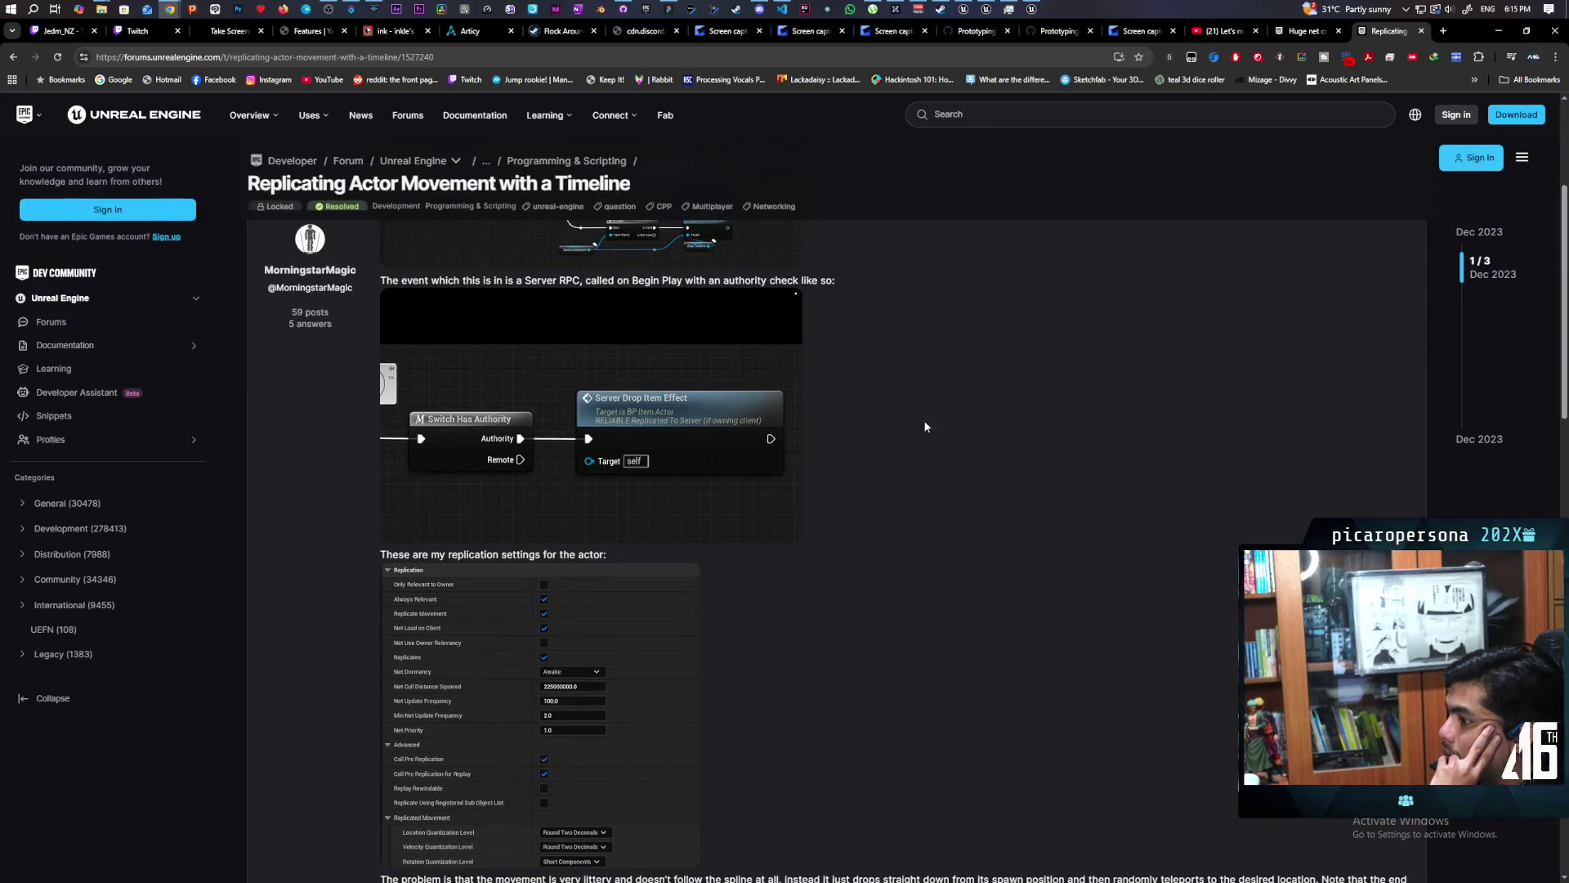
scroll(827, 431, "up", 1)
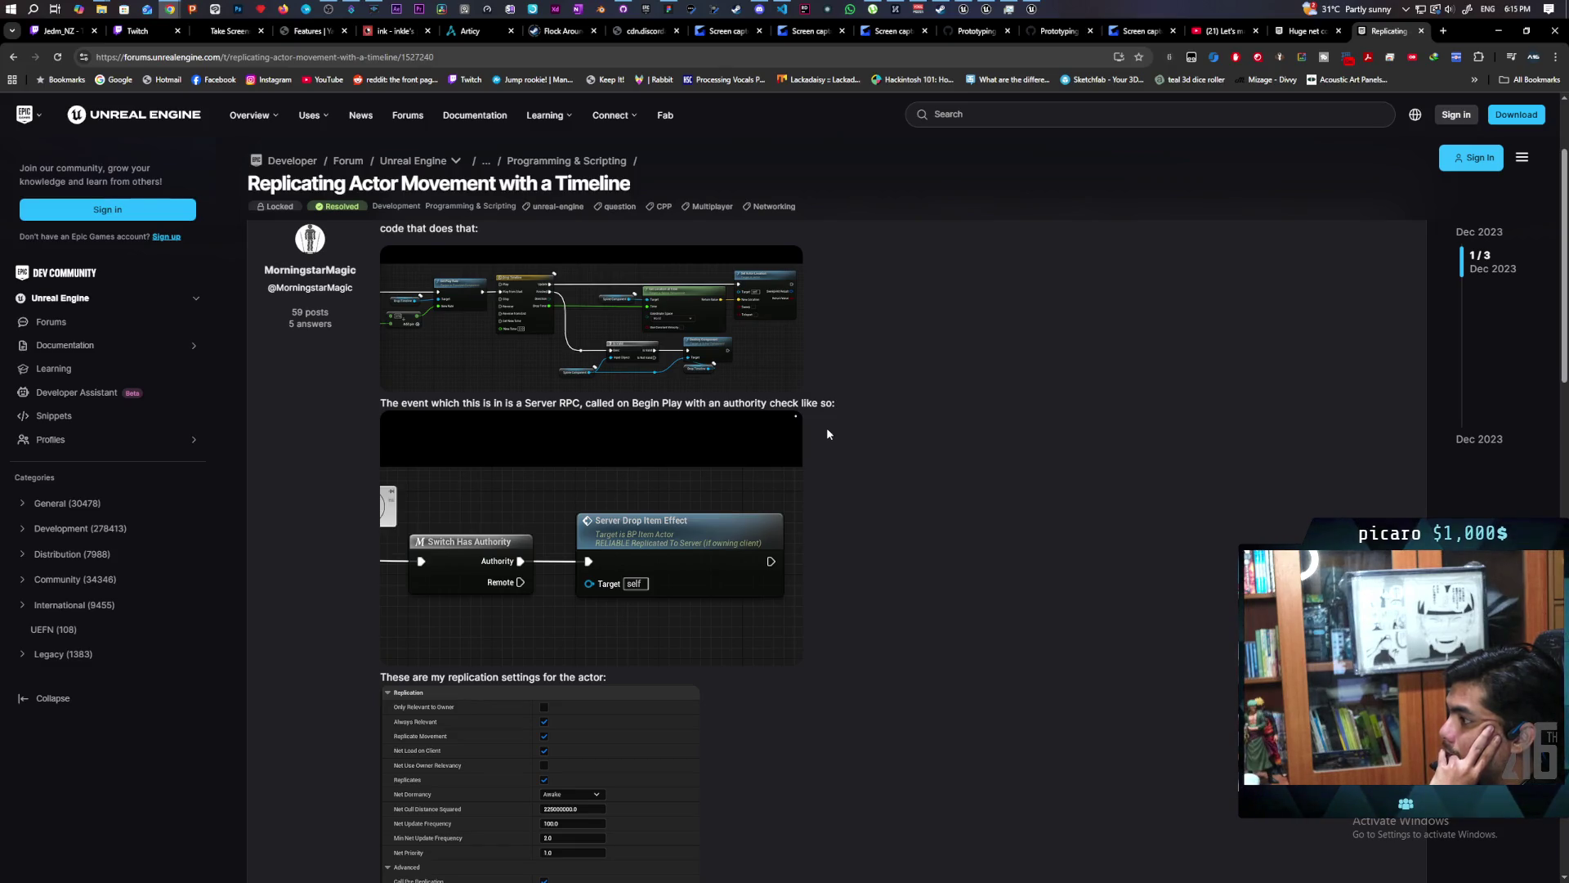
scroll(827, 431, "down", 2)
scroll(826, 429, "down", 1)
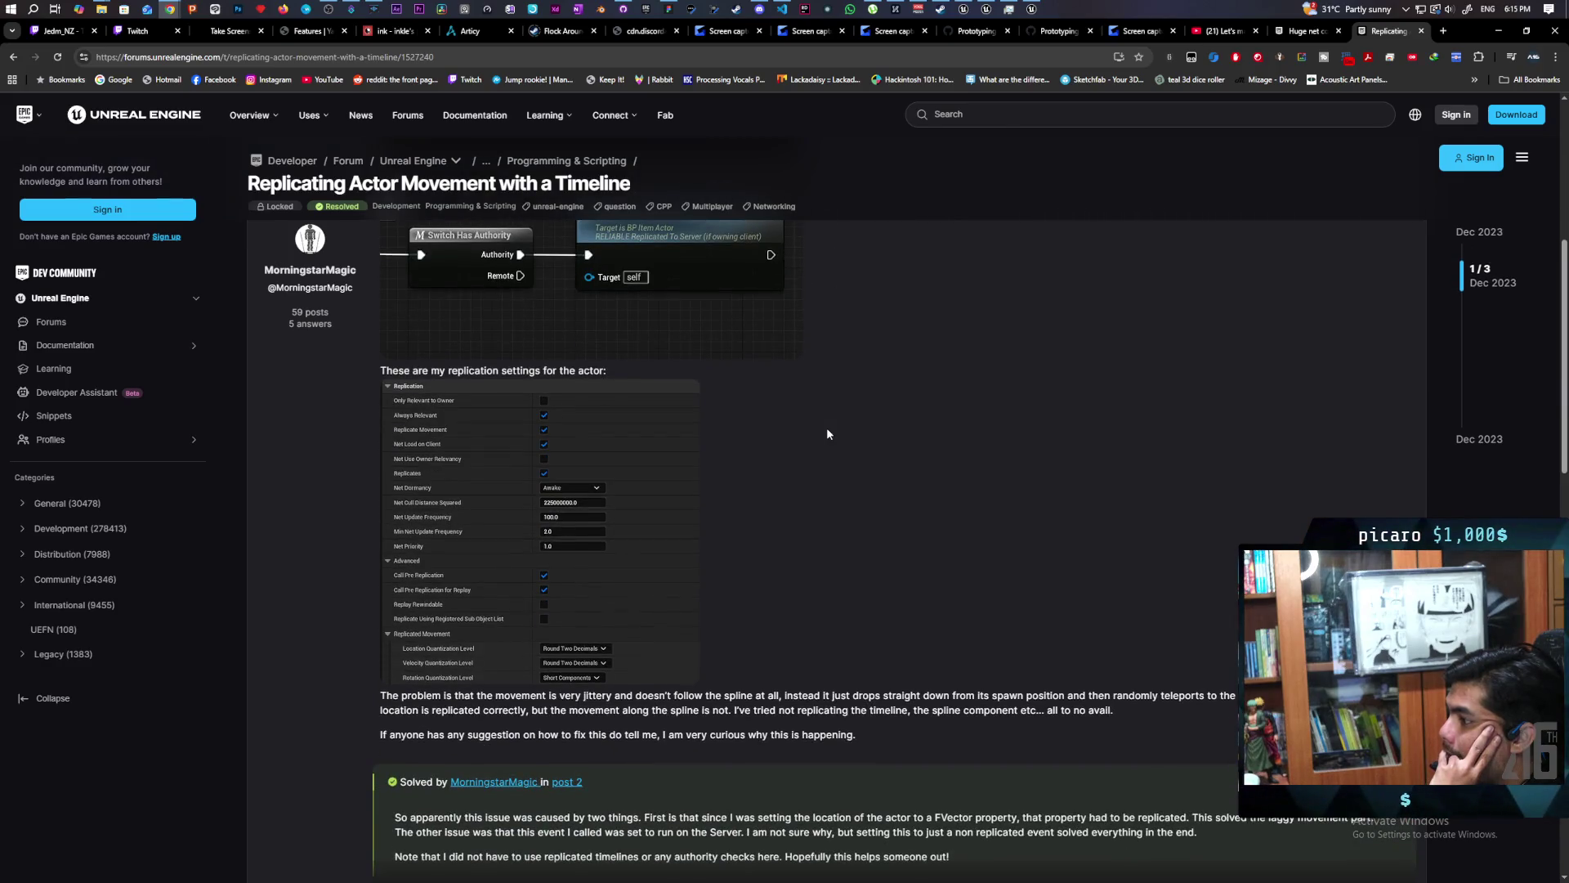
scroll(827, 429, "down", 2)
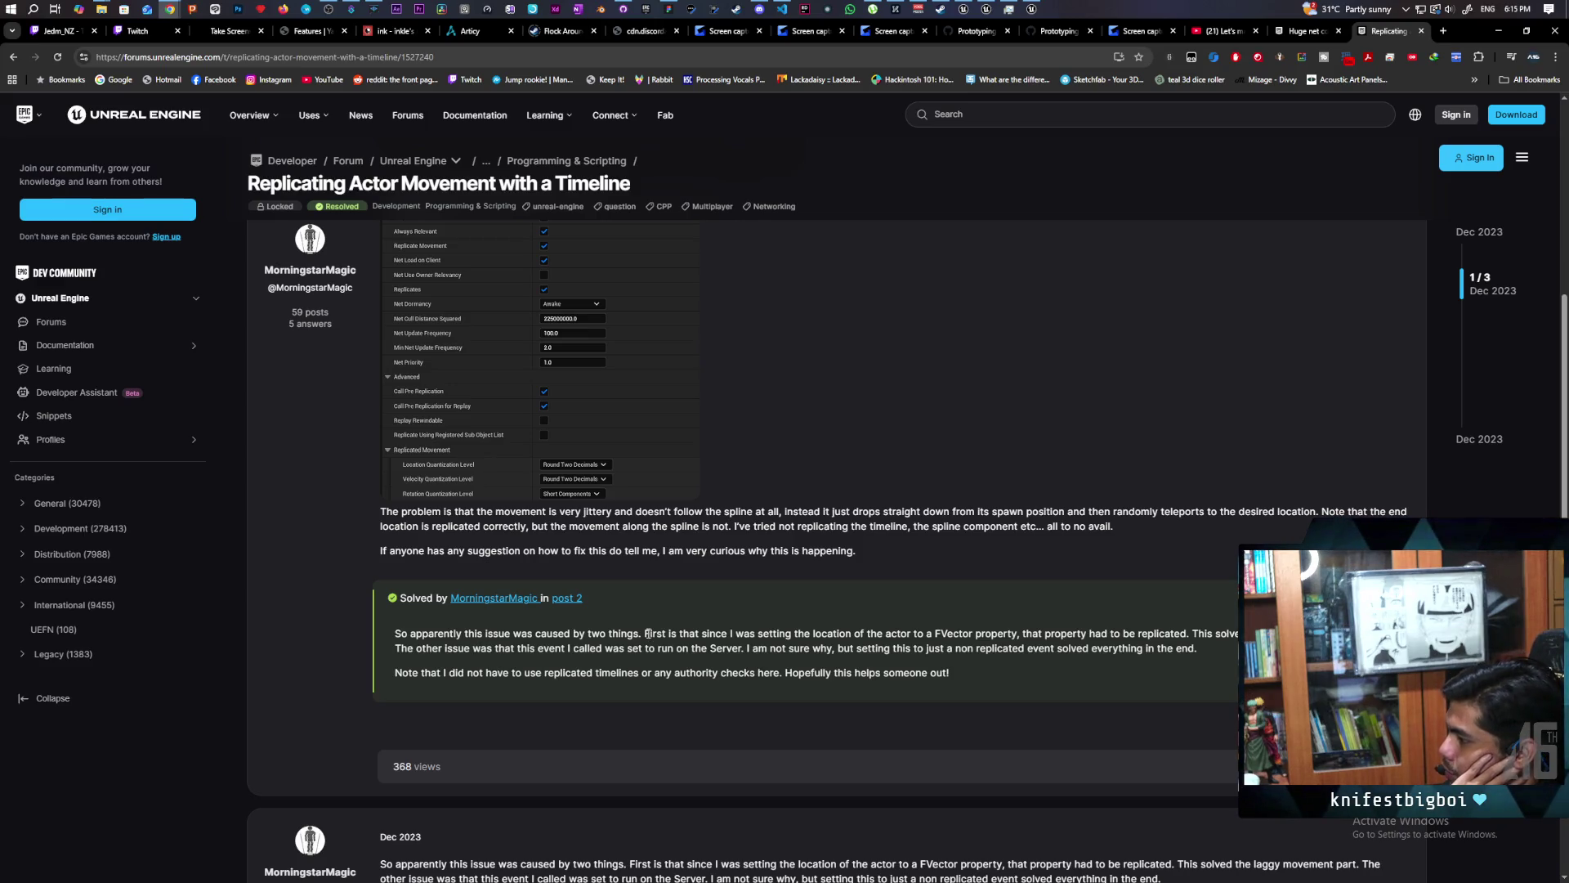
left_click_drag(671, 635, 917, 643)
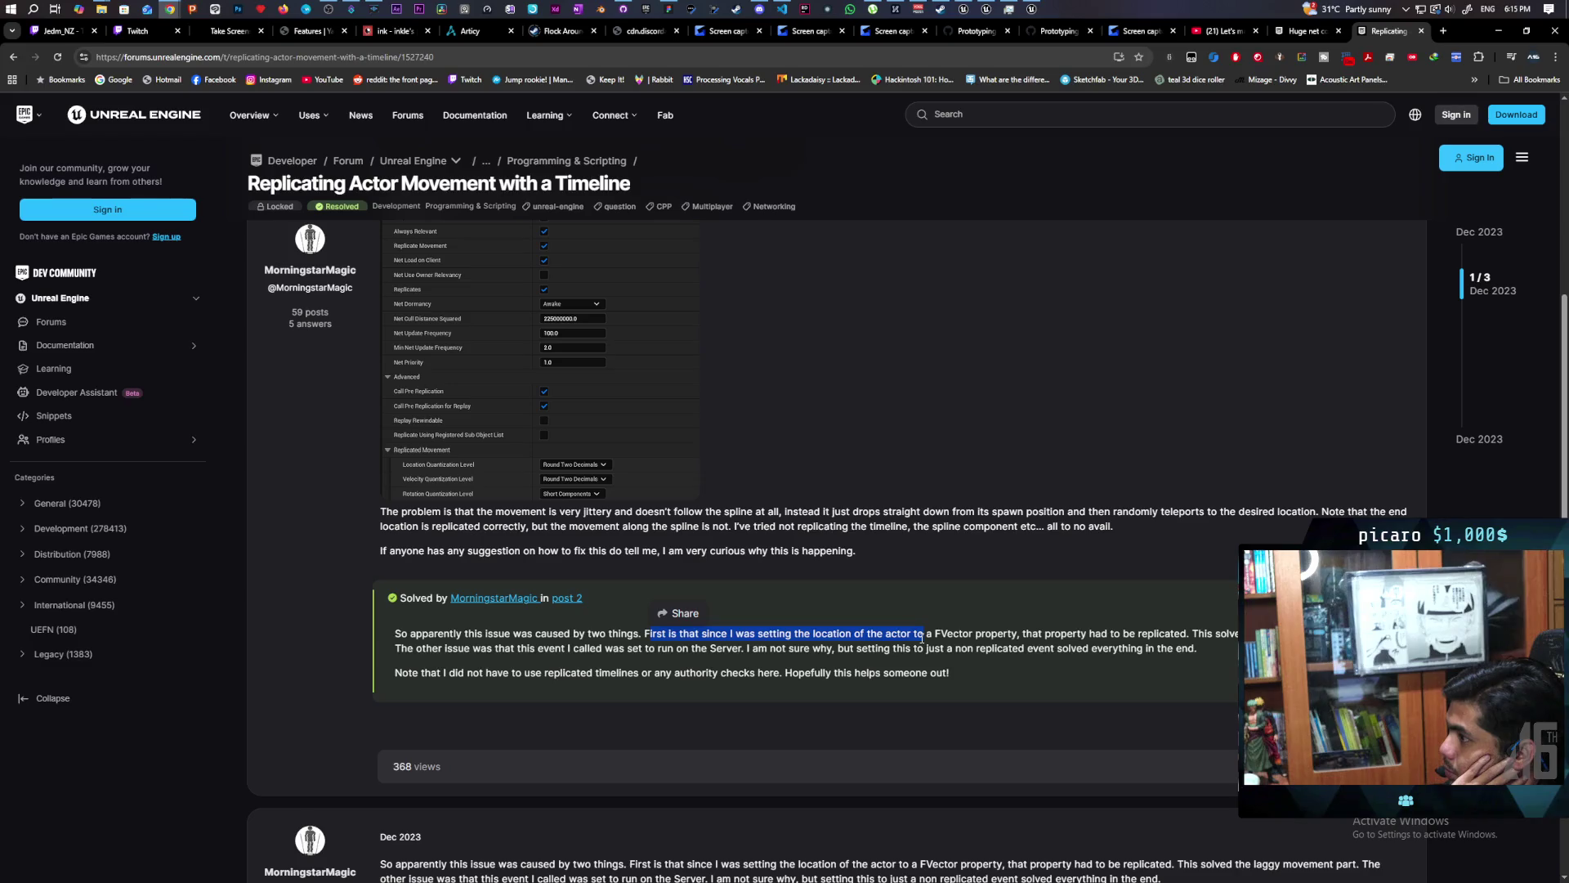
Highlight the solution sentence about replicating the location property, check the post, then return to Unreal Editor.
left_click_drag(922, 638, 1177, 634)
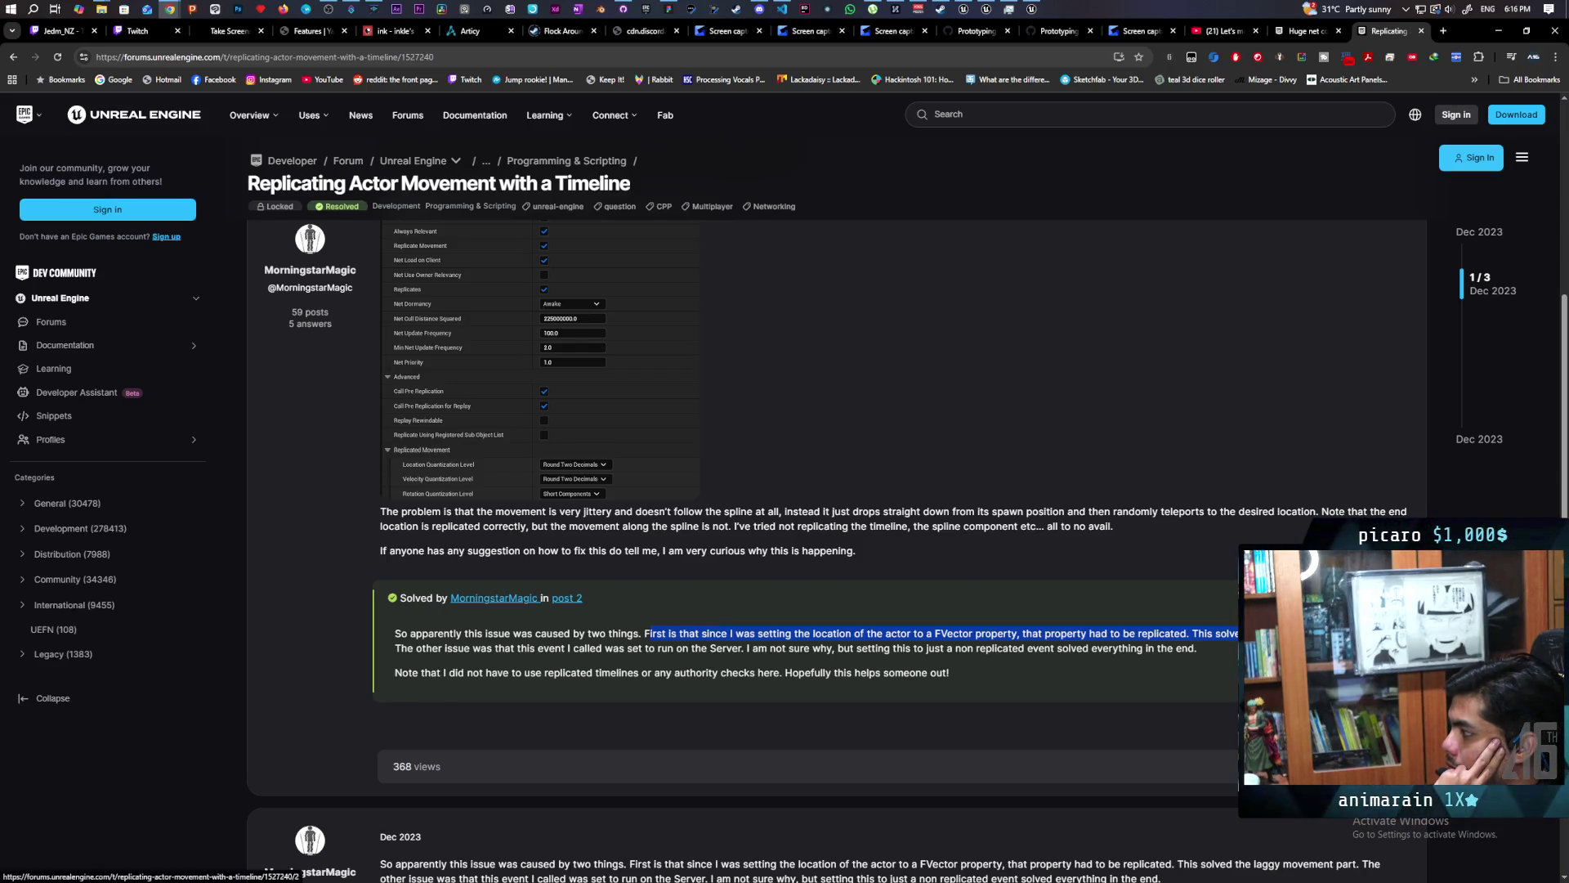
left_click(568, 598)
scroll(969, 537, "up", 6)
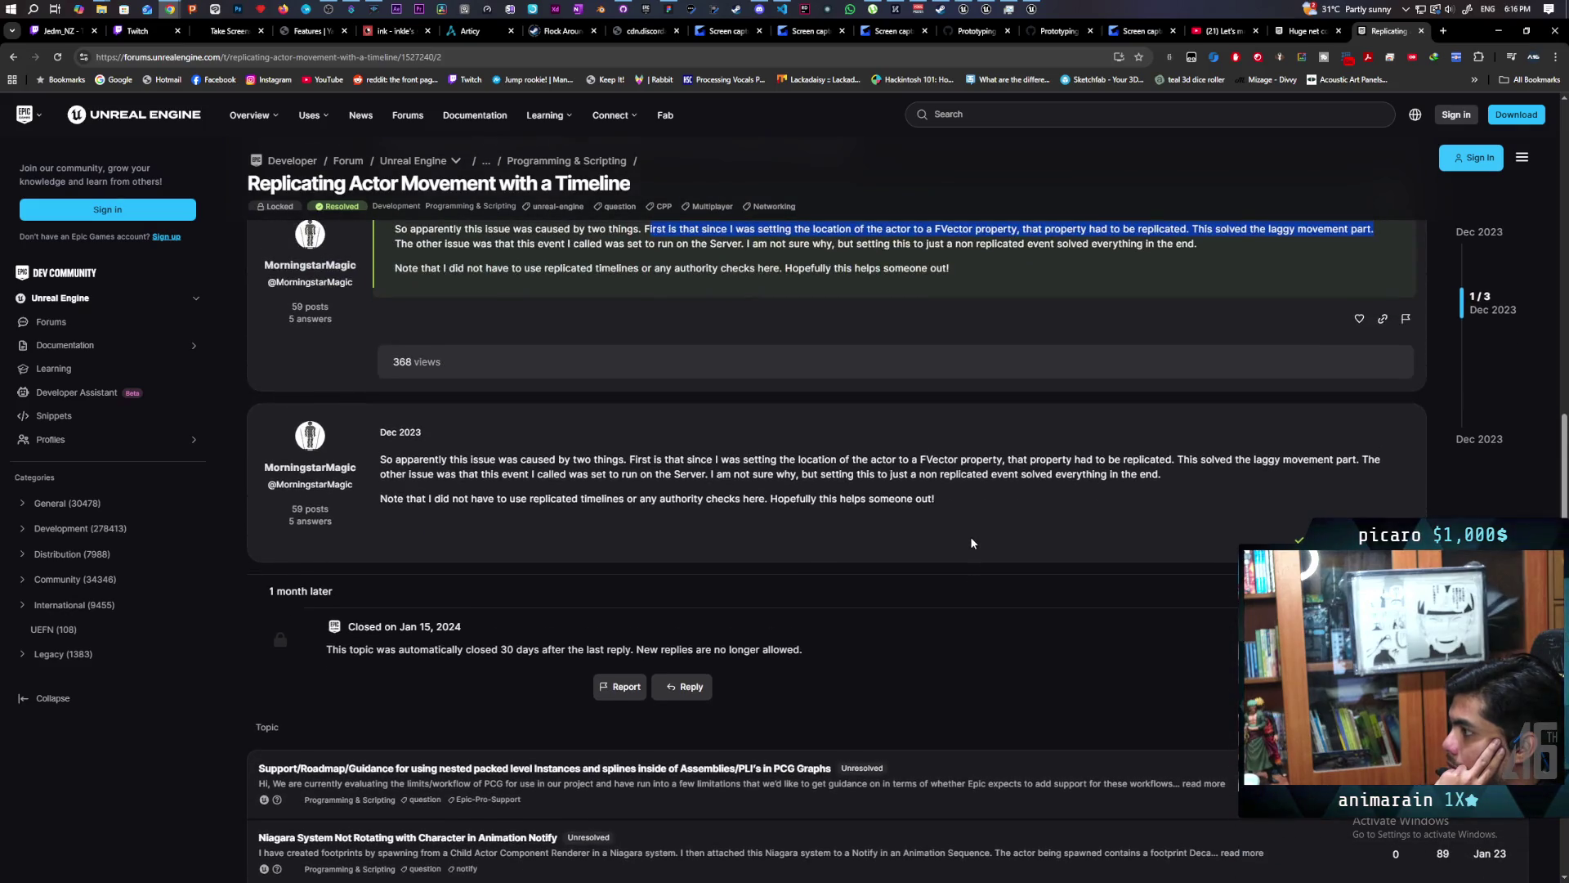
scroll(978, 564, "down", 1)
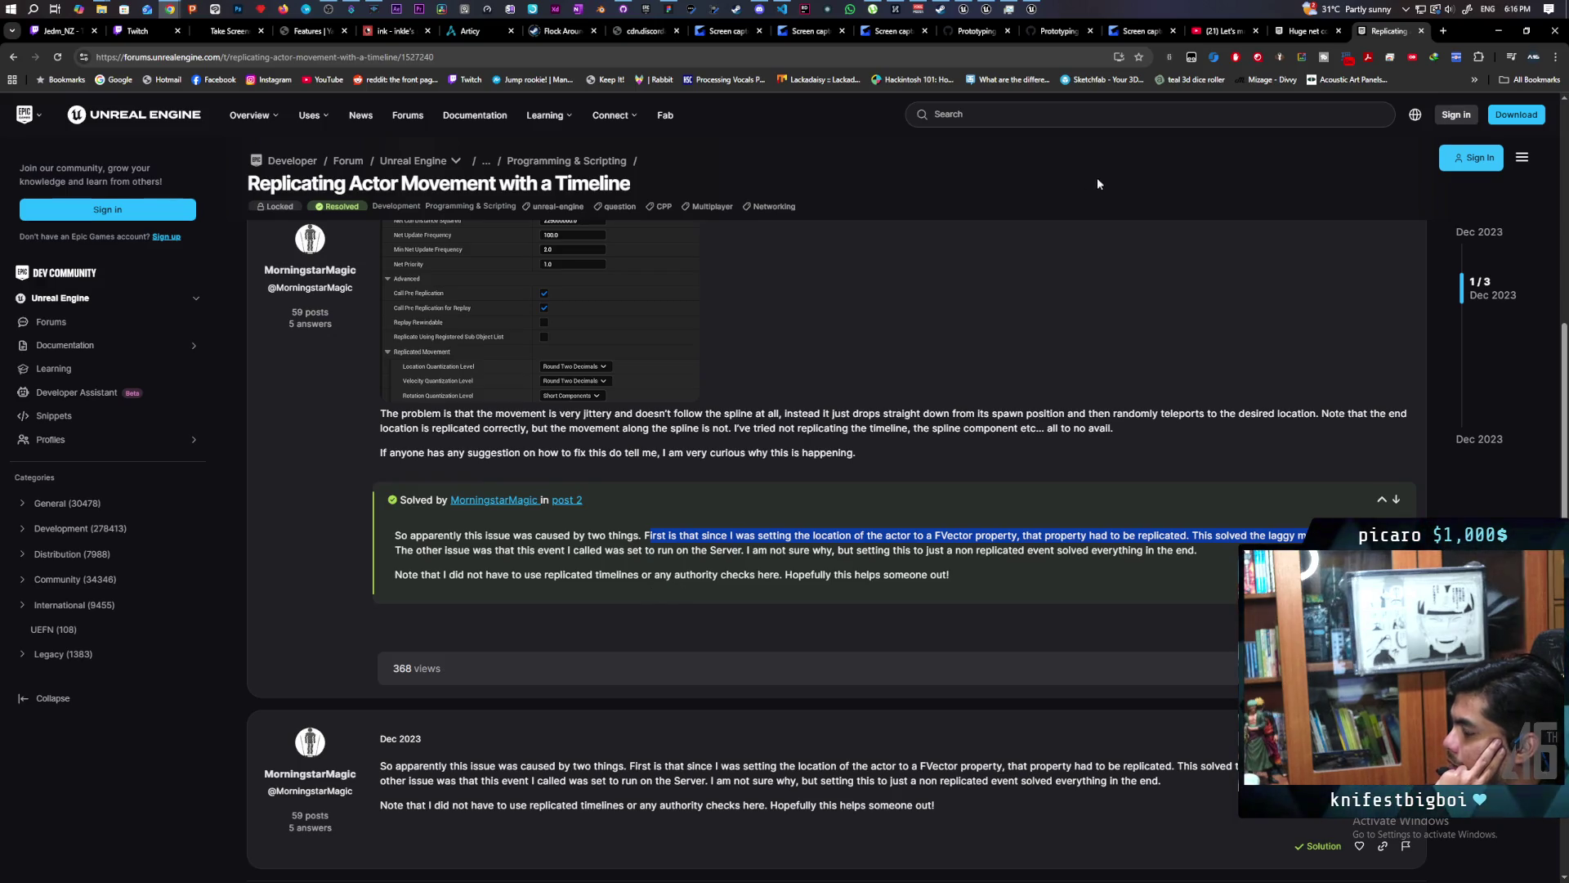
left_click(1034, 8)
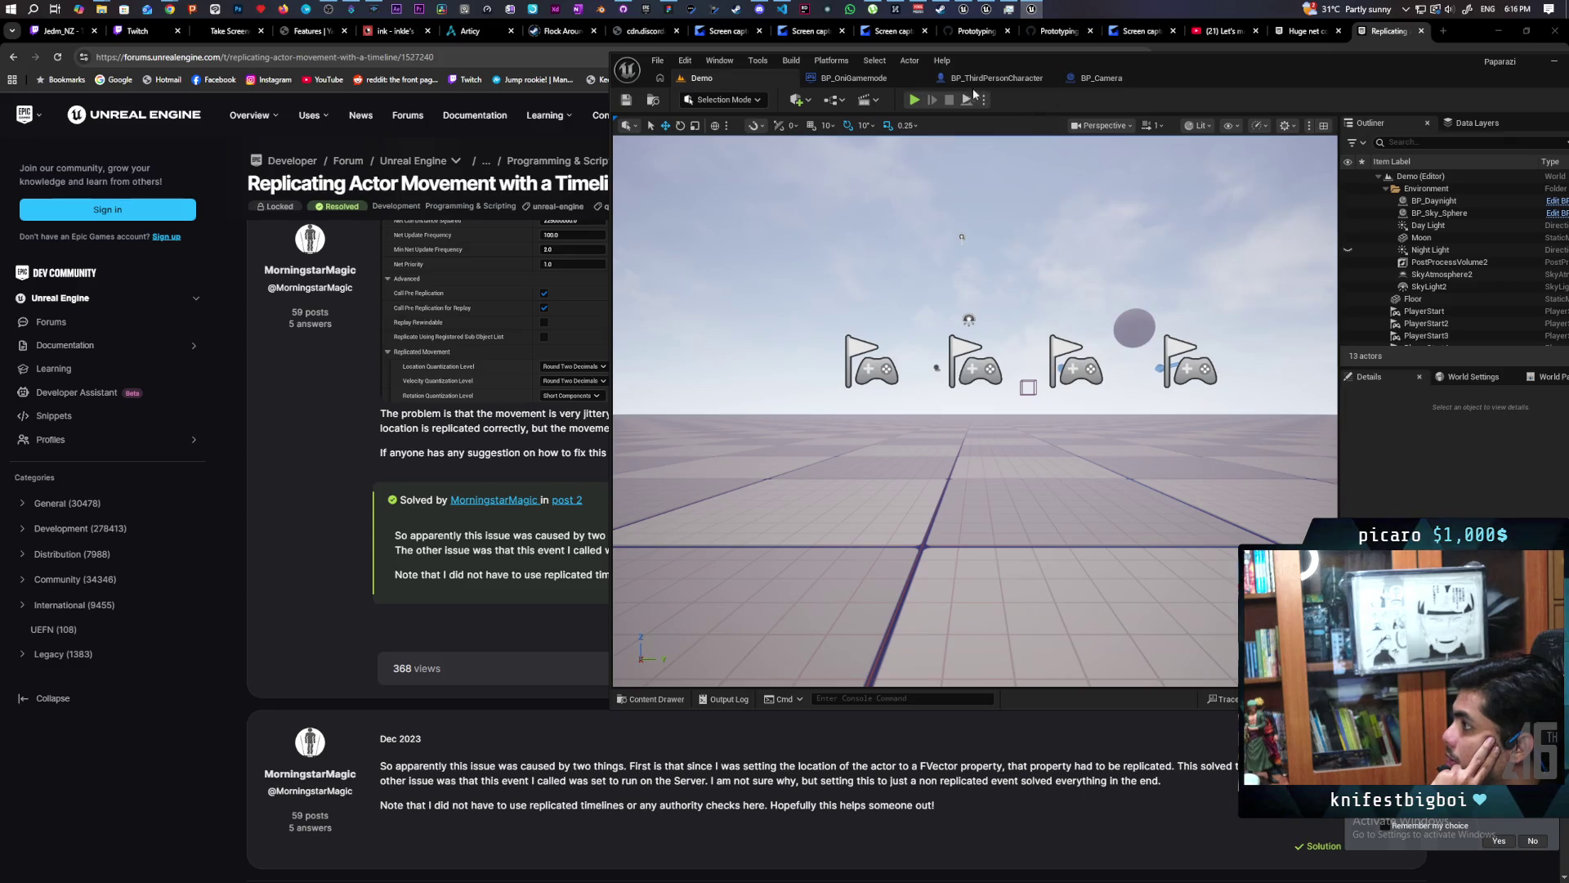
Open BP_ThirdPersonCharacter maximized and move the Timeline, S Guy Below and Attach to Stack nodes up.
left_click(859, 78)
left_click(966, 77)
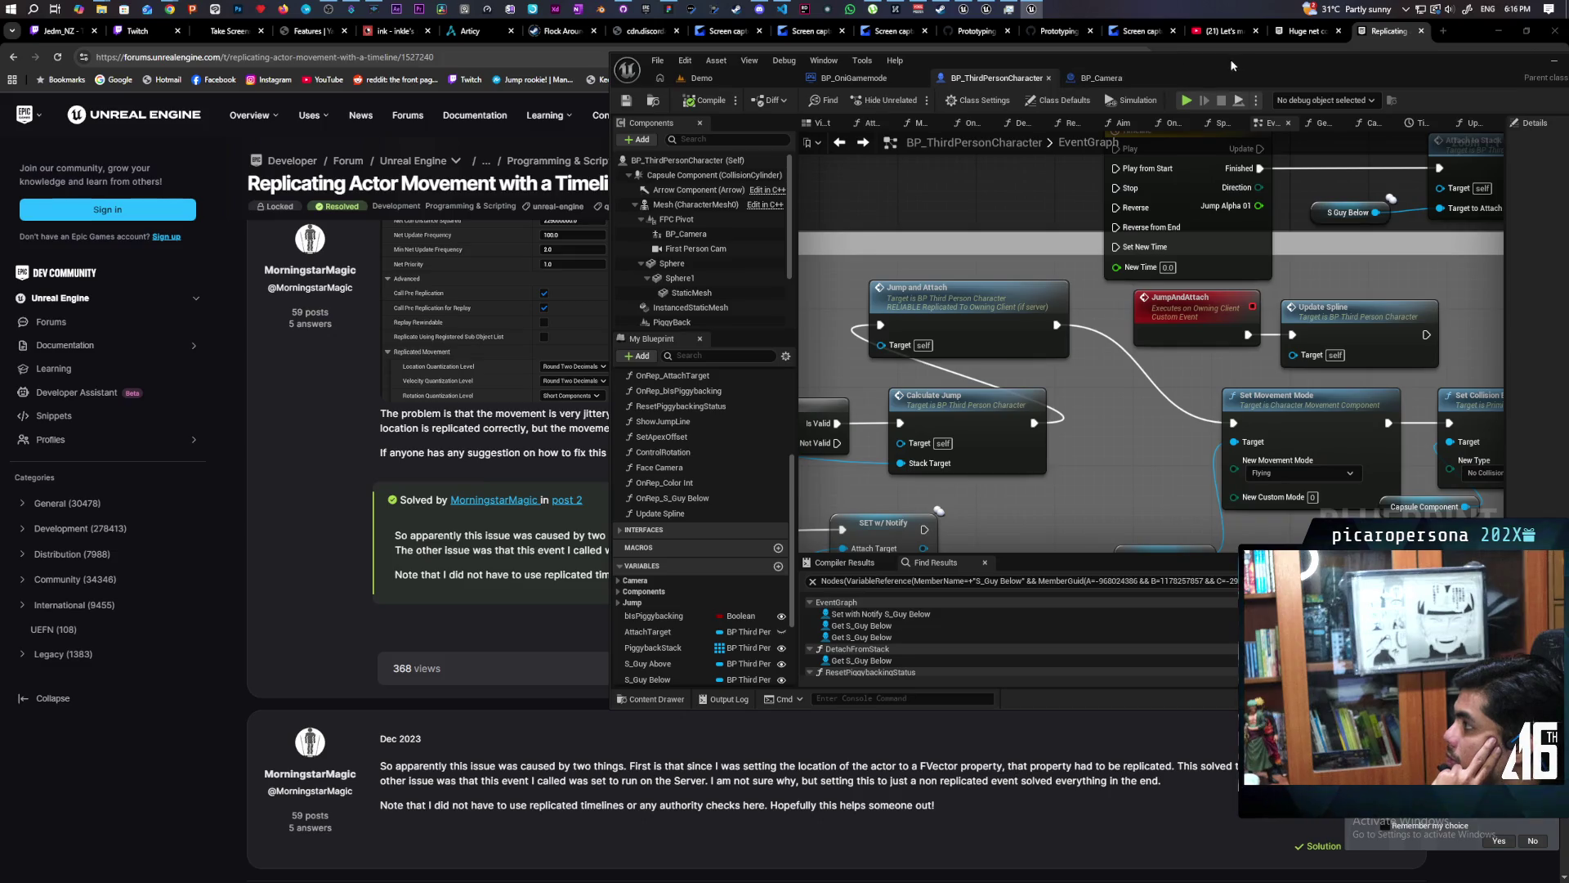
double_click(1234, 61)
scroll(798, 405, "down", 4)
scroll(803, 390, "up", 3)
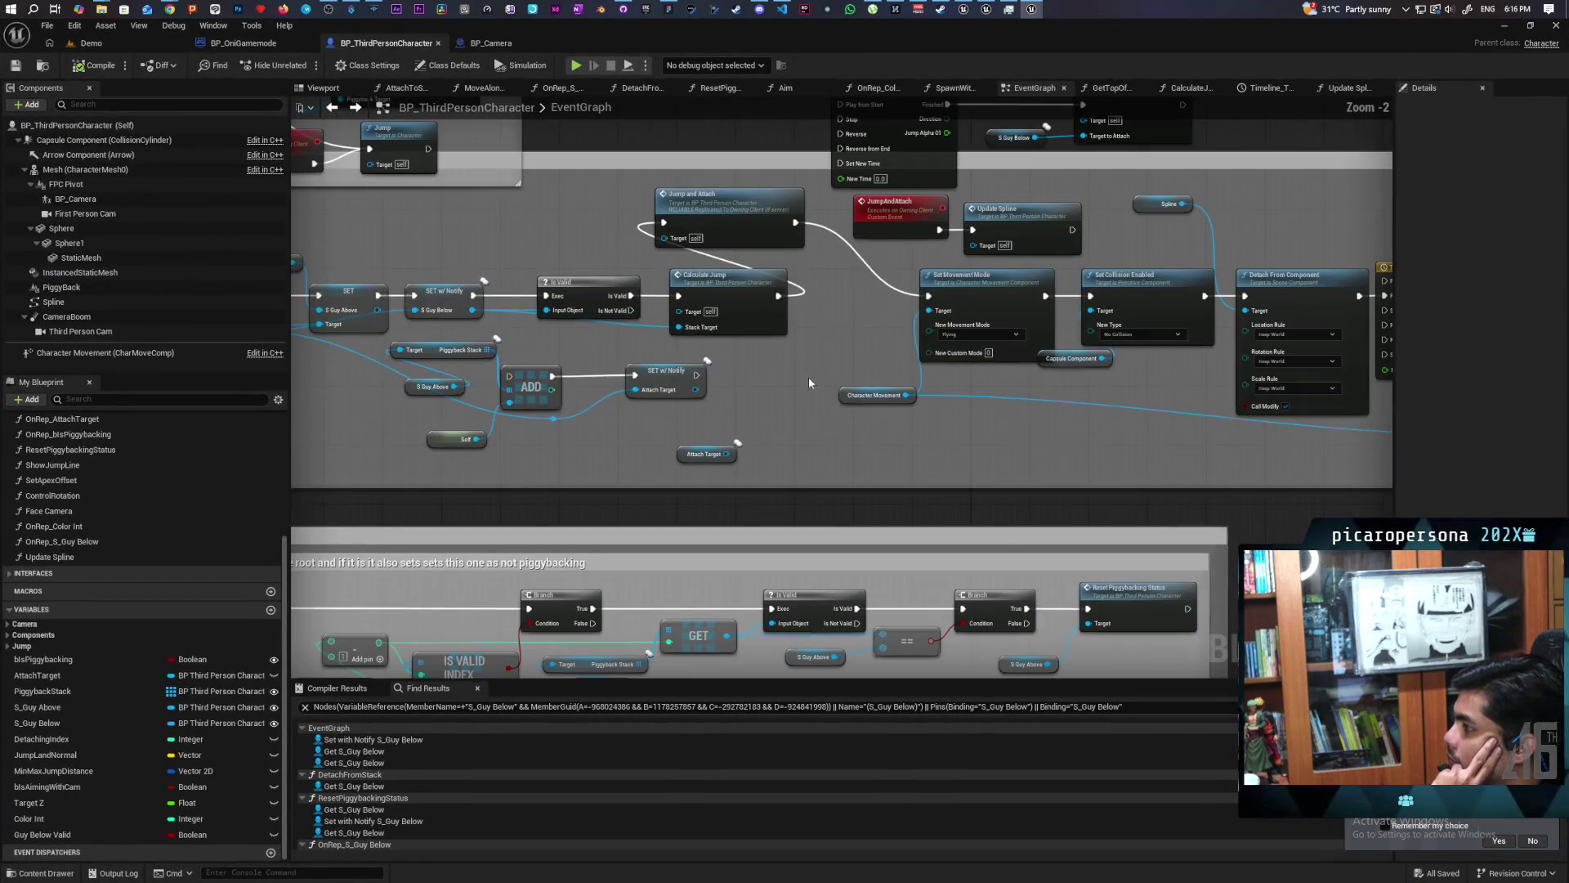
mouse_move(773, 371)
left_mouse_down()
mouse_move(728, 423)
mouse_move(634, 455)
mouse_move(597, 490)
left_mouse_up()
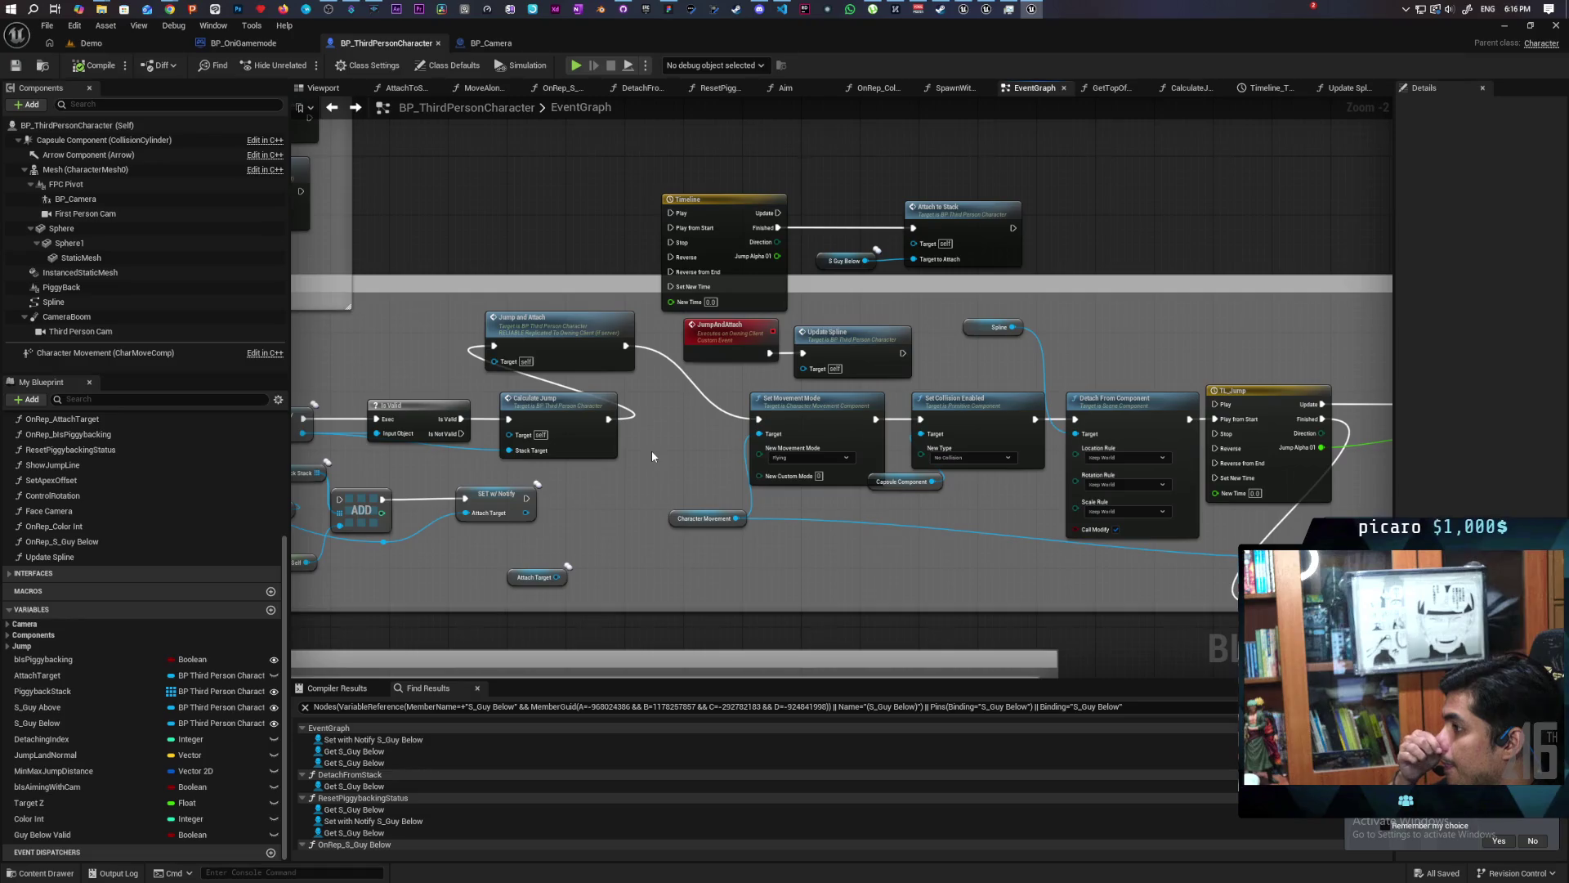
left_click_drag(665, 449, 564, 464)
mouse_move(519, 164)
left_mouse_down()
mouse_move(653, 278)
mouse_move(891, 274)
left_mouse_up()
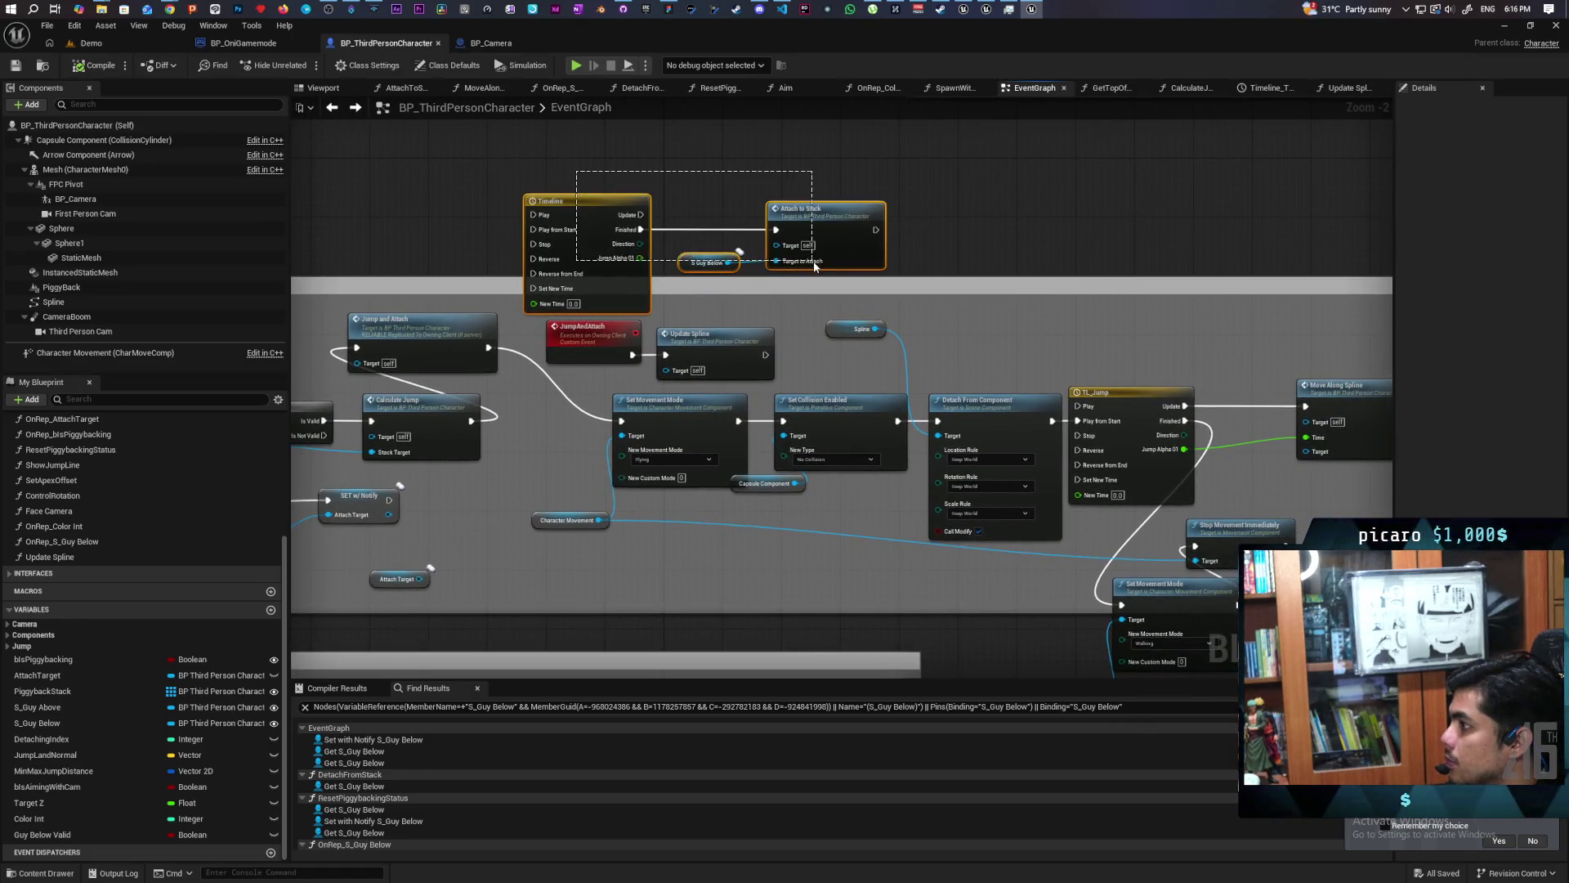
left_click_drag(817, 226, 832, 163)
Rewire Set Movement Mode to follow Update Spline instead of Jump and Attach.
scroll(651, 421, "up", 2)
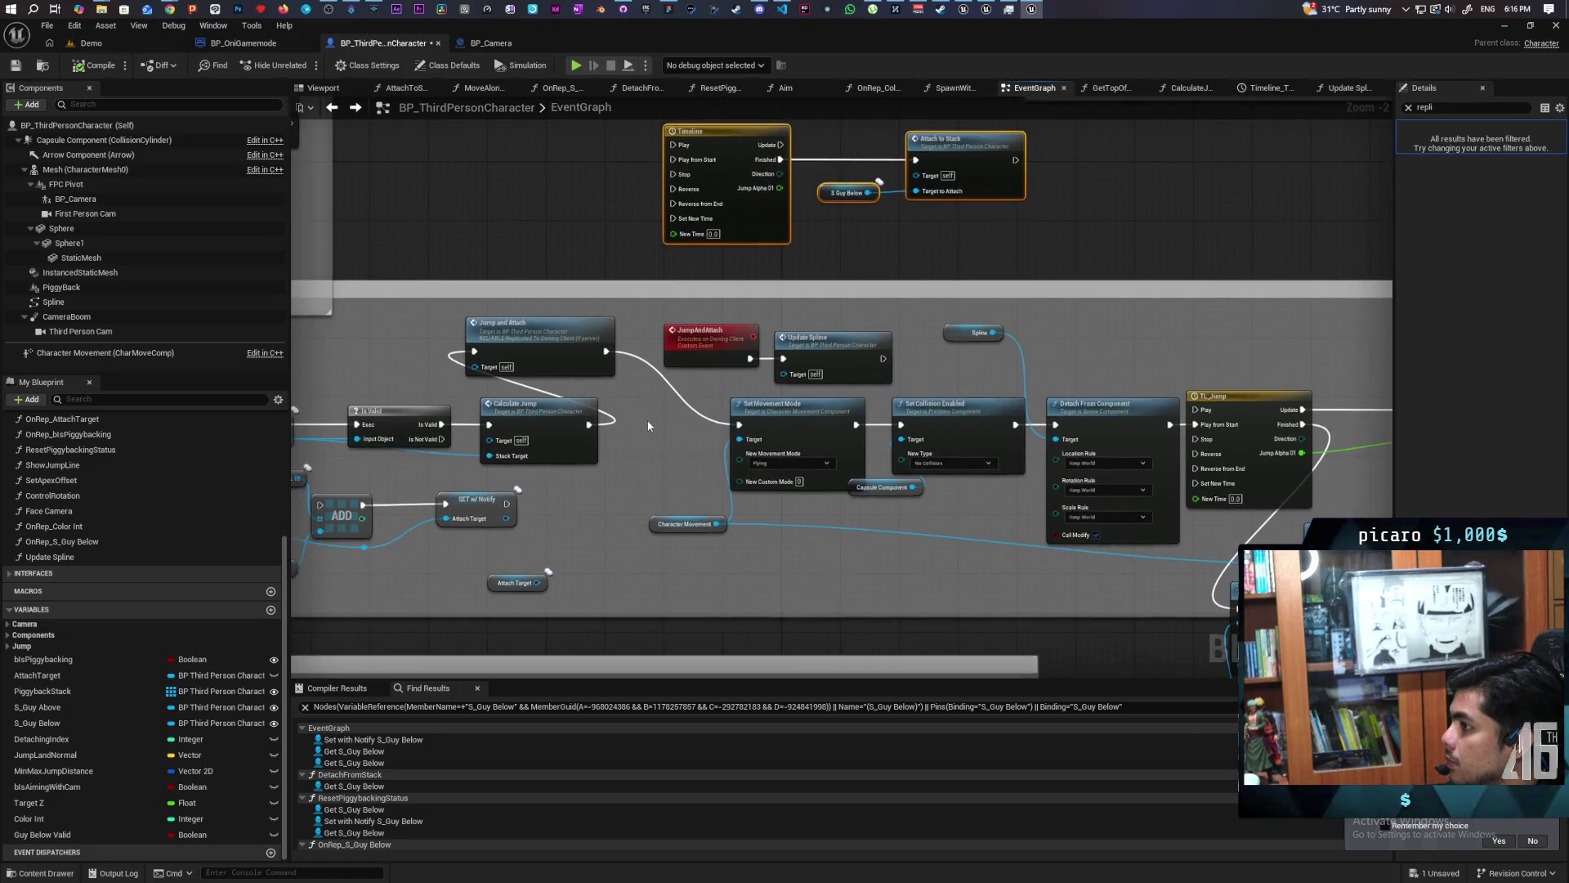
mouse_move(656, 355)
left_mouse_down()
mouse_move(688, 360)
mouse_move(669, 355)
left_mouse_up()
mouse_move(966, 339)
left_mouse_down()
mouse_move(981, 393)
mouse_move(773, 428)
left_mouse_up()
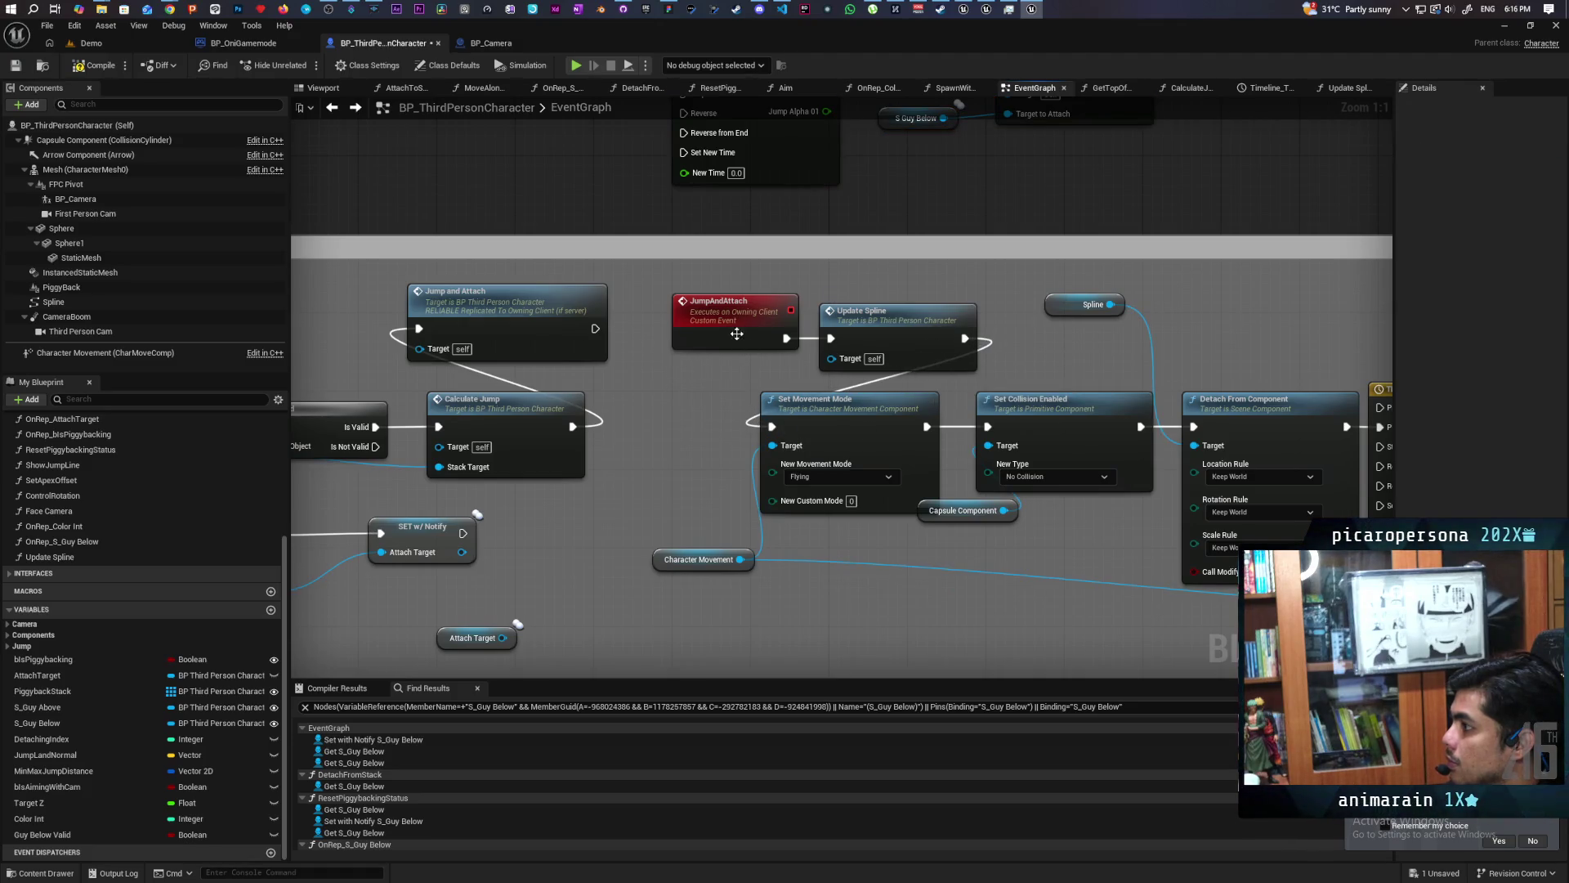
Inspect the JumpAndAttach event's replication and graph settings without changing them, and save the blueprint.
left_click(738, 335)
left_click(1510, 145)
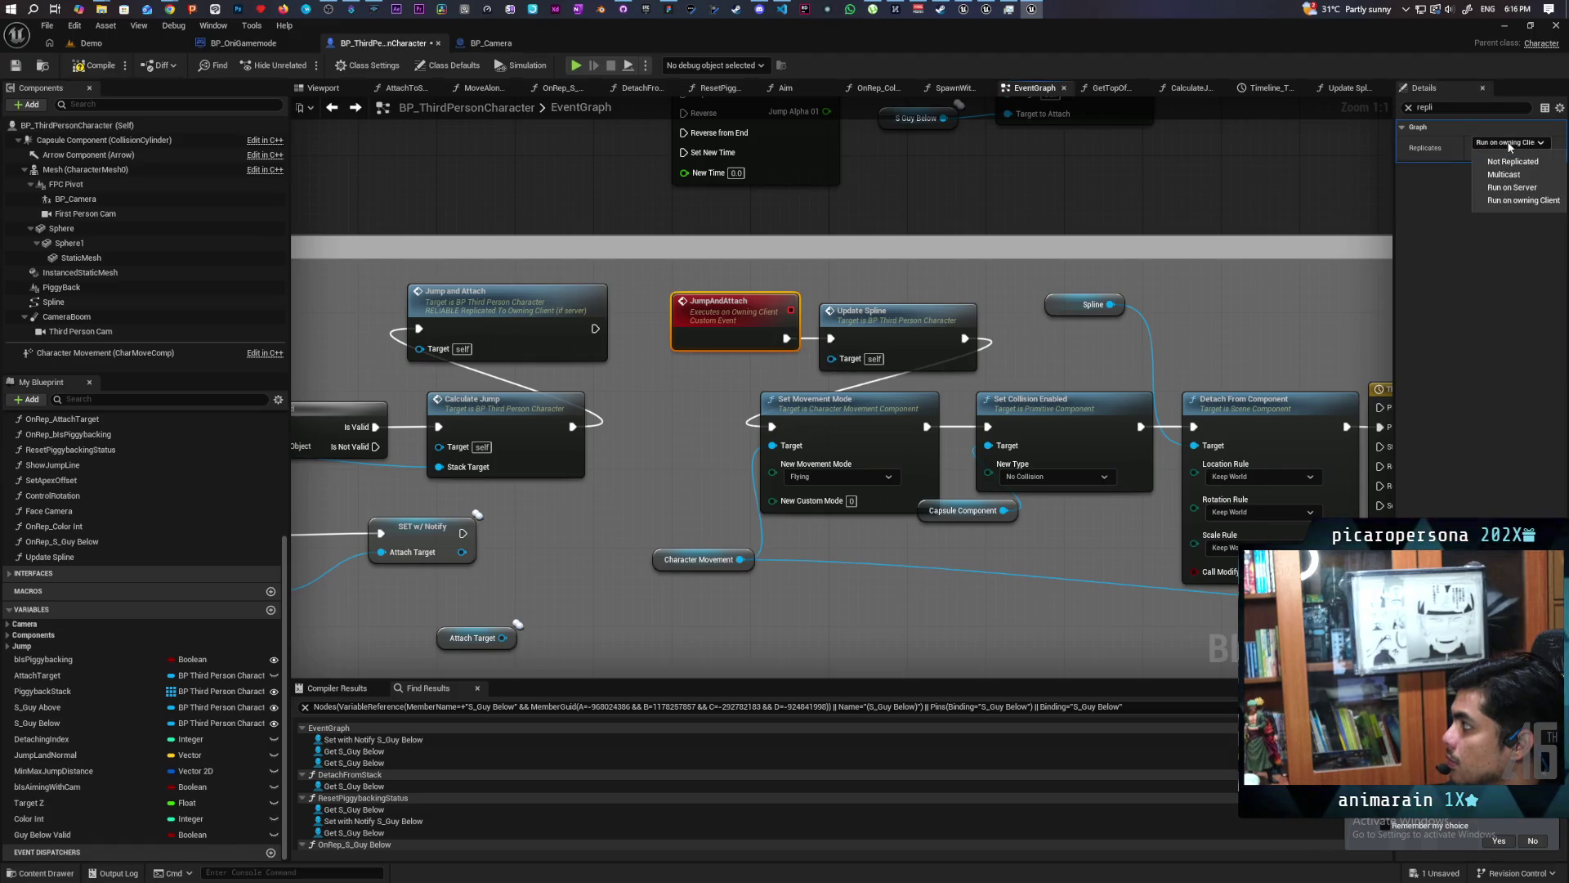
left_click(1042, 332)
scroll(801, 355, "down", 3)
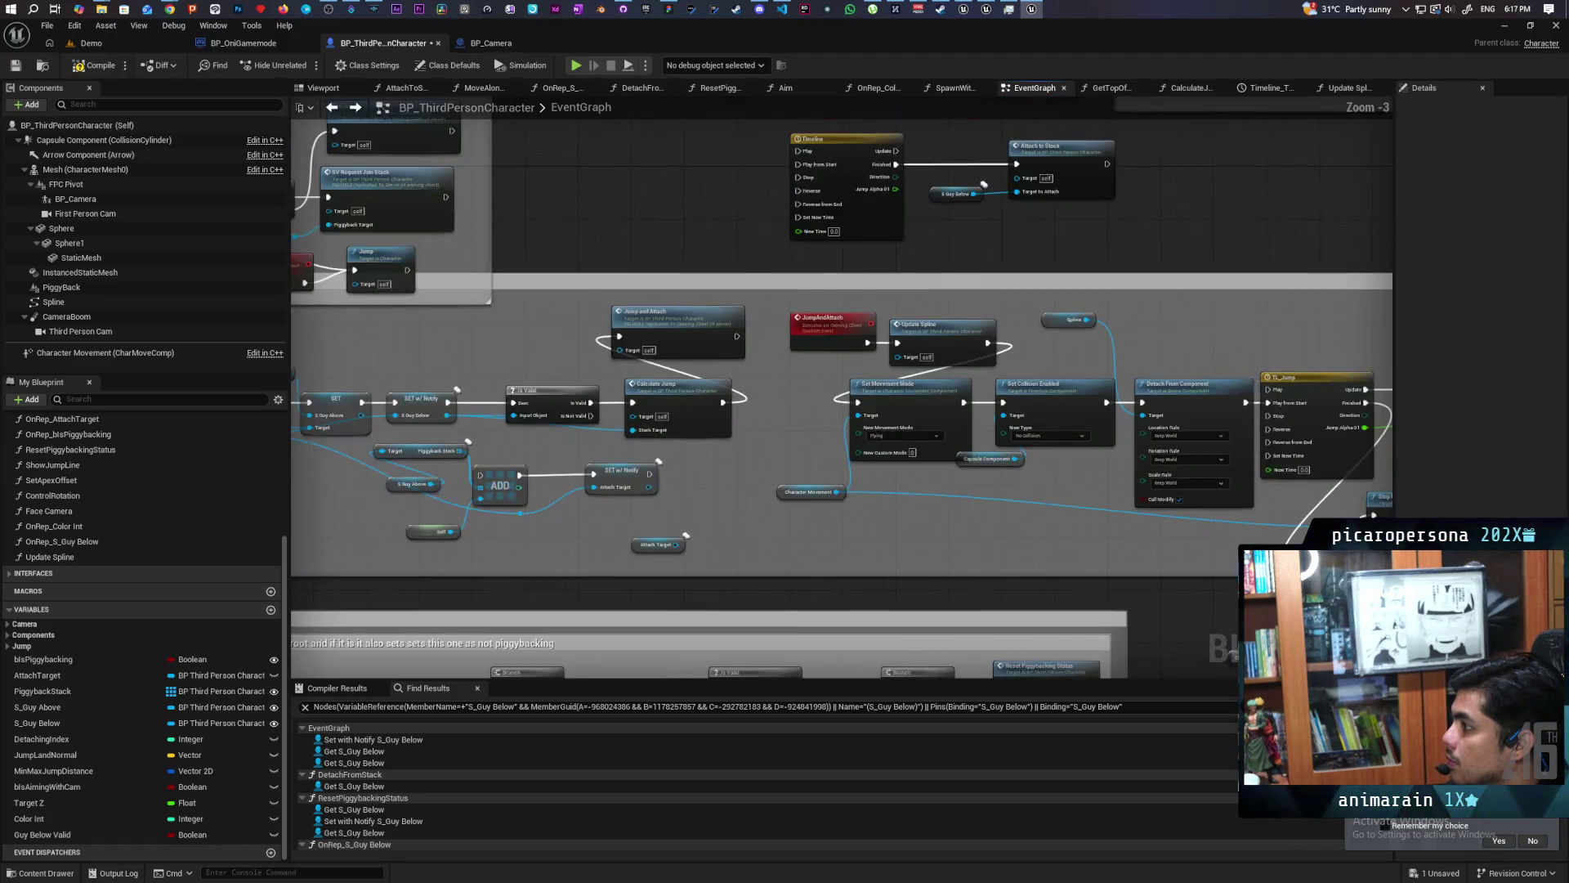
left_click_drag(801, 355, 753, 344)
left_click(539, 313)
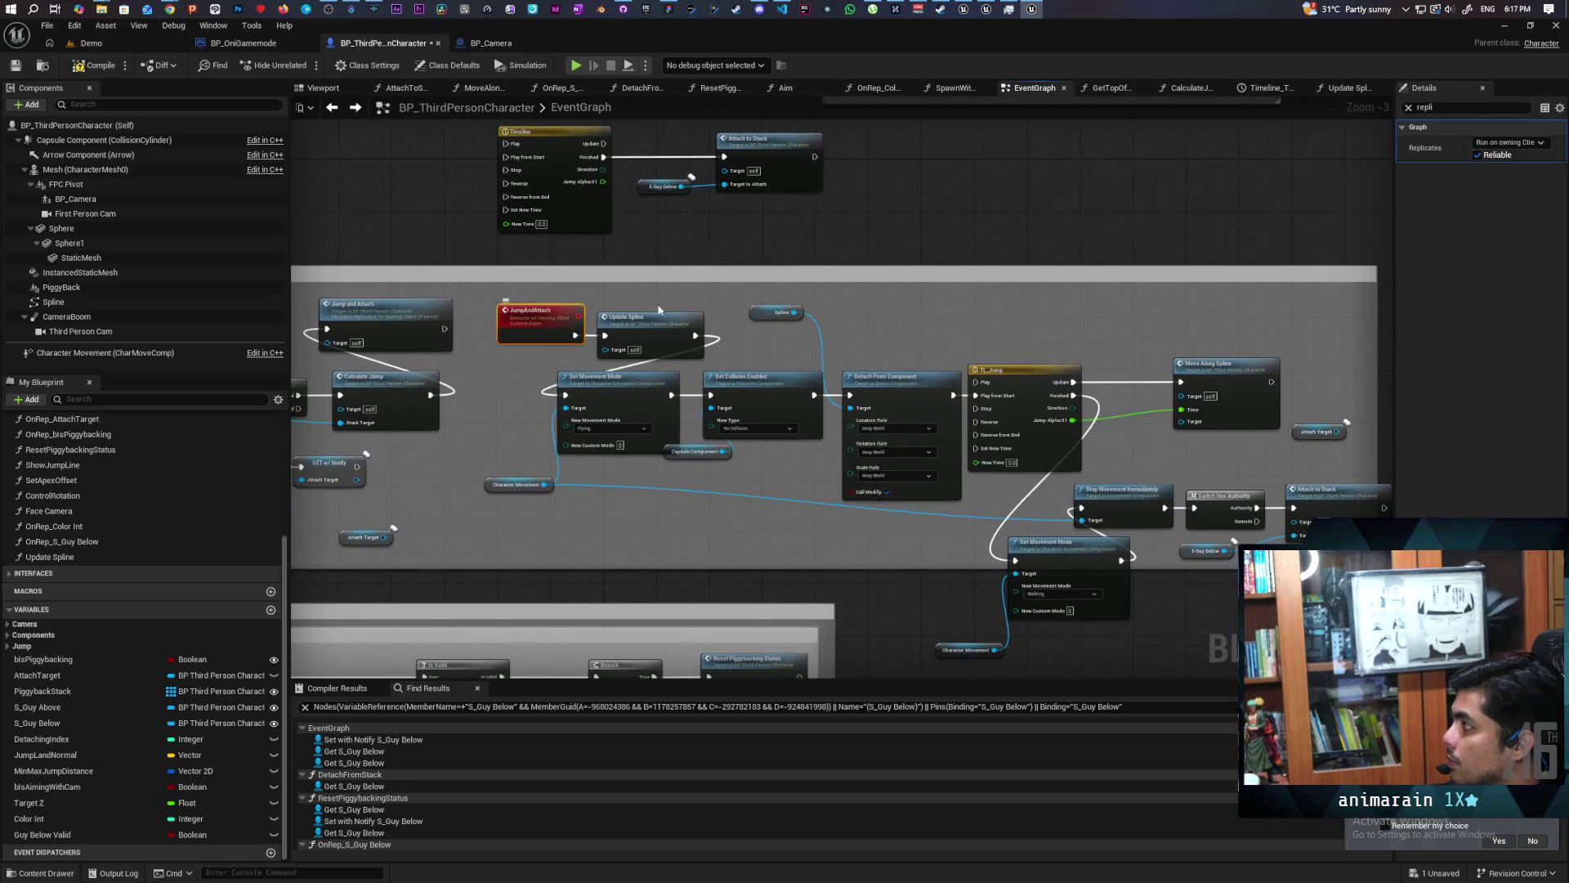
left_click(1410, 125)
left_click(1408, 107)
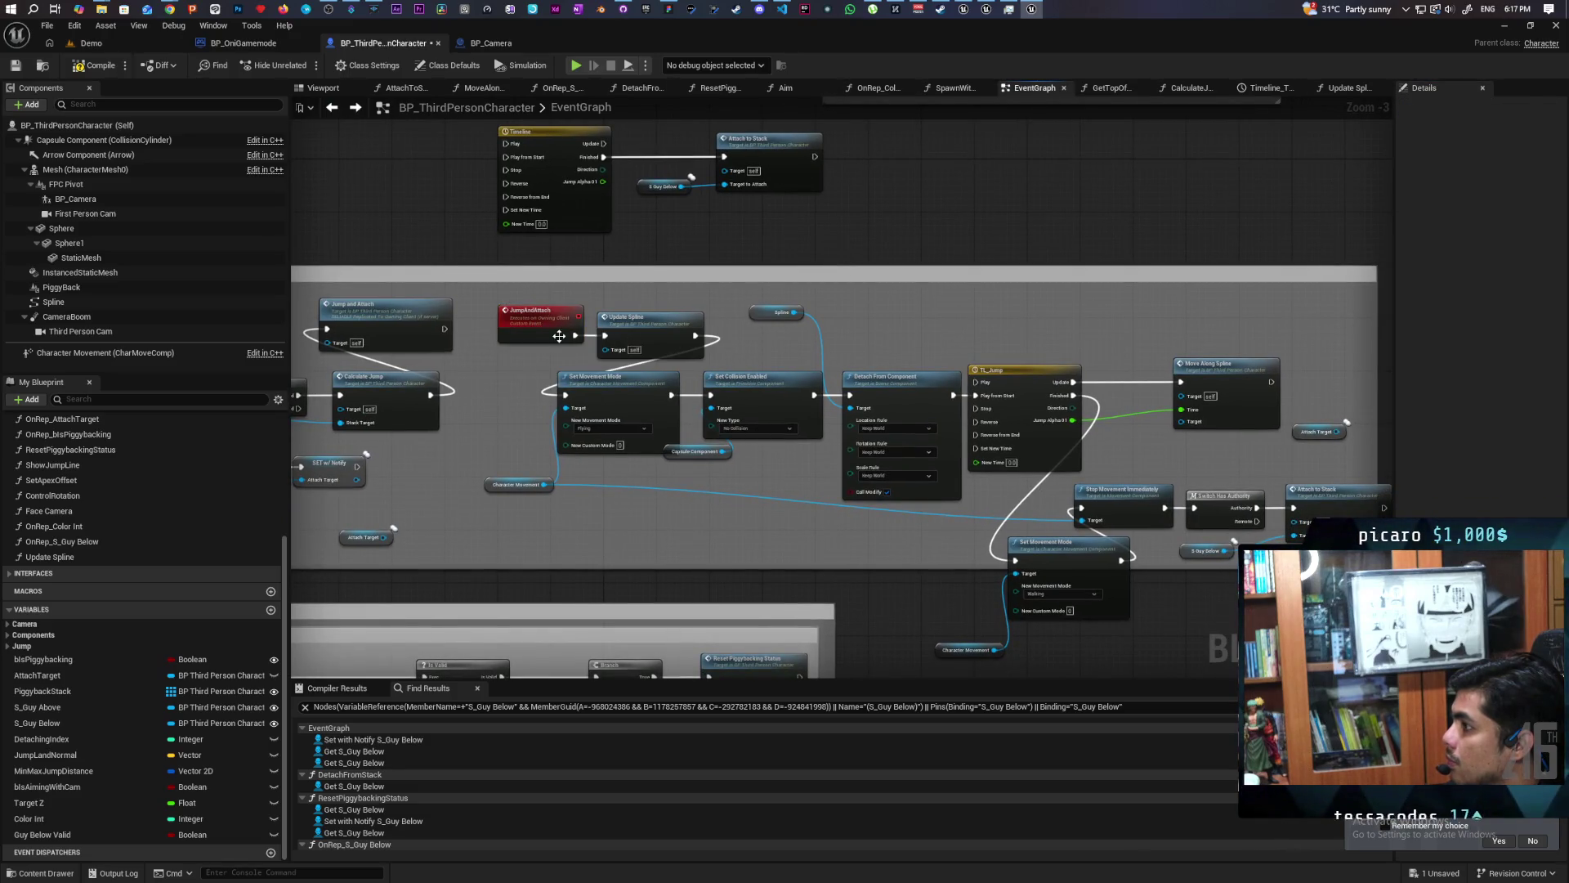
key("ctrl+s")
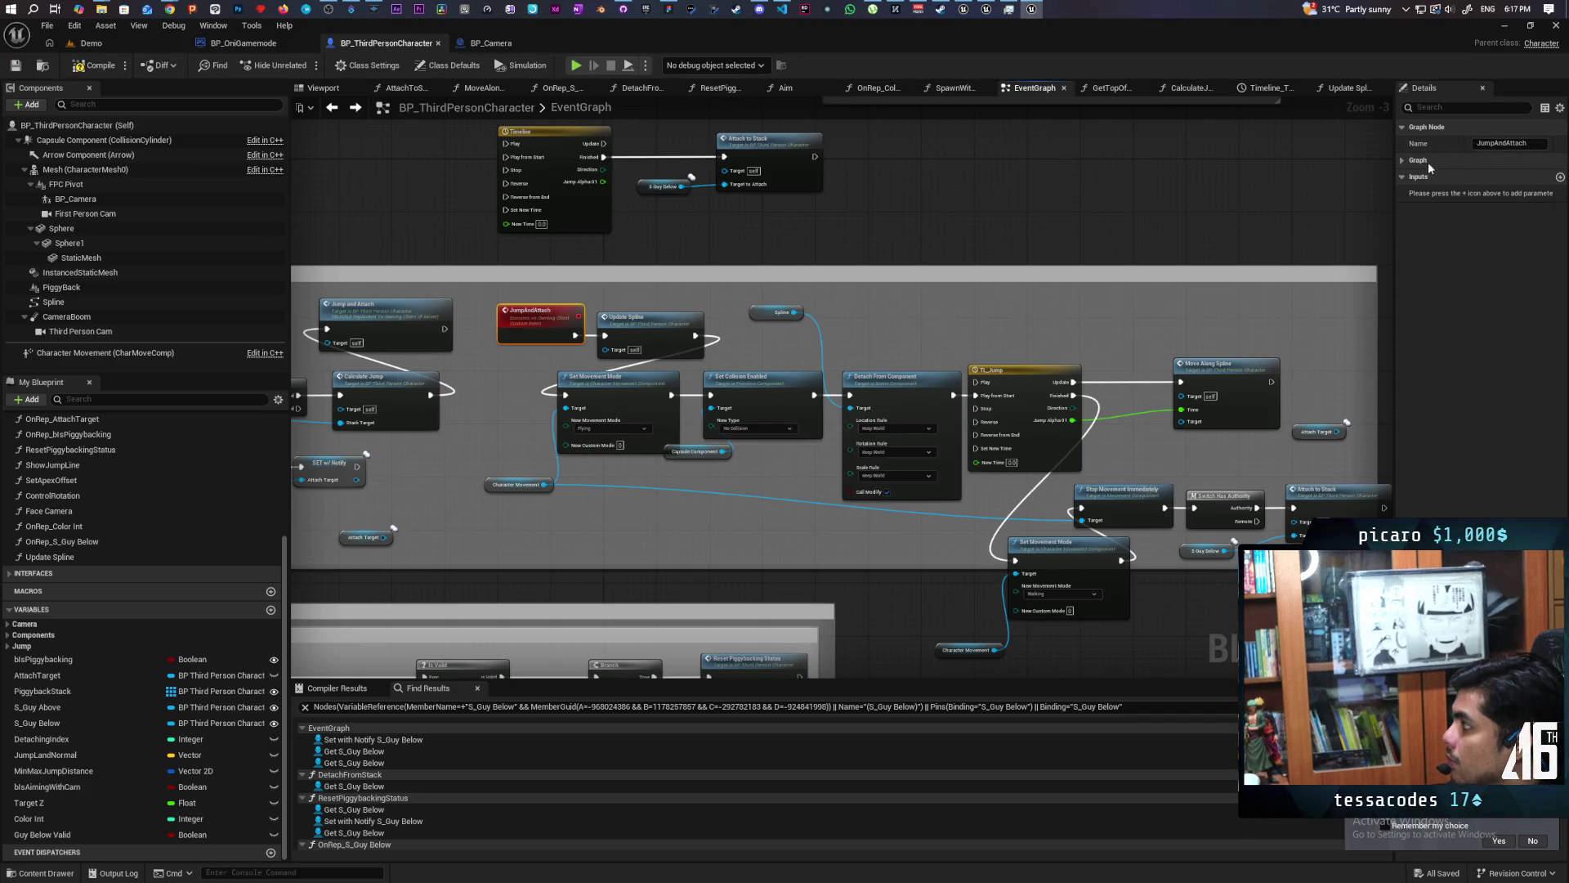
left_click(1402, 160)
left_click(961, 343)
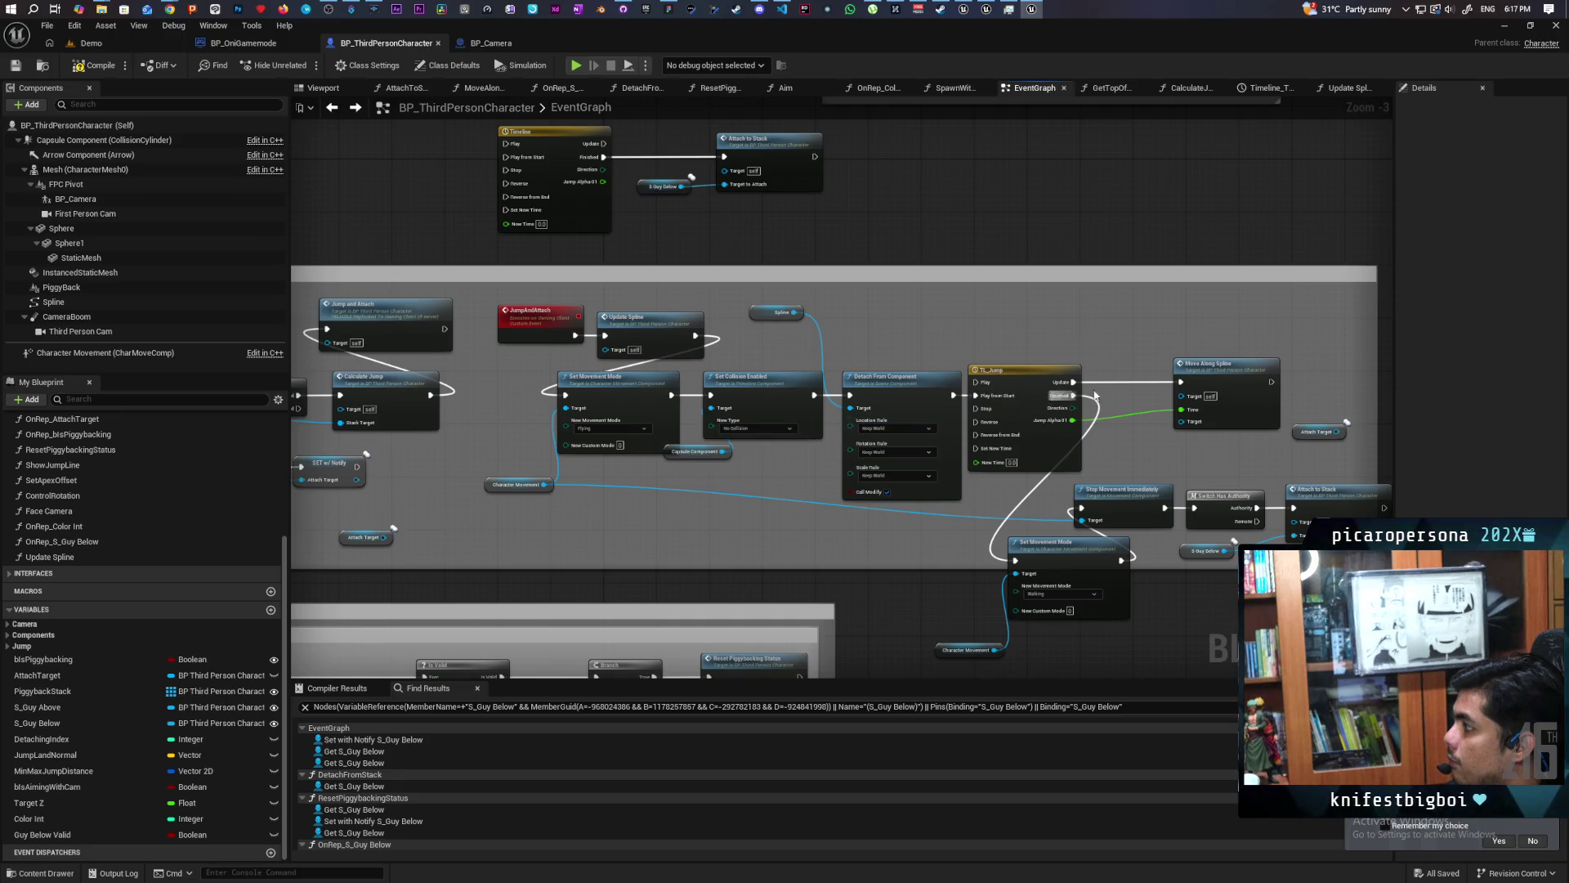
Add a new custom event beside the jump graph, entering Attach as its name.
left_click_drag(1164, 342, 958, 308)
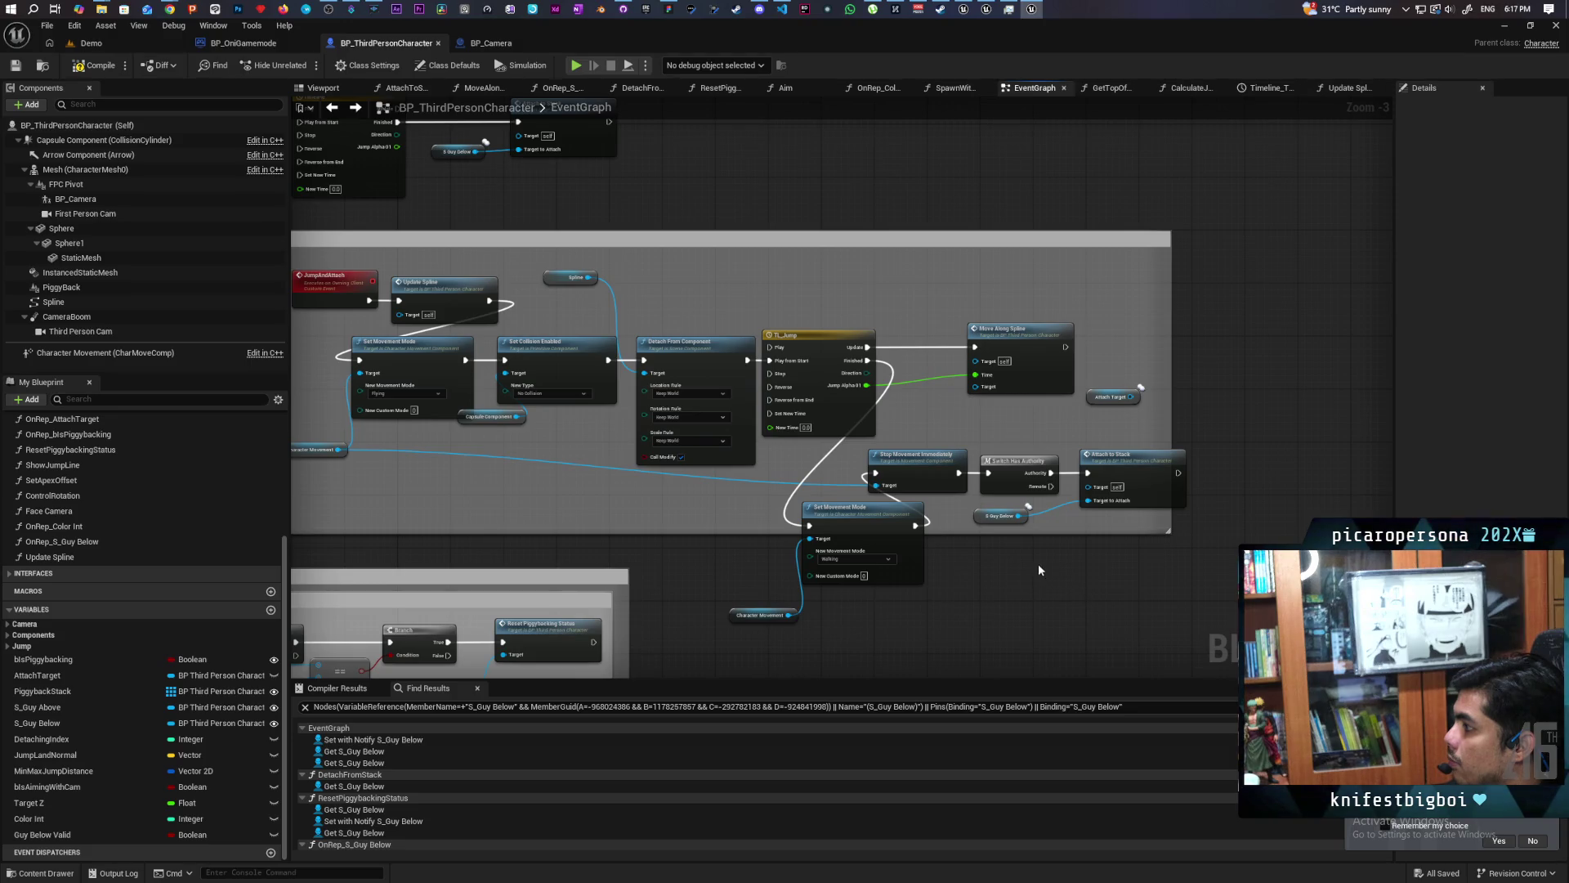
scroll(1013, 553, "up", 3)
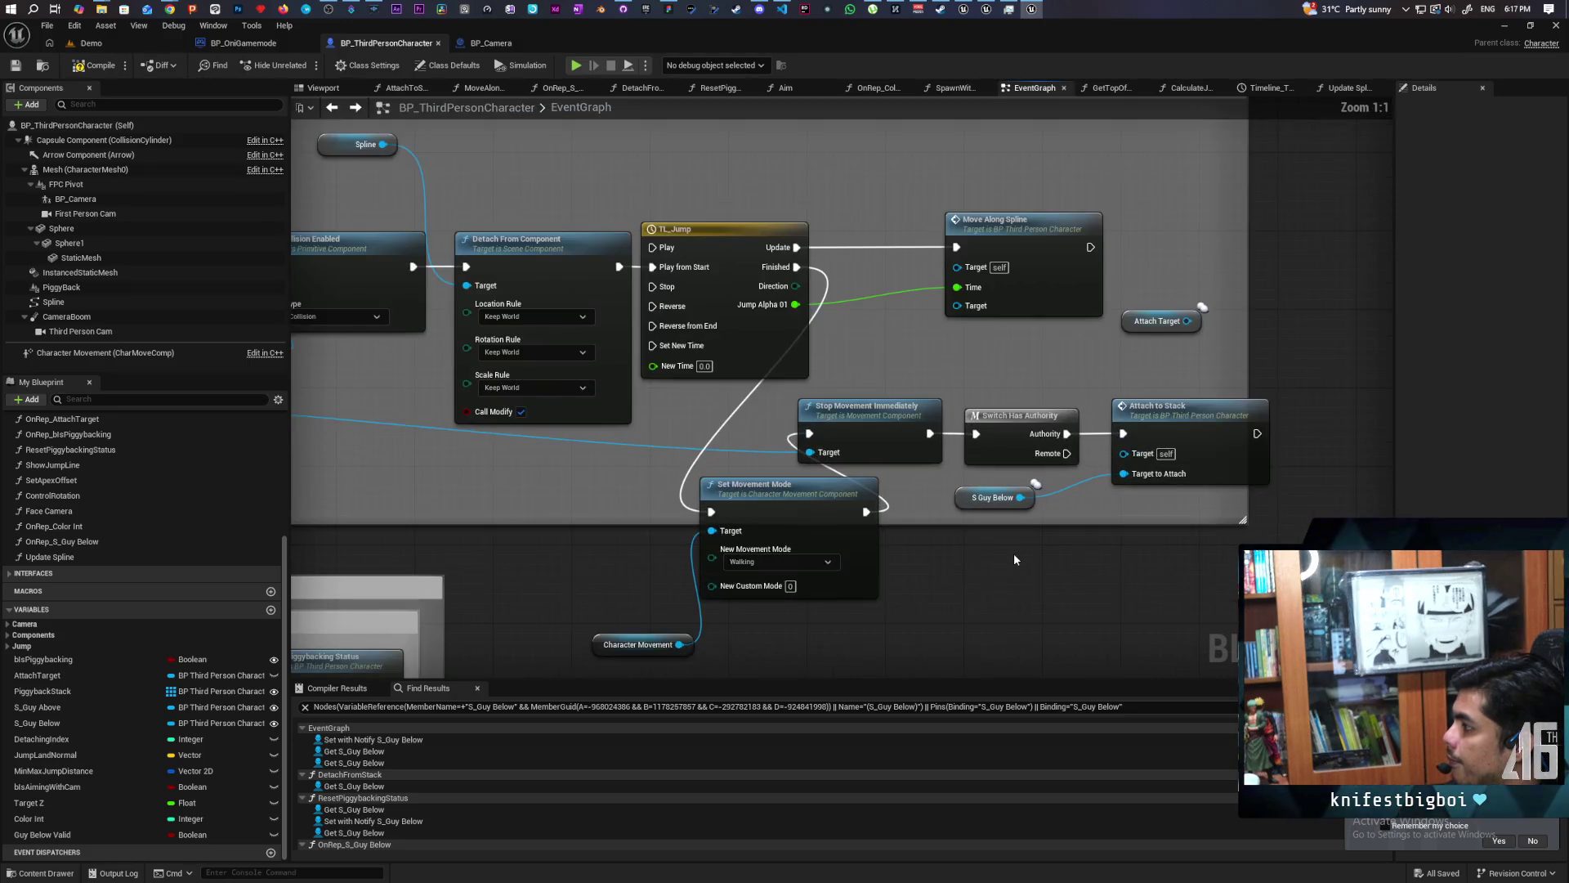
left_click(945, 585)
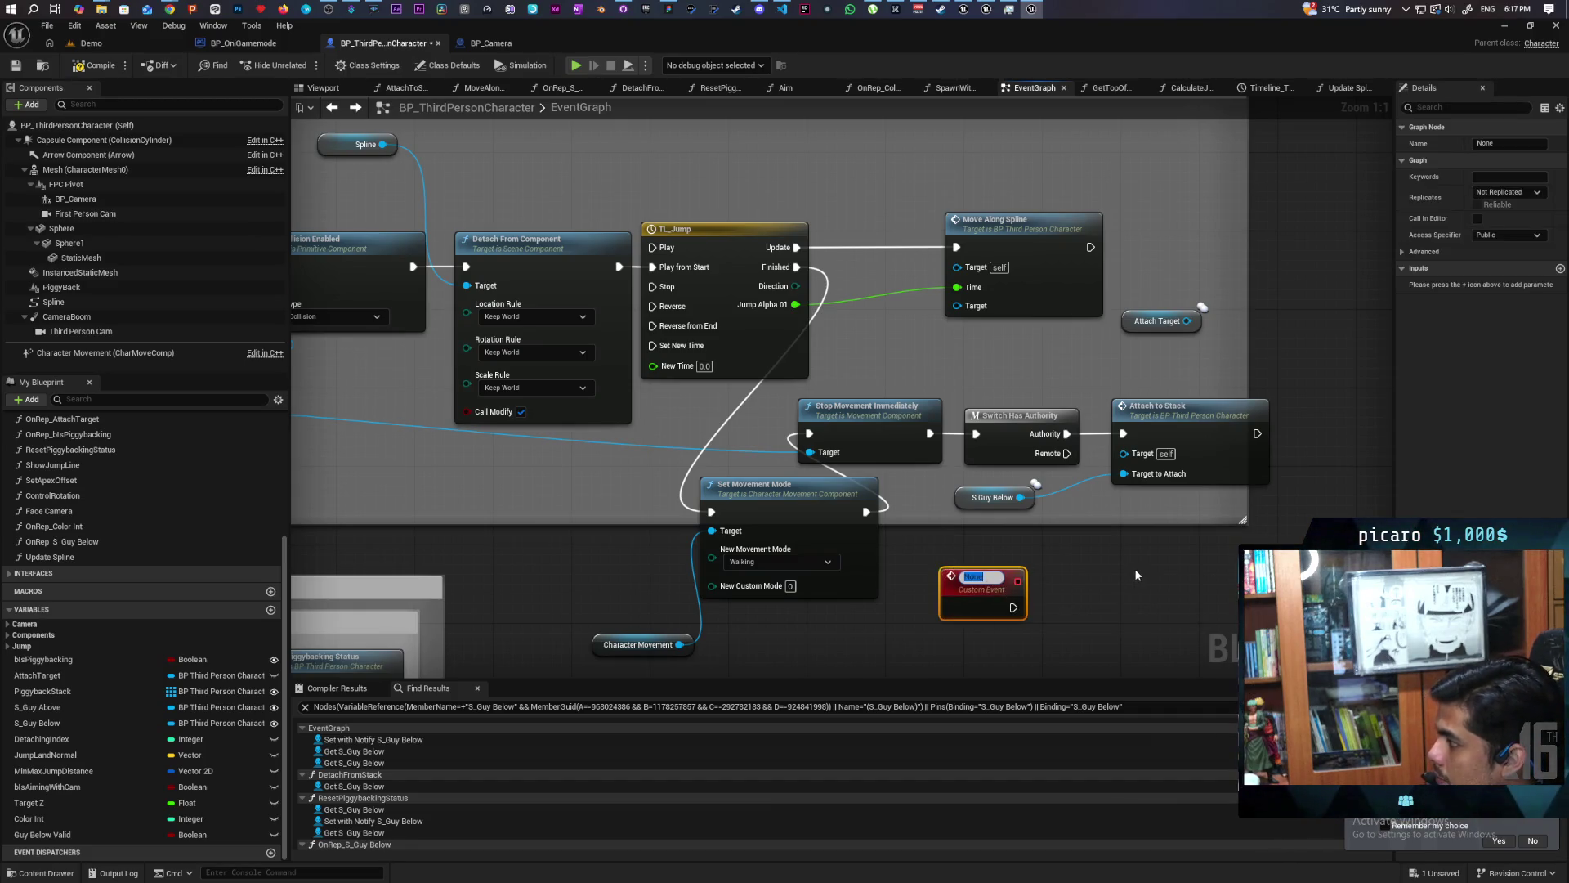
type("Attach")
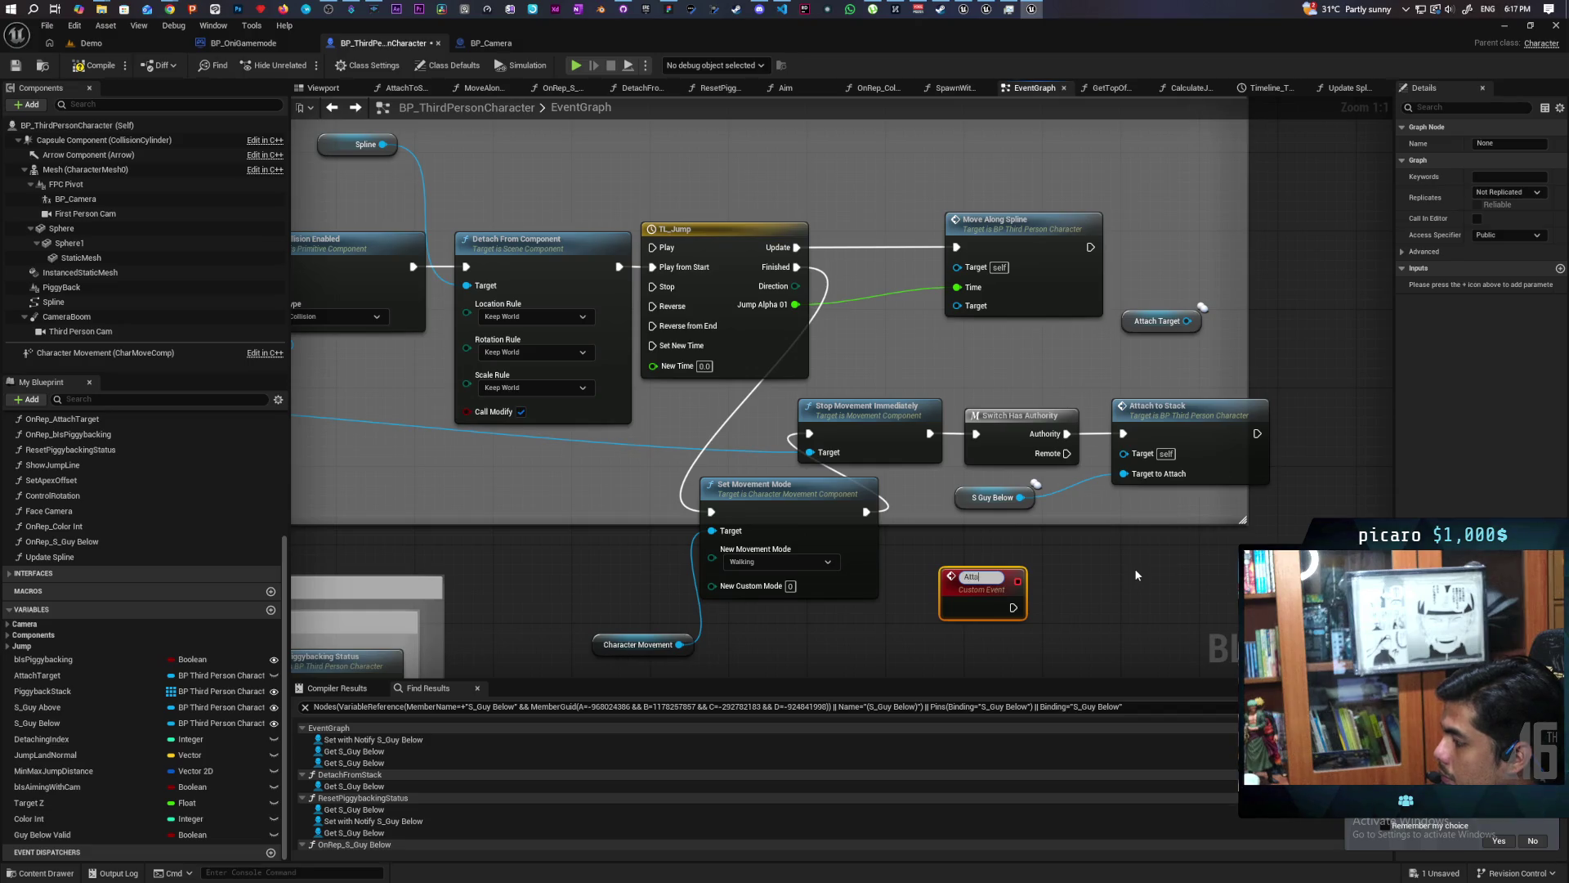
Rename the custom event to S_Attach to Stack and set its Replicates option to Run on Server.
key("BackSpace")
key("BackSpace")
key("BackSpace")
type("S_")
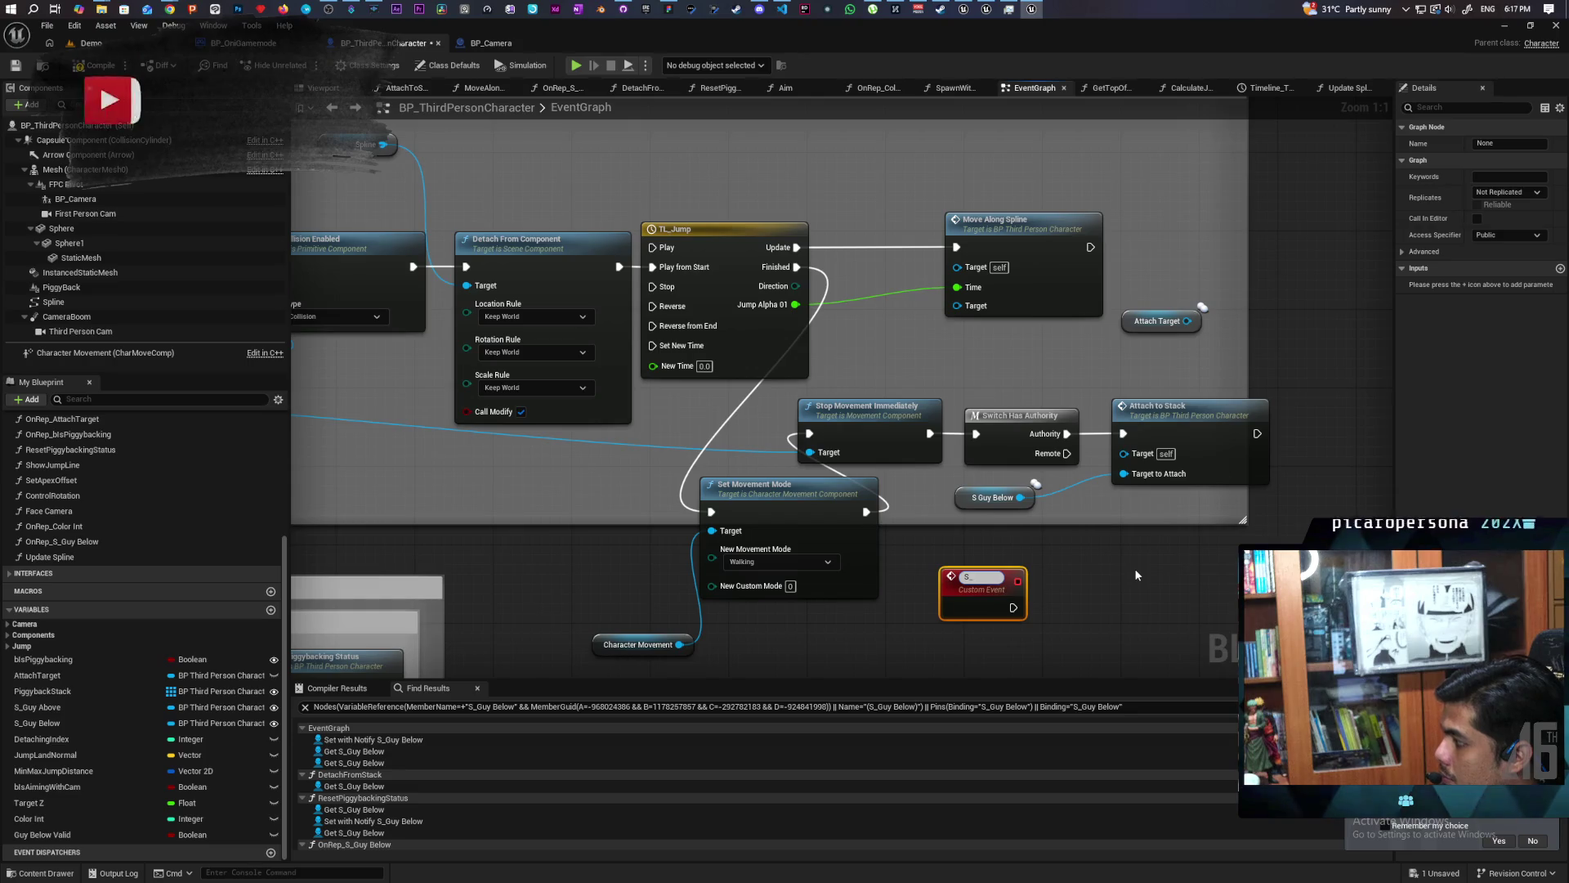
type("Attch")
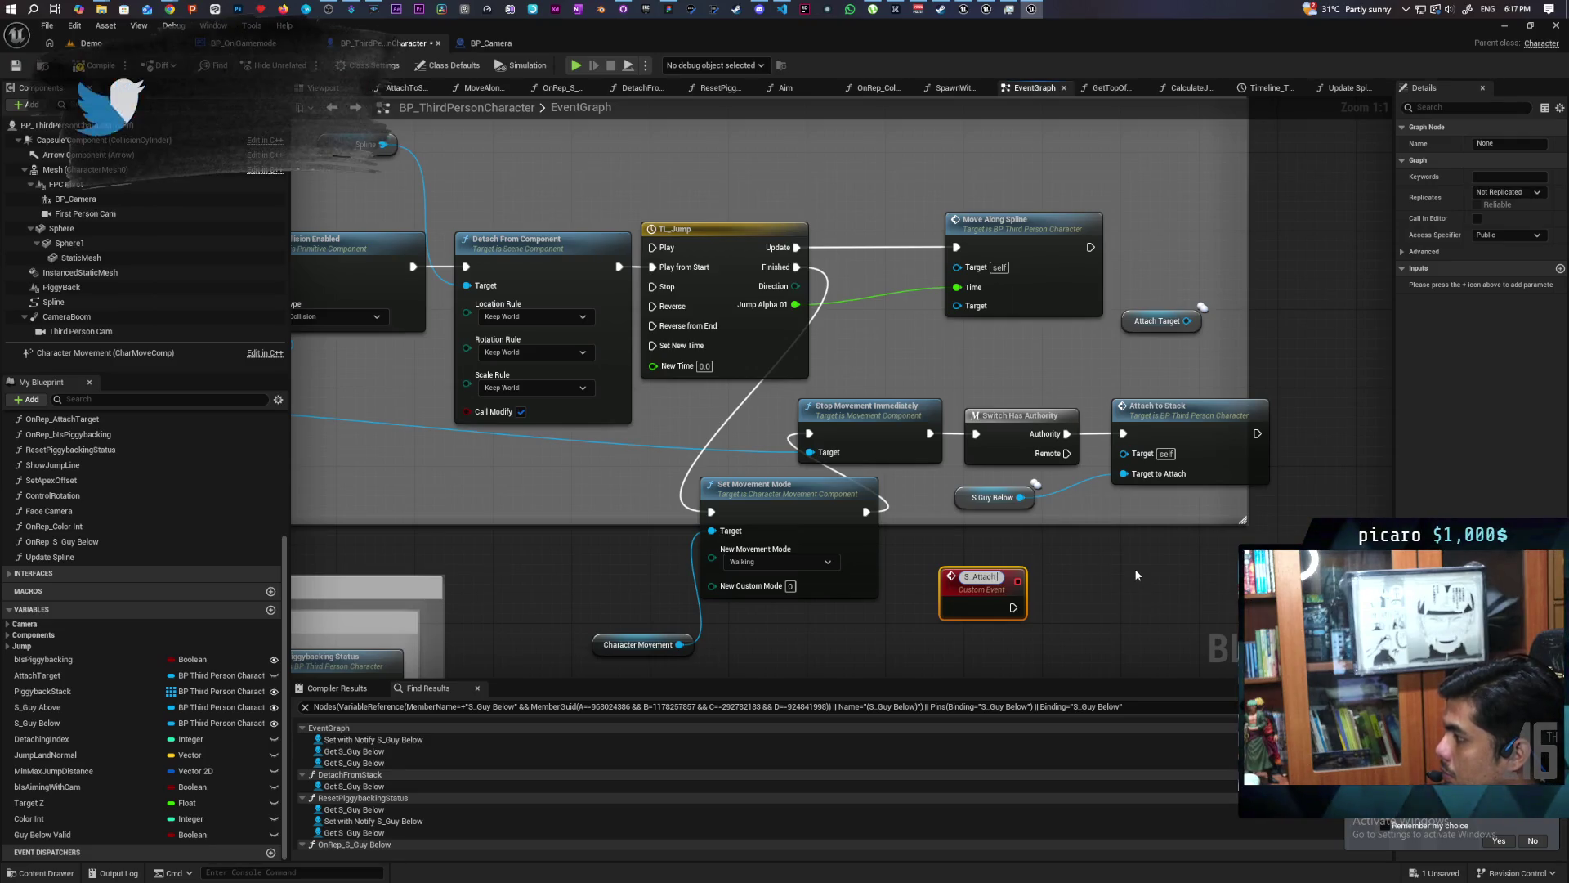
type("ch to Stack")
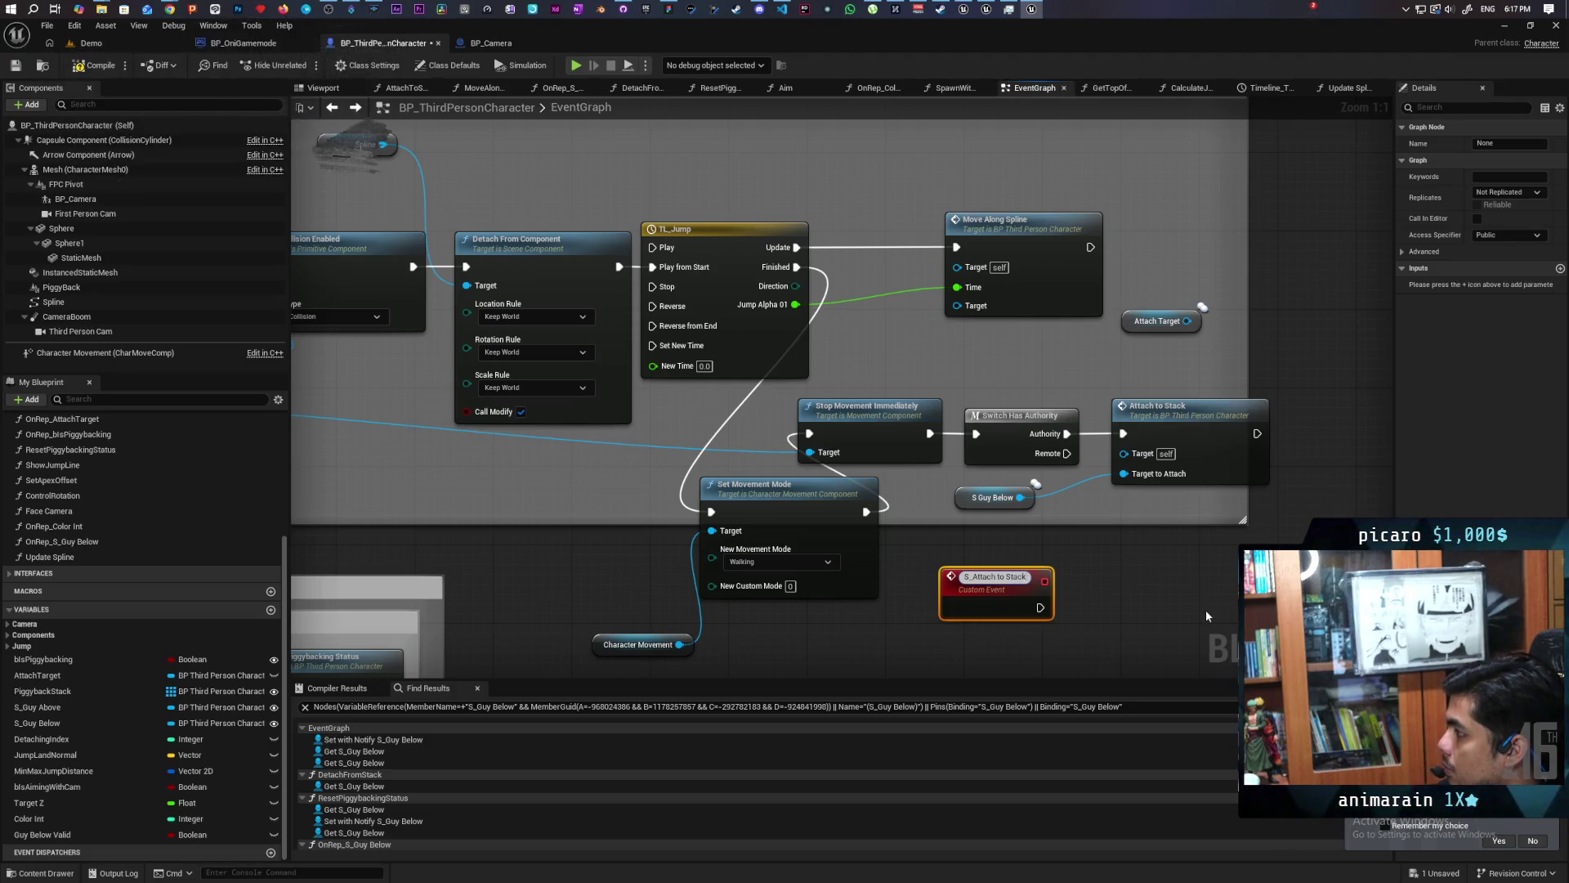
left_click_drag(1084, 560, 906, 556)
left_click(793, 589)
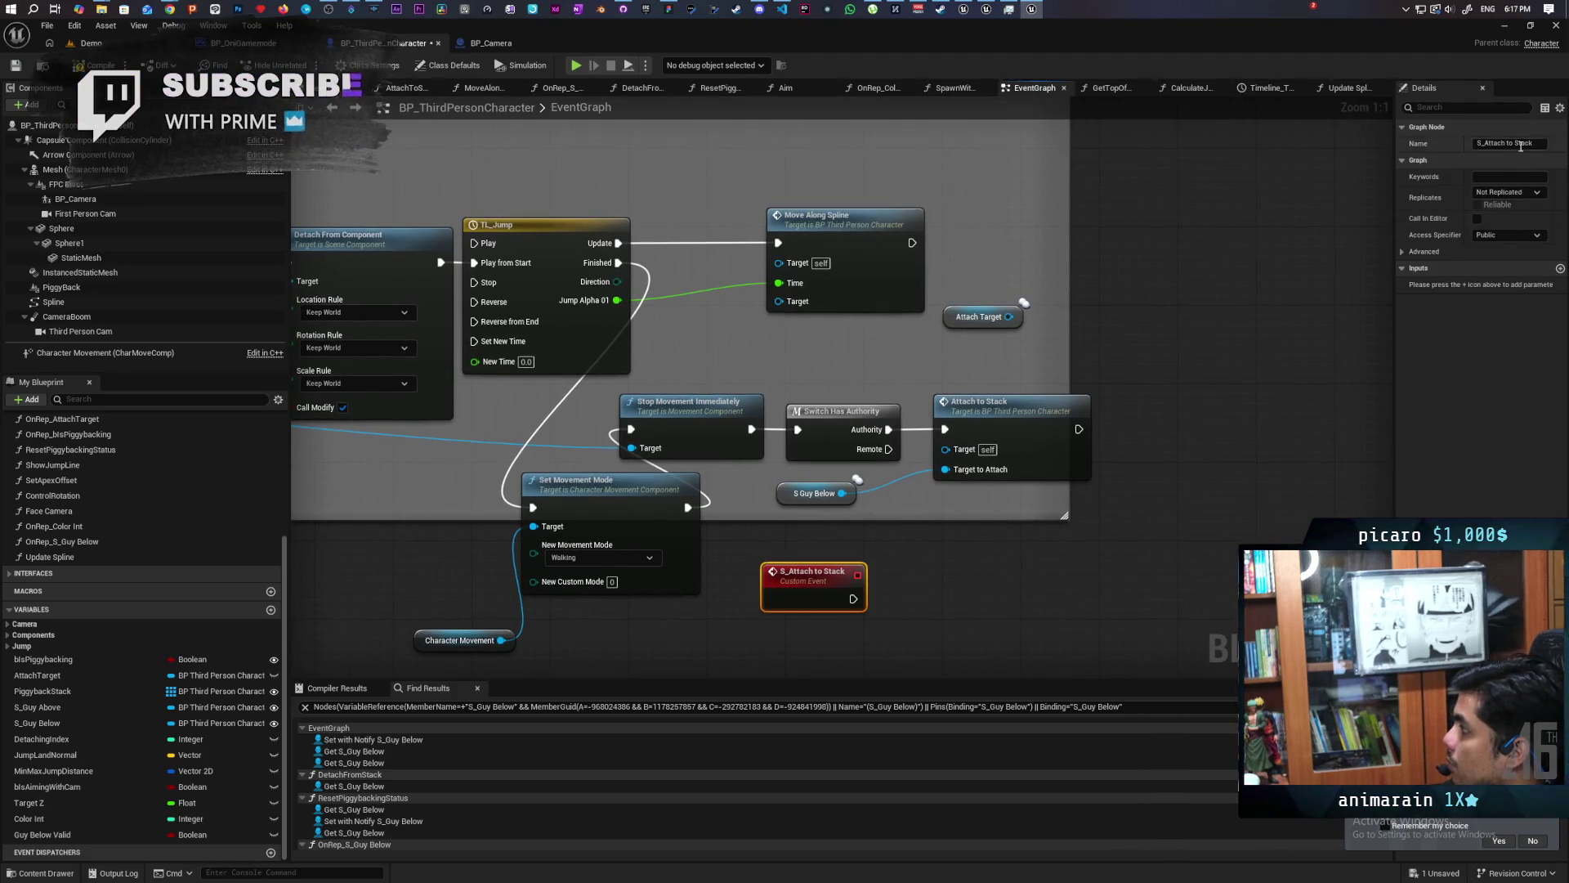
left_click(1514, 192)
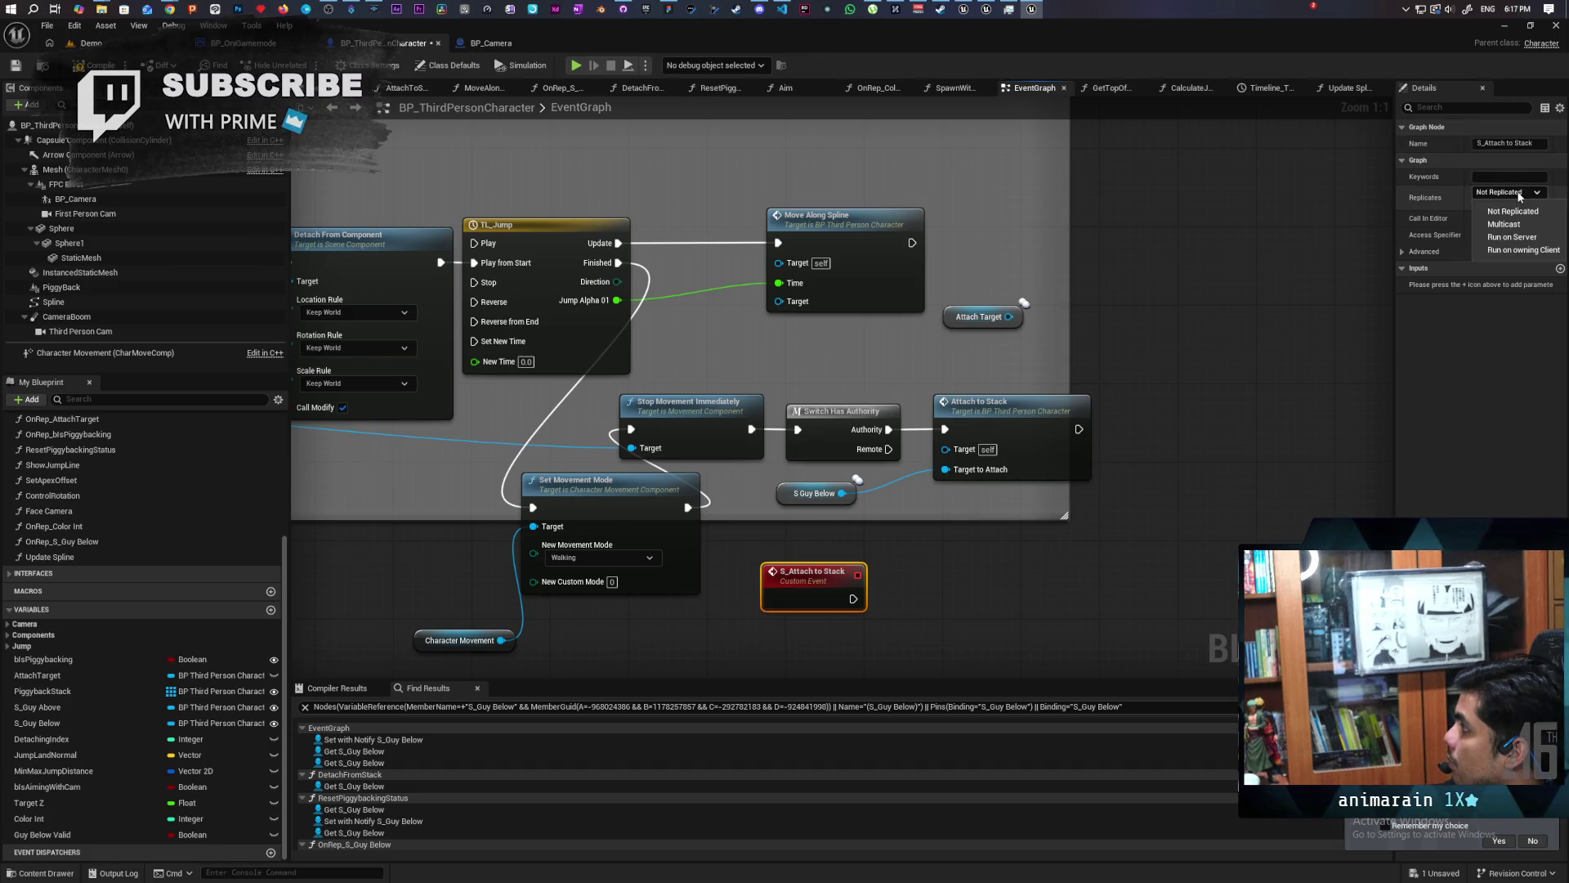
left_click(1540, 237)
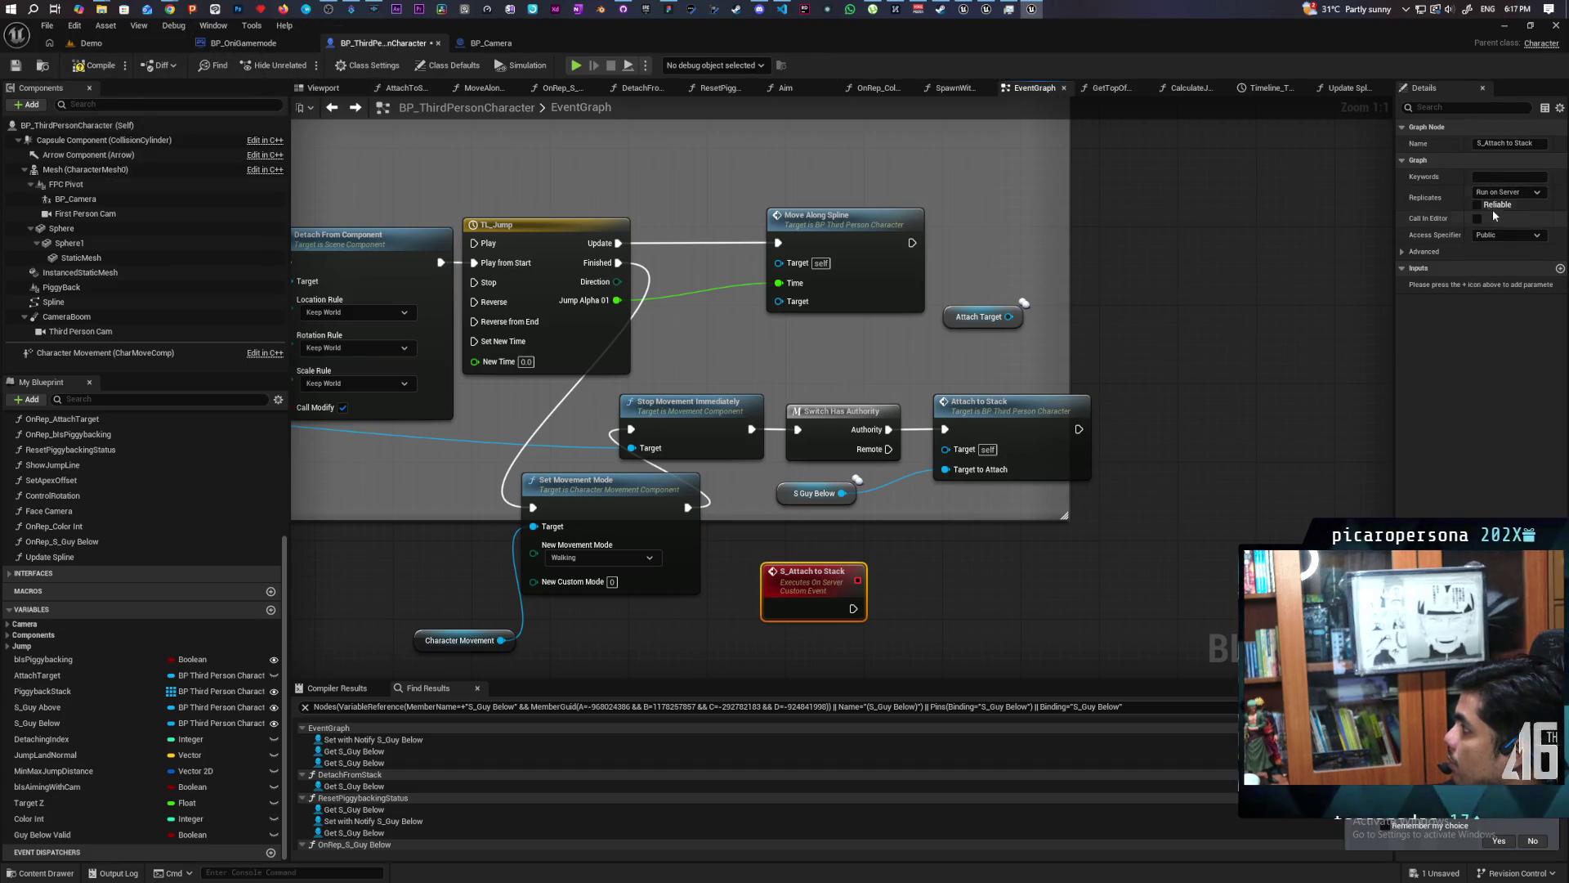
Detach Attach to Stack from the authority branch and drive it from the S_Attach to Stack event instead.
left_click(909, 436, "alt")
mouse_move(820, 502)
left_mouse_down()
mouse_move(916, 523)
mouse_move(967, 560)
left_mouse_up()
left_click_drag(1000, 418, 1020, 467)
left_click_drag(942, 562, 951, 617)
mouse_move(1029, 514)
left_mouse_down()
mouse_move(1014, 612)
mouse_move(990, 582)
left_mouse_up()
left_click_drag(854, 609, 927, 541)
key("Escape")
mouse_move(813, 572)
left_mouse_down()
mouse_move(806, 548)
mouse_move(874, 581)
mouse_move(925, 547)
left_mouse_up()
left_click_drag(823, 459, 842, 405)
Call S Attach To Stack after Stop Movement Immediately, tidy the nodes, and restore the editor window.
left_click_drag(751, 431, 887, 426)
type("s")
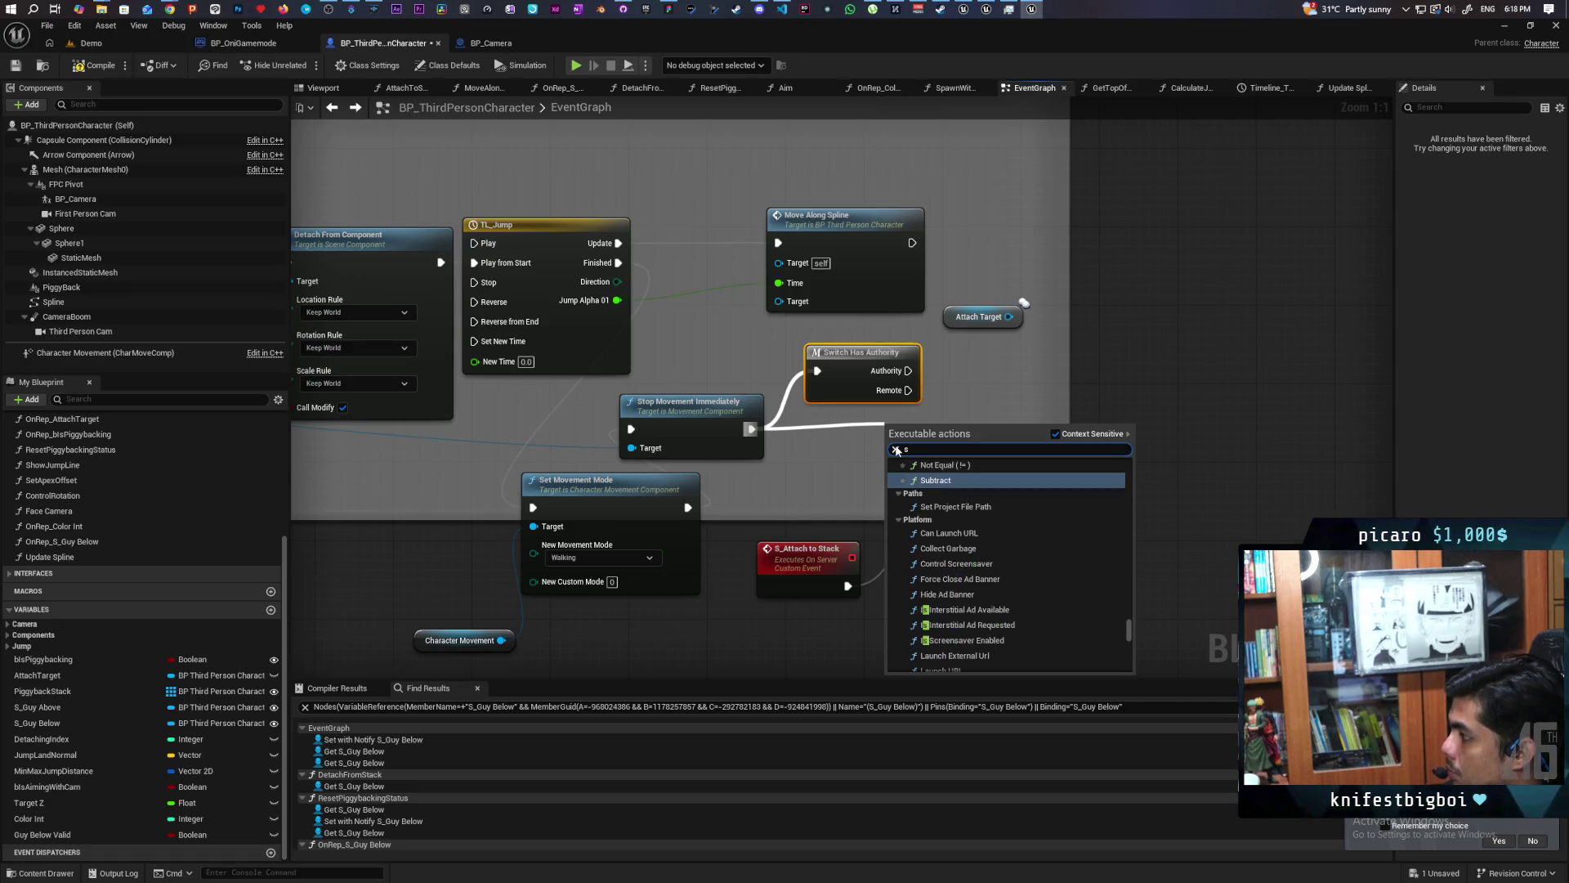
type(" att")
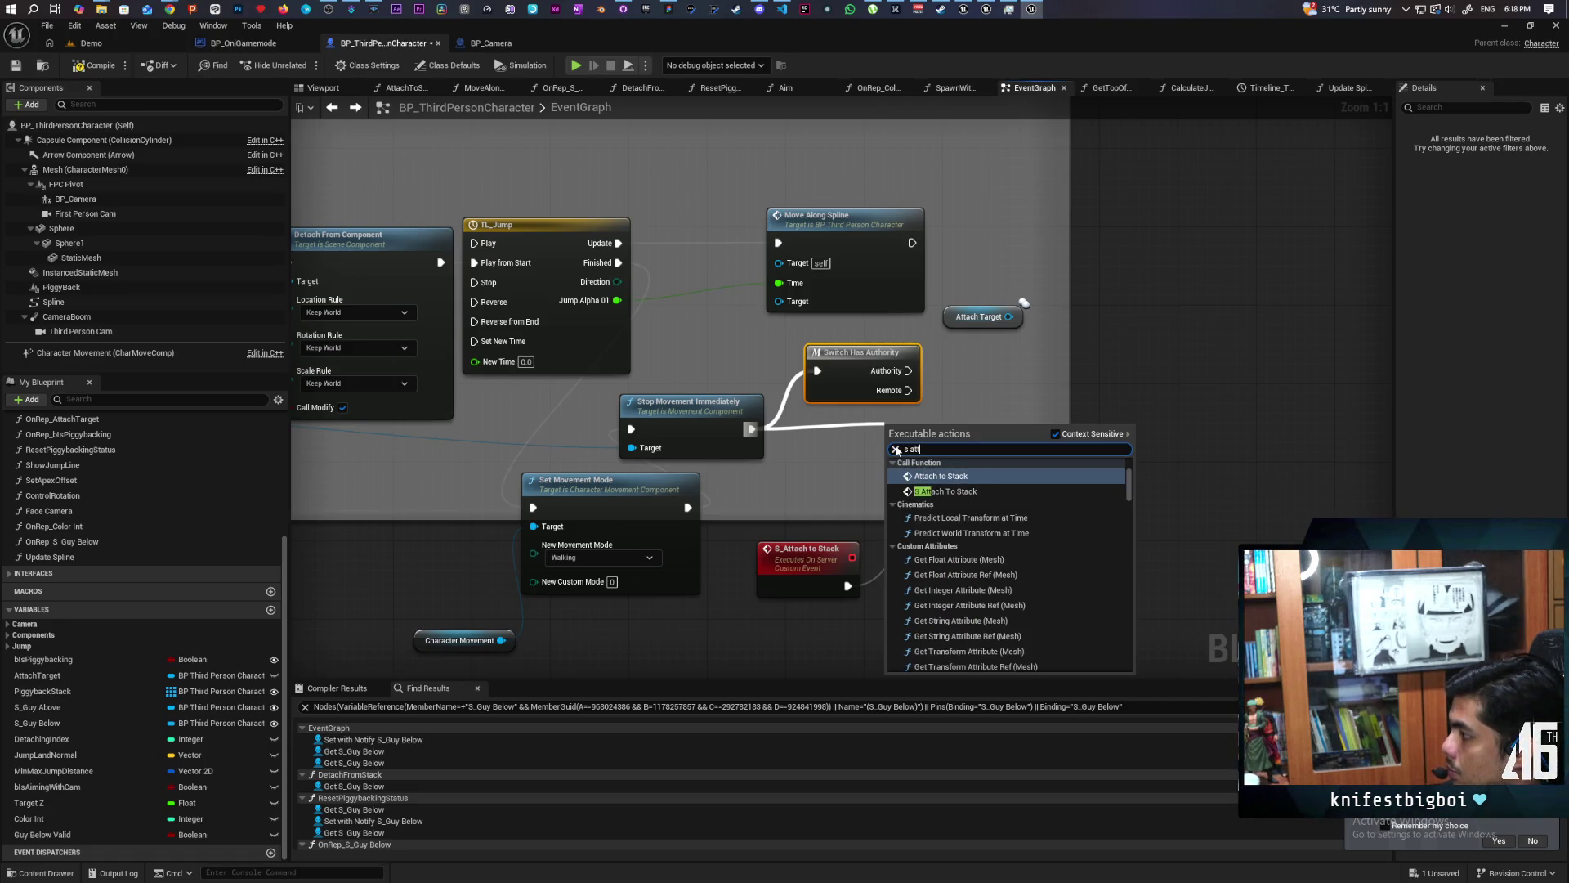
left_click(945, 492)
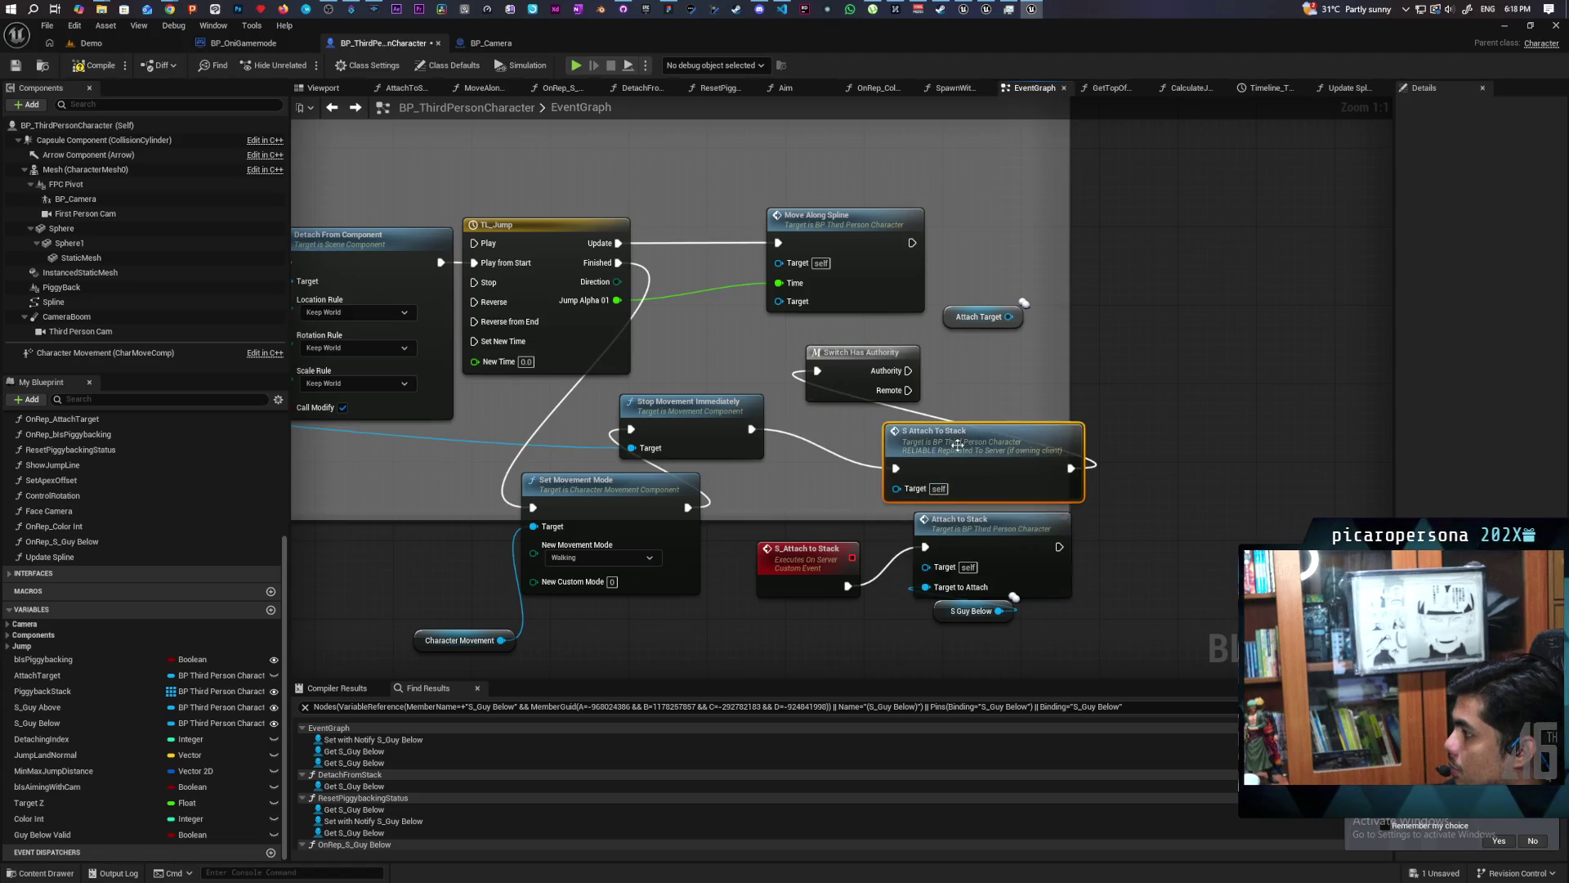
left_click_drag(855, 371, 855, 361)
left_click_drag(904, 458, 845, 429)
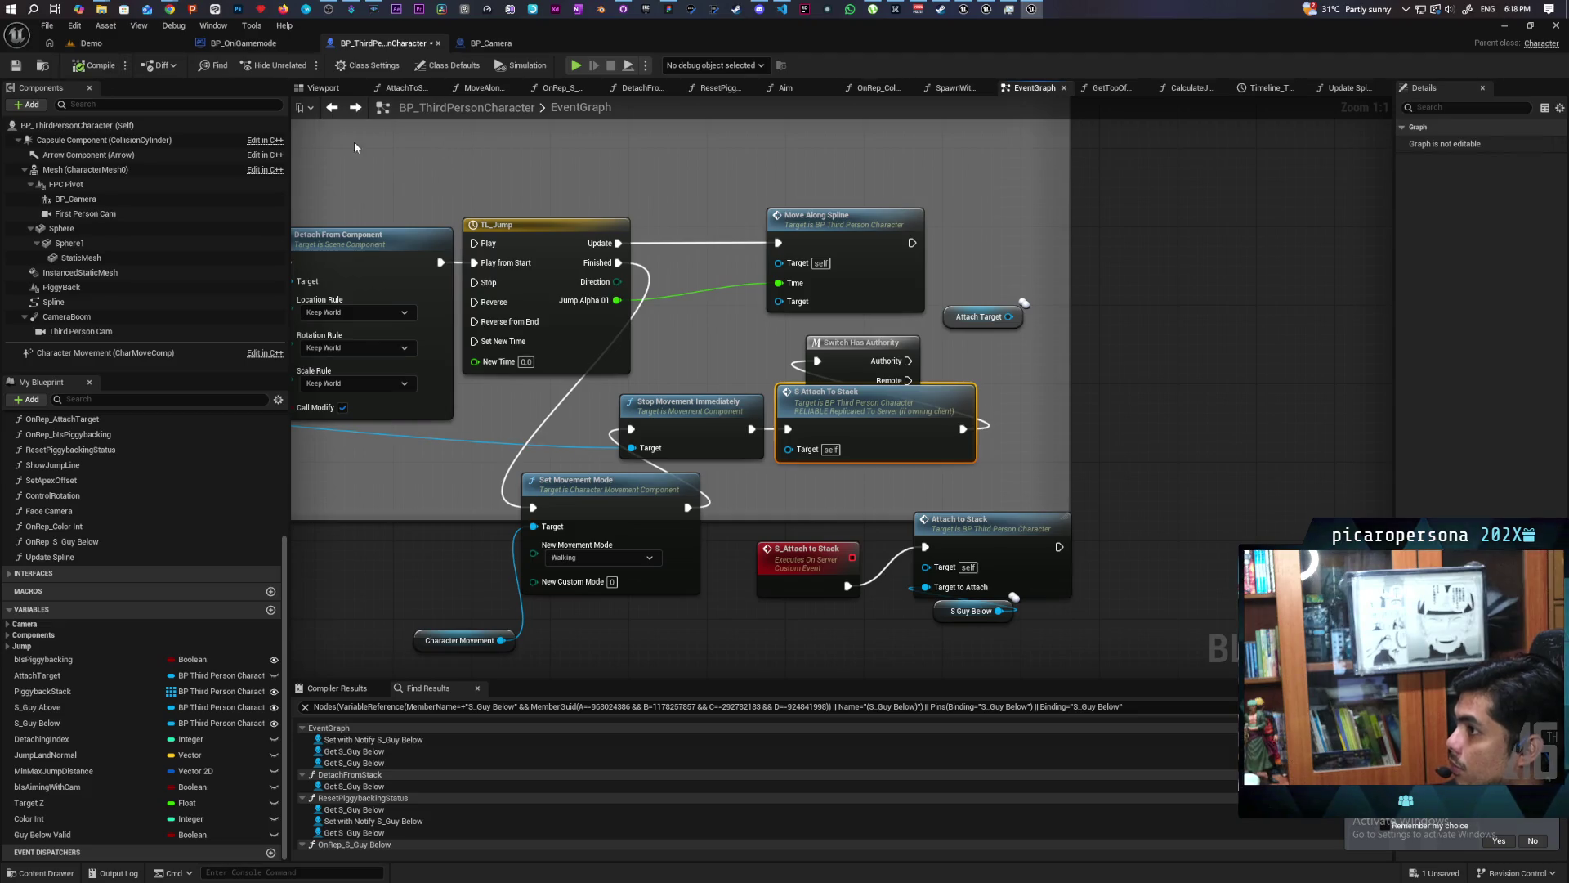
double_click(639, 27)
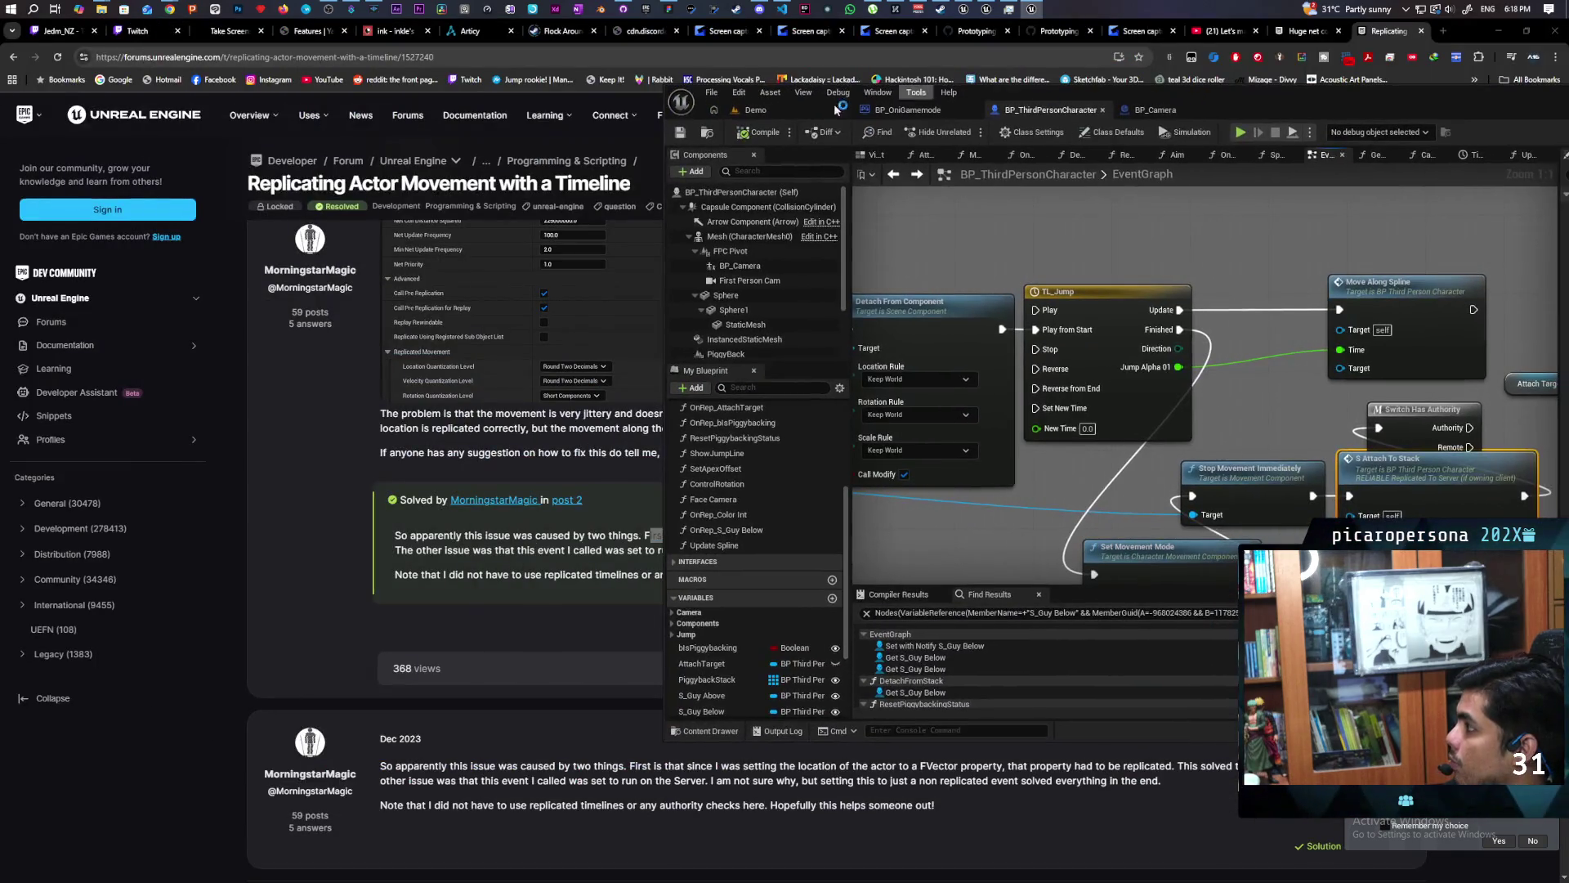
Playtest sphere stacking with three clients in the Demo level, then stop and reopen BP_ThirdPersonCharacter's event graph.
left_click(826, 110)
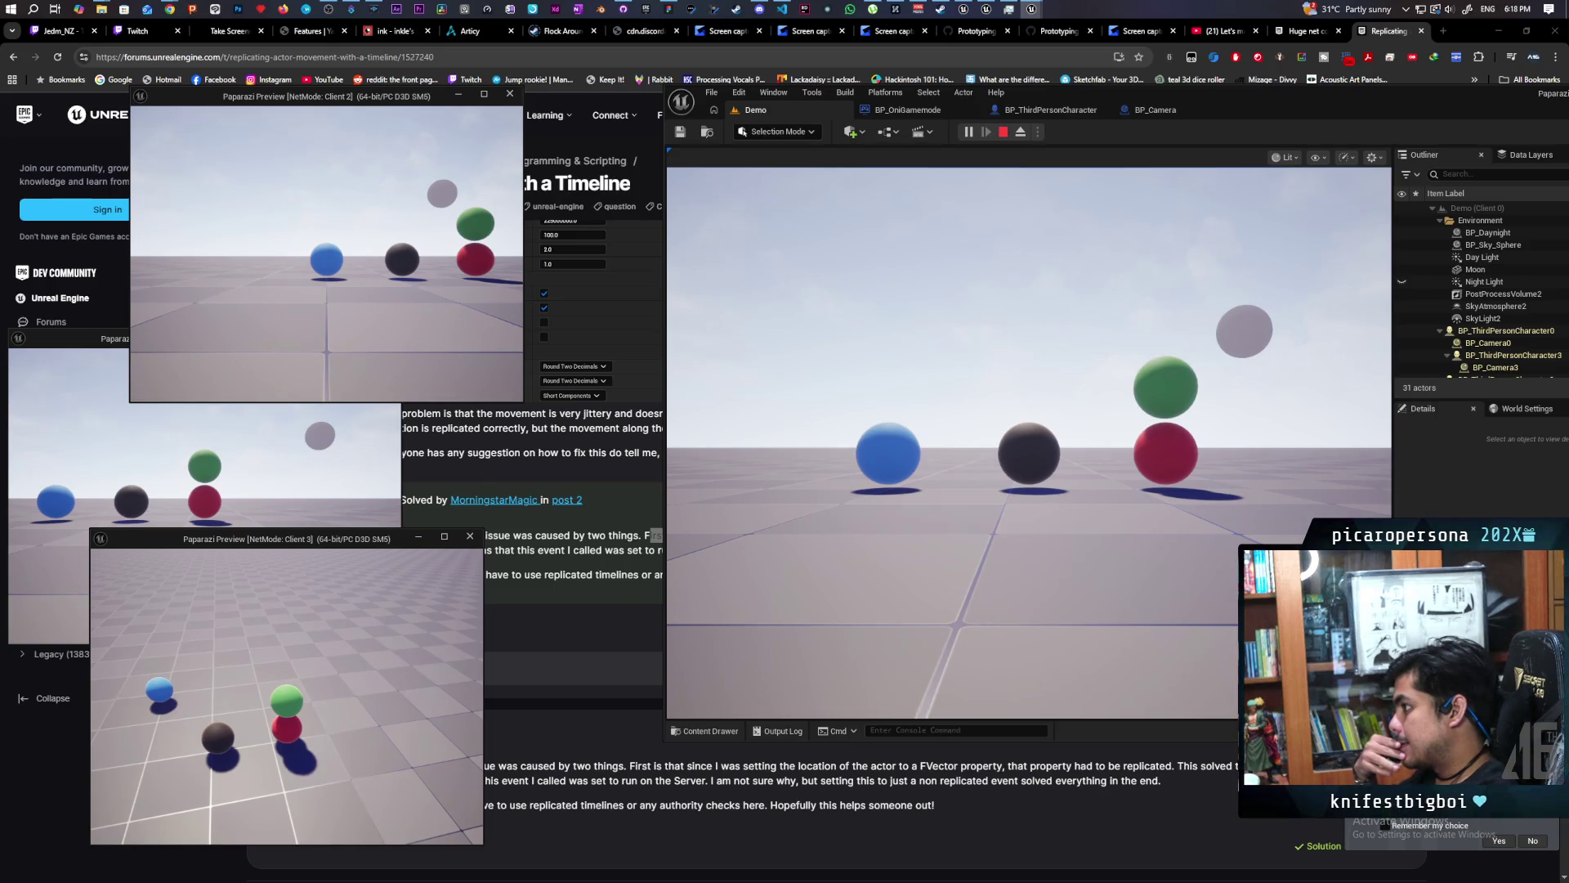
key("Escape")
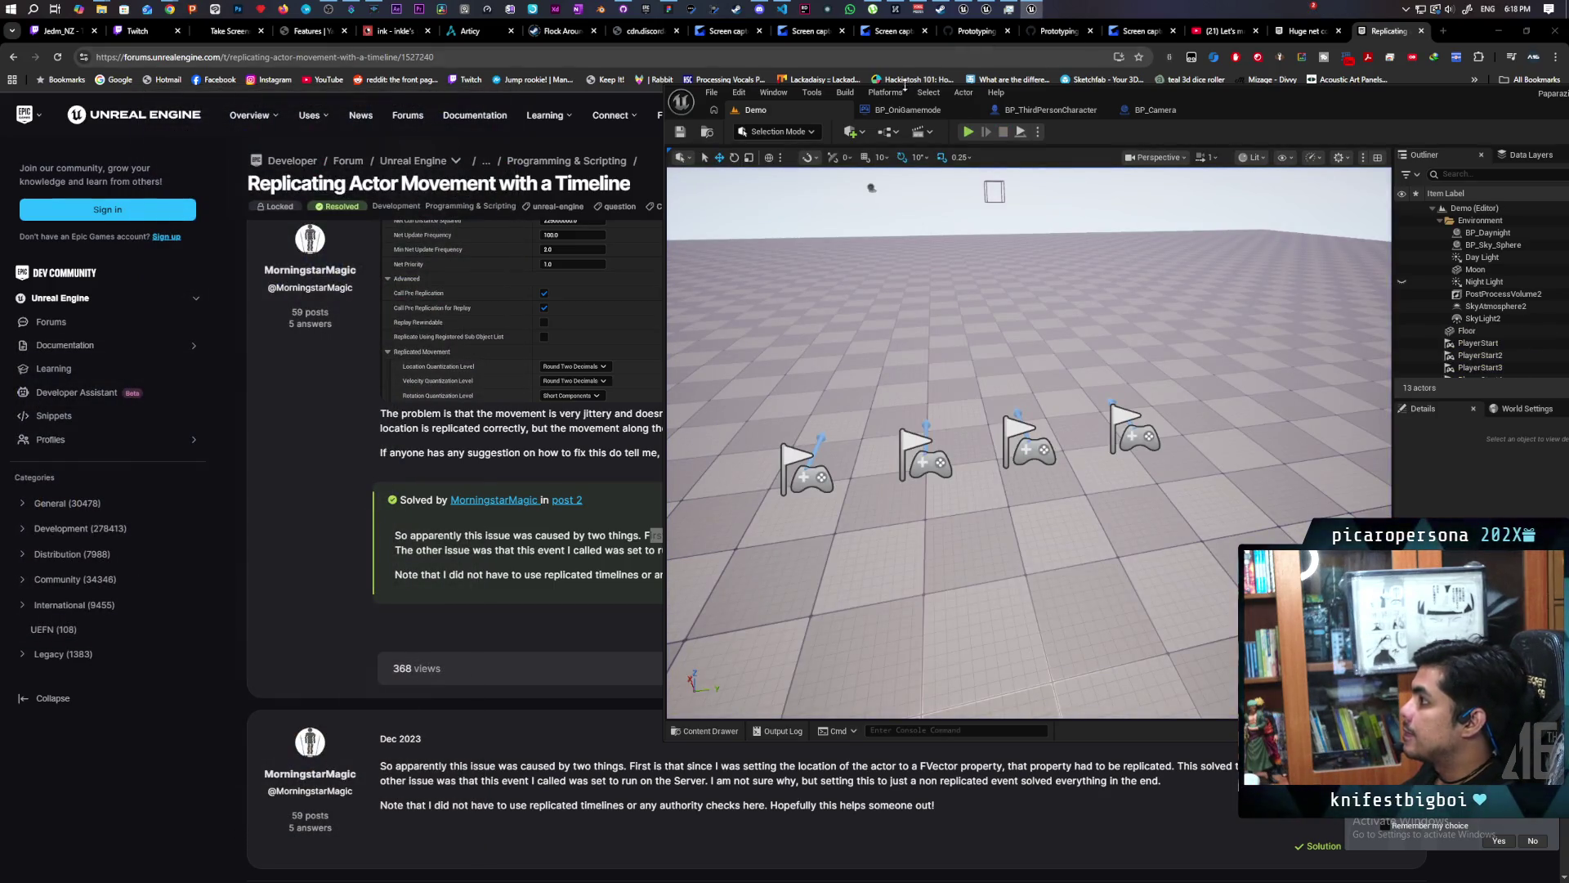
left_click(905, 111)
left_click(1052, 111)
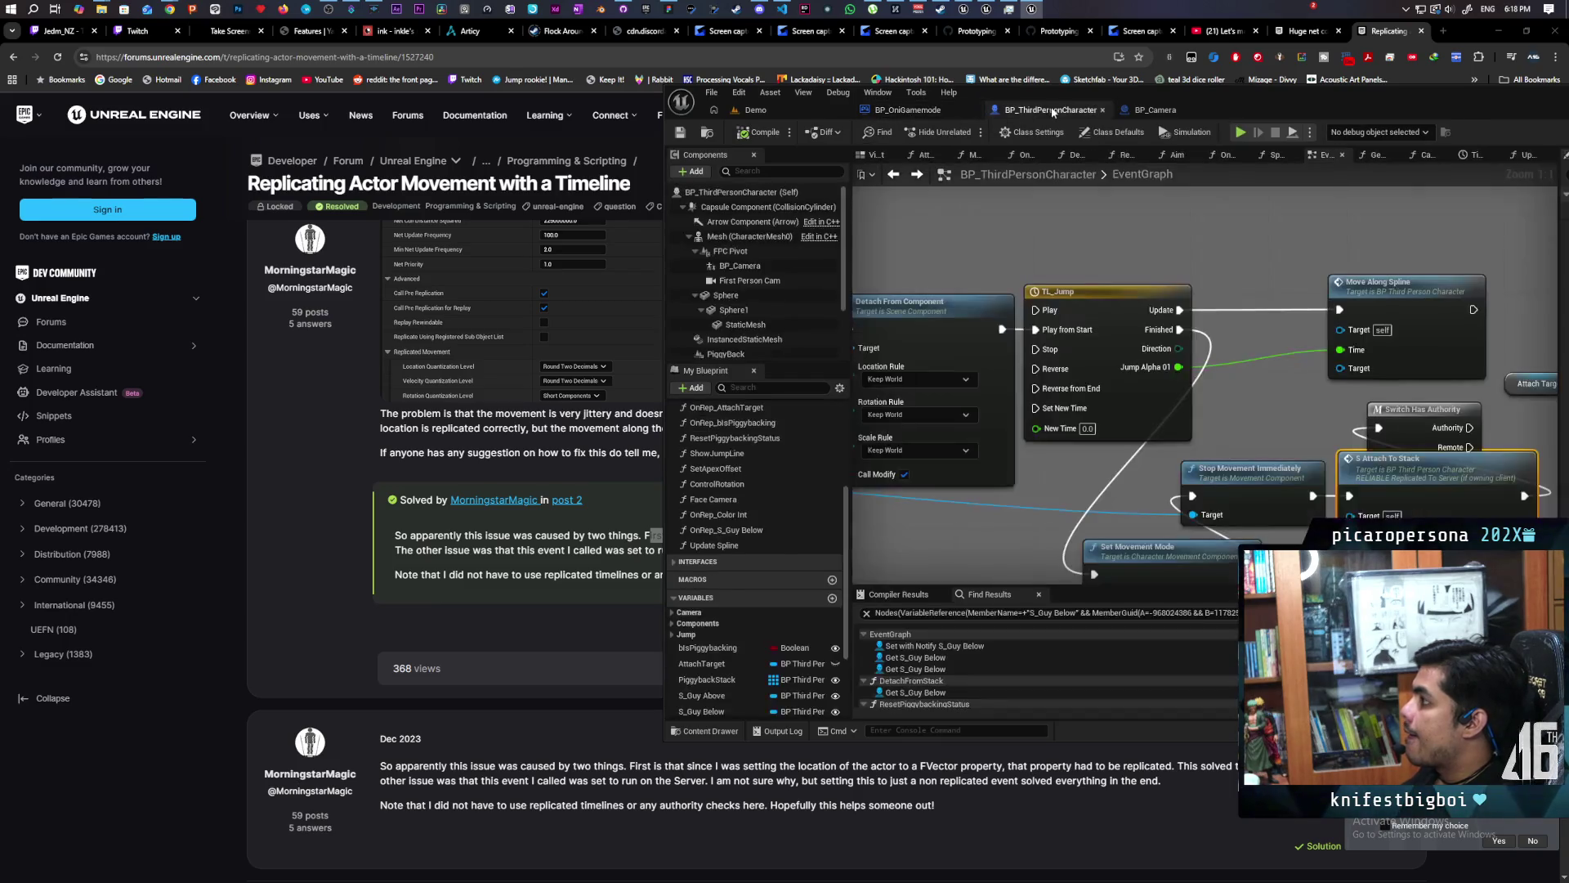
Wire Event BeginPlay directly to Cast To BP_Camera and move Detach From Component aside.
double_click(1294, 104)
scroll(677, 411, "down", 12)
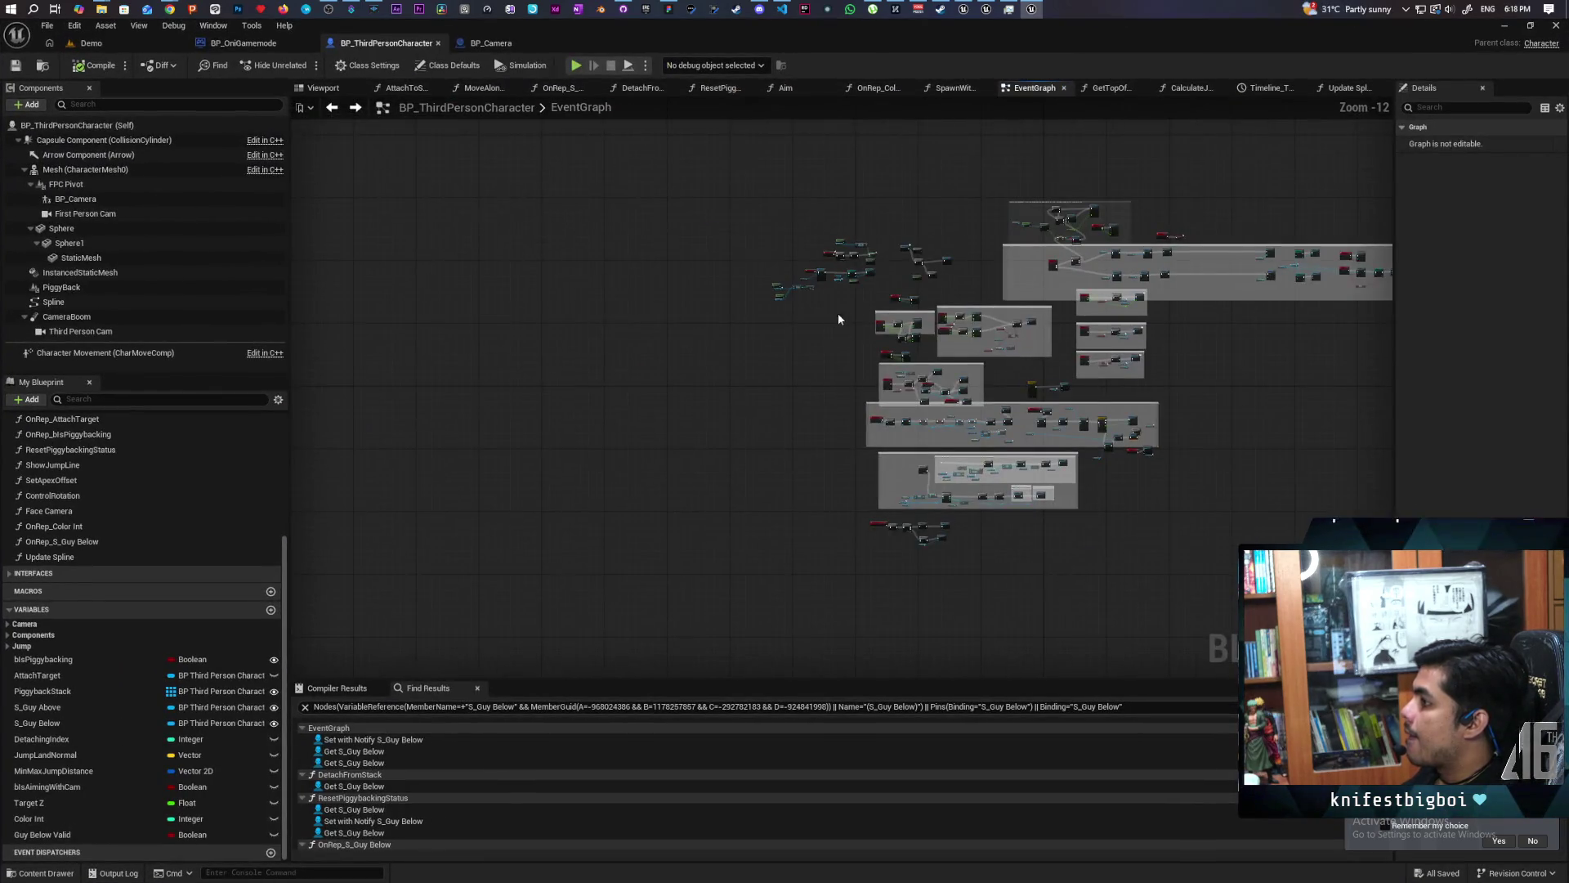
scroll(677, 411, "up", 12)
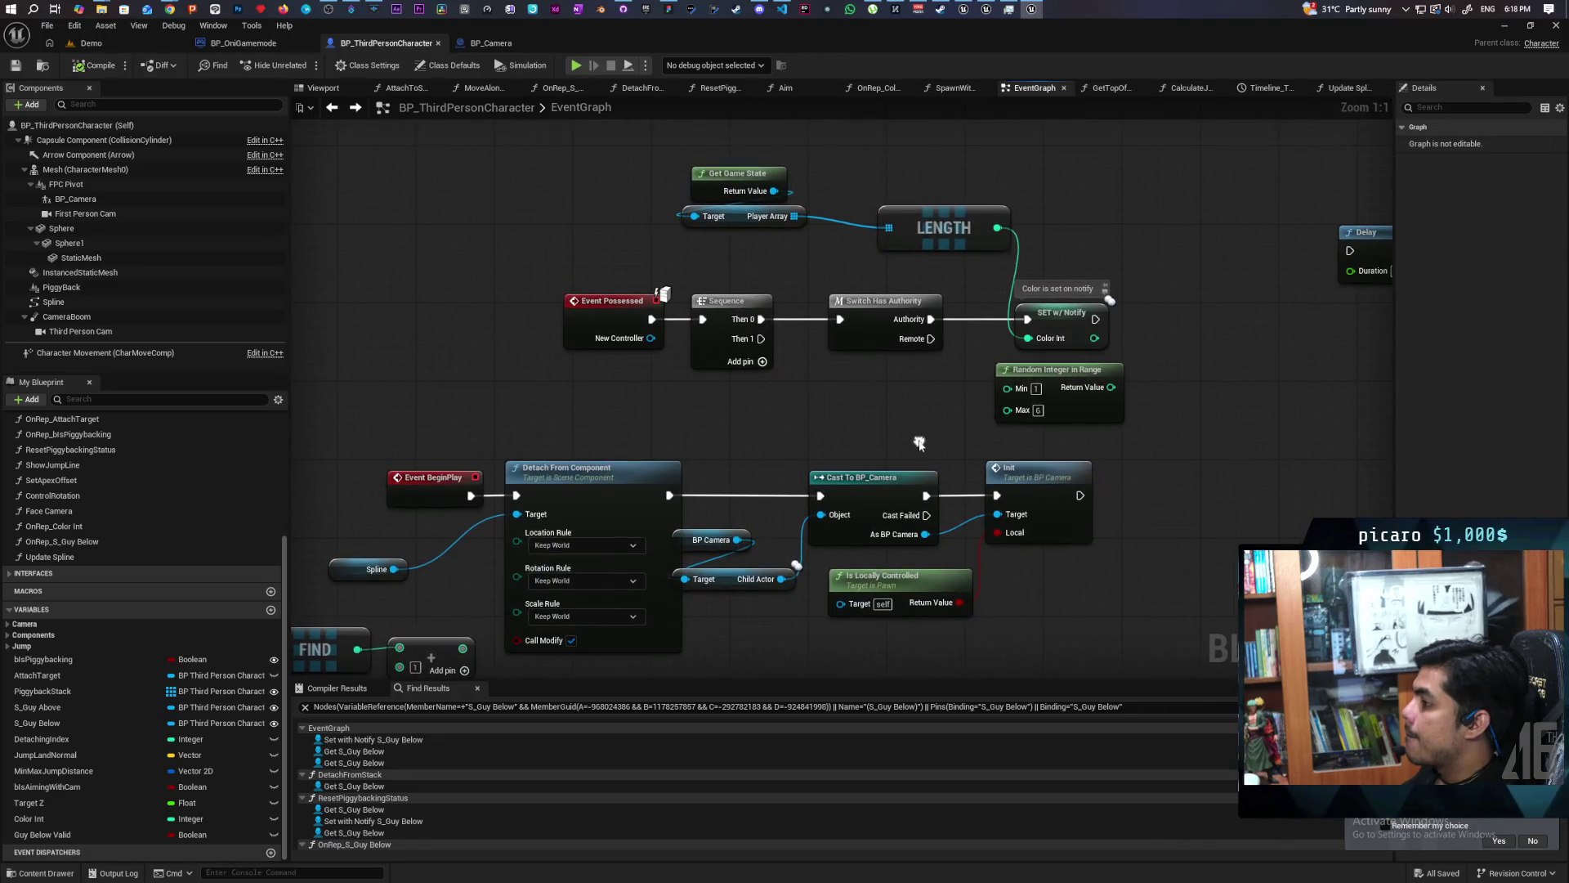
left_click_drag(818, 456, 914, 378)
left_click_drag(566, 422, 917, 418)
left_click_drag(682, 413, 672, 522)
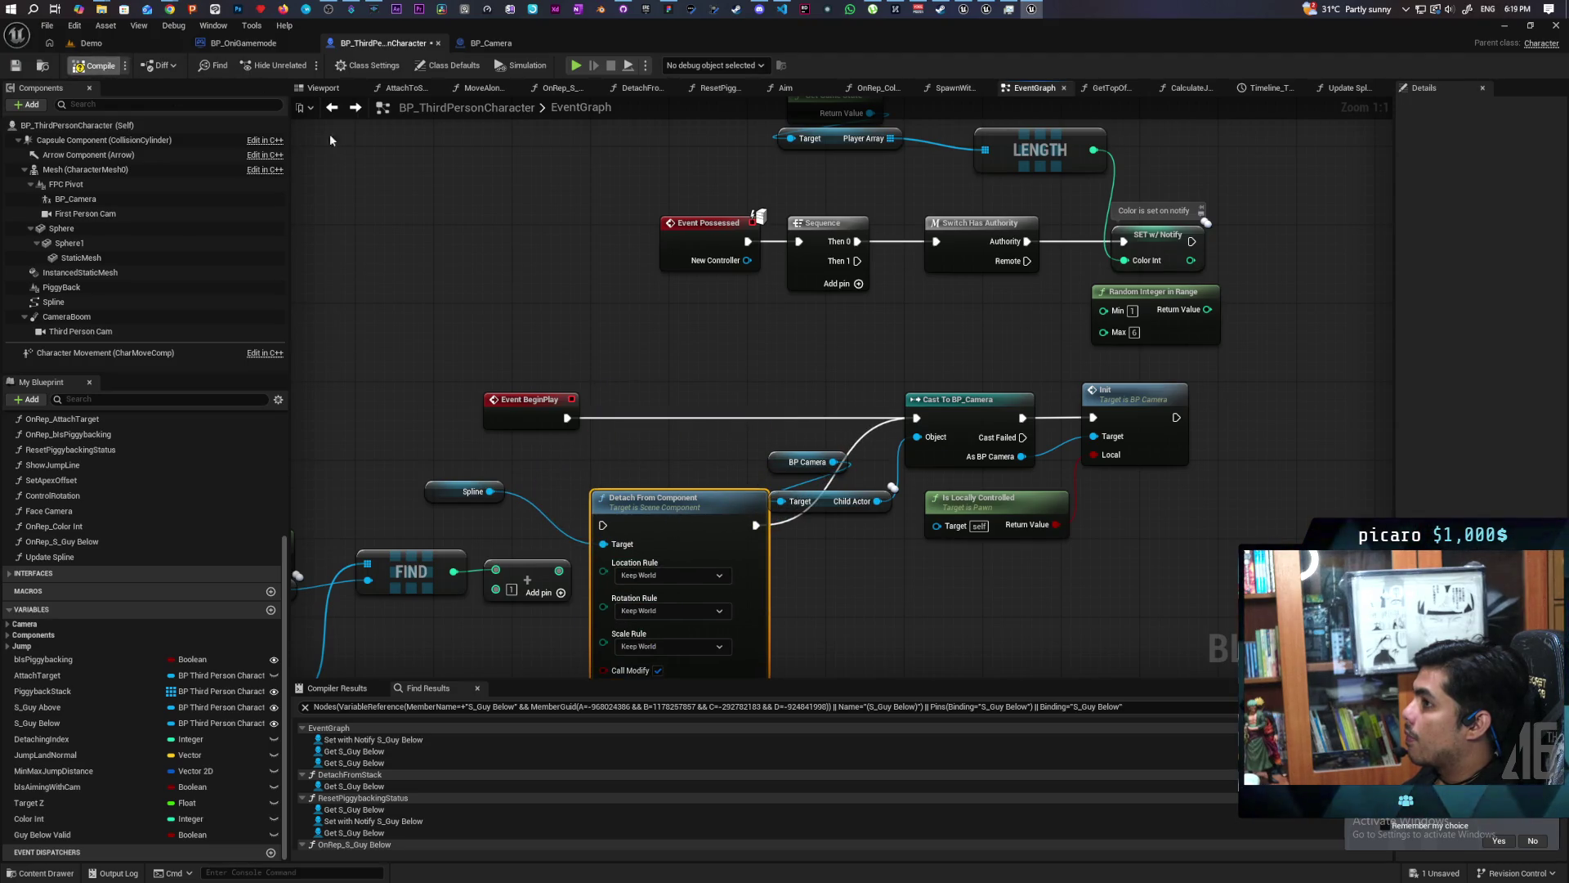
Start a multiplayer play session on the Demo level.
mouse_move(699, 49)
left_mouse_down()
mouse_move(934, 170)
mouse_move(720, 121)
left_mouse_up()
left_click(719, 124)
left_click(889, 150)
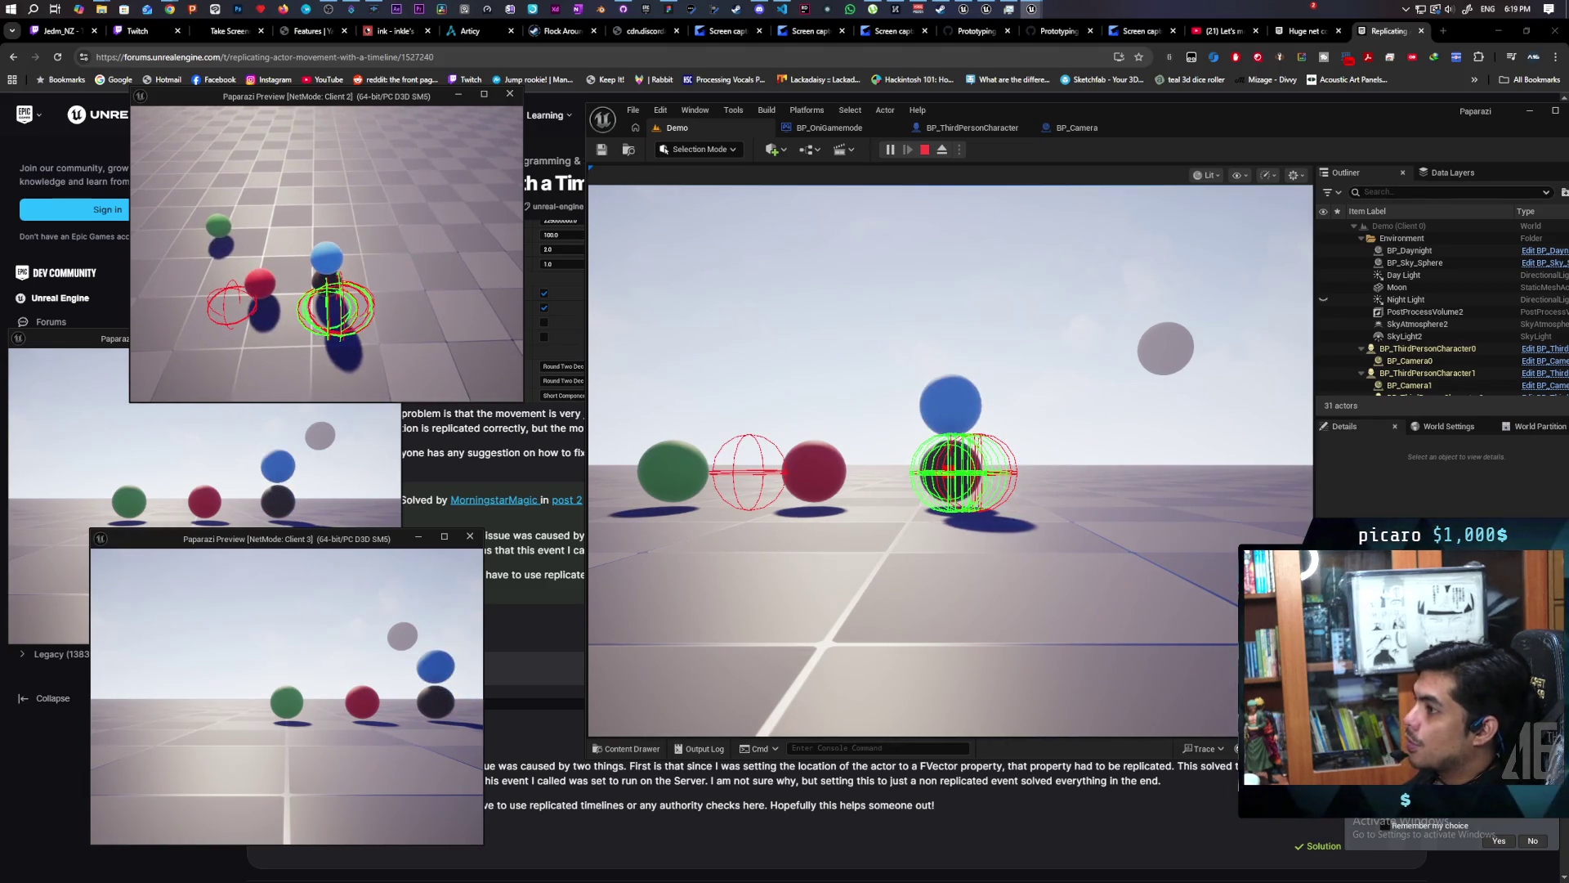
Stop the three-client playtest with Esc and maximize the editor again.
key("Escape")
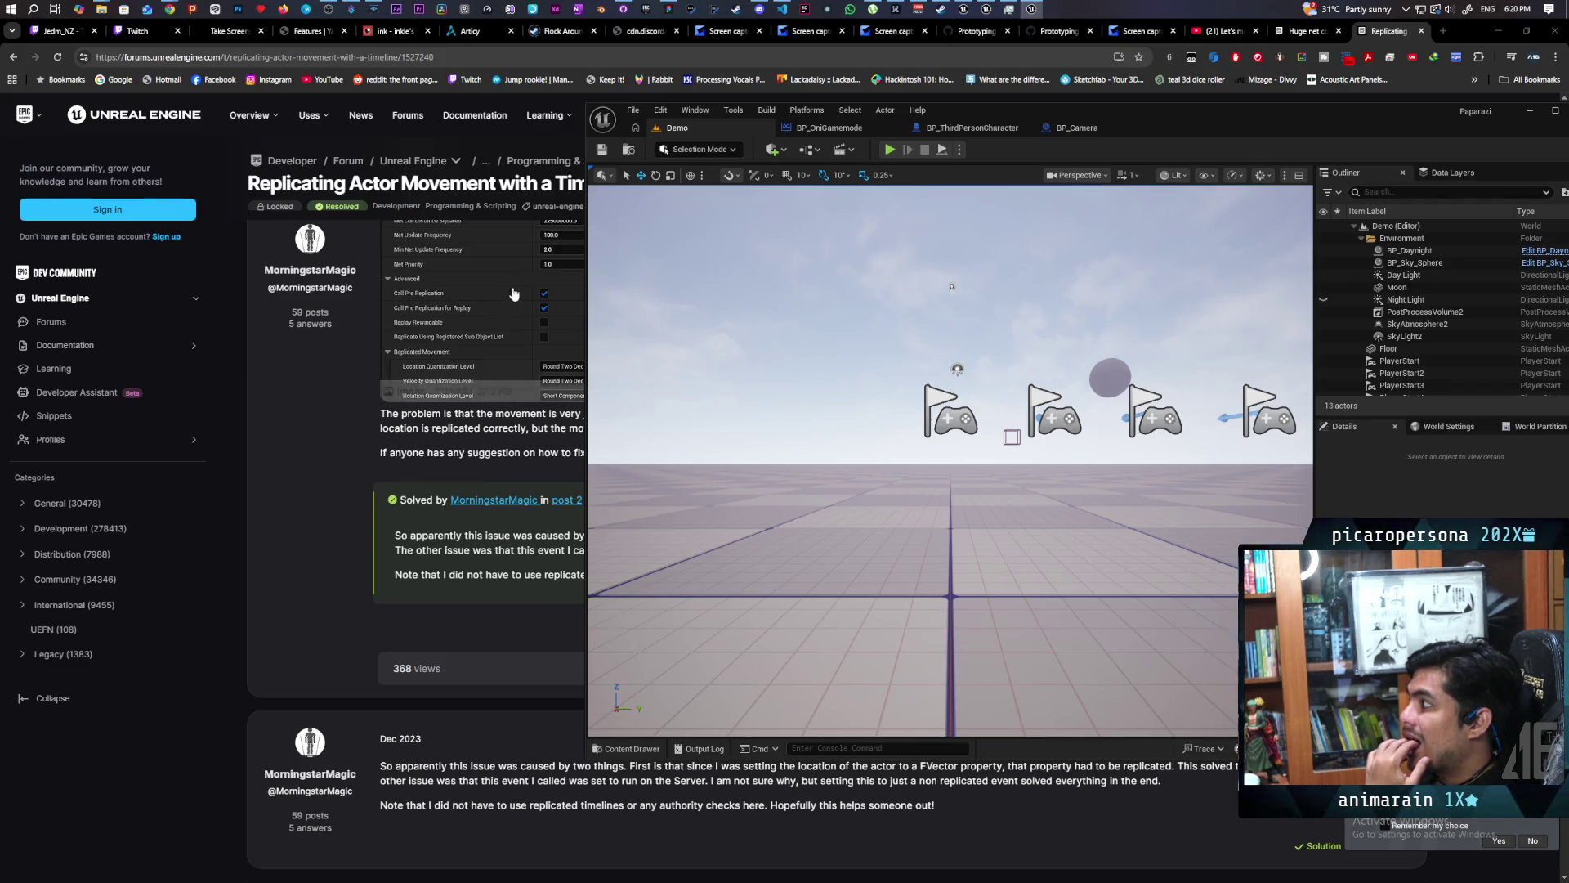
double_click(1164, 108)
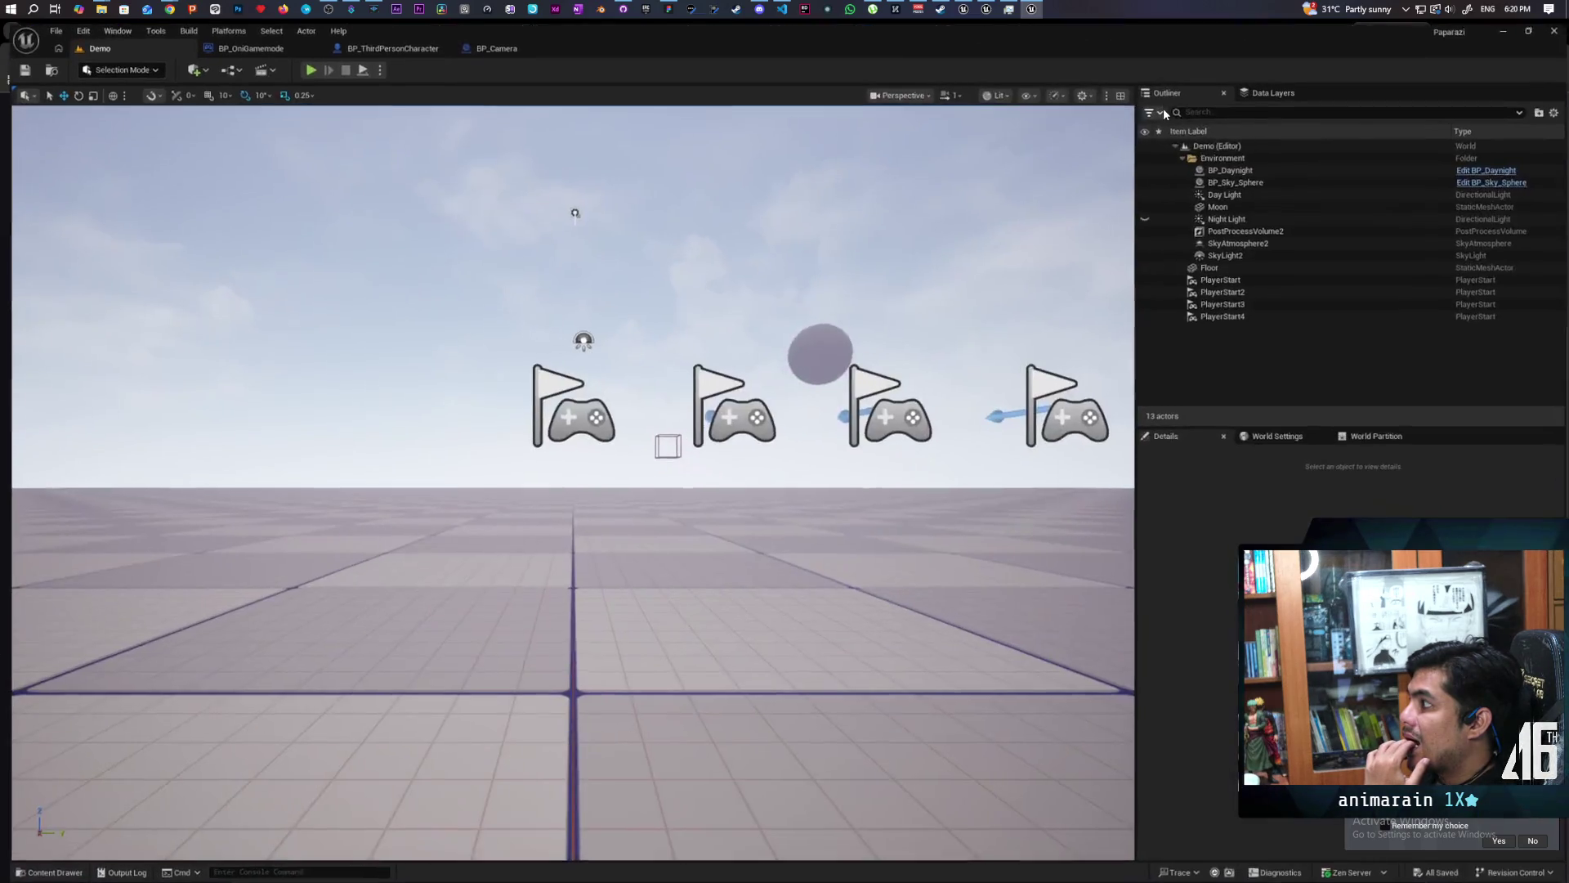
Open the character blueprint's event graph and frame the jump-logic comment box.
double_click(1067, 36)
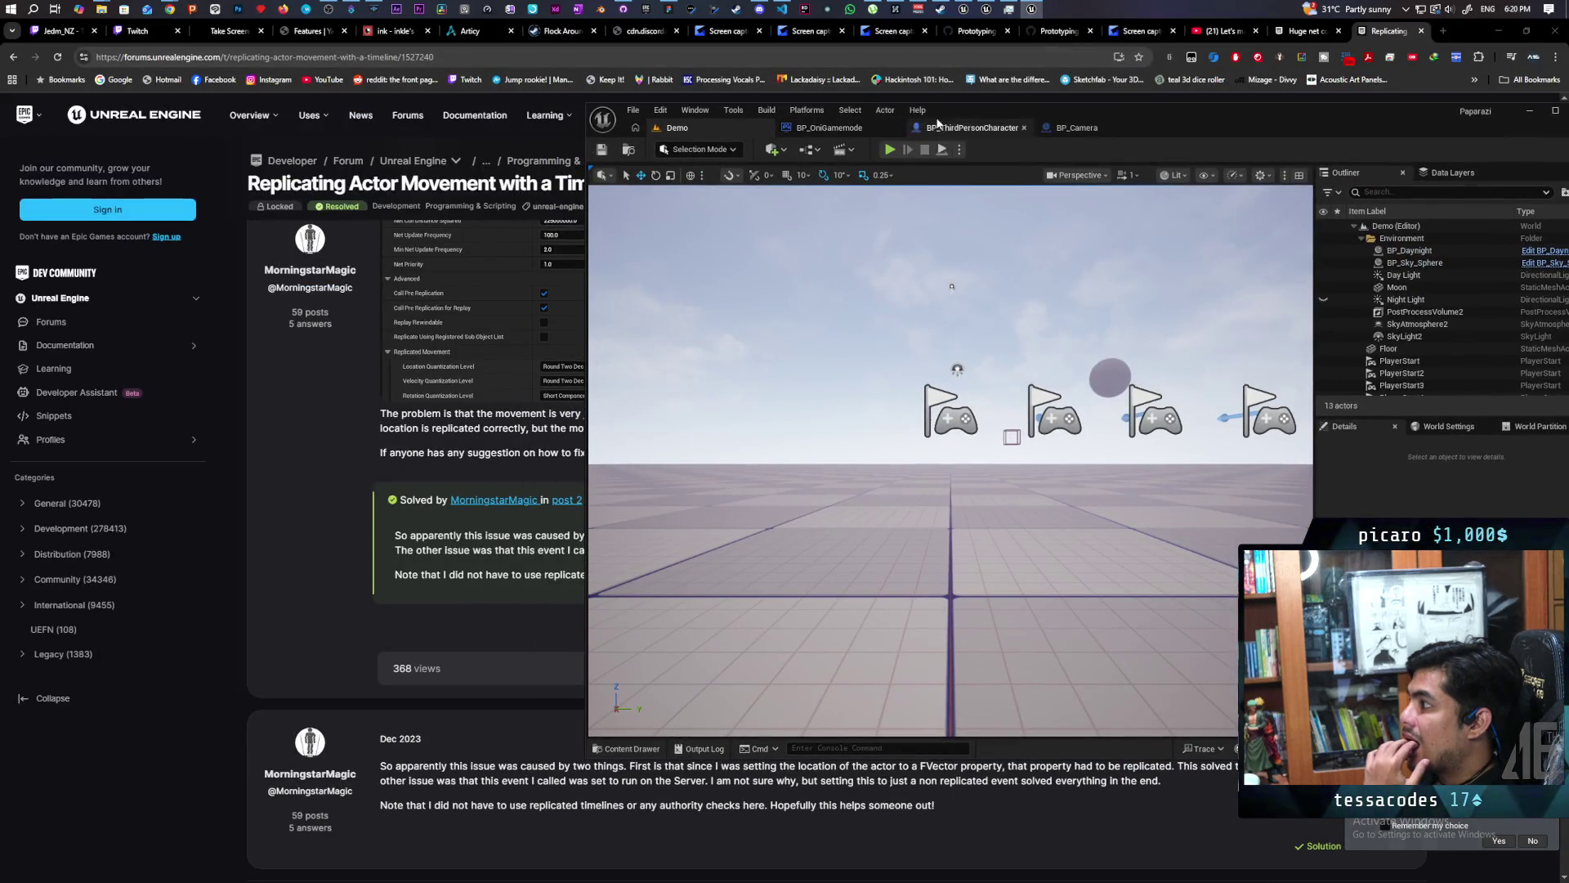
left_click(961, 128)
scroll(940, 307, "down", 4)
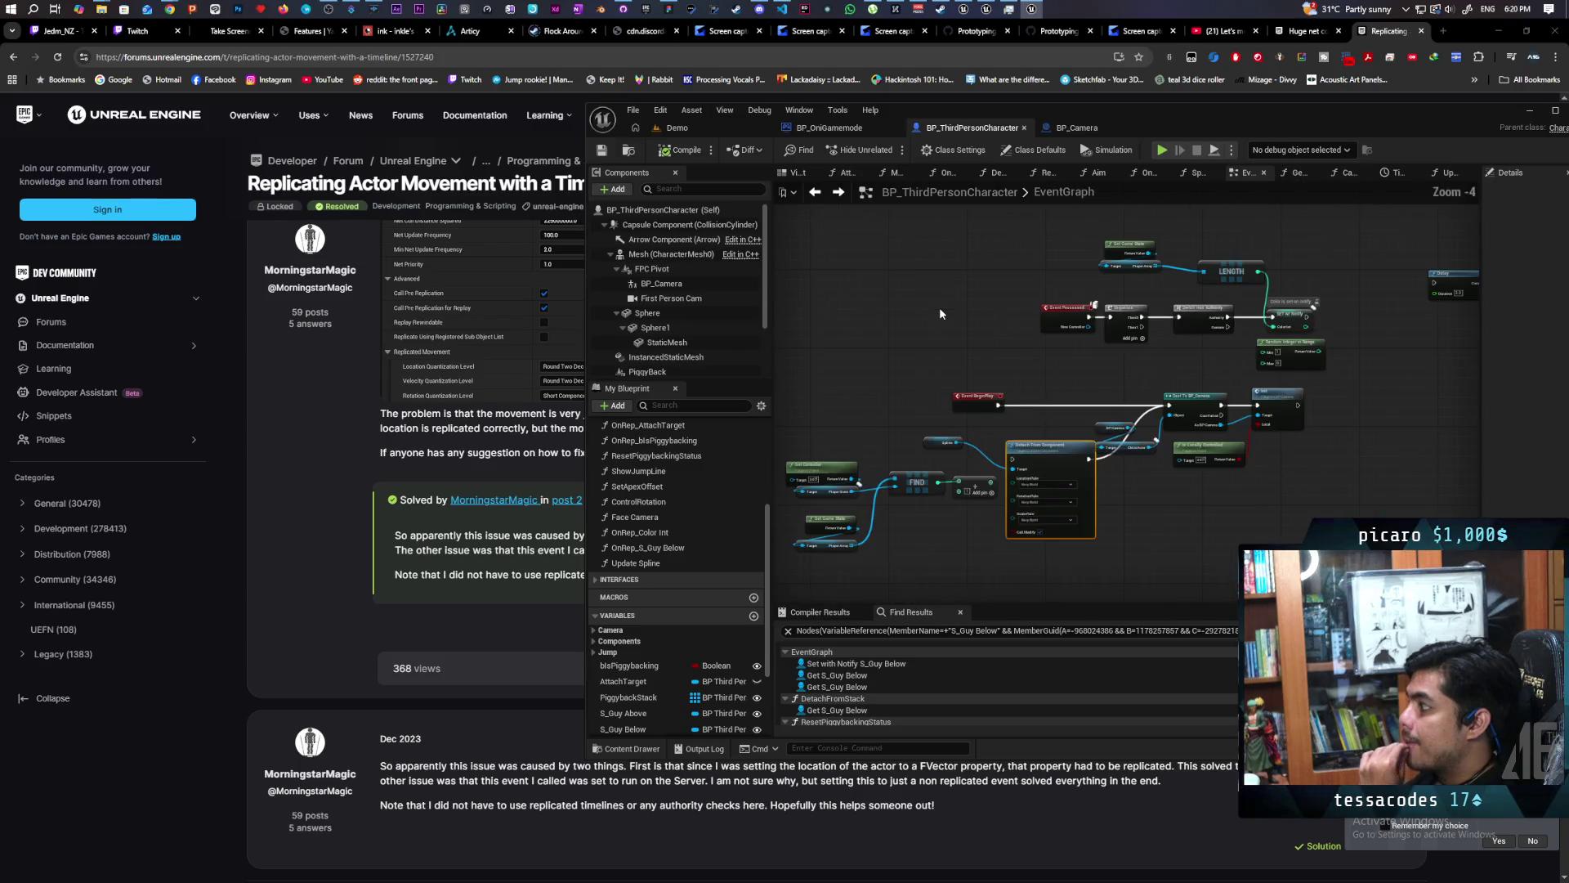
scroll(1027, 380, "down", 1)
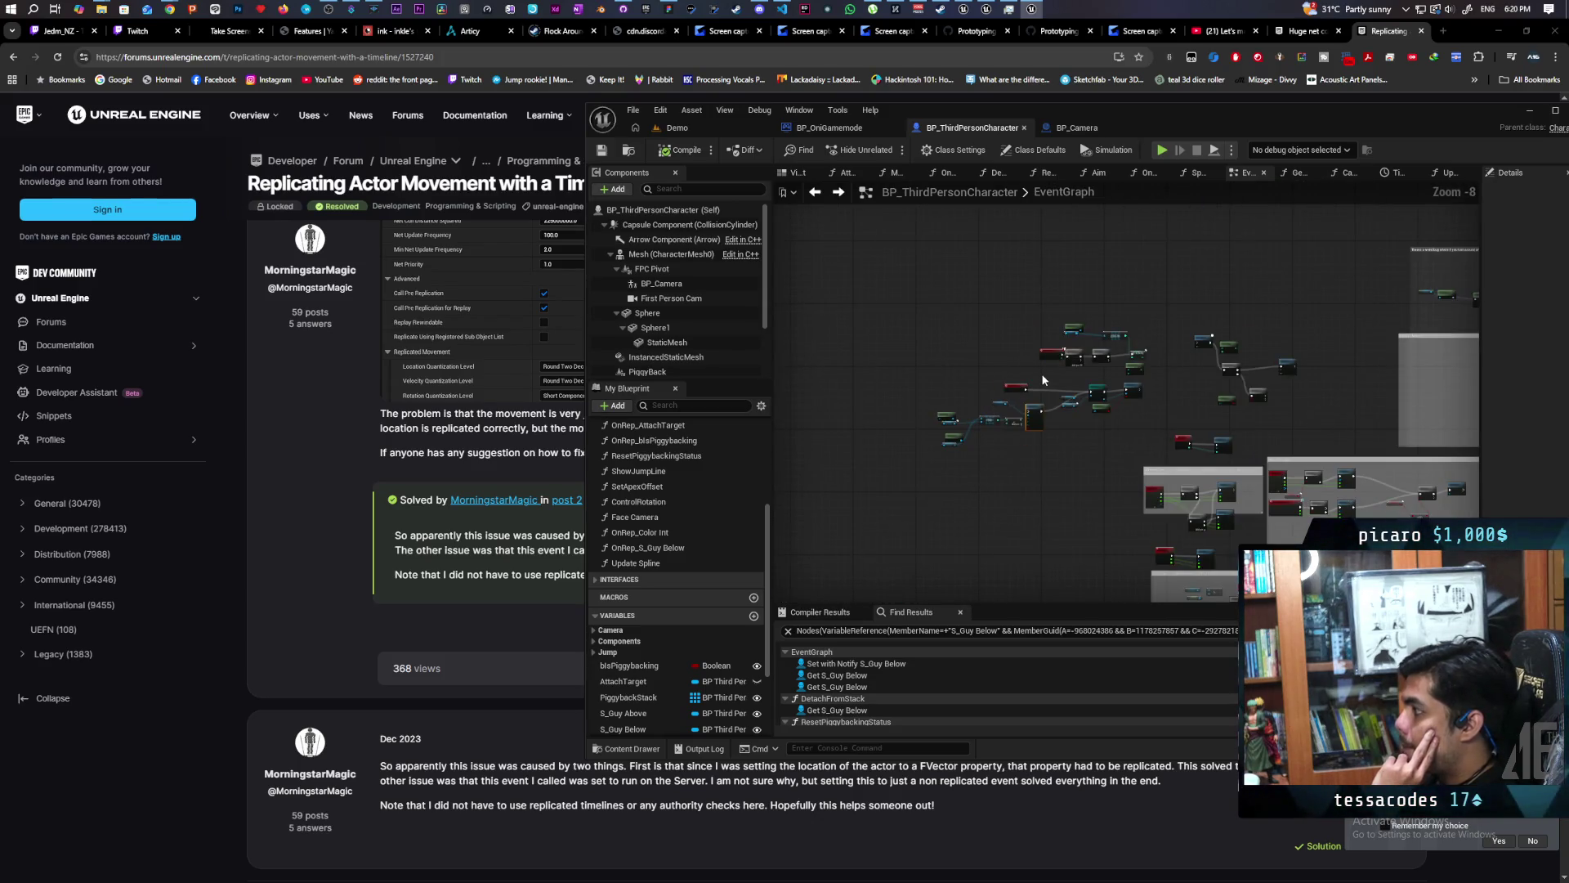
scroll(1043, 380, "down", 3)
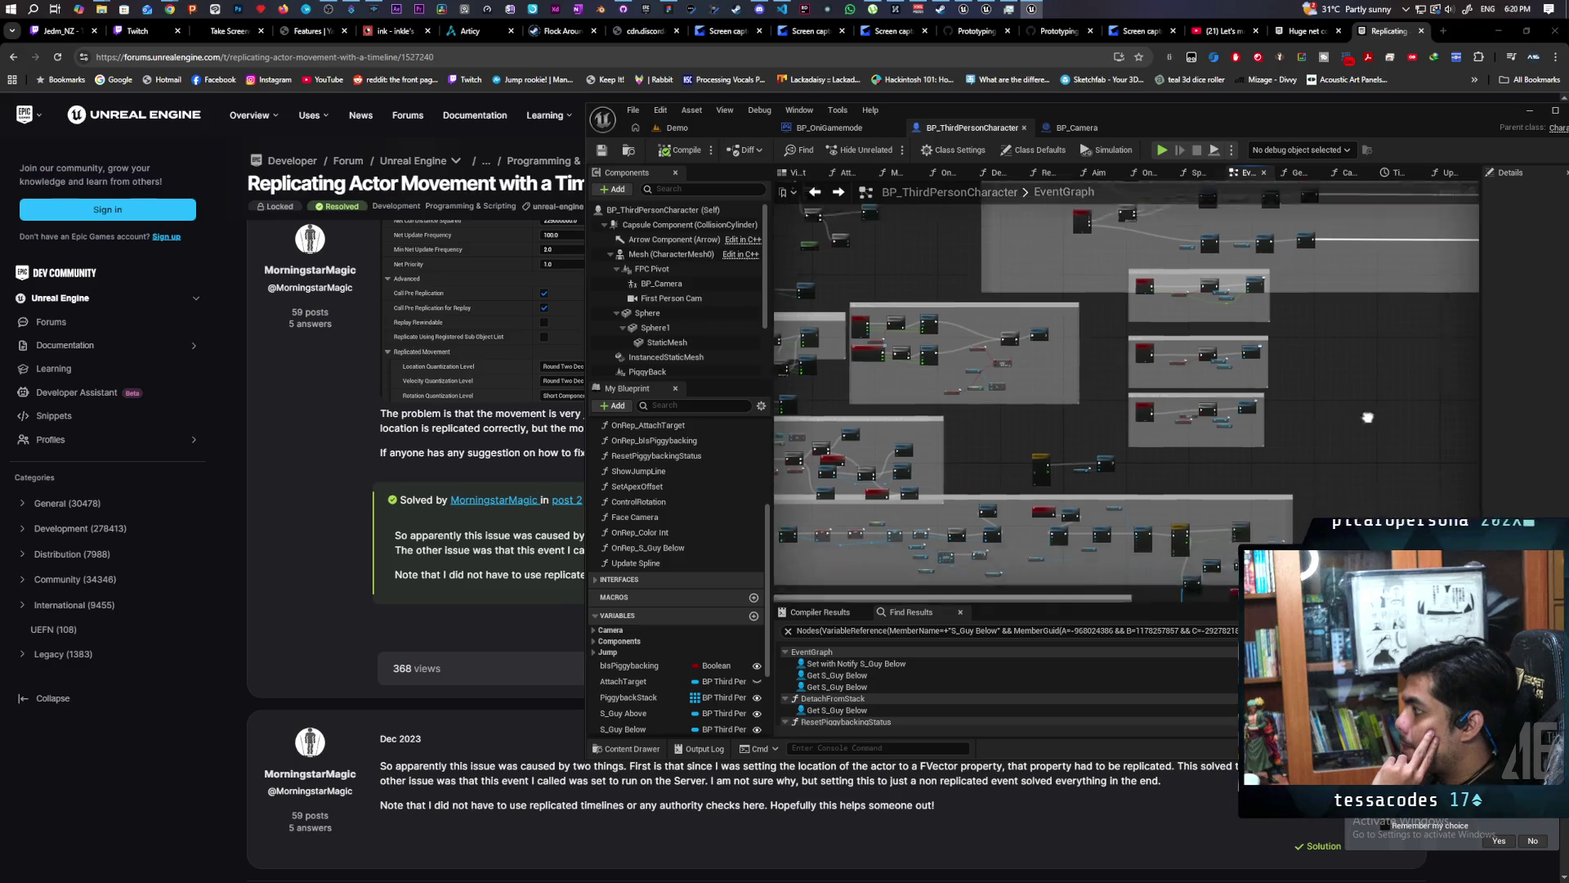
mouse_move(1335, 345)
left_mouse_down()
mouse_move(1384, 350)
mouse_move(1424, 320)
left_mouse_up()
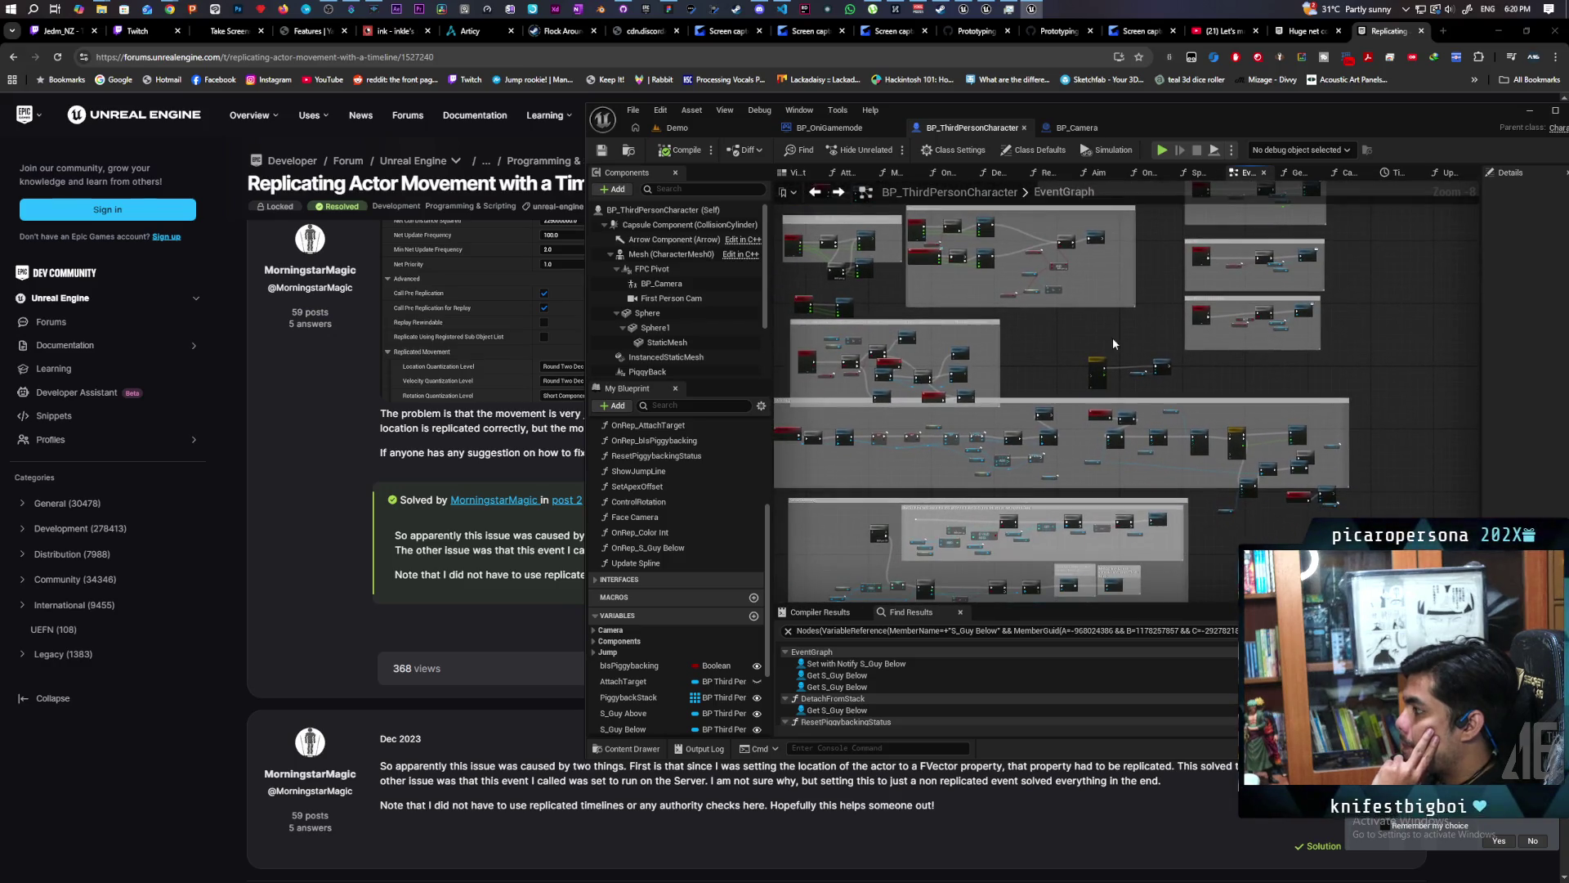
scroll(1114, 343, "up", 7)
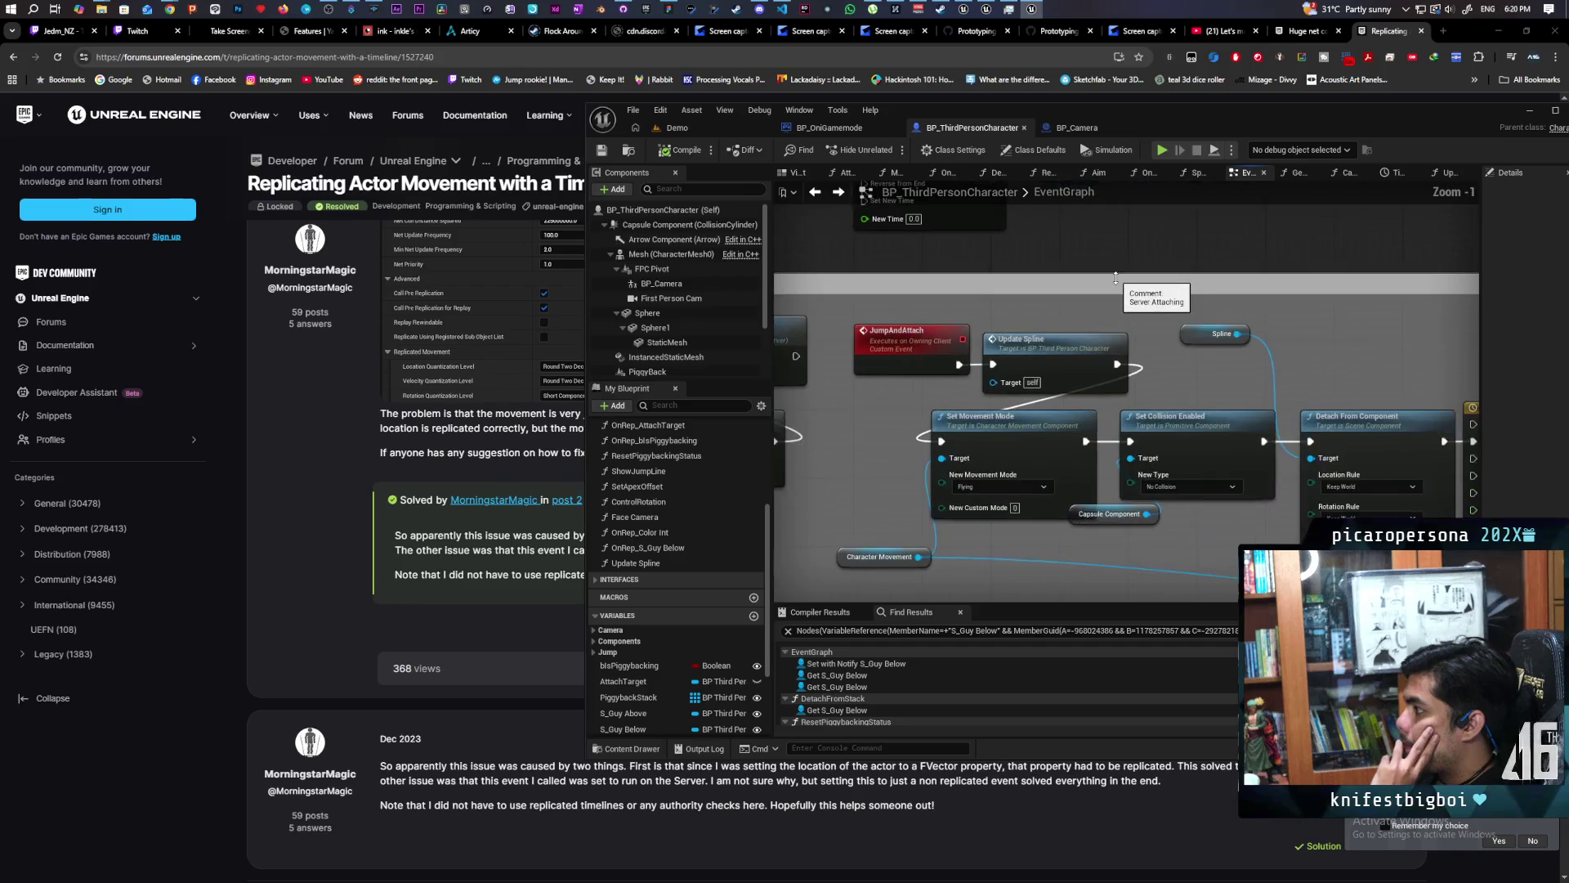
scroll(1043, 253, "down", 2)
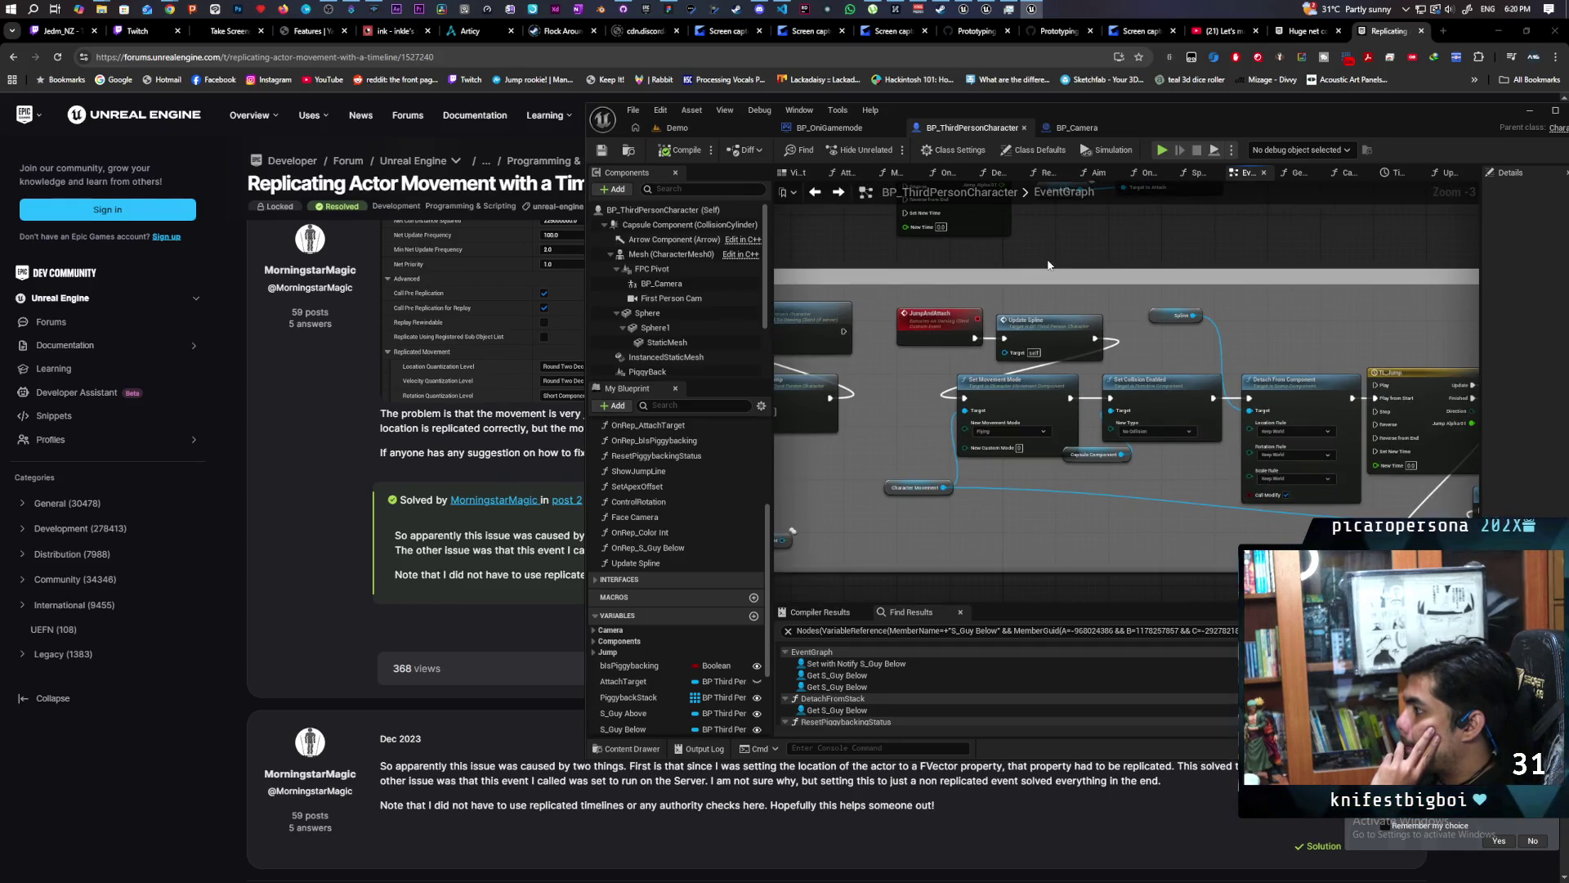
left_click_drag(1026, 379, 927, 274)
scroll(1069, 356, "up", 1)
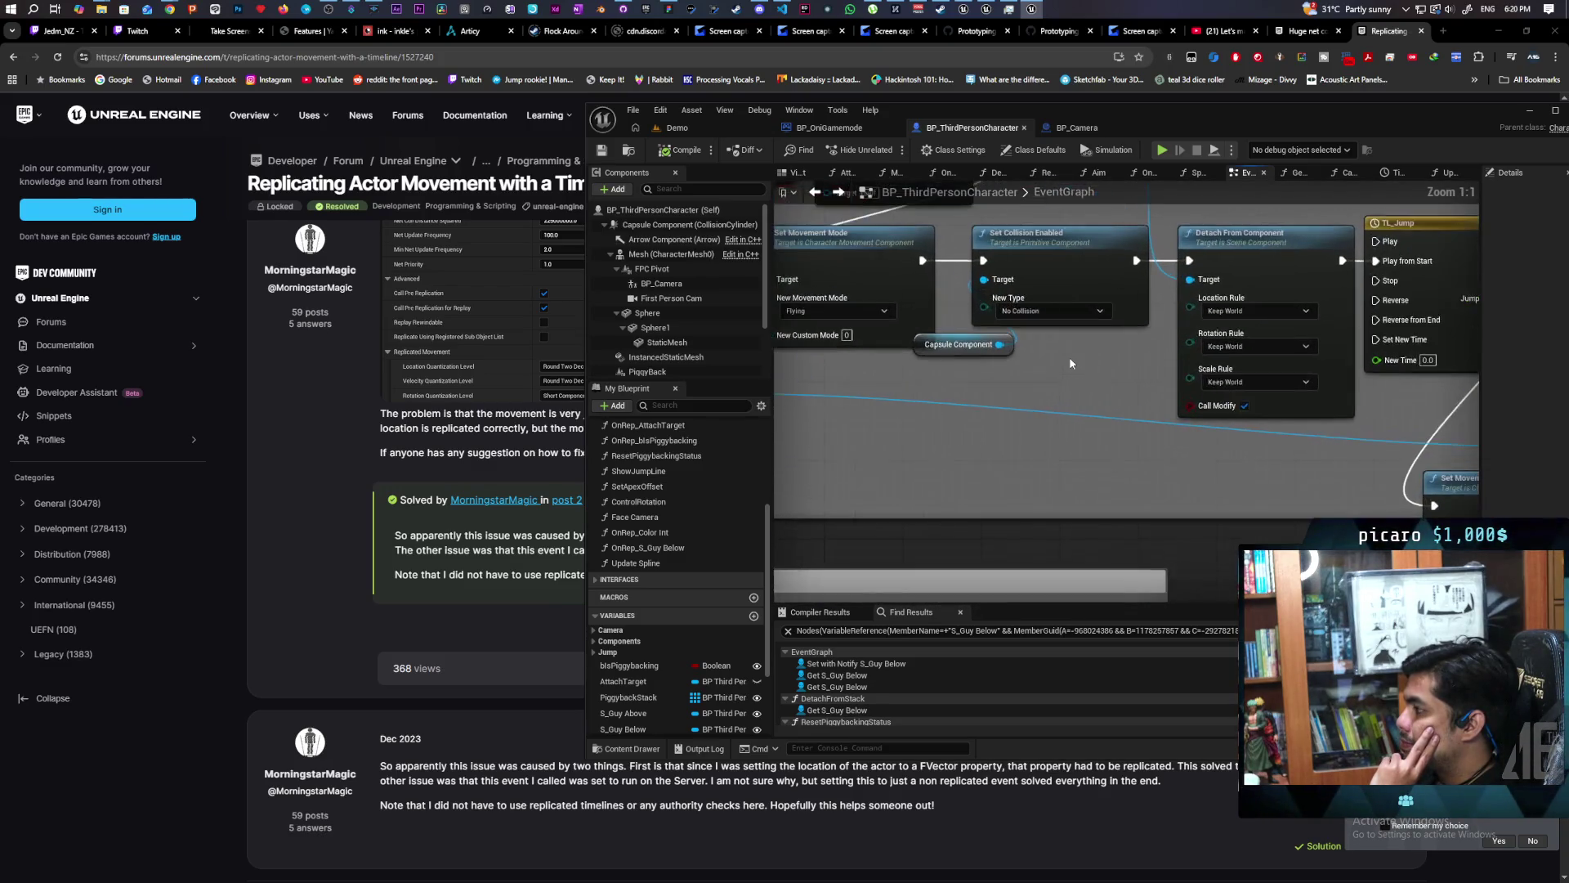
mouse_move(1059, 361)
left_mouse_down()
mouse_move(1040, 409)
mouse_move(781, 300)
left_mouse_up()
scroll(834, 305, "down", 4)
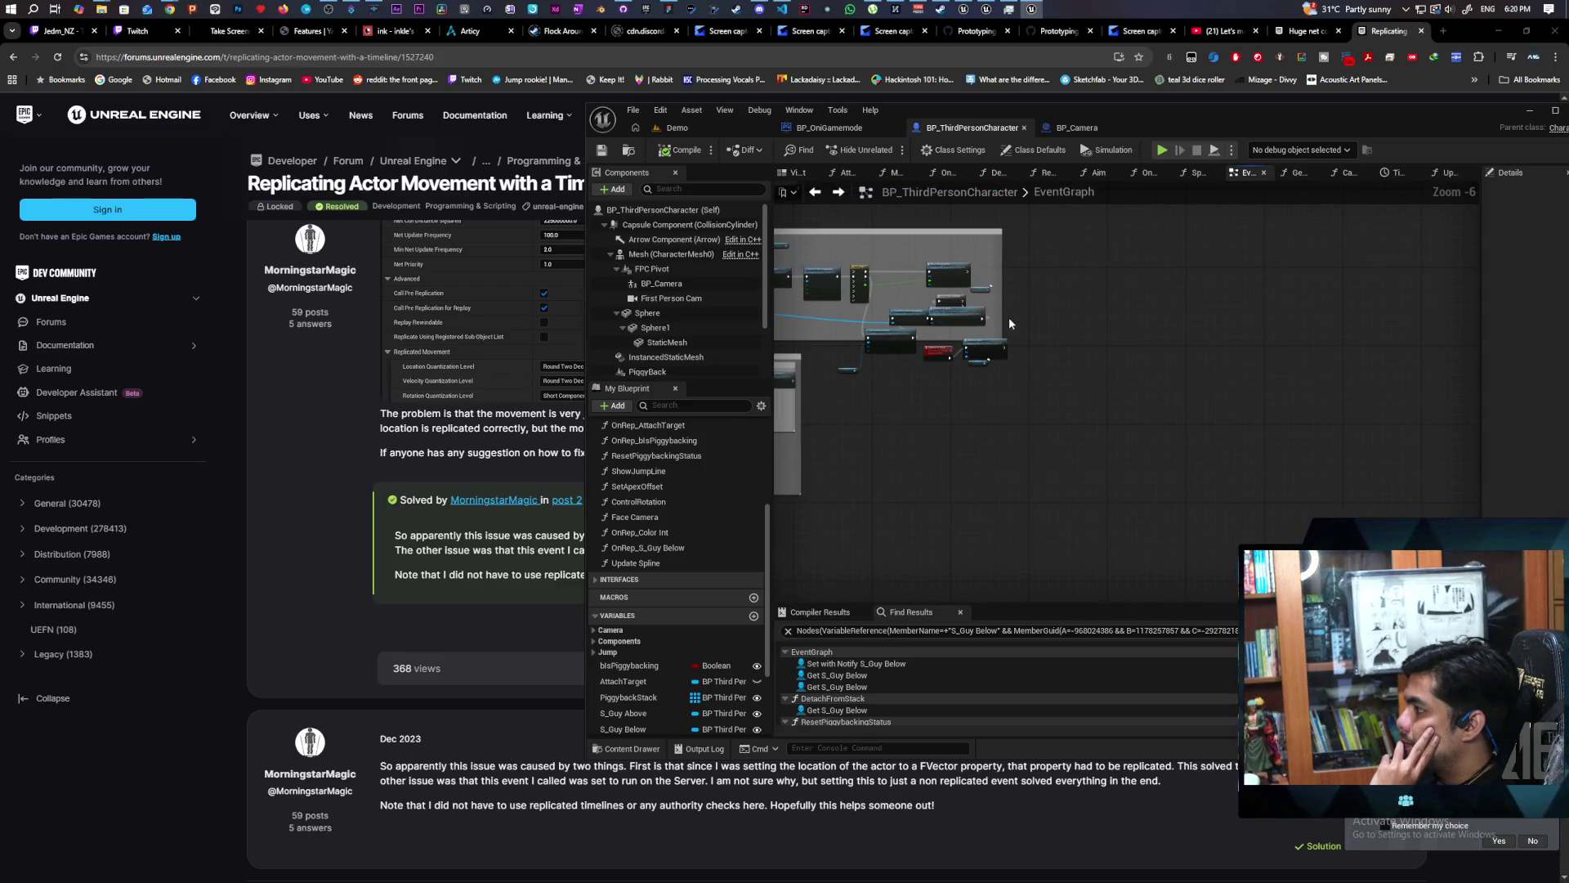
Make the jump-logic comment box wider and taller, and shift its nodes right.
left_click_drag(1003, 314, 1188, 315)
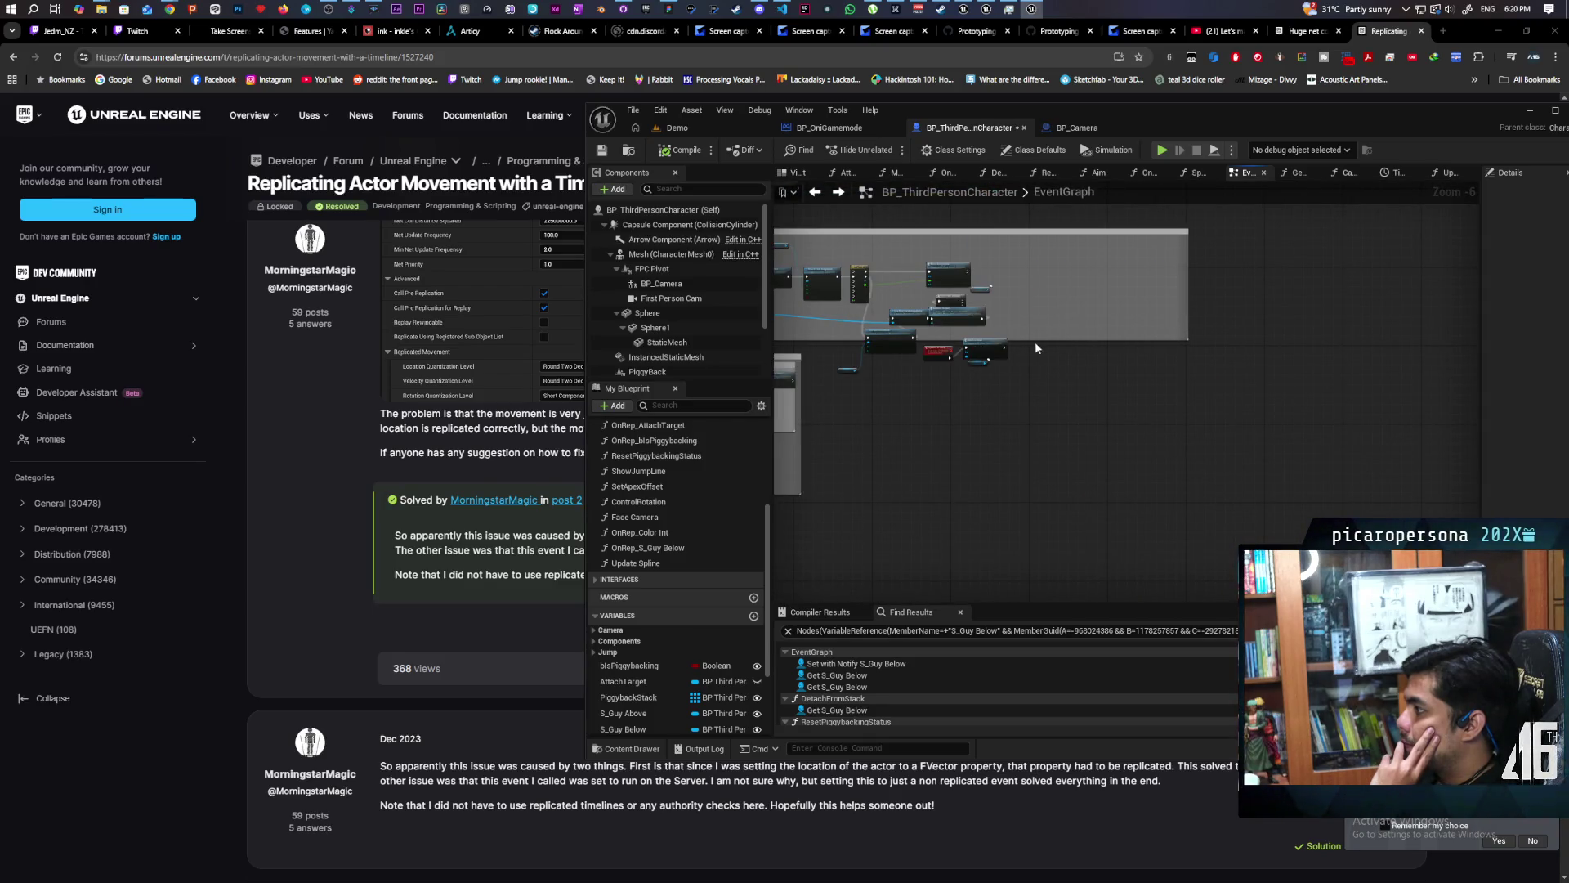
left_click_drag(1041, 337, 1038, 371)
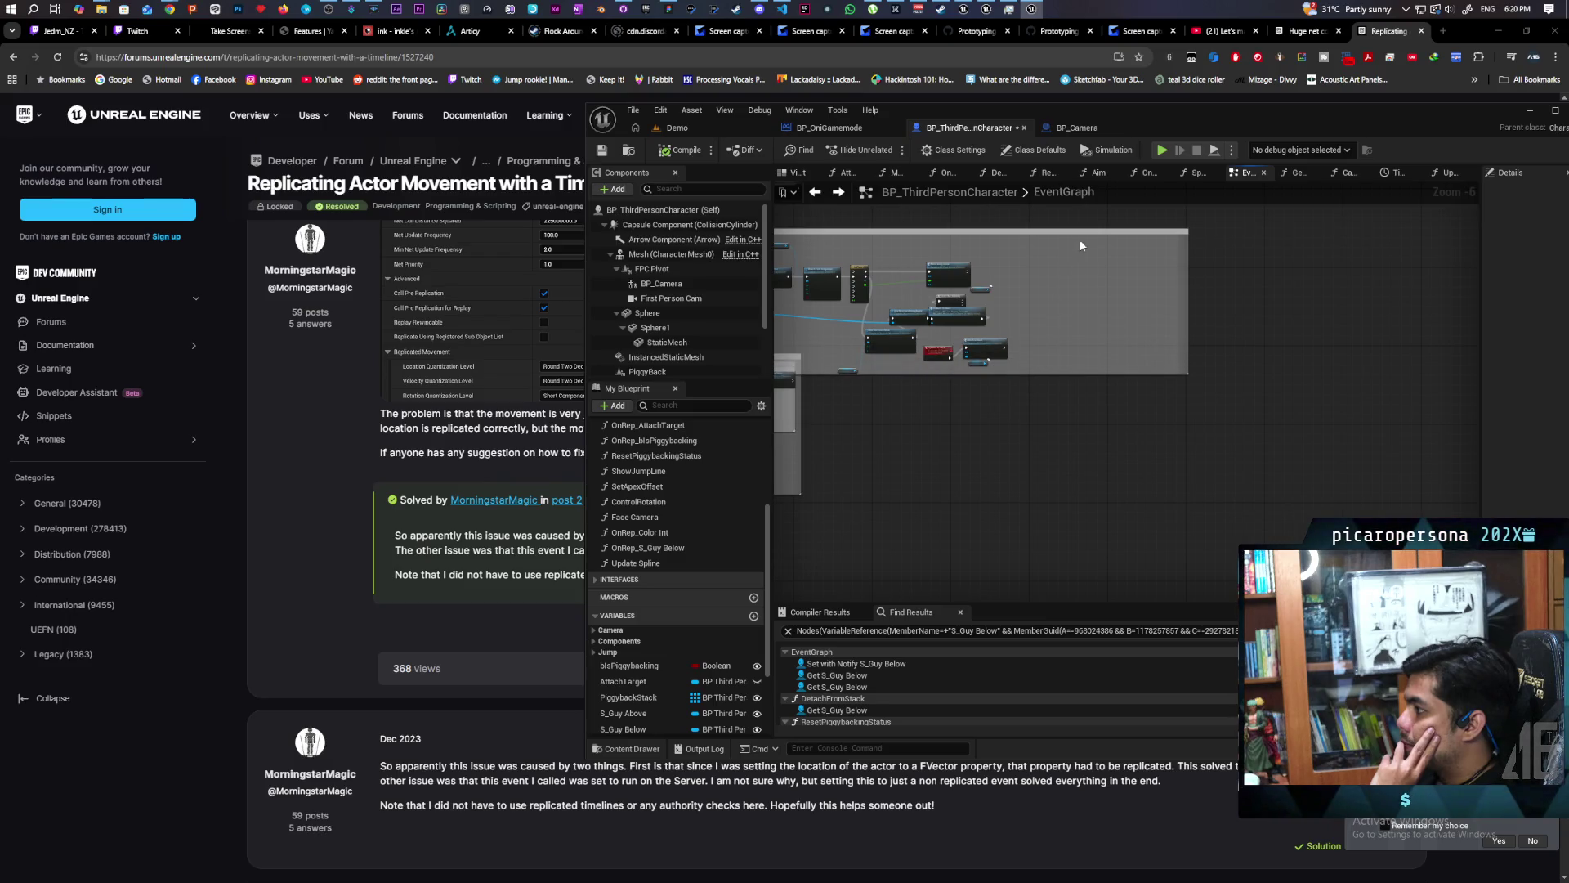
left_click_drag(862, 293, 939, 291)
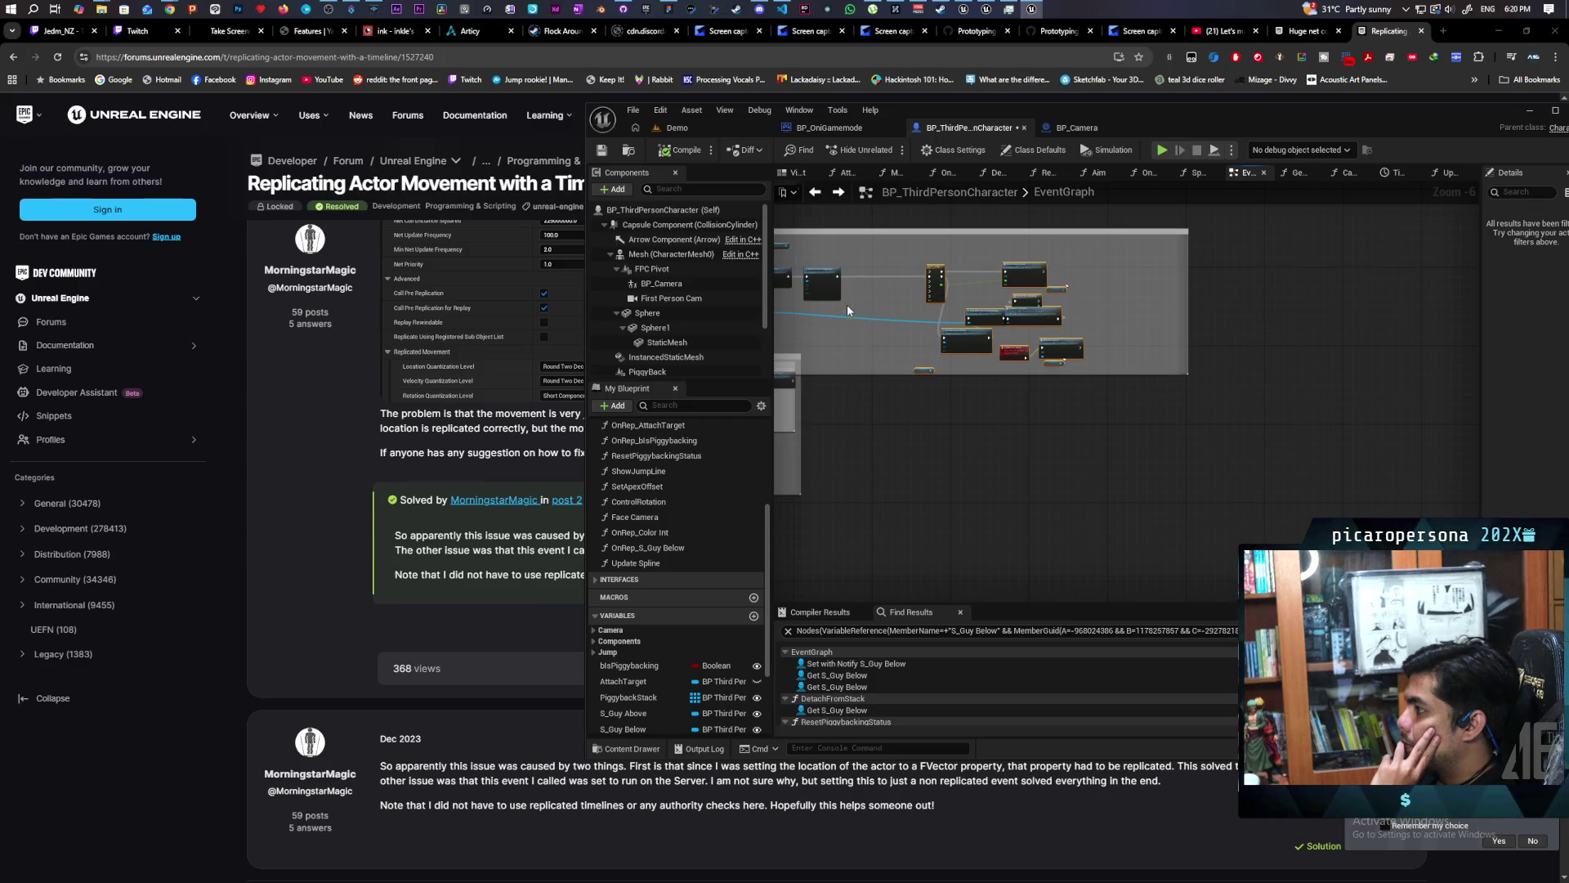
scroll(1091, 432, "up", 5)
scroll(1091, 437, "down", 2)
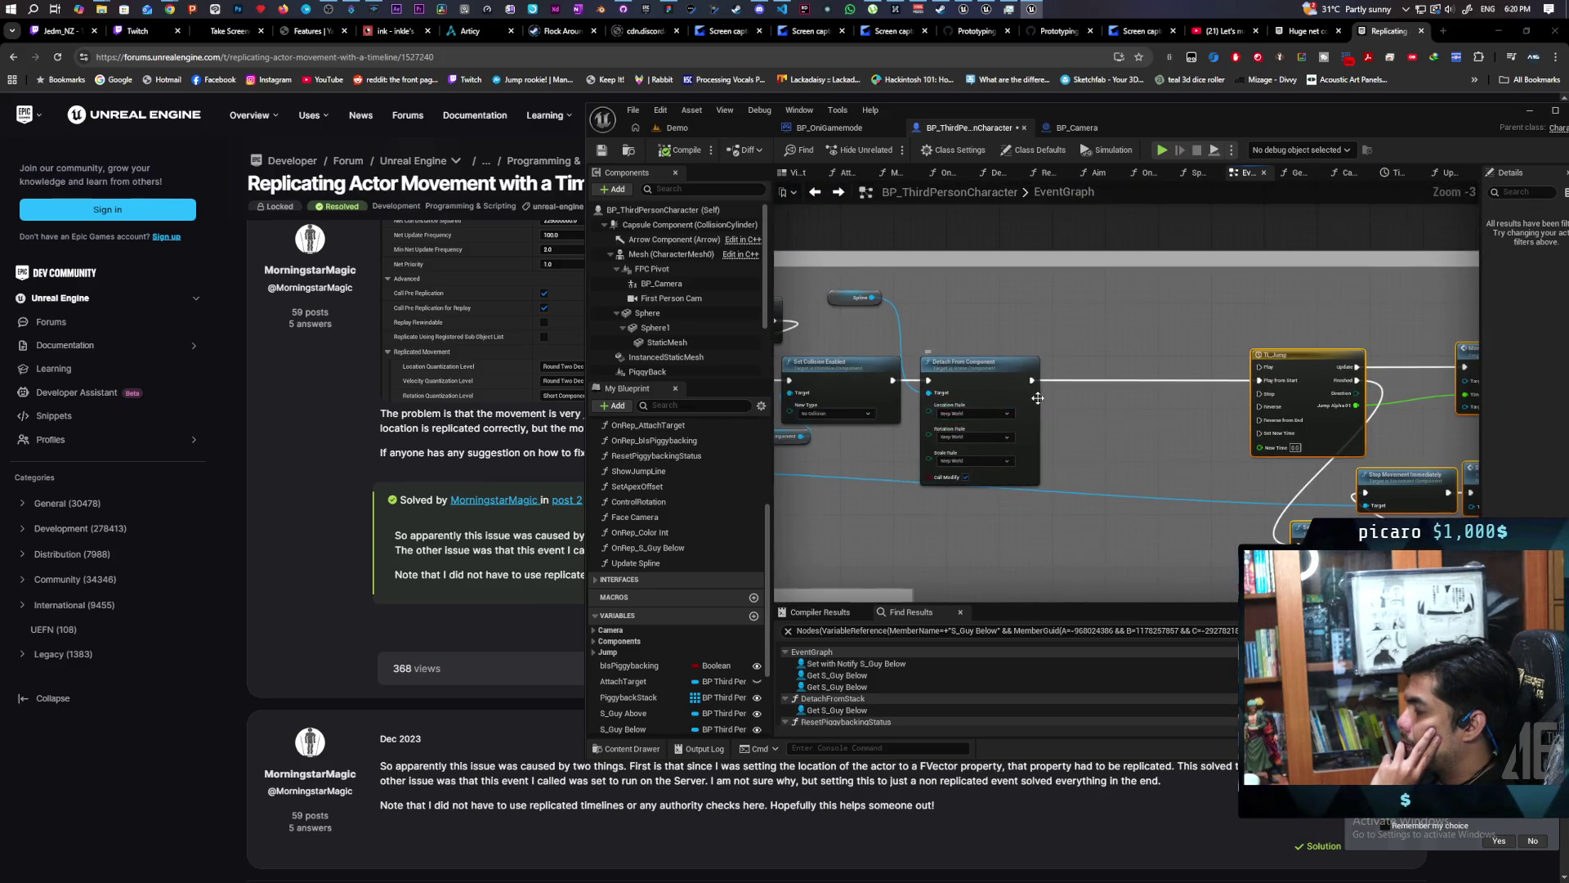
scroll(1038, 398, "up", 2)
left_click_drag(950, 311, 1042, 305)
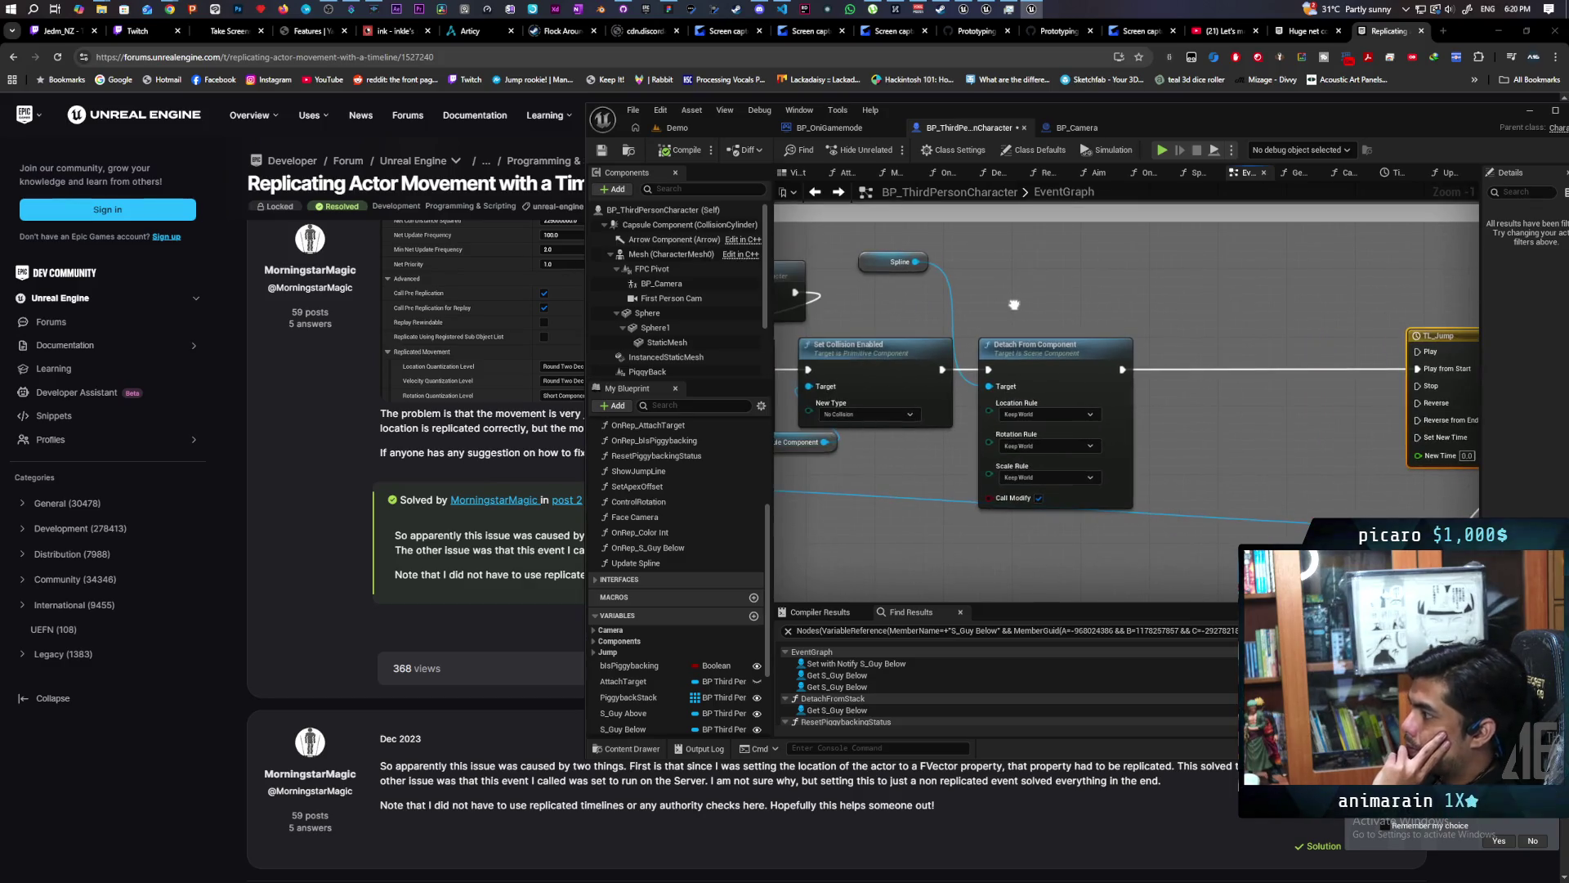
Add a Set World Location node off the Spline pin and rearrange the nearby jump nodes.
left_click_drag(881, 262, 1134, 280)
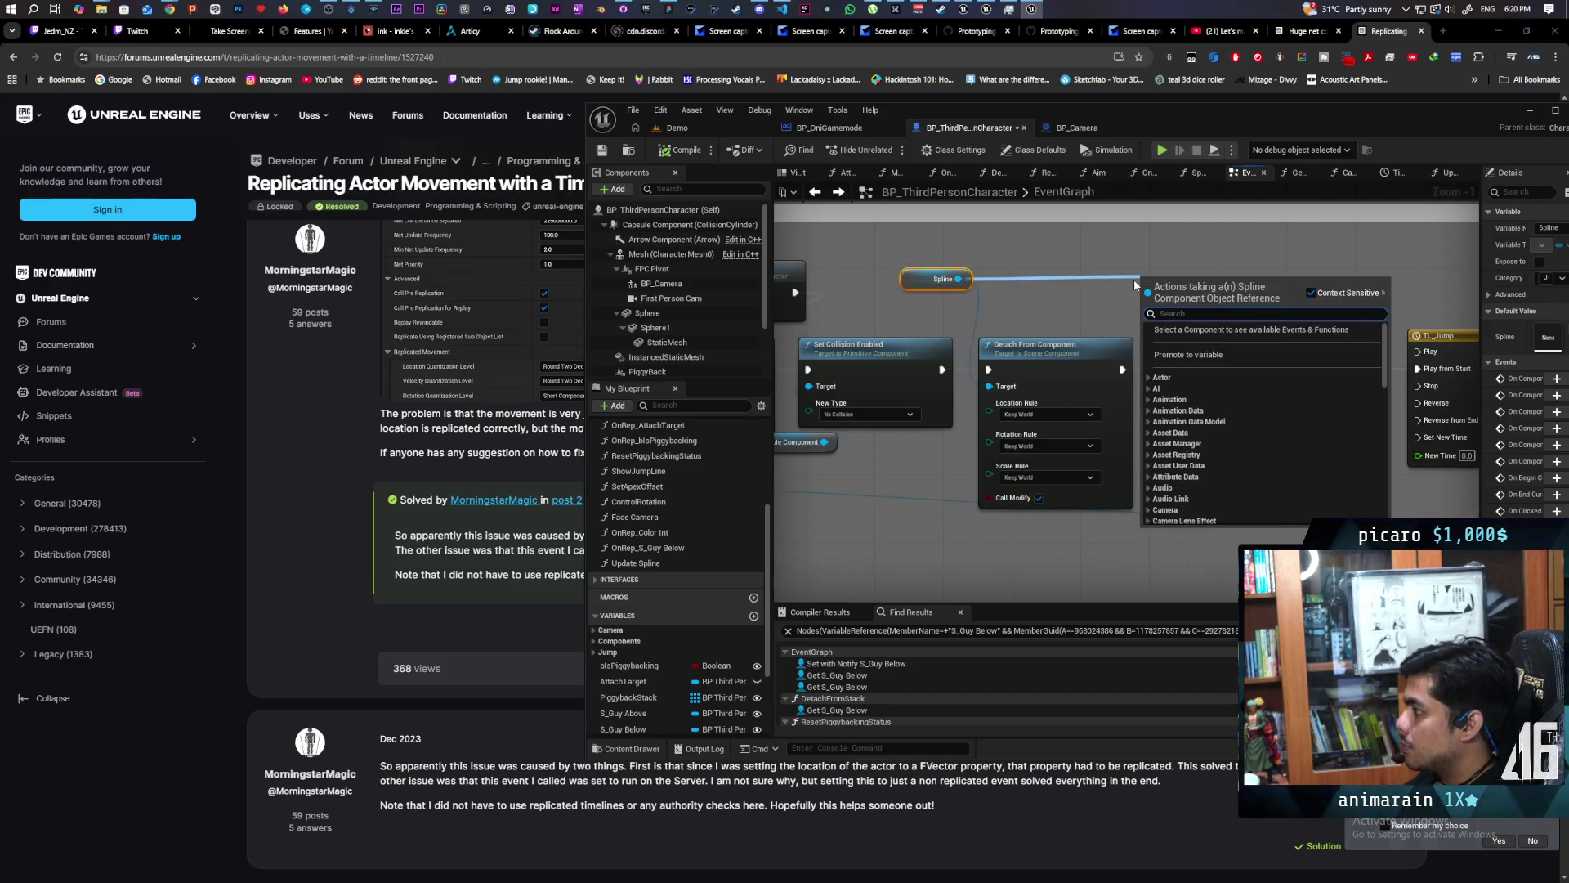
type("set")
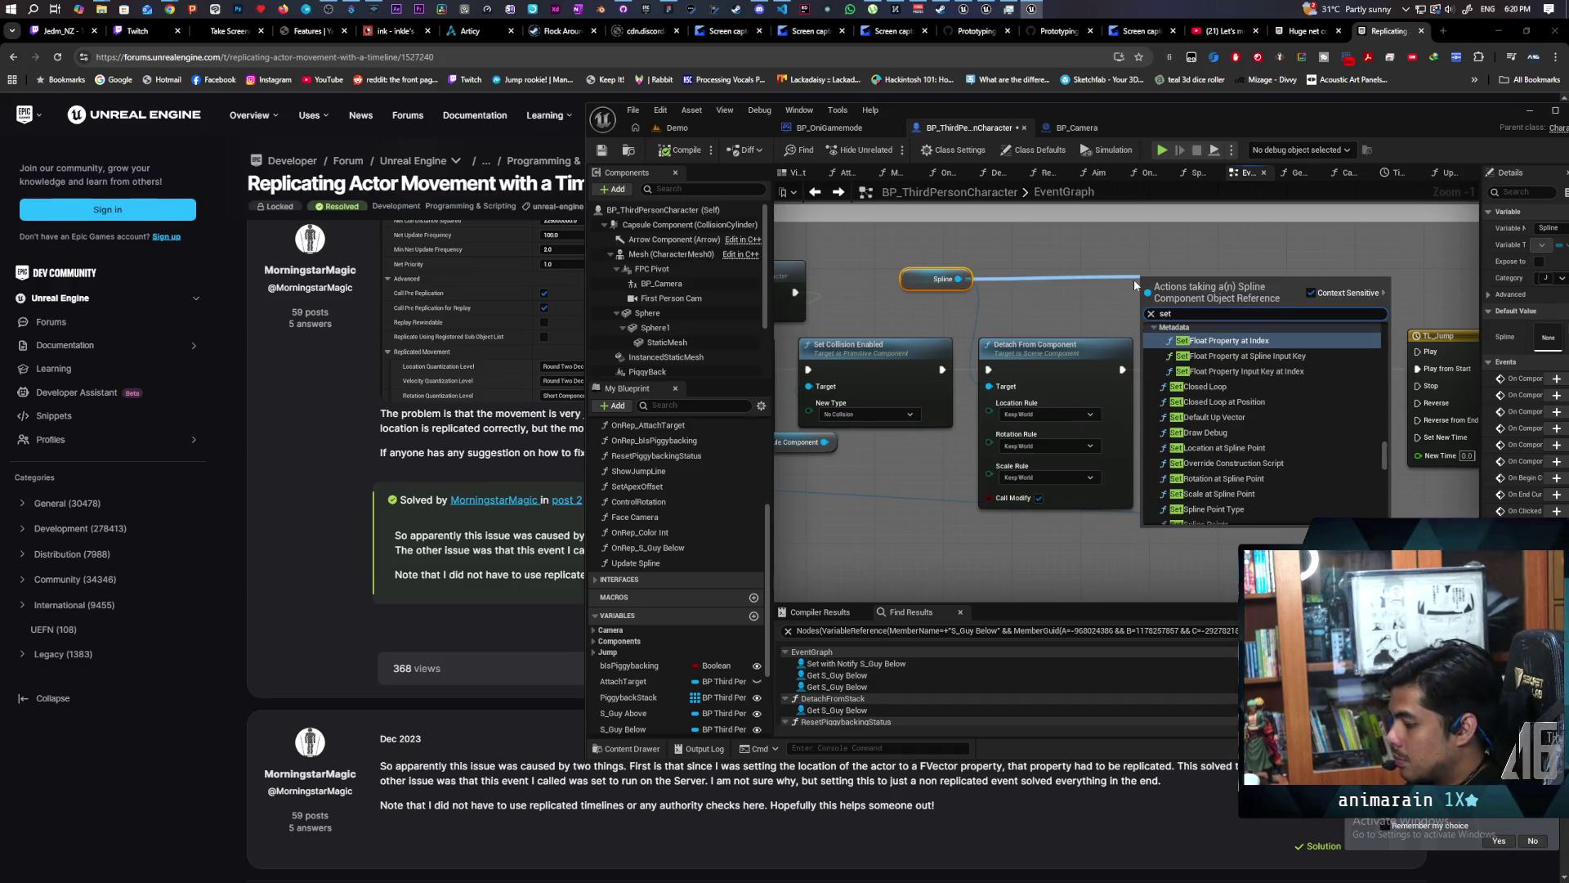
type(" world")
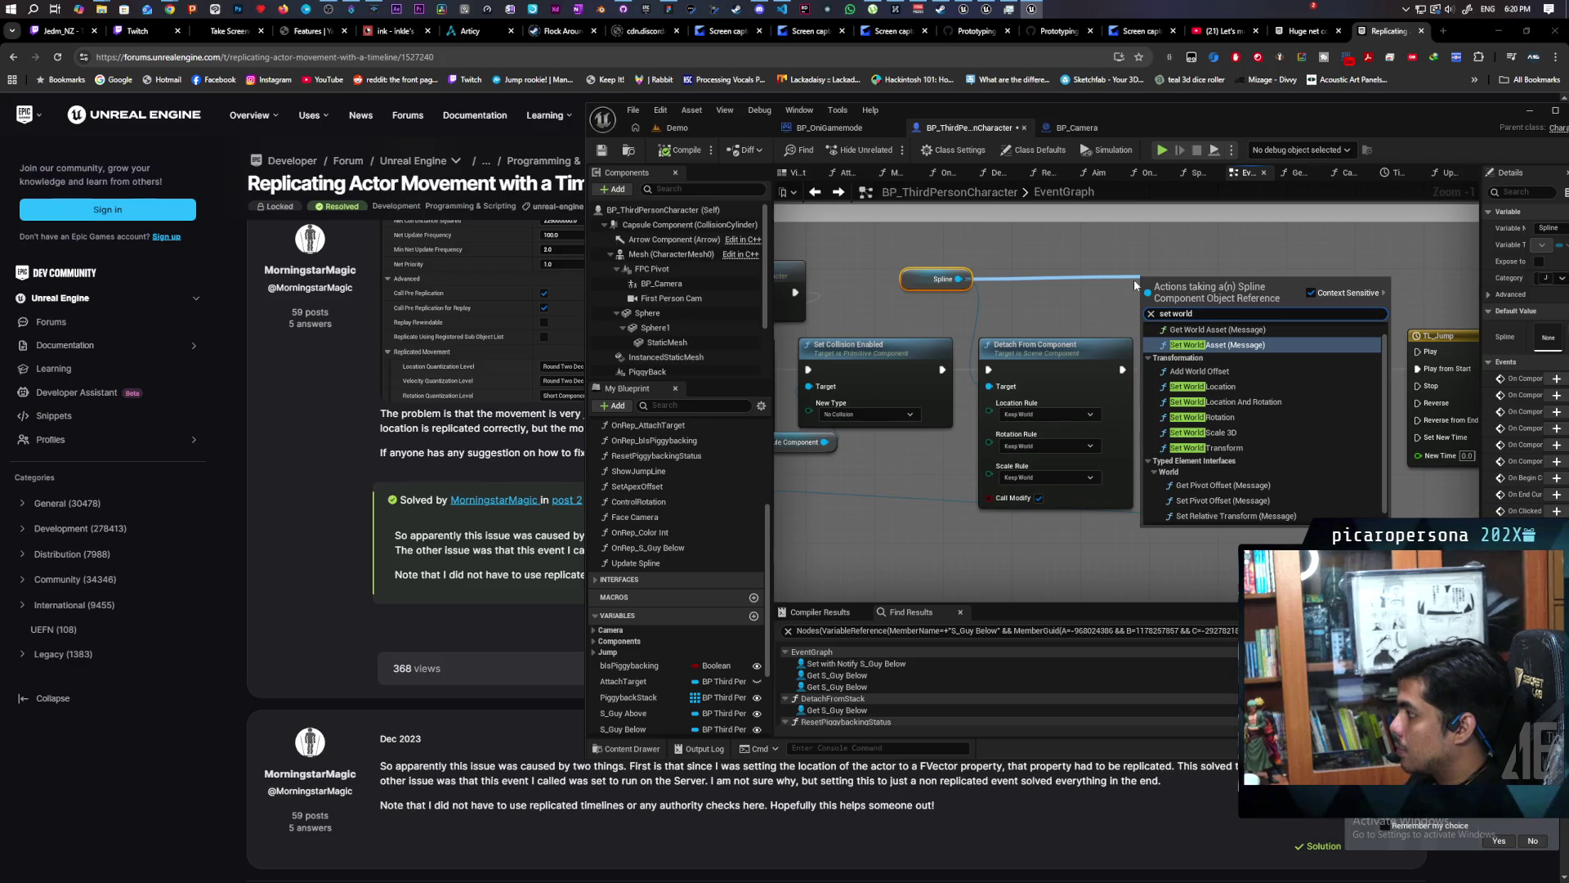
left_click(1202, 387)
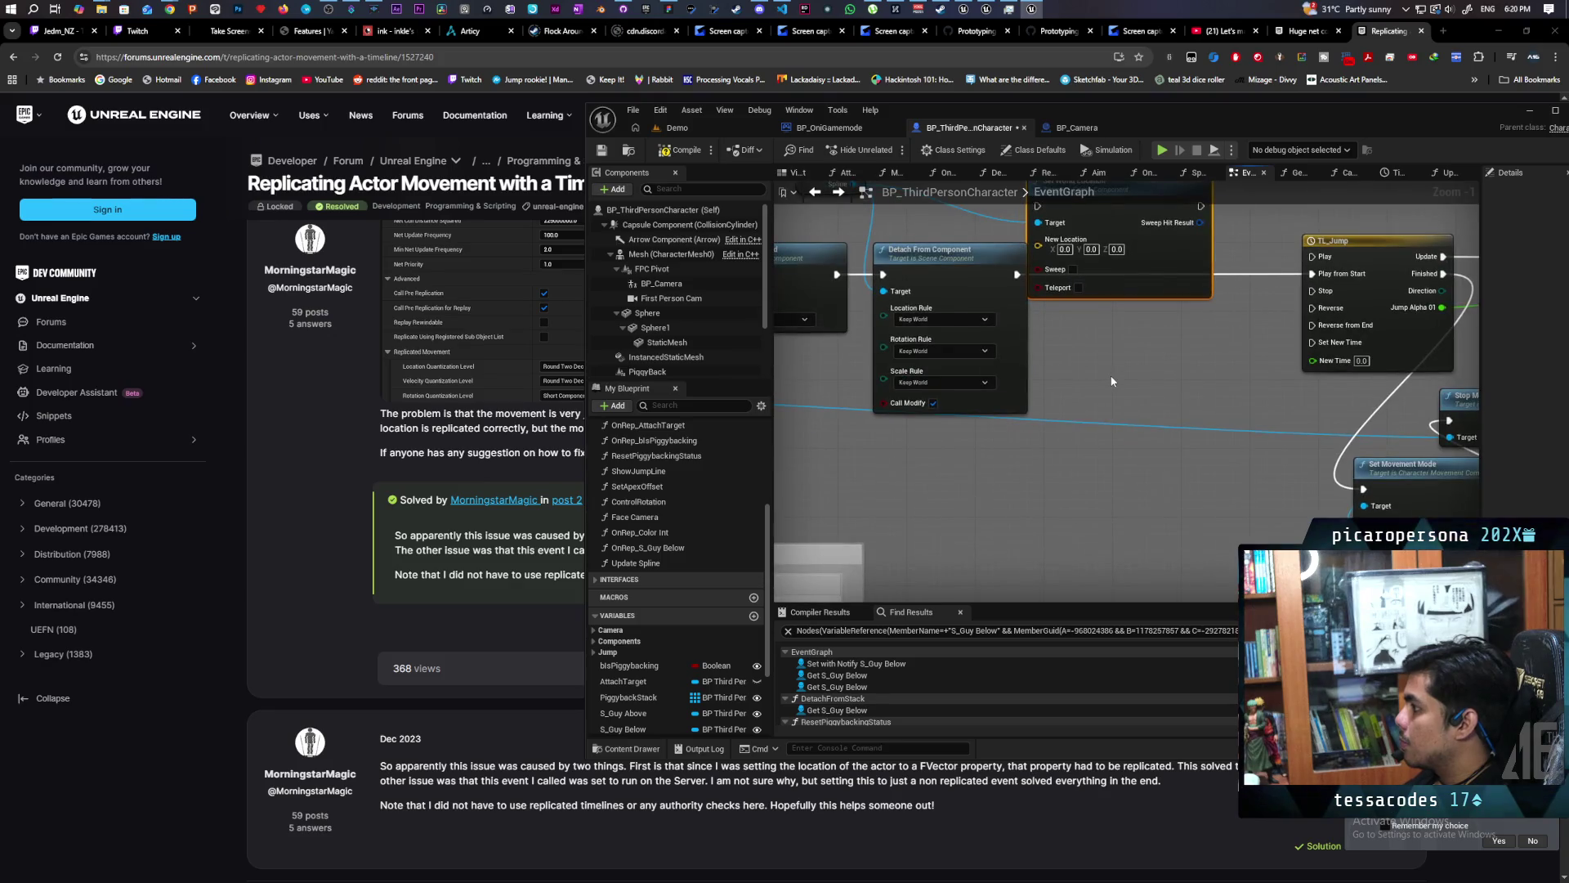
scroll(1234, 429, "down", 2)
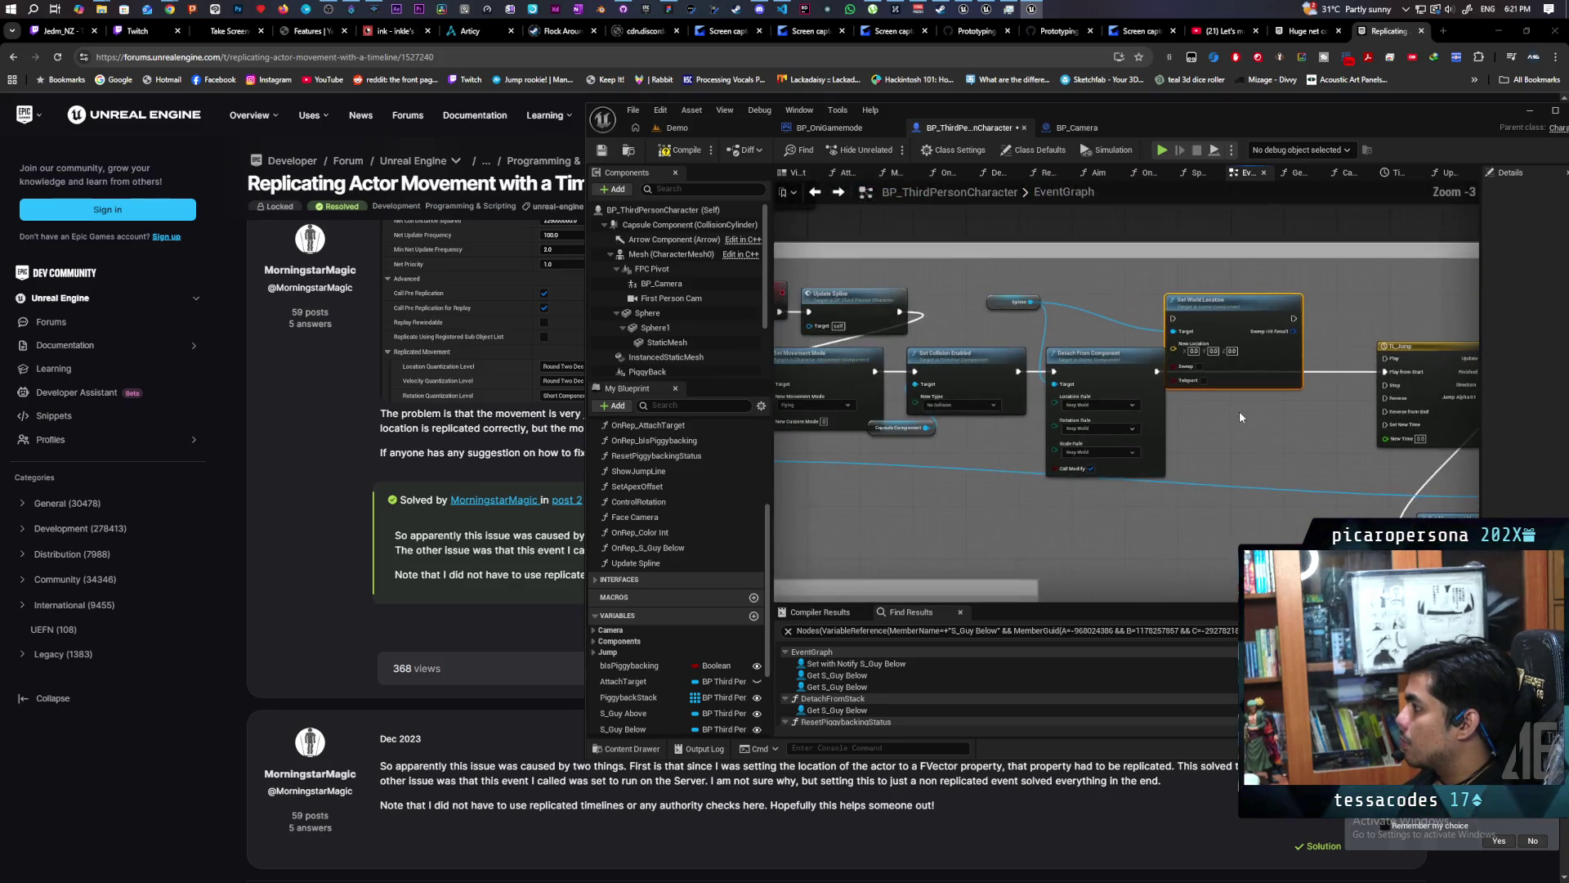
left_click_drag(1009, 453, 1100, 436)
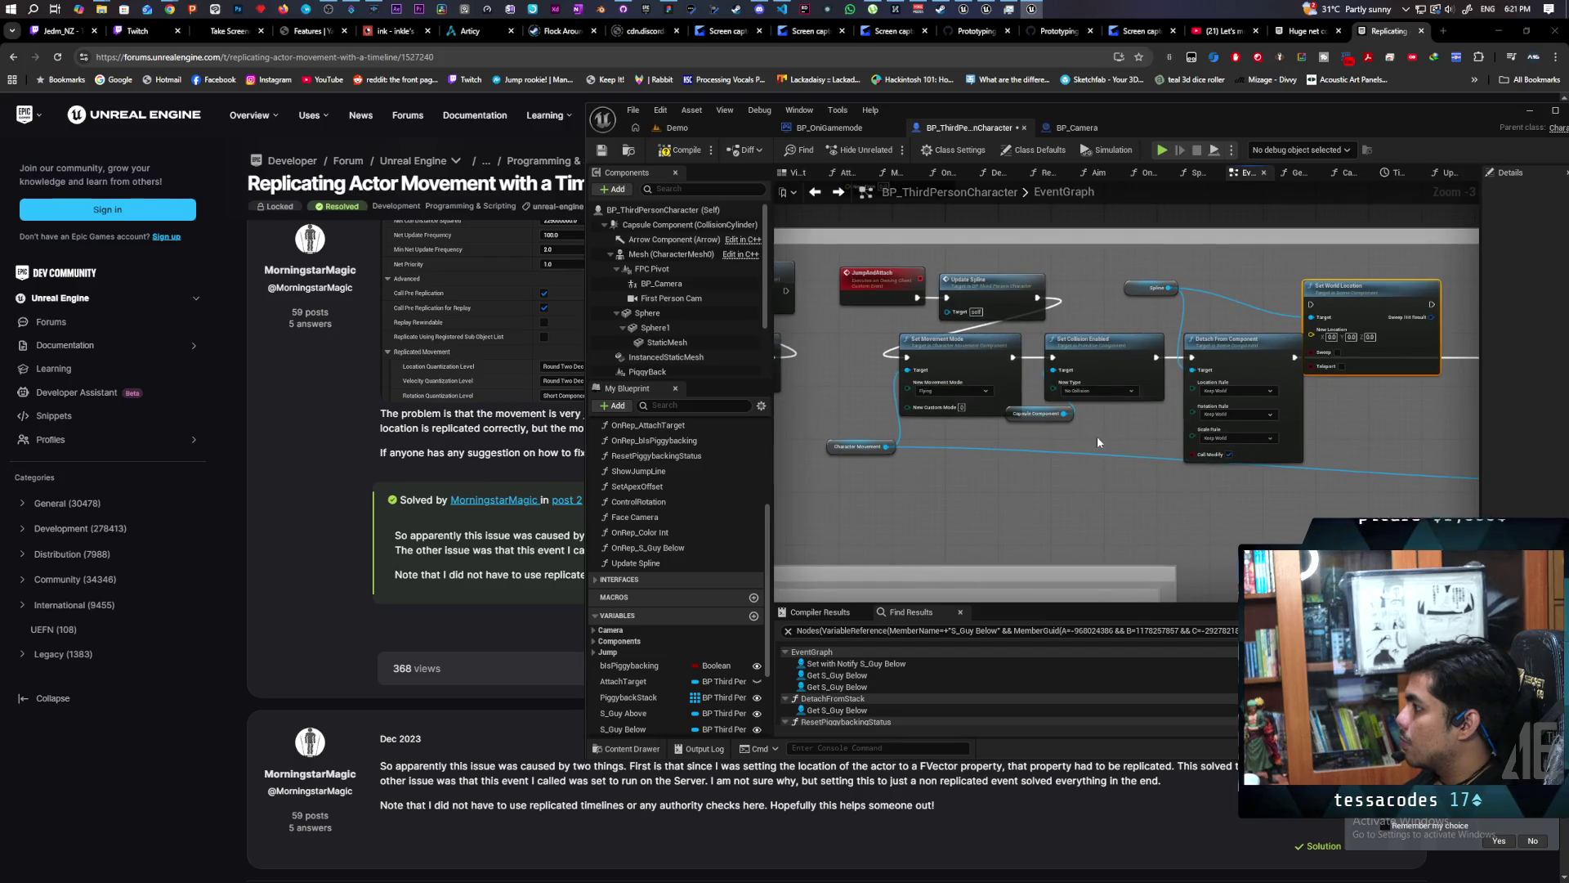
mouse_move(894, 286)
left_mouse_down()
mouse_move(795, 300)
mouse_move(924, 281)
left_mouse_up()
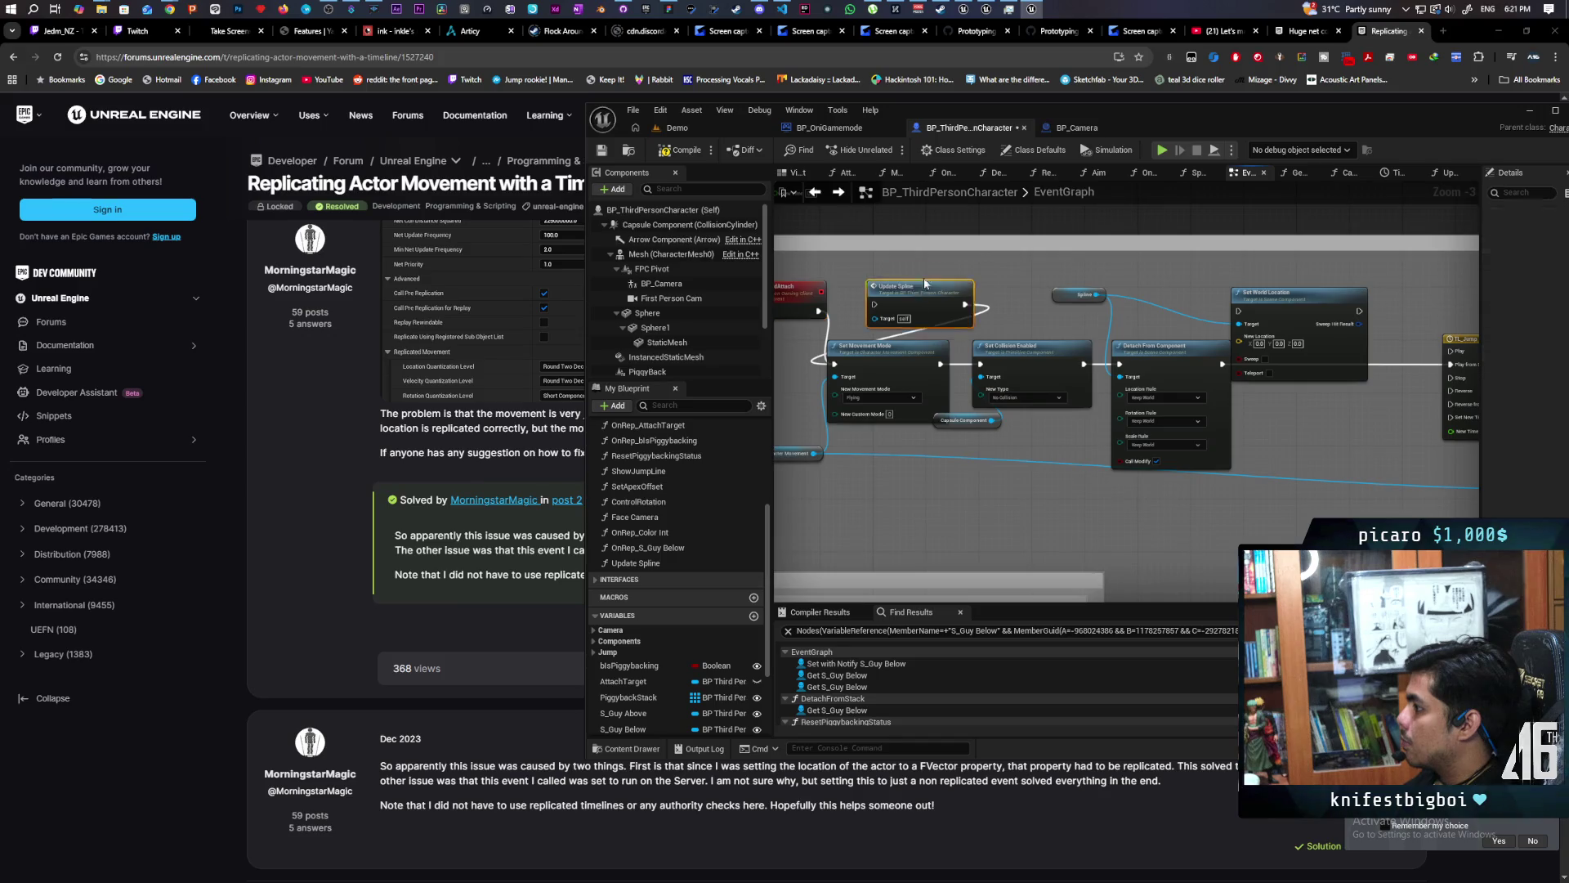
left_click(929, 315)
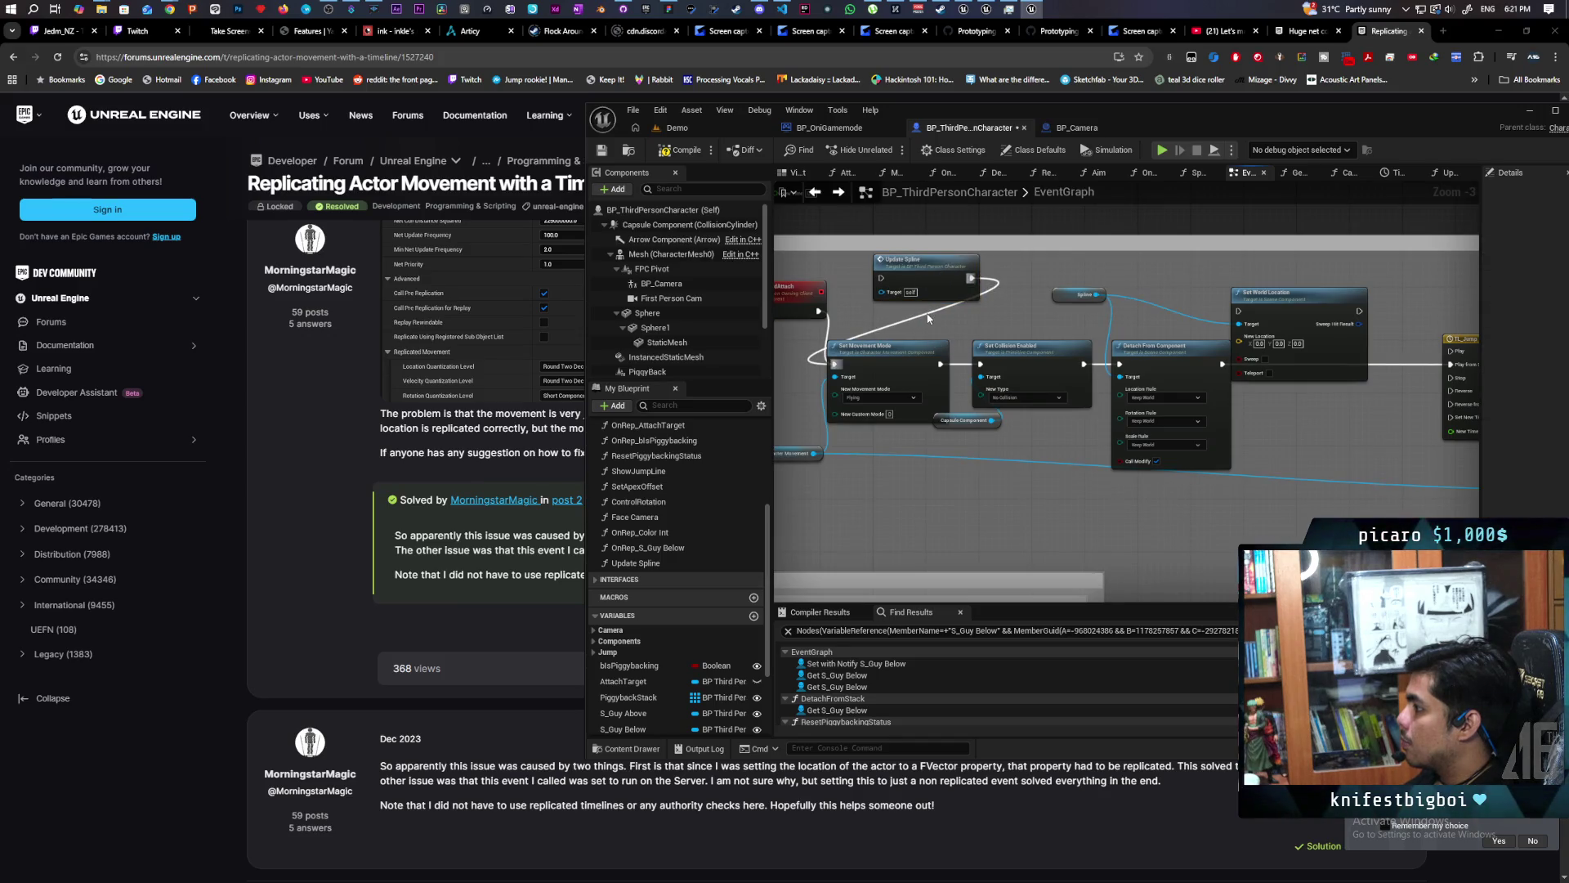
left_click_drag(925, 275, 1228, 270)
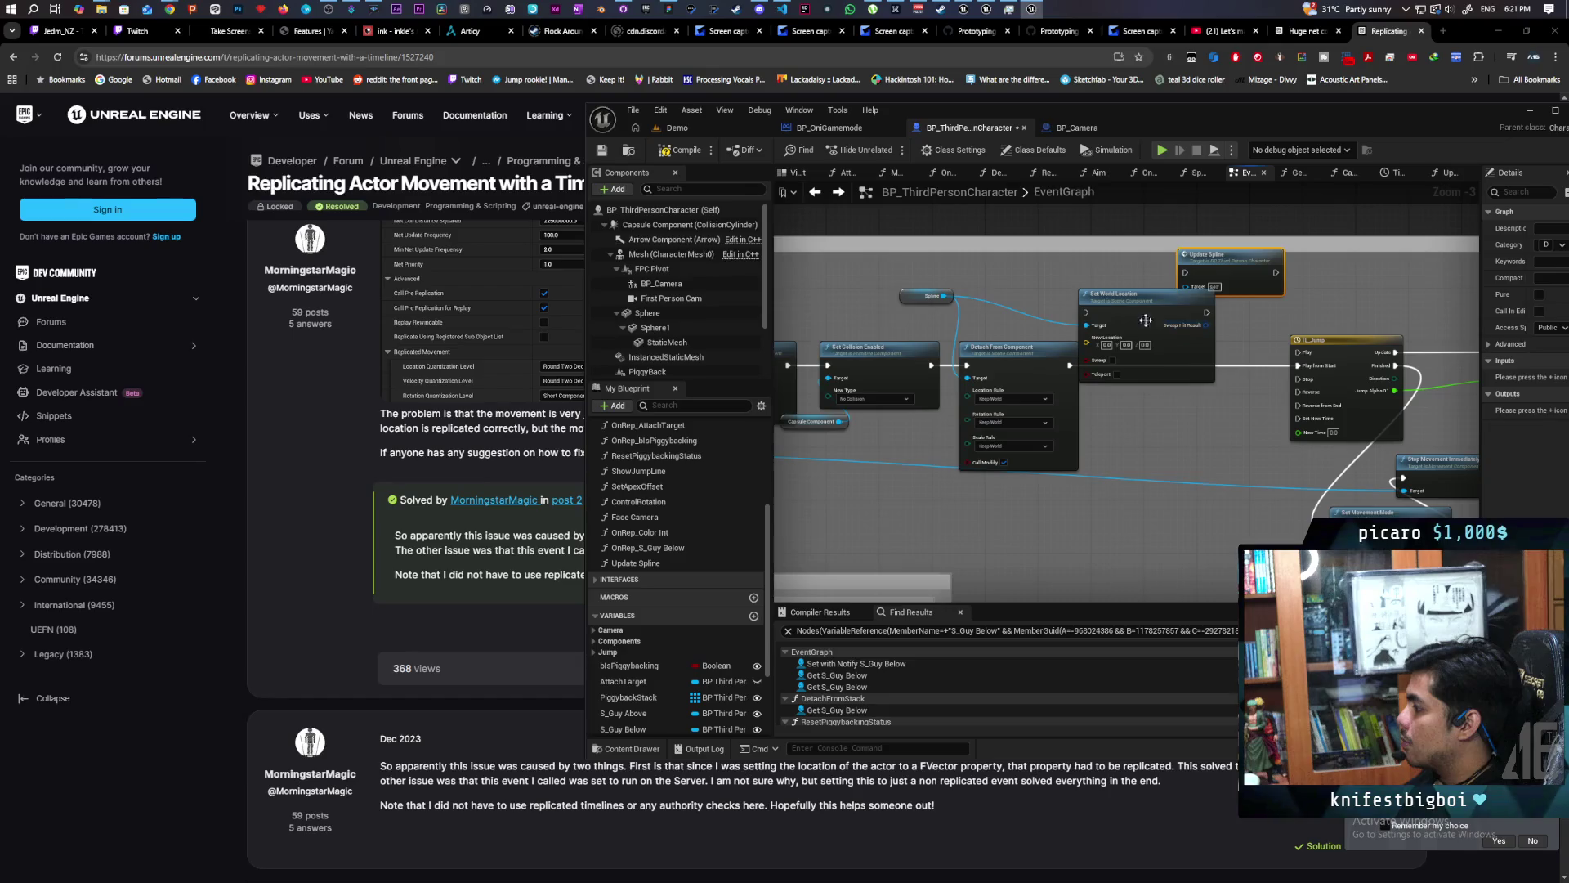
left_click_drag(1129, 315, 1162, 356)
Add a Get Actor Location node, then delete it along with Set World Location.
right_click(1015, 299)
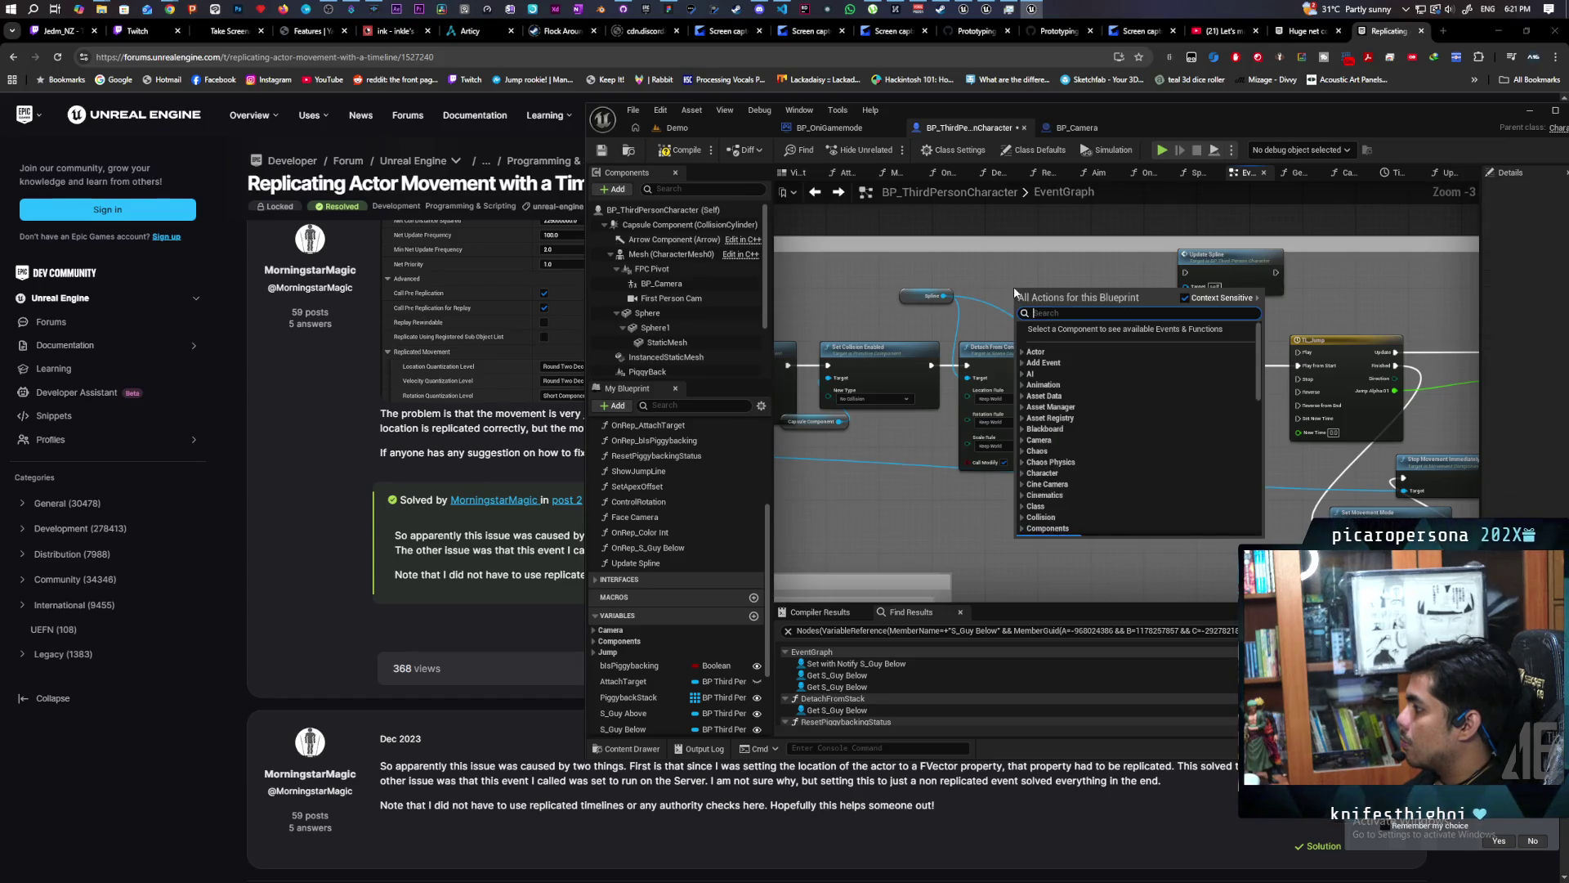
type("get actor")
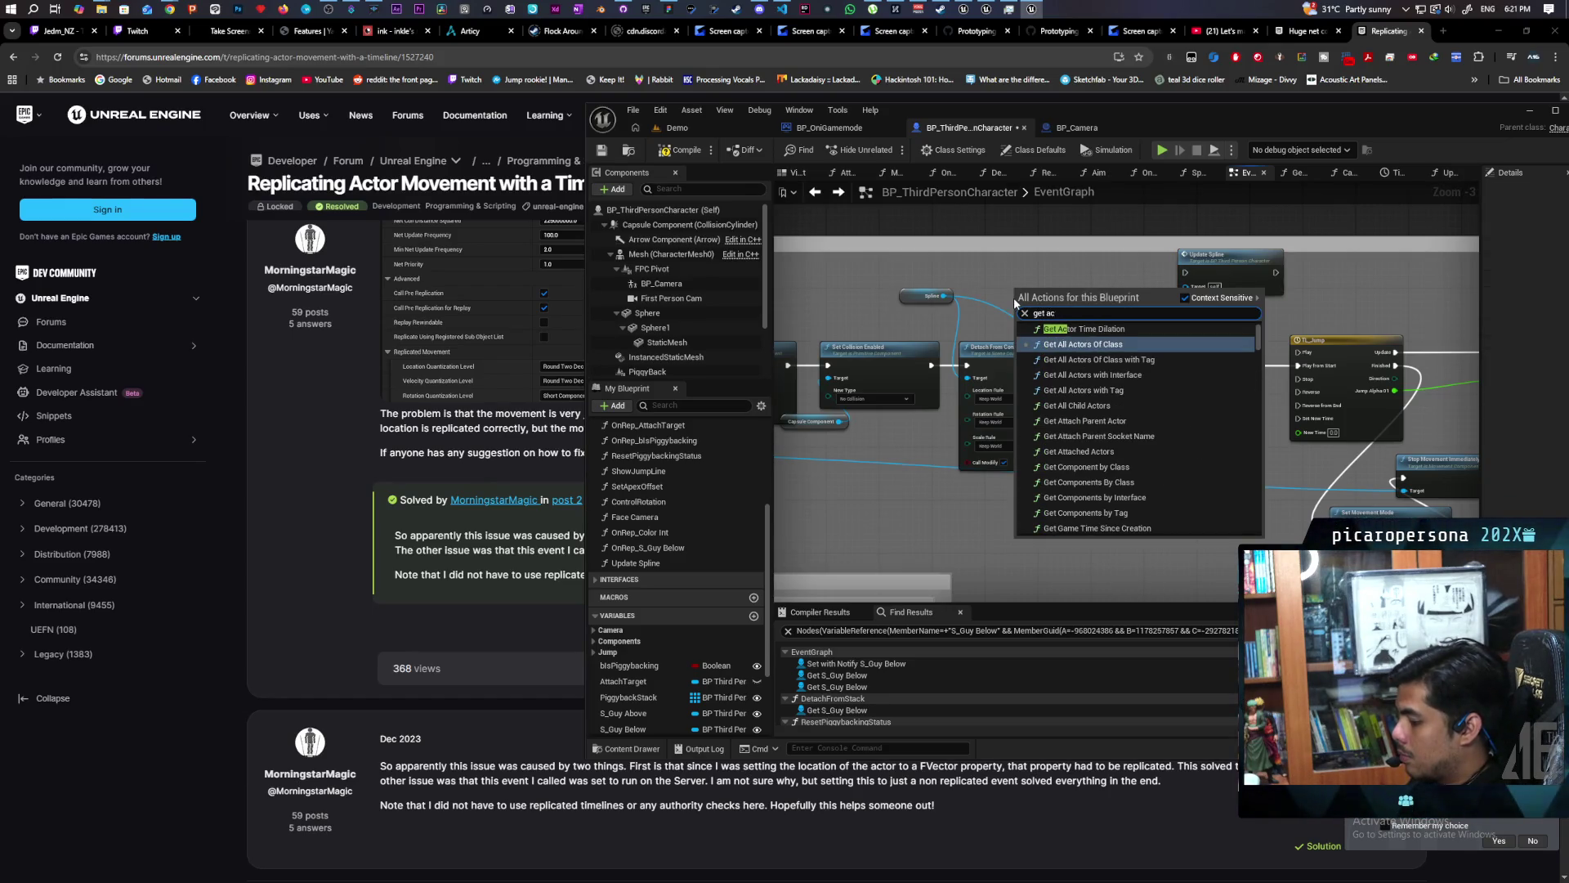
type(" loca")
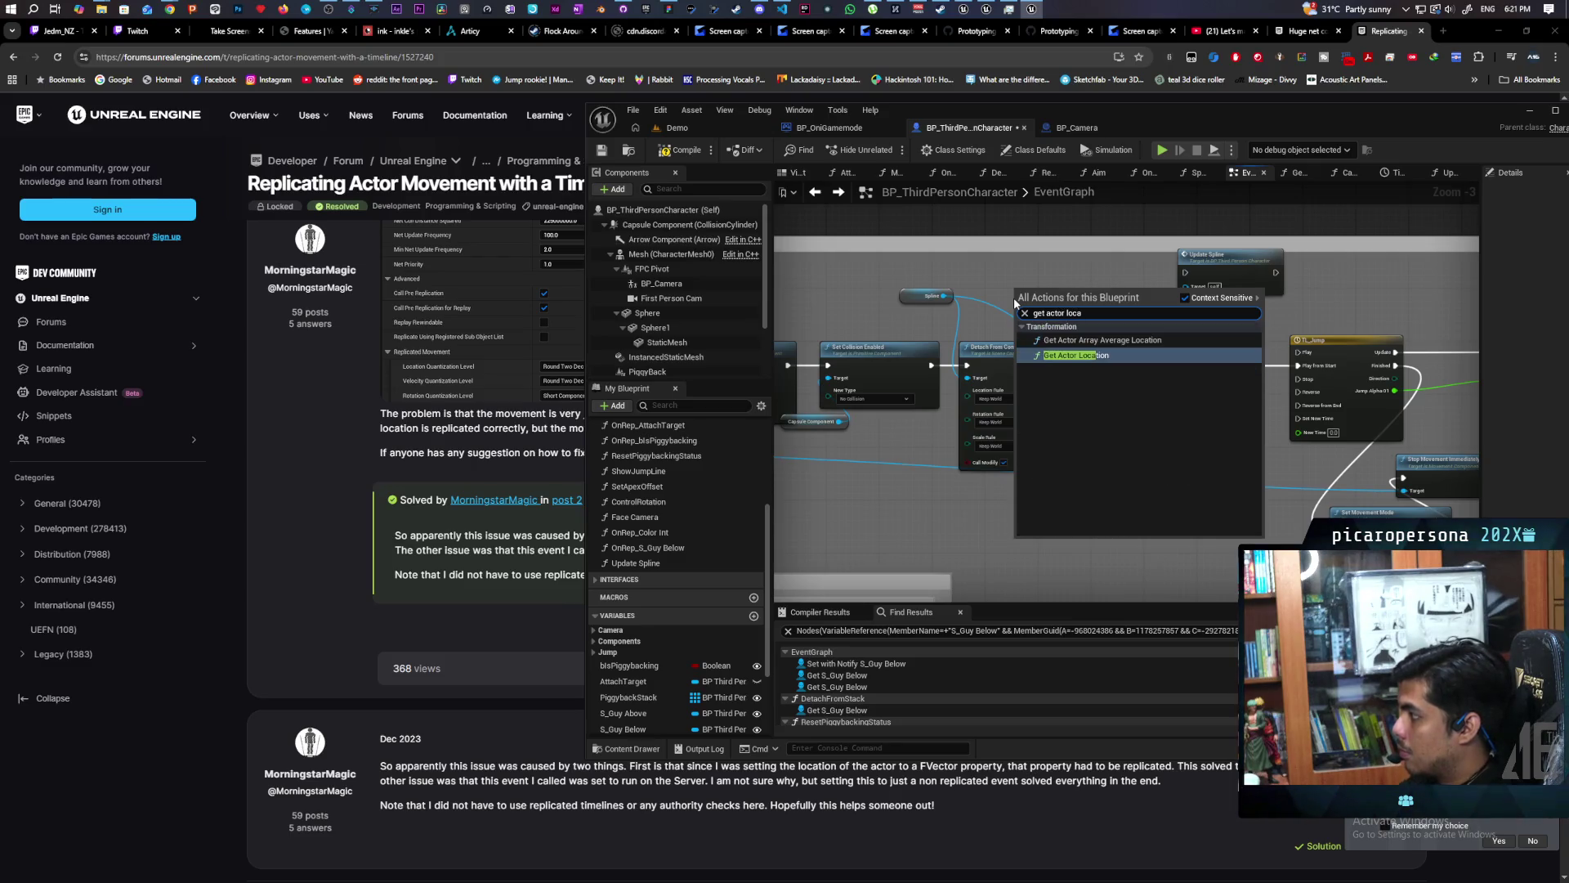
key("Return")
scroll(1049, 317, "up", 3)
mouse_move(1142, 310)
left_mouse_down()
mouse_move(1137, 401)
mouse_move(1172, 426)
left_mouse_up()
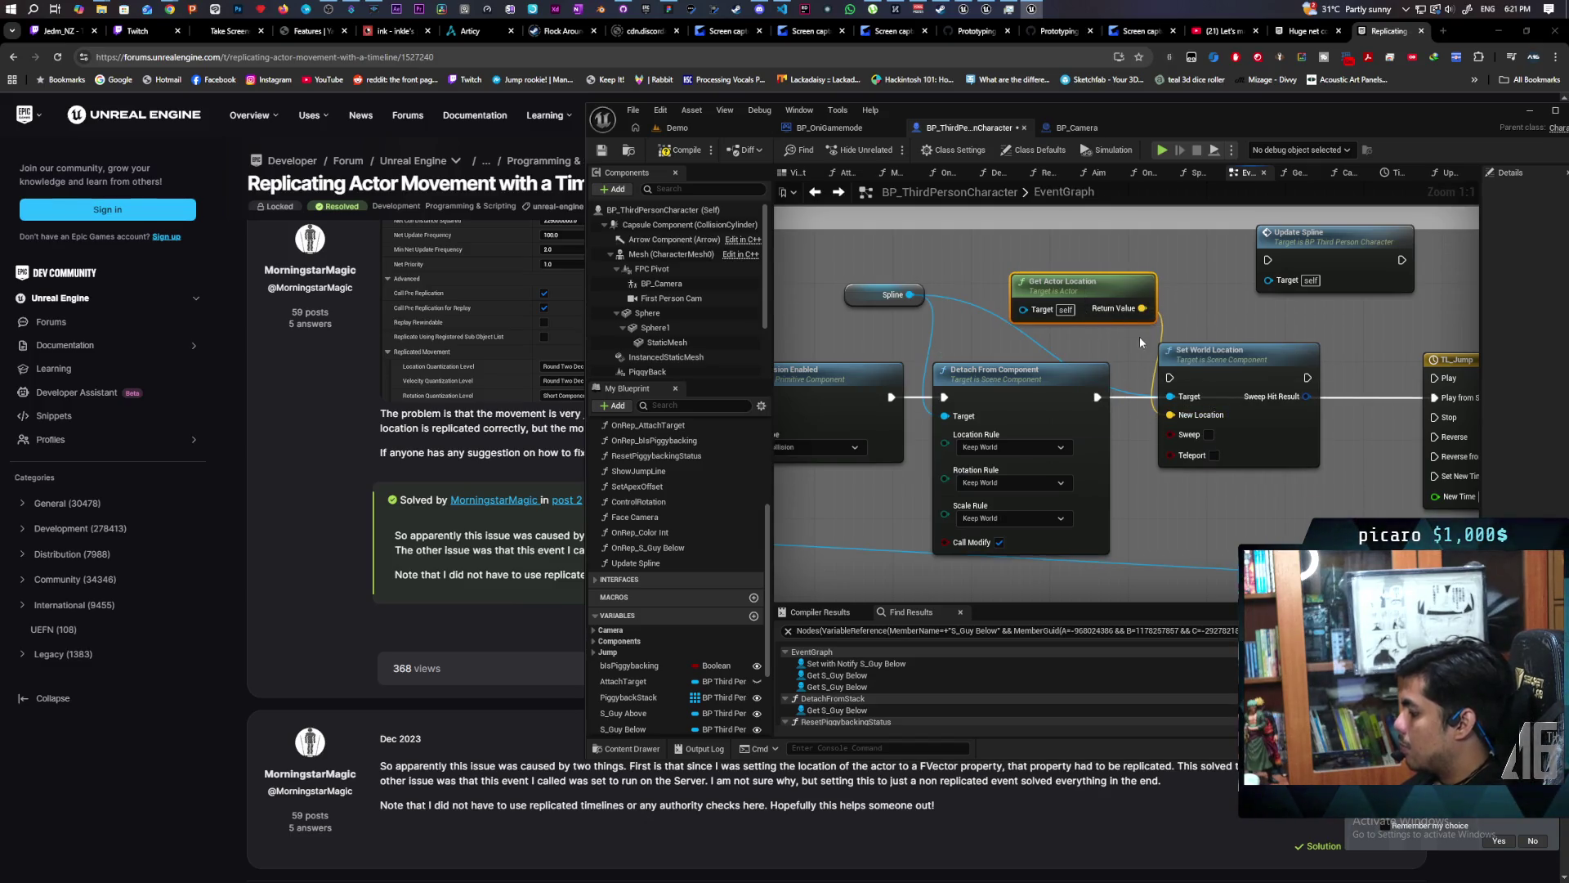
key("Delete")
left_click_drag(1191, 317, 1213, 365)
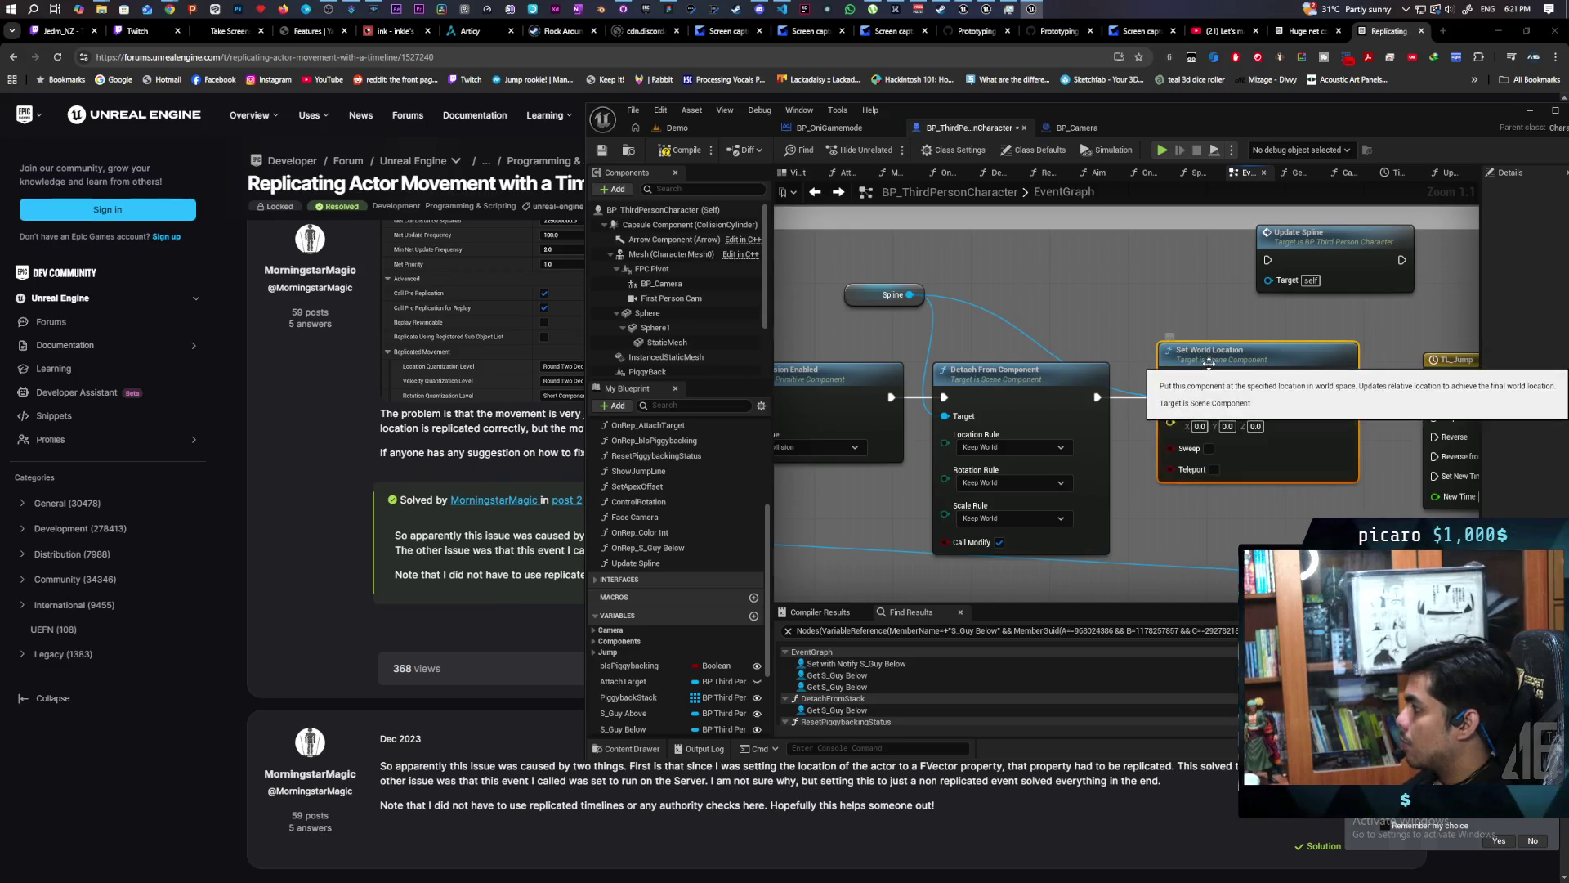
key("Delete")
Add Set World Transform for Spline, feed New Transform from Get Actor Transform, and compile.
left_click_drag(910, 294, 1075, 310)
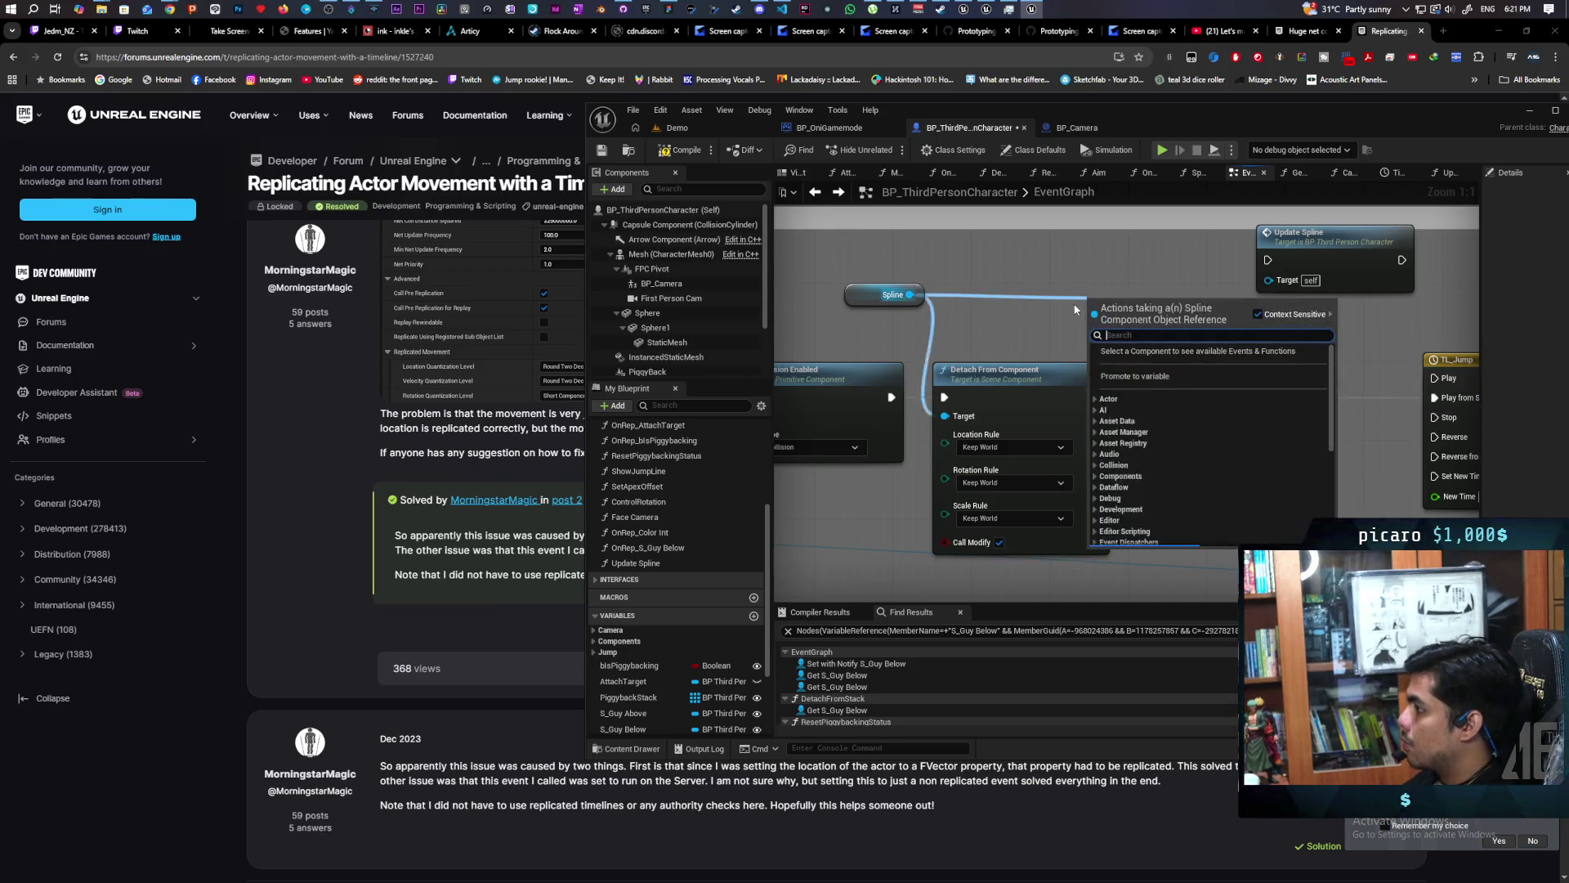
type("set world")
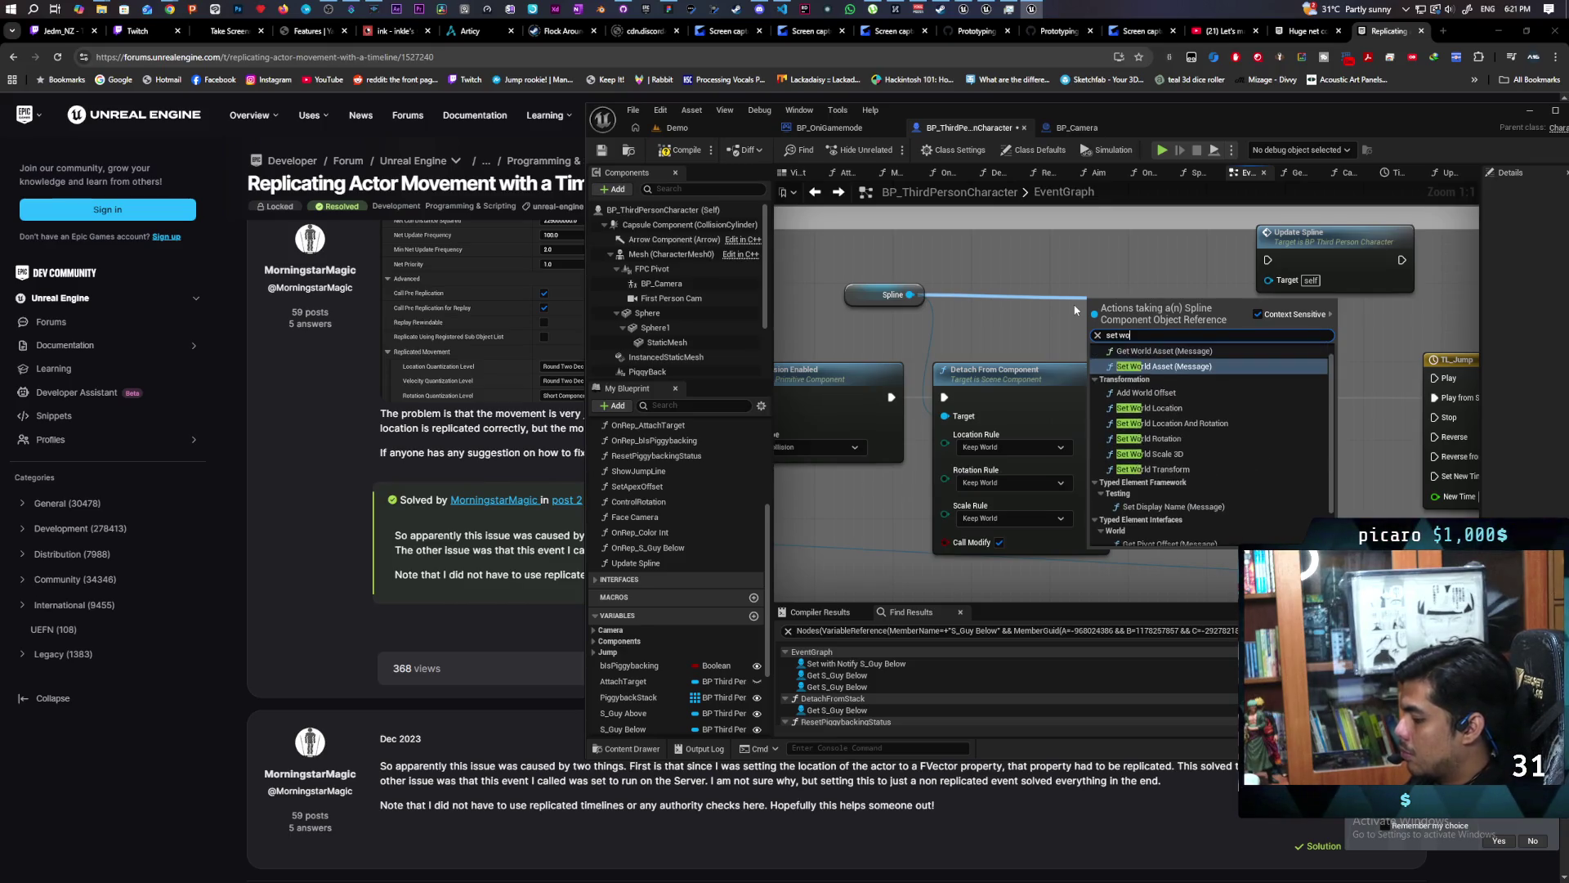
type(" transfor")
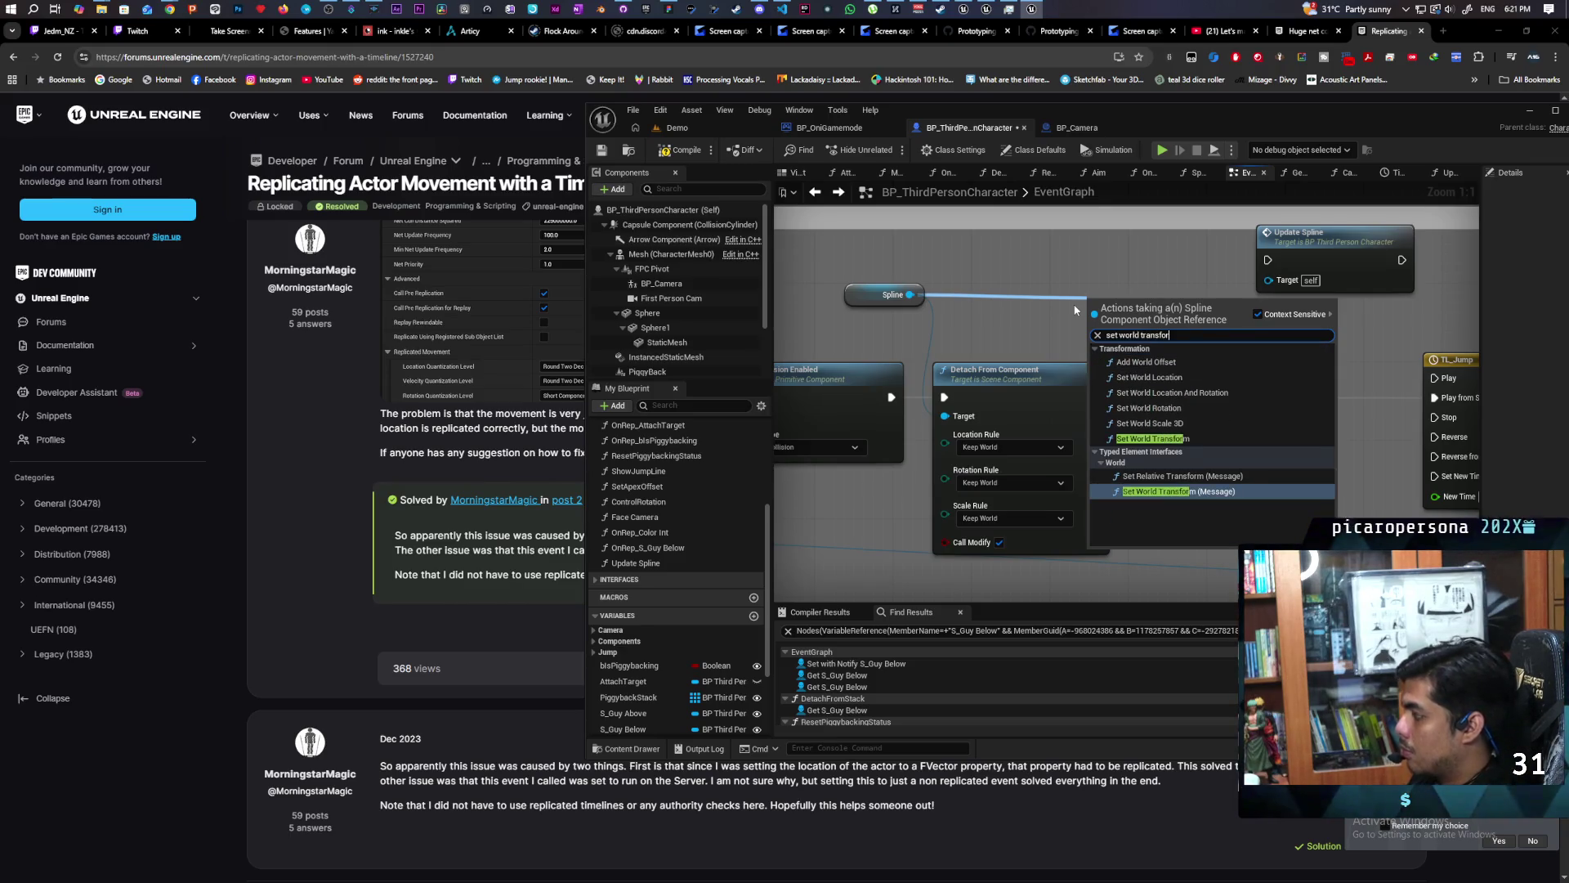
left_click(1153, 438)
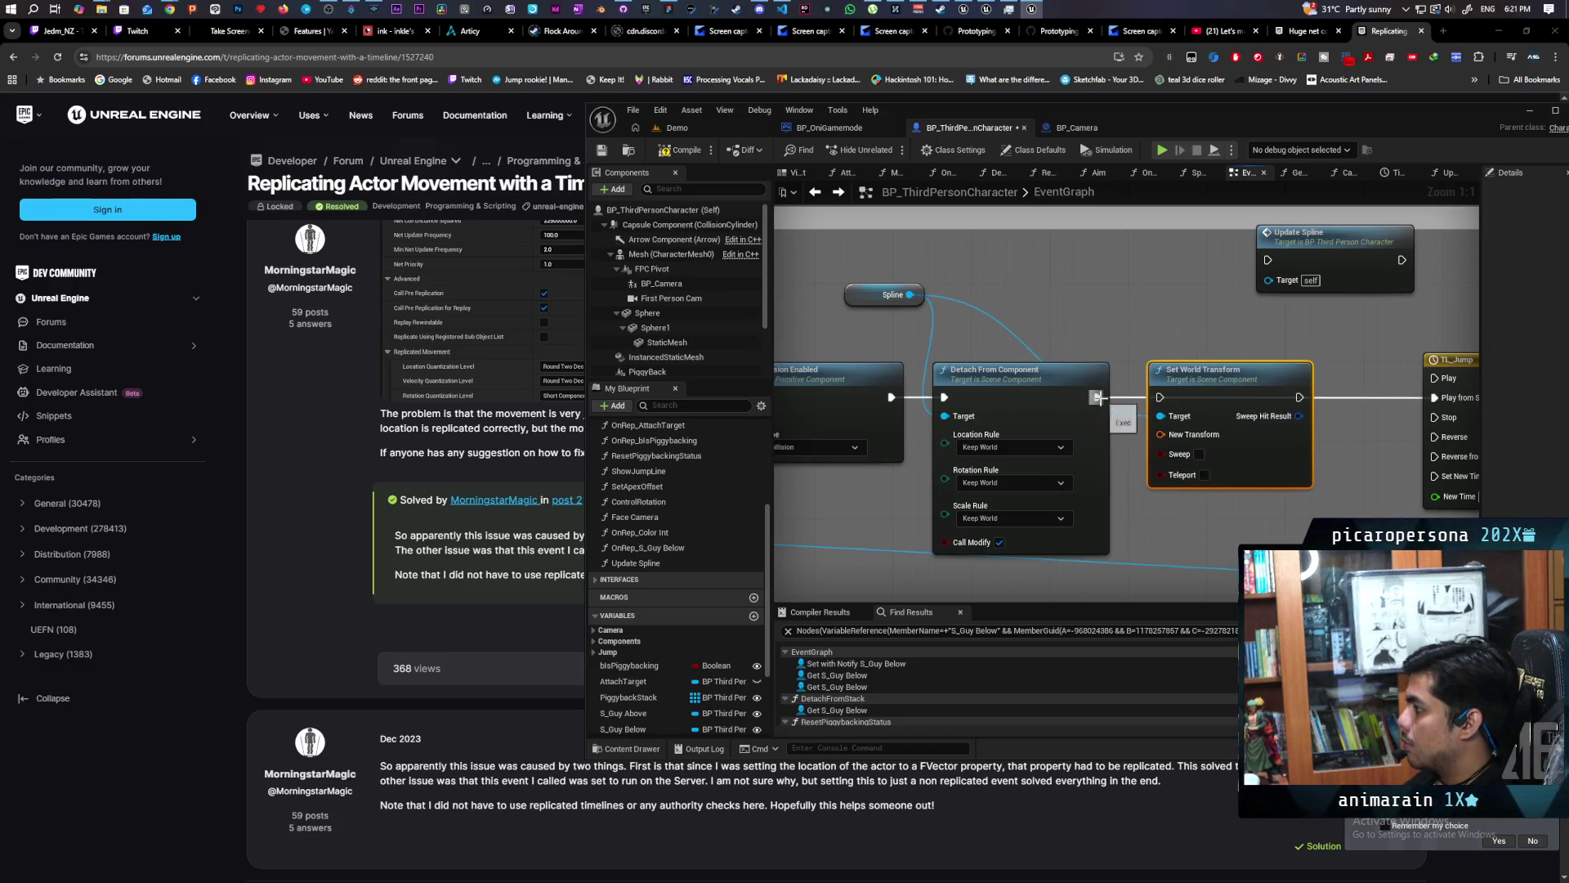
right_click(1048, 307)
type("get ac")
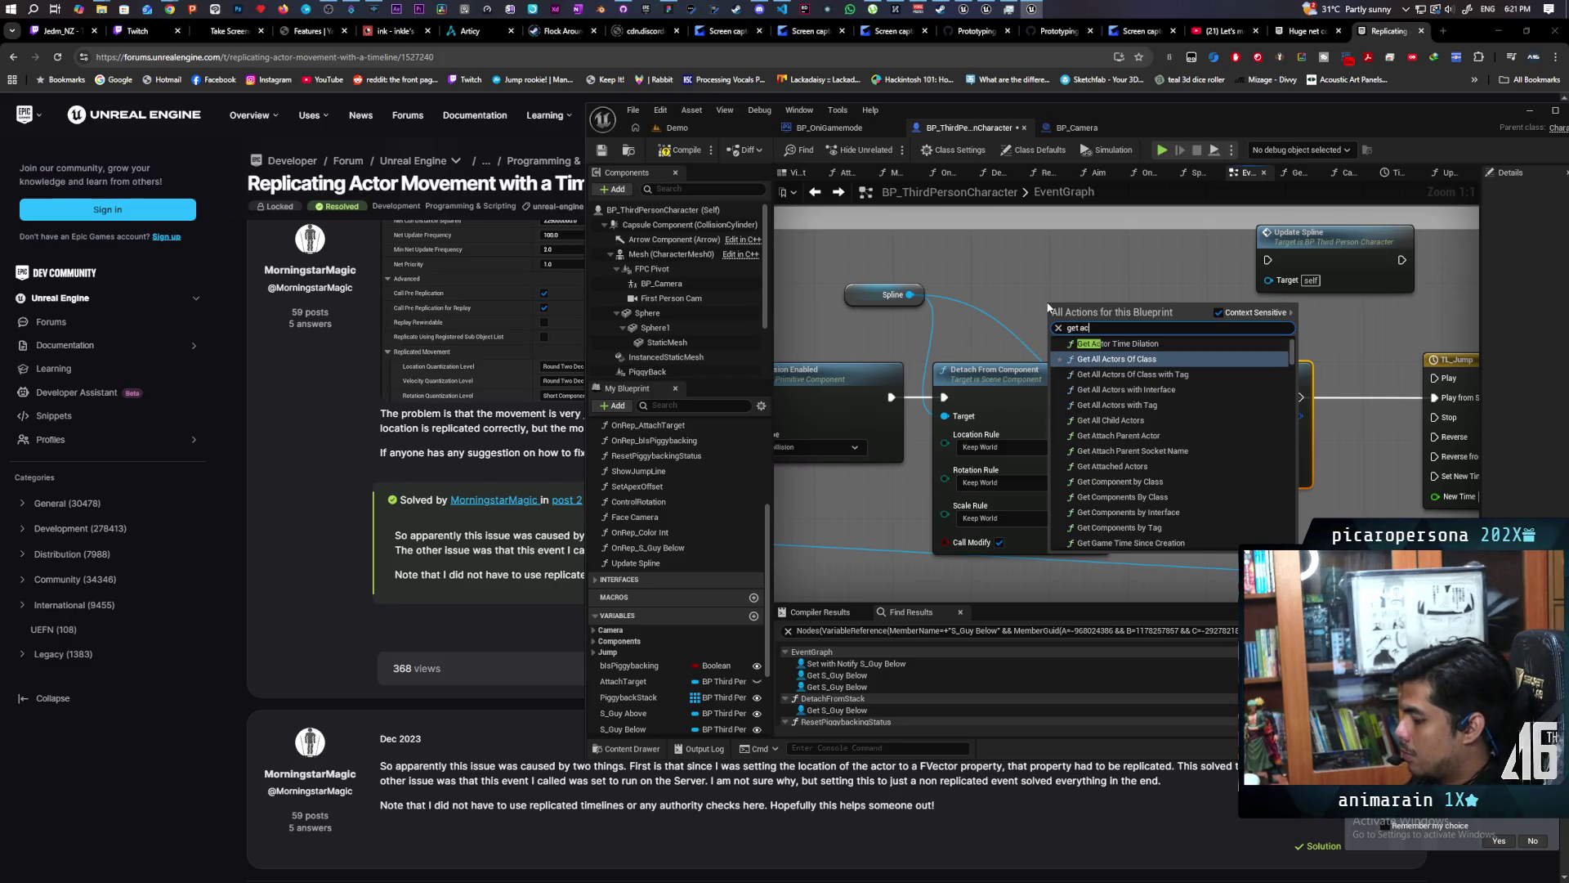
type("trans")
key("Return")
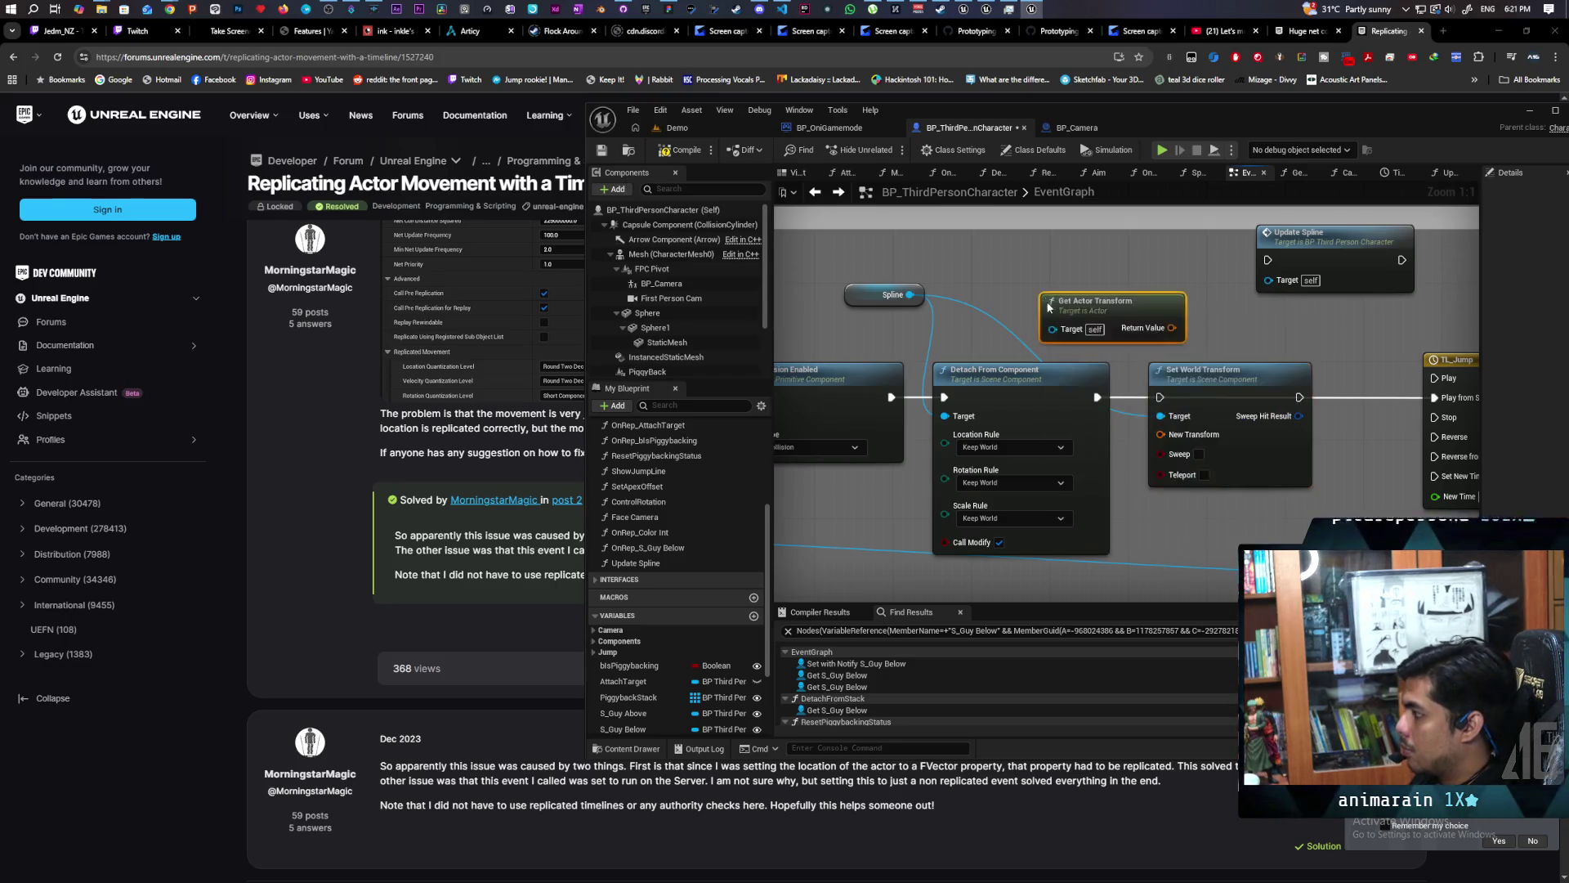
mouse_move(1172, 327)
left_mouse_down()
mouse_move(1151, 442)
mouse_move(1132, 440)
left_mouse_up()
mouse_move(1171, 331)
left_mouse_down()
mouse_move(1162, 438)
mouse_move(1160, 398)
mouse_move(1099, 269)
mouse_move(1108, 394)
mouse_move(1130, 387)
left_mouse_up()
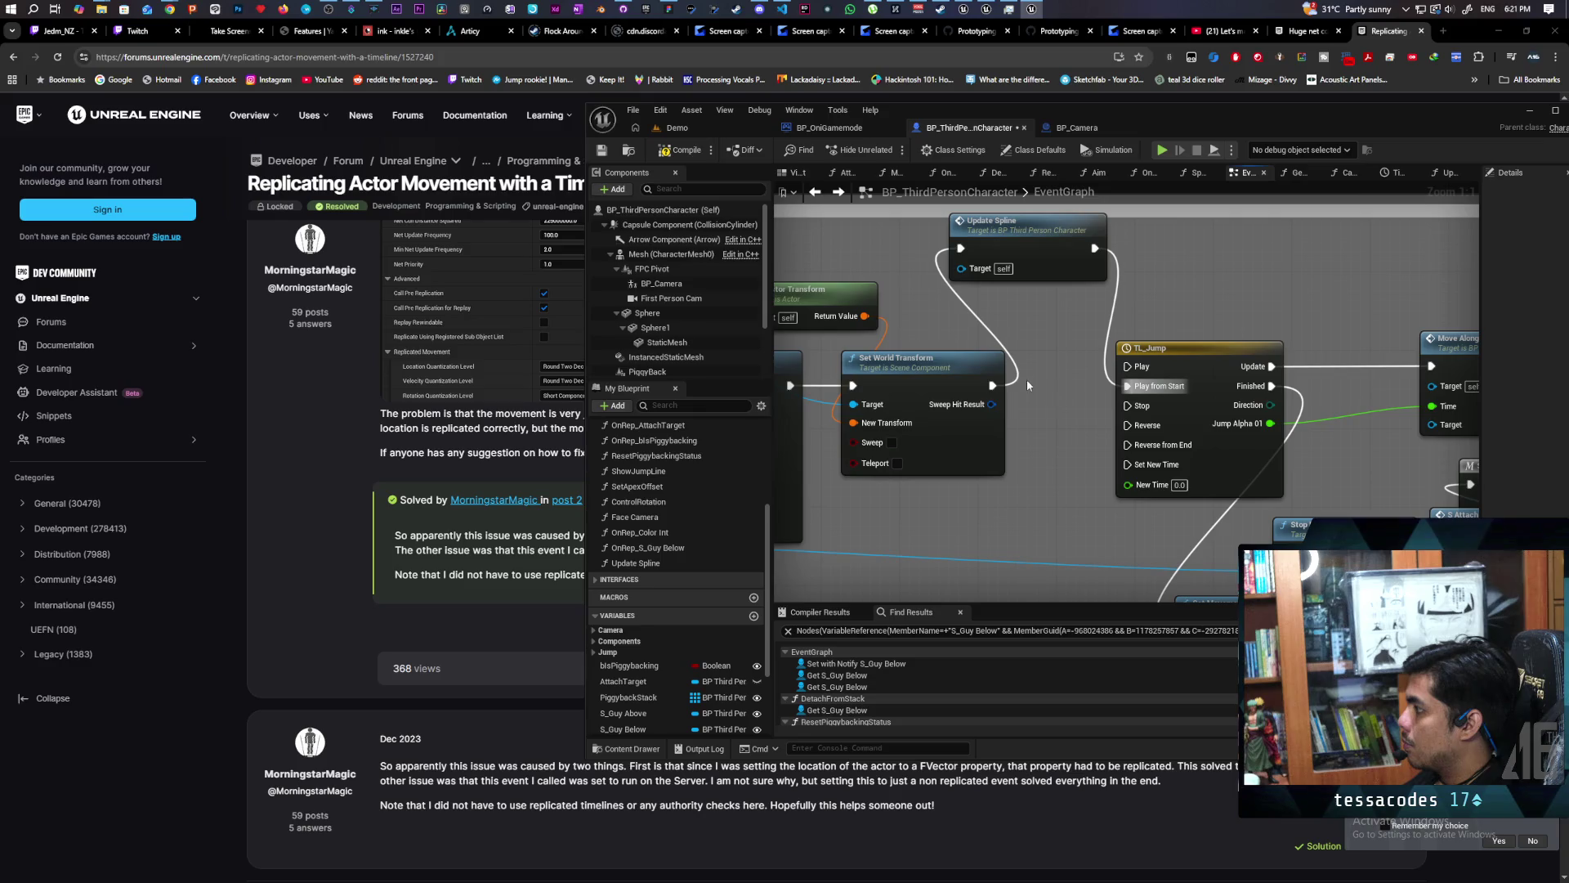
left_click(682, 149)
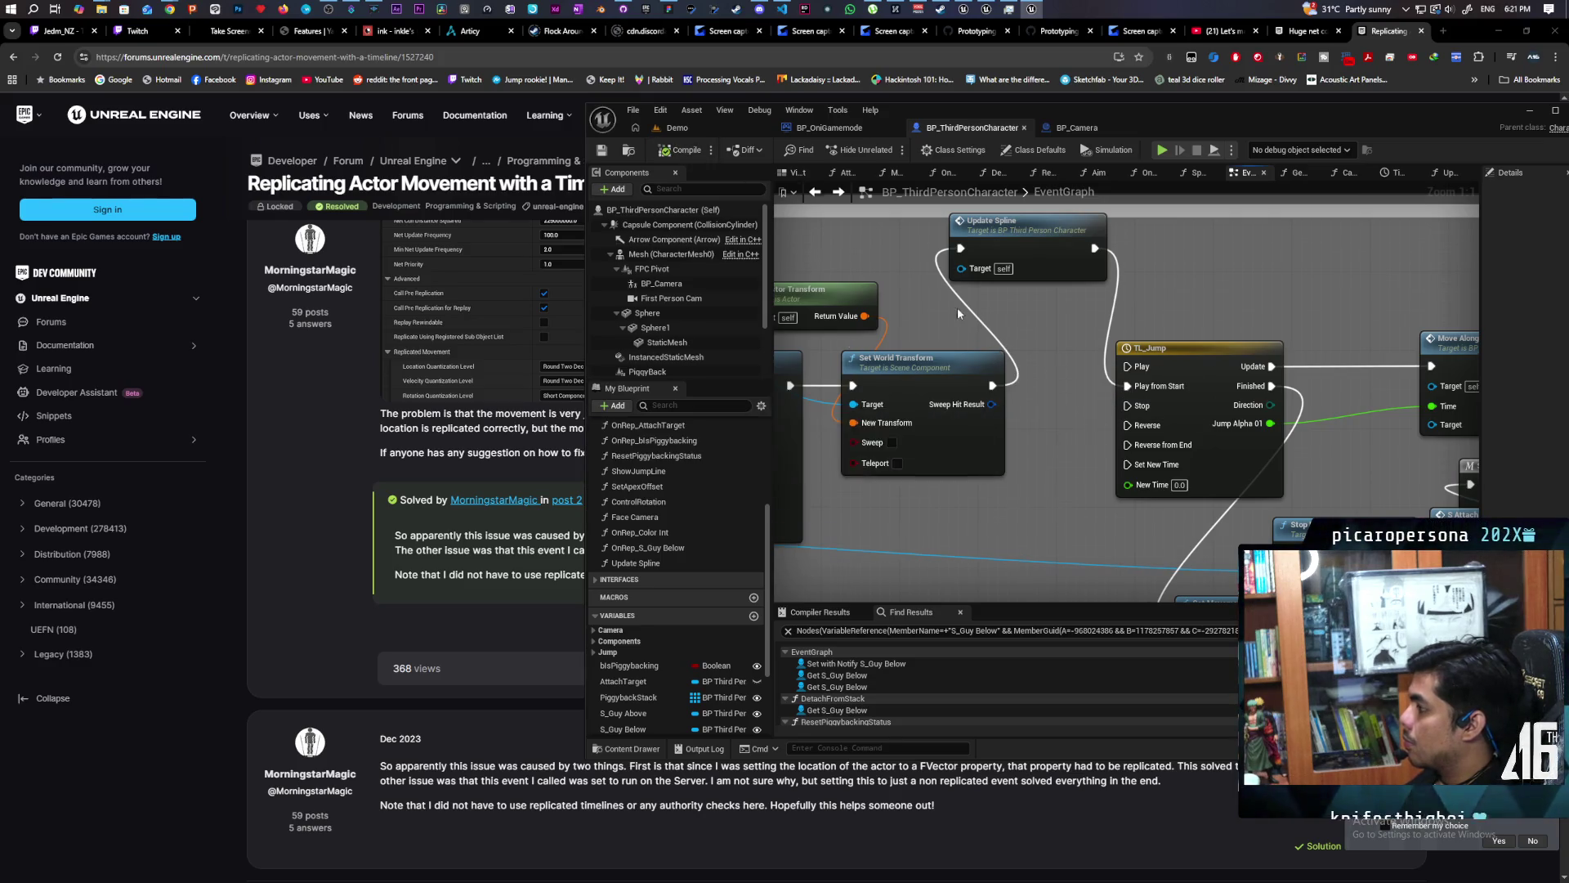
Frame Calculate Jump and Jump and Attach, and wire the execution line into Set Movement Mode.
scroll(1139, 385, "down", 4)
scroll(1013, 377, "down", 1)
scroll(940, 375, "up", 1)
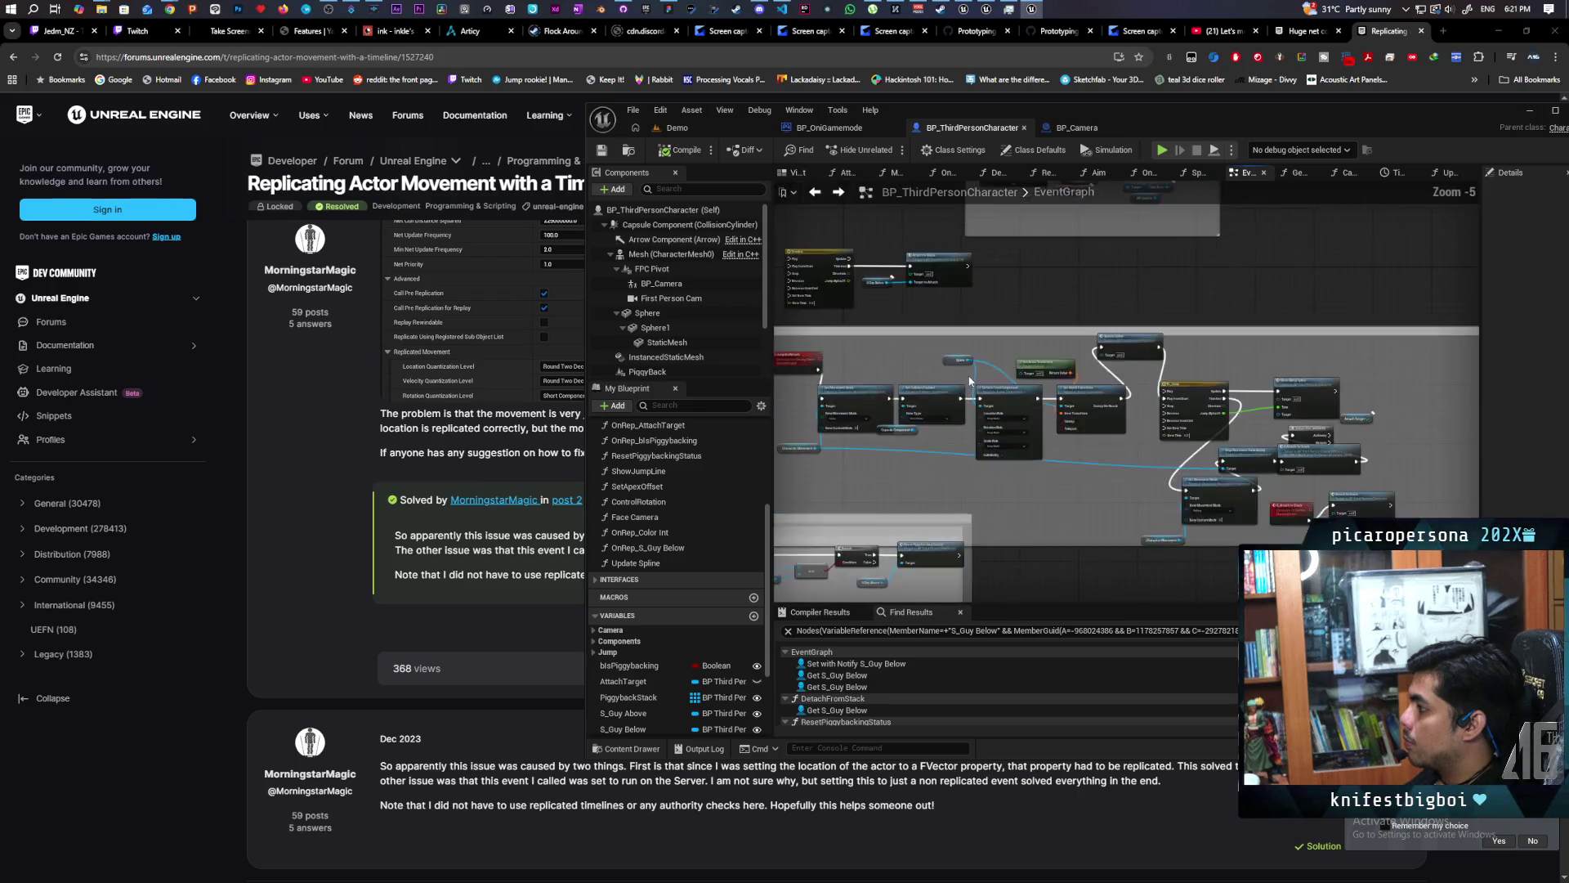
scroll(1052, 365, "up", 2)
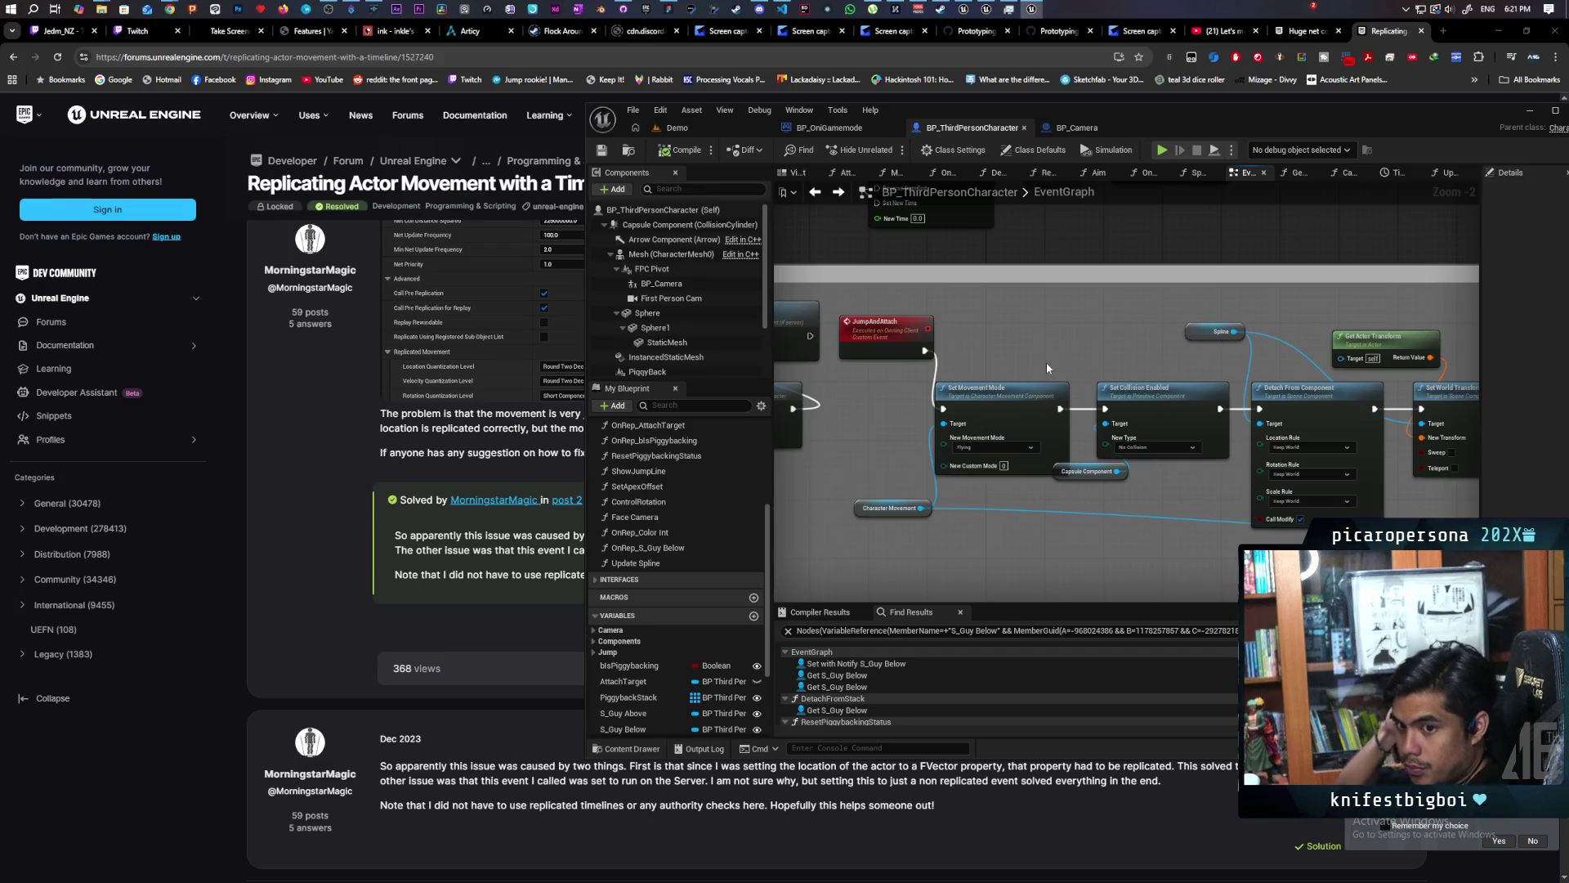
mouse_move(865, 422)
left_mouse_down()
mouse_move(1013, 382)
mouse_move(1035, 400)
left_mouse_up()
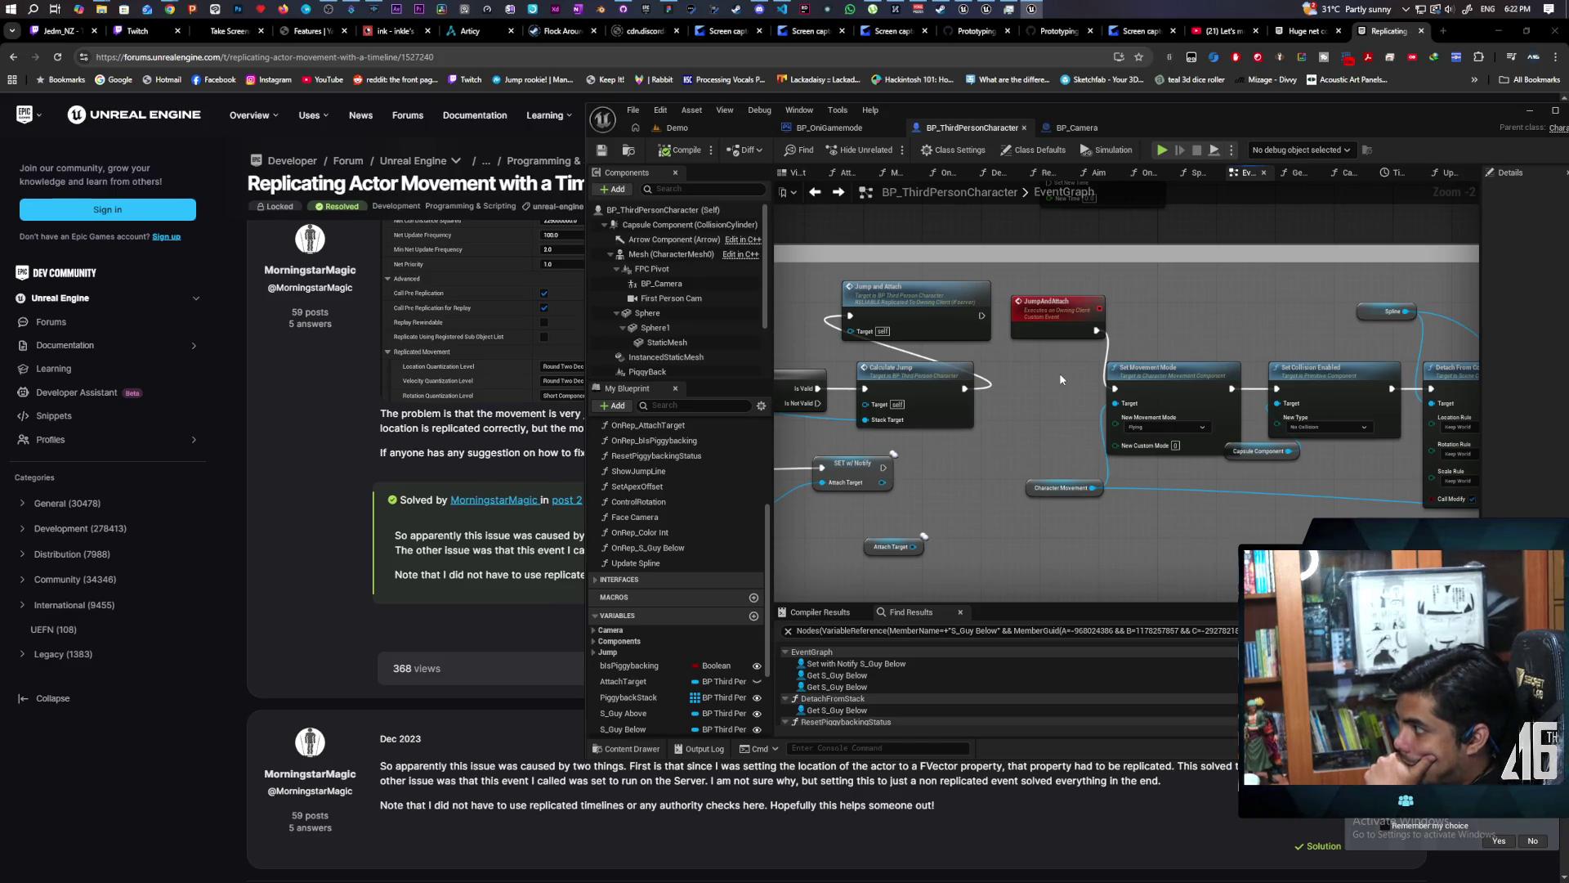
scroll(994, 372, "up", 2)
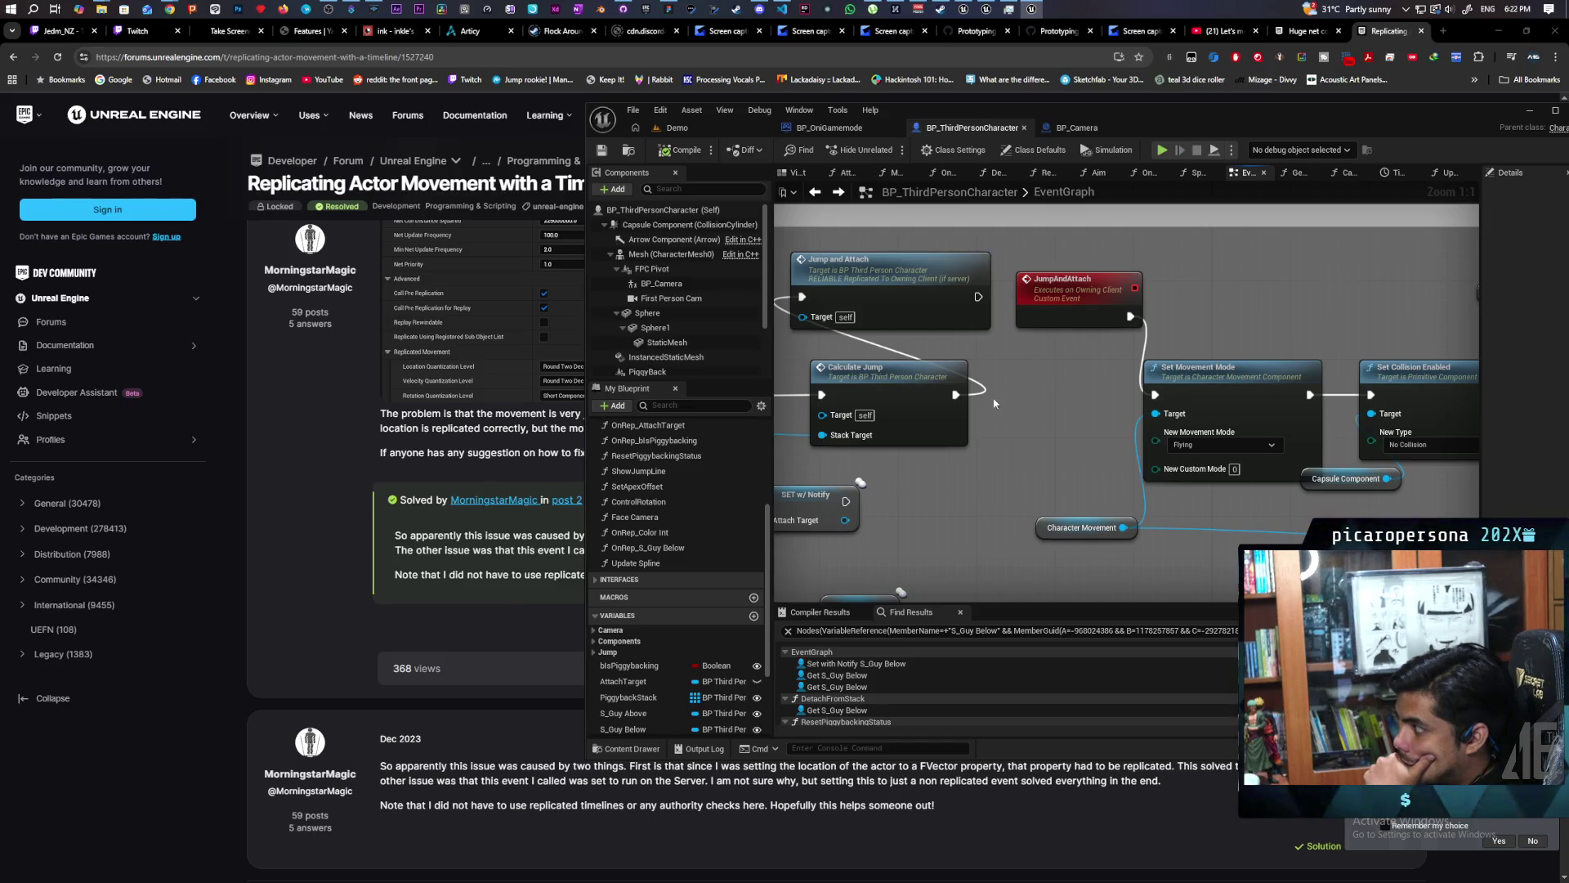
left_click_drag(1155, 400, 1155, 401)
Place a Sequence node after Calculate Jump and wire its outputs to Set Movement Mode.
scroll(1077, 438, "down", 2)
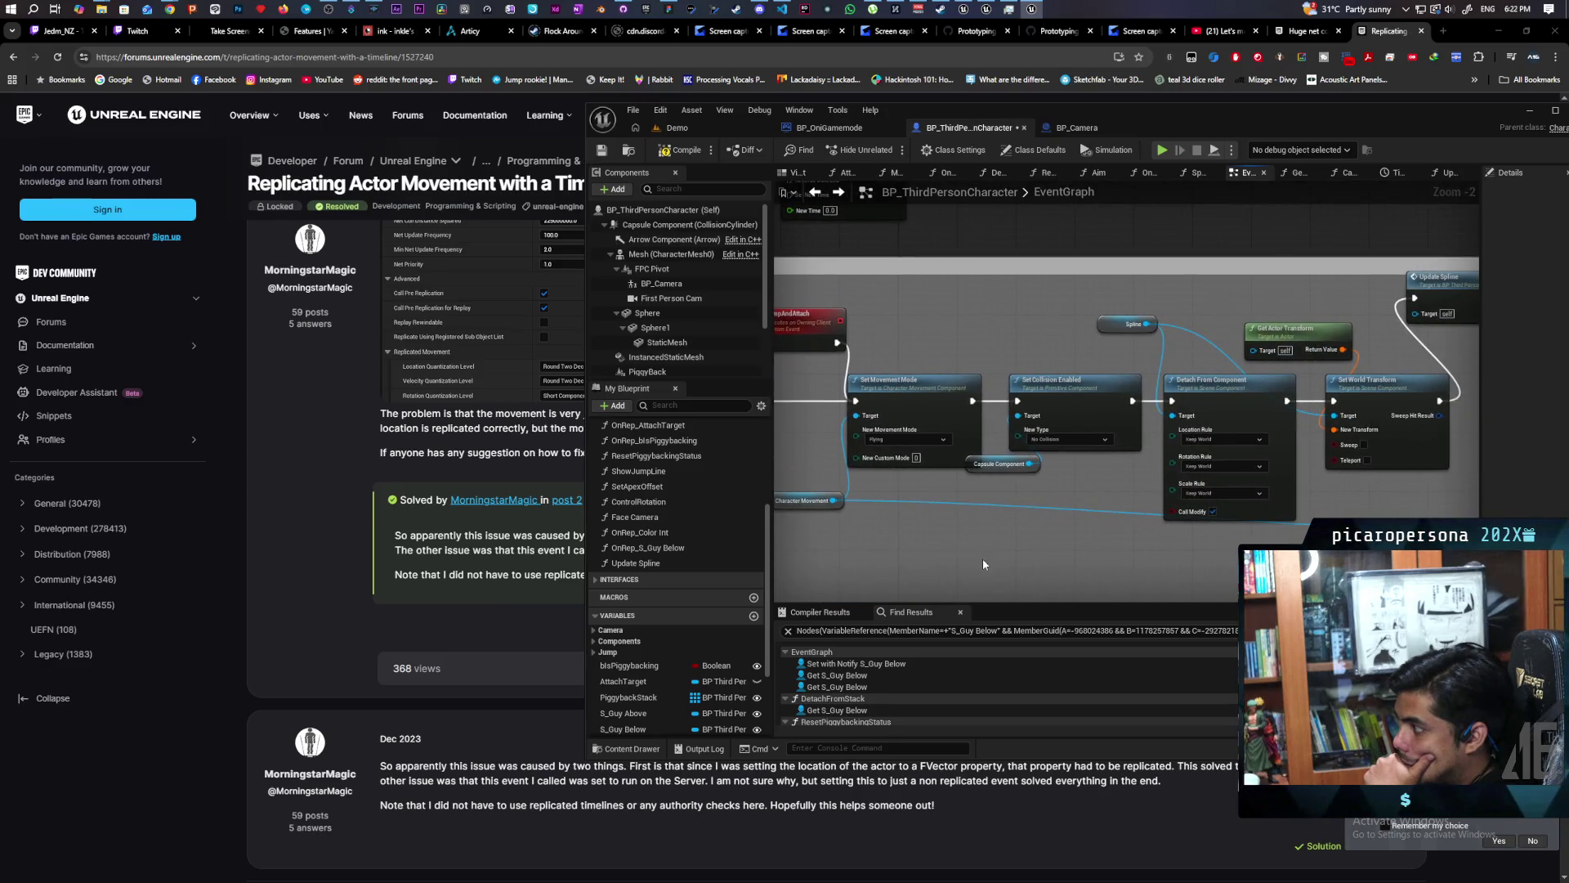
left_click_drag(983, 558, 1199, 535)
left_click_drag(928, 386, 936, 384)
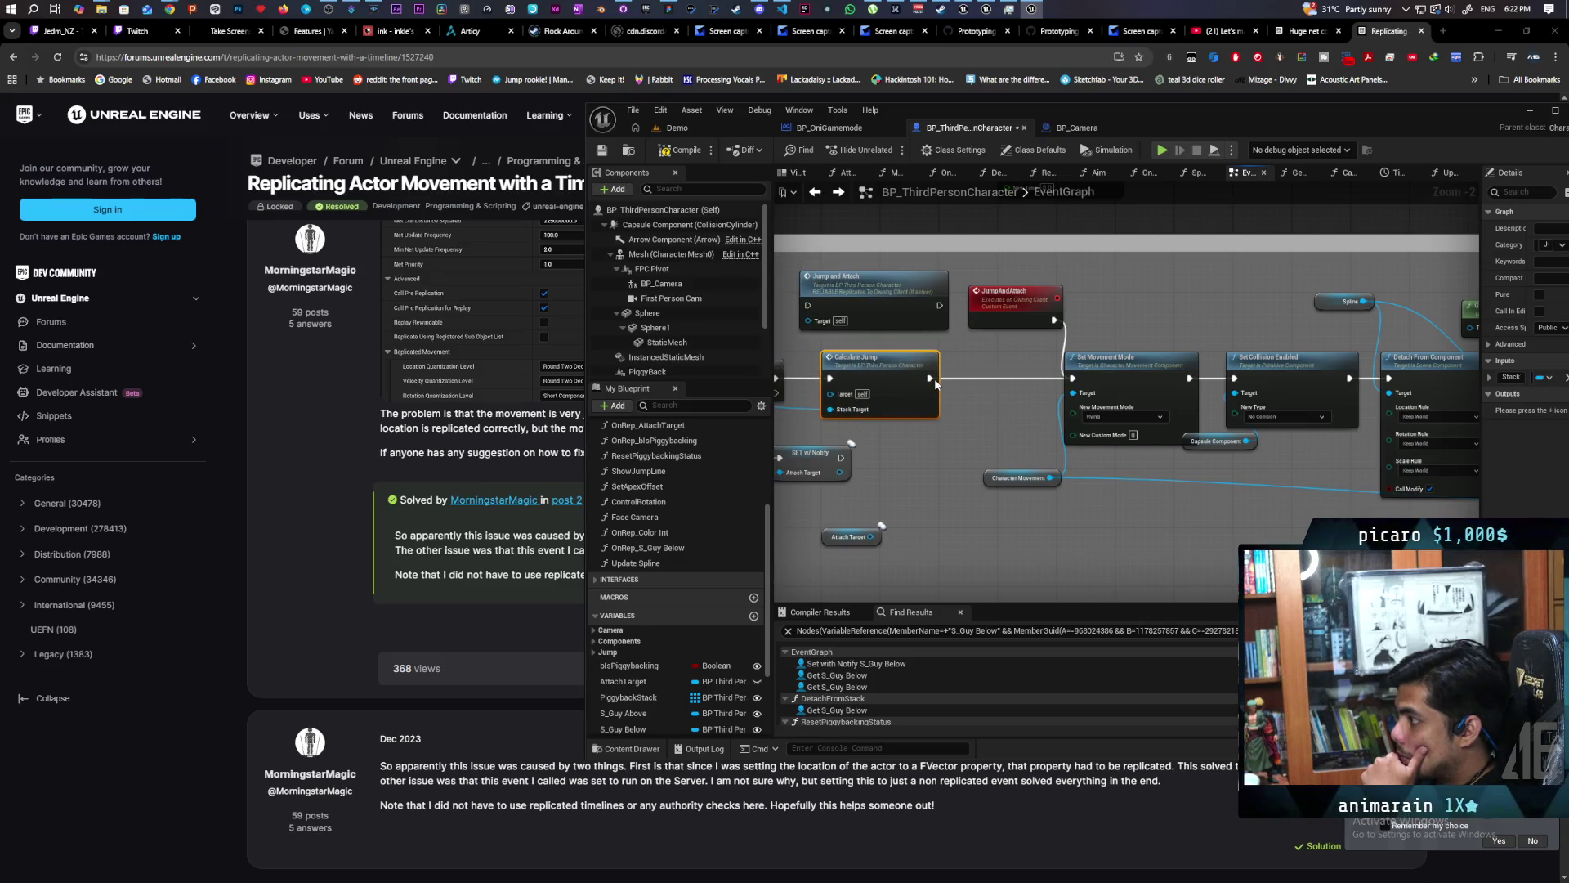
left_click(931, 439)
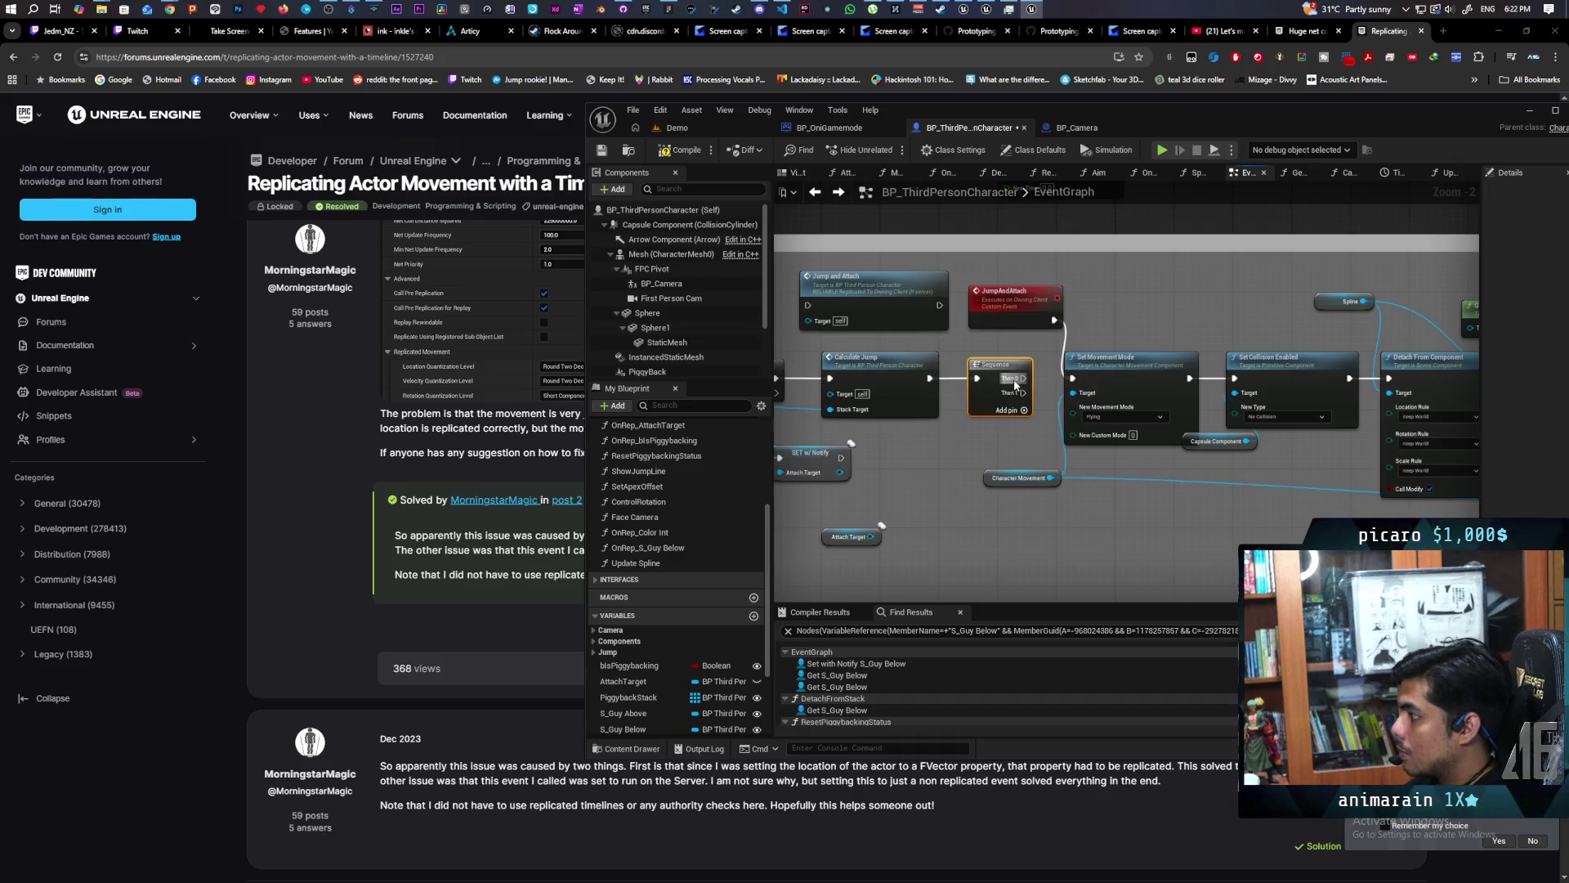
left_click_drag(1022, 378, 807, 312)
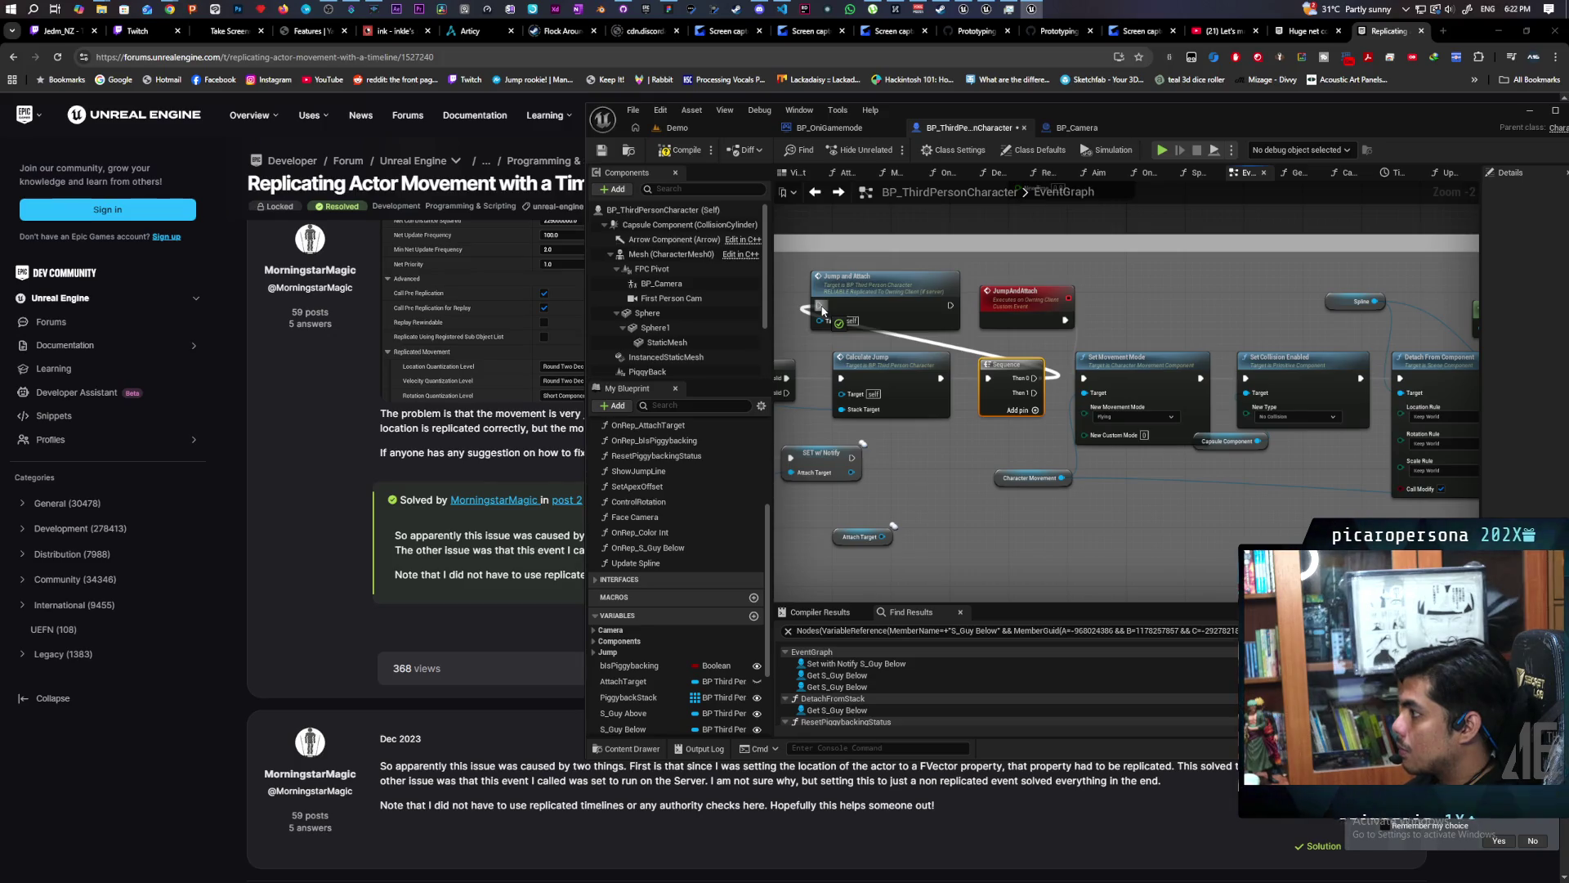
mouse_move(822, 310)
left_mouse_down()
mouse_move(1116, 376)
mouse_move(1086, 383)
left_mouse_up()
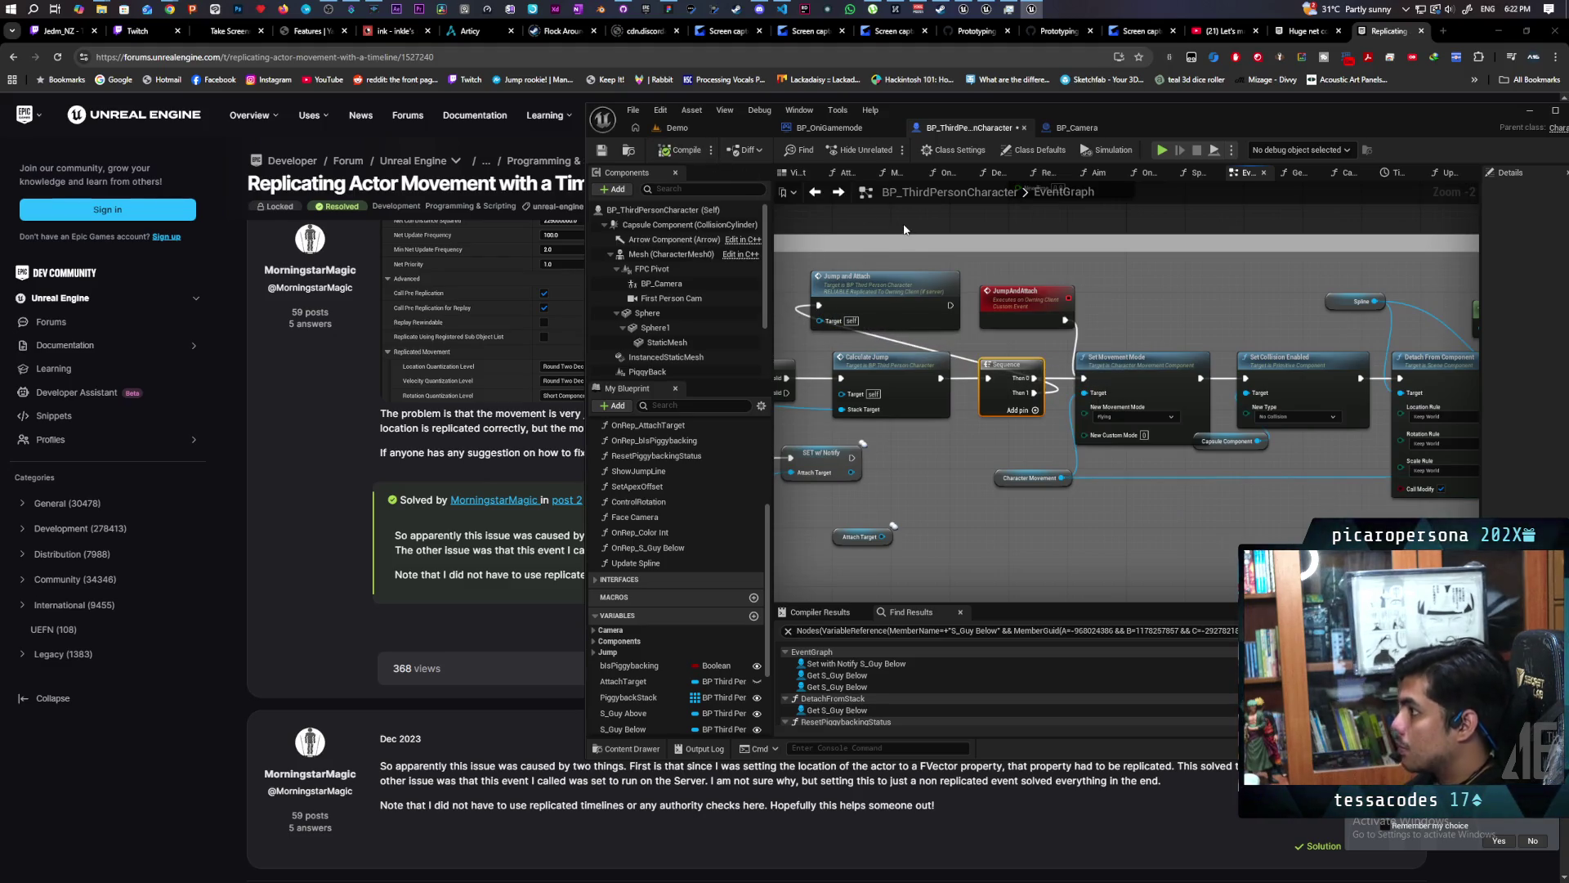
left_click(734, 131)
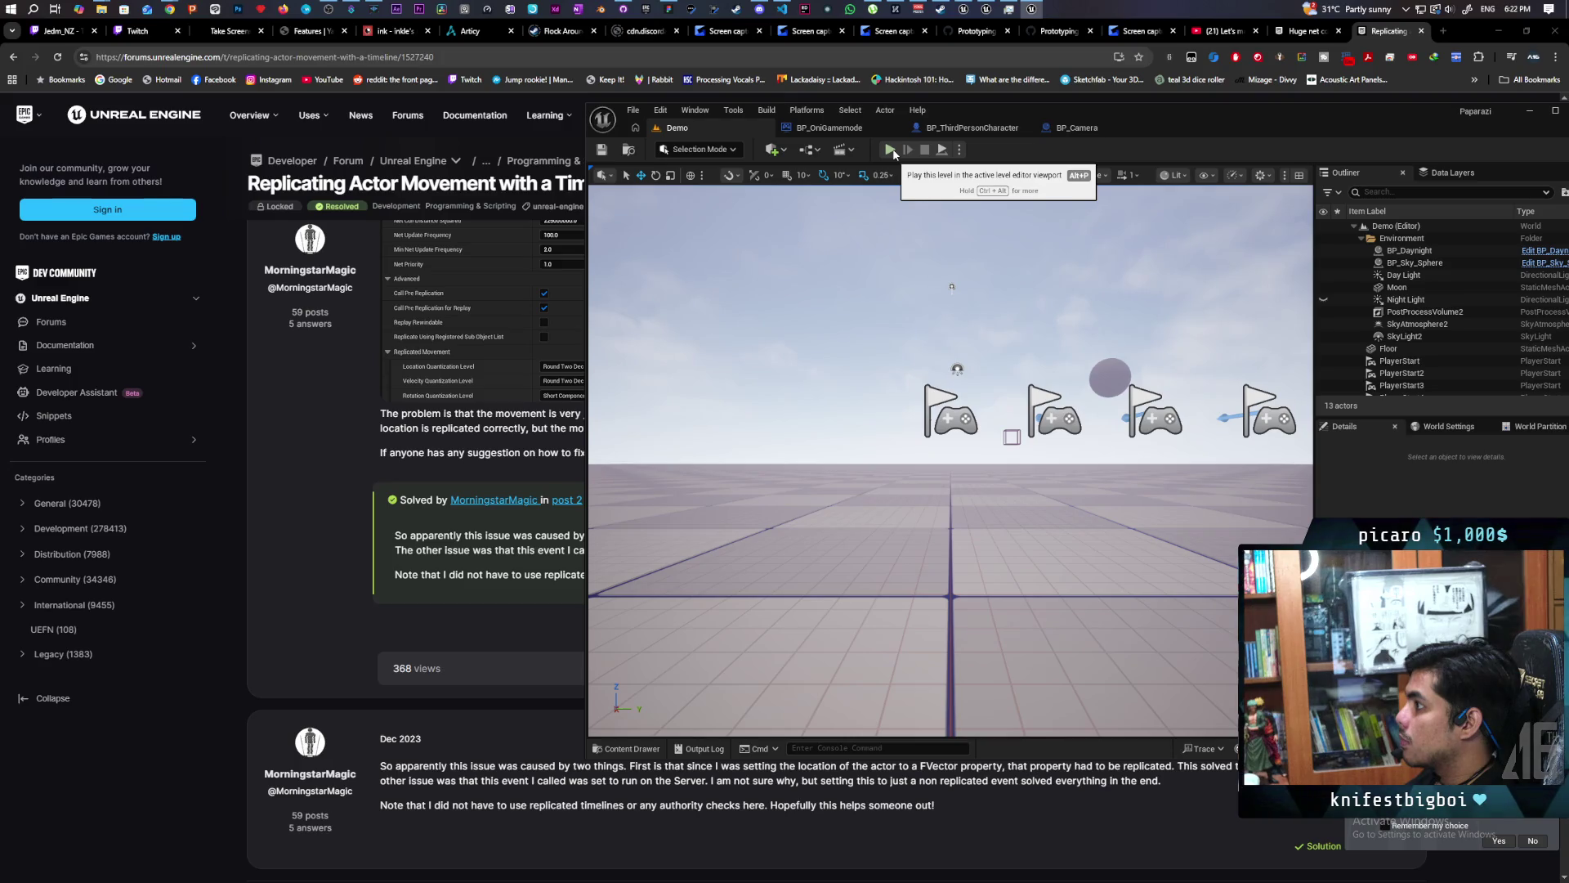
Run a three-client playtest, jump a sphere with W, then stop the session with Esc.
left_click(892, 150)
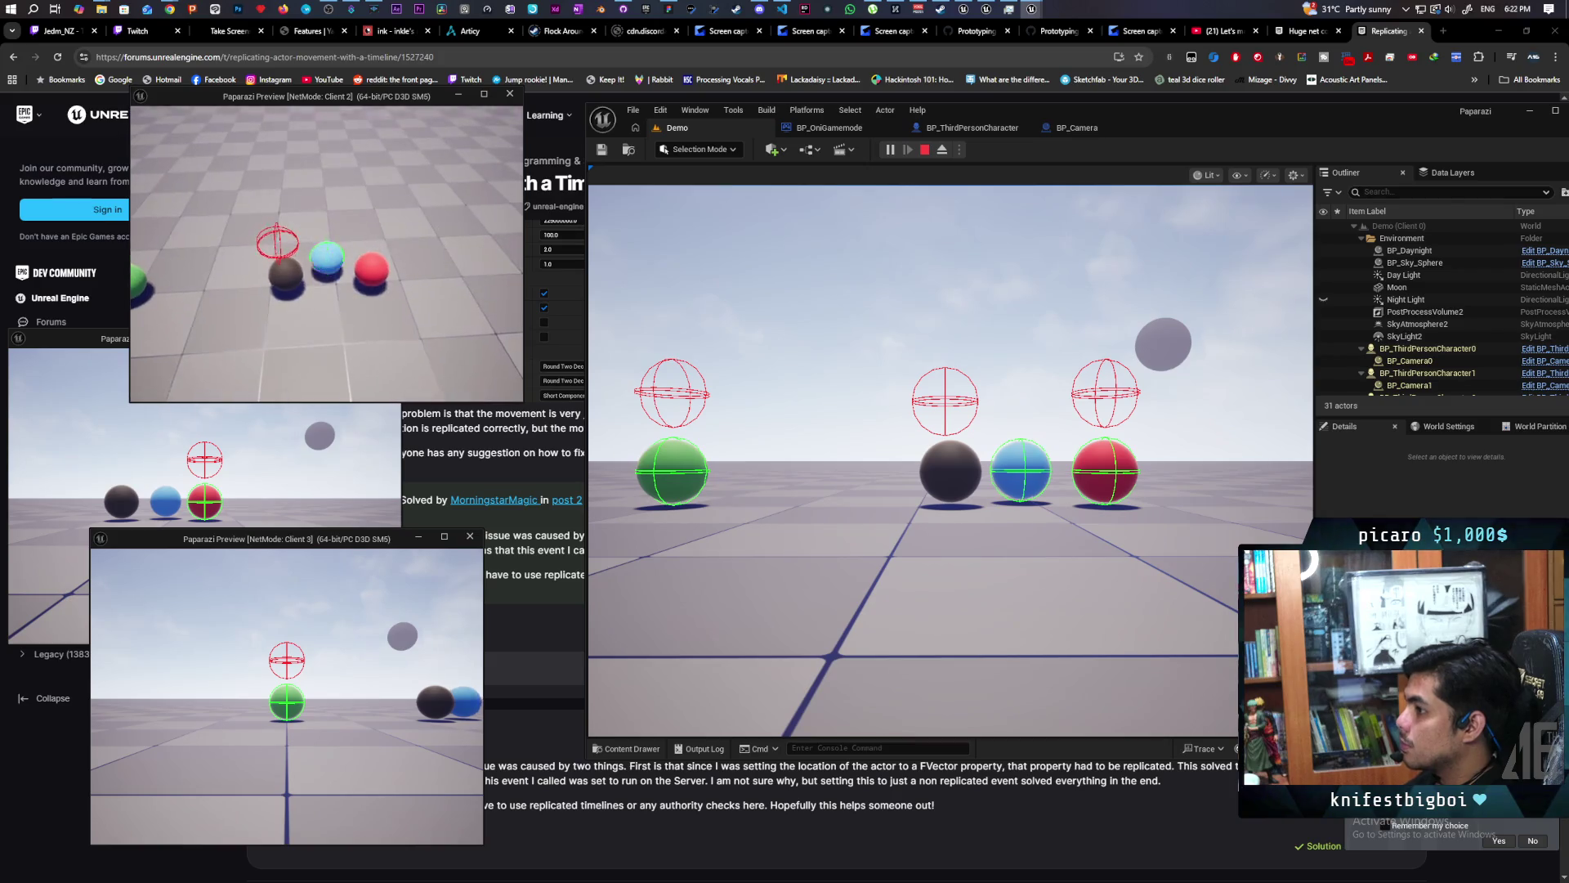
key("w")
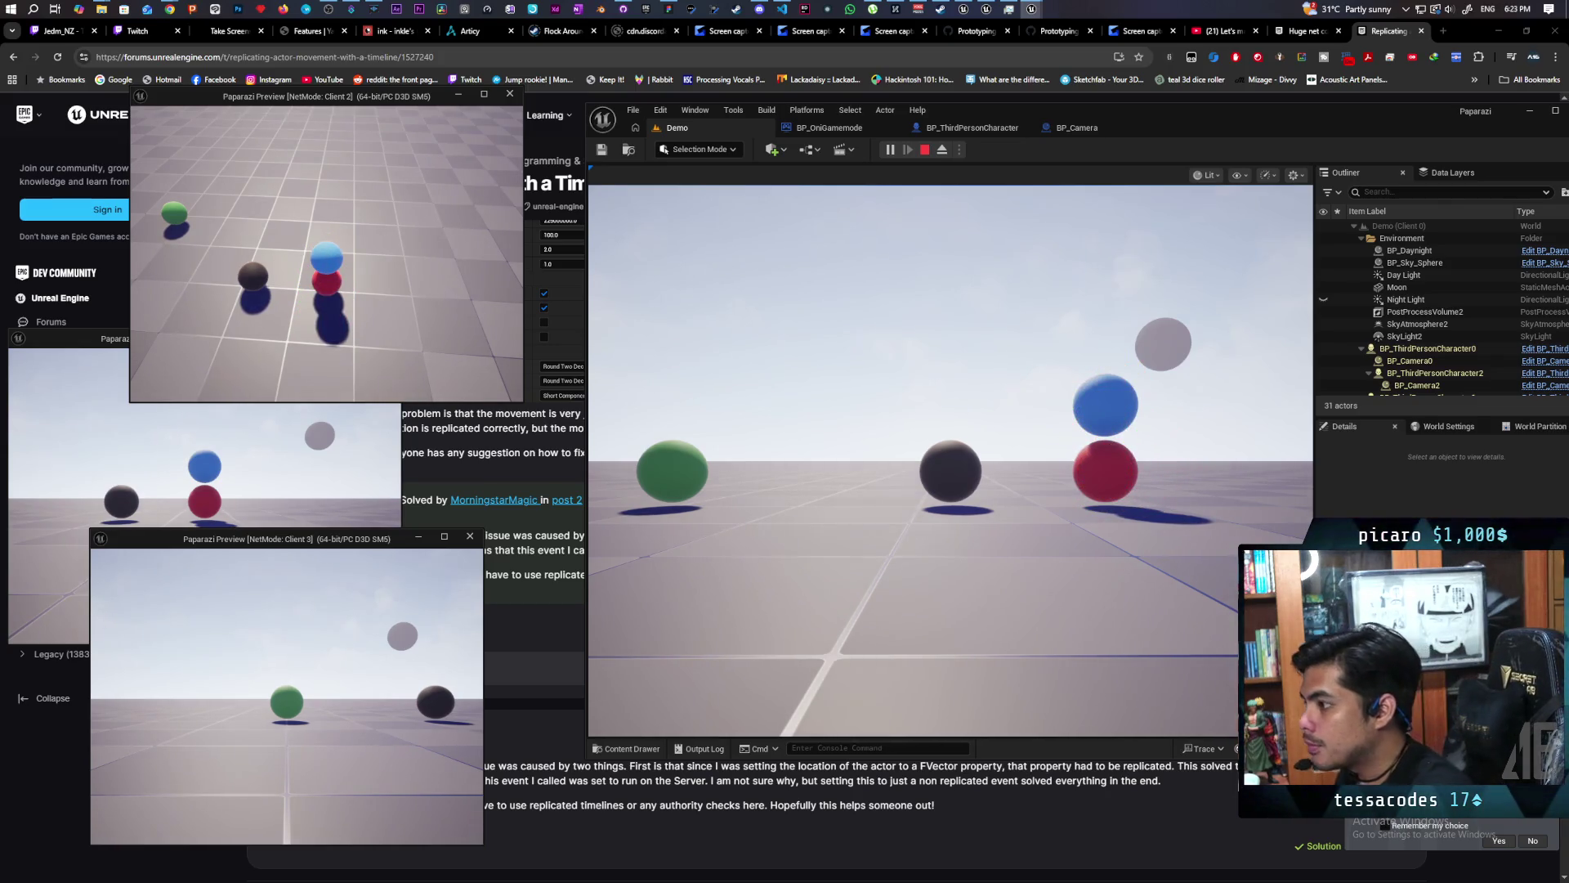
key("Escape")
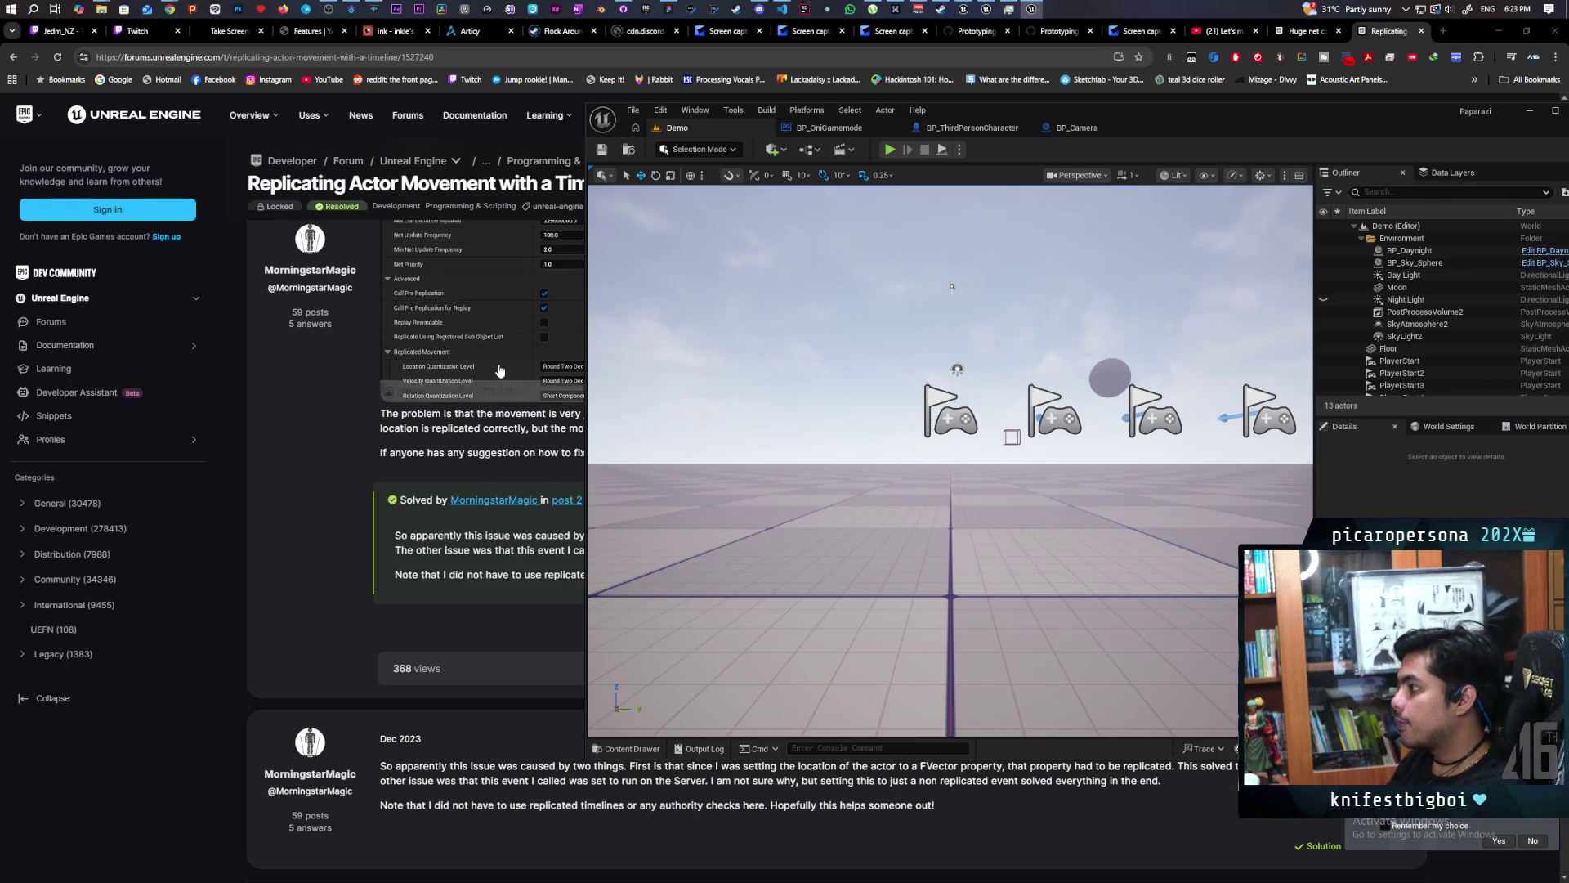
left_click(838, 133)
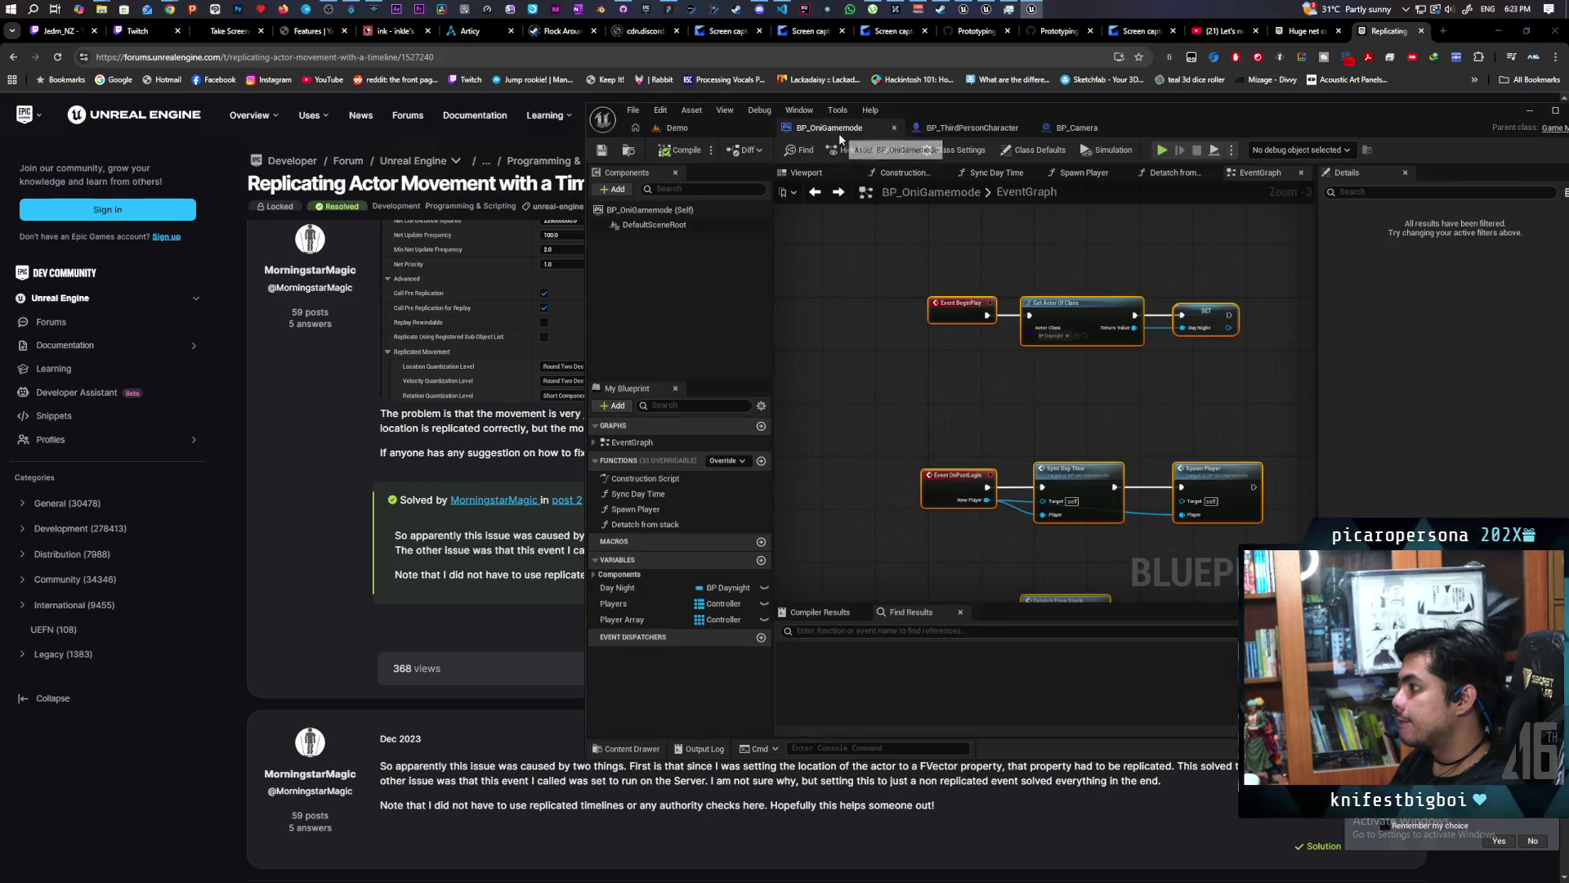
In BP_ThirdPersonCharacter's event graph, frame the jump logic and open the CalculateJump function.
left_click(972, 127)
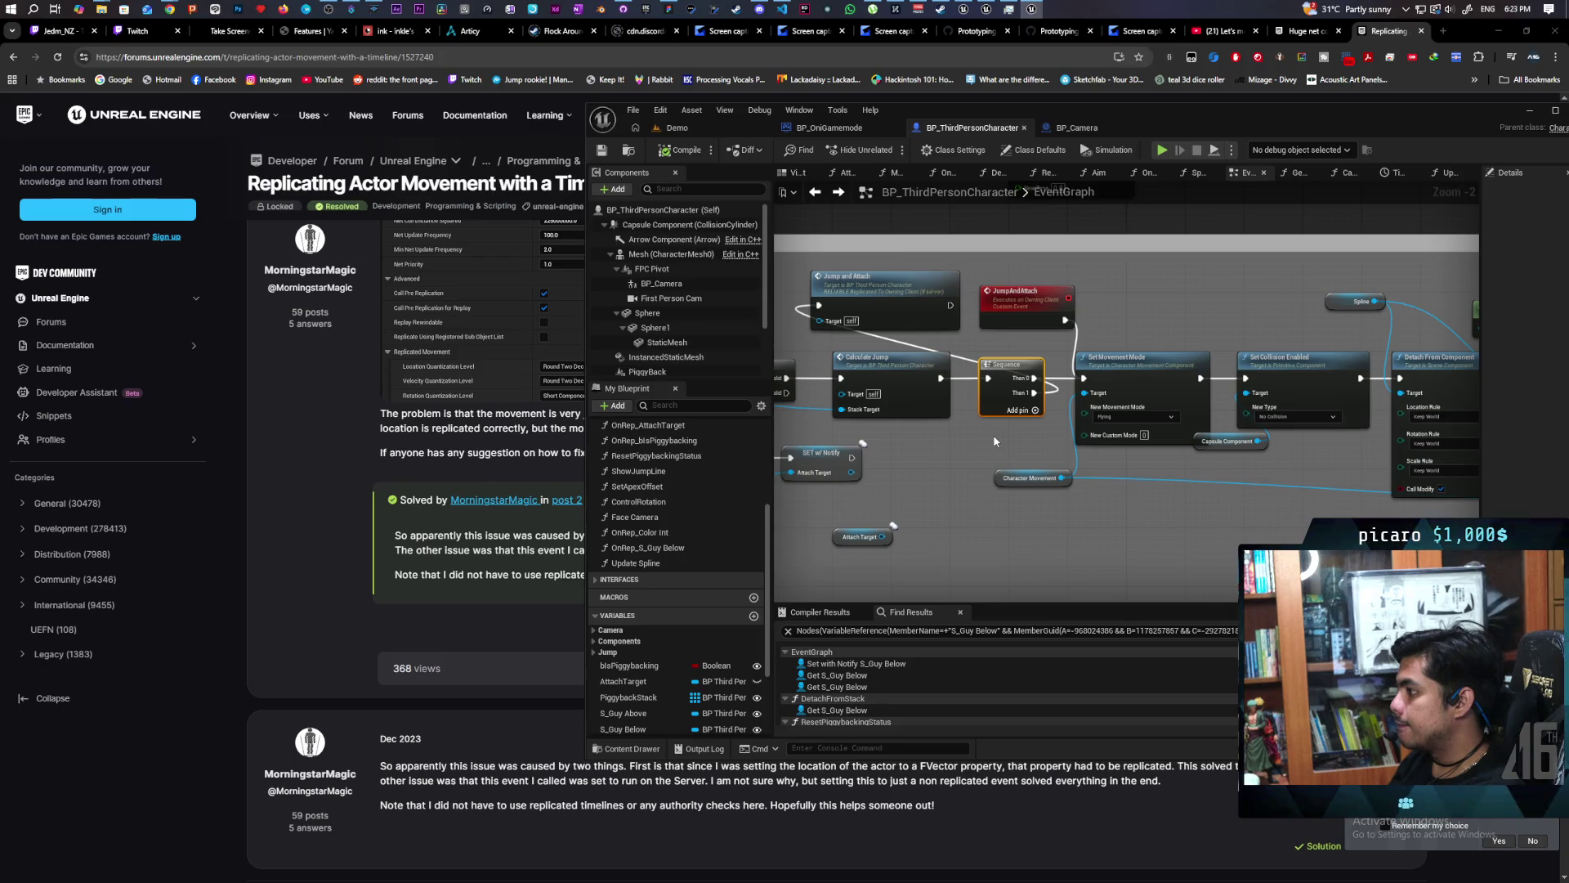
mouse_move(965, 435)
left_mouse_down()
mouse_move(1425, 385)
mouse_move(1127, 402)
left_mouse_up()
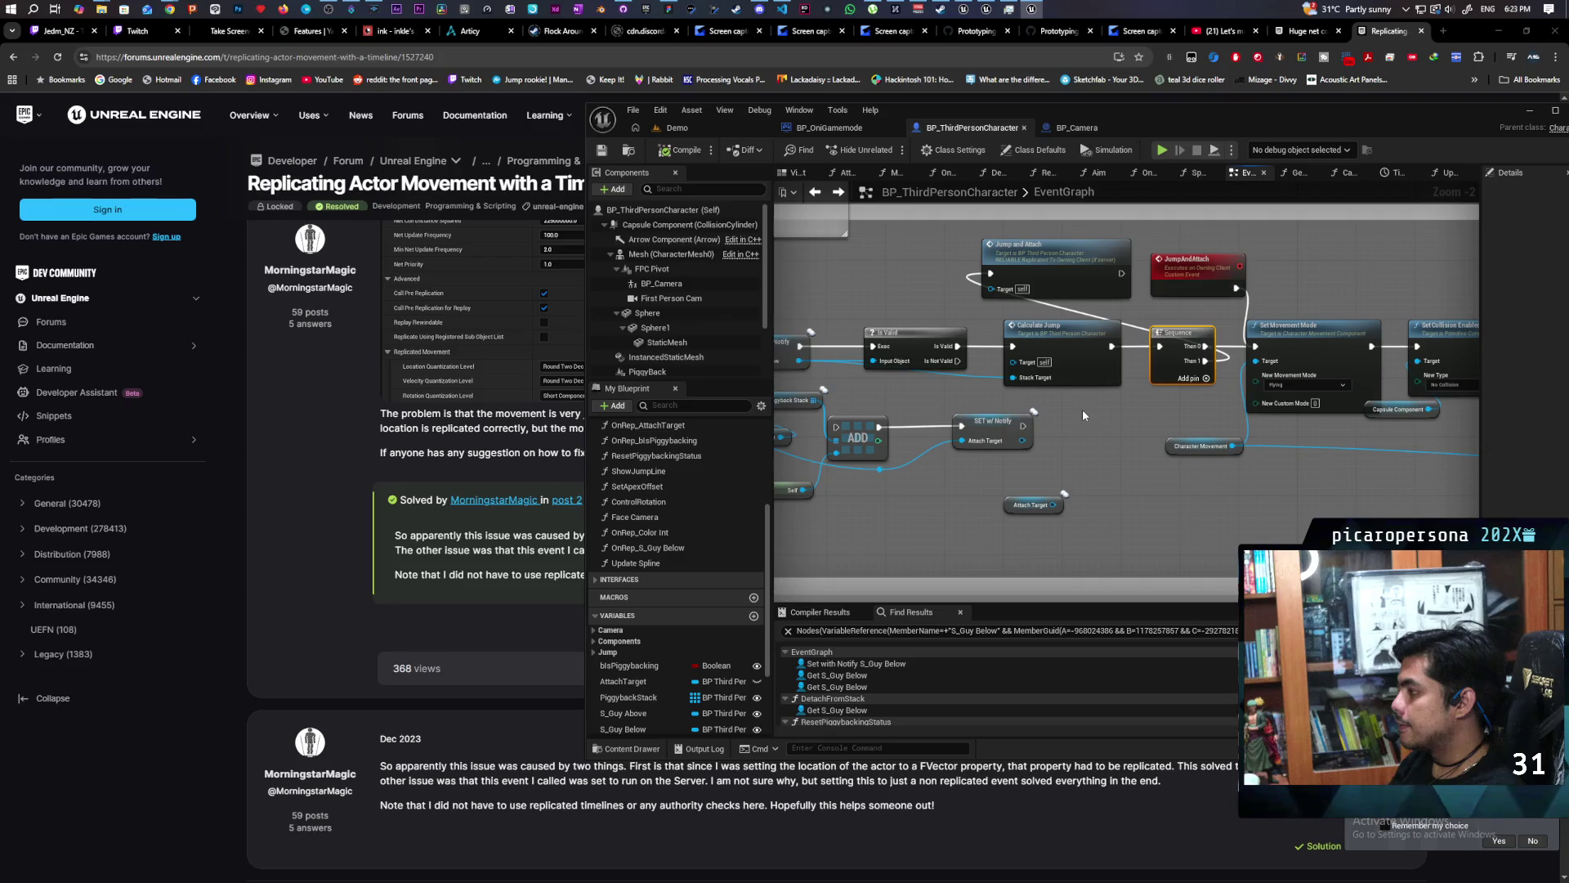
scroll(1093, 401, "up", 1)
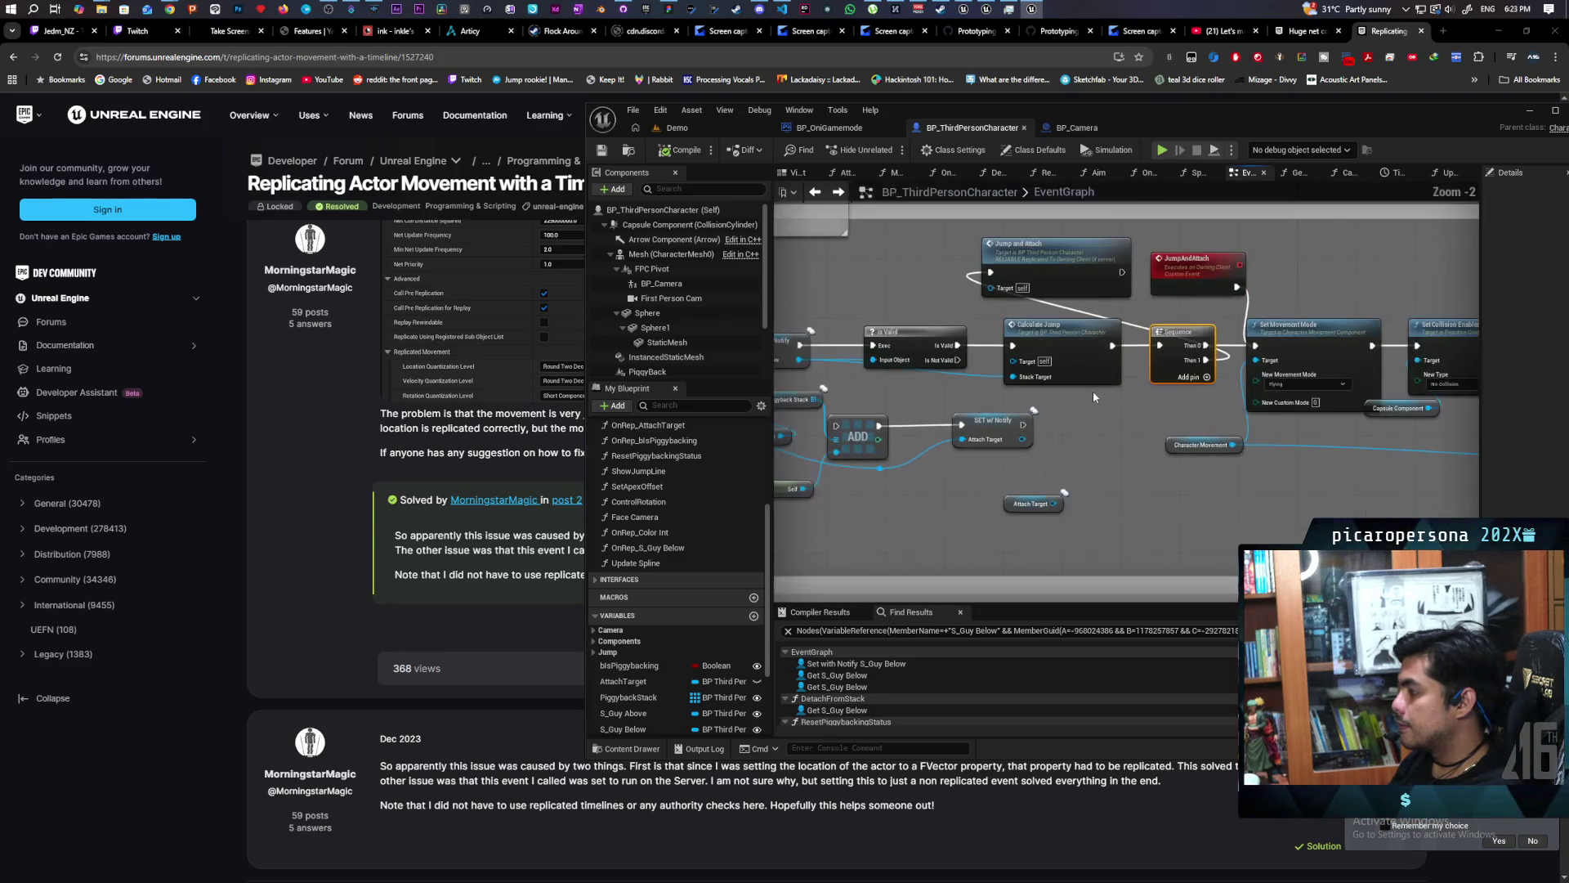
scroll(1027, 394, "down", 1)
left_click_drag(1027, 393, 1367, 389)
scroll(1367, 389, "down", 1)
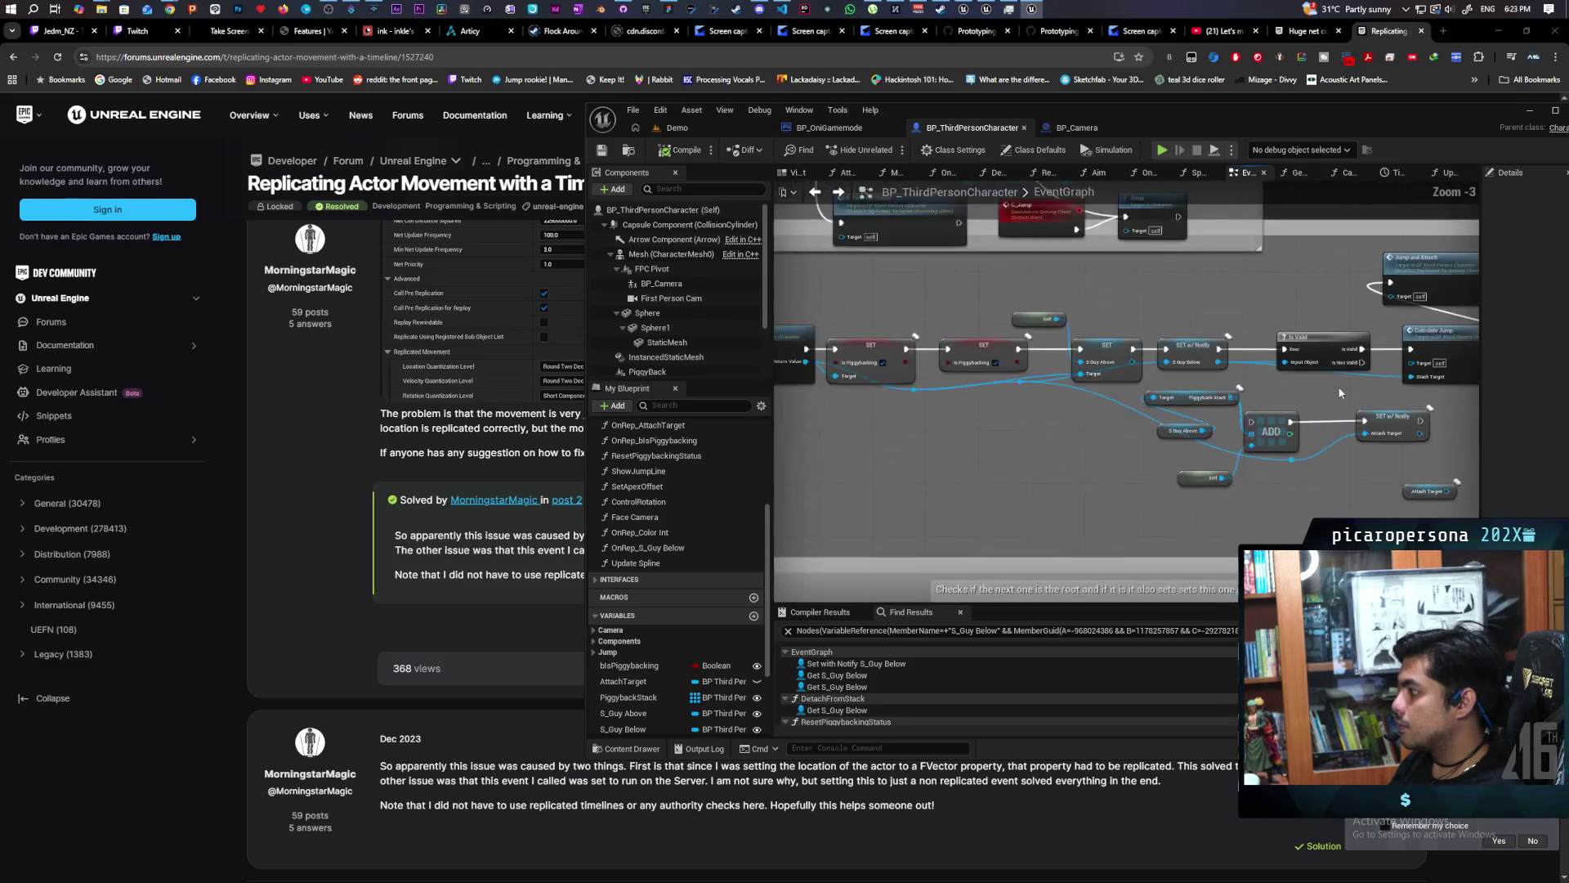
scroll(1340, 393, "up", 3)
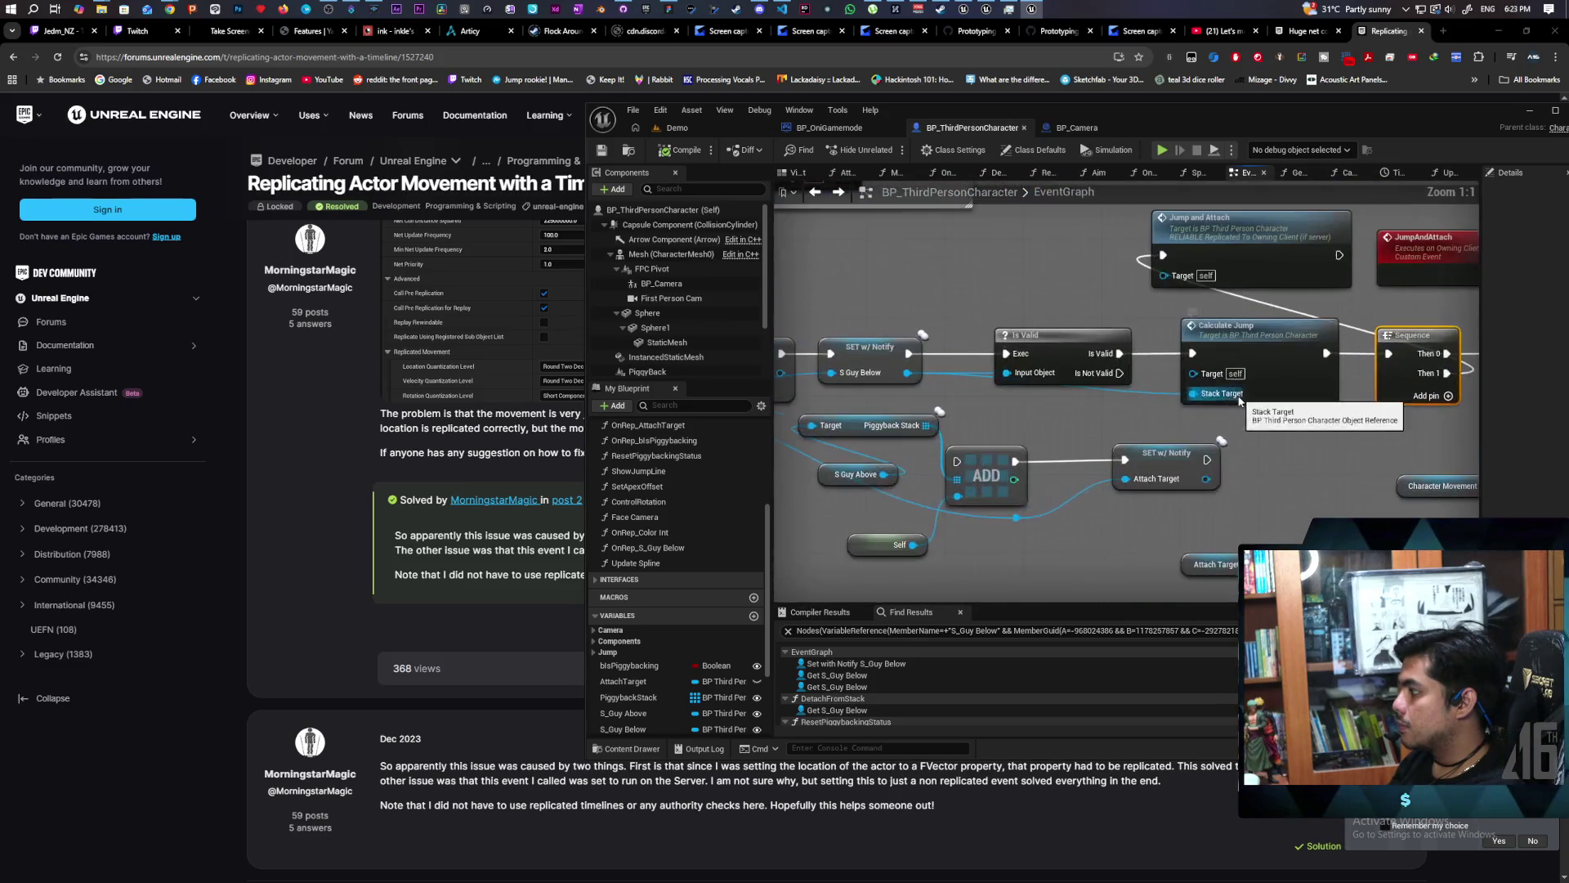
left_click_drag(1060, 340, 1030, 340)
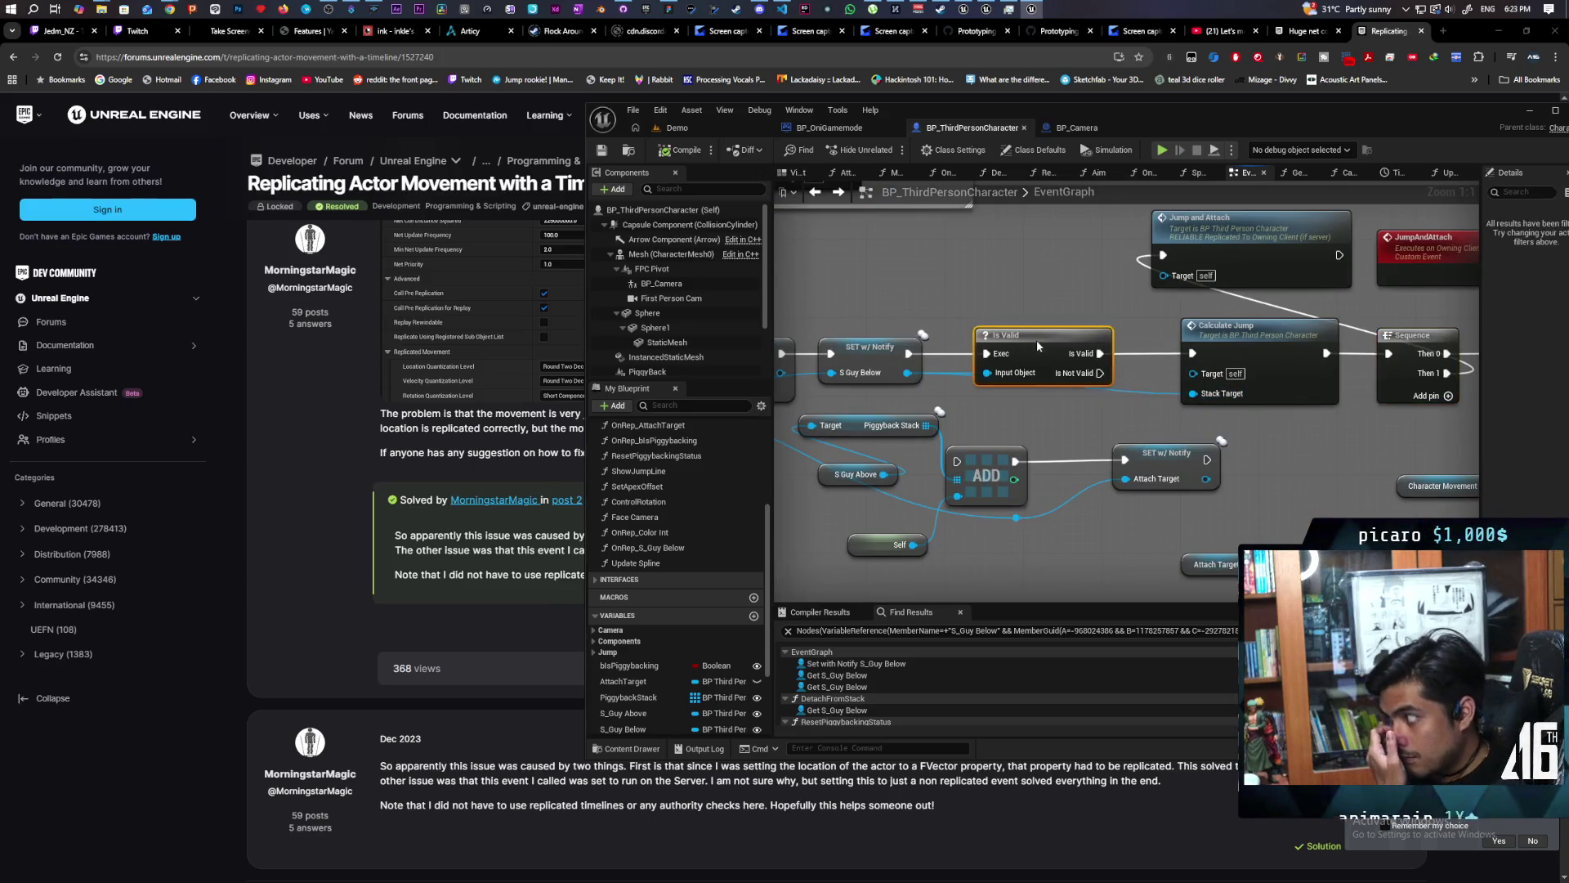
left_click_drag(1246, 351, 1216, 350)
double_click(1215, 345)
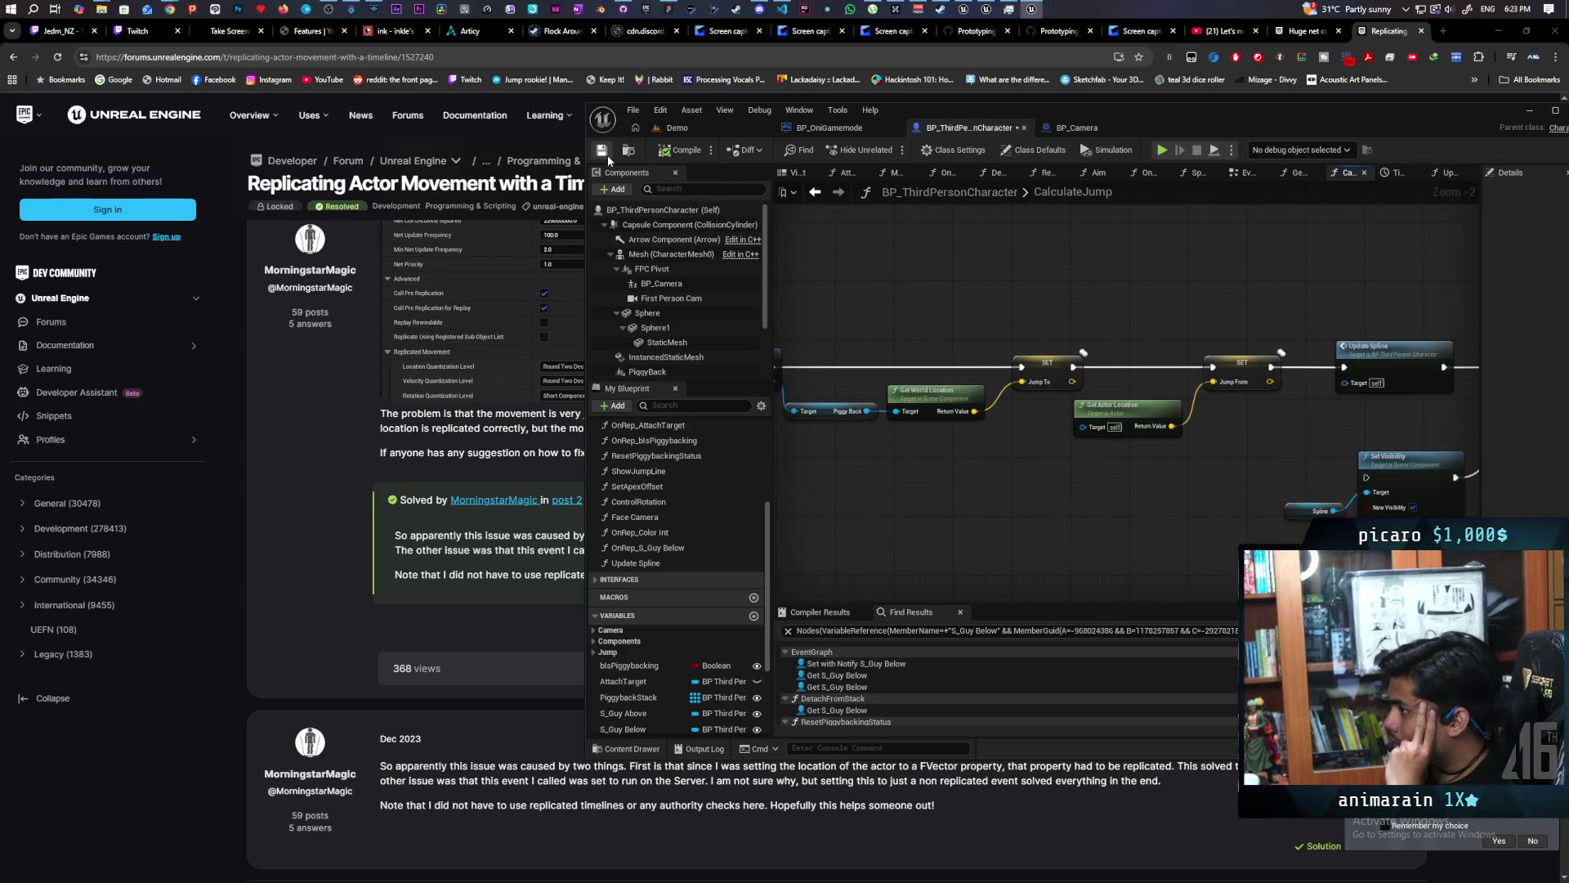
Wire the SET Jump From output straight to CalculateJump's Return Node, then return to EventGraph.
left_click(1052, 364)
left_click_drag(903, 344, 909, 339)
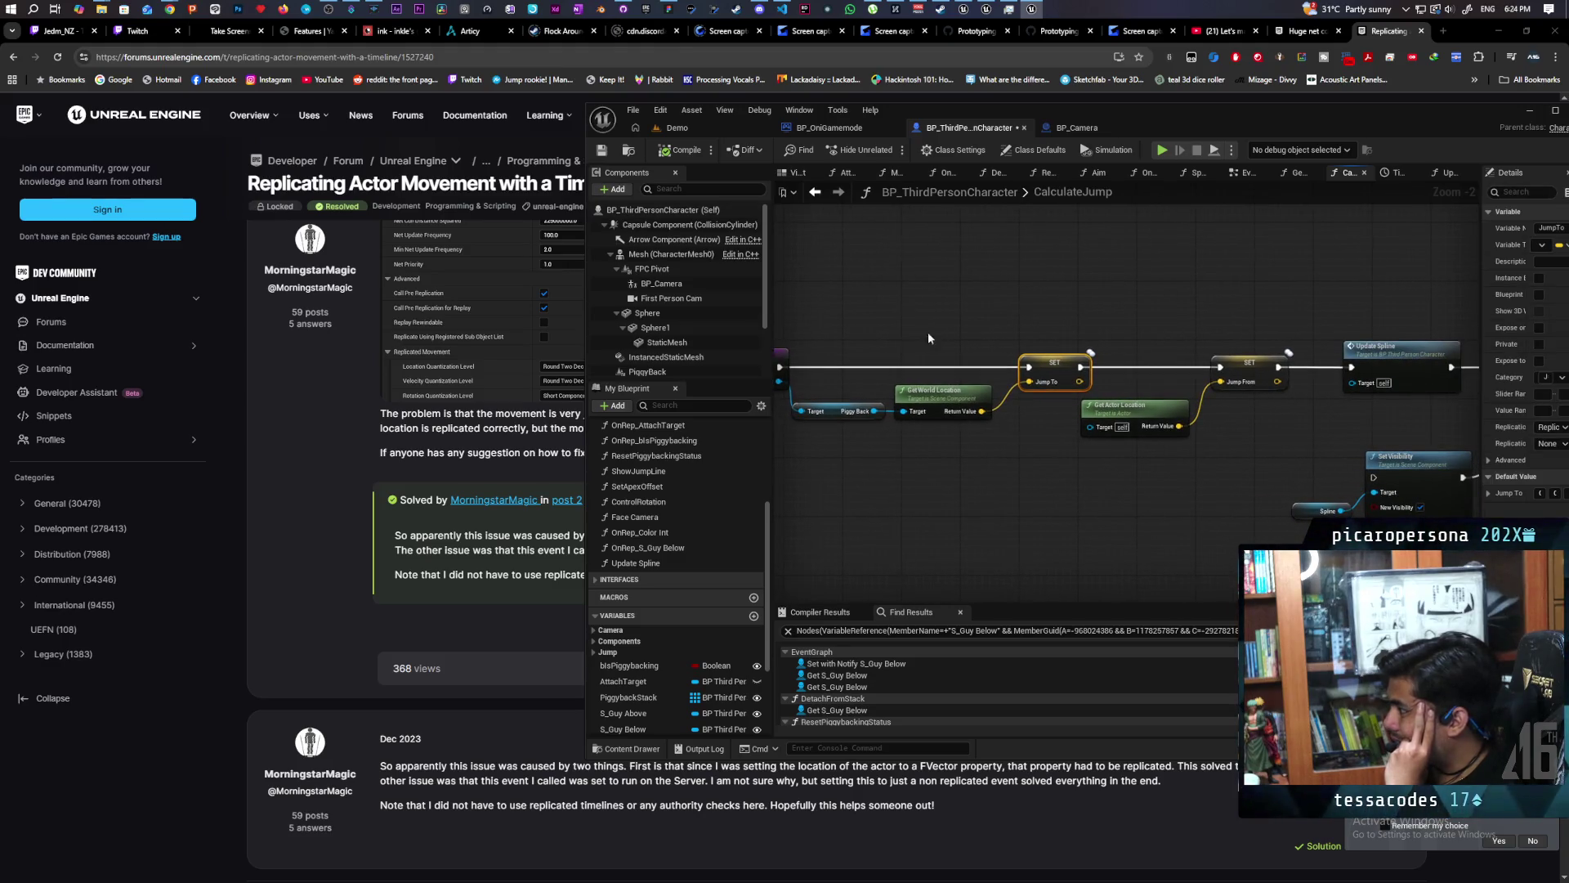
left_click_drag(1126, 343, 1003, 327)
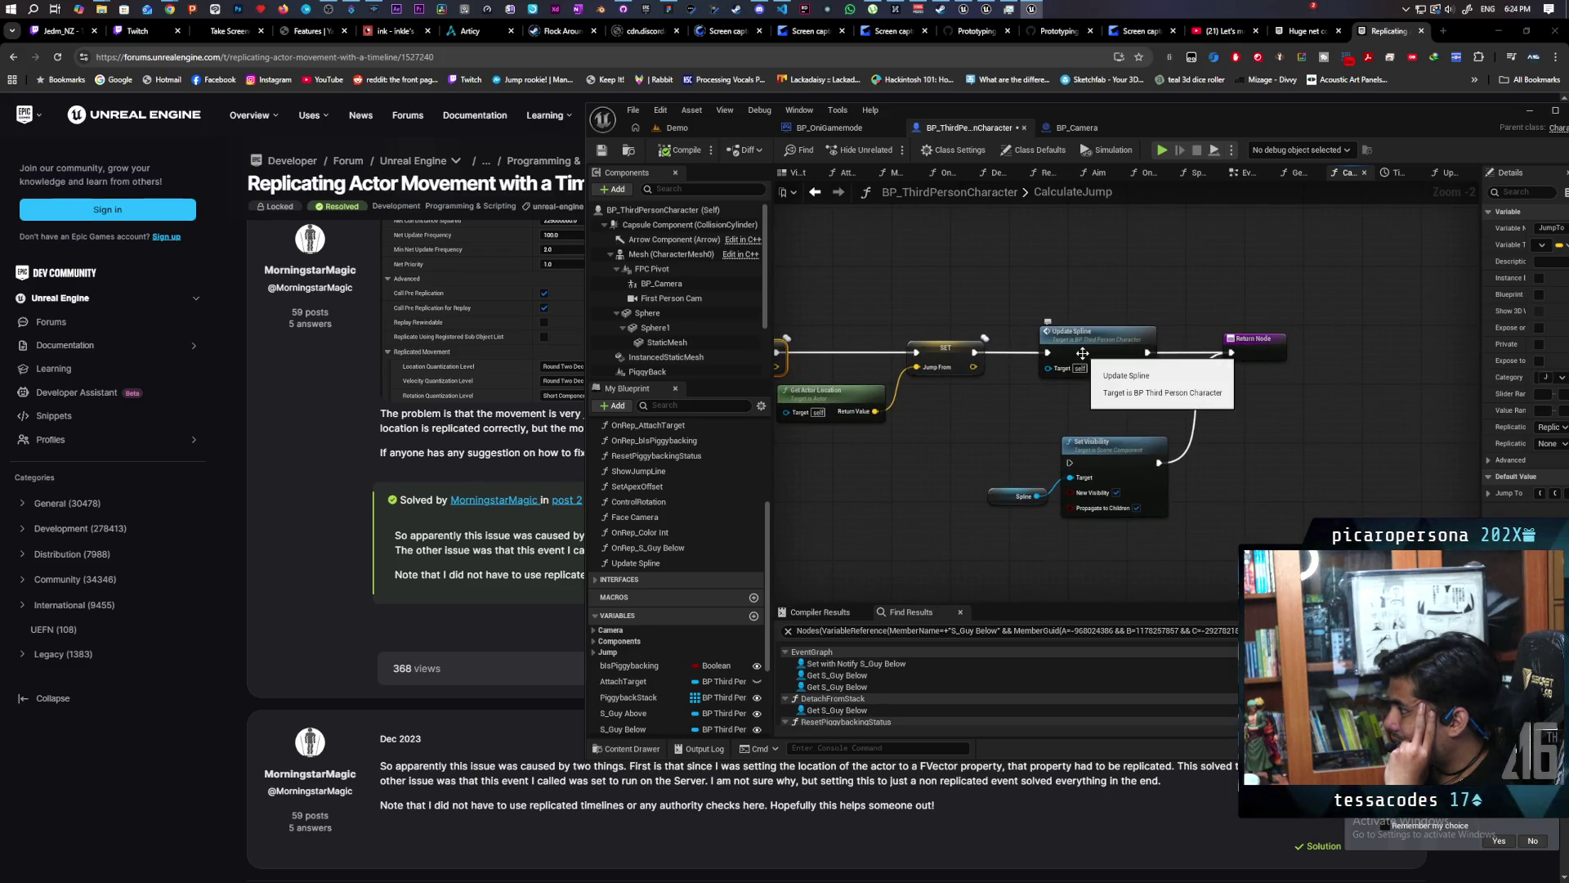
left_click_drag(974, 360, 1235, 362)
left_click_drag(1087, 346, 1086, 317)
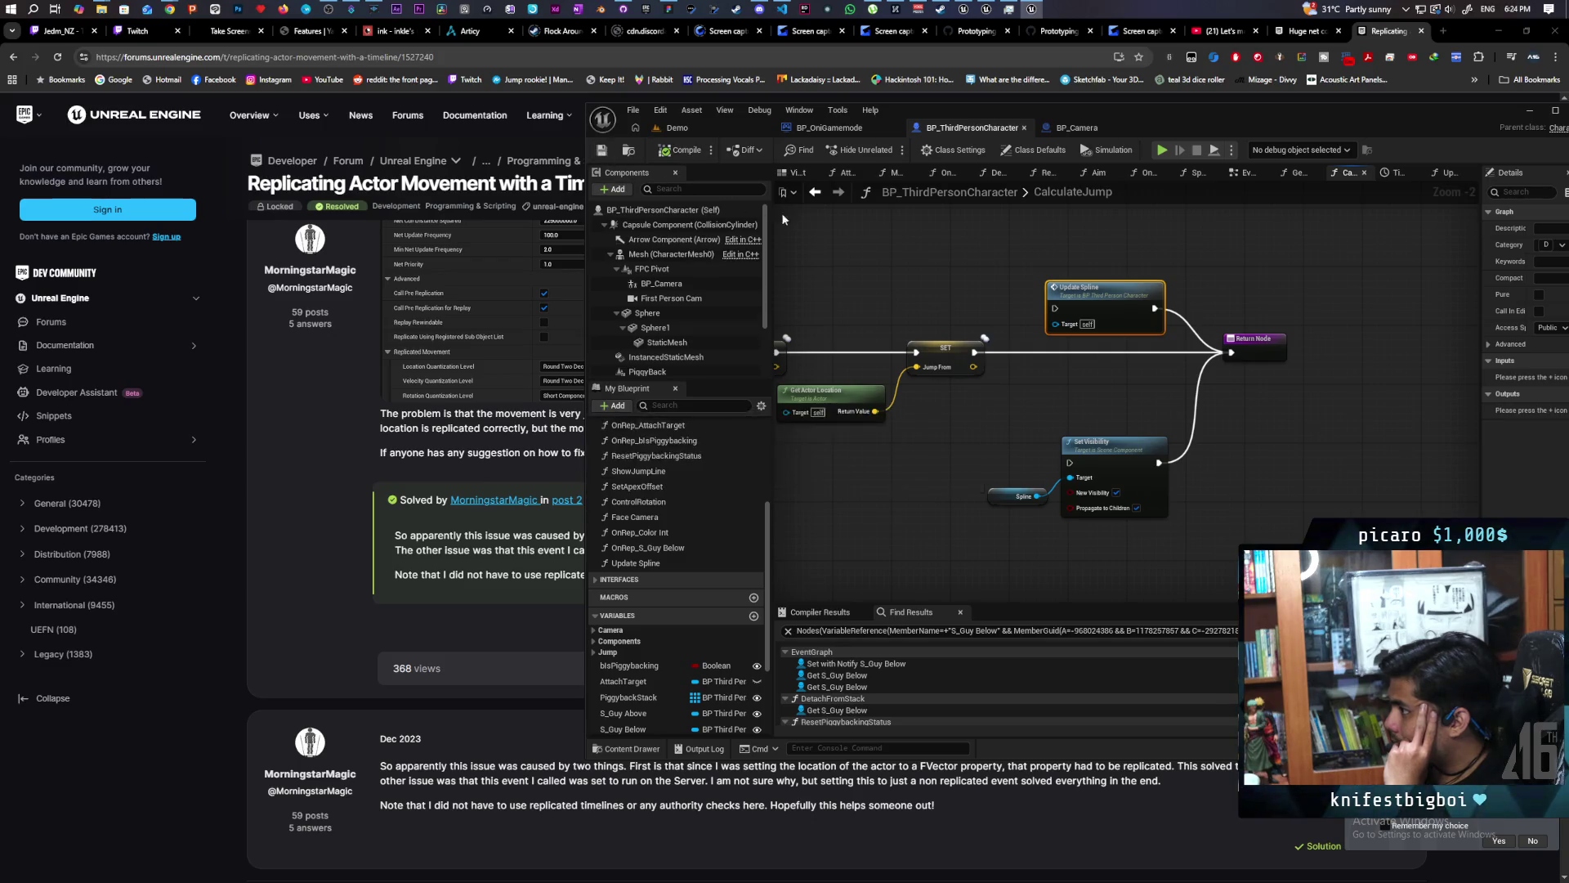
left_click(818, 196)
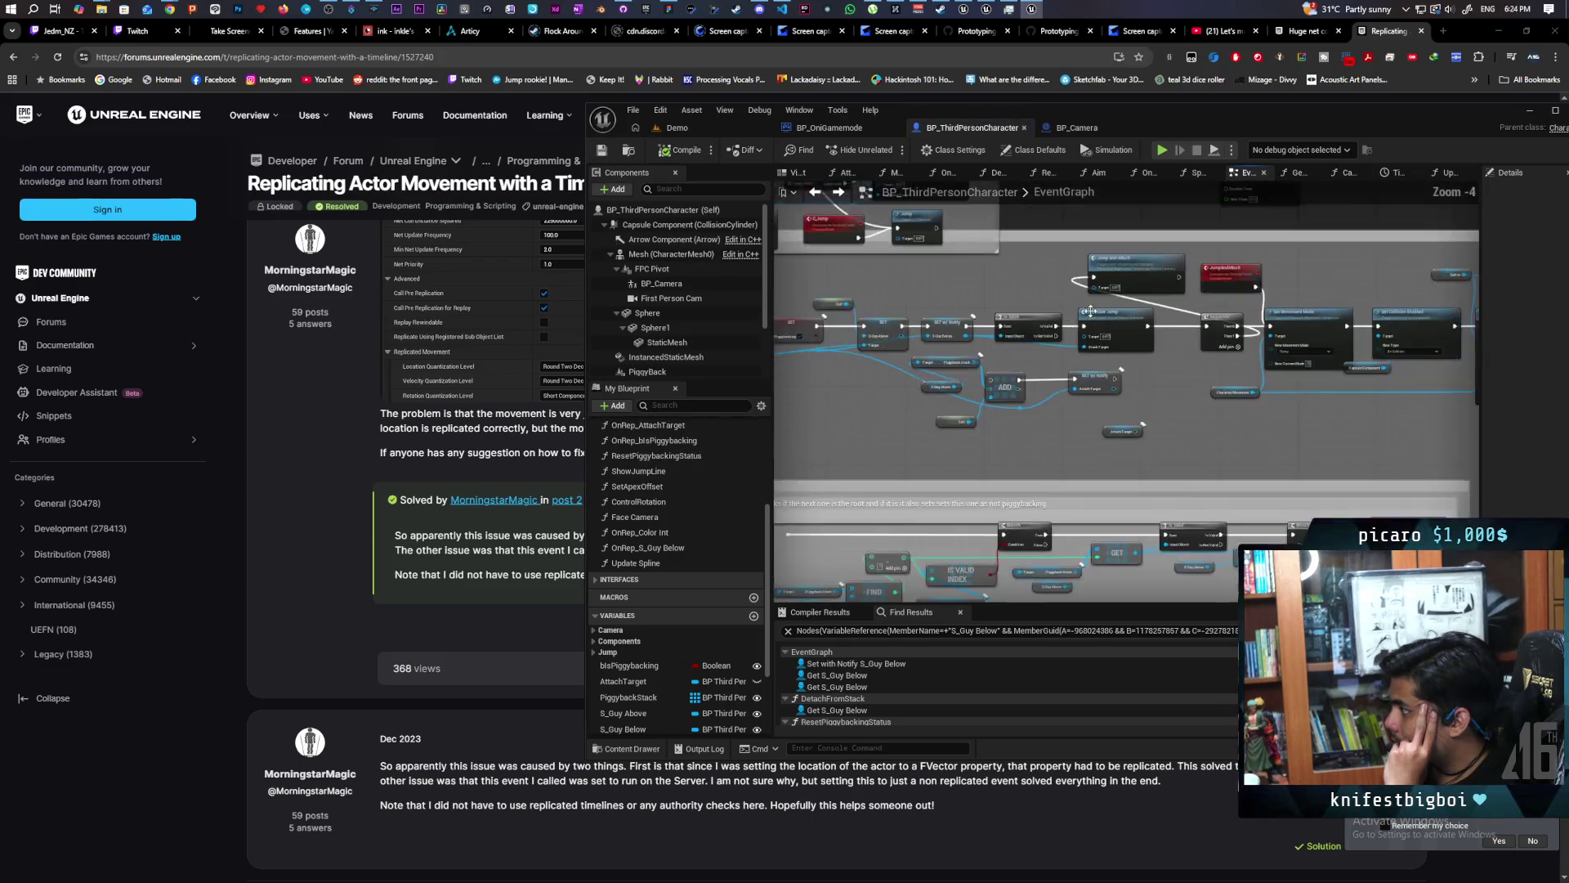
Nudge the Sequence and Jump and Attach nodes into a neater wiring layout.
scroll(982, 439, "up", 1)
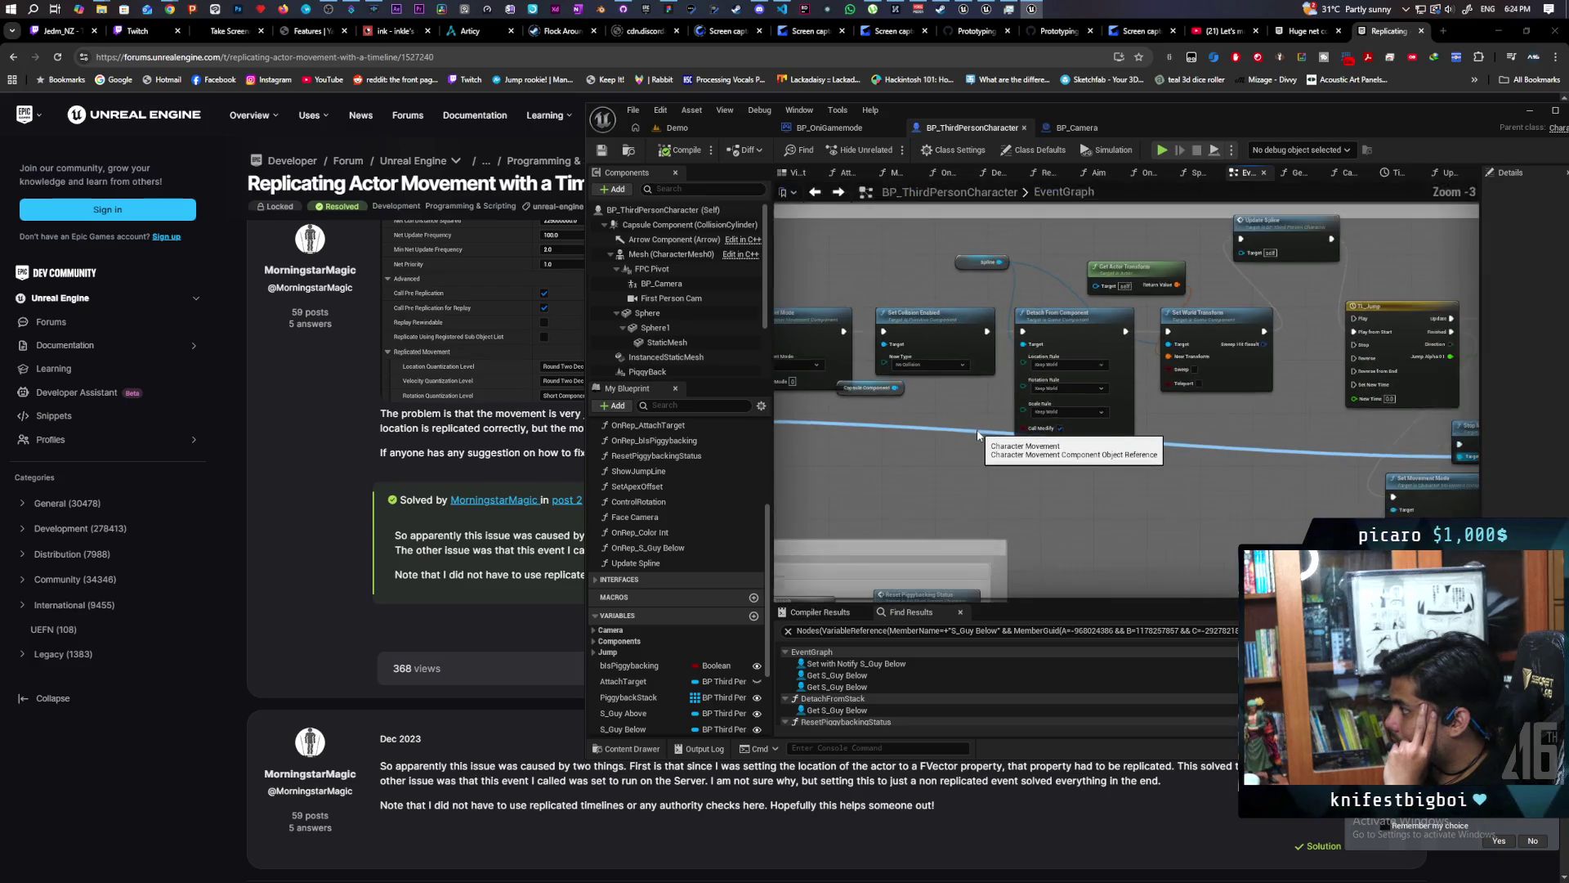
left_click_drag(982, 439, 1171, 430)
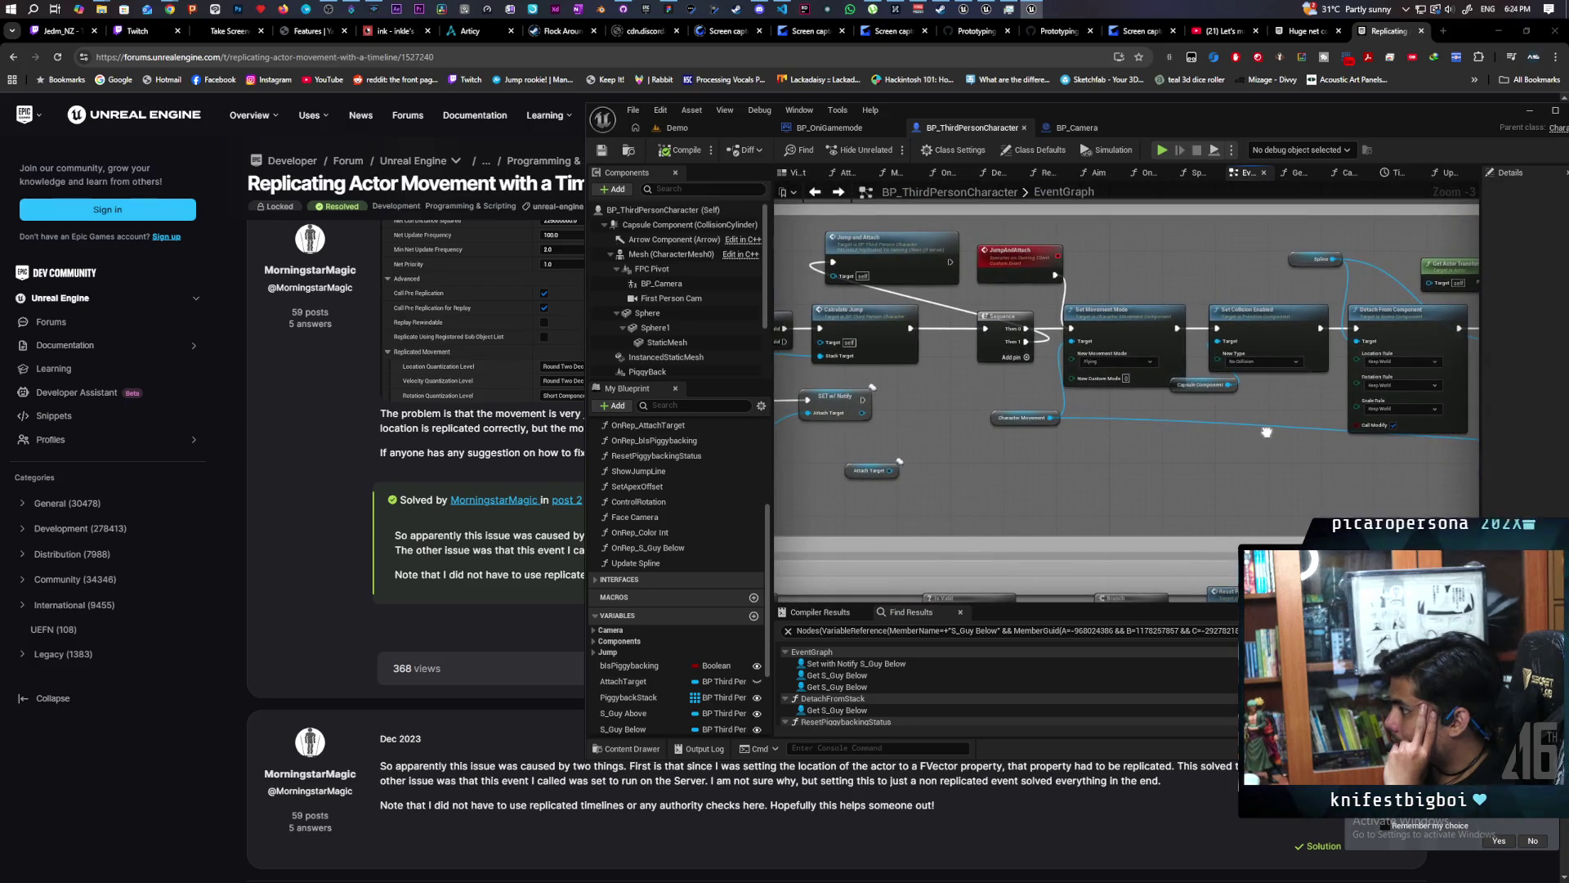
left_click_drag(1267, 432, 1246, 443)
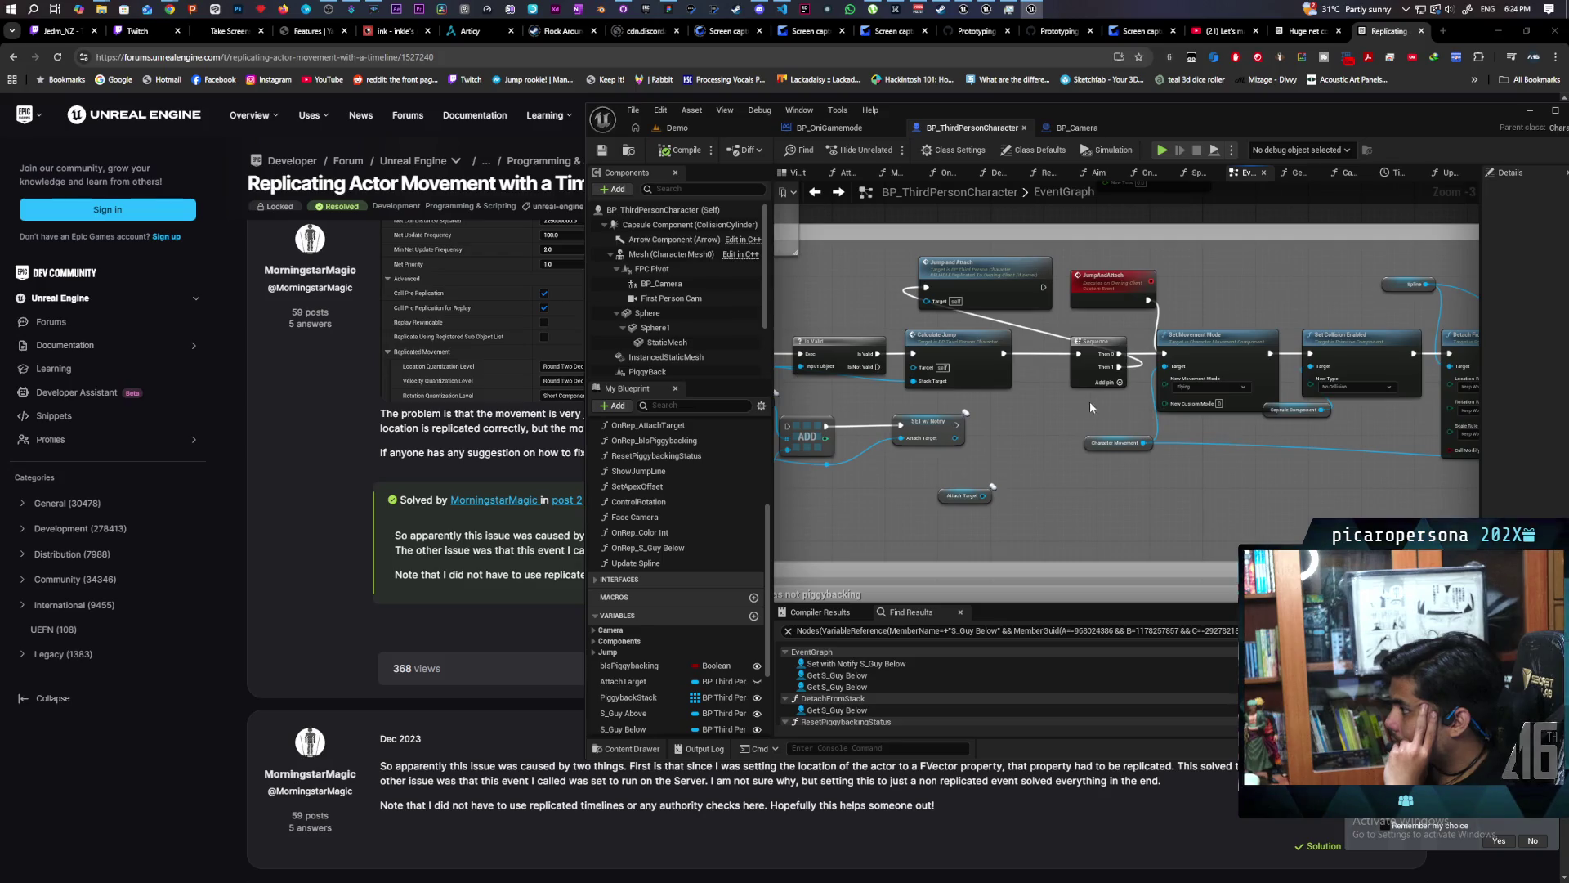
mouse_move(1089, 382)
left_mouse_down()
mouse_move(1055, 383)
mouse_move(1067, 392)
left_mouse_up()
left_click_drag(987, 293, 994, 271)
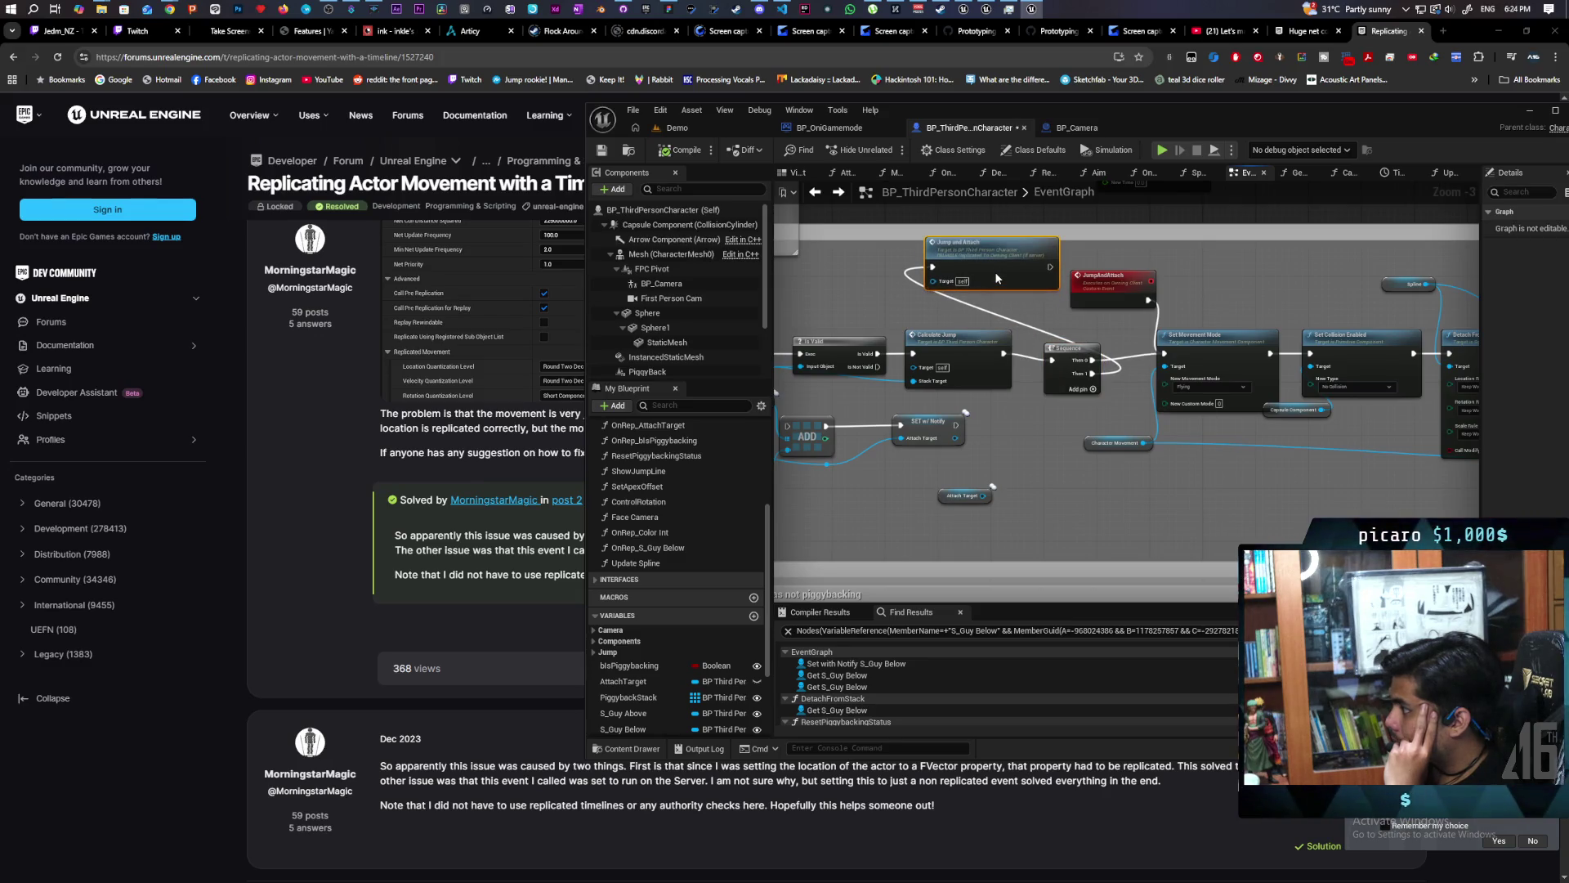
left_click(1062, 345)
left_click_drag(1062, 352, 1064, 346)
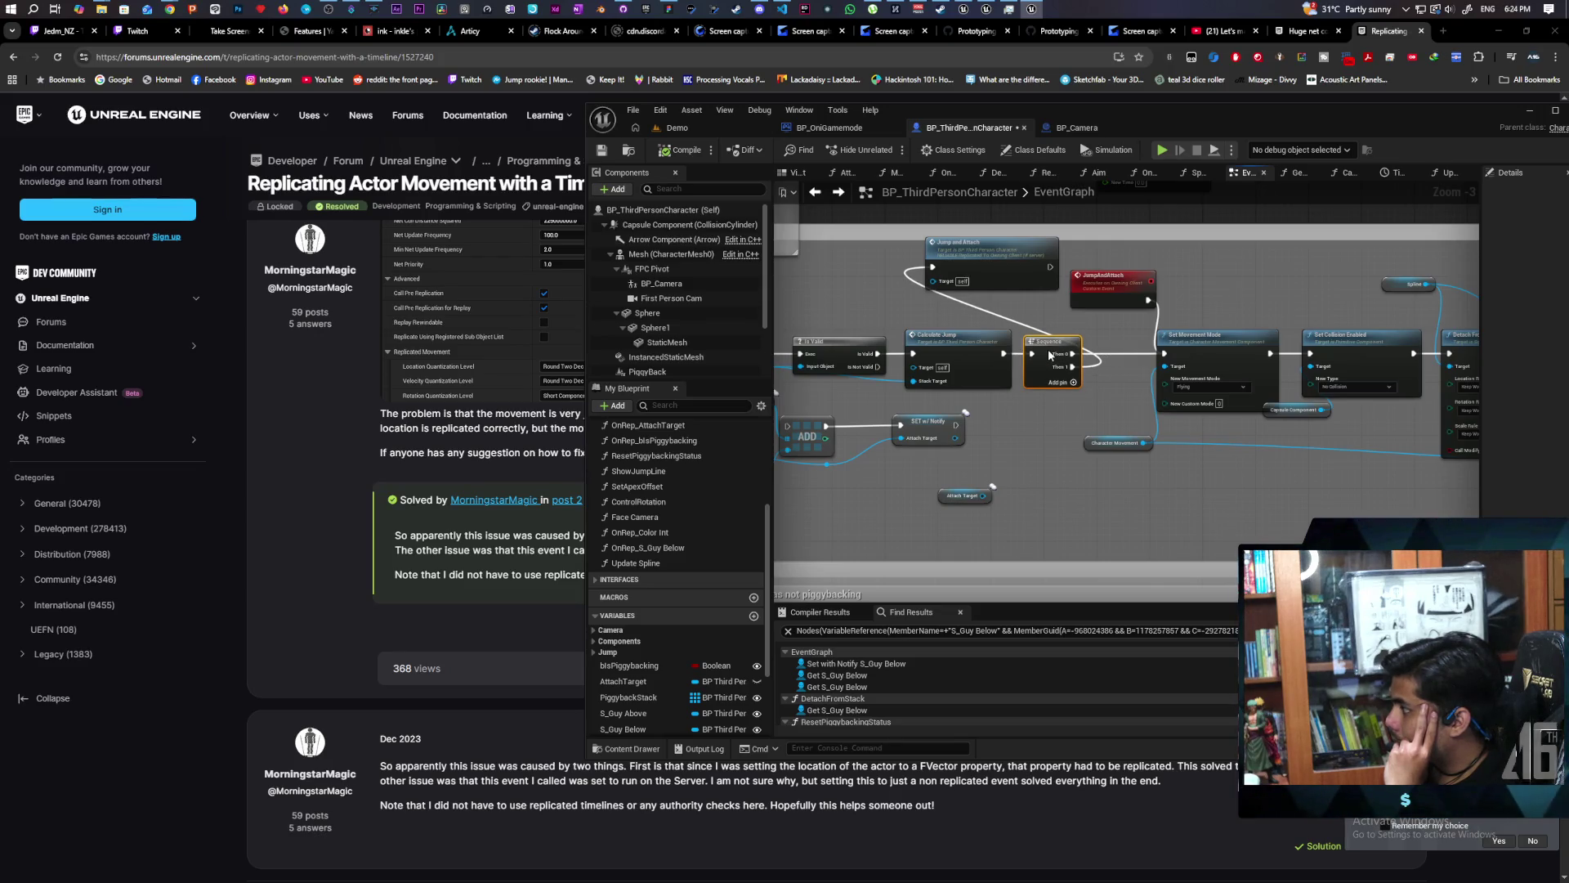
left_click_drag(1071, 364, 939, 499)
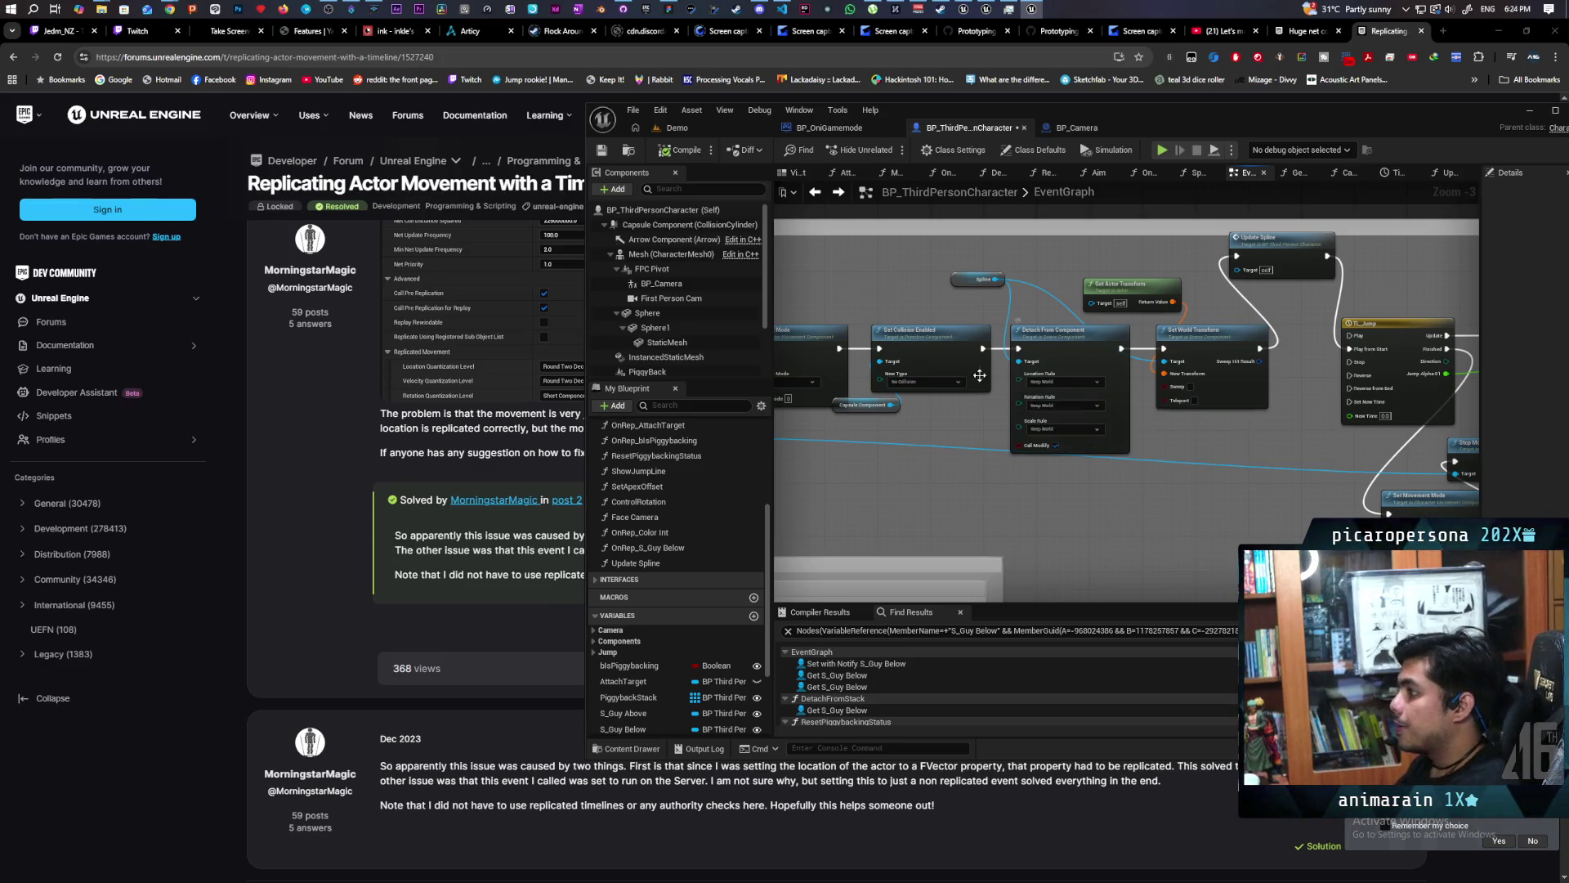
left_click(708, 129)
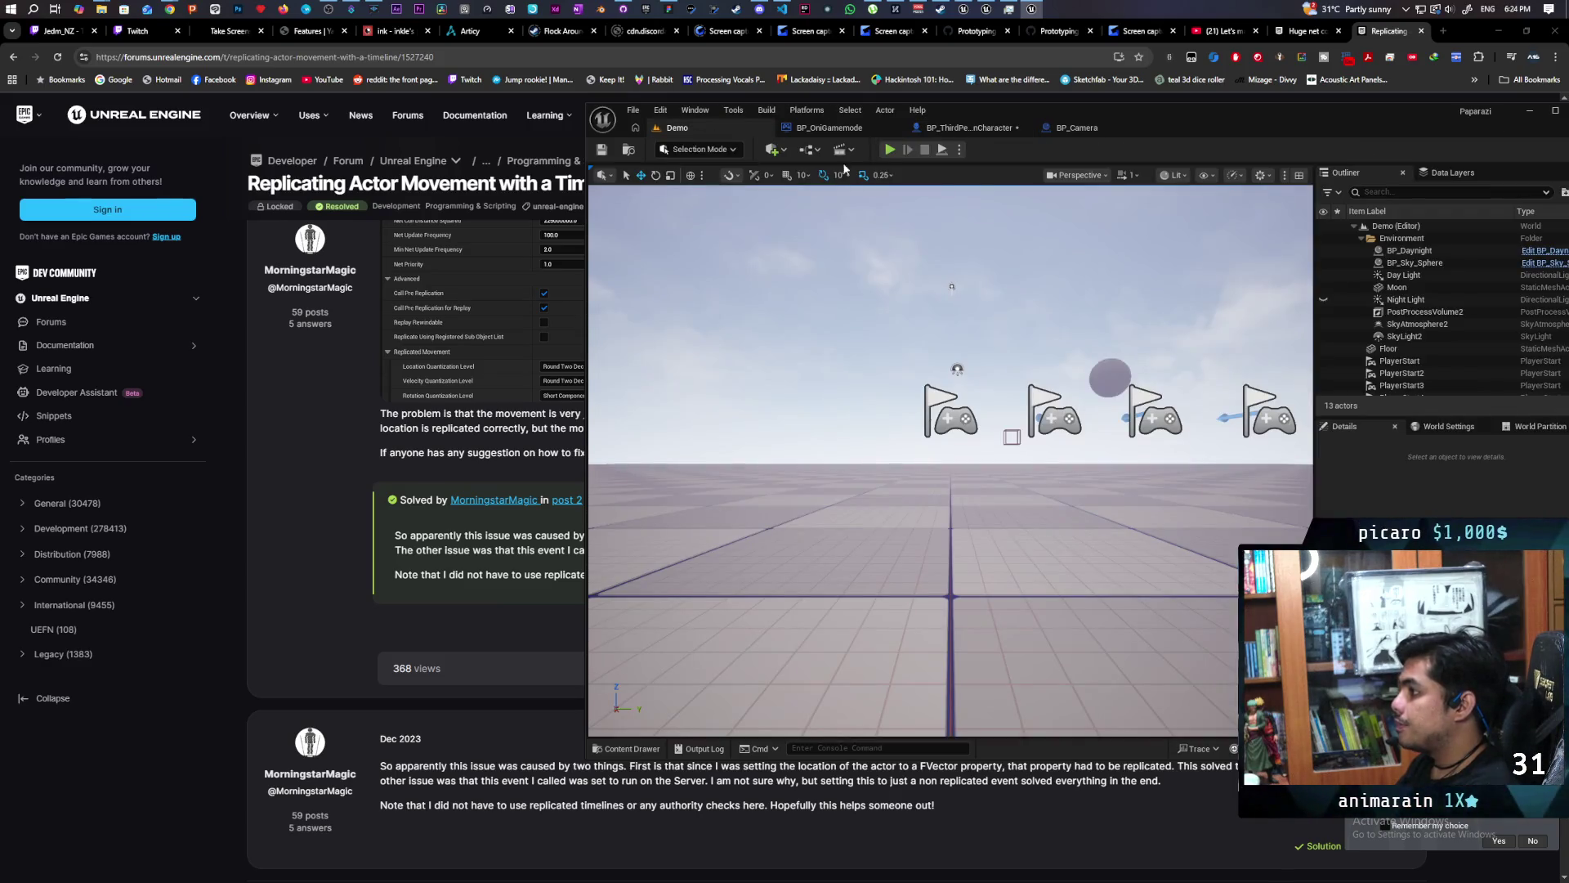
Launch another multiplayer playtest on Demo, test jumping, then stop it with Esc.
left_click(891, 150)
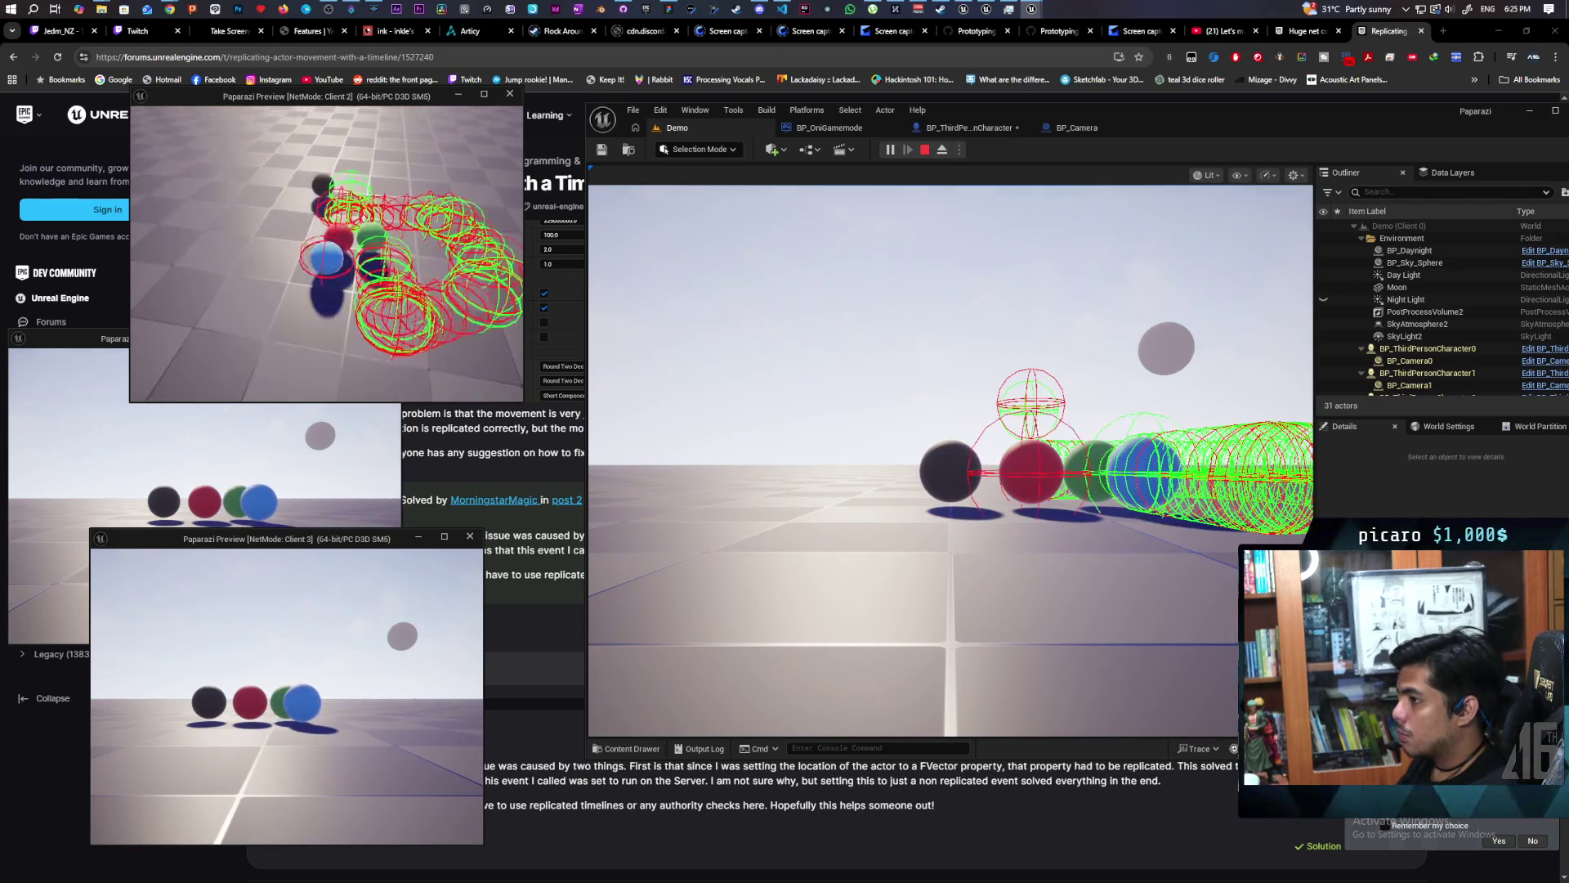
key("Escape")
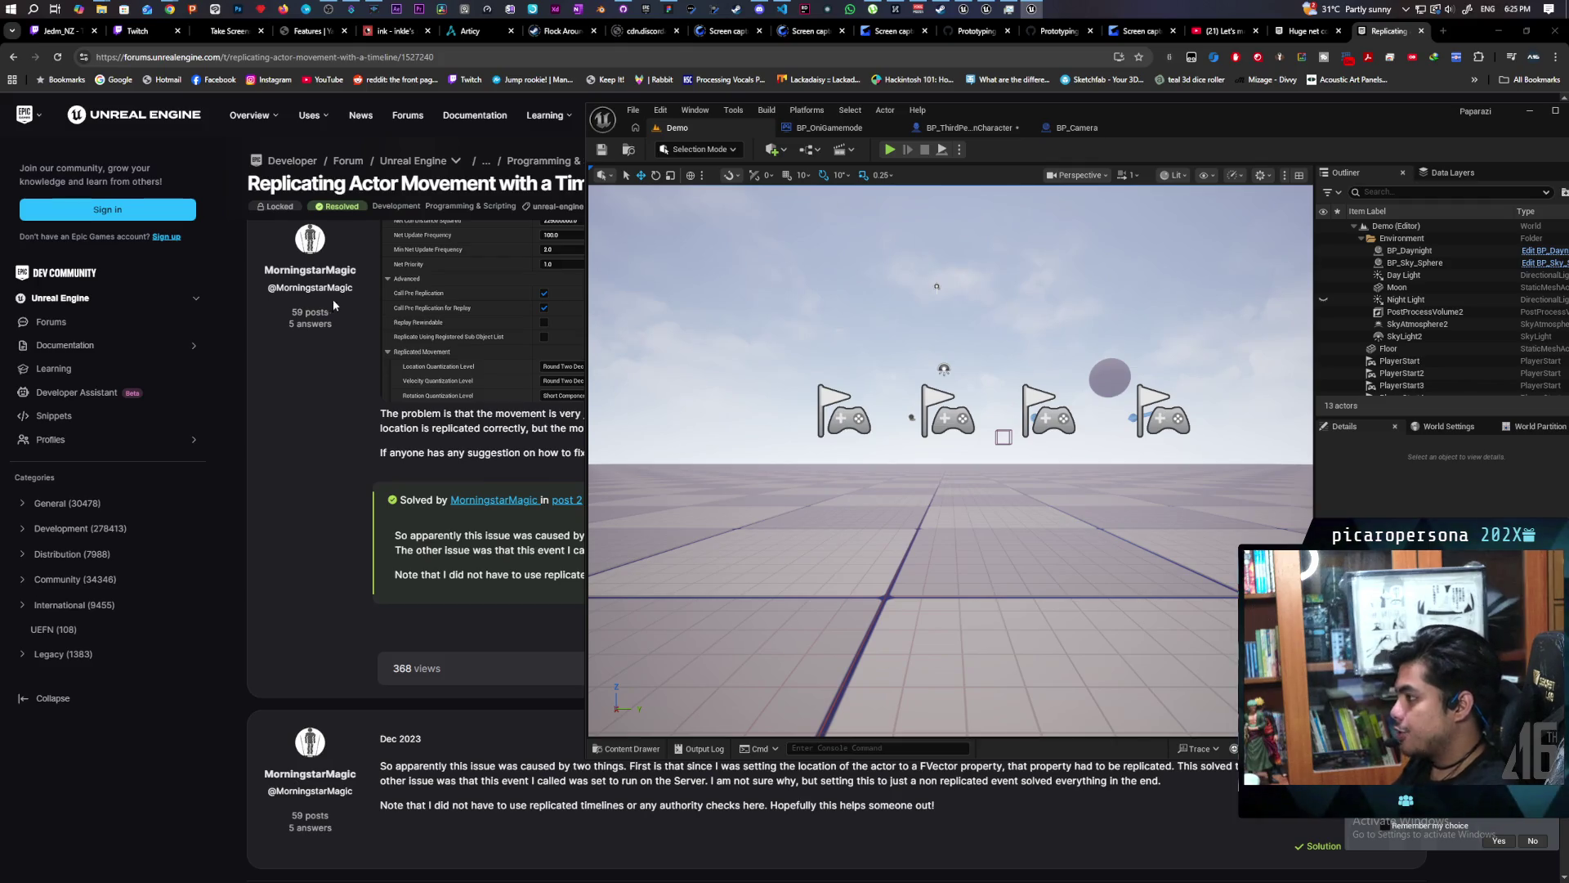
In BP_ThirdPersonCharacter's EventGraph, move the Move Along Spline node aside and open its function graph.
left_click(947, 129)
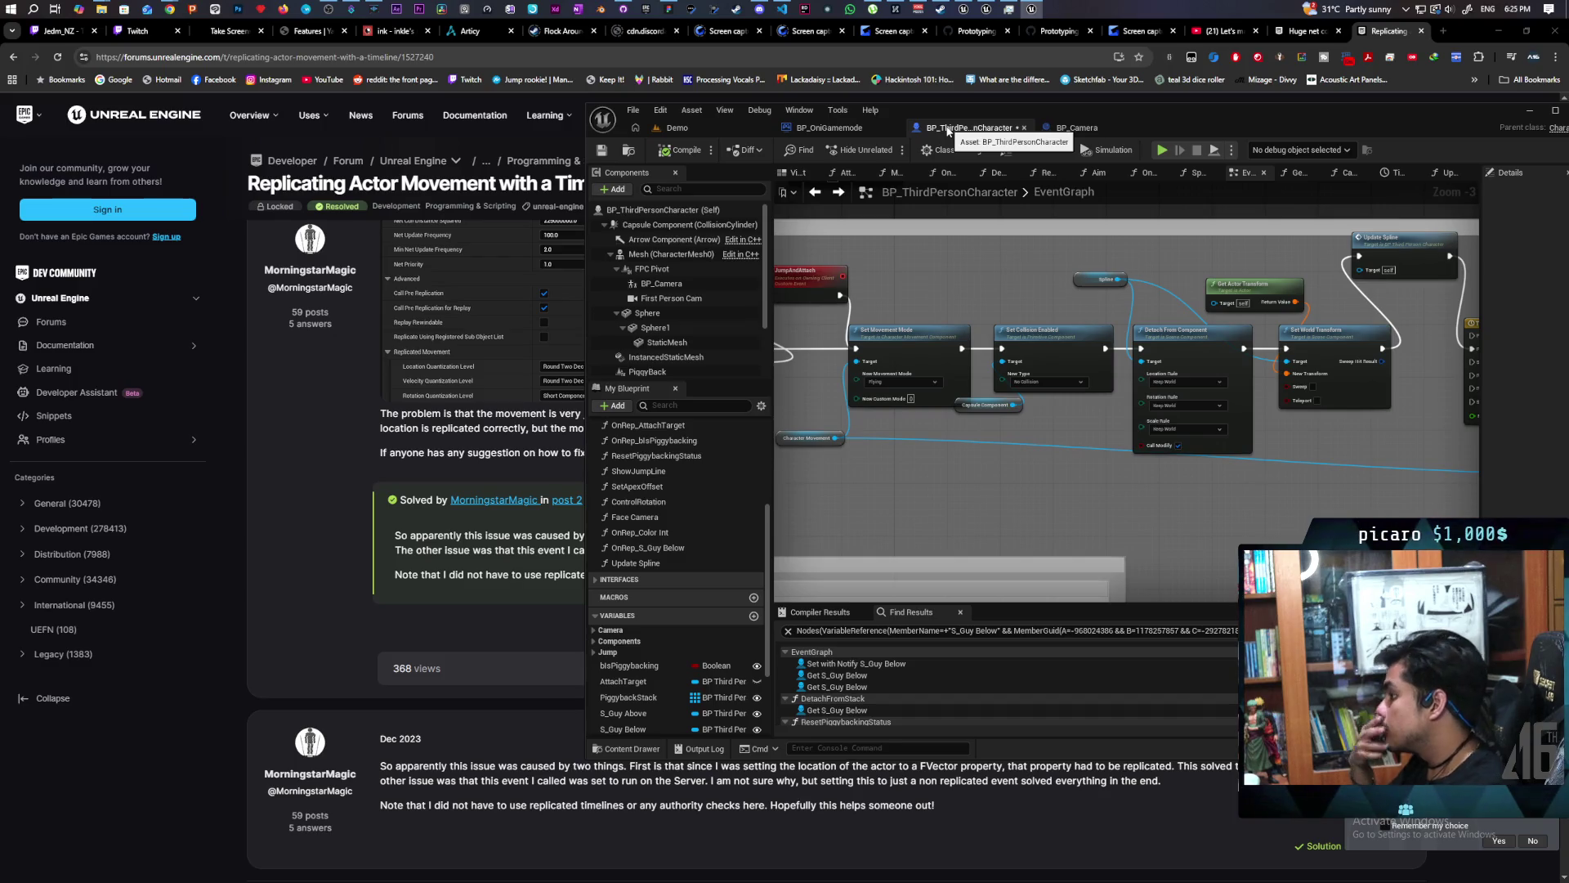
scroll(920, 292, "down", 1)
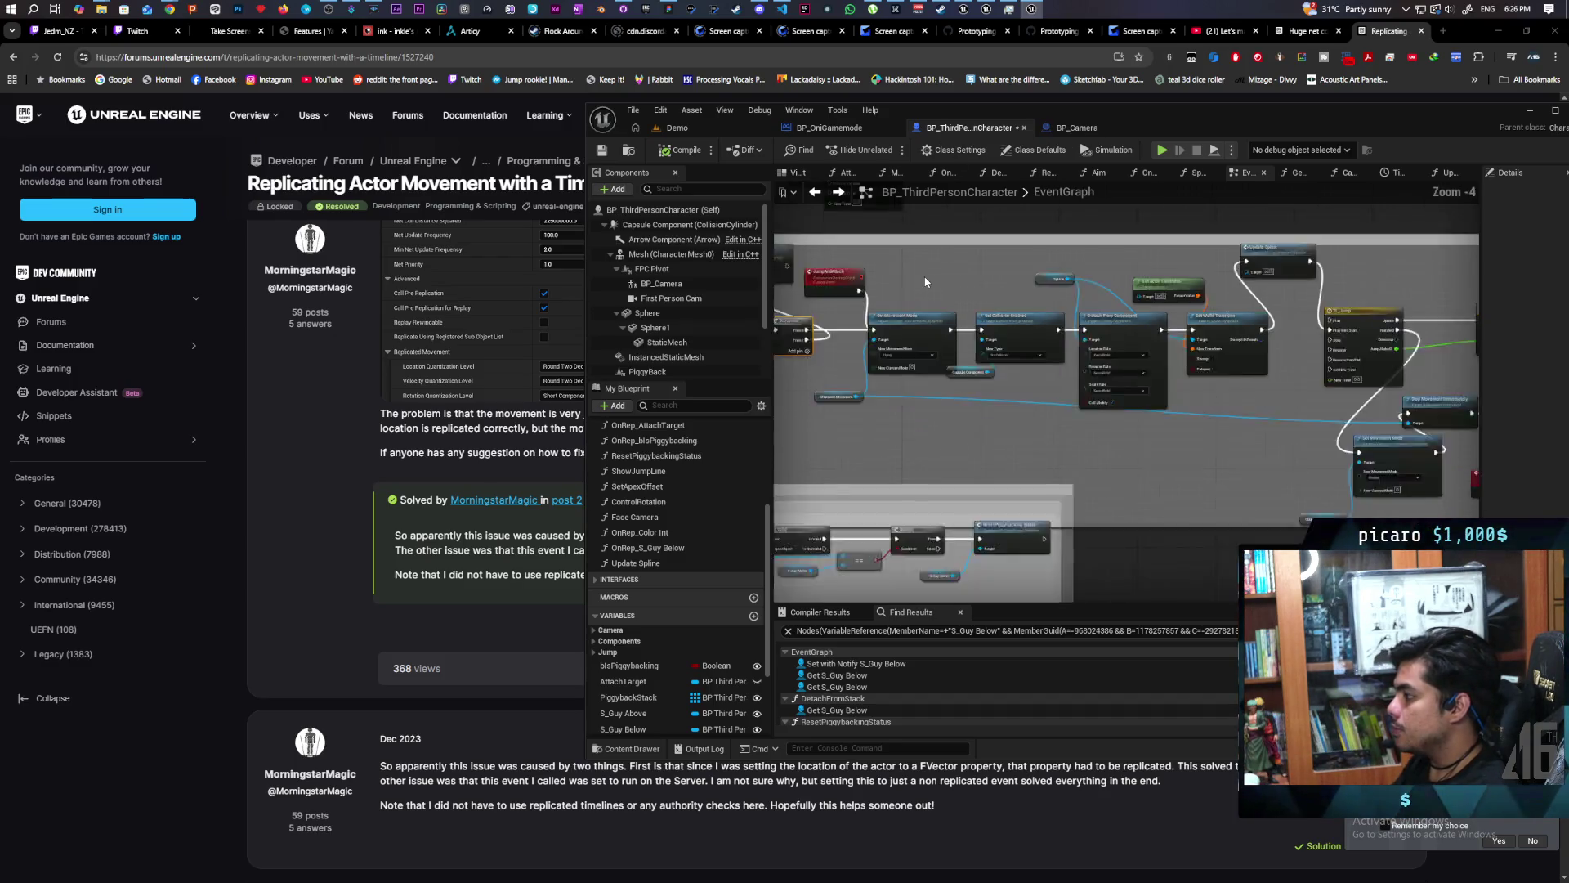
scroll(1080, 382, "up", 2)
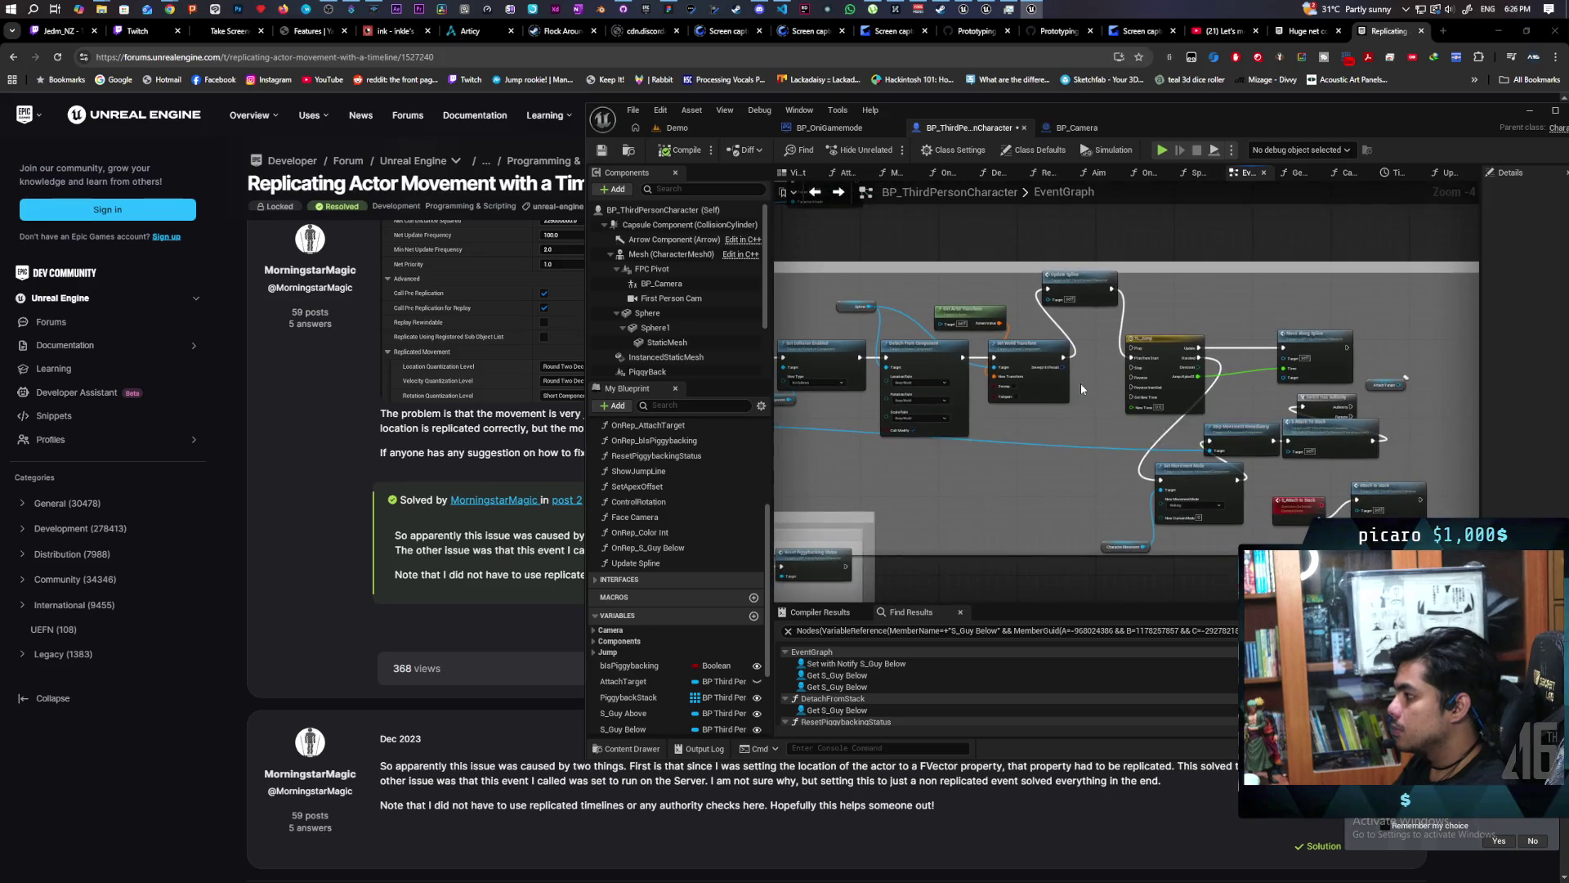
left_click_drag(1078, 401, 864, 389)
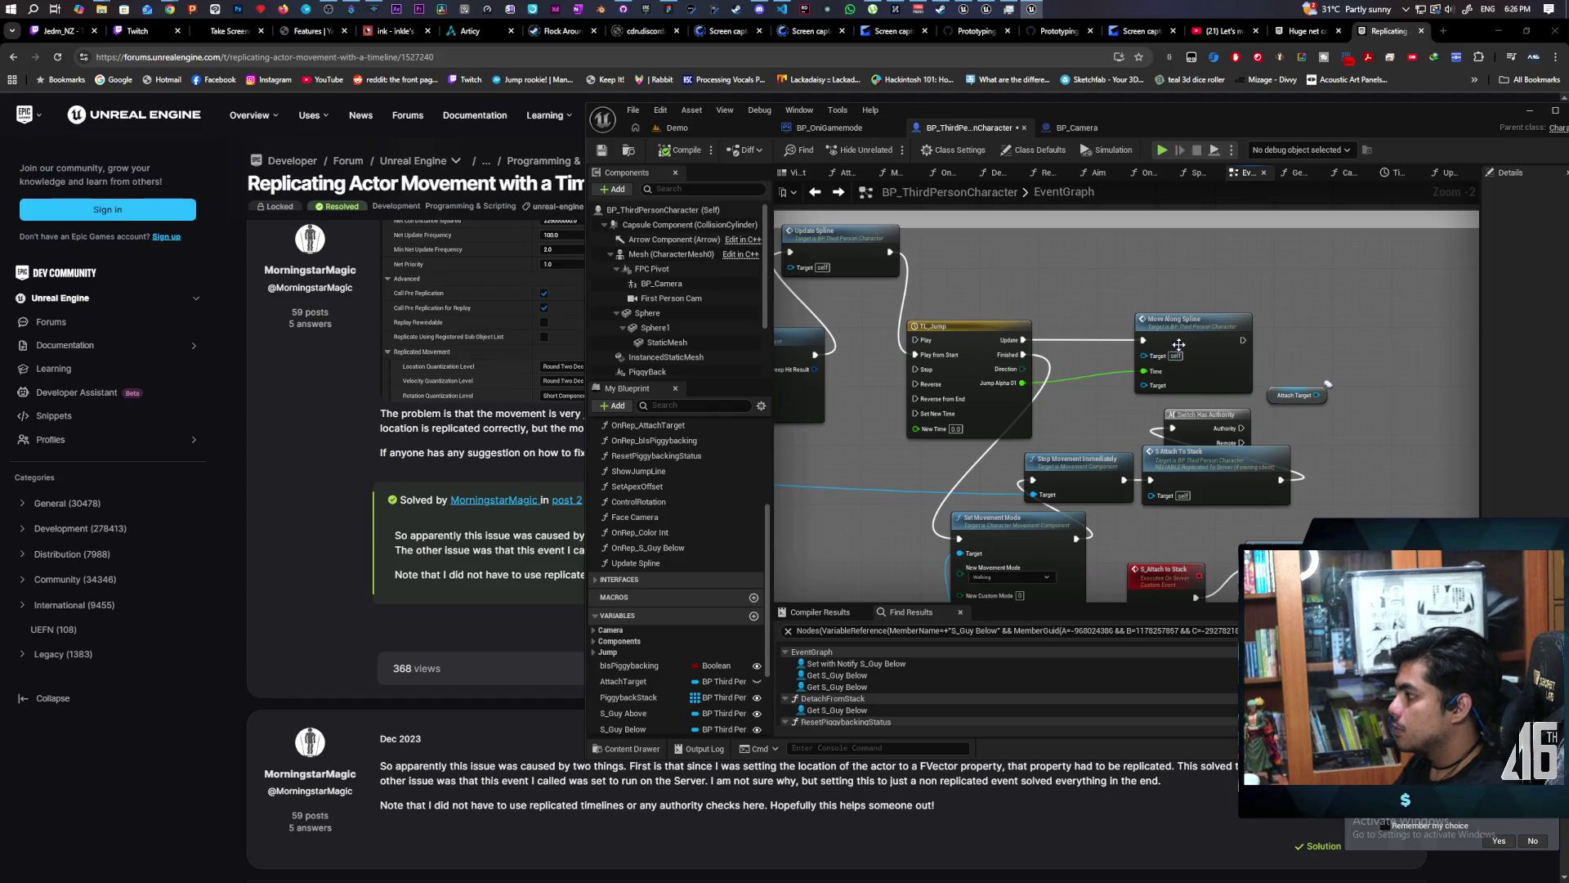
mouse_move(1184, 353)
left_mouse_down()
mouse_move(1187, 304)
mouse_move(1212, 302)
mouse_move(1185, 293)
left_mouse_up()
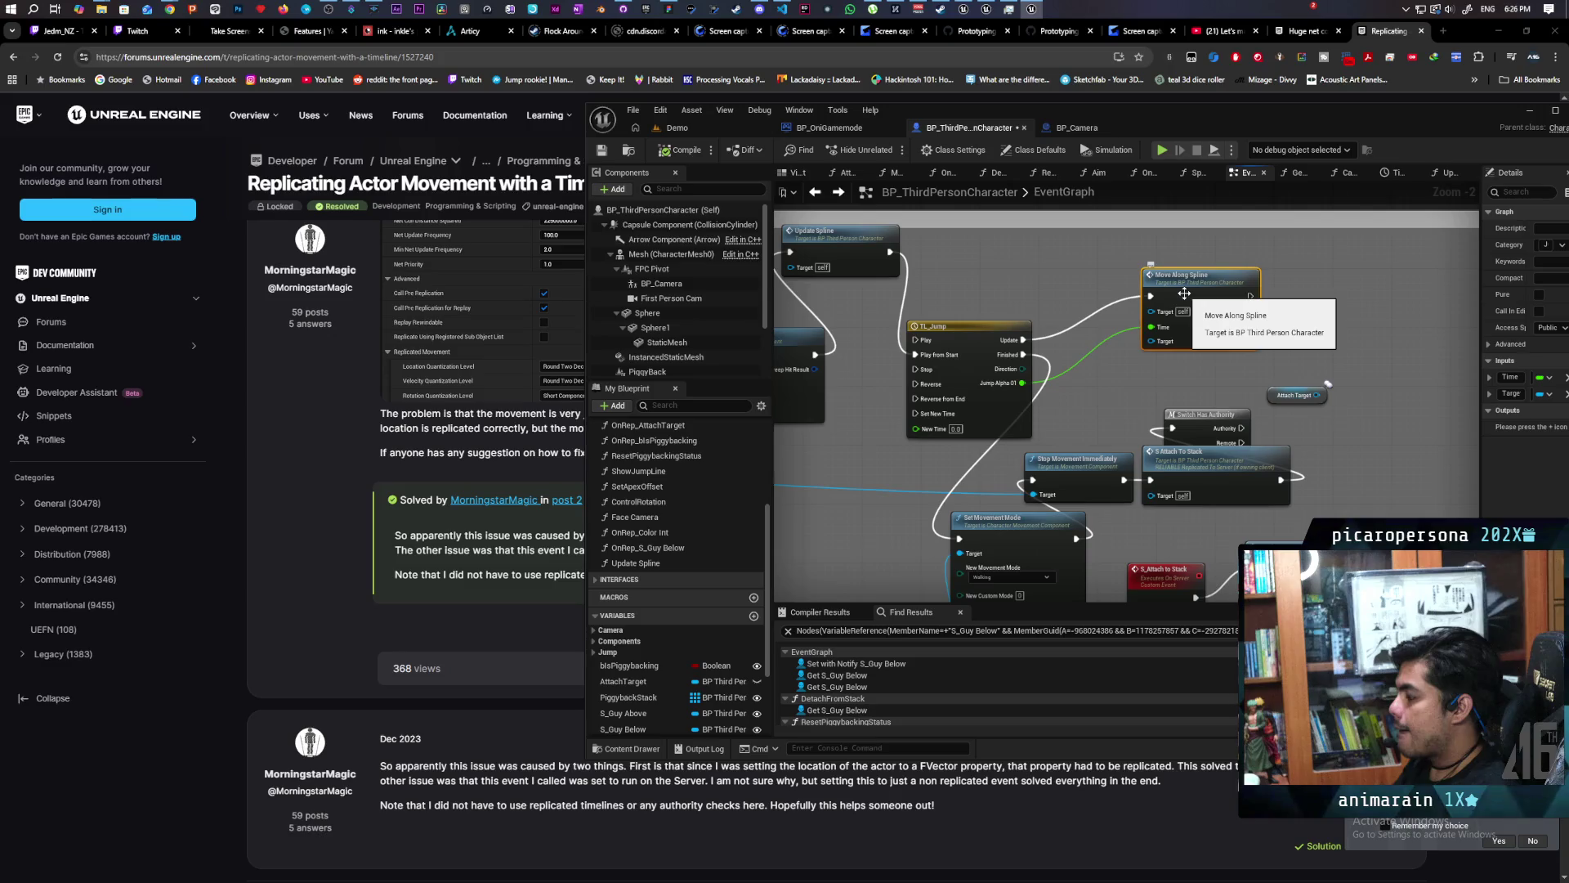
double_click(1185, 293)
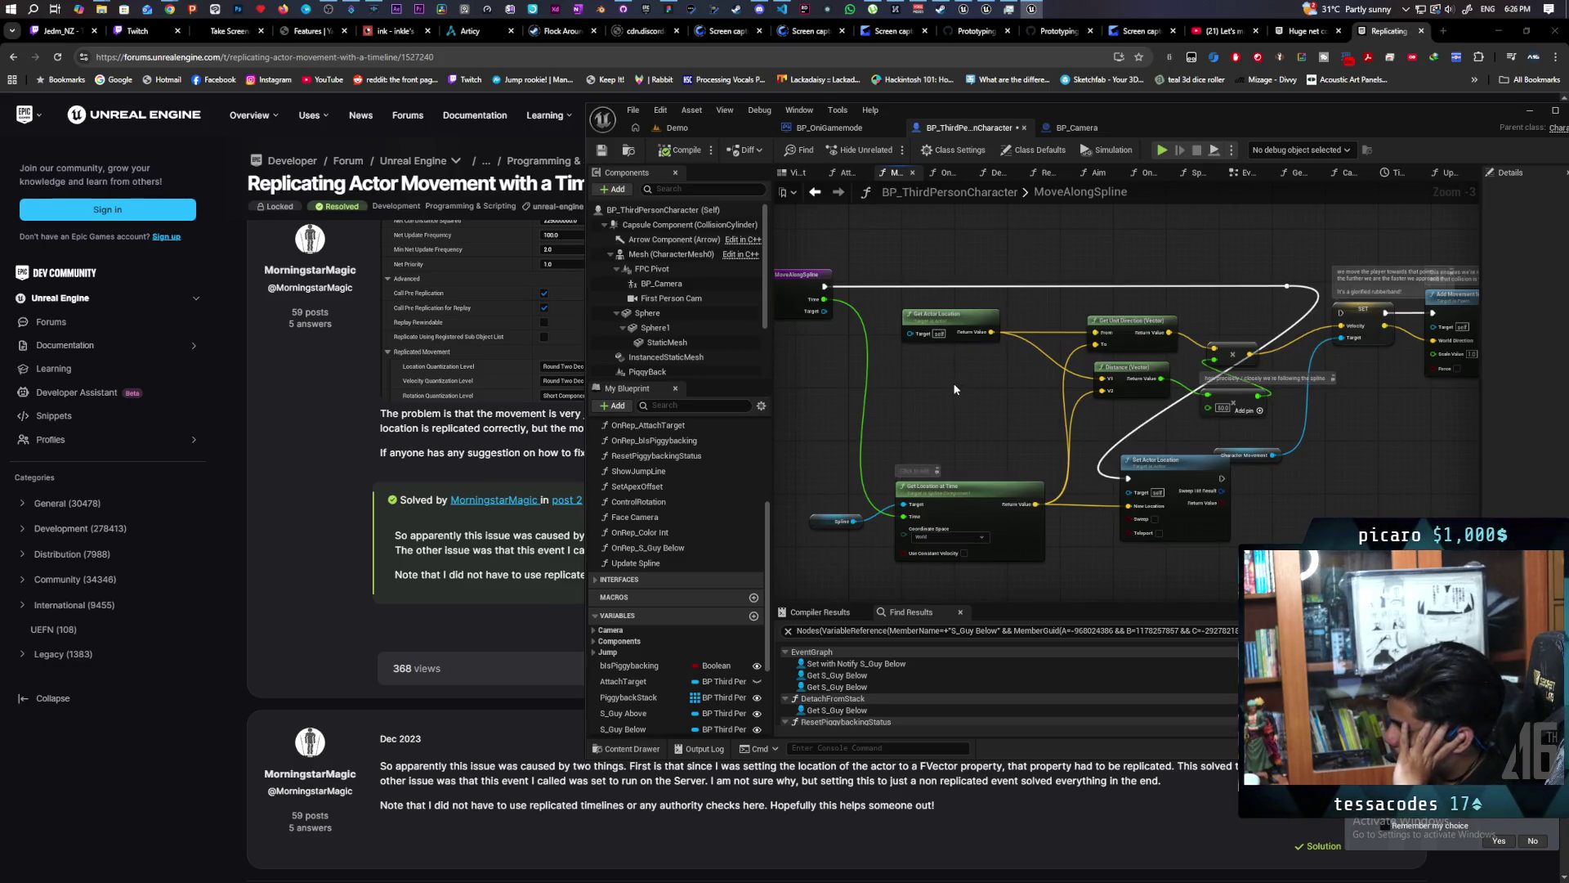
Add a Print String after Set Actor Location that prints Get Location at Time's Return Value.
left_click_drag(955, 391, 974, 321)
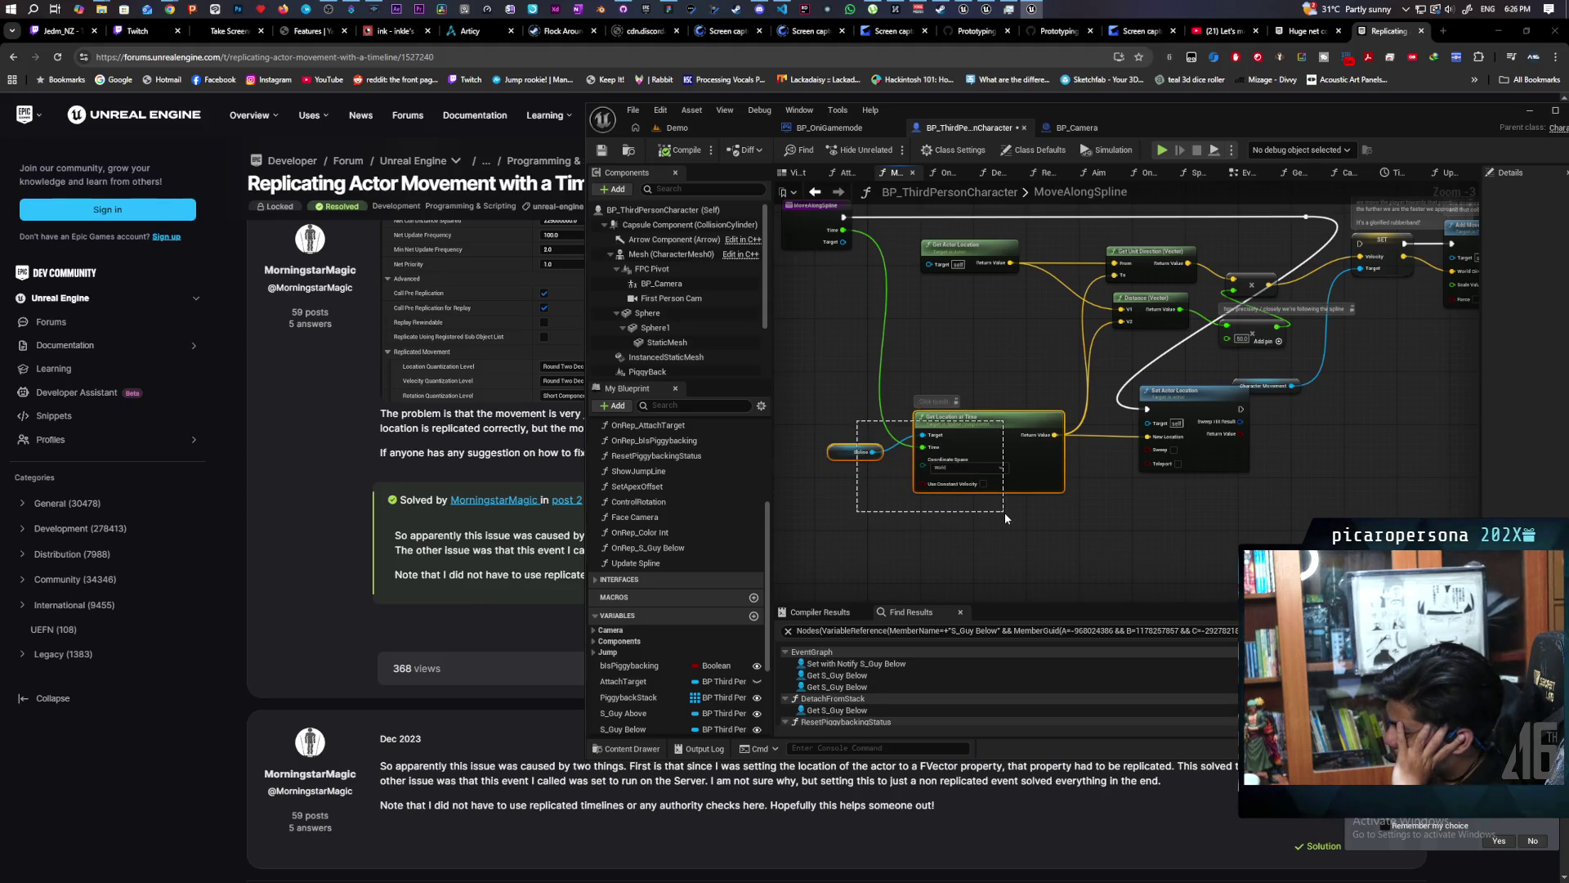
left_click_drag(1004, 512, 1004, 512)
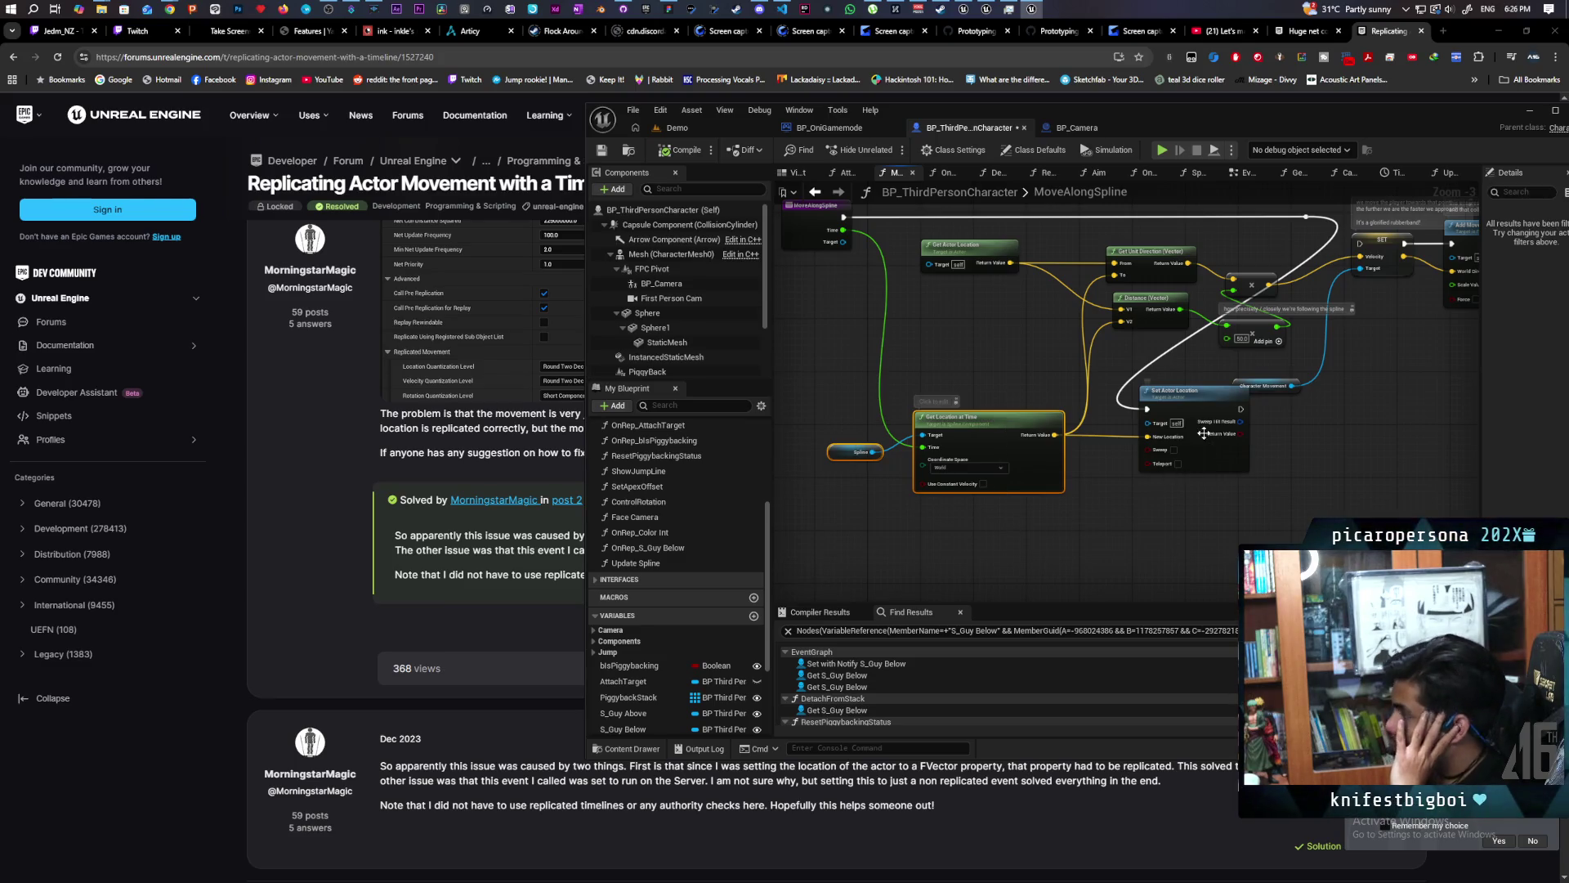
mouse_move(1200, 413)
left_mouse_down()
mouse_move(1257, 460)
mouse_move(1166, 405)
left_mouse_up()
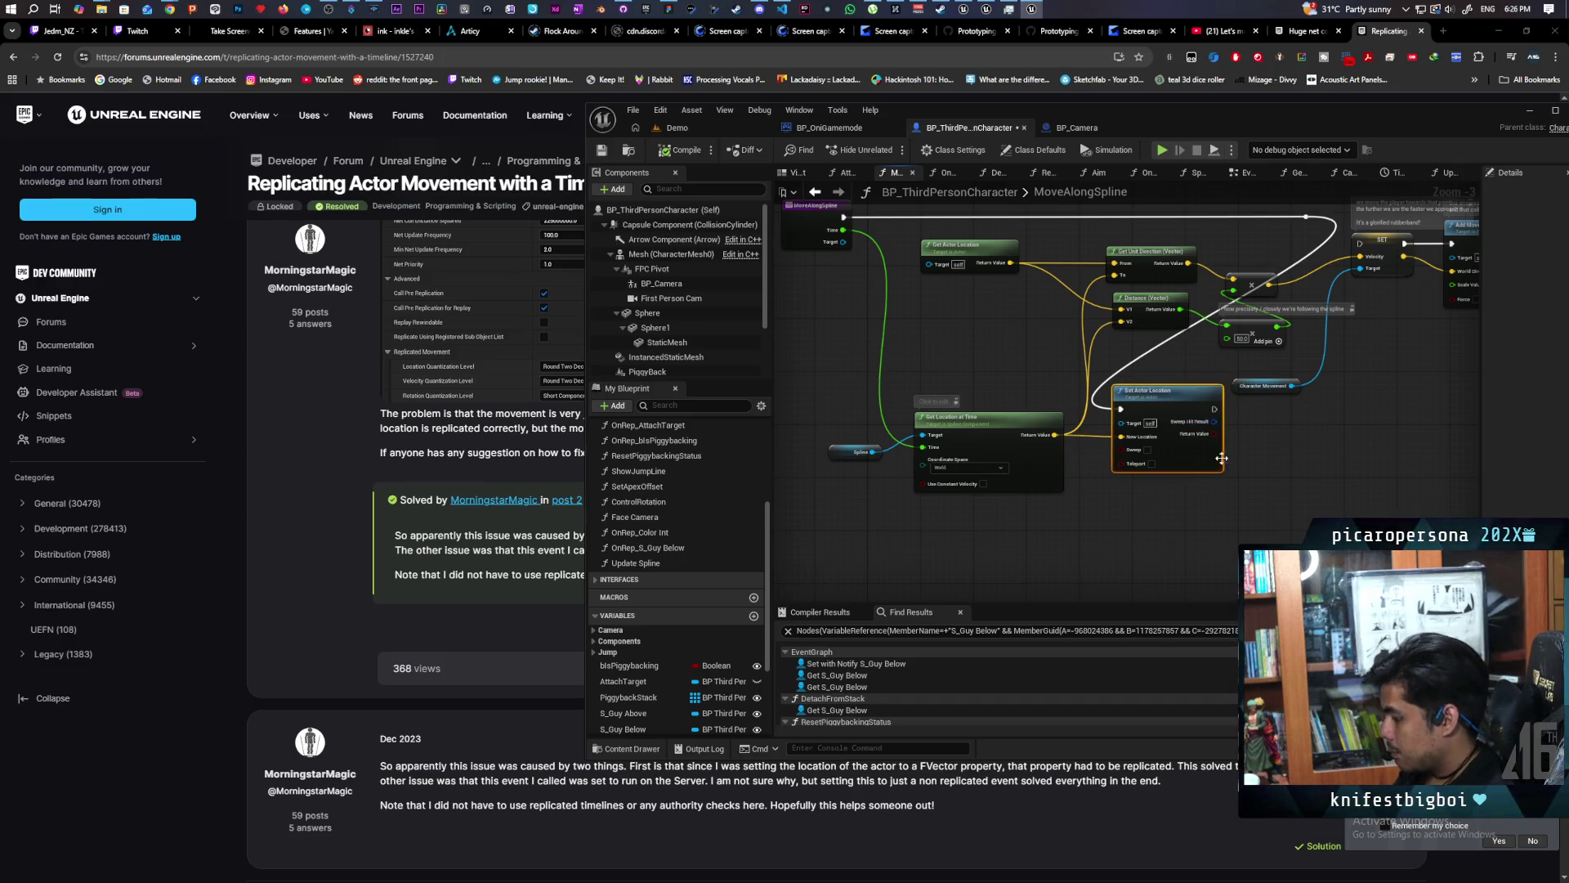
left_click(1273, 419)
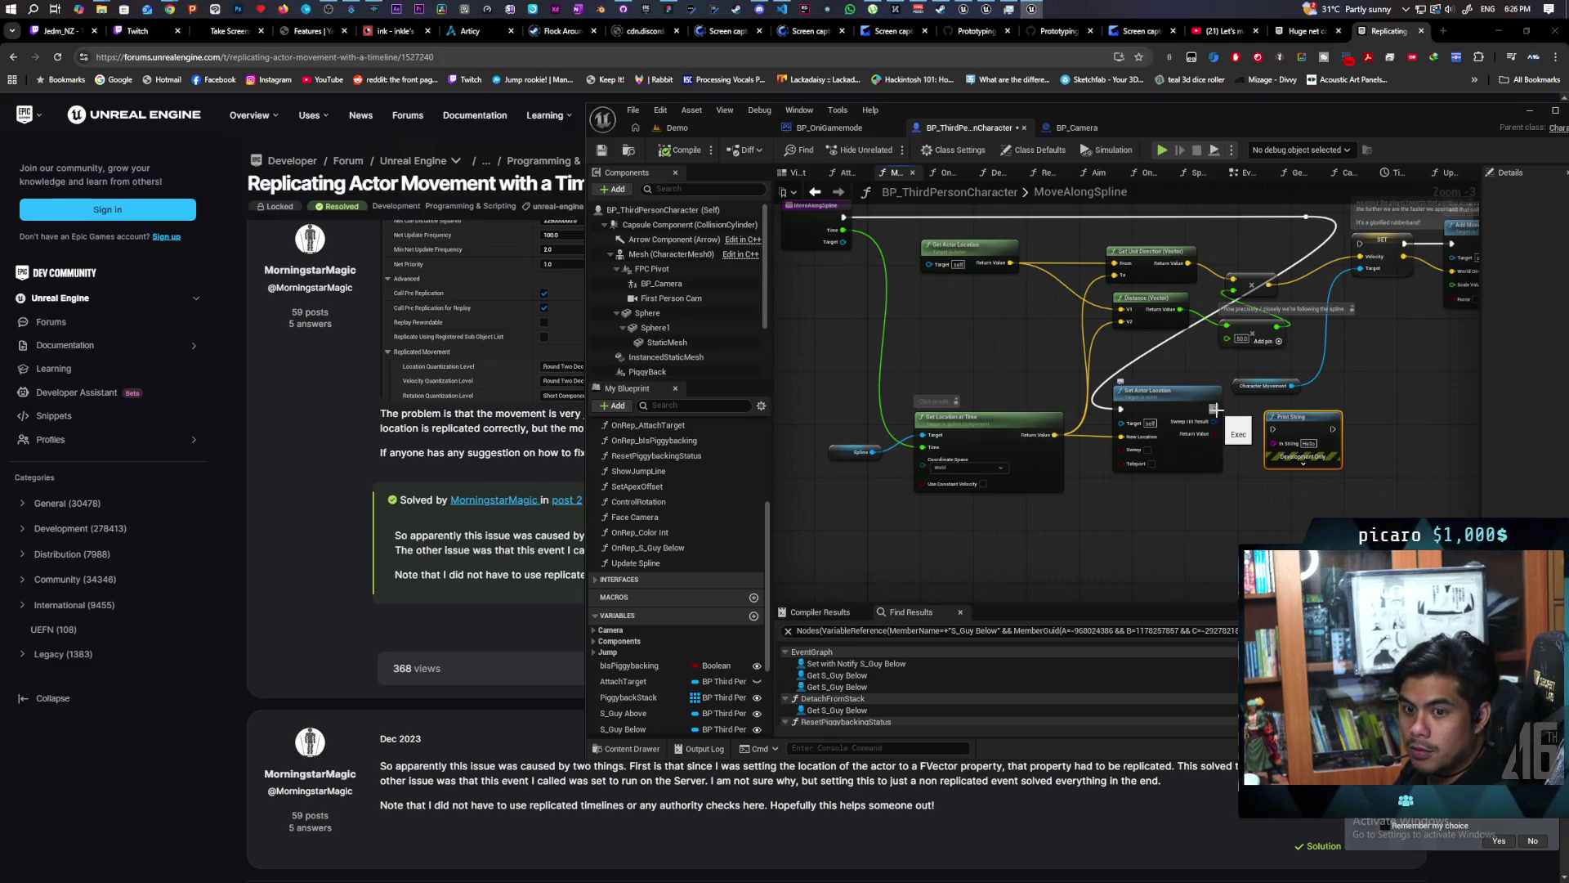
mouse_move(1216, 408)
left_mouse_down()
mouse_move(1257, 446)
mouse_move(1273, 430)
left_mouse_up()
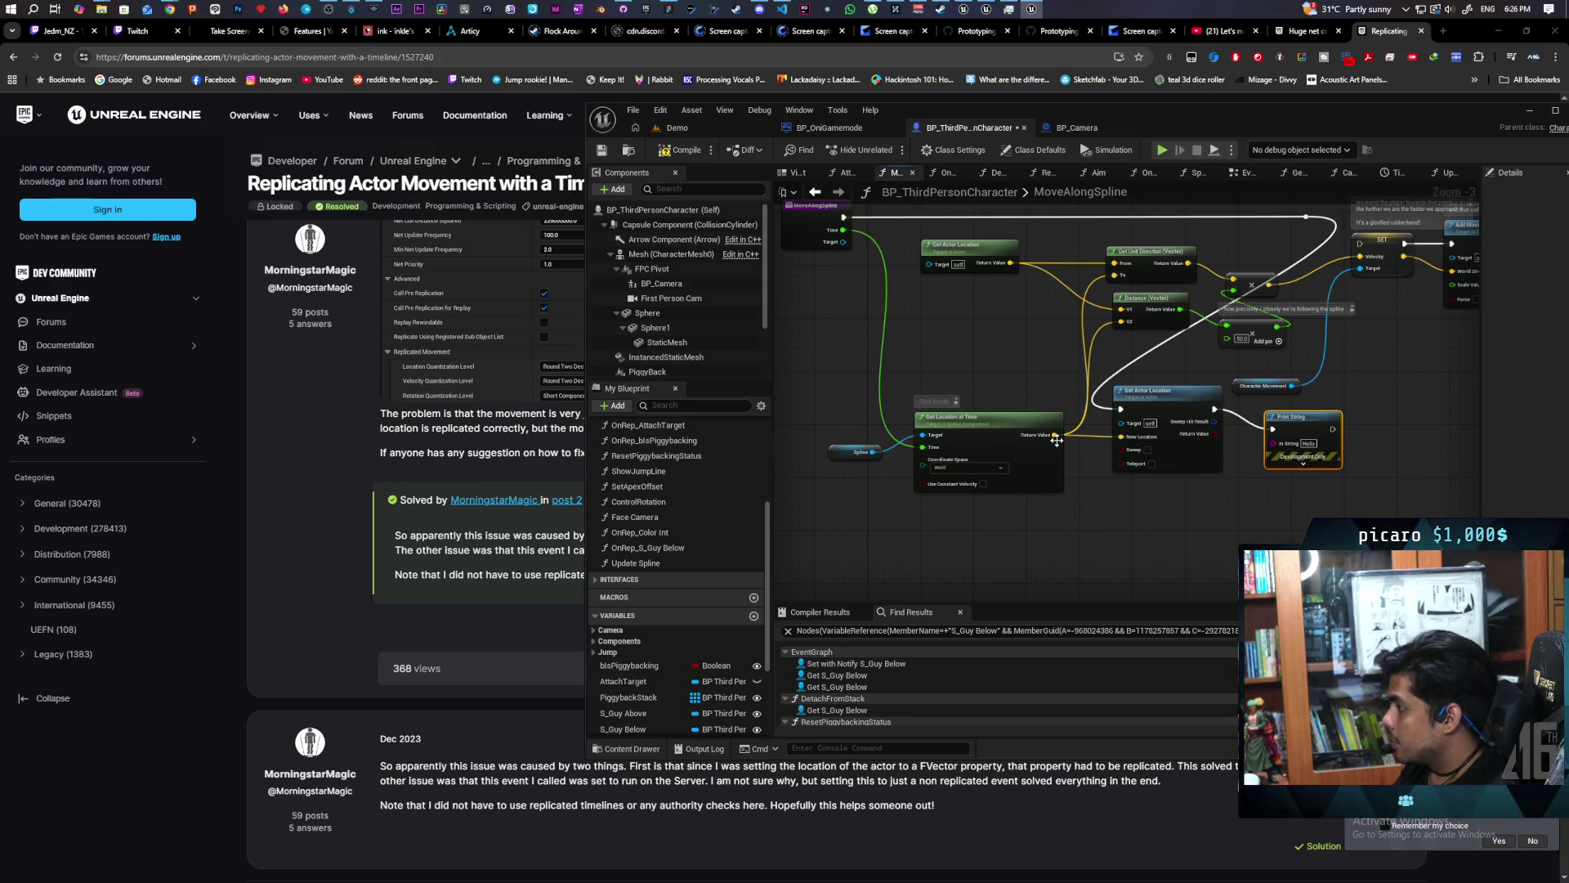
left_click_drag(1055, 436, 1272, 442)
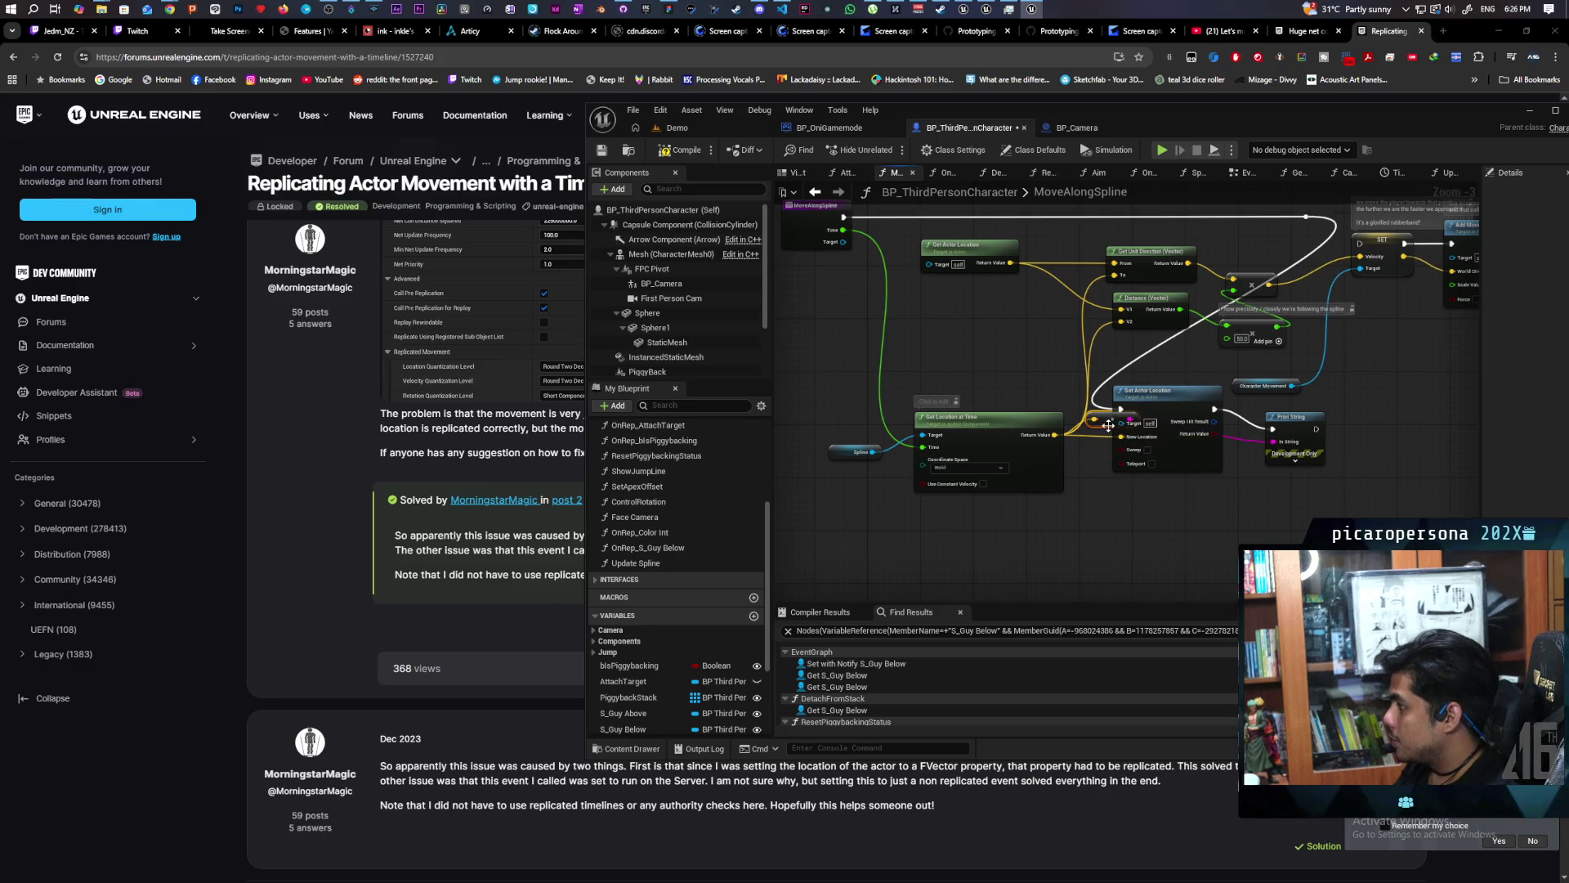
left_click(724, 134)
Run a multiplayer play test, stop it with Esc, and open the Output Log.
left_click(890, 151)
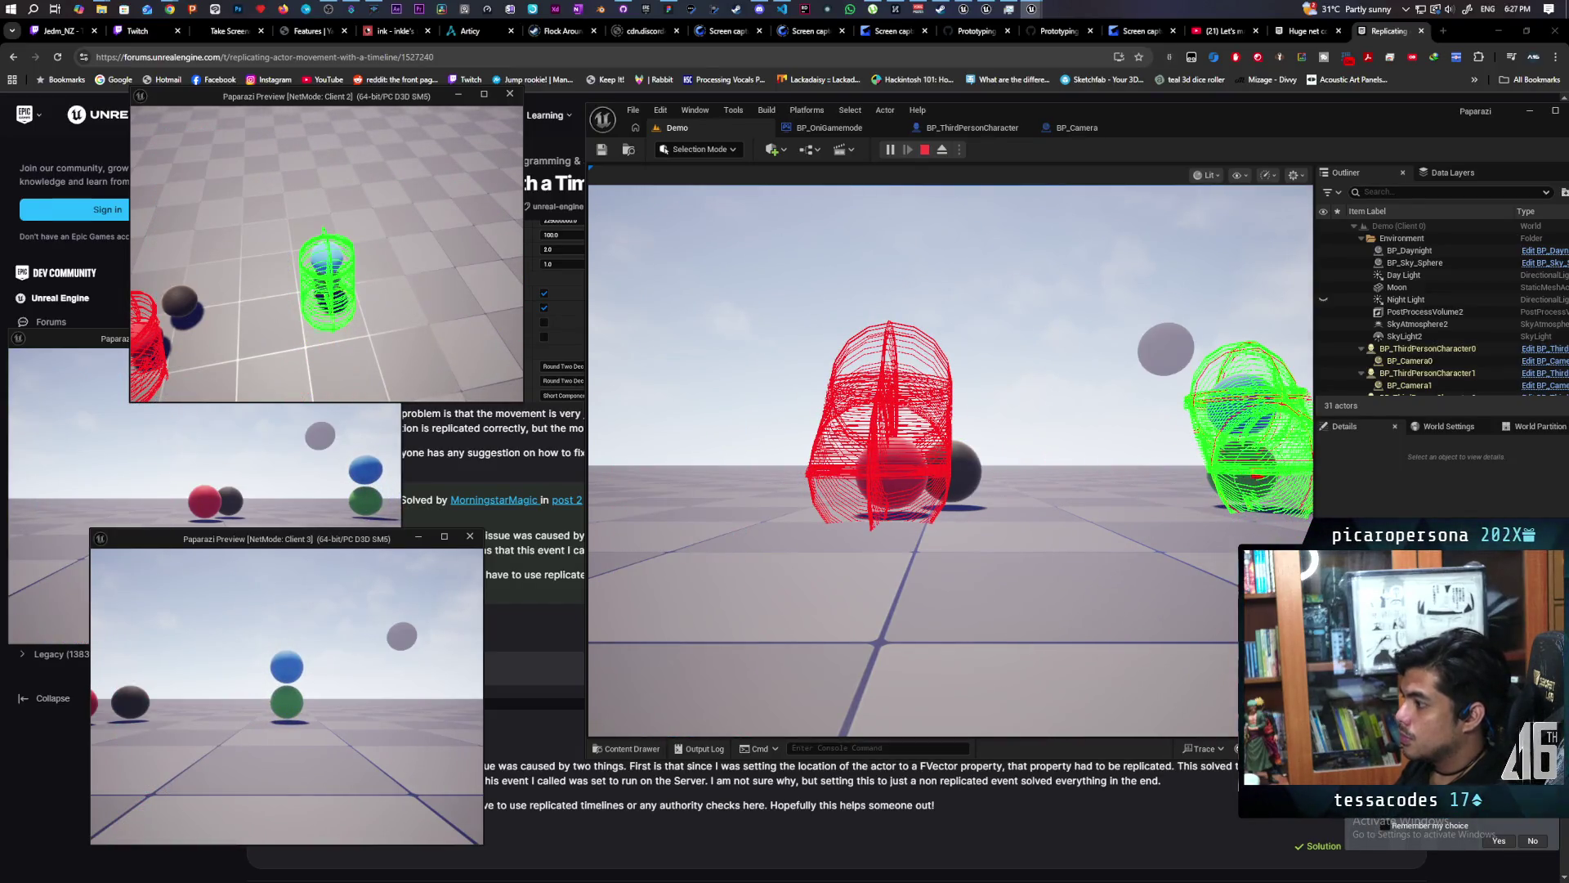
key("Escape")
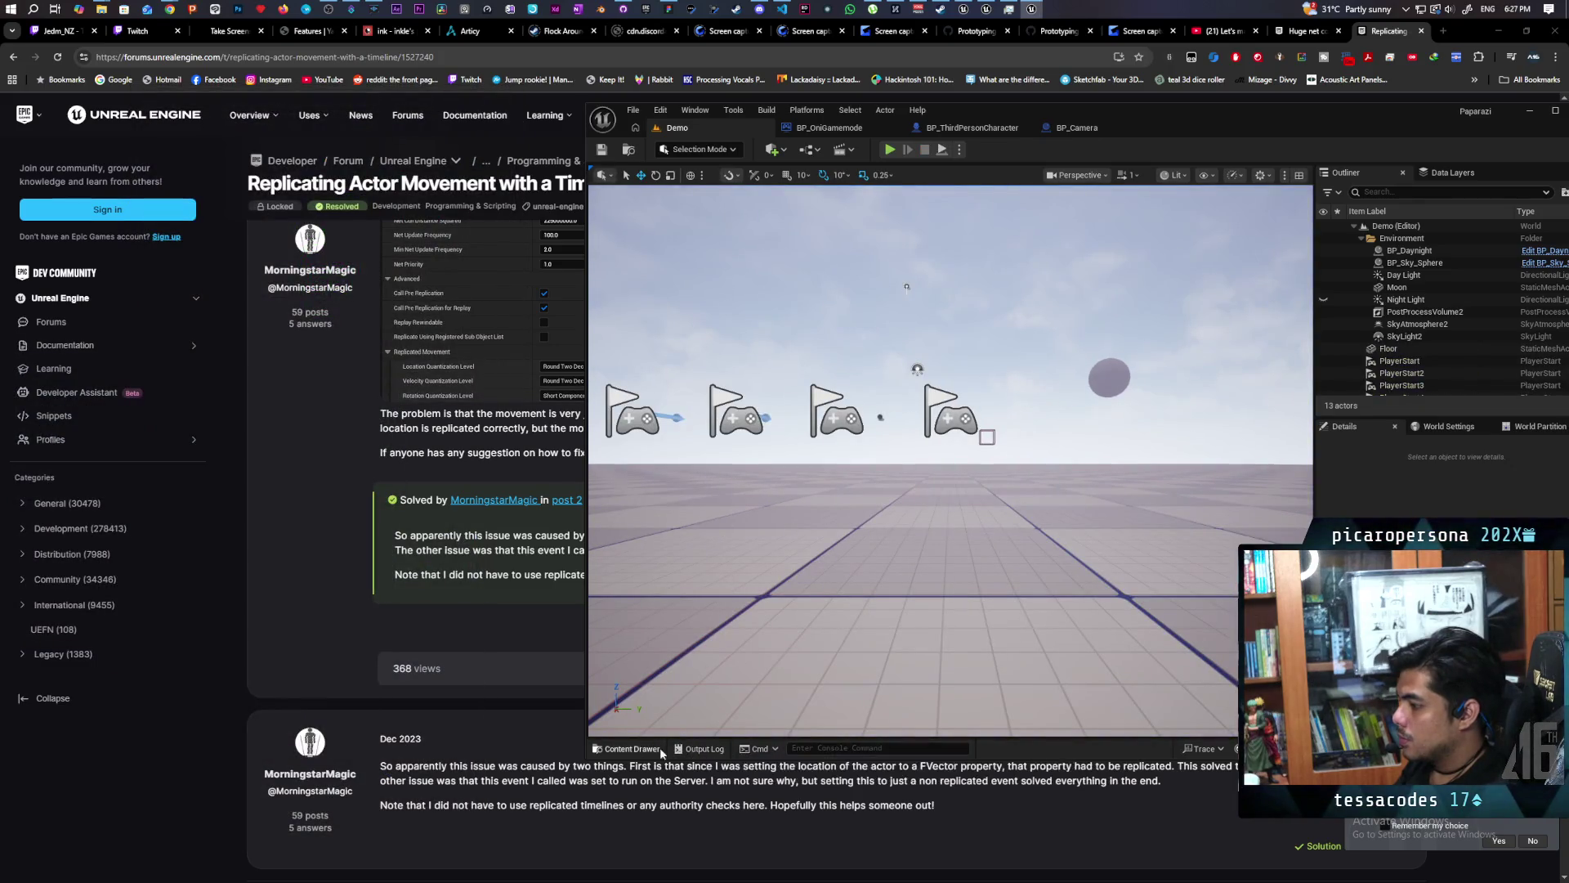
left_click(704, 748)
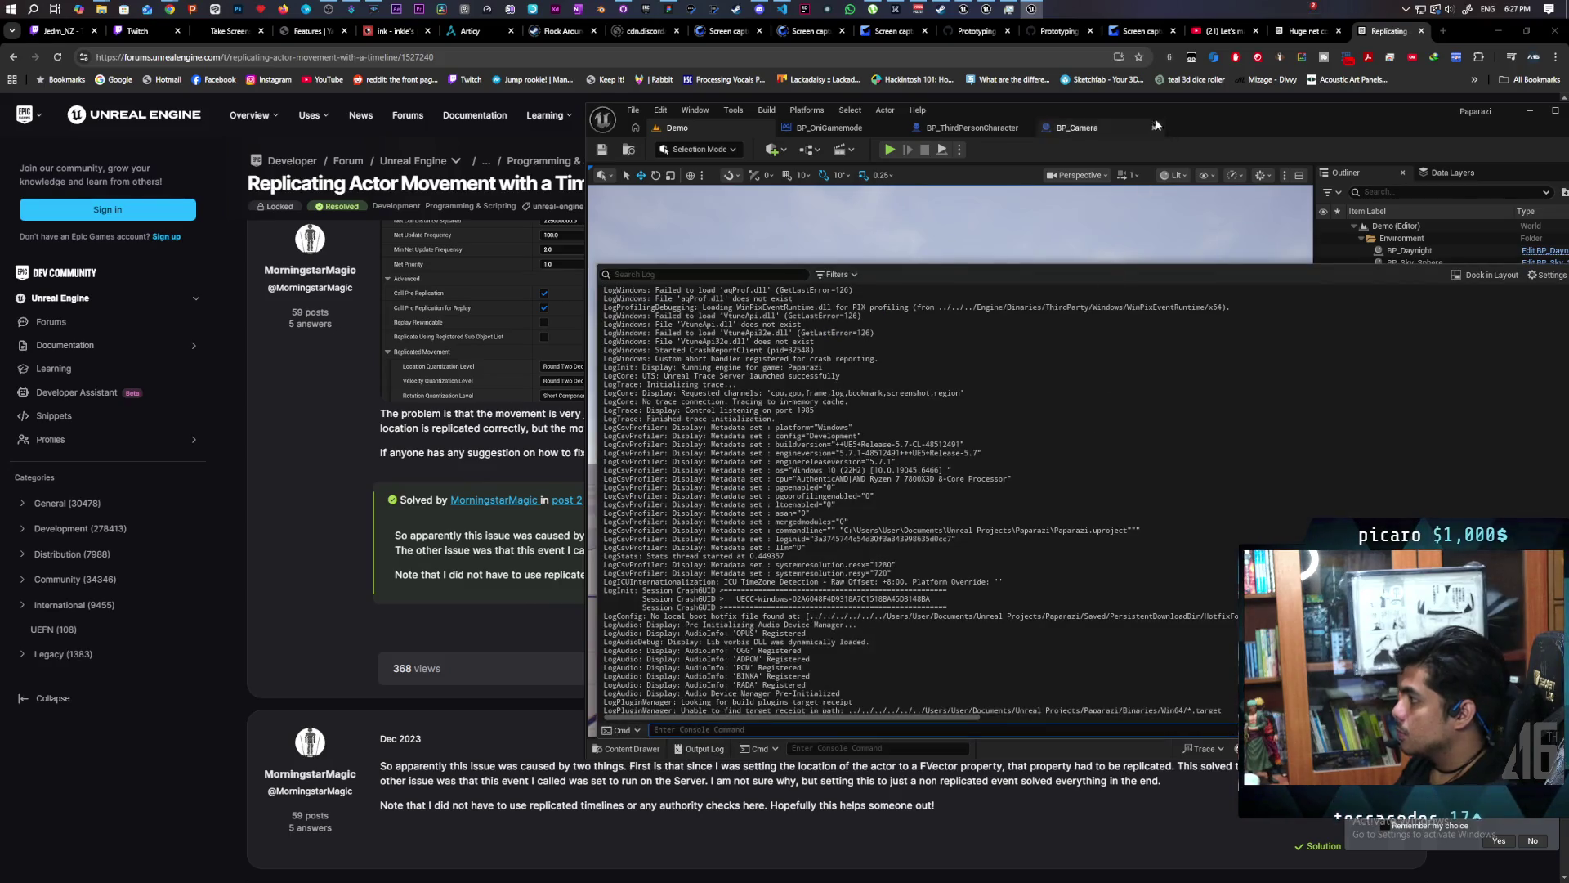
Maximize the editor and scroll through the Output Log's printed server and client locations.
double_click(1199, 111)
scroll(900, 585, "down", 3)
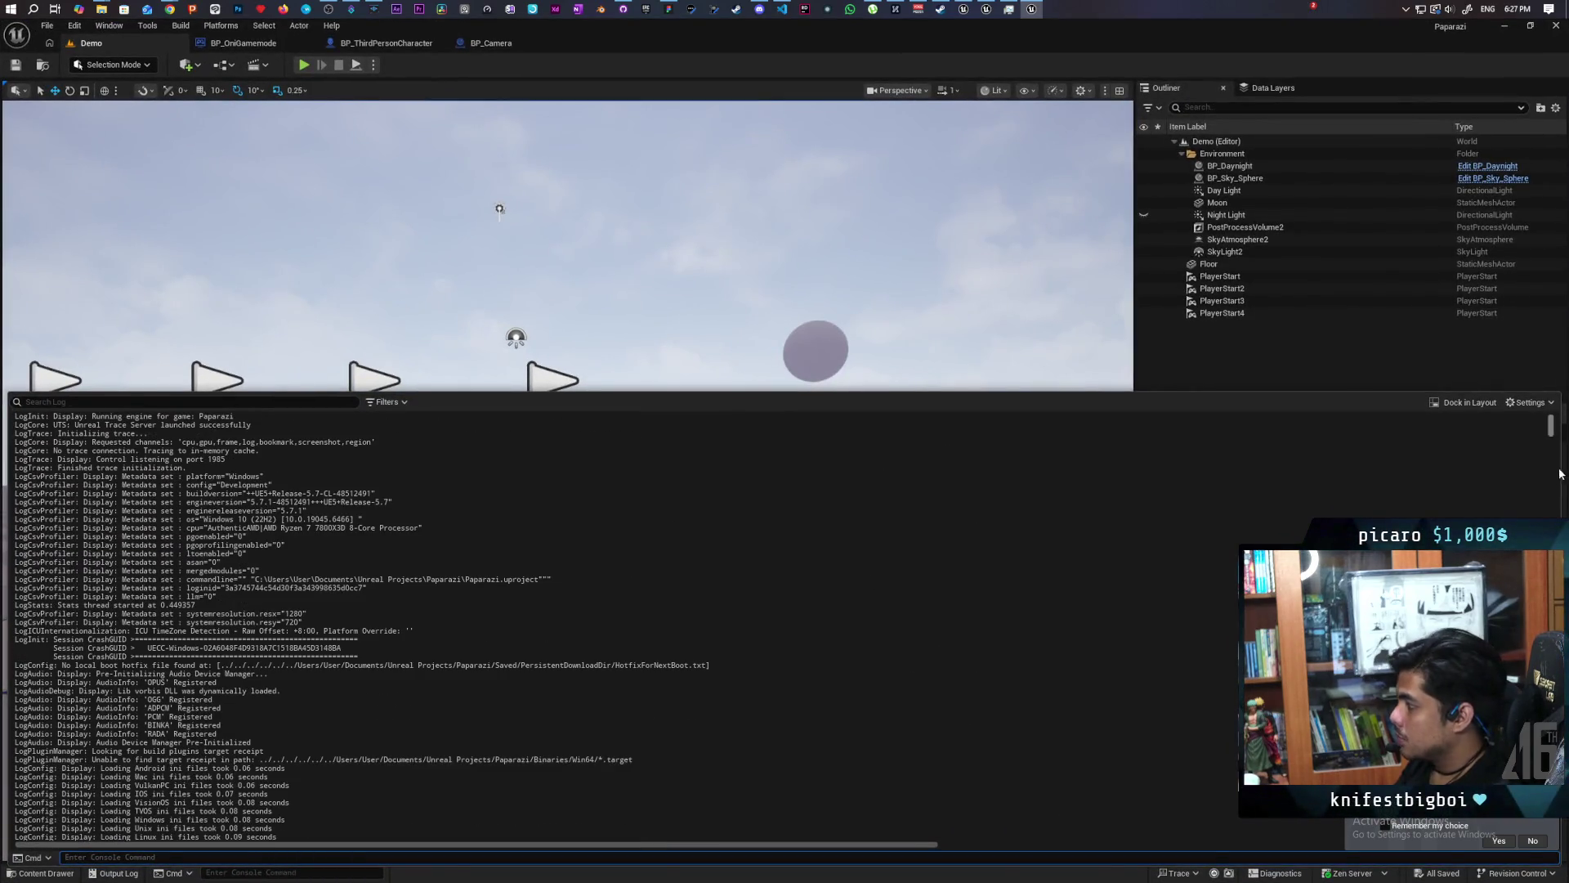
left_click_drag(1551, 444, 1551, 837)
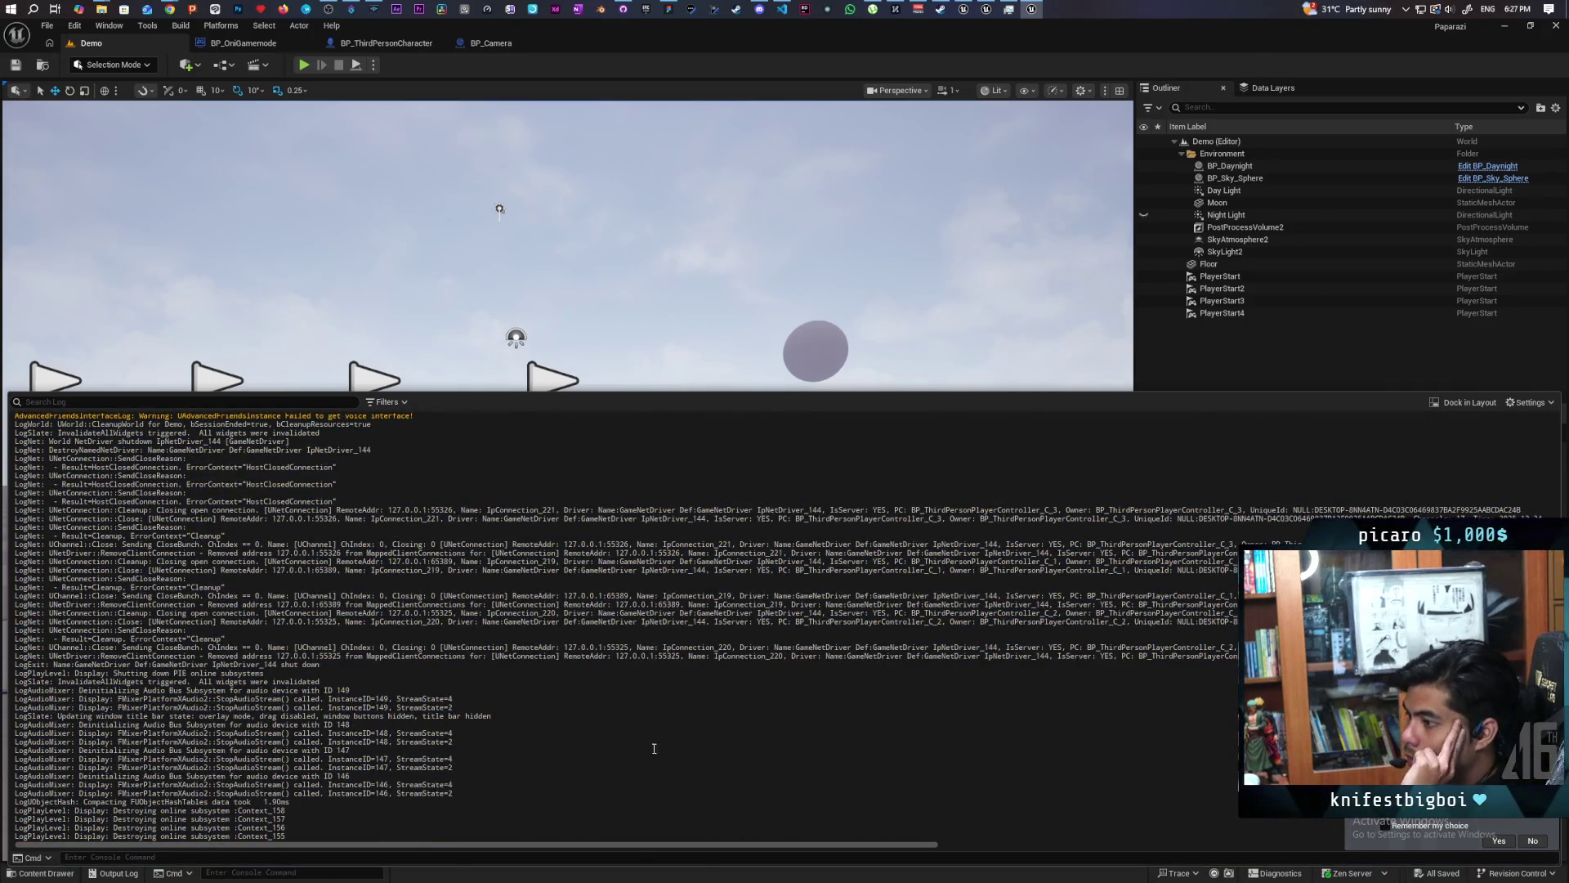
scroll(655, 749, "up", 4)
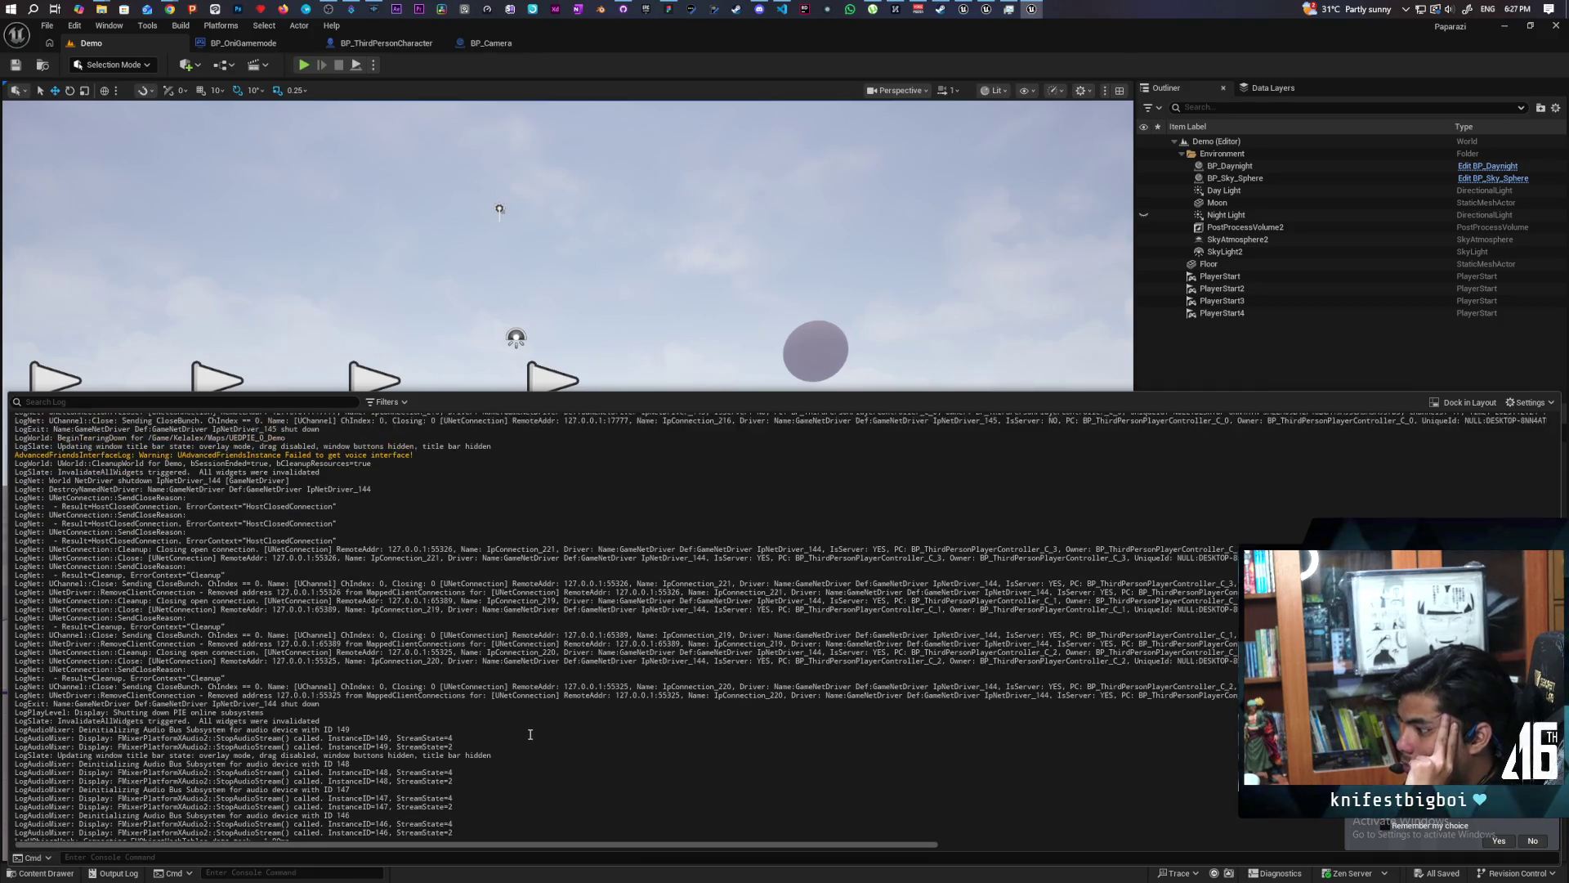
scroll(531, 734, "up", 15)
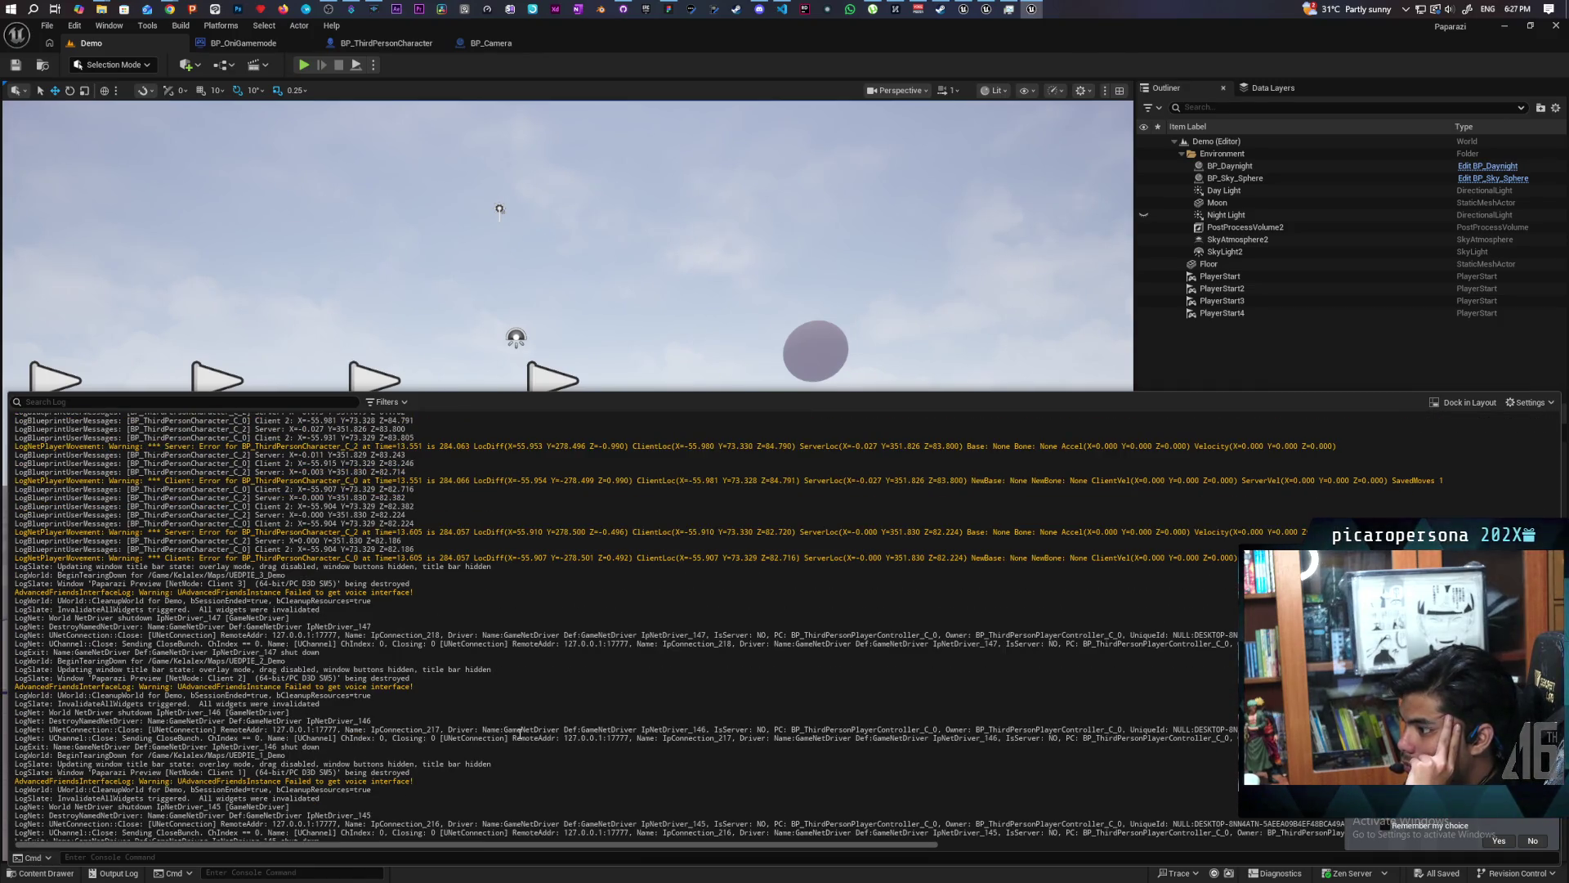
scroll(519, 734, "up", 10)
scroll(478, 724, "down", 3)
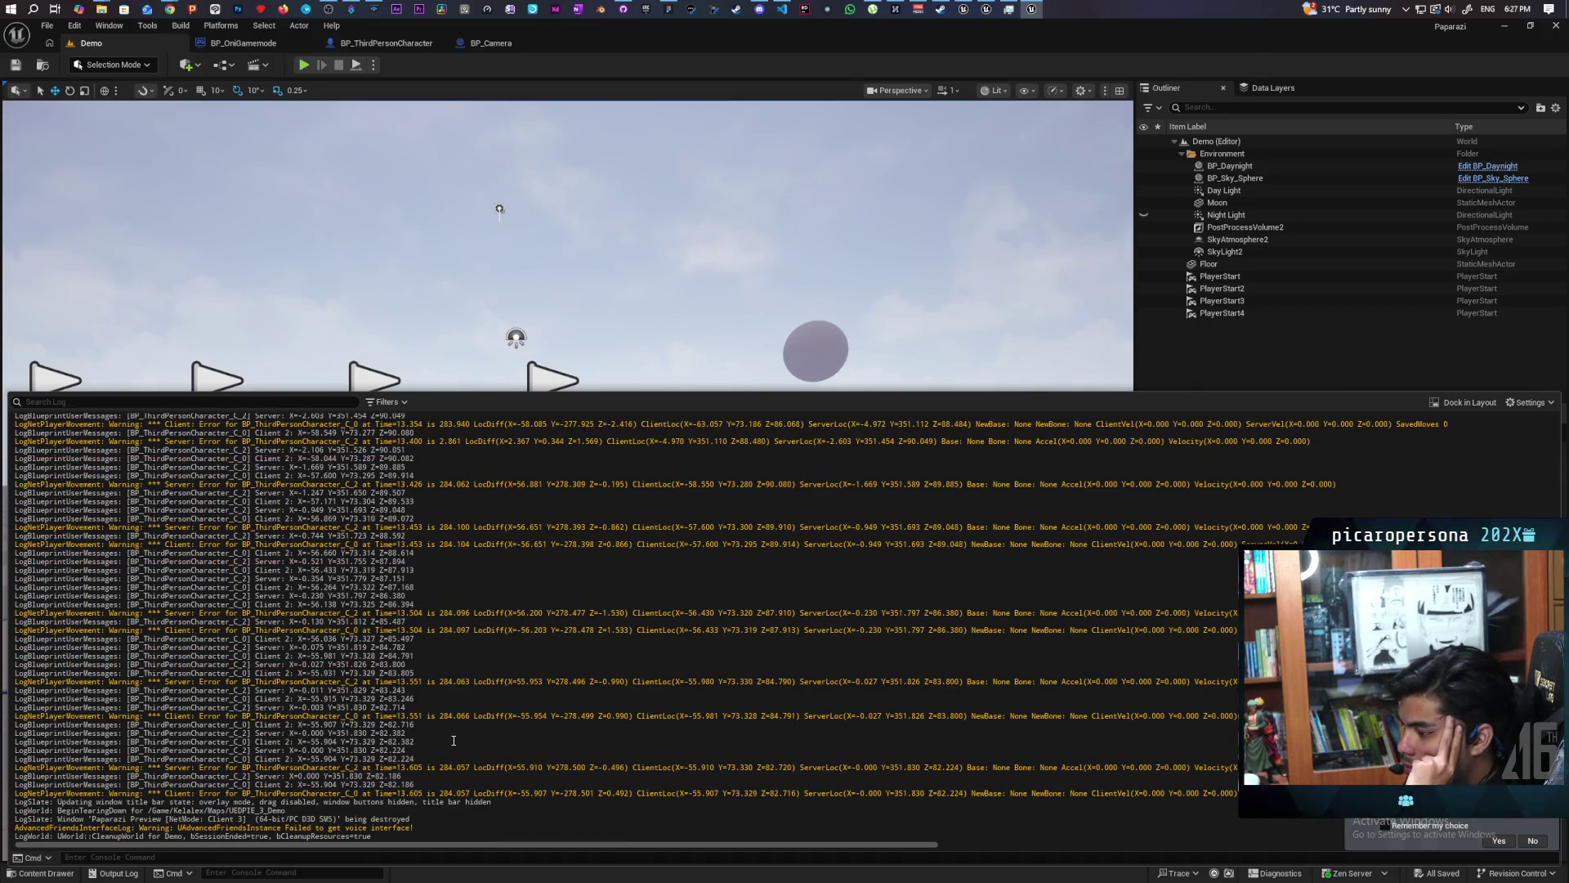
scroll(454, 740, "down", 2)
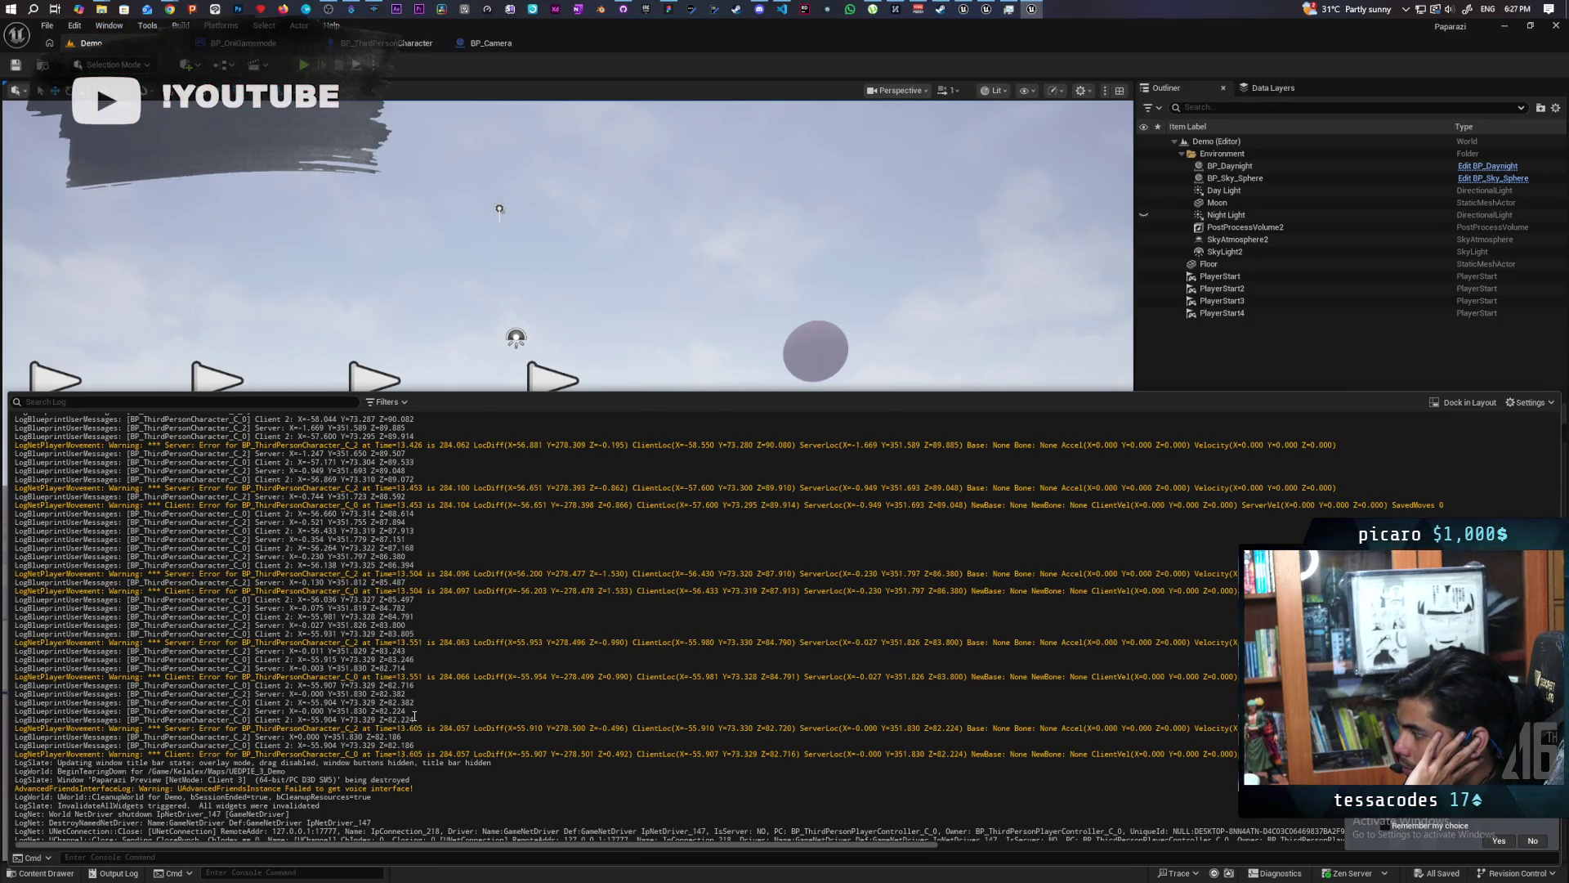
scroll(414, 716, "up", 6)
scroll(415, 716, "up", 15)
scroll(414, 716, "up", 15)
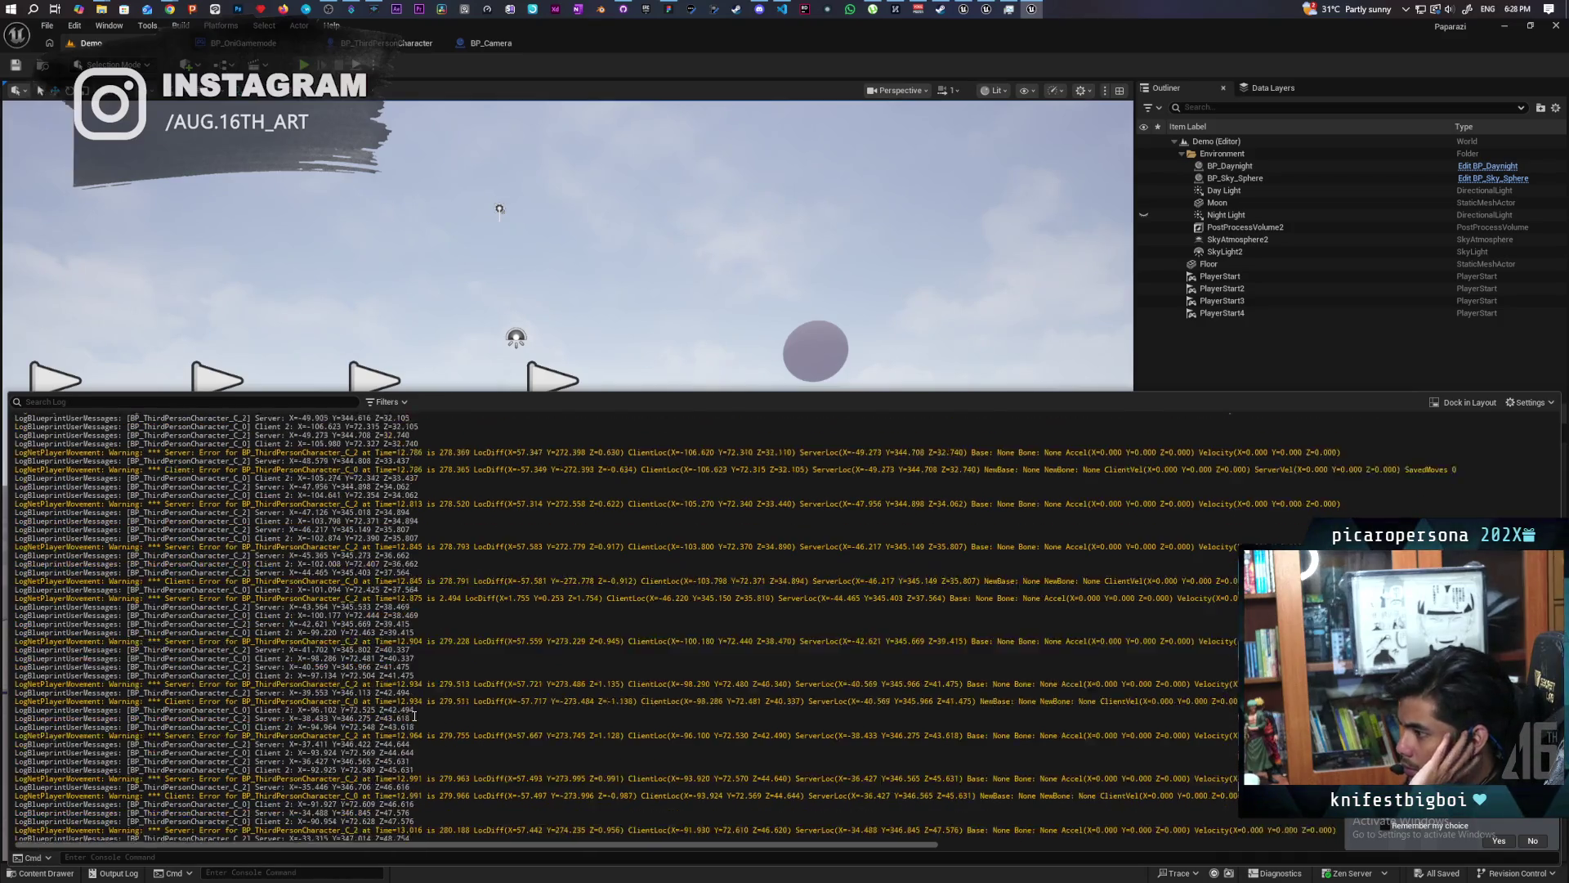
scroll(414, 716, "up", 5)
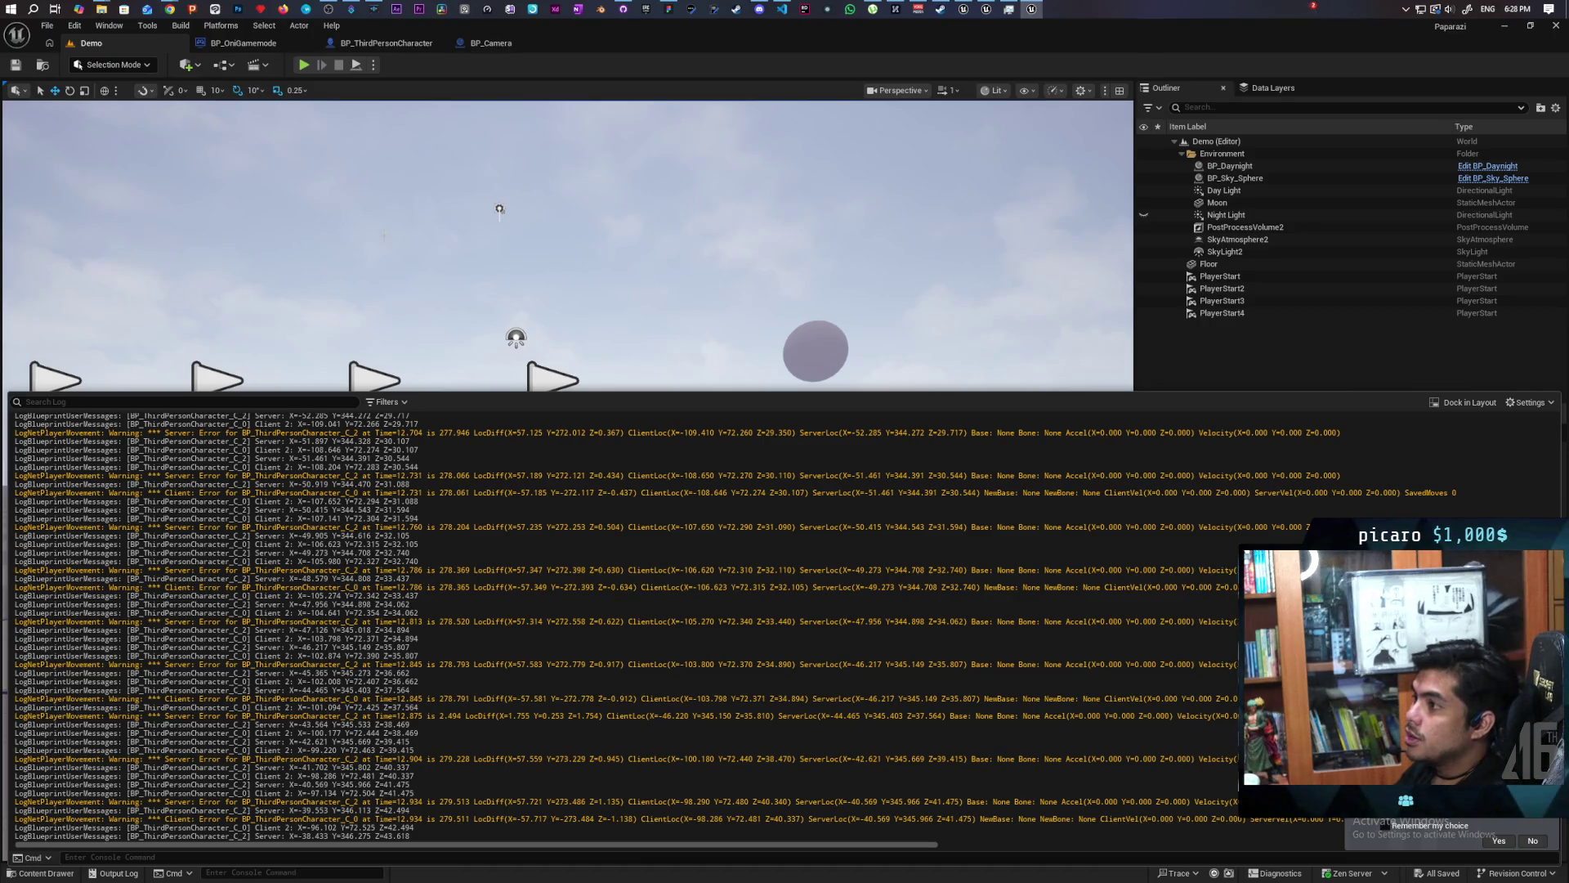
left_click(386, 42)
Zoom the MoveAlongSpline graph, then switch back to BP_ThirdPersonCharacter's EventGraph.
scroll(593, 396, "down", 3)
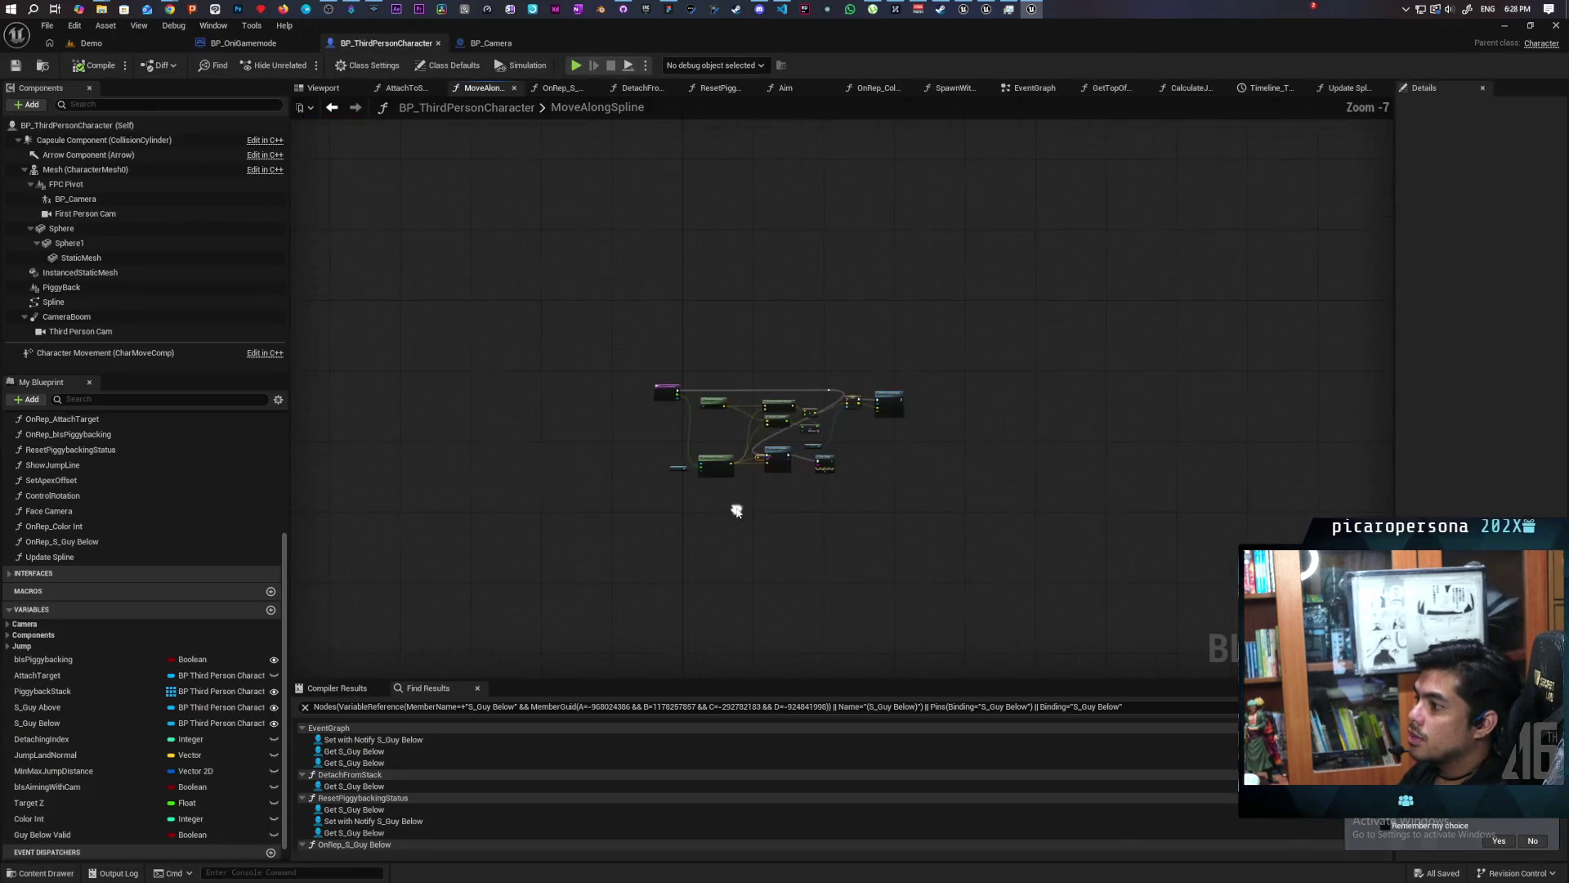
scroll(730, 491, "up", 4)
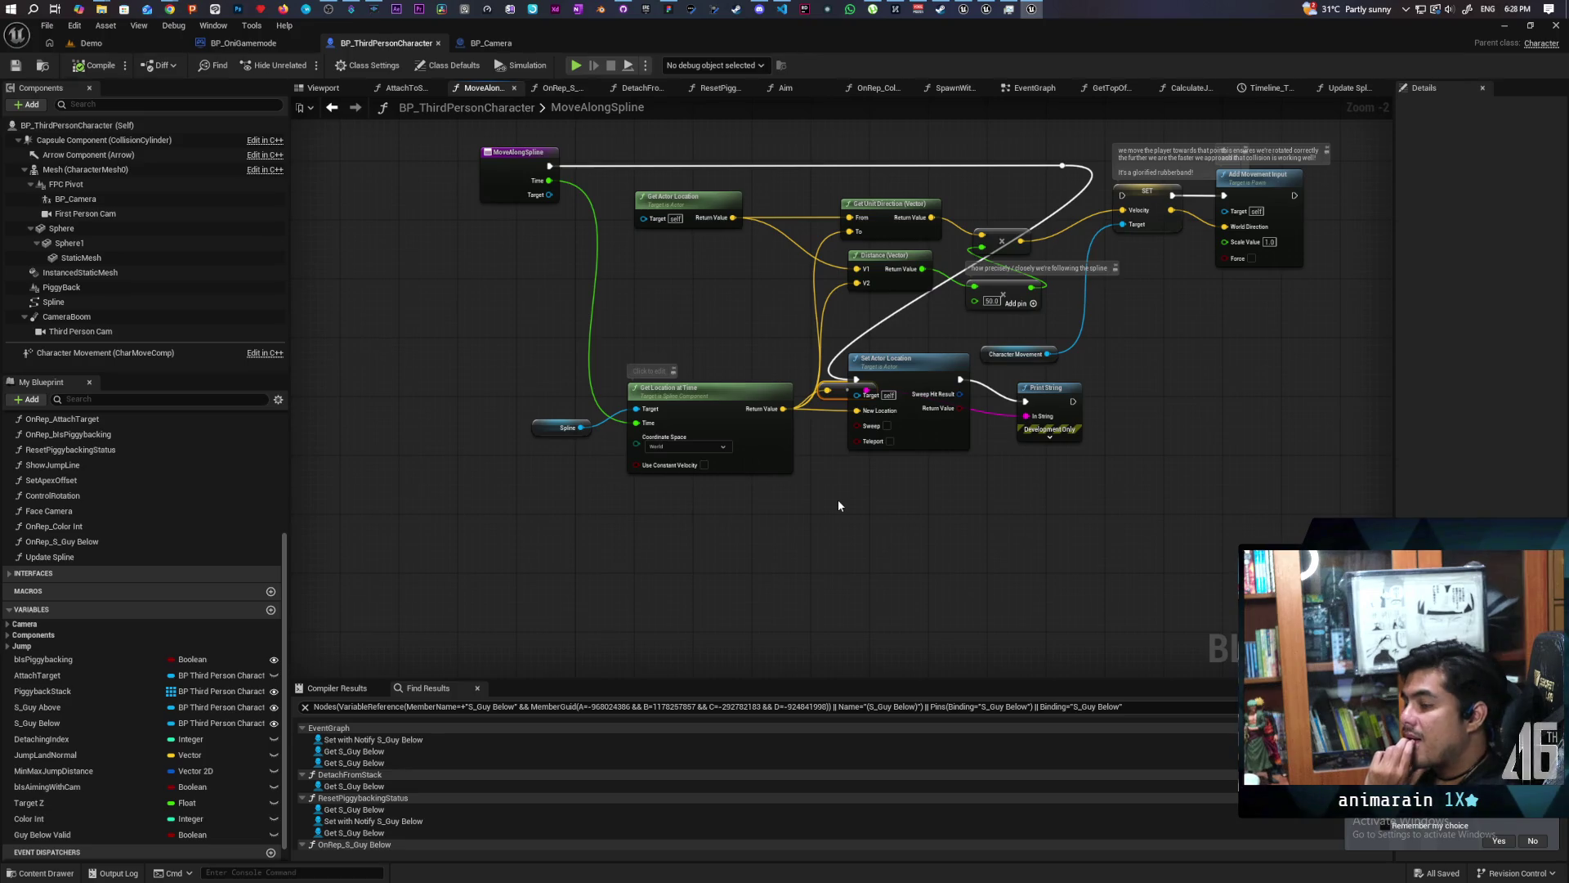
left_click(331, 107)
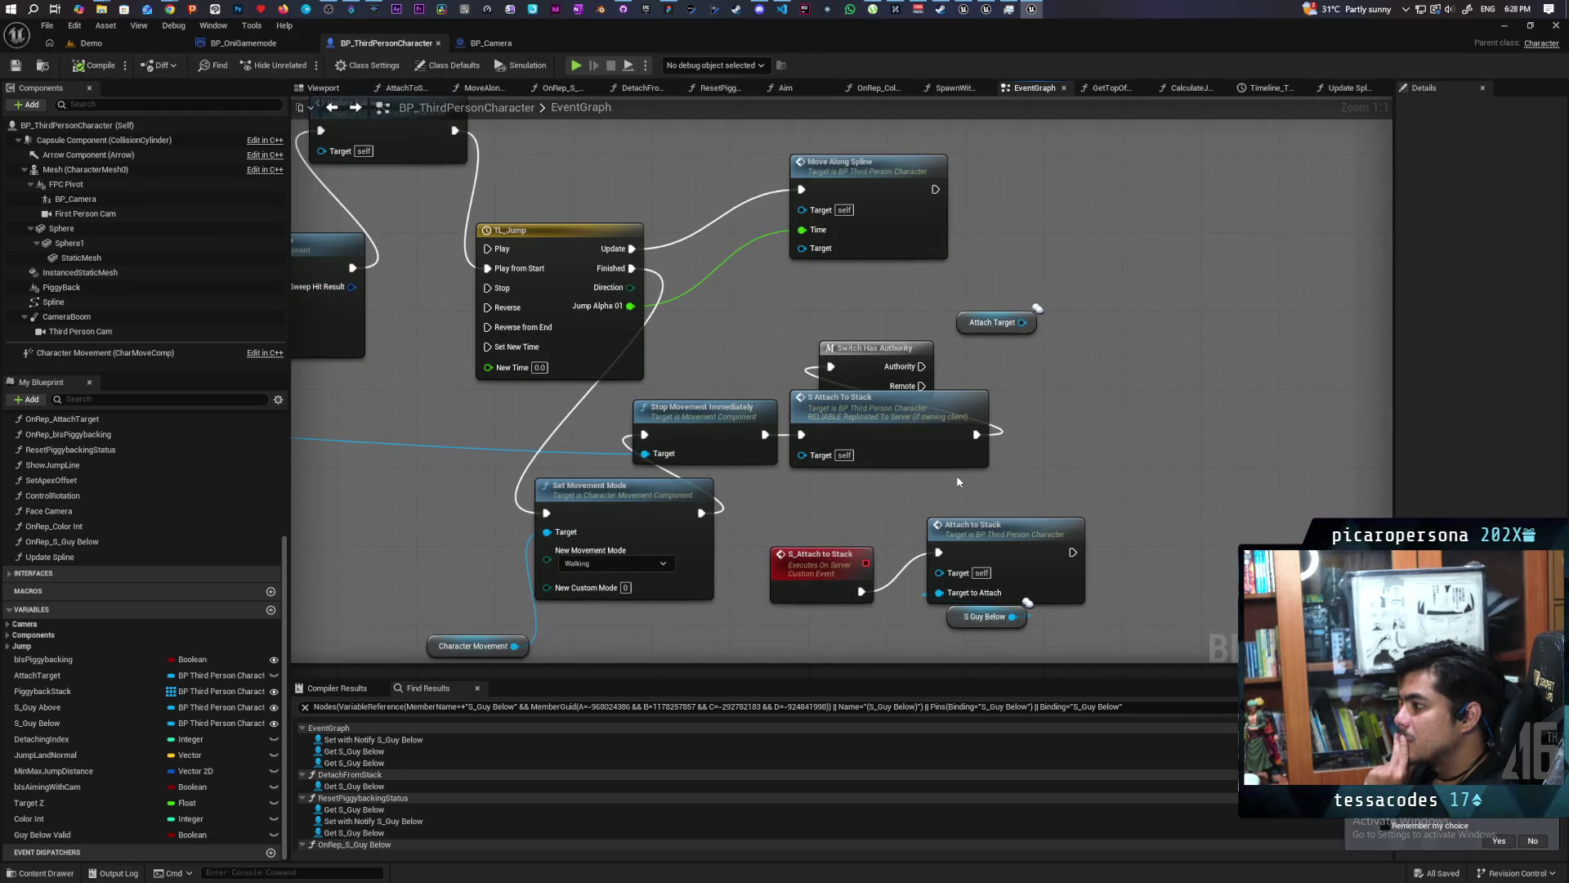
Move Switch Has Authority up above S Attach To Stack and shift S Attach To Stack right.
left_click_drag(877, 363, 887, 324)
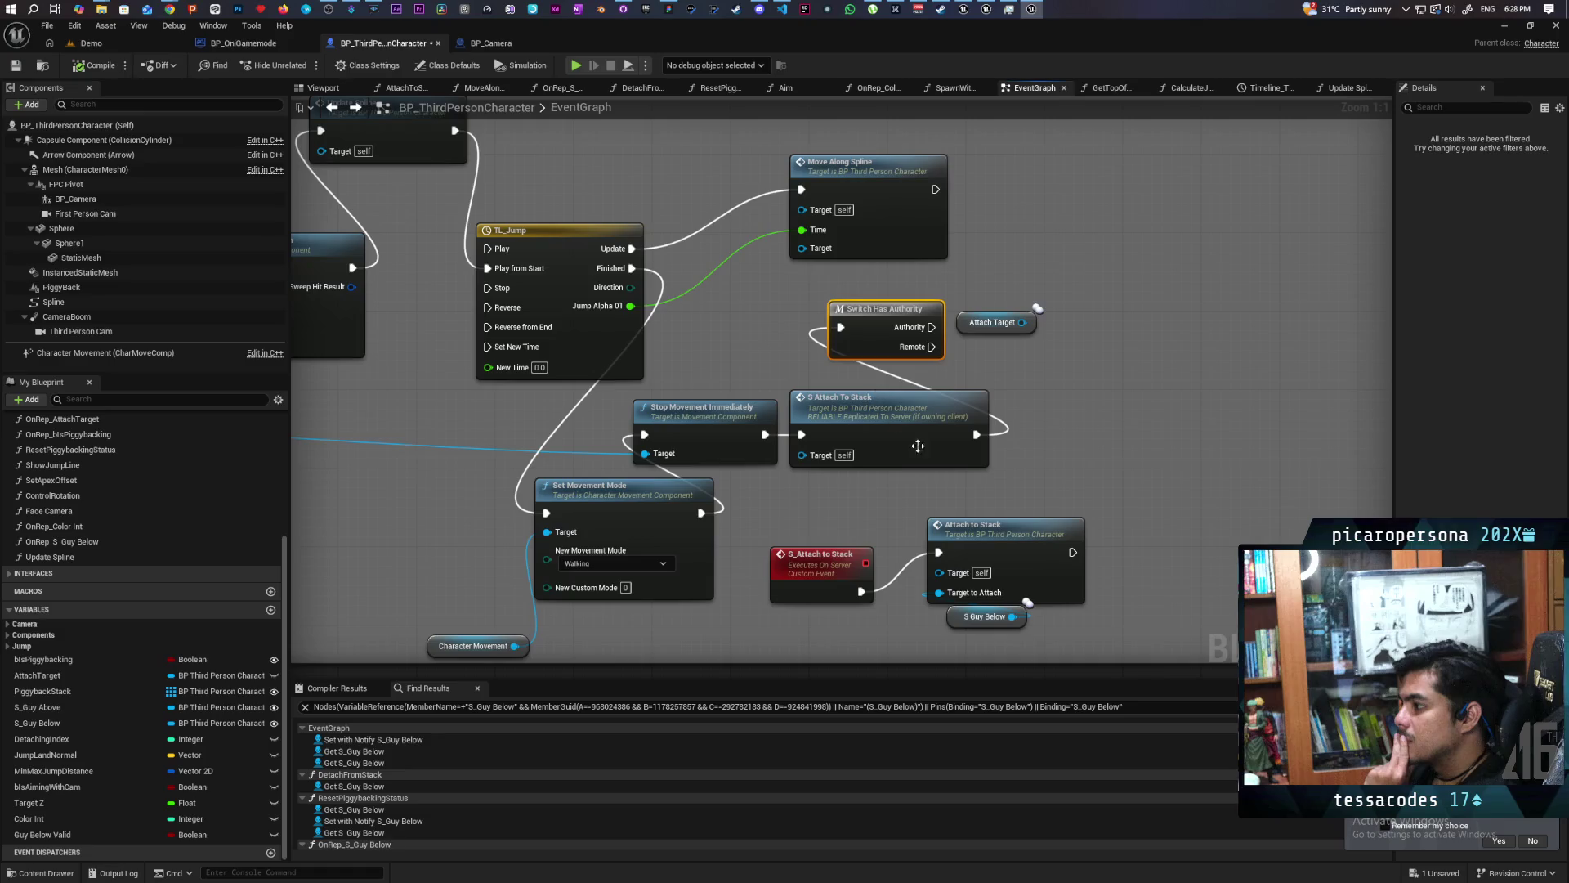
left_click_drag(914, 443, 953, 443)
left_click_drag(902, 504, 1041, 437)
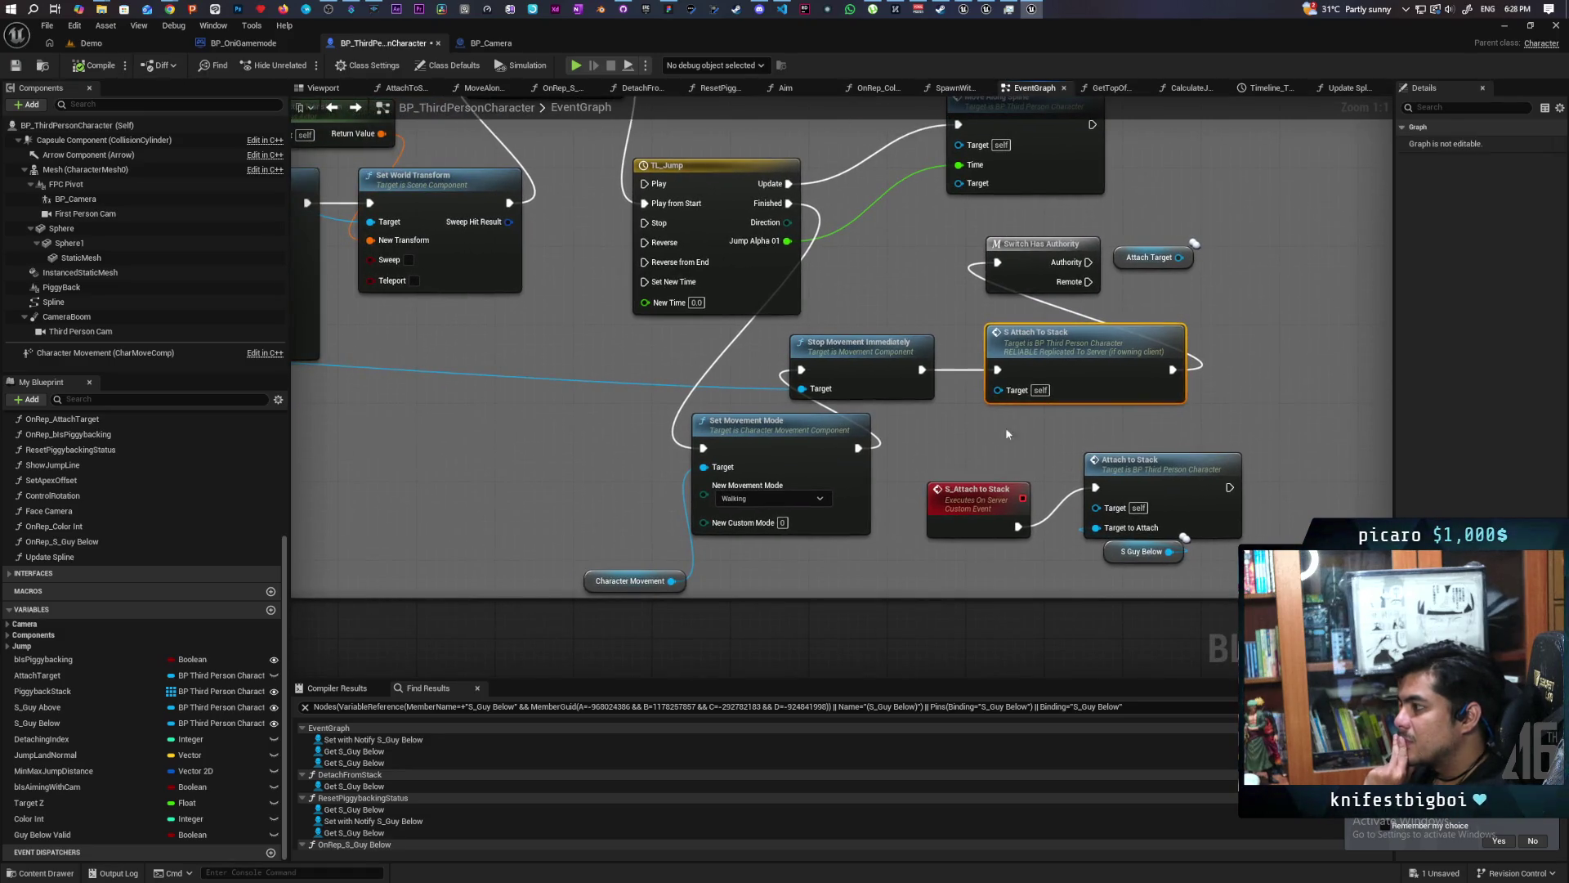
Inspect the Detach From Component, JumpAndAttach, TL_Jump and Attach To Stack nodes.
scroll(963, 442, "down", 2)
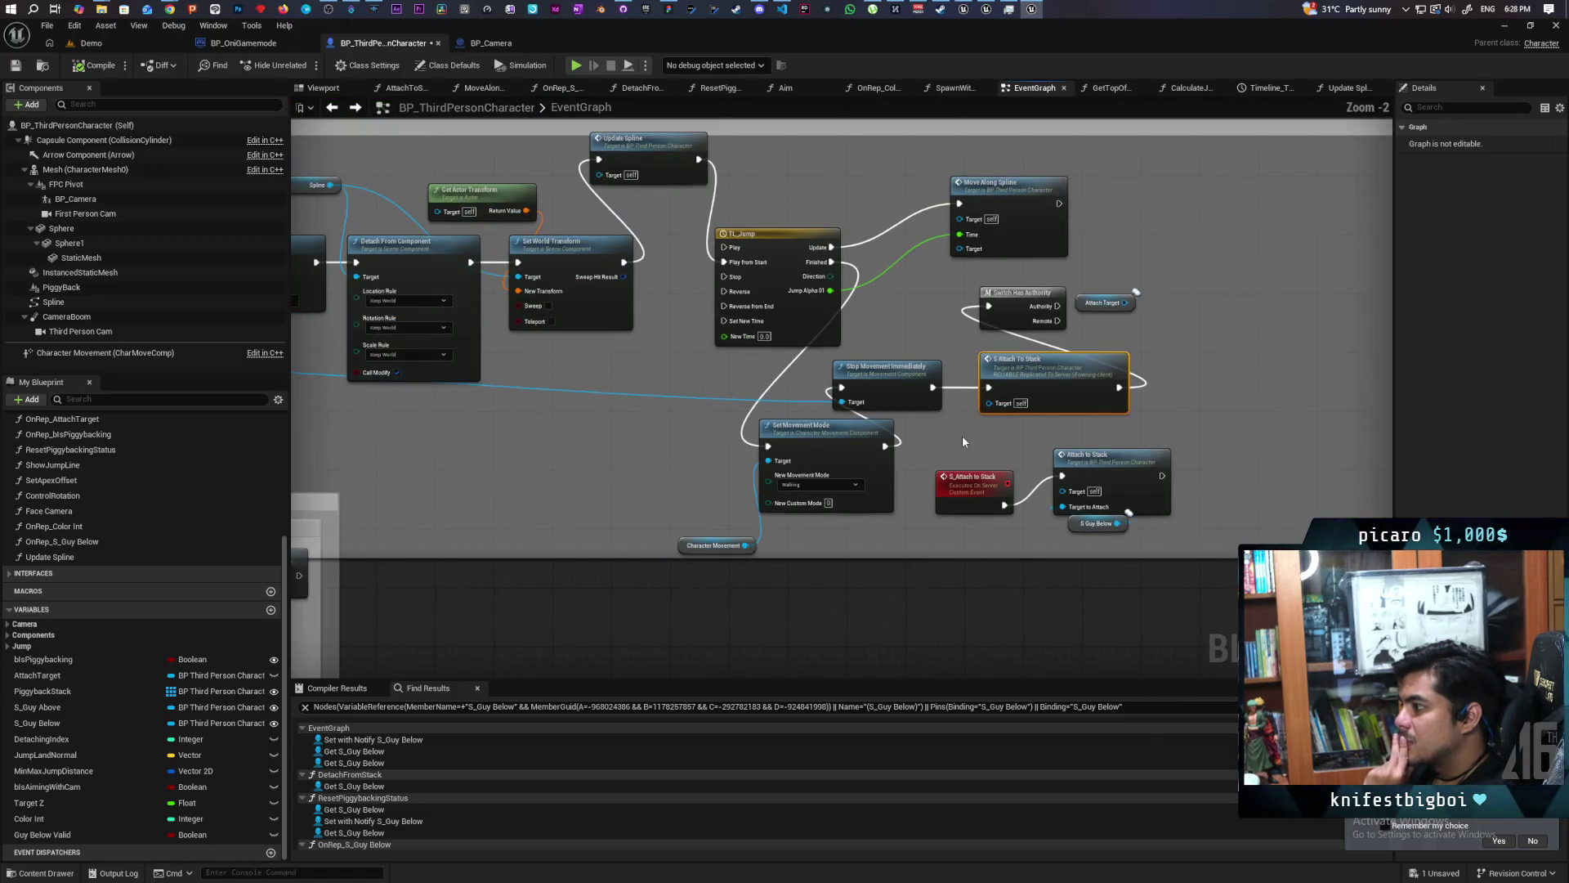
scroll(682, 462, "up", 1)
left_click_drag(769, 459, 905, 579)
scroll(750, 537, "down", 1)
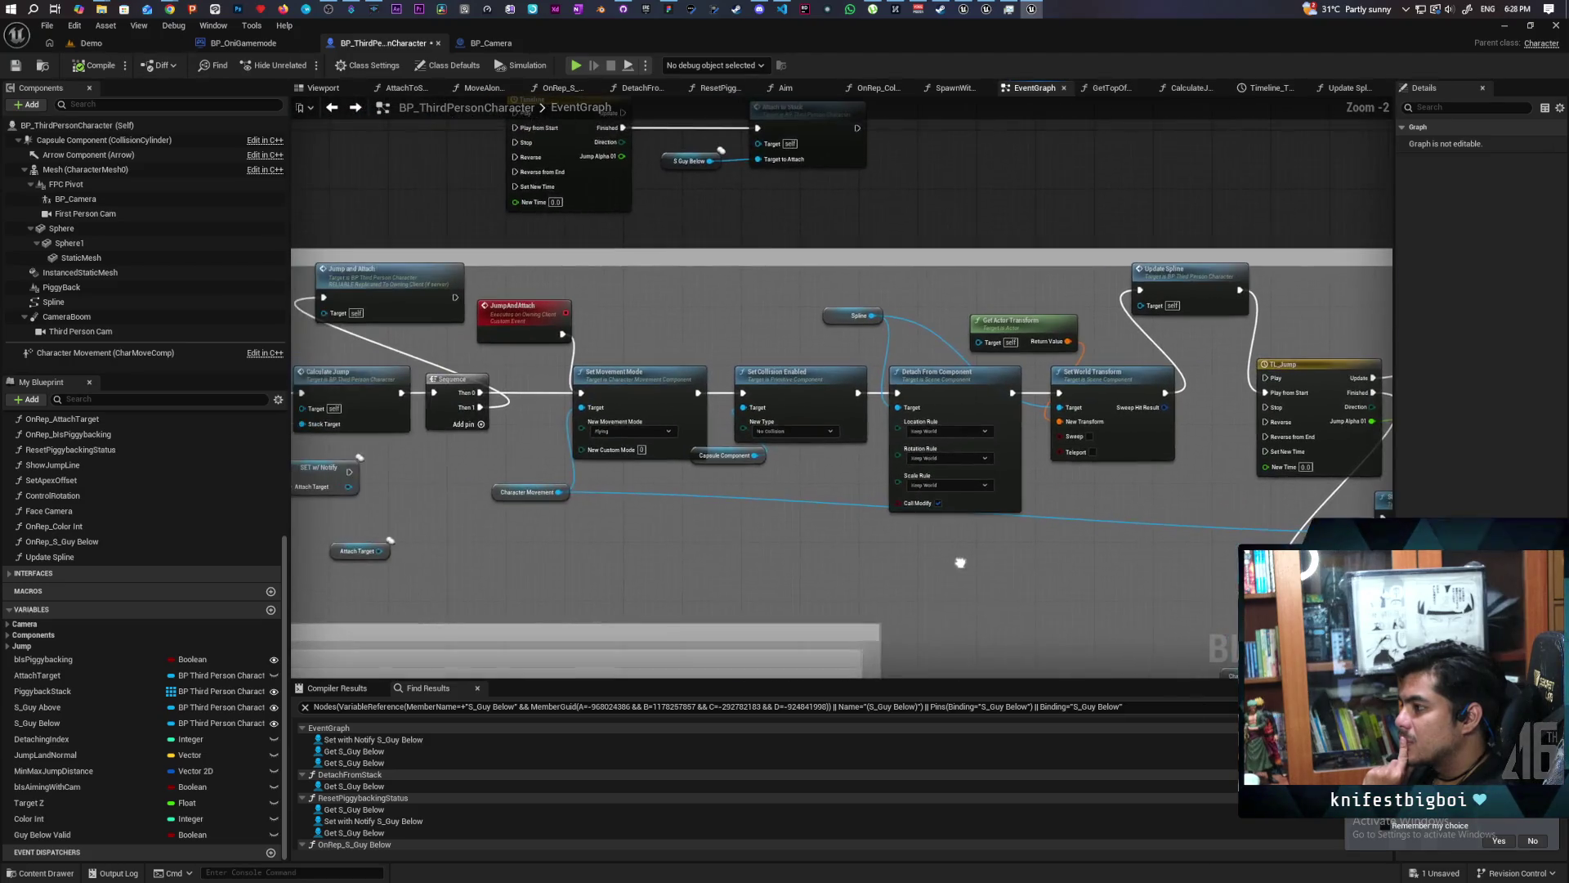
left_click_drag(806, 557, 958, 566)
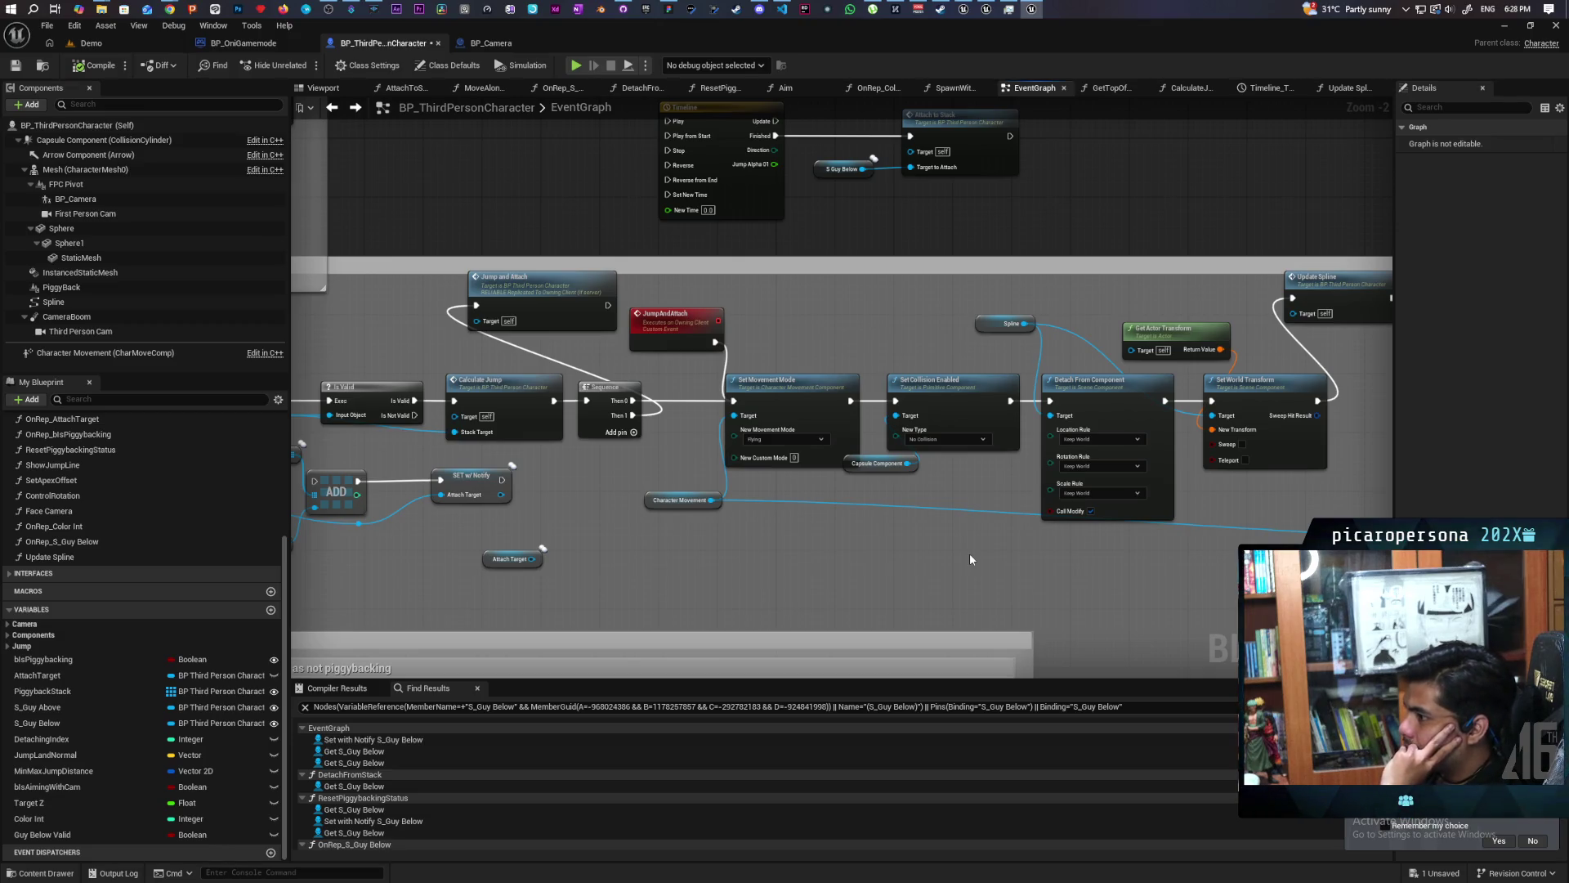
scroll(970, 559, "down", 1)
left_click_drag(920, 522, 507, 497)
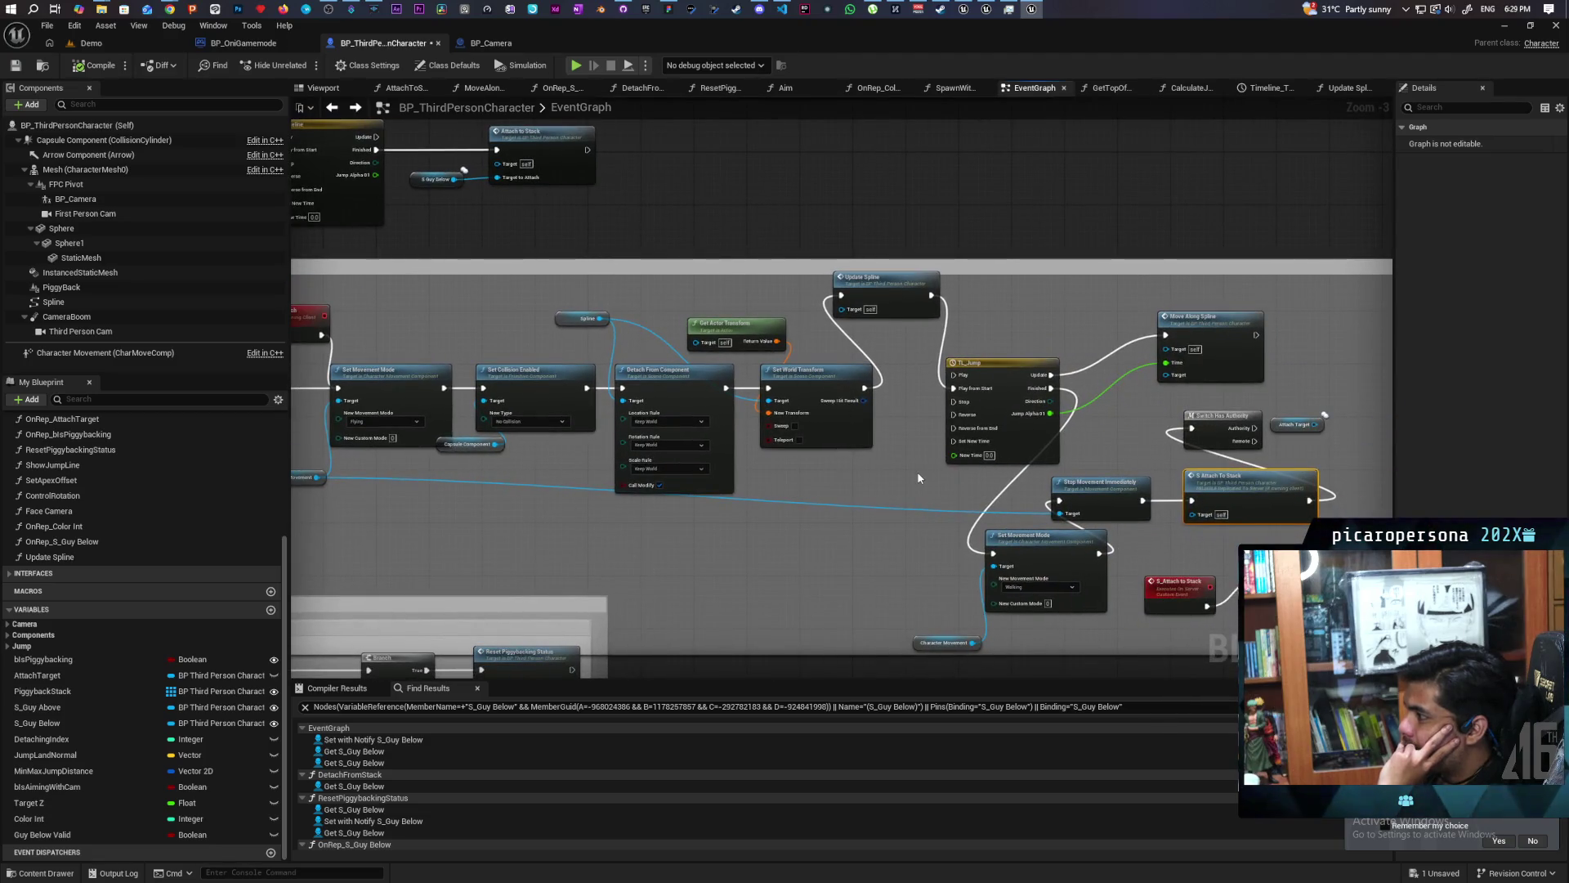
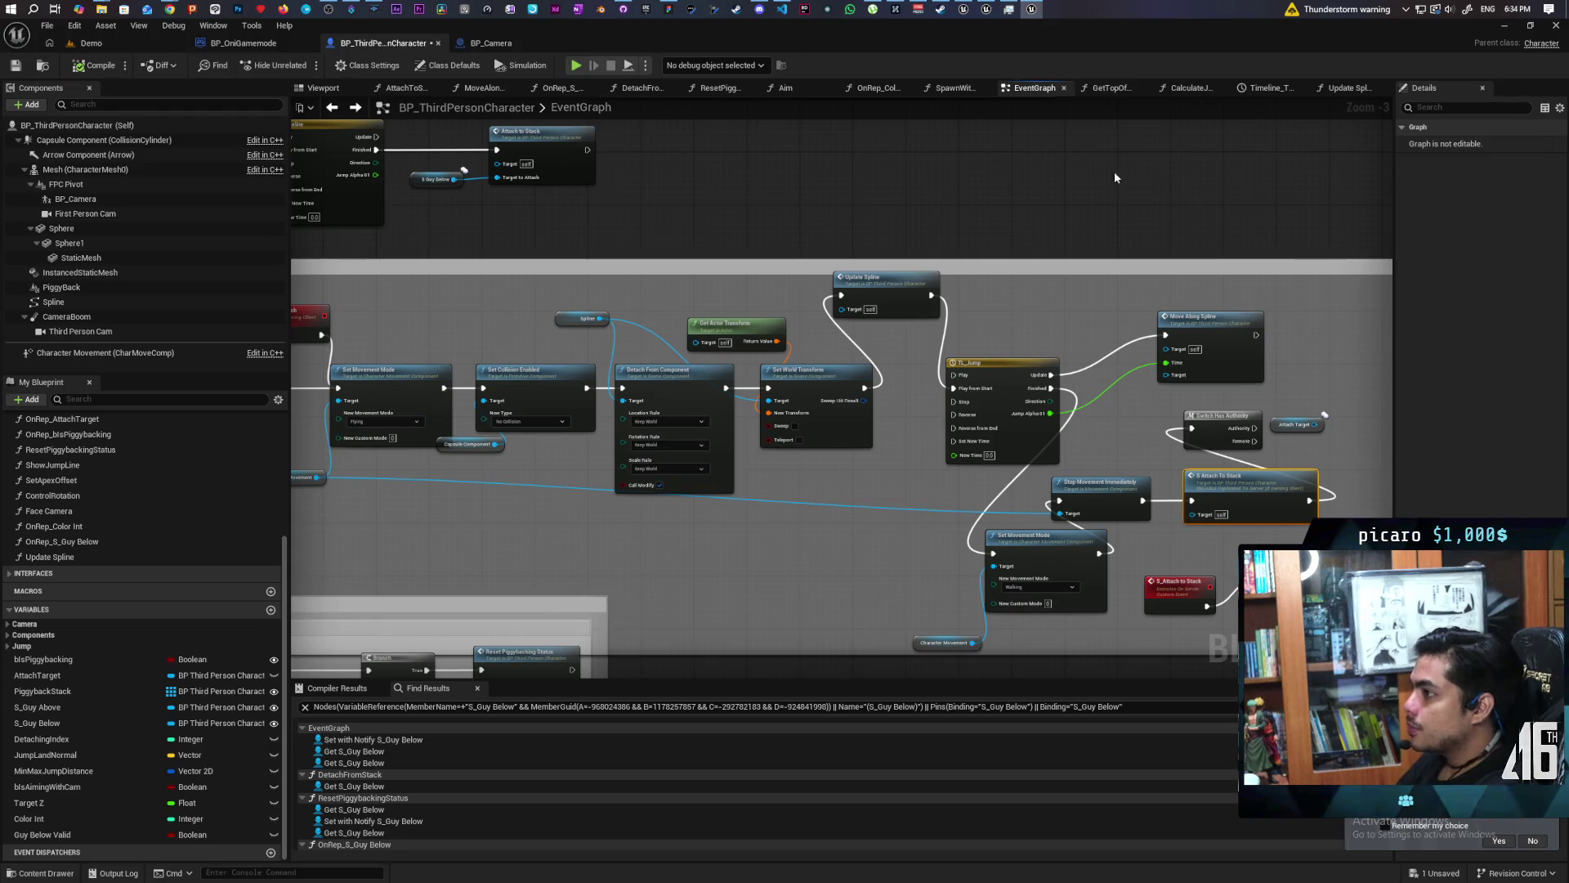
Break the Sequence Then 0 link to Set Movement Mode, then shrink the editor to reveal the forum thread.
scroll(940, 229, "up", 4)
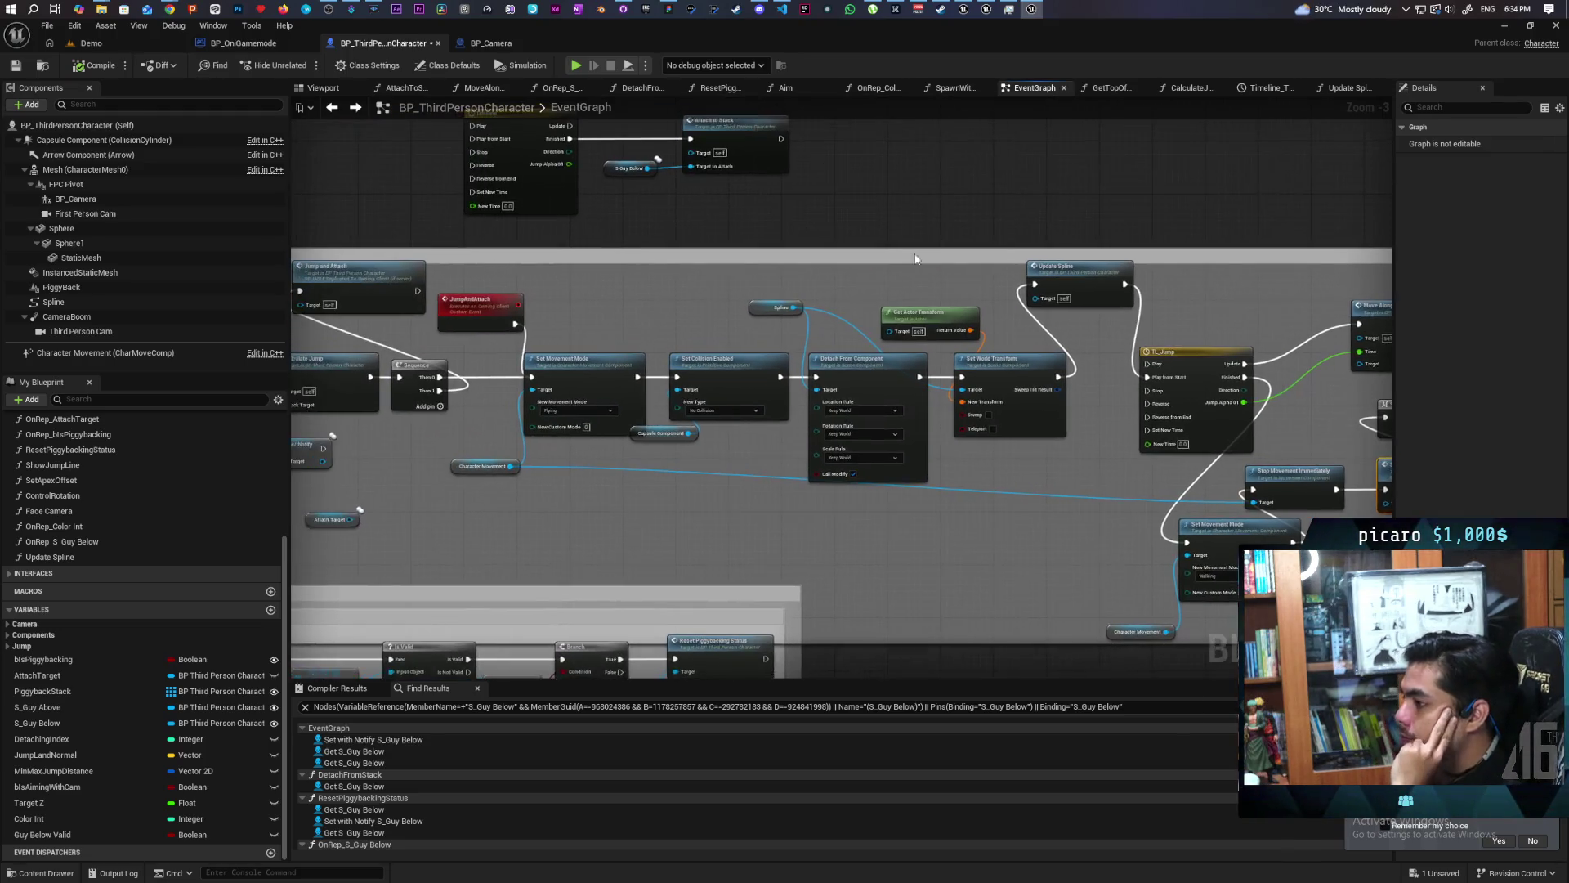
scroll(778, 335, "down", 1)
scroll(685, 312, "up", 1)
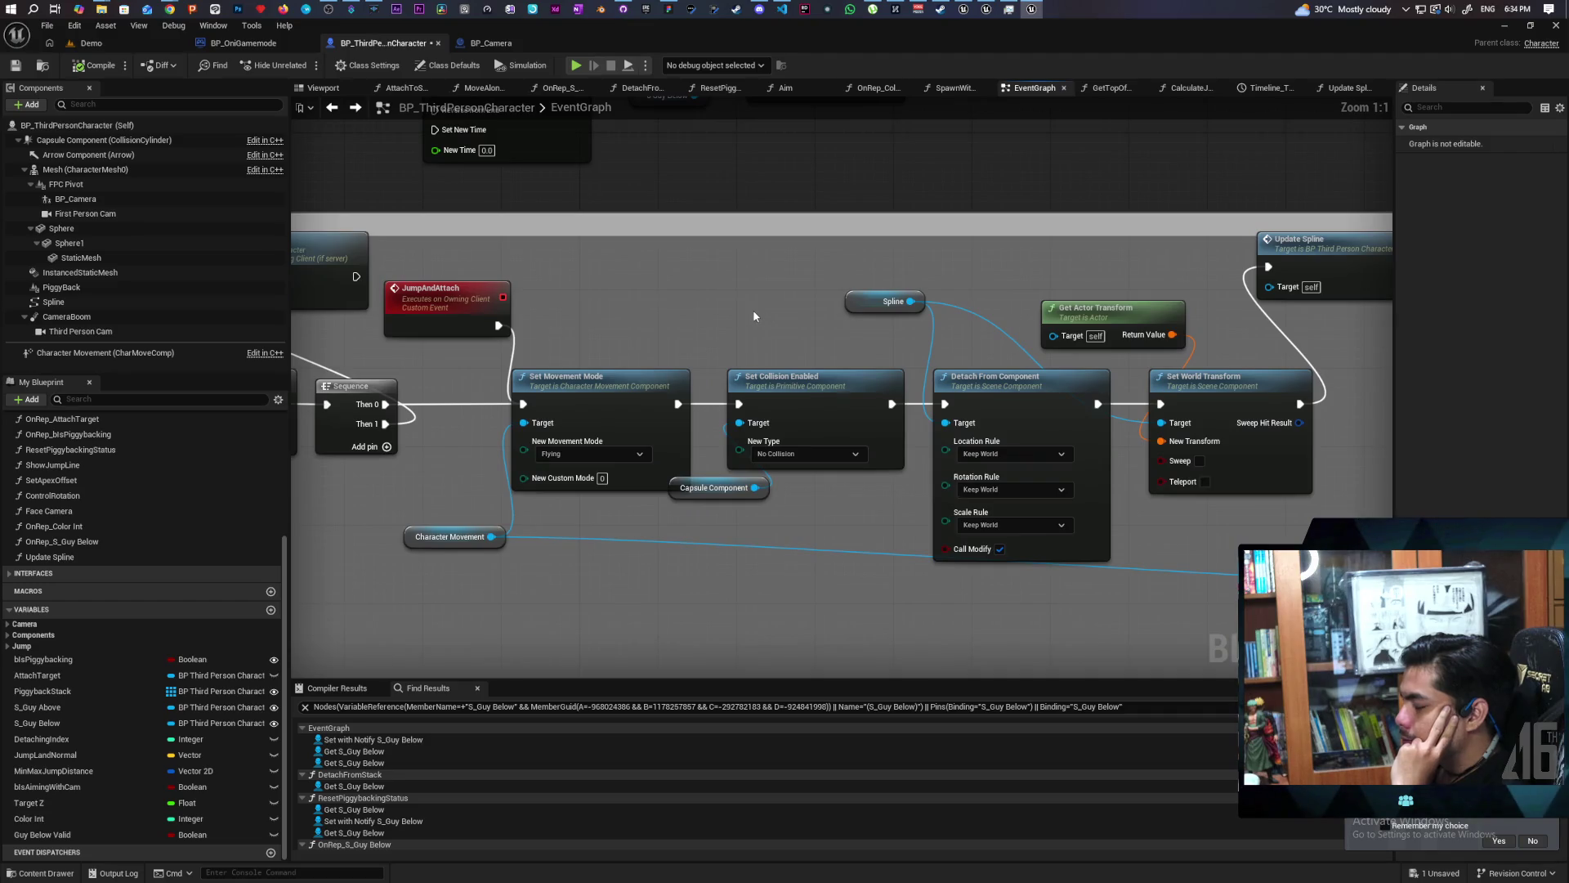
scroll(757, 319, "down", 3)
scroll(776, 311, "up", 1)
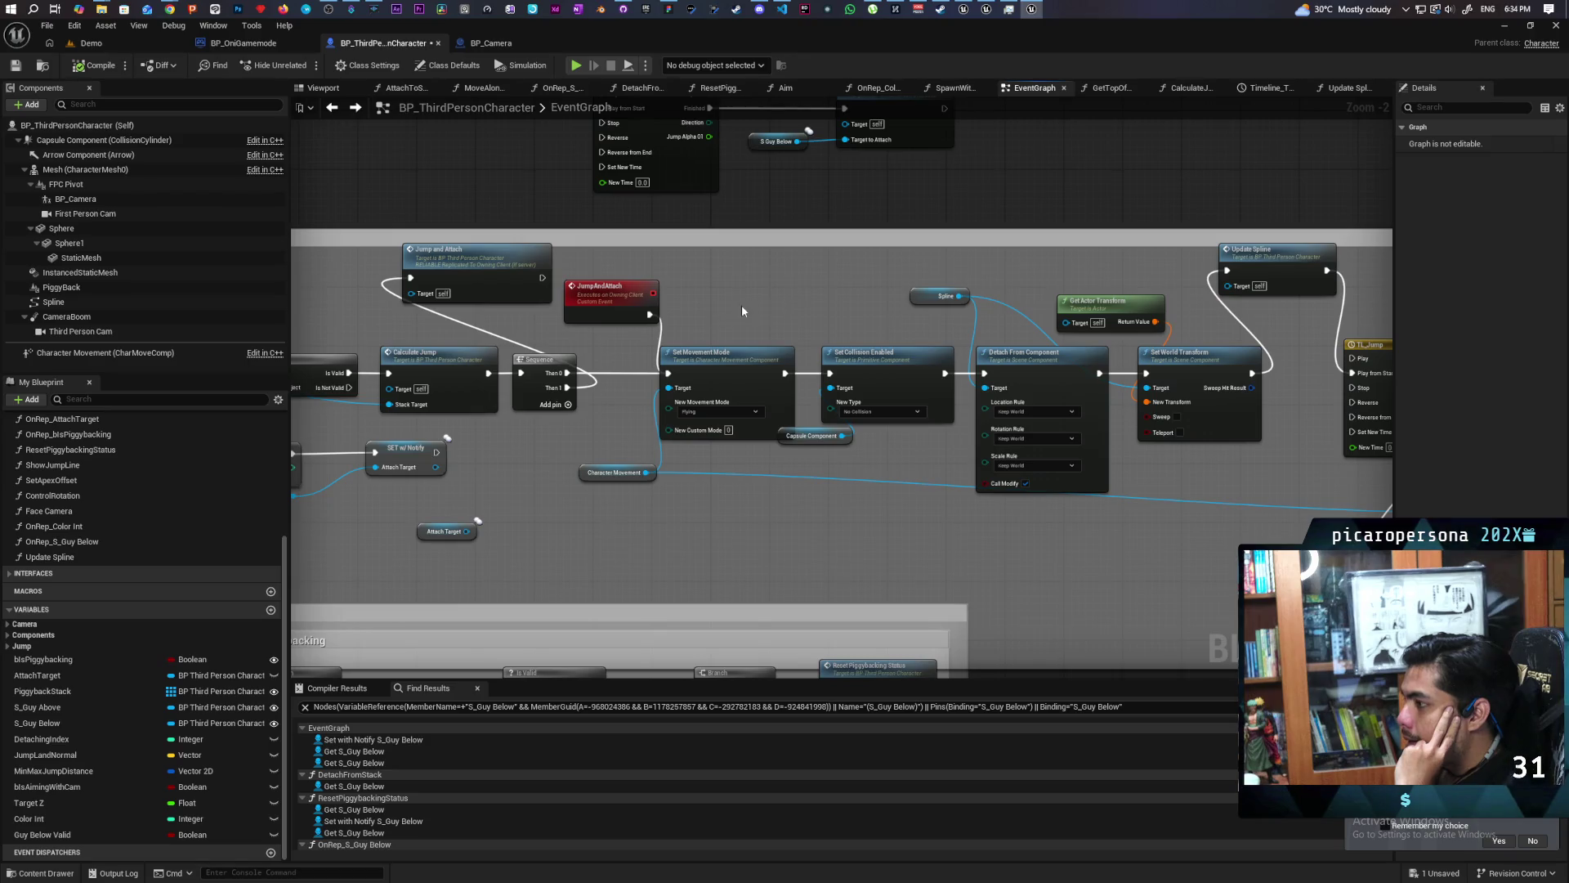
left_click_drag(743, 307, 817, 330)
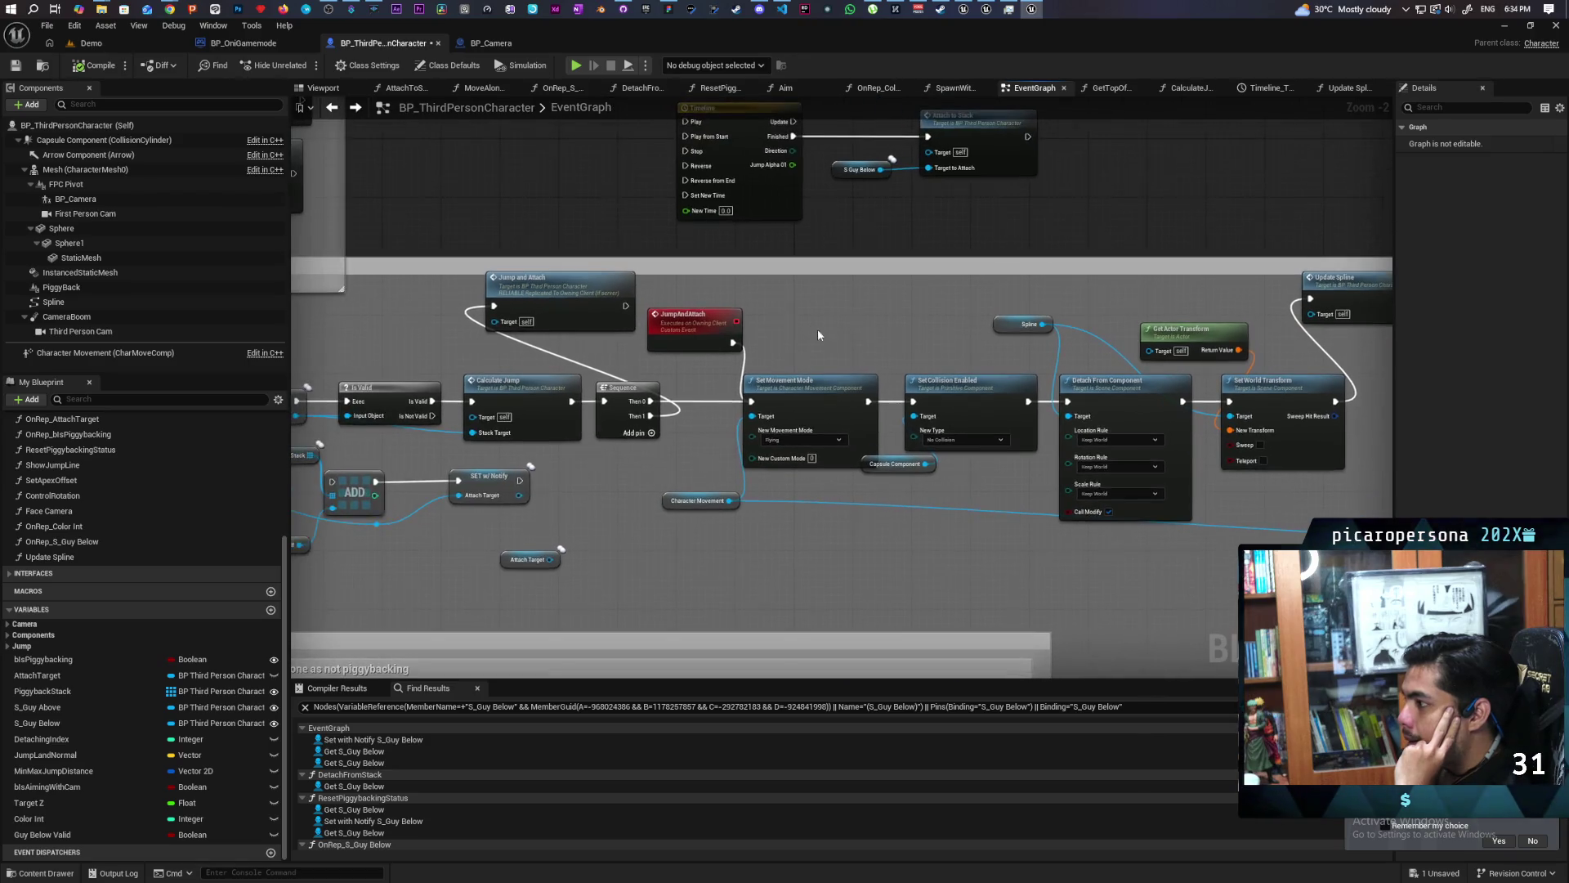
left_click(691, 406, "alt")
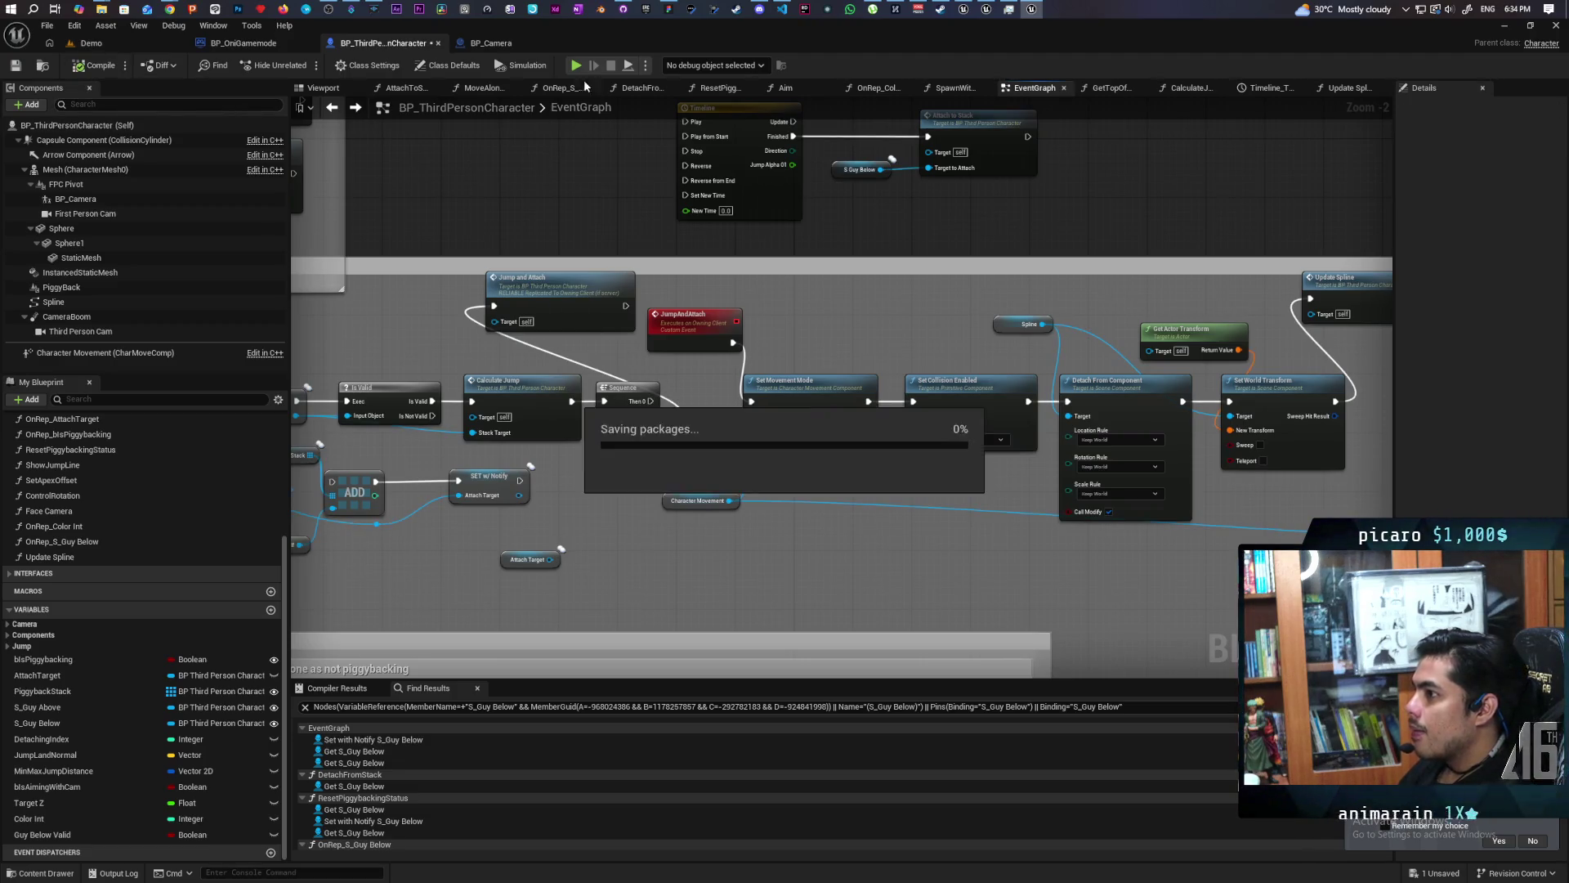
mouse_move(585, 36)
left_mouse_down()
mouse_move(1034, 123)
mouse_move(1084, 102)
left_mouse_up()
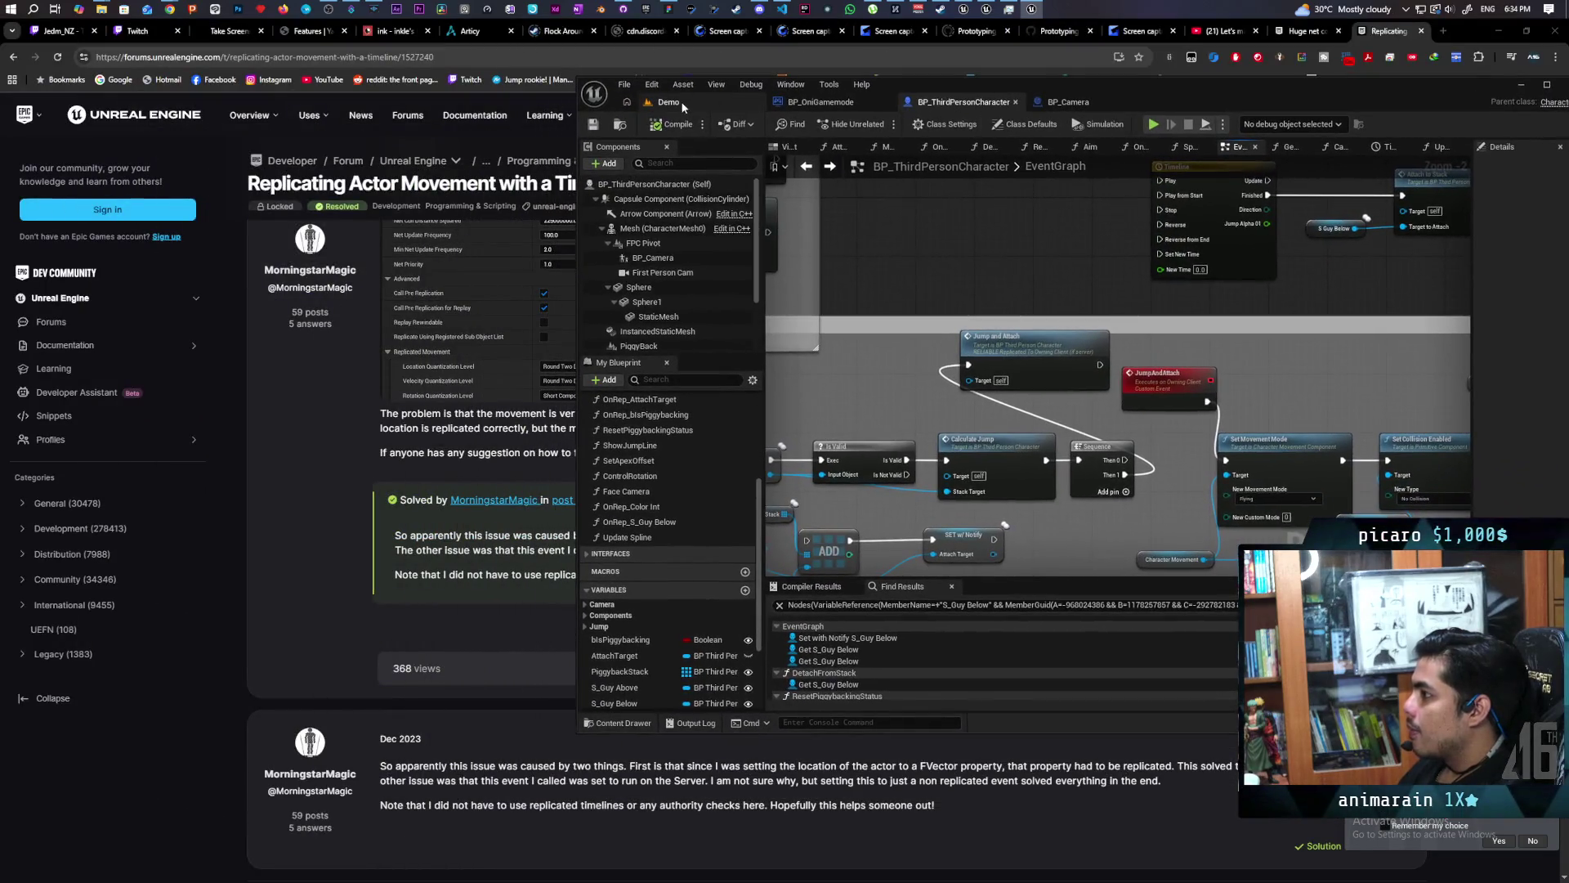
Start a two-client play session in Demo and jump the dark sphere onto the green sphere and off.
left_click(679, 103)
left_click(881, 125)
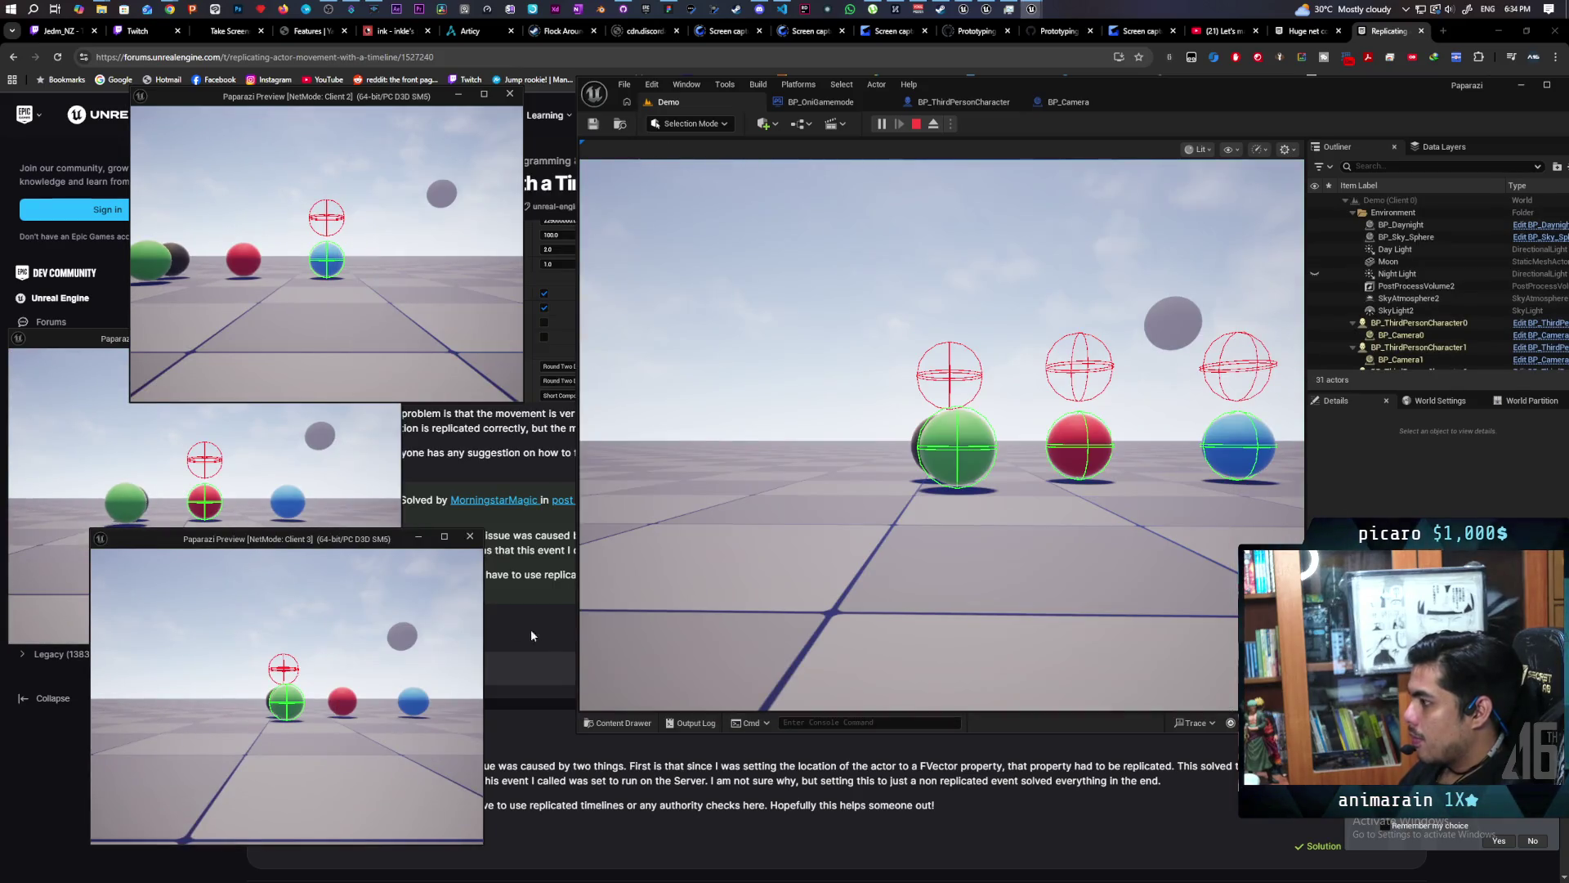
key("w")
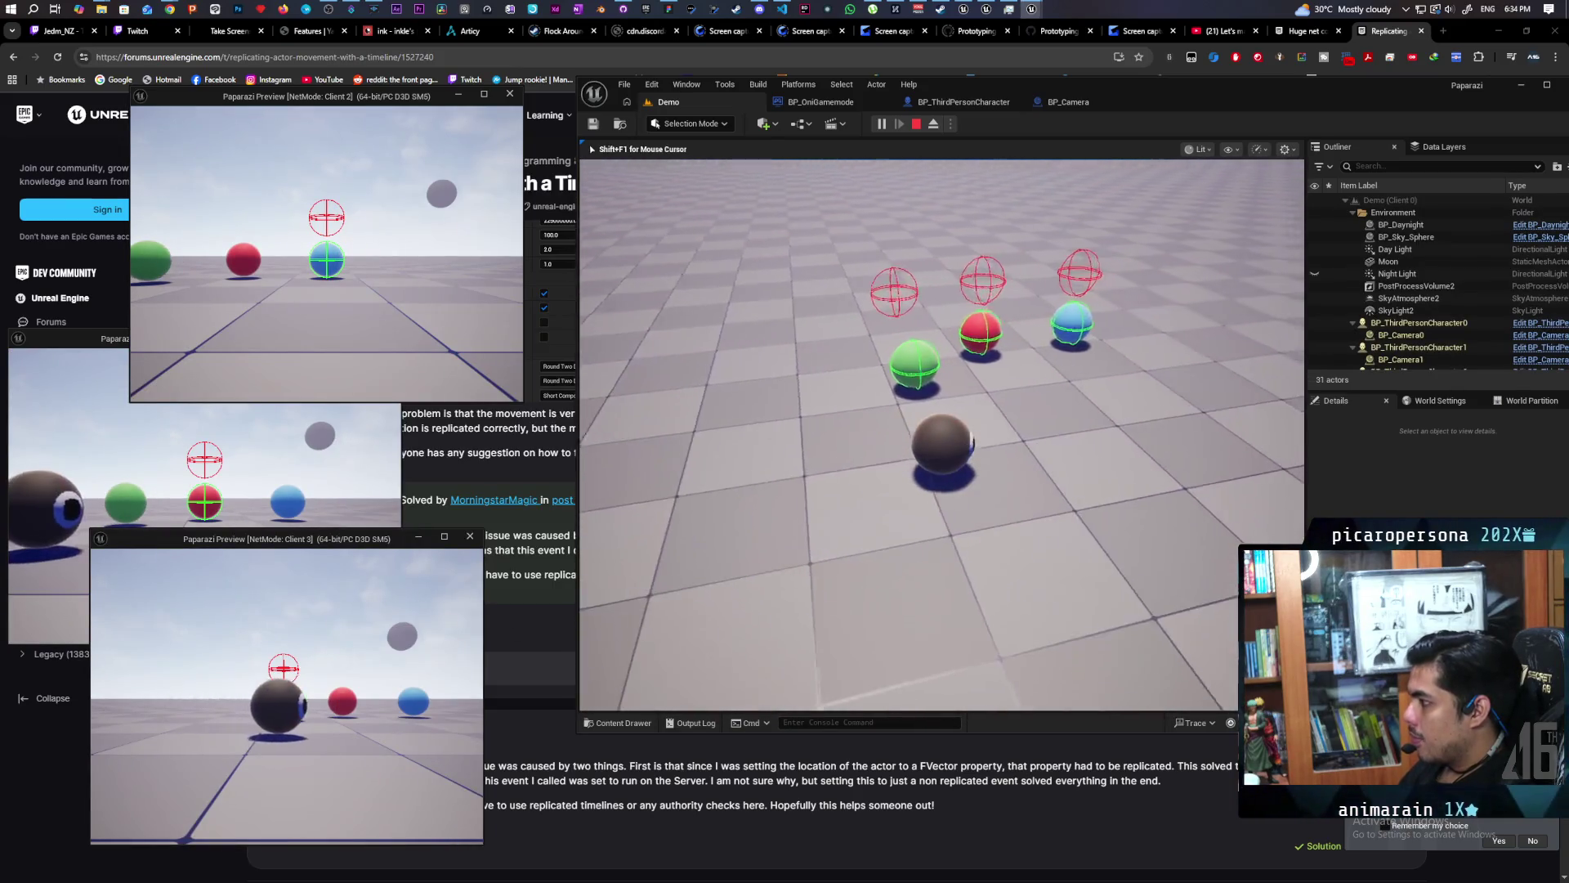
key("e")
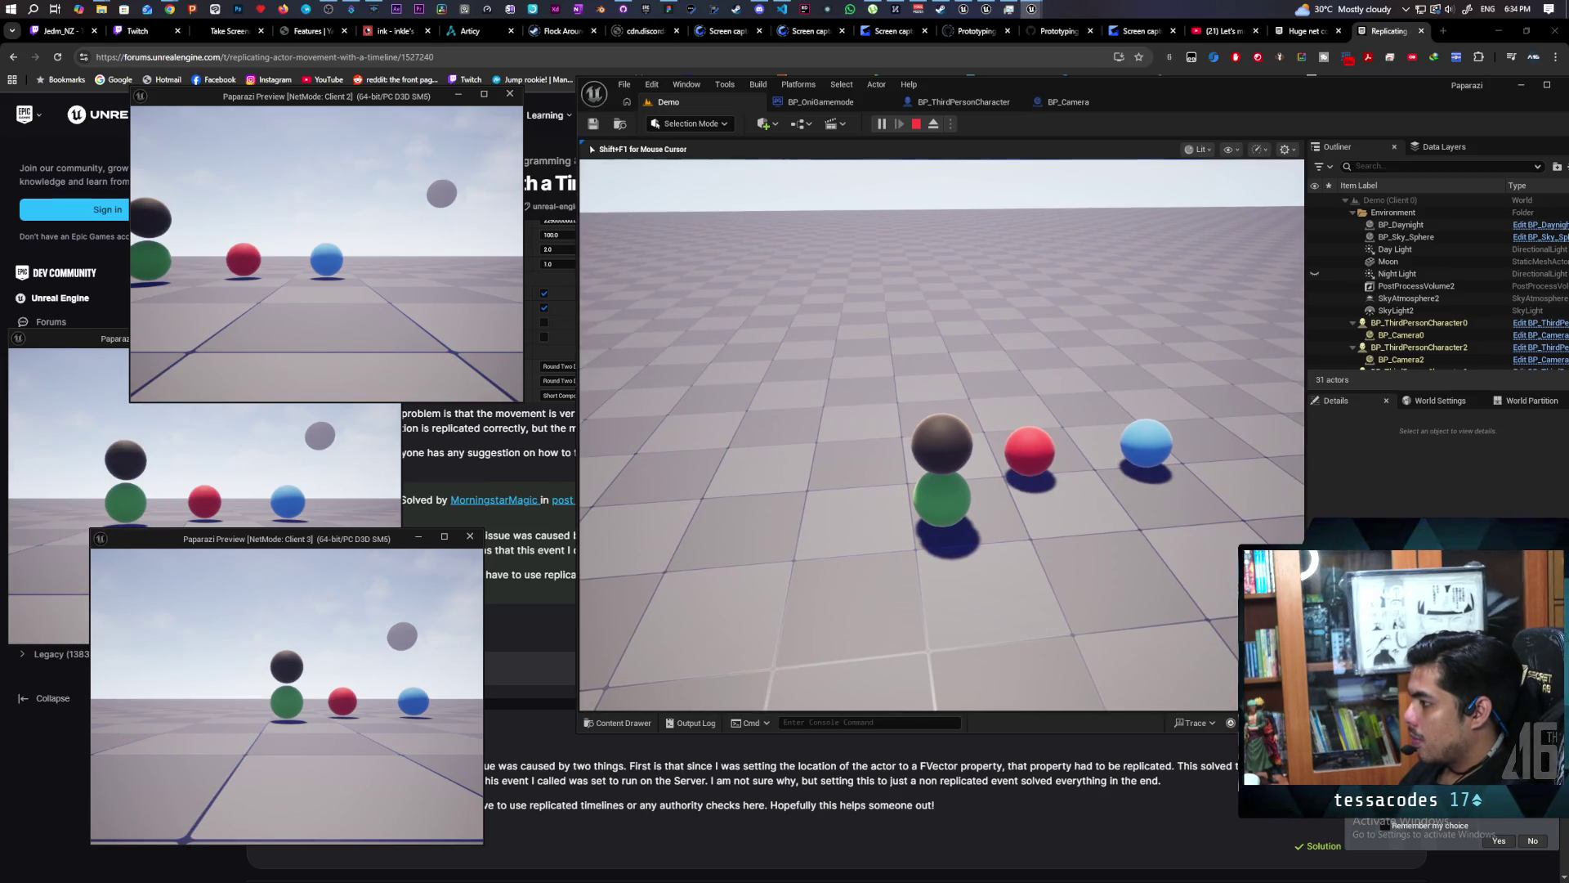
key("s")
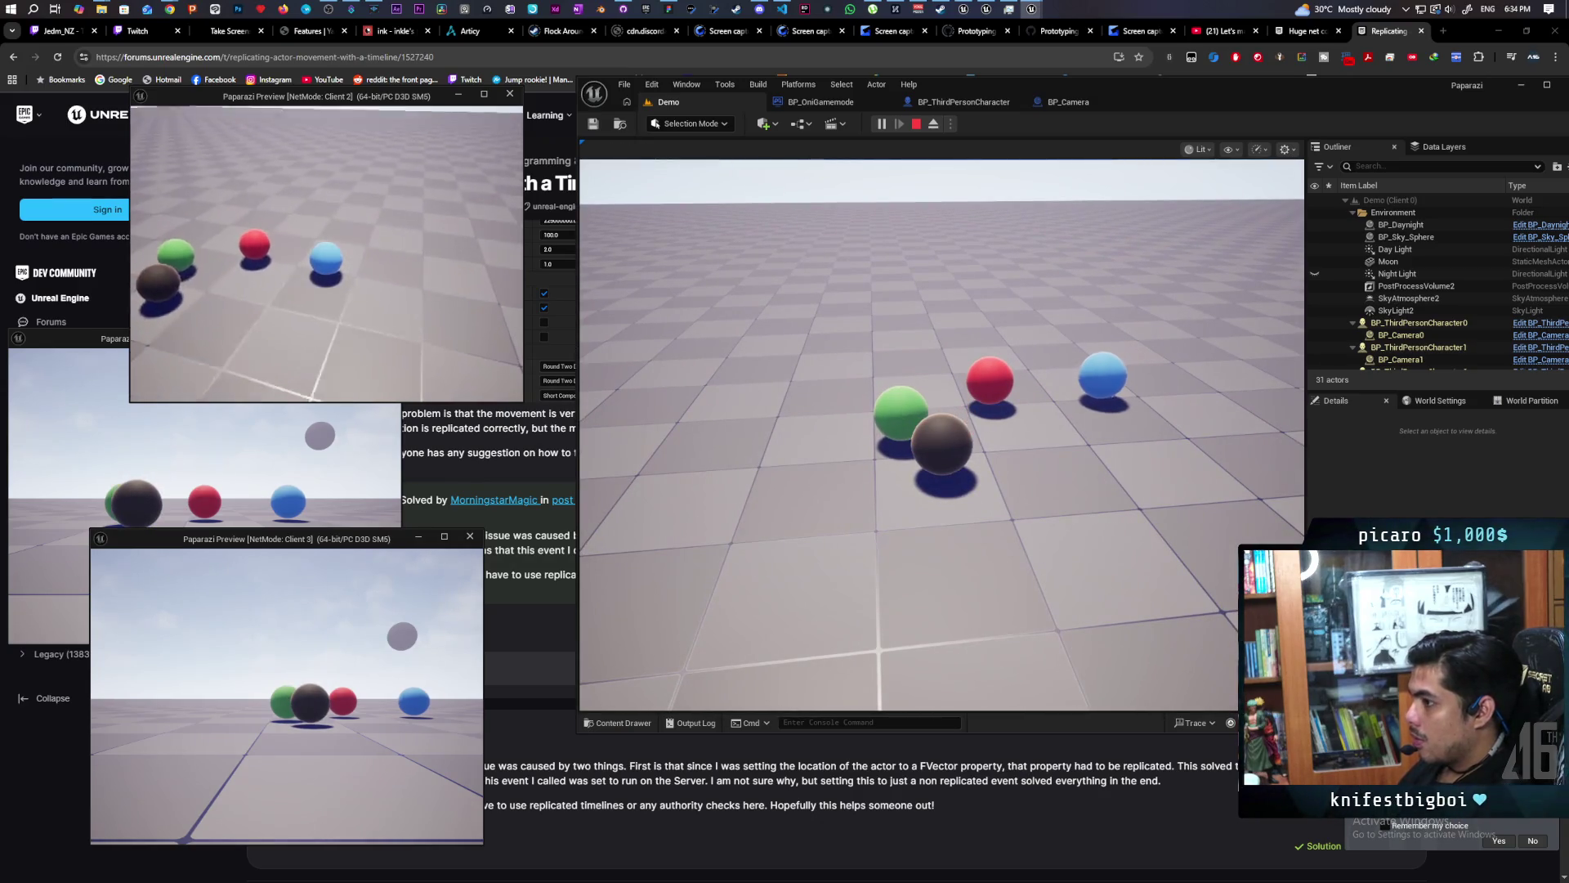
On Client 2, jump the blue sphere onto the red sphere, off and back on, then stop play.
key("w")
key("e")
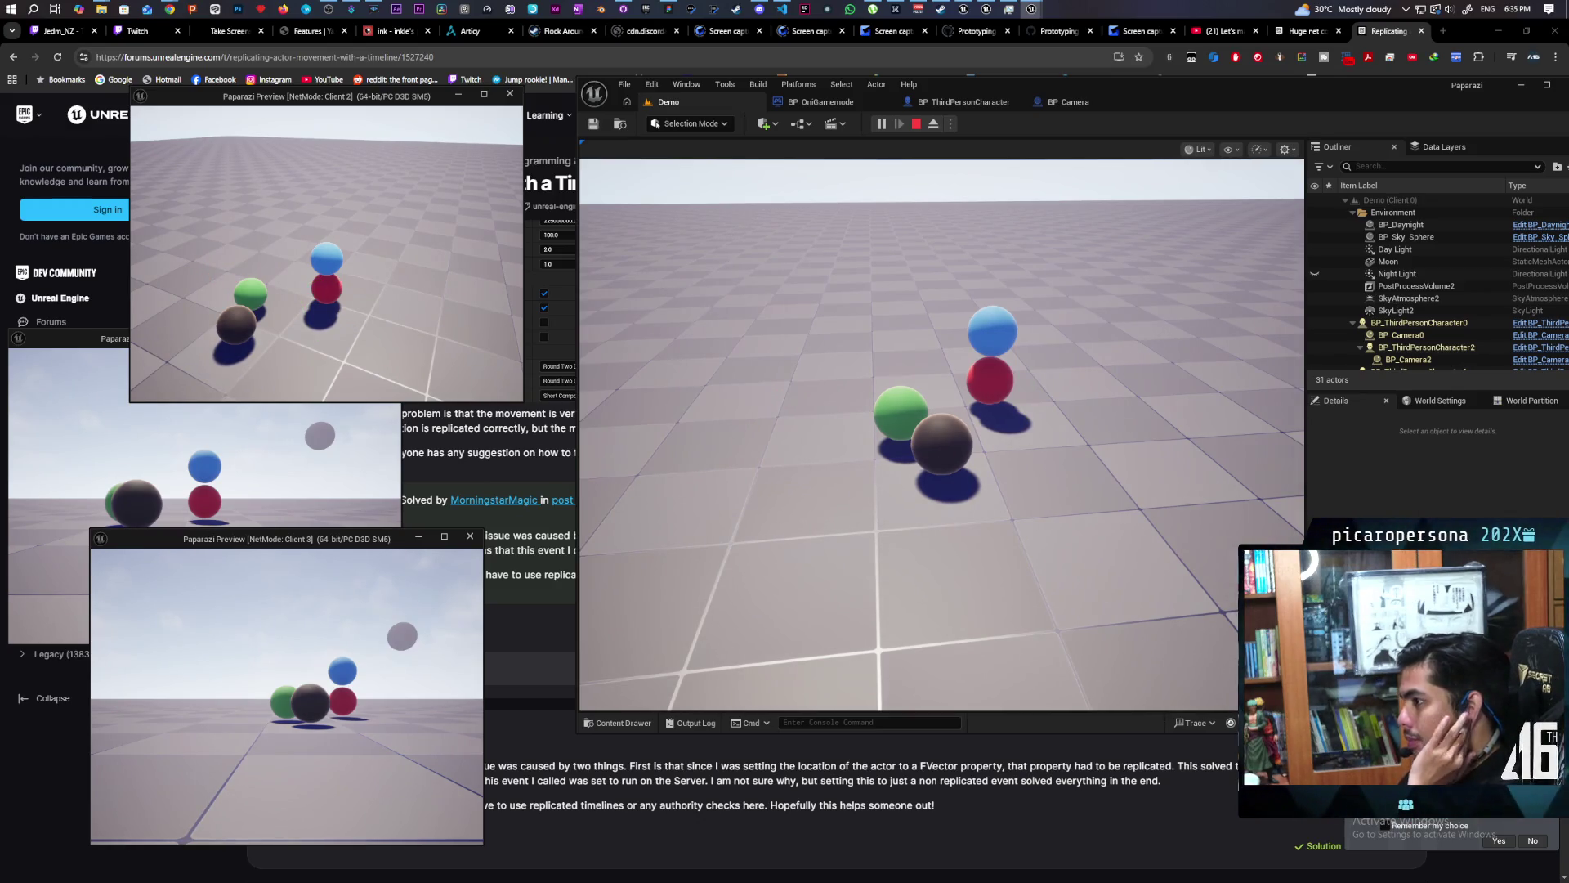
key("e")
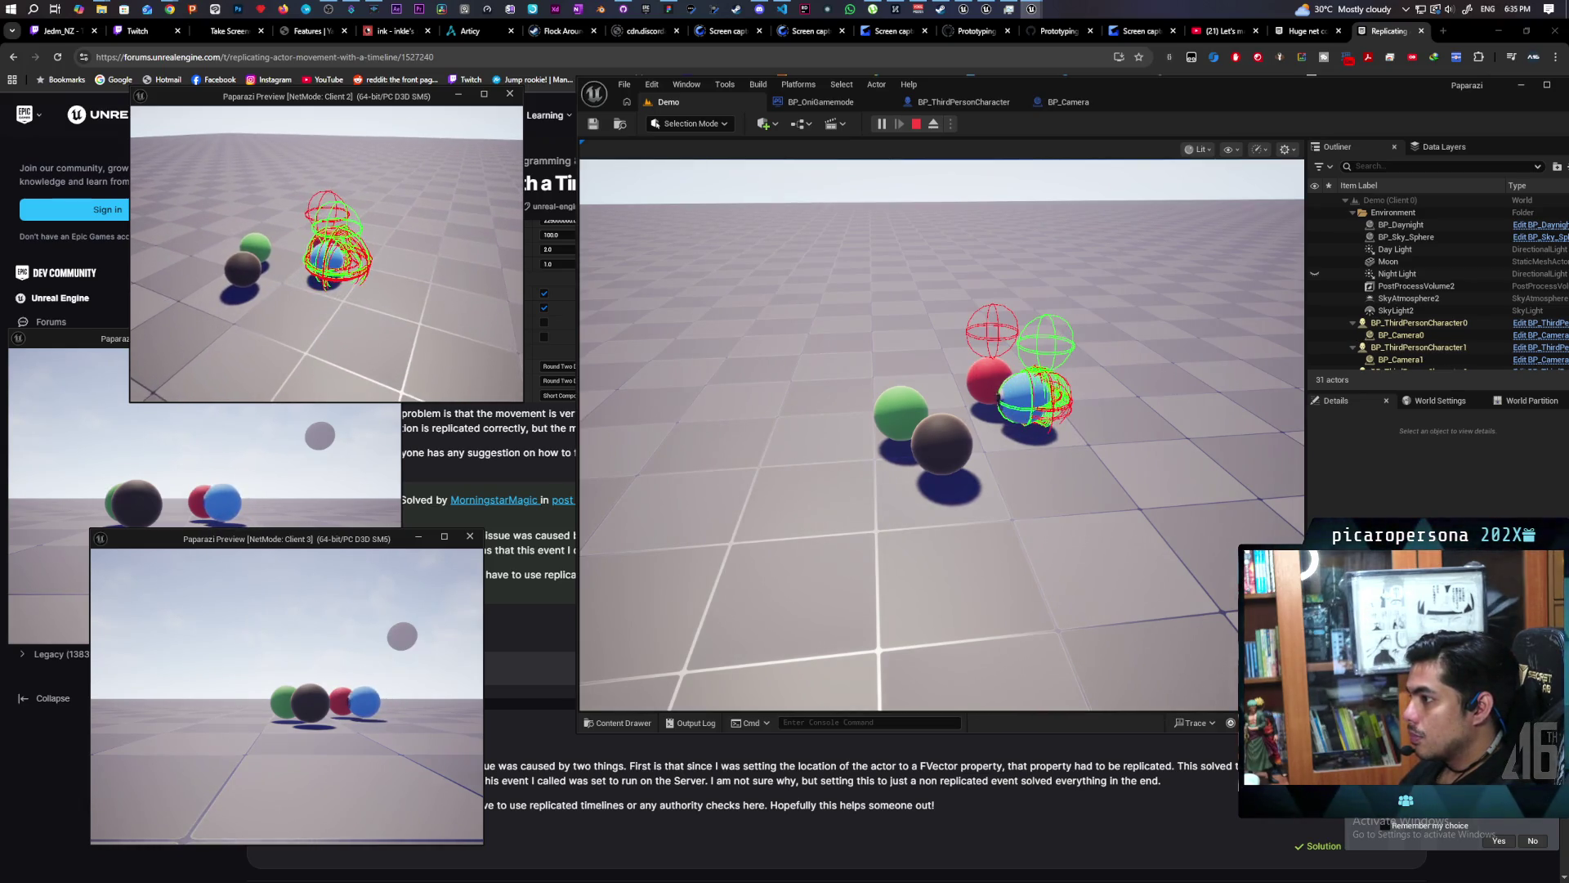
key("e")
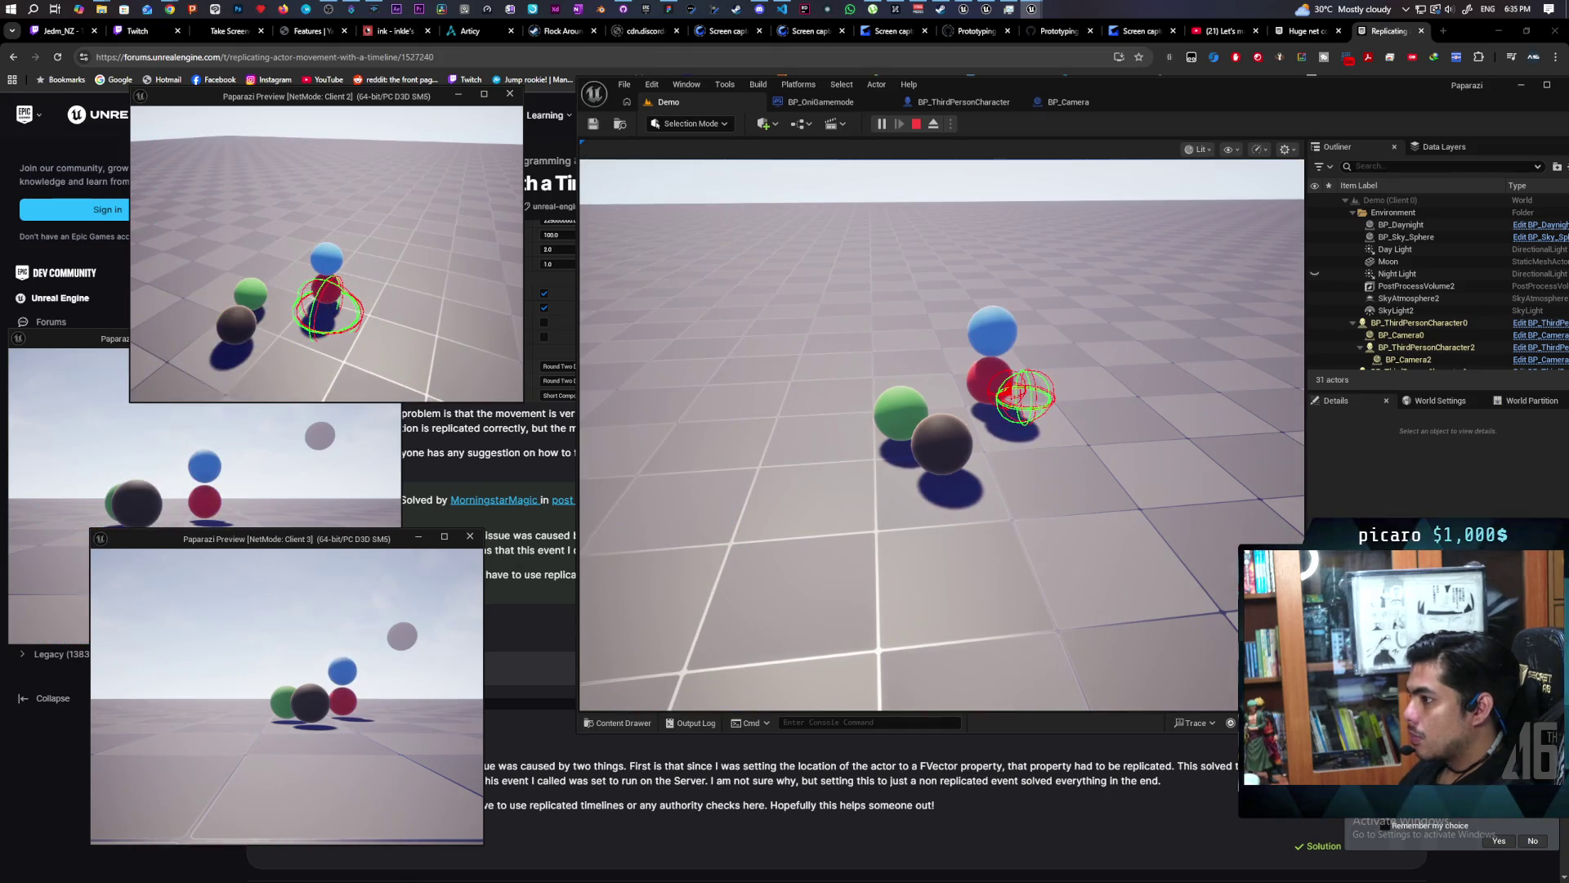
key("Escape")
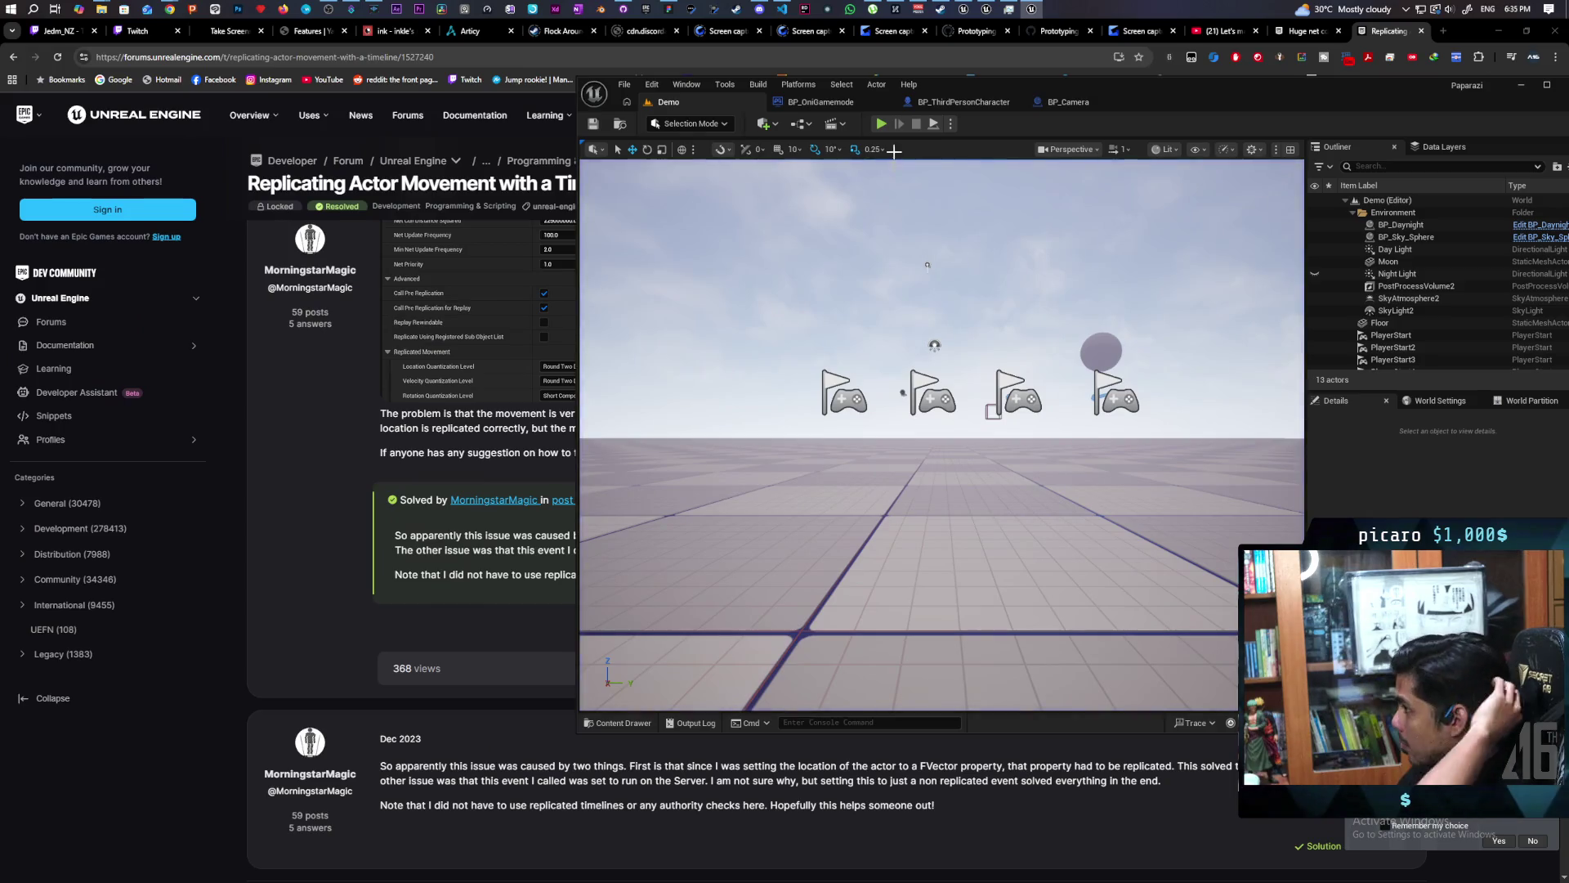
Wire Sequence Then 1 into Set Movement Mode, then start another networked play test in Demo.
left_click(850, 108)
left_click(952, 102)
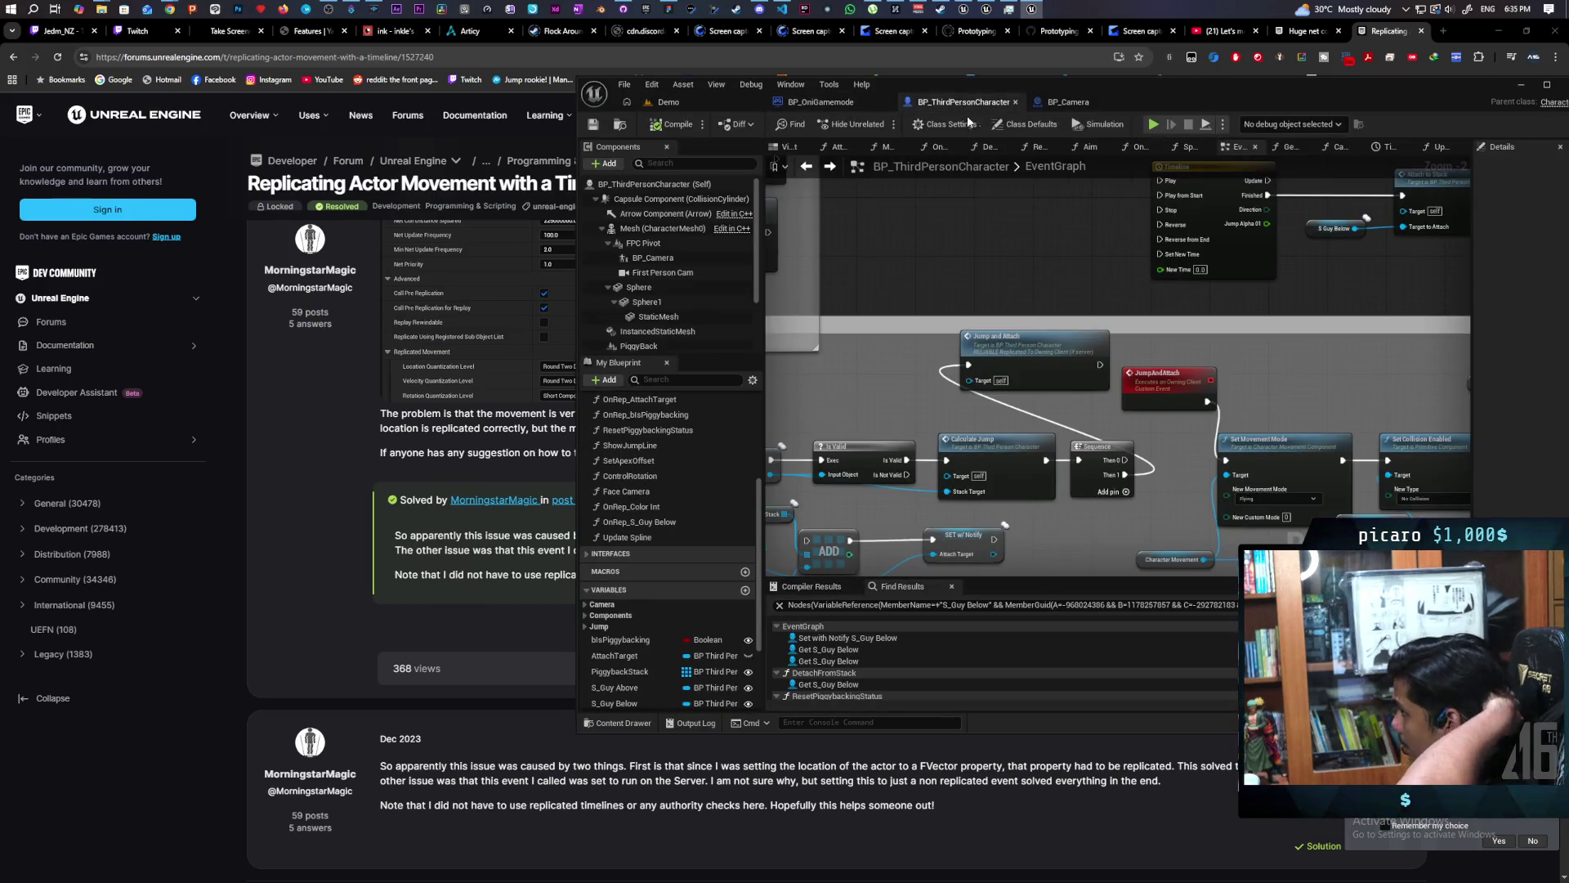
left_click_drag(1114, 330, 960, 290)
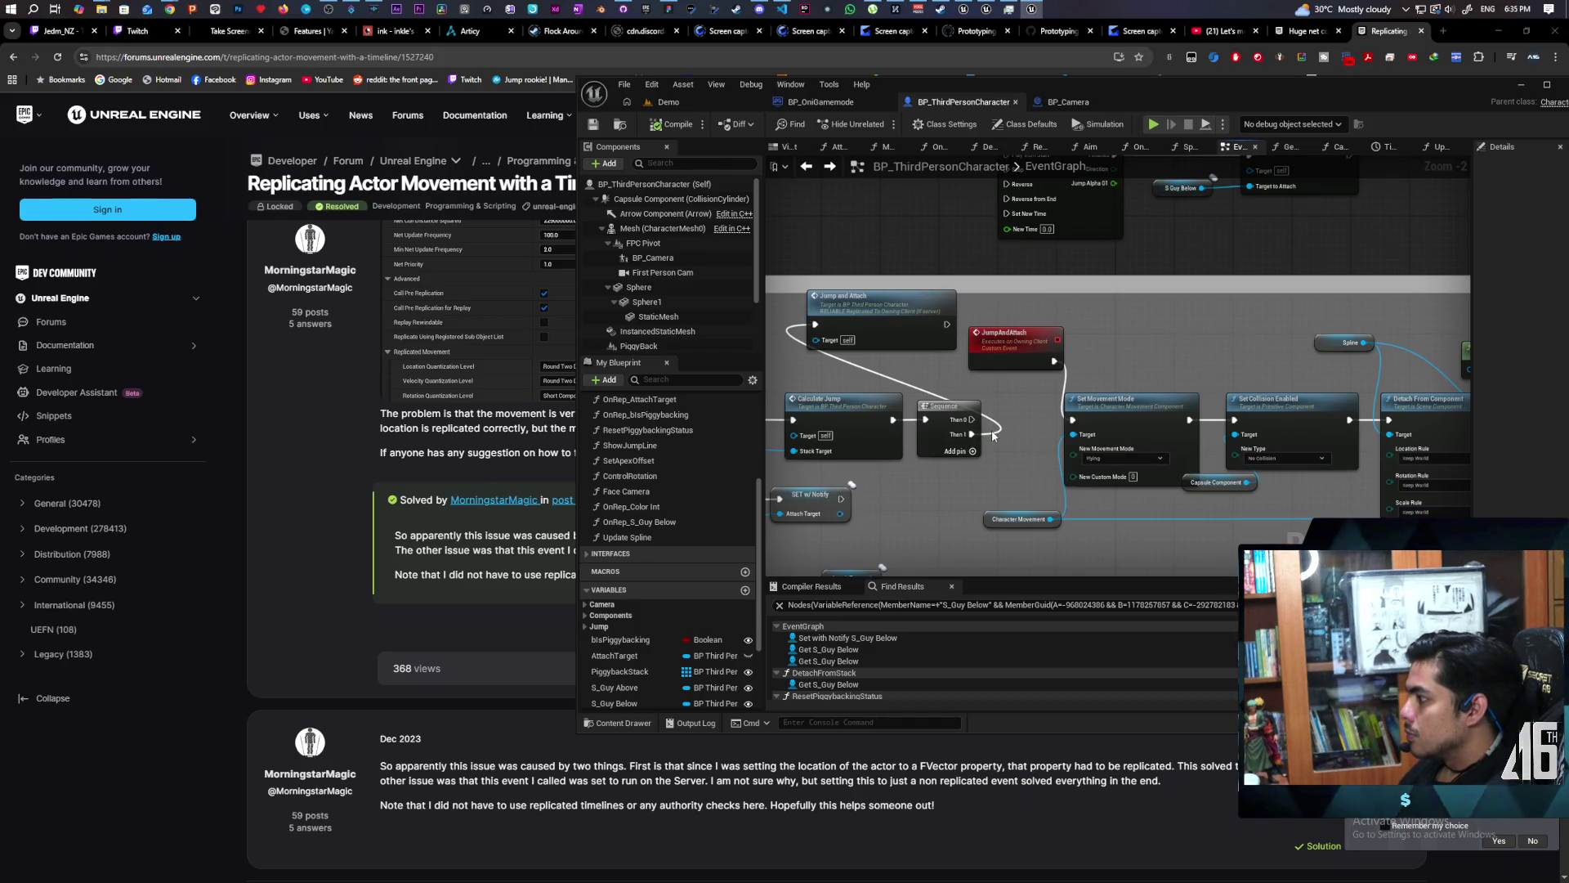
left_click_drag(971, 437, 1072, 420)
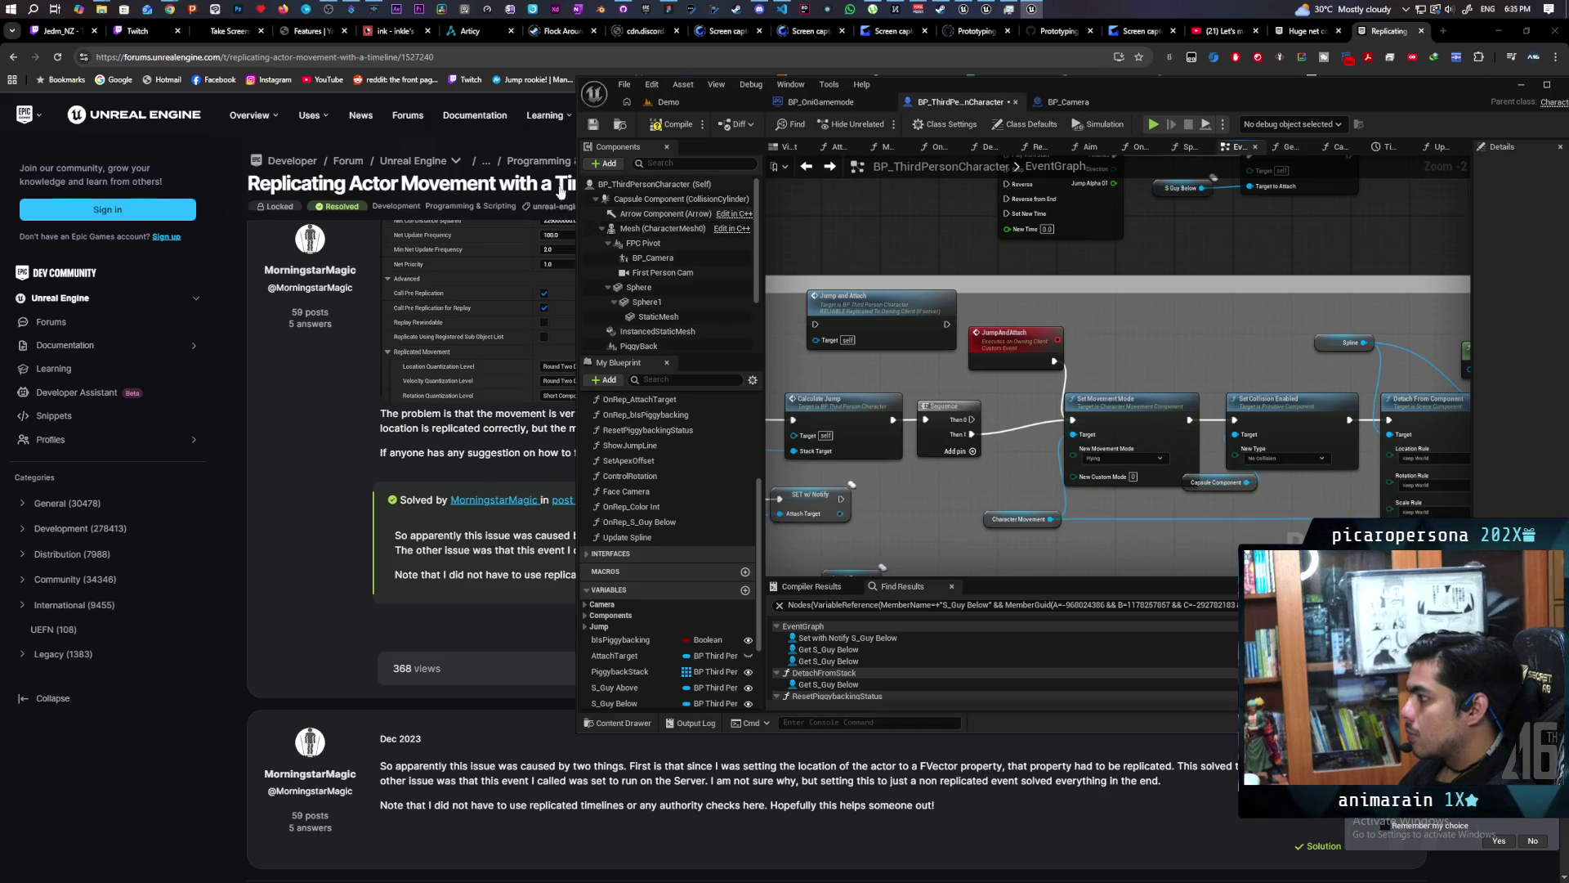
left_click(701, 105)
left_click(884, 127)
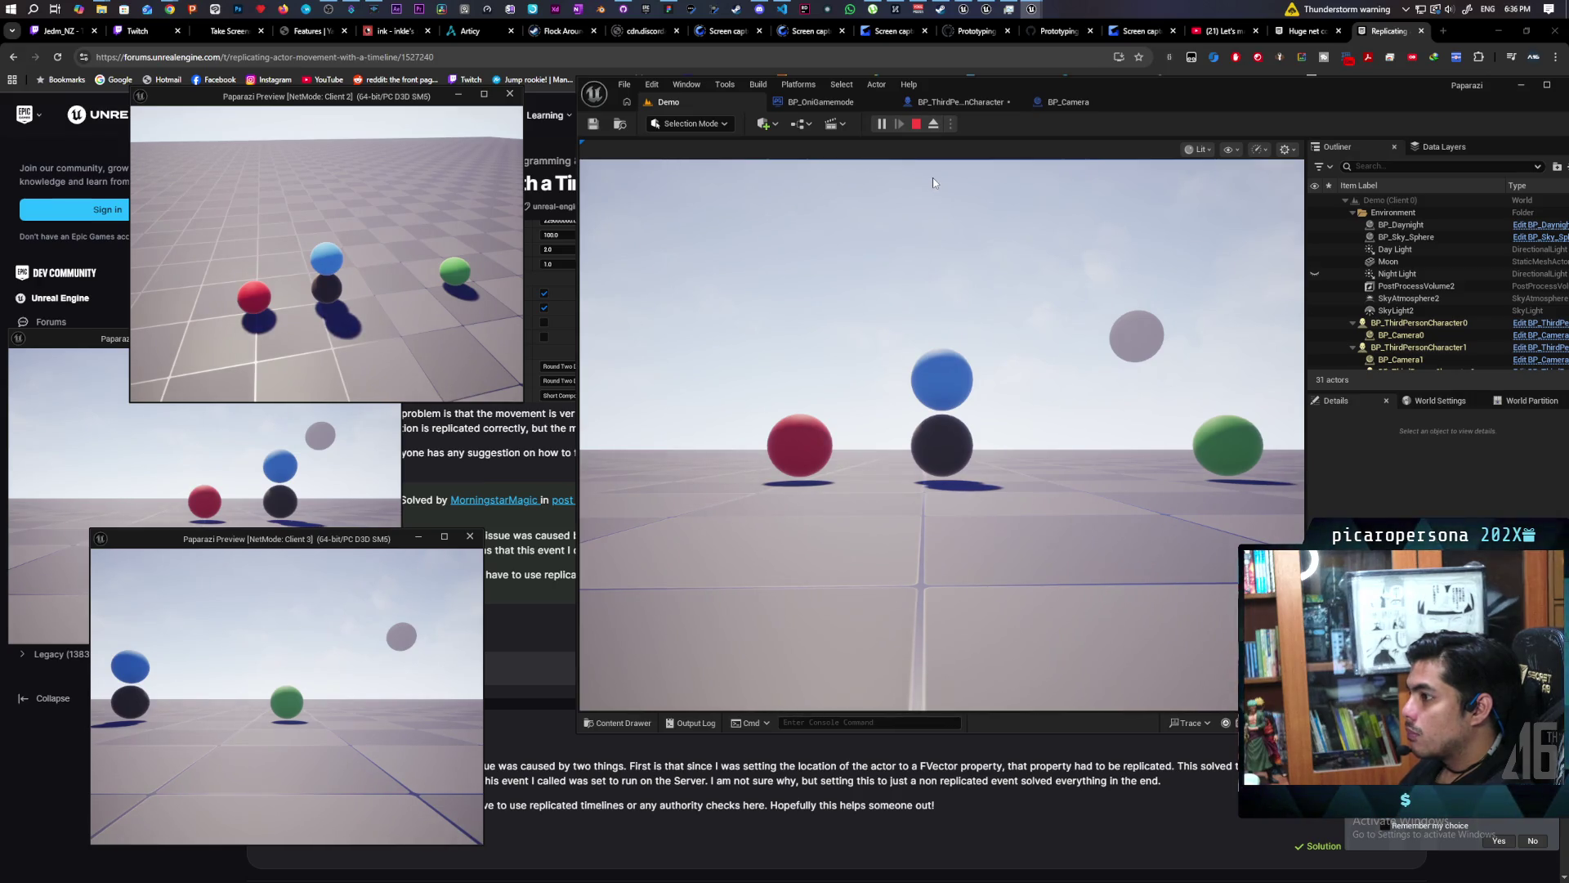
End the Play-In-Editor session with Esc, closing the client windows.
key("Escape")
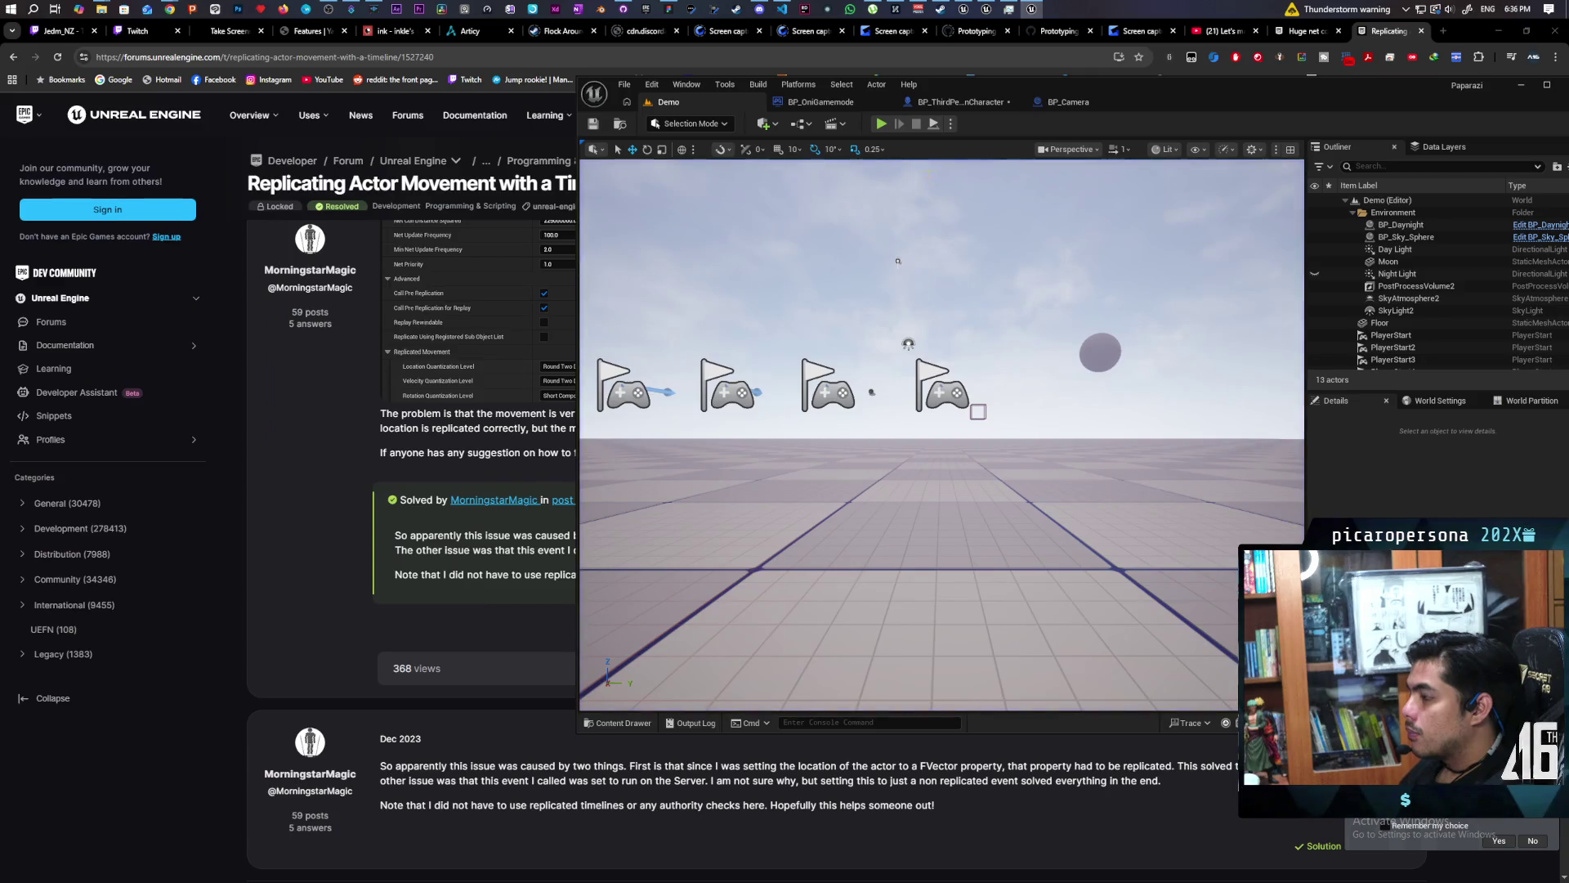
Return to BP_ThirdPersonCharacter's EventGraph and pan through the spline movement, attach and JumpAndAttach nodes.
left_click(965, 102)
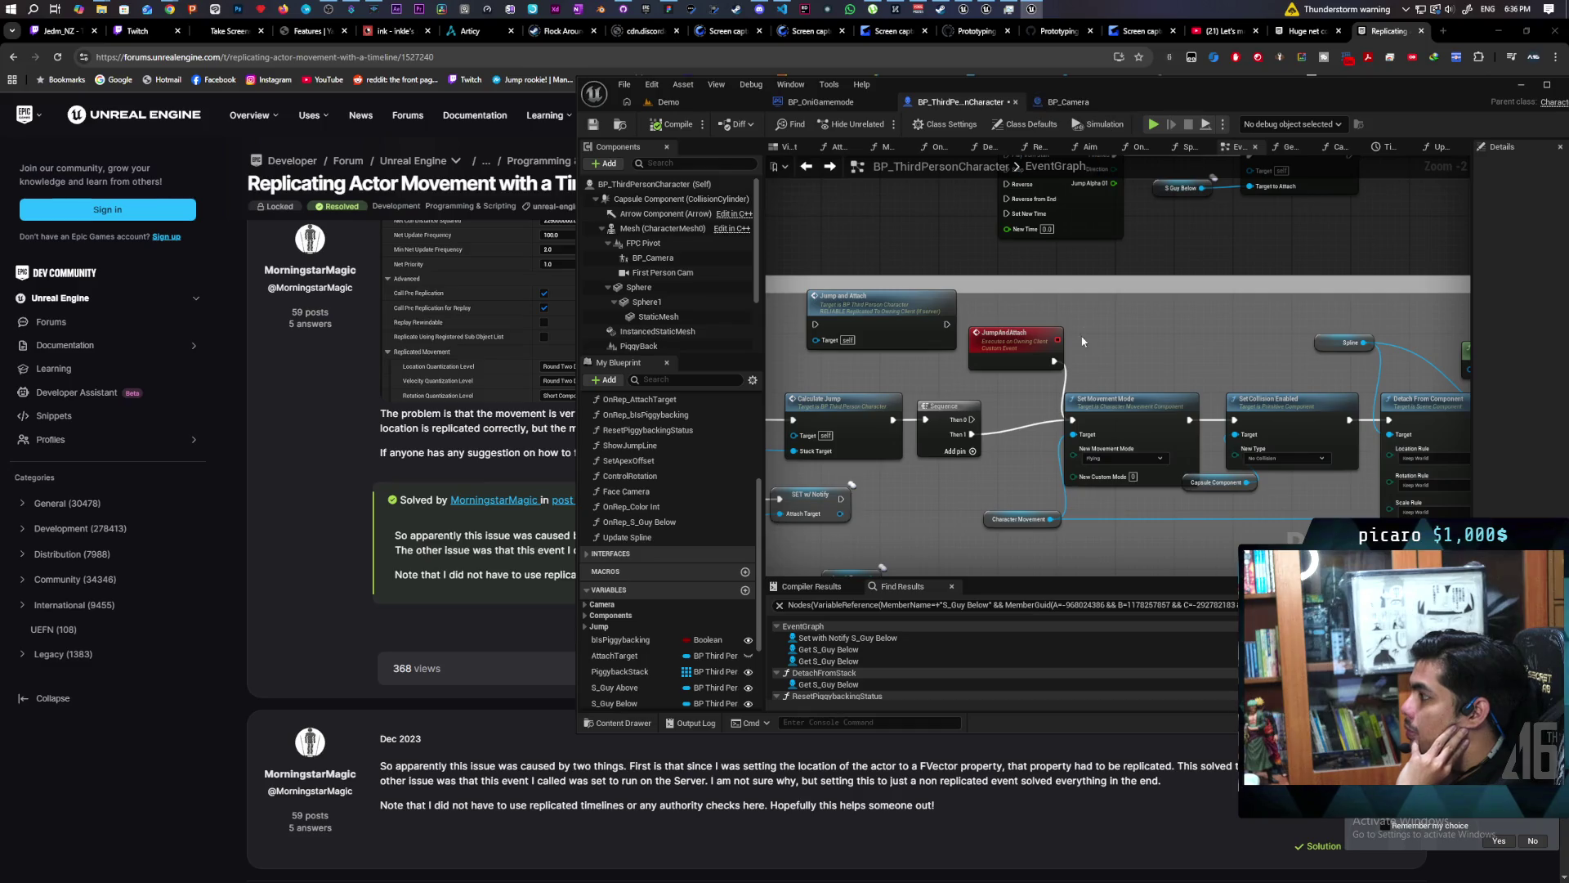
scroll(1110, 307, "down", 4)
scroll(1112, 359, "up", 3)
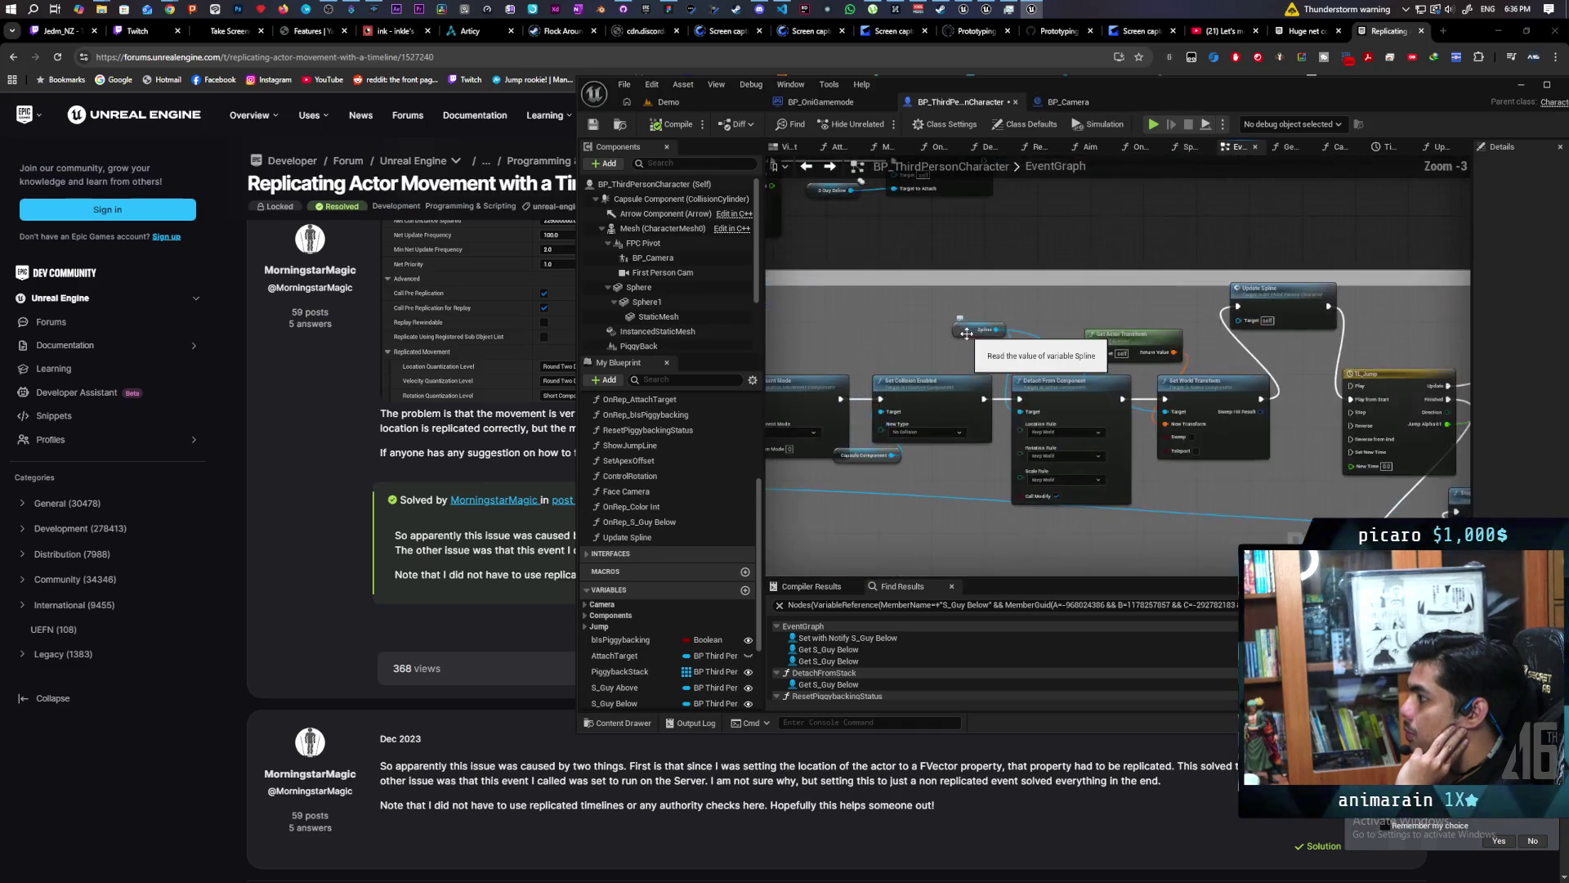
left_click_drag(1111, 362, 867, 368)
mouse_move(1125, 365)
left_mouse_down()
mouse_move(874, 351)
mouse_move(1063, 331)
mouse_move(1308, 359)
left_mouse_up()
left_click_drag(916, 467, 1234, 439)
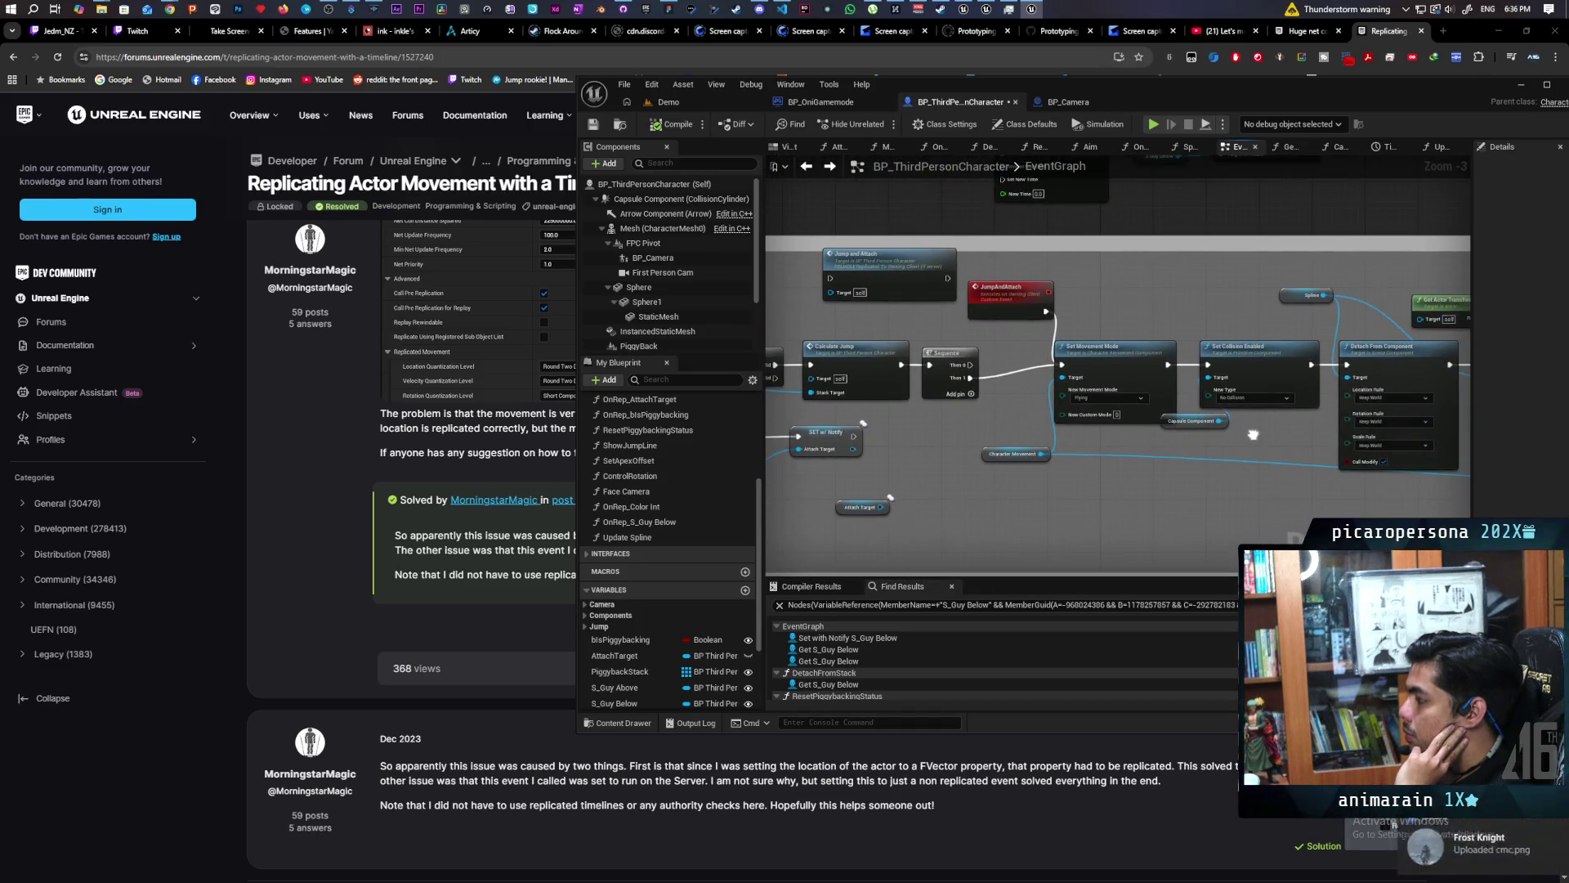
Open the new Discord DM's screenshot full size and zoom in on the CharacterMovementComponent replication advice.
left_click(1463, 834)
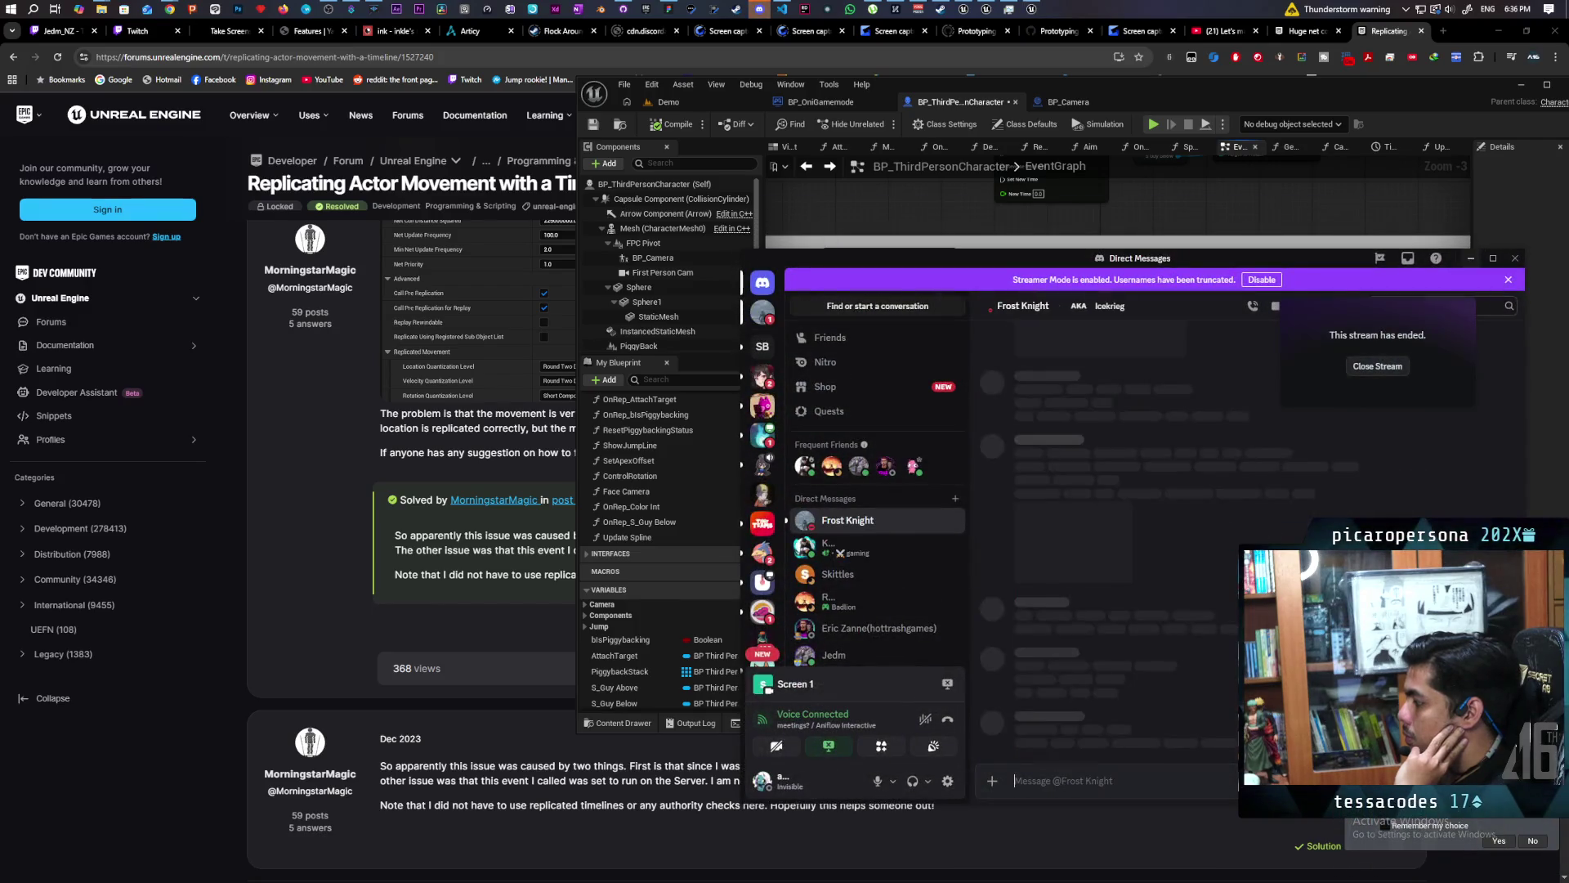
left_click(1049, 589)
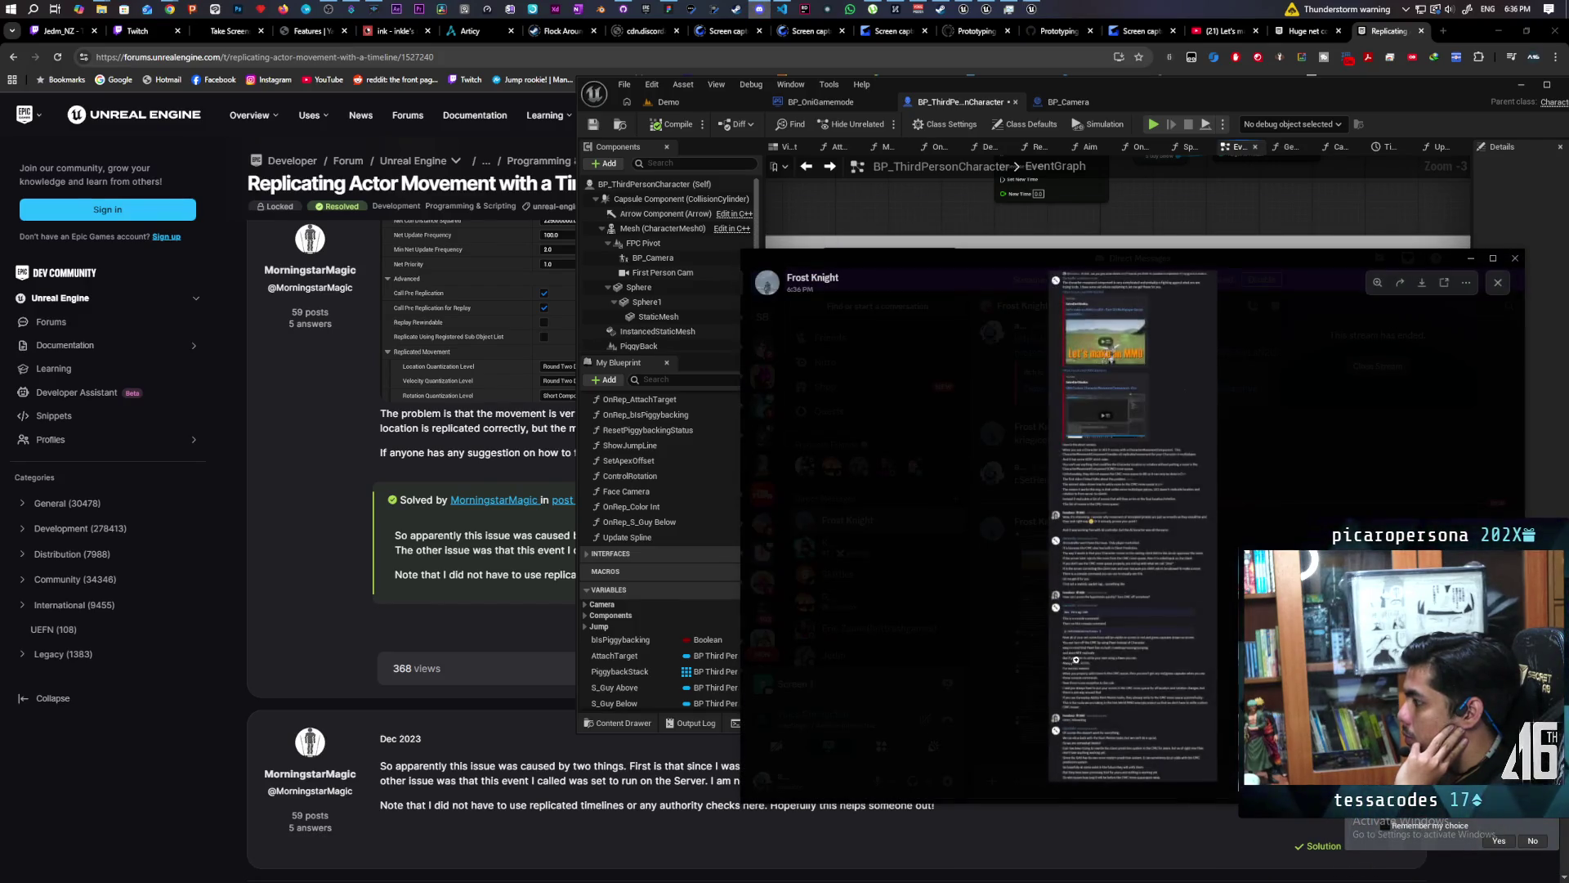
left_click(1134, 497)
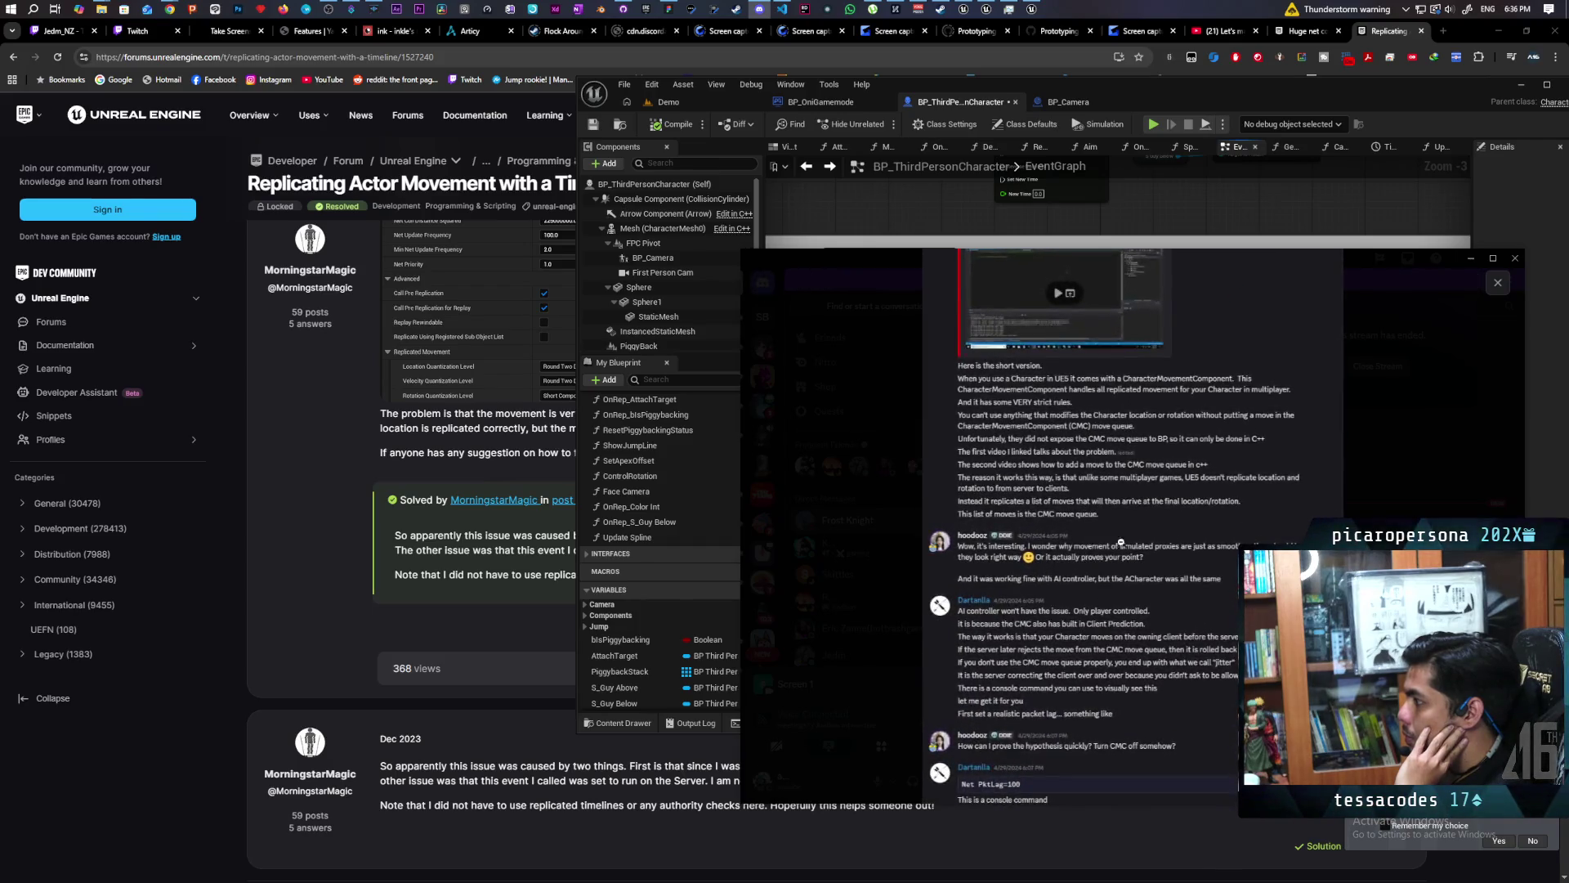
scroll(1140, 515, "up", 3)
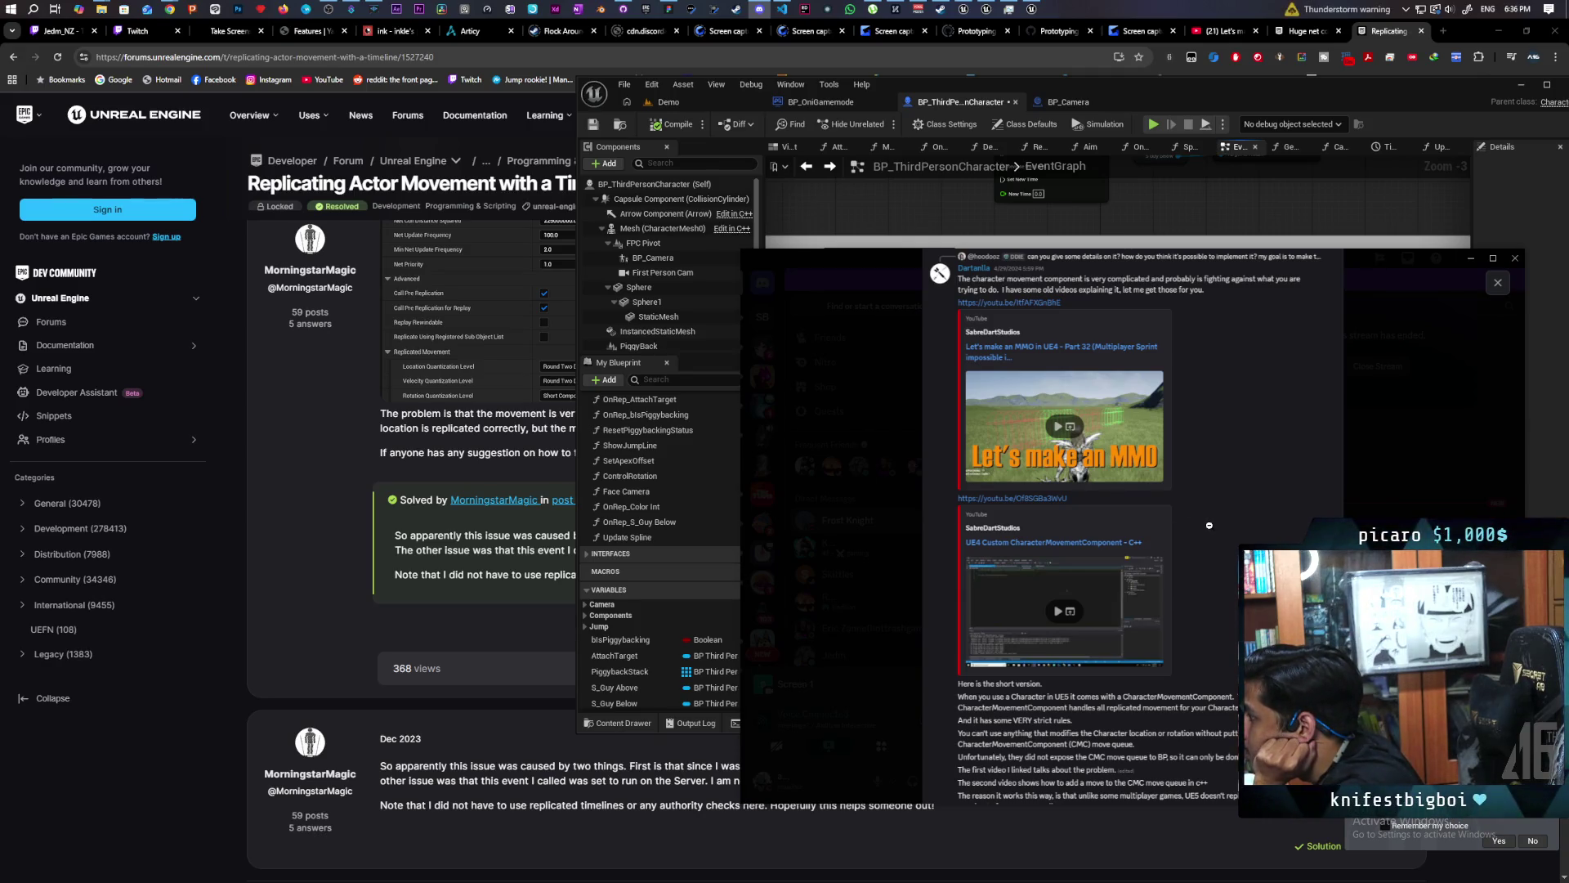
scroll(1210, 531, "down", 2)
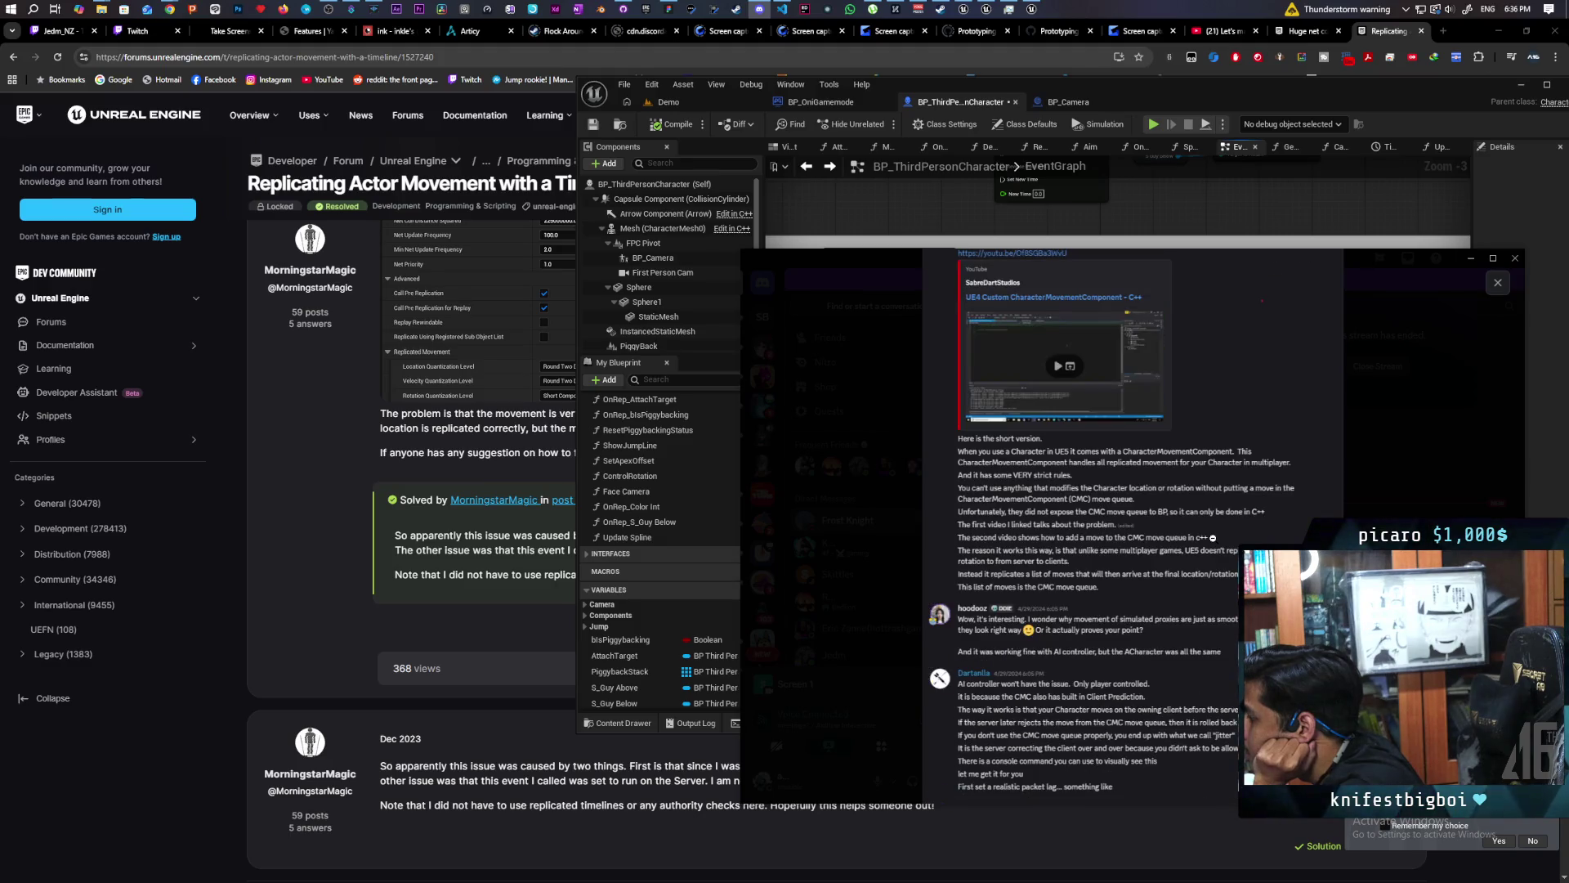
scroll(1213, 540, "down", 2)
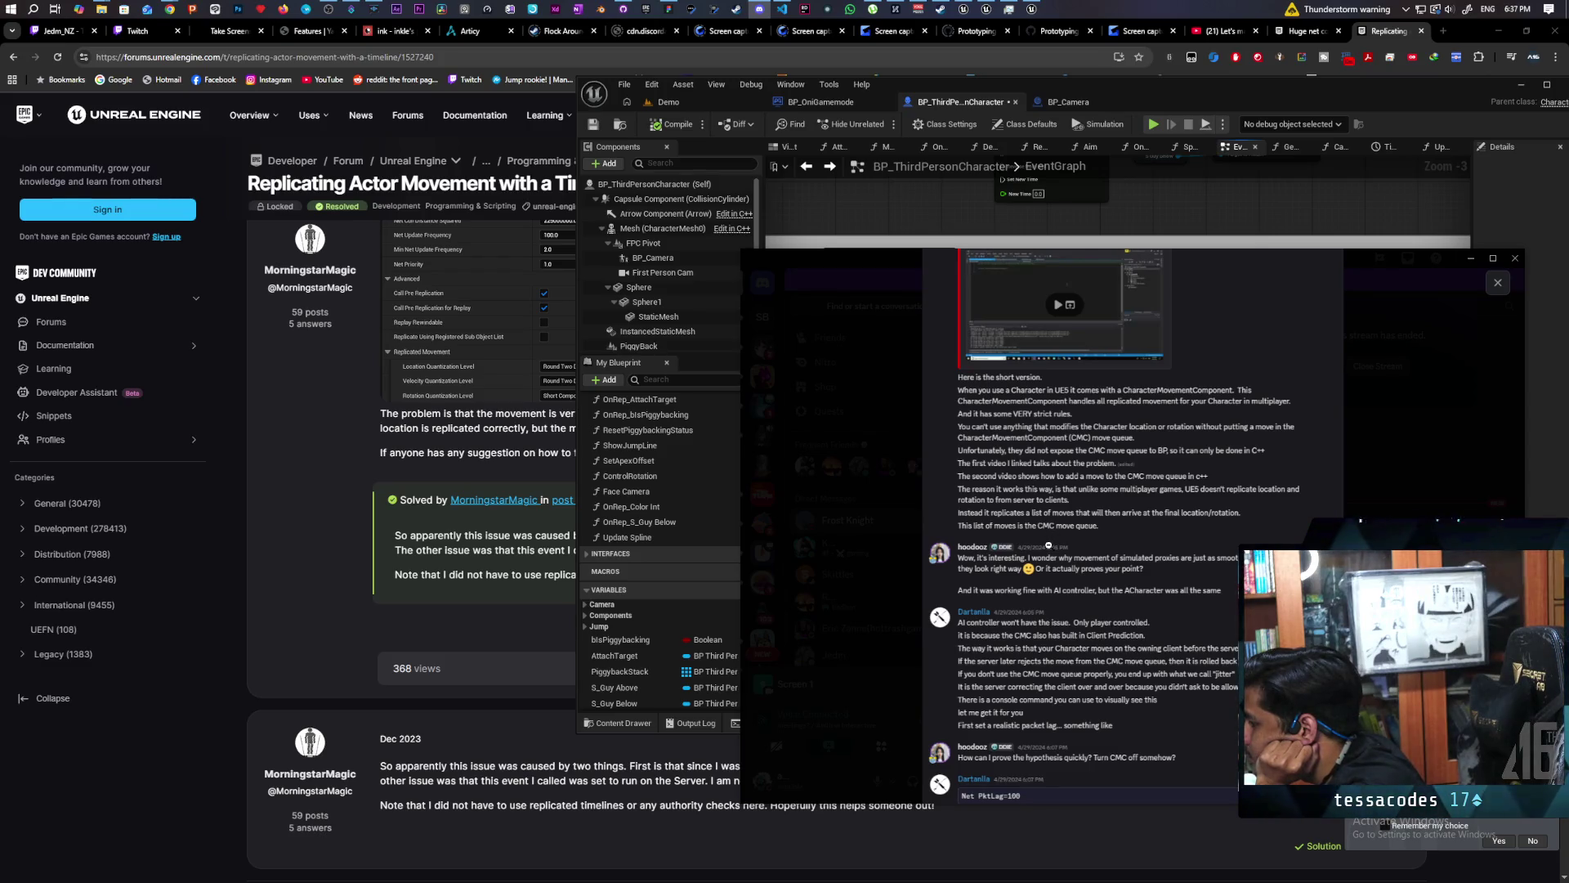
scroll(1048, 545, "down", 3)
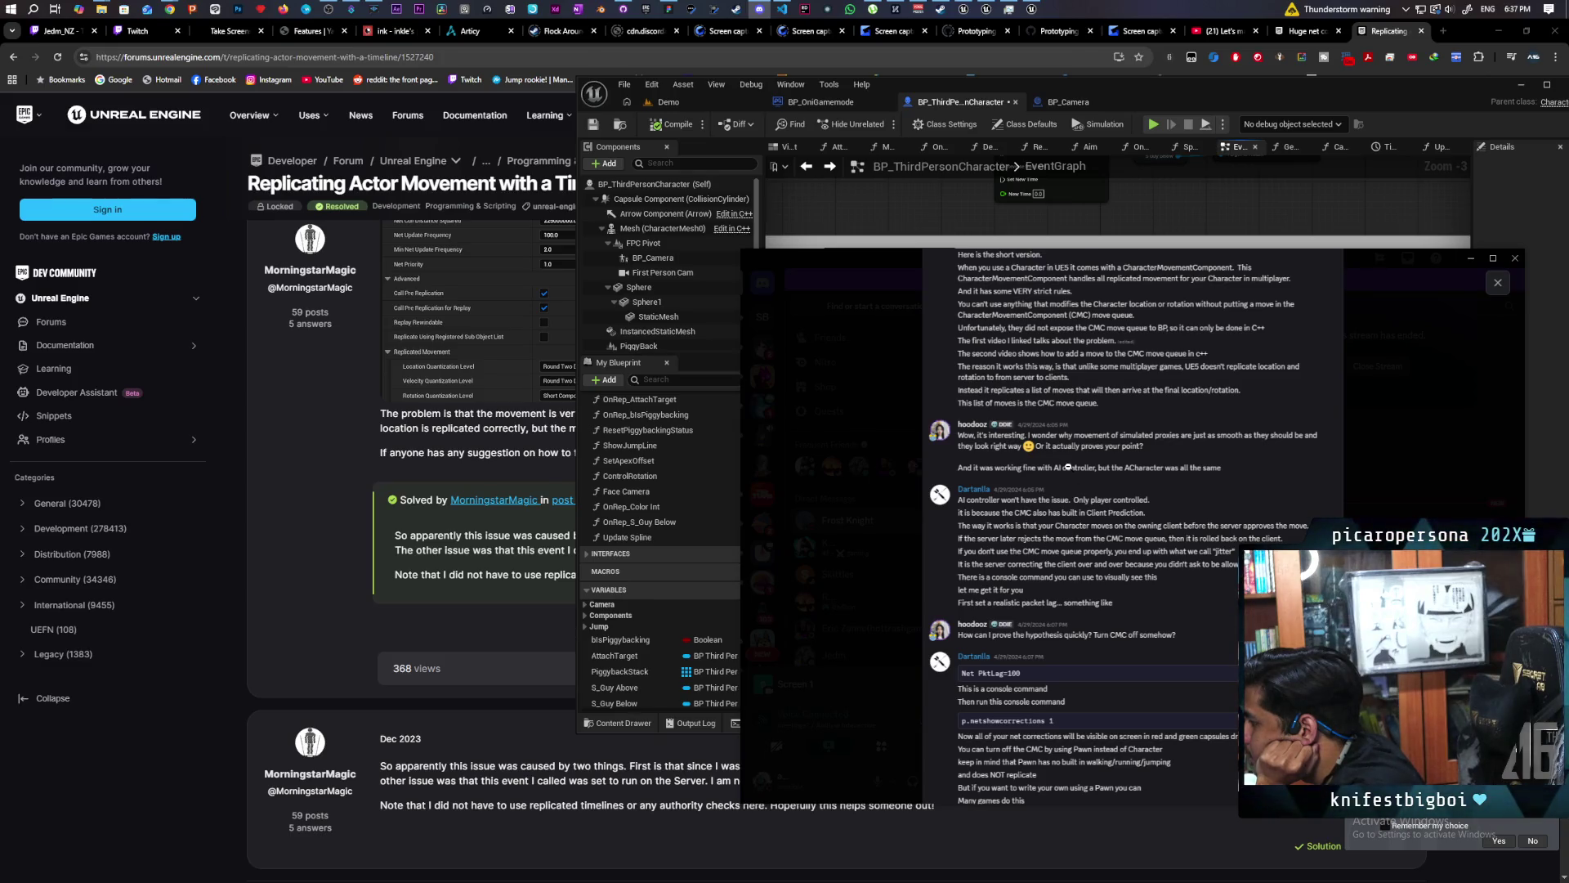
scroll(1066, 468, "down", 2)
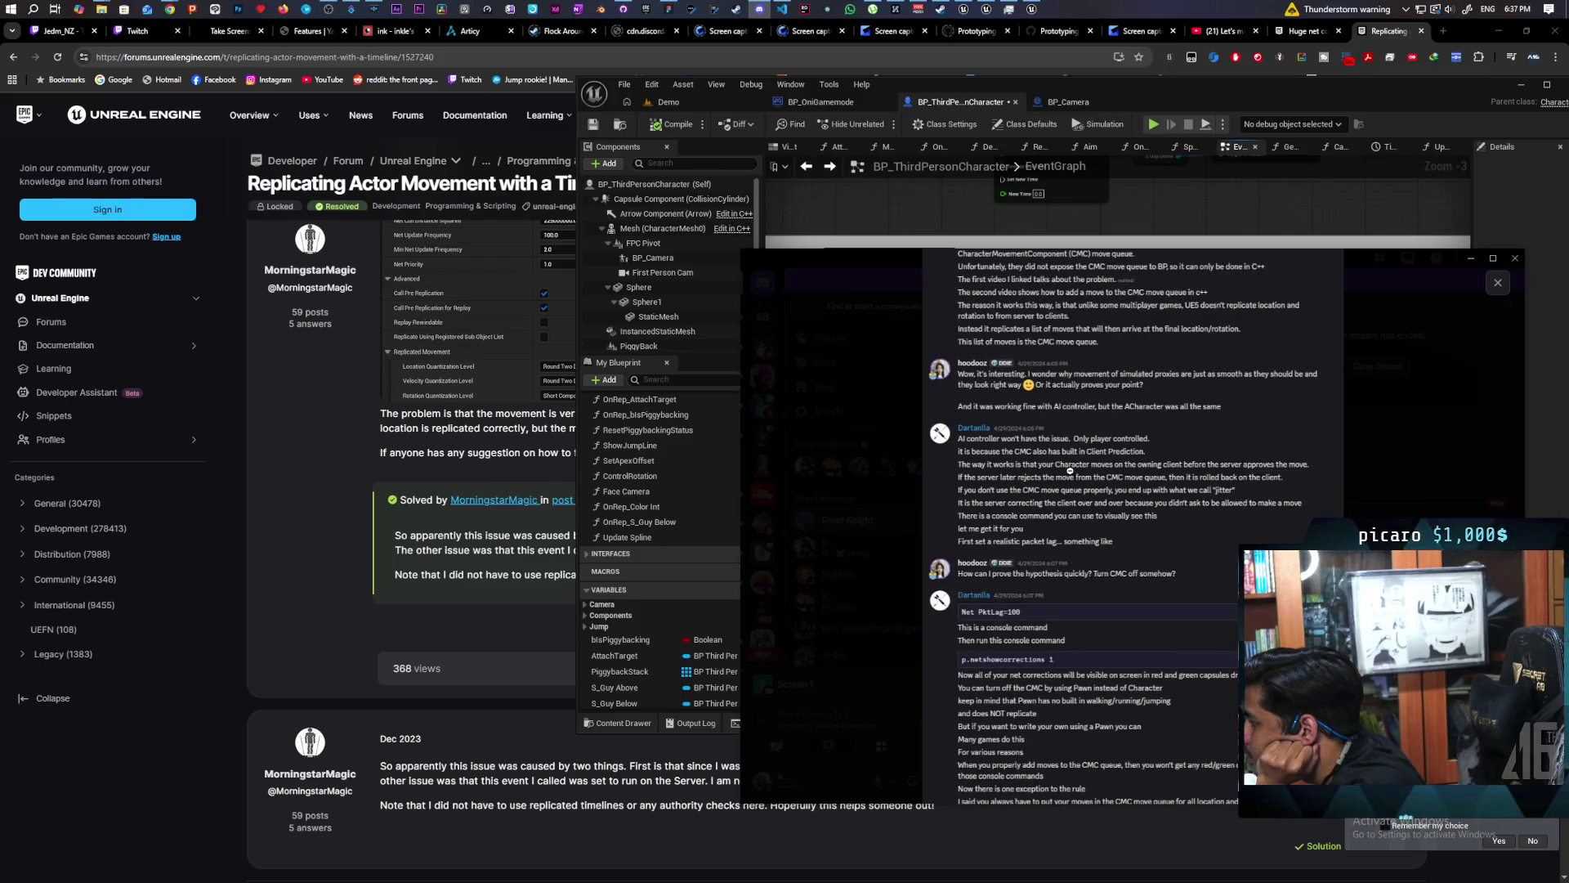
scroll(1070, 471, "down", 2)
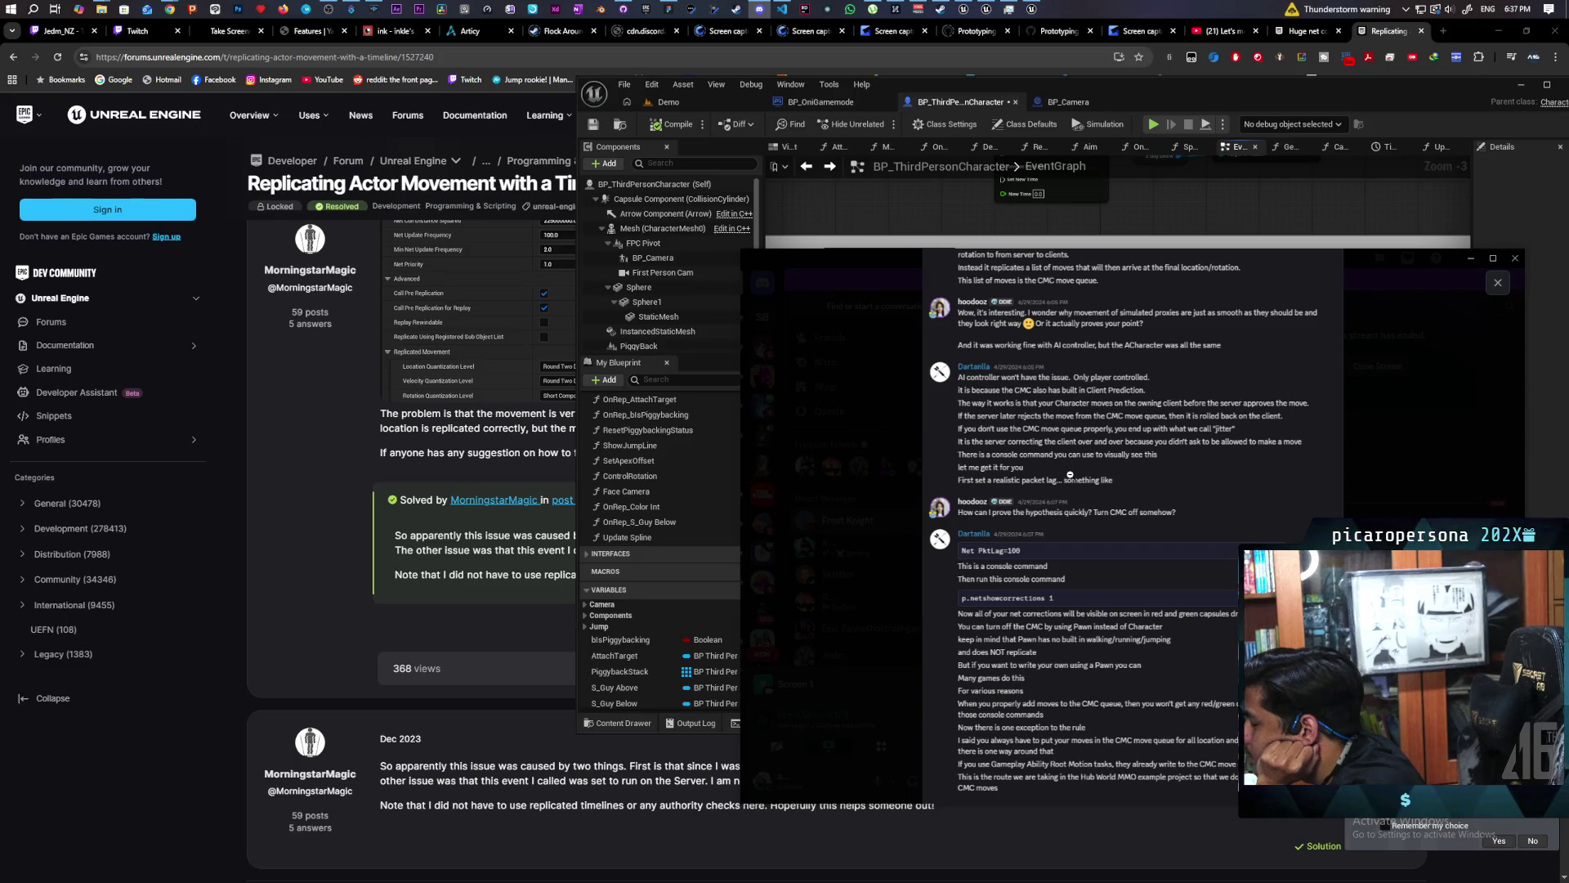
scroll(1070, 474, "down", 1)
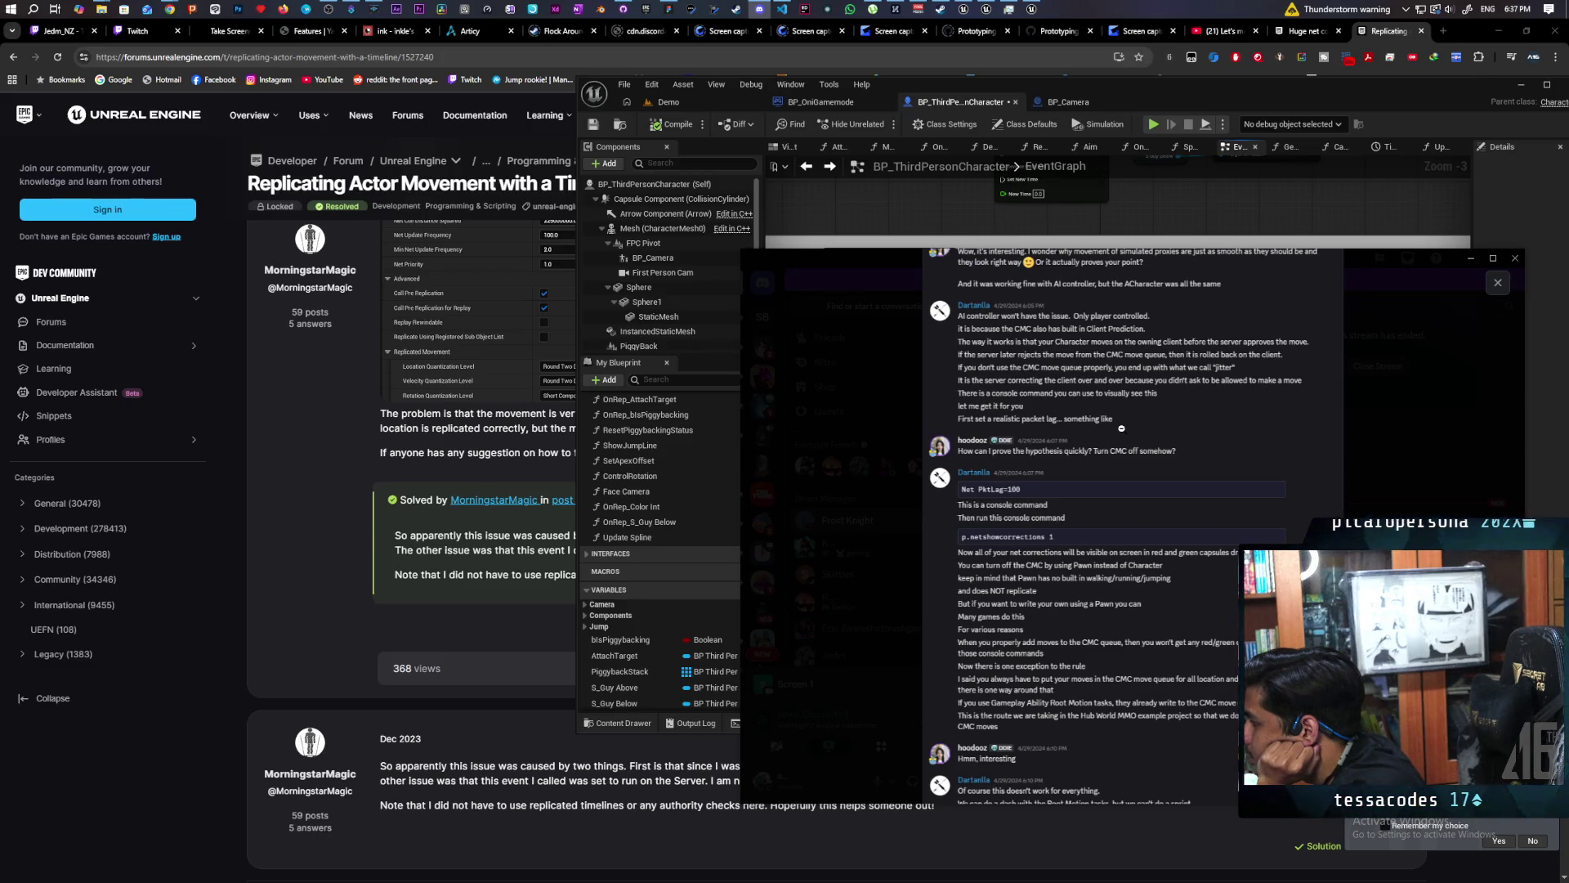
scroll(1141, 433, "down", 1)
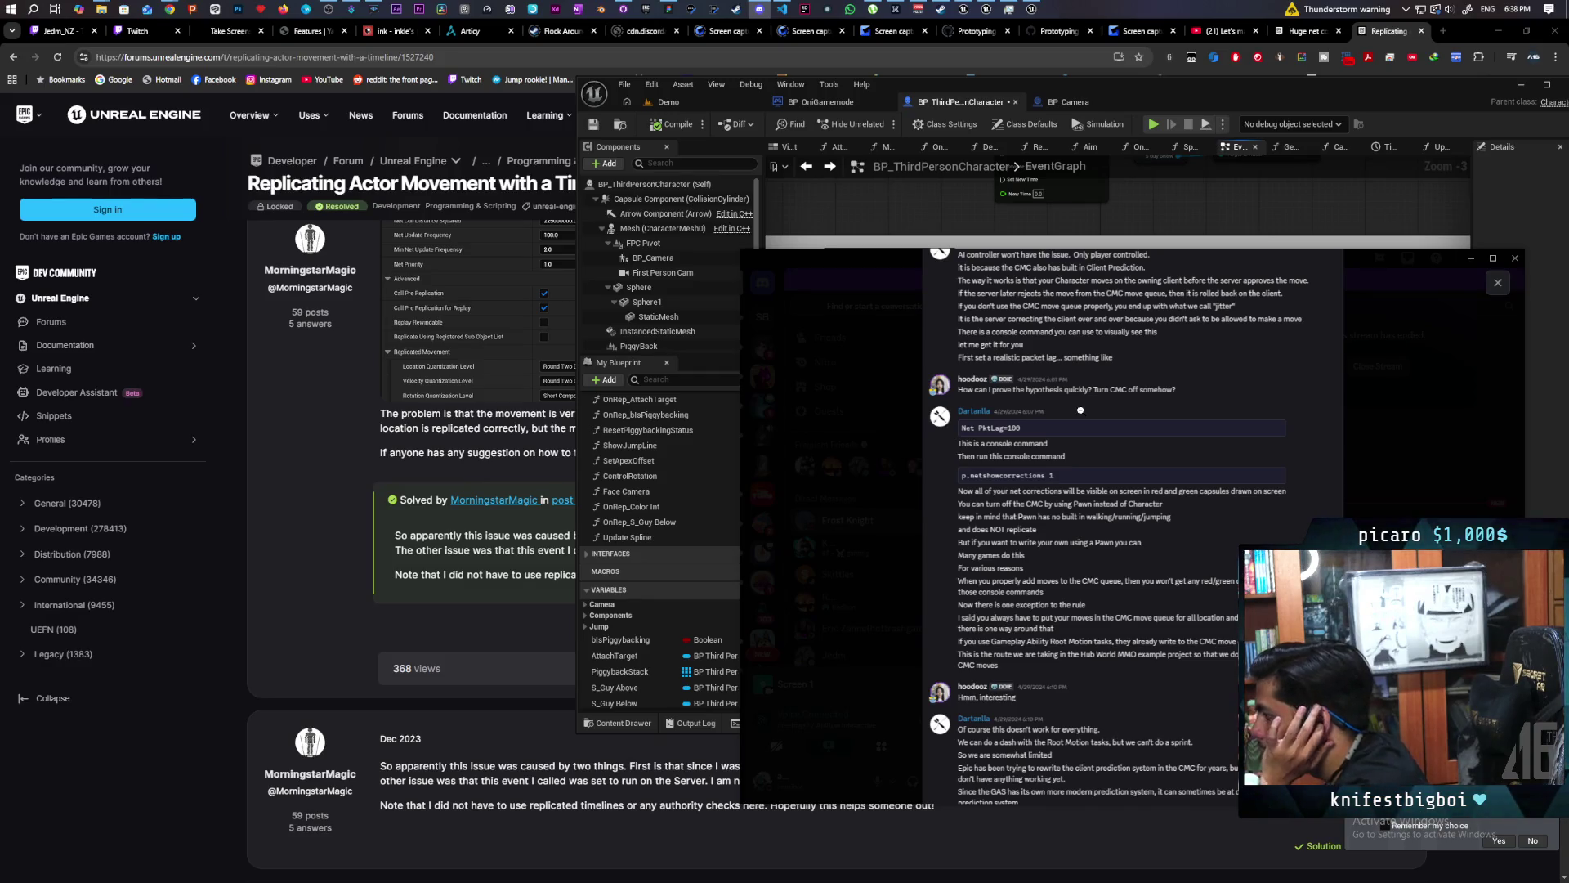
scroll(1077, 412, "down", 1)
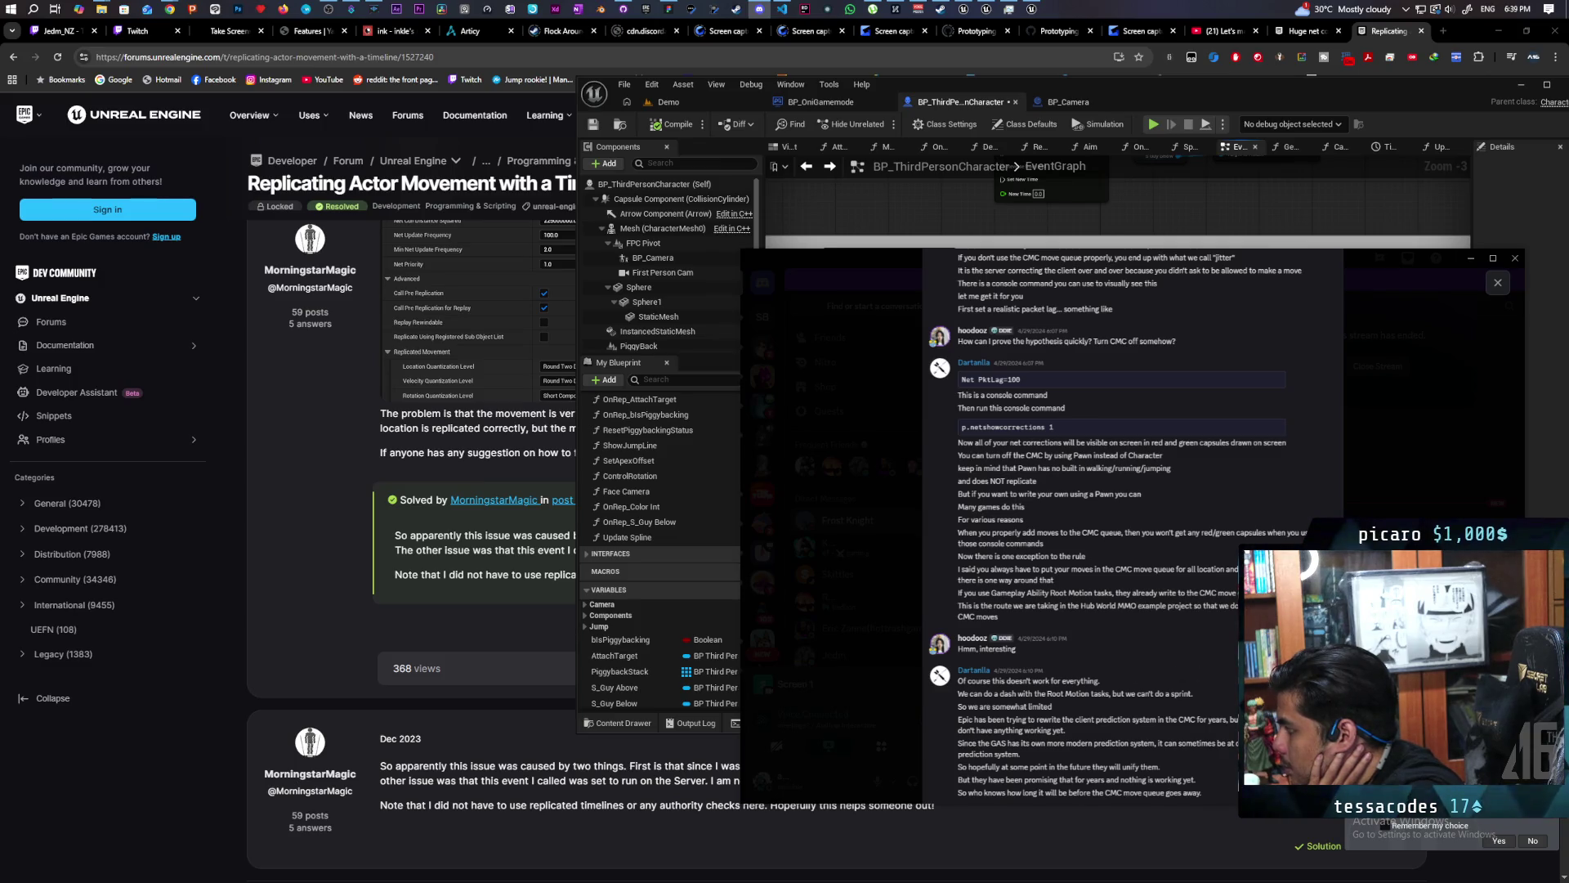
scroll(1179, 537, "up", 1)
scroll(1179, 538, "up", 5)
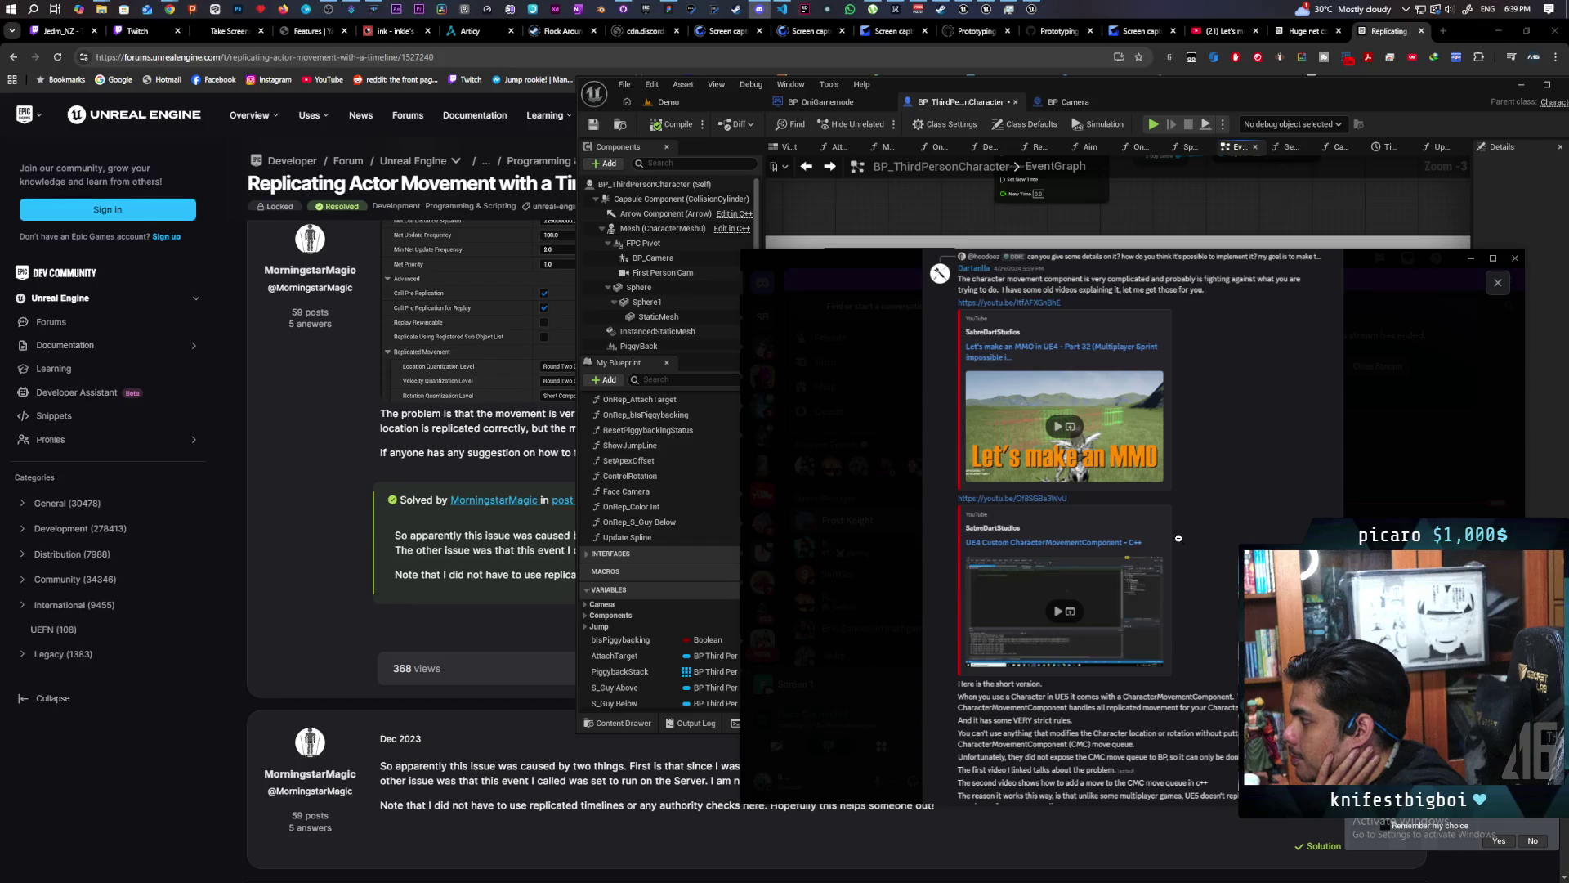